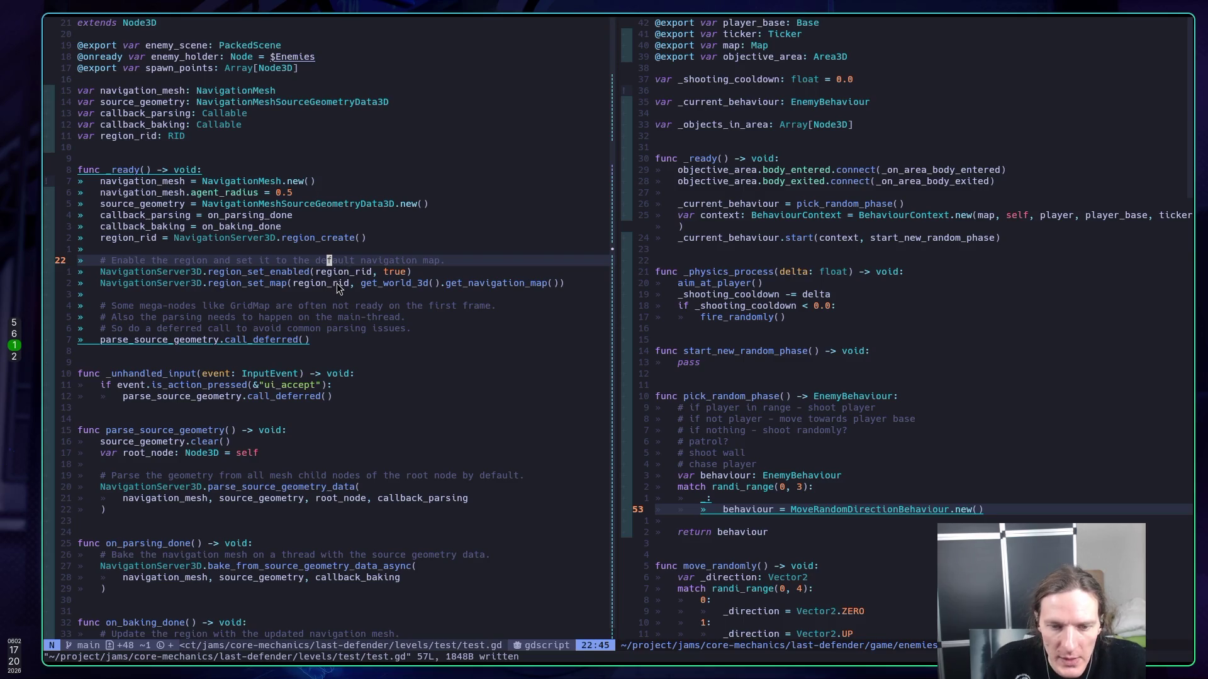
- Read through test.gd, checking the parse_source_geometry_data docs, then bring Godot forward
key("j")
key("j")
key("j")
key("j")
key("j")
key("K")
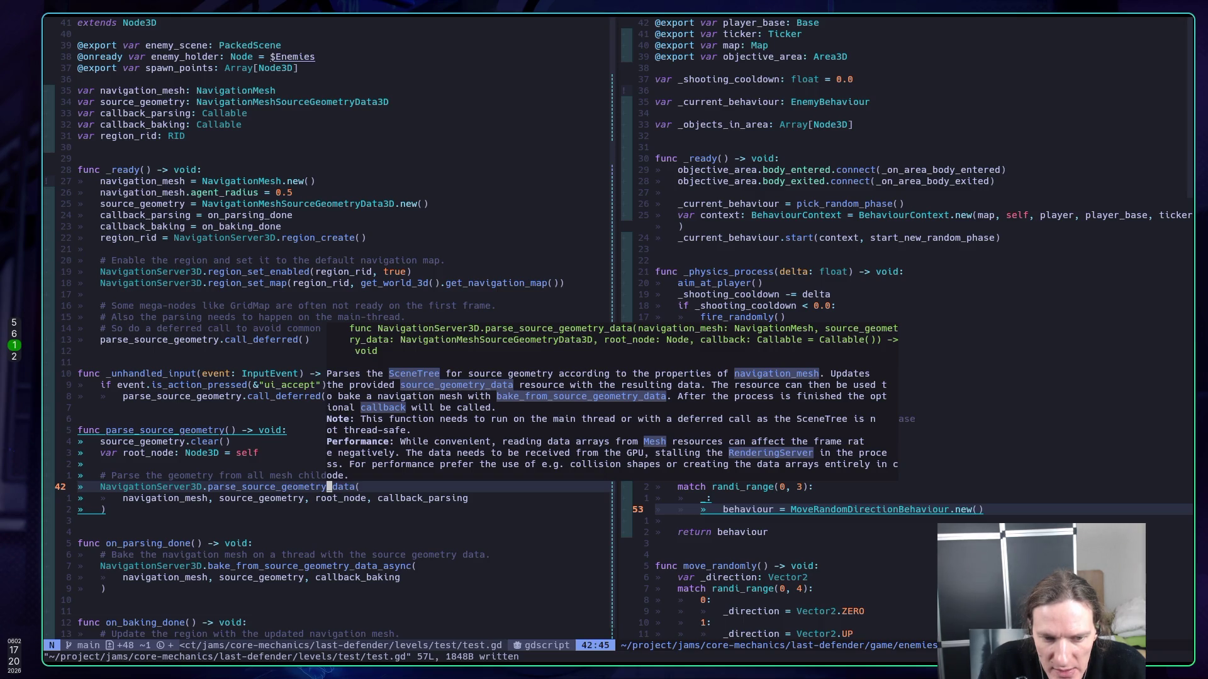
key("j")
key("j")
key("j")
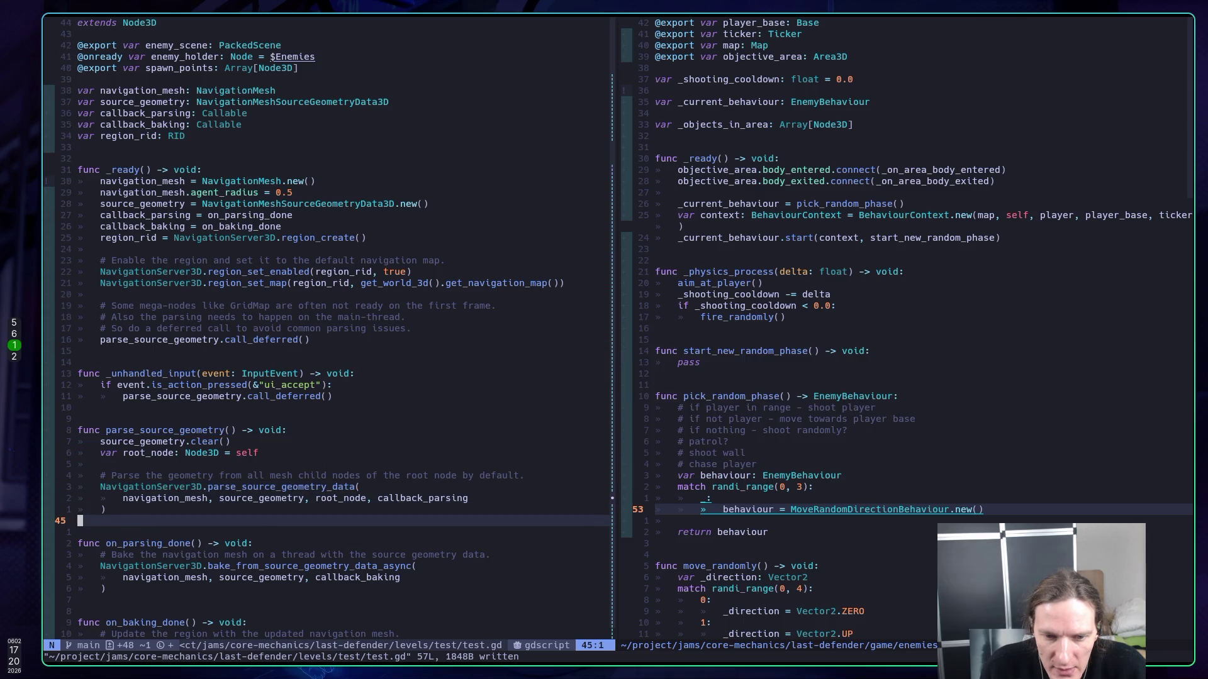
key("k")
key("k")
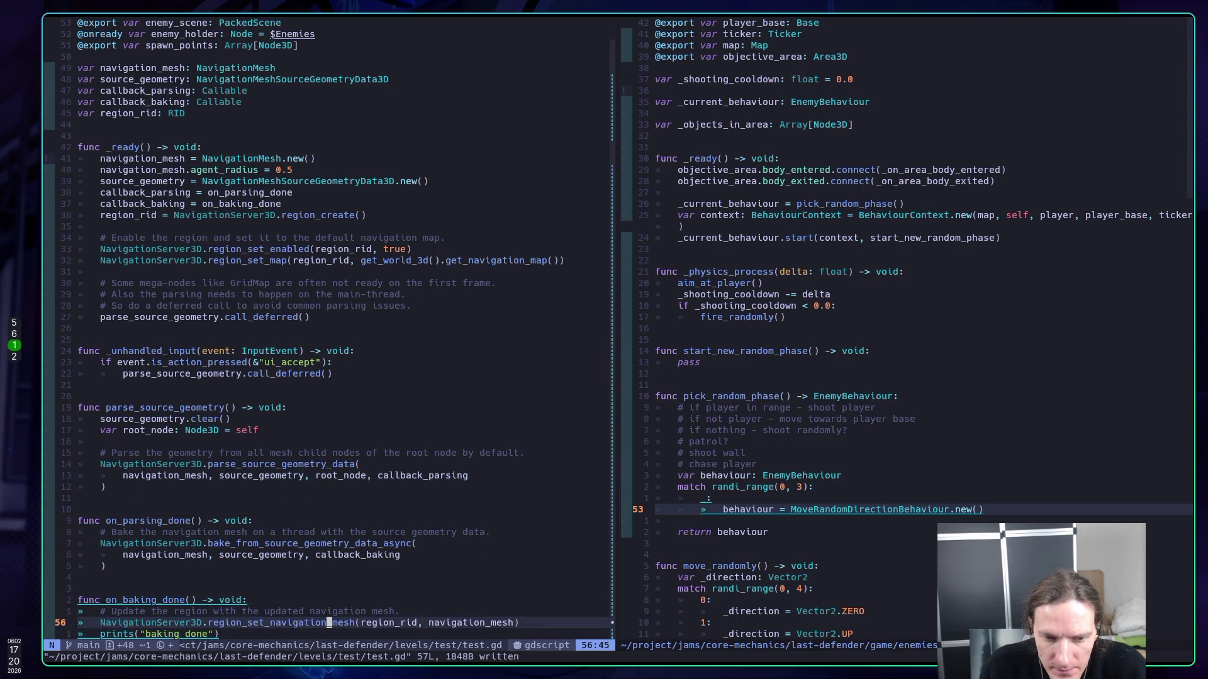
key("k")
key("j")
key("j")
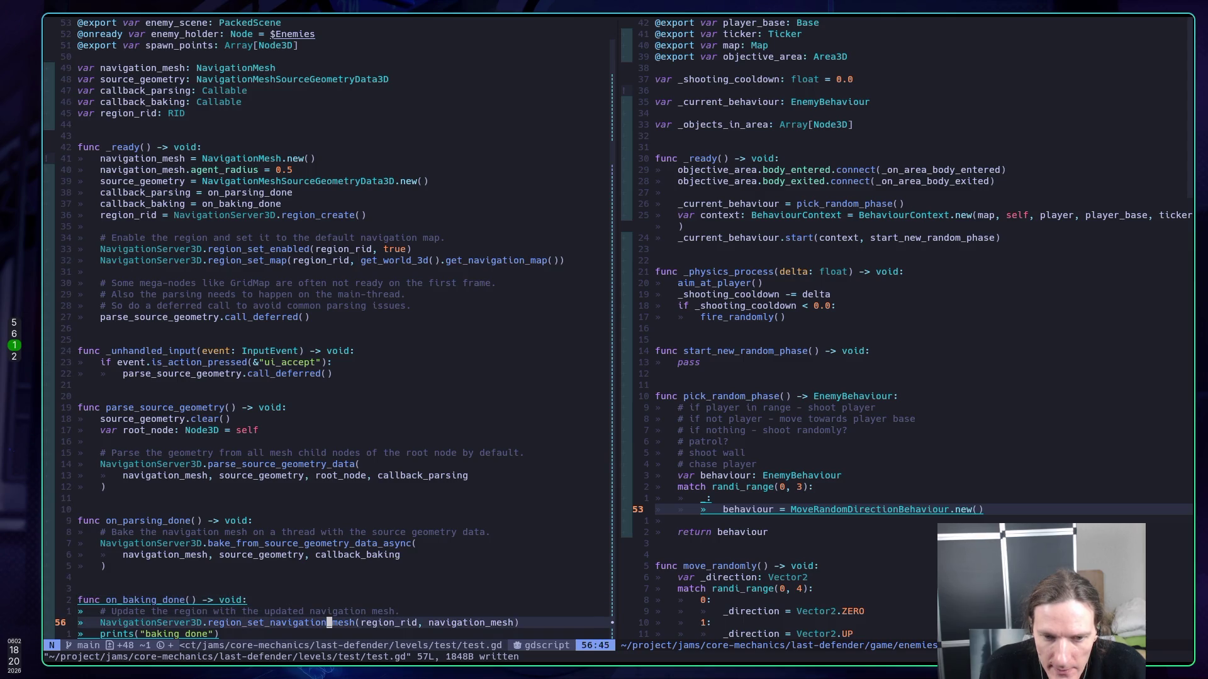
key("k")
key("k")
key("k")
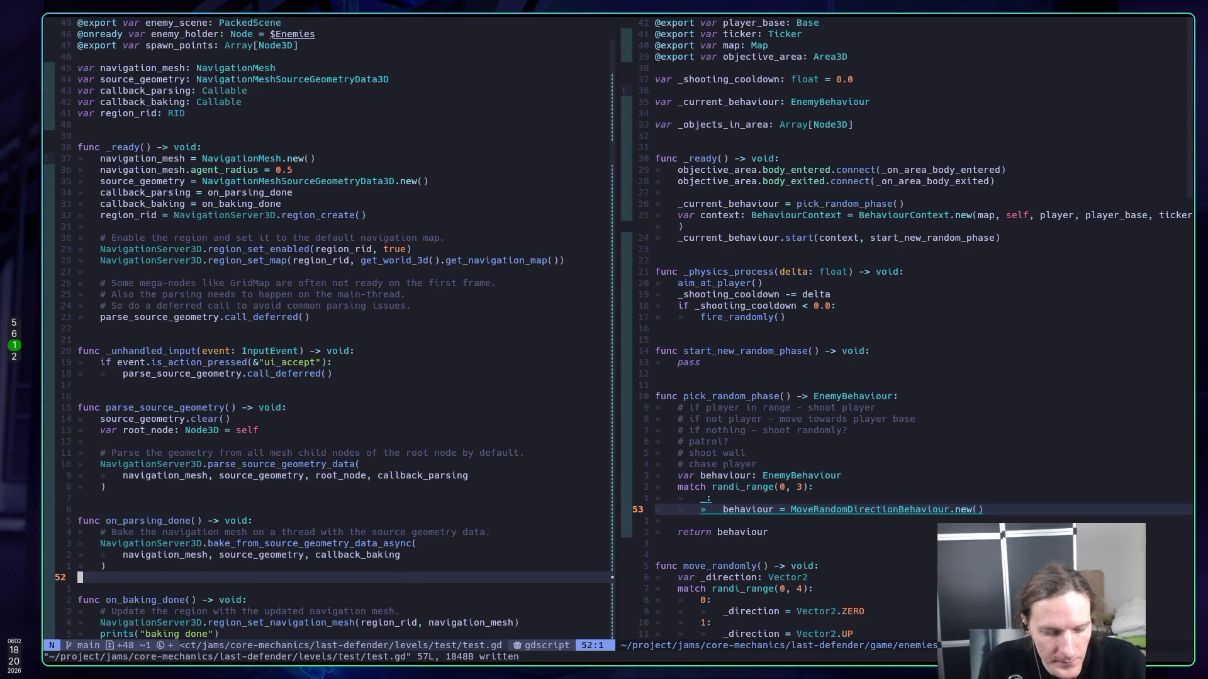
key("super+5")
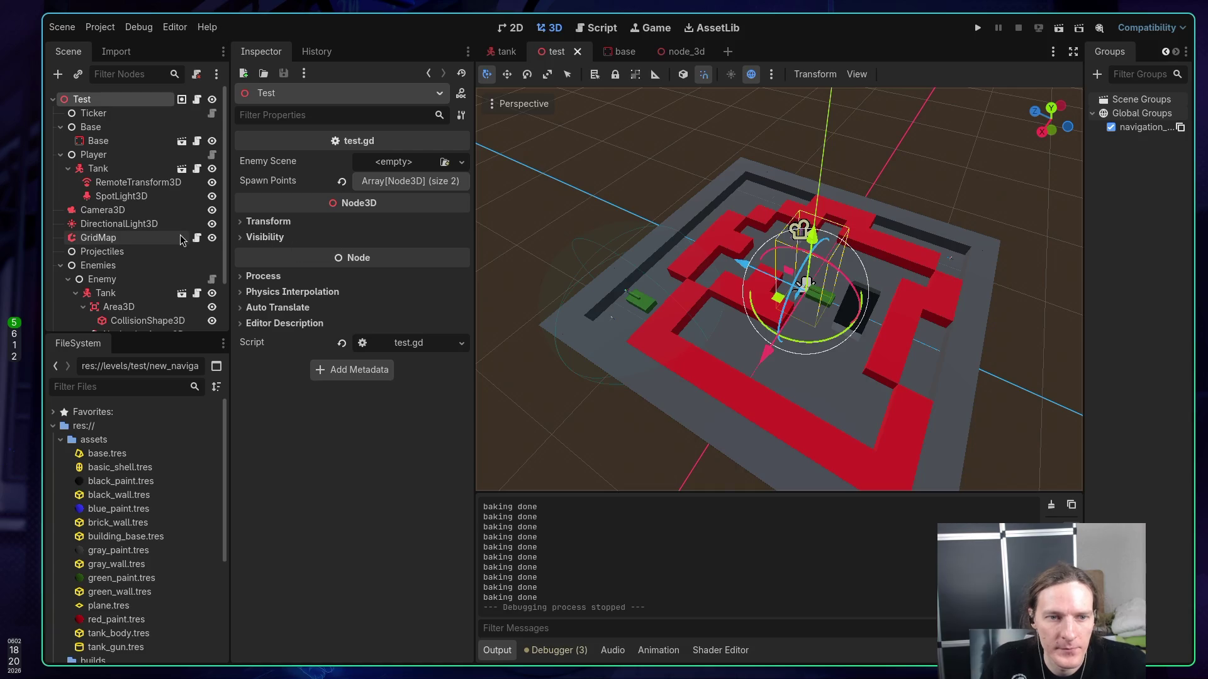
- Reparent Base directly under the Test root and save the test scene
scroll(167, 240, "down", 2)
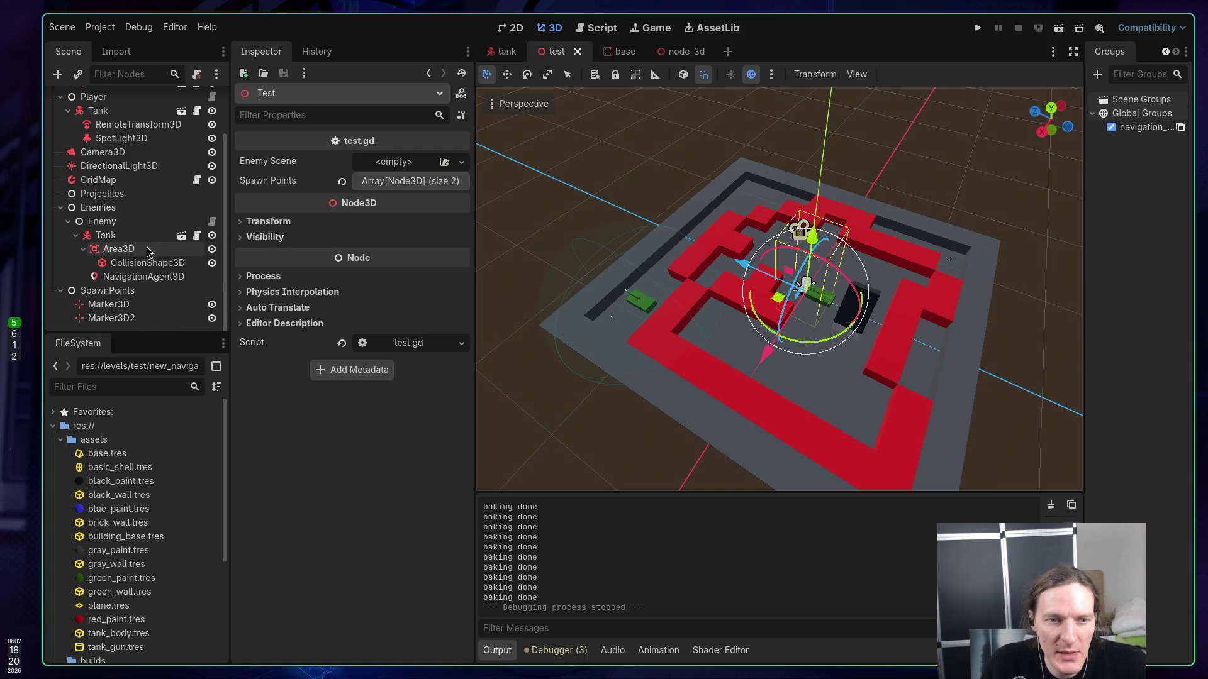
scroll(154, 246, "up", 2)
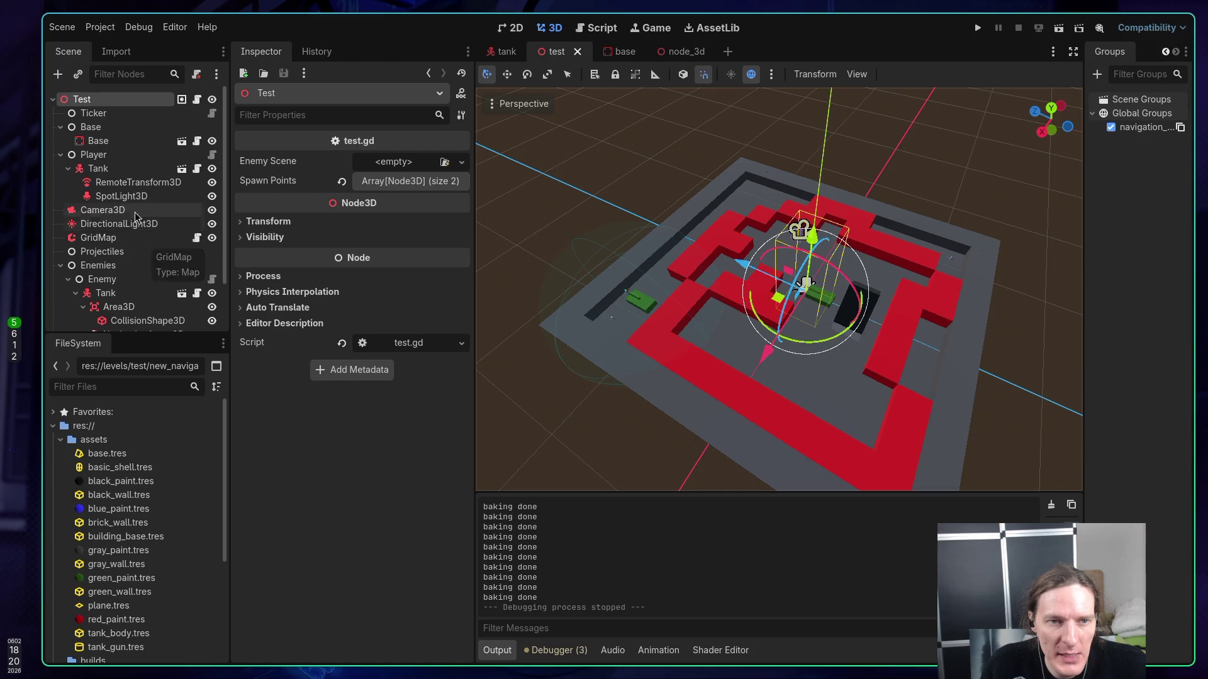
mouse_move(93, 147)
left_mouse_down()
mouse_move(120, 126)
mouse_move(103, 106)
left_mouse_up()
key("ctrl+s")
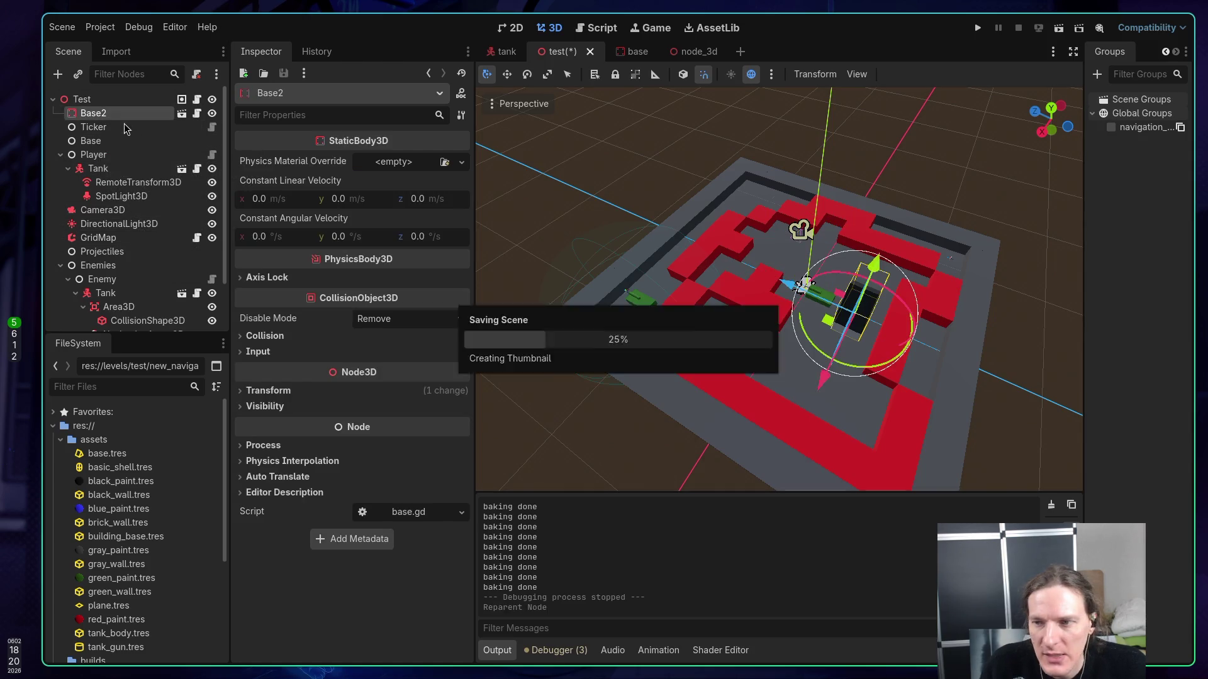
- Run the project with a free 3D camera, click tiles to trigger navmesh bakes, then stop
left_click(978, 27)
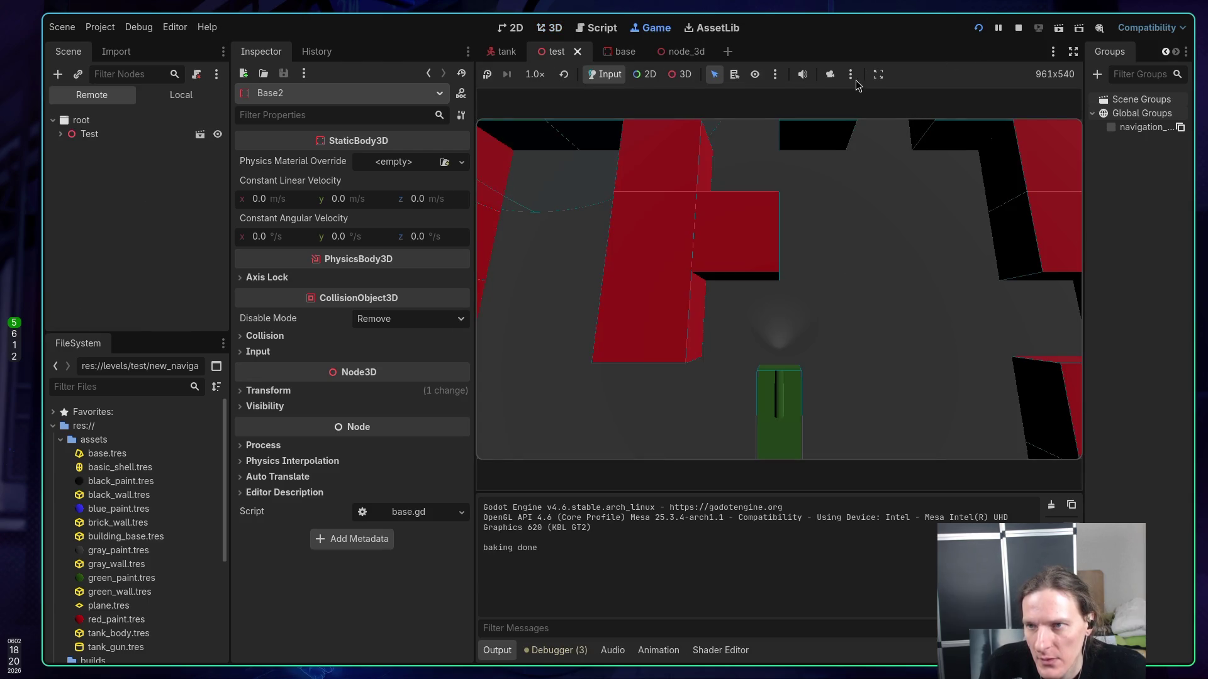
left_click(829, 79)
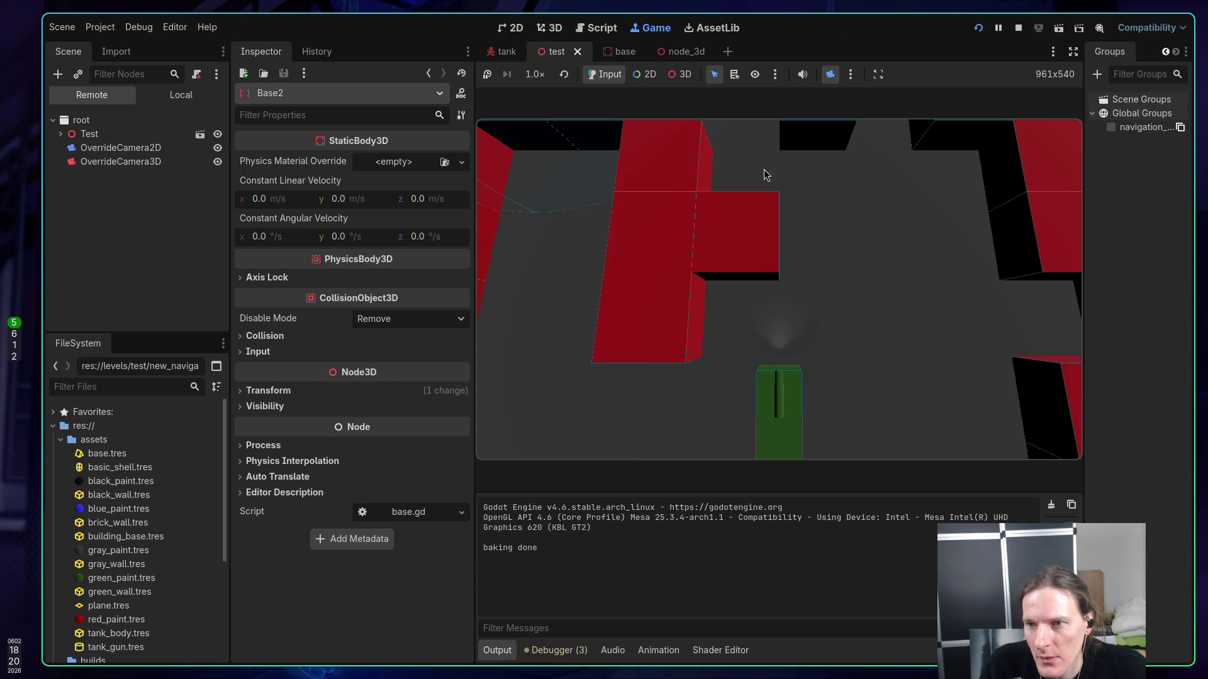
left_click(681, 76)
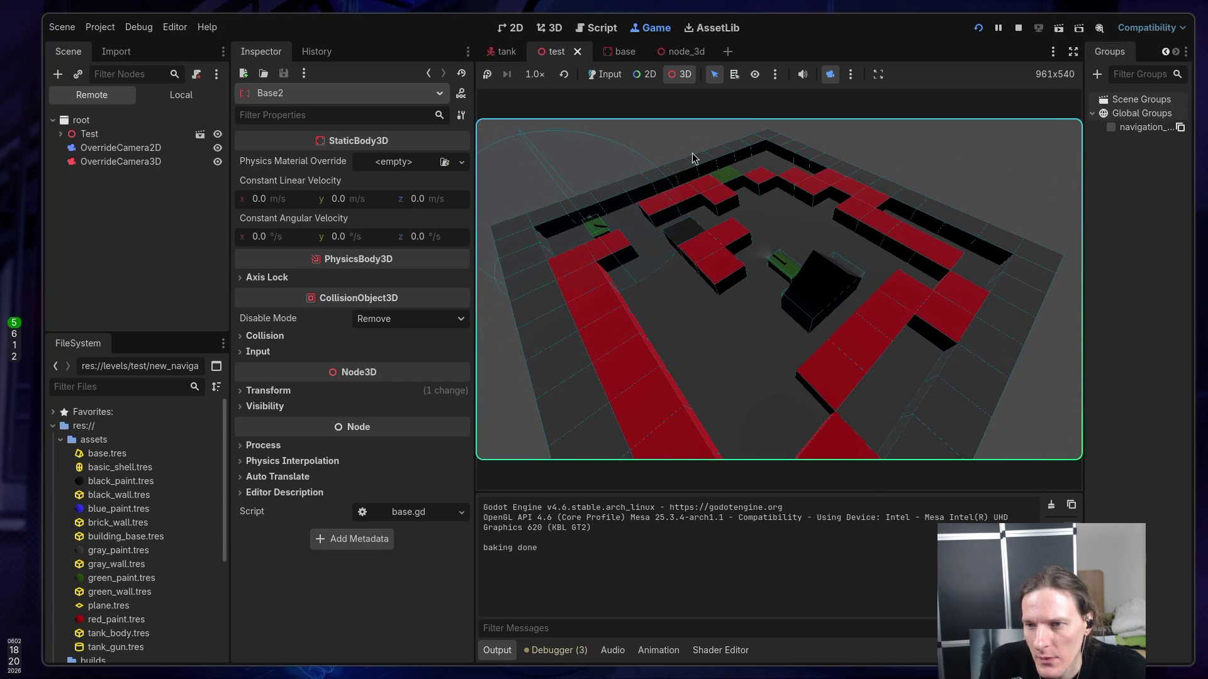
left_click(614, 76)
left_click(719, 192)
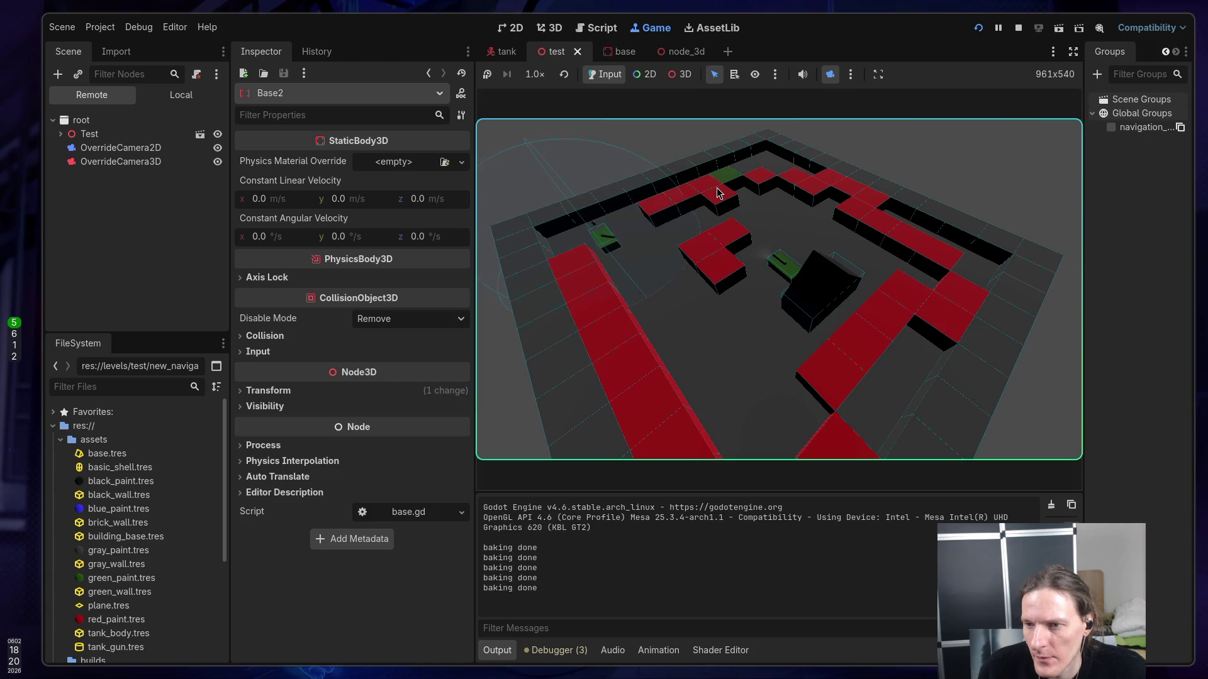
left_click(706, 249)
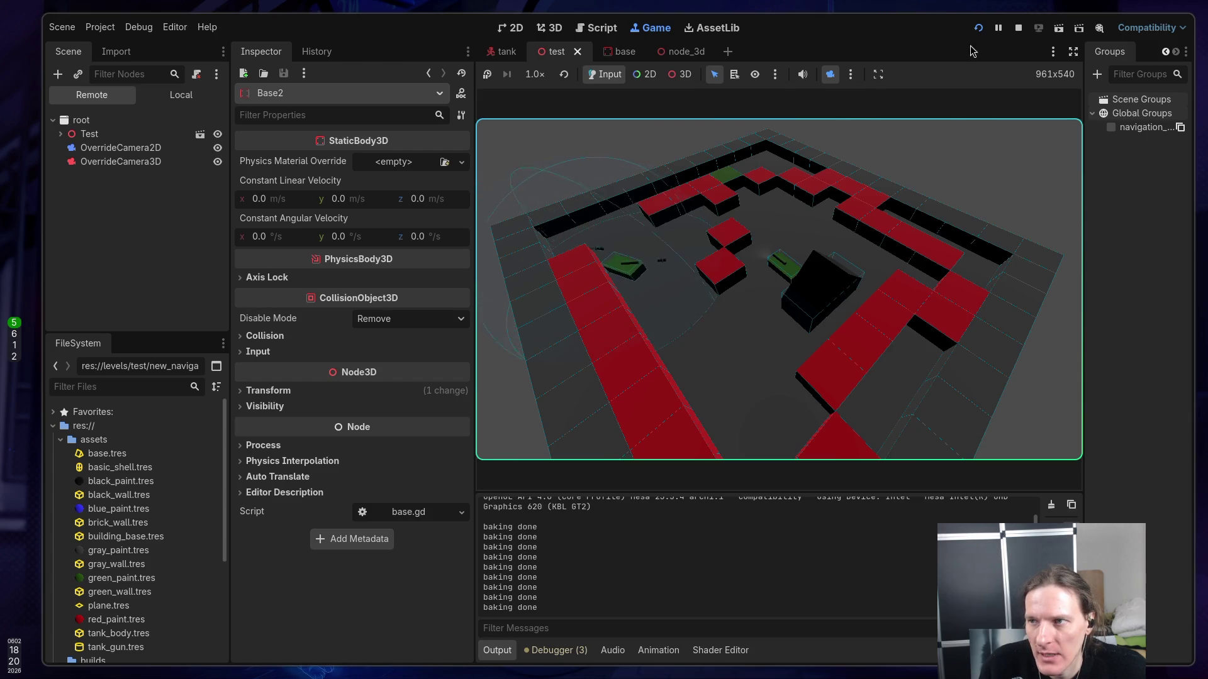
left_click(1018, 28)
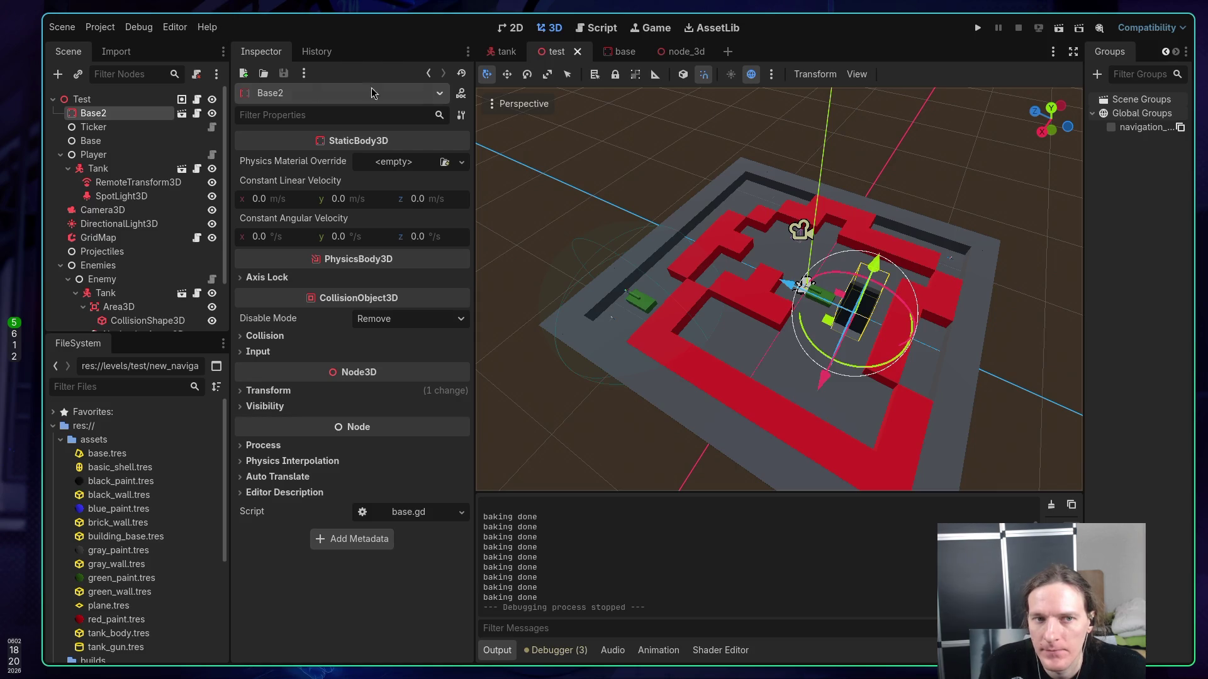
- Undo the Base2 reparent, save the test scene, and switch to the node_3d scene
left_click(143, 100)
left_click(126, 113)
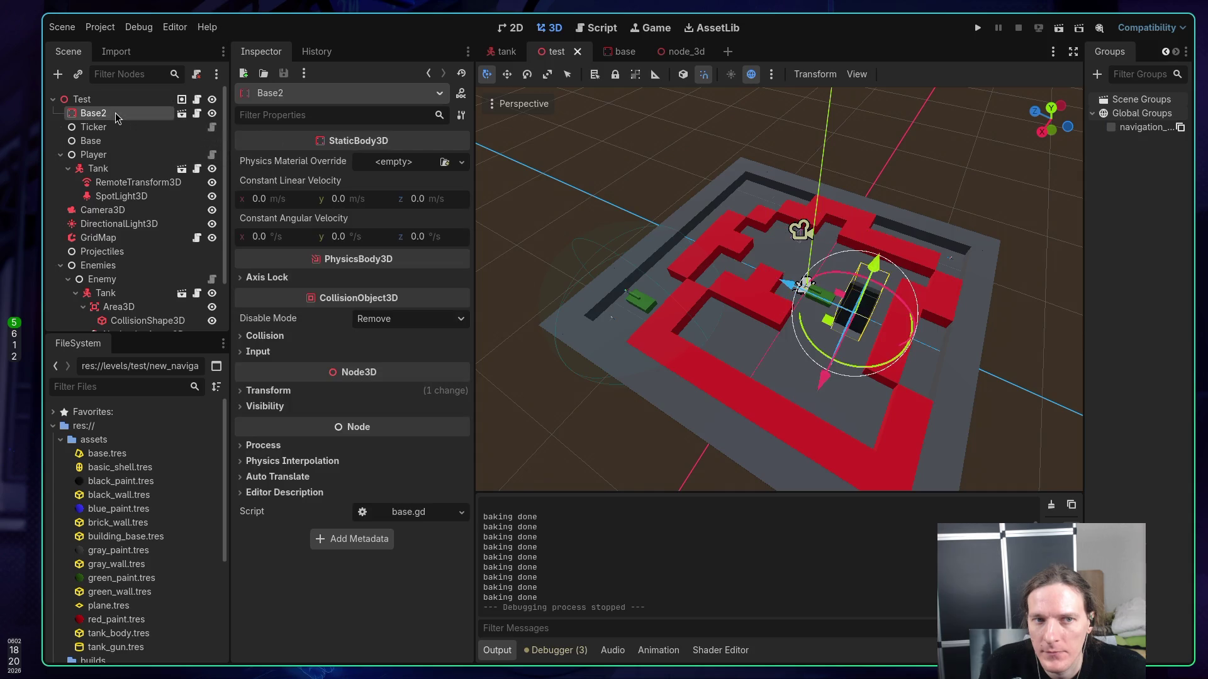
key("ctrl+z")
key("ctrl+s")
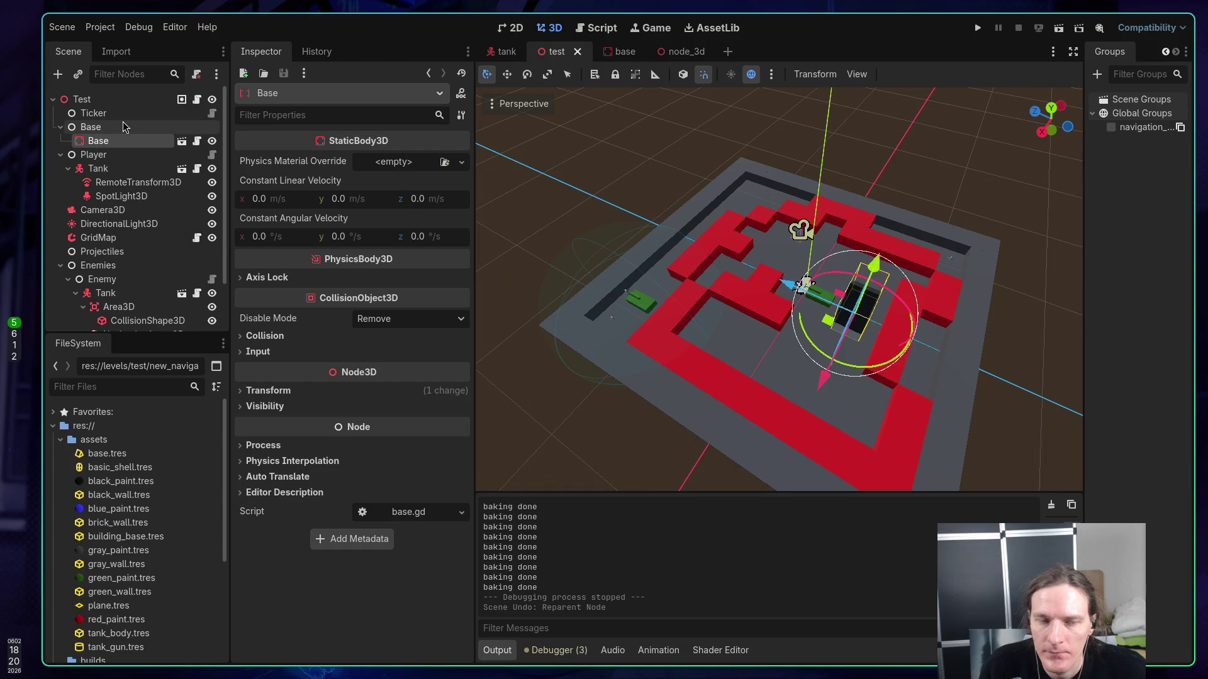
left_click(105, 100)
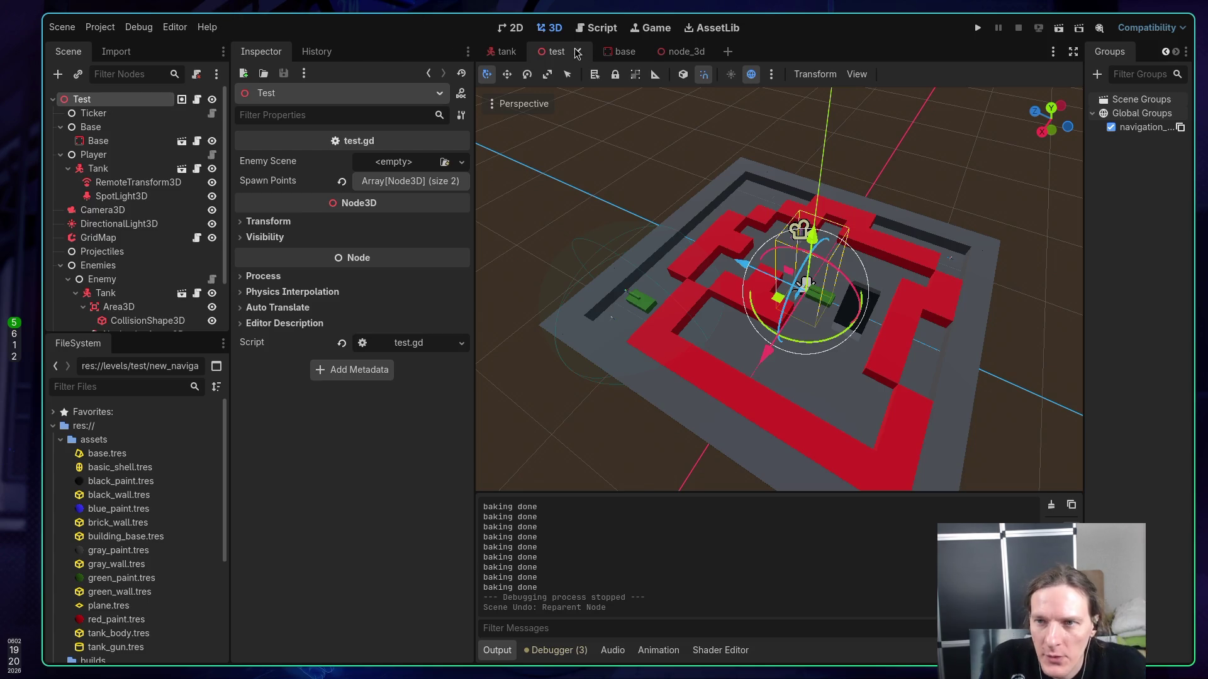
left_click(671, 56)
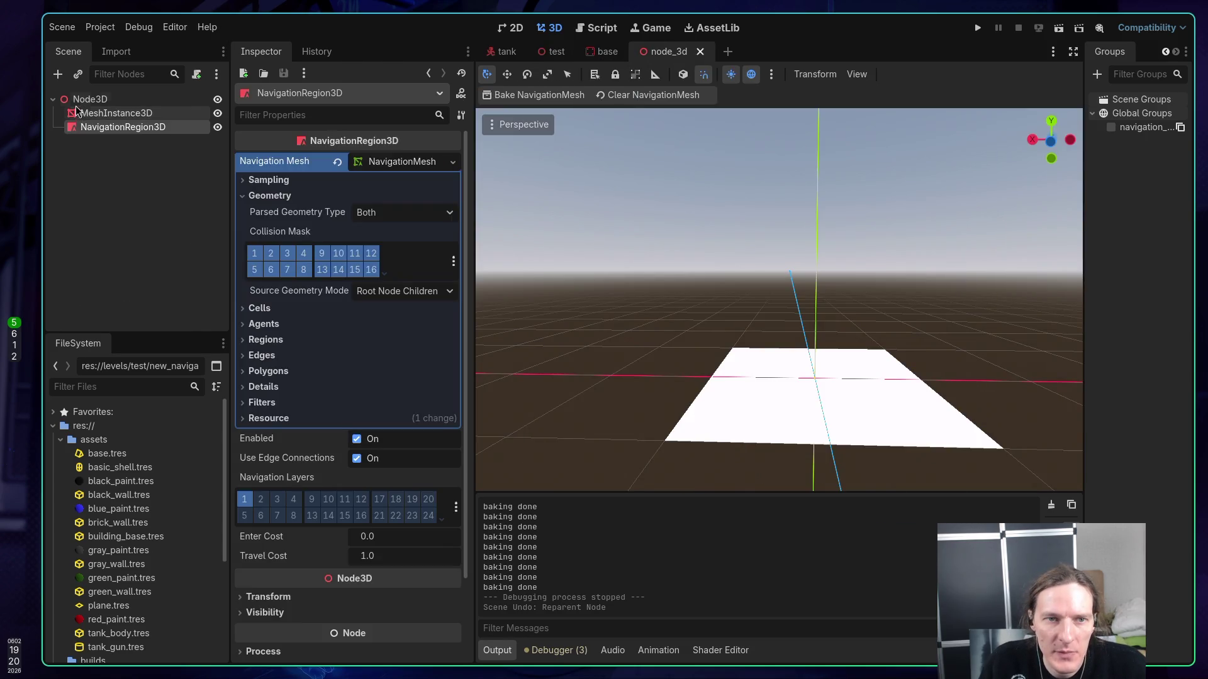
- Delete the NavigationRegion3D node from the node_3d scene and save it
left_click(92, 100)
left_click(151, 129)
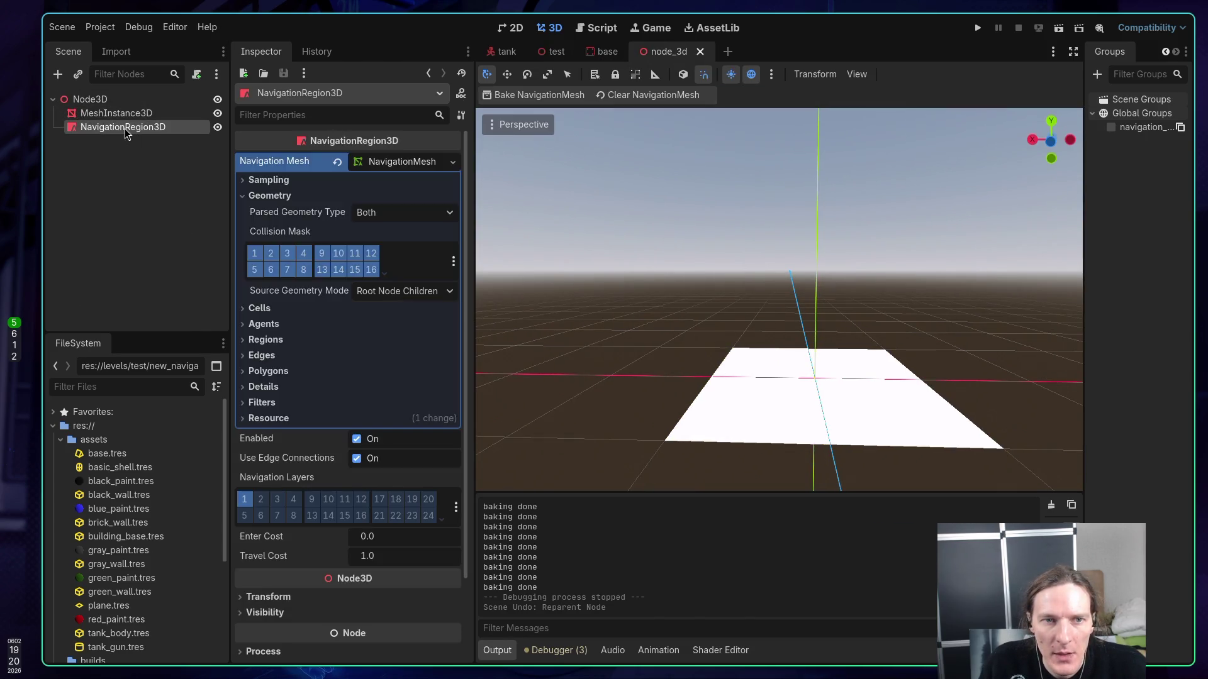
right_click(126, 129)
left_click(183, 466)
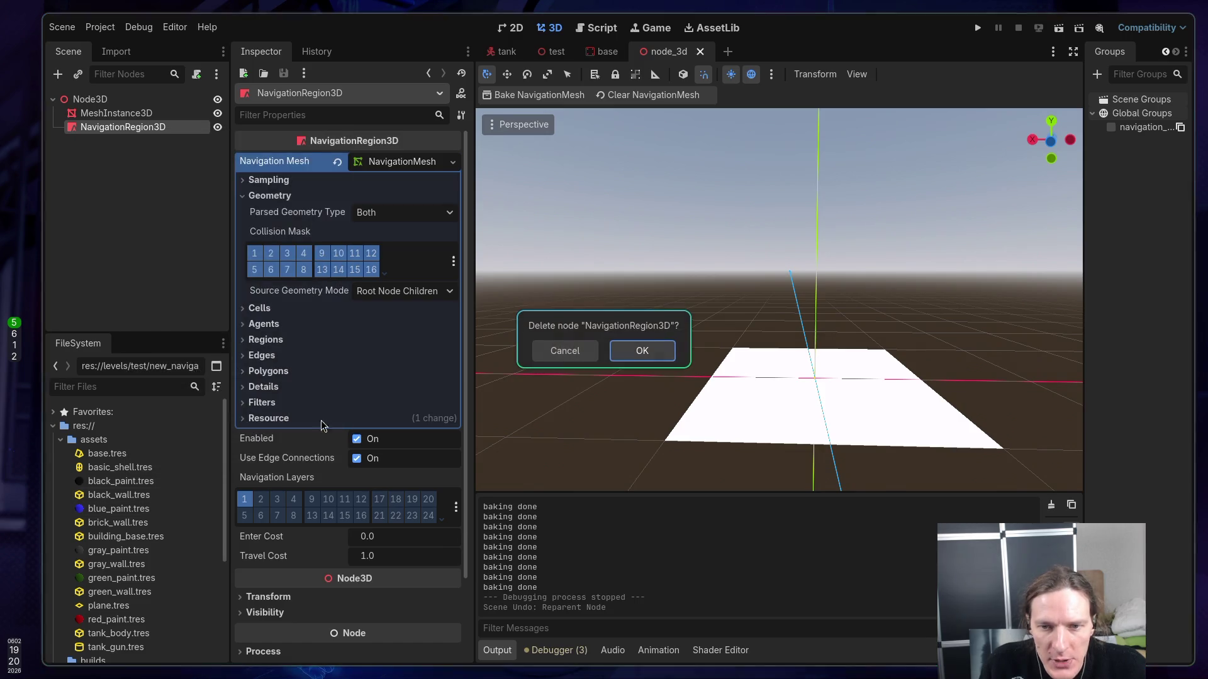
left_click(642, 350)
key("ctrl+s")
- Attach a new node_3d.gd script to the Node3D root
left_click(89, 100)
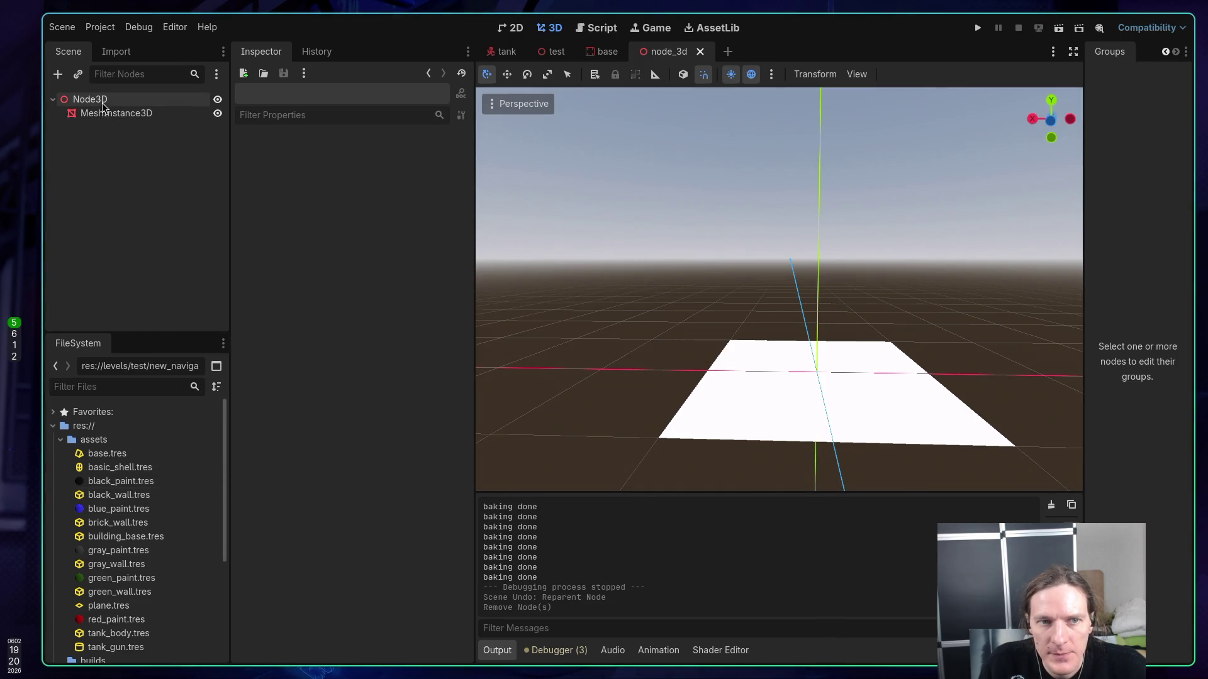
left_click(196, 74)
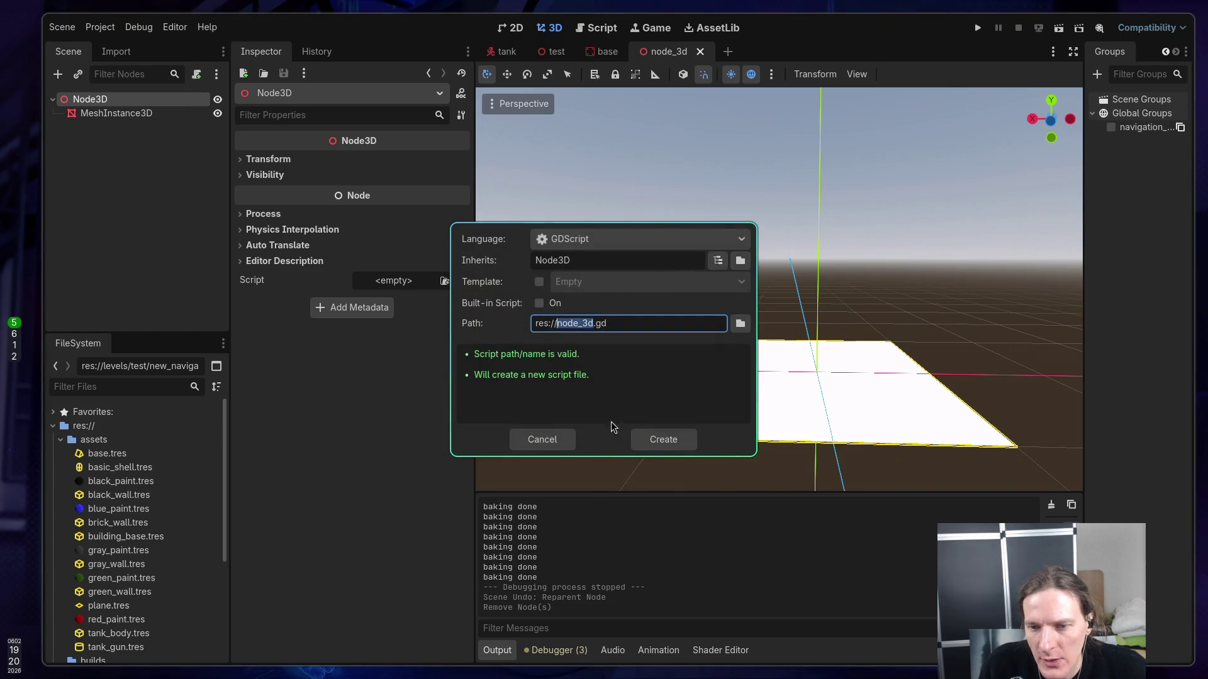
left_click(666, 436)
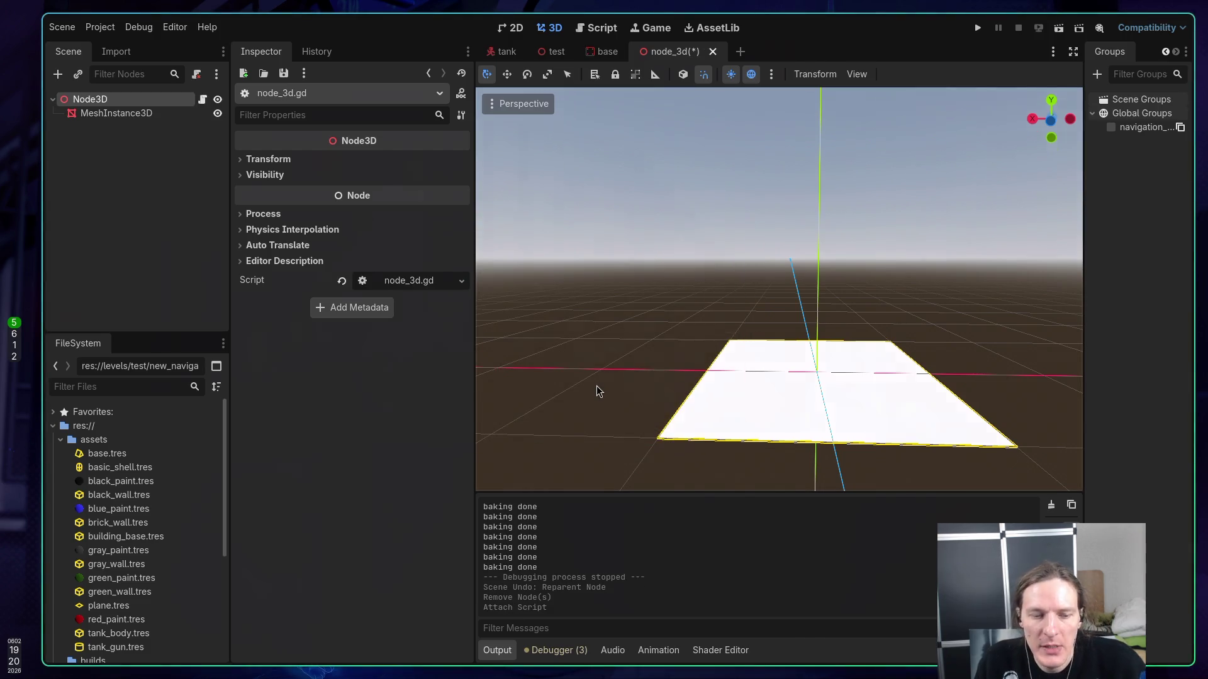
key("ctrl+o")
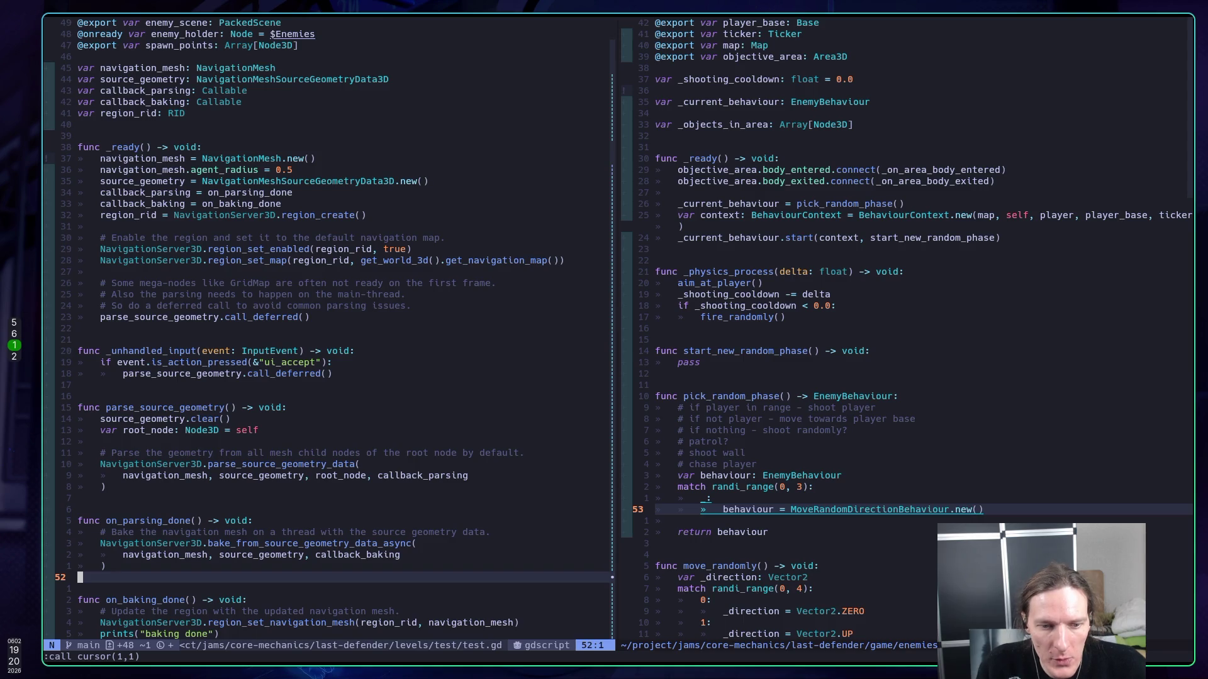
- Copy all of test.gd into node_3d.gd and remove the duplicate 'extends Node3D' line
key("g")
key("g")
key("shift+v")
key("shift+g")
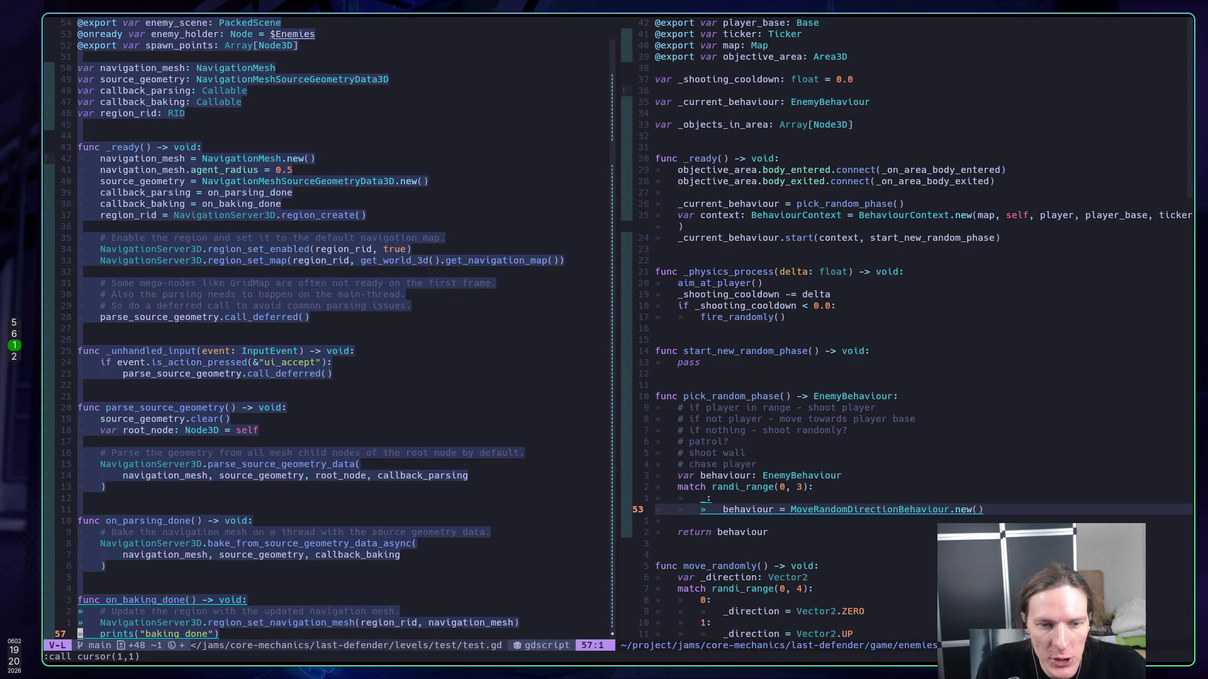
key("y")
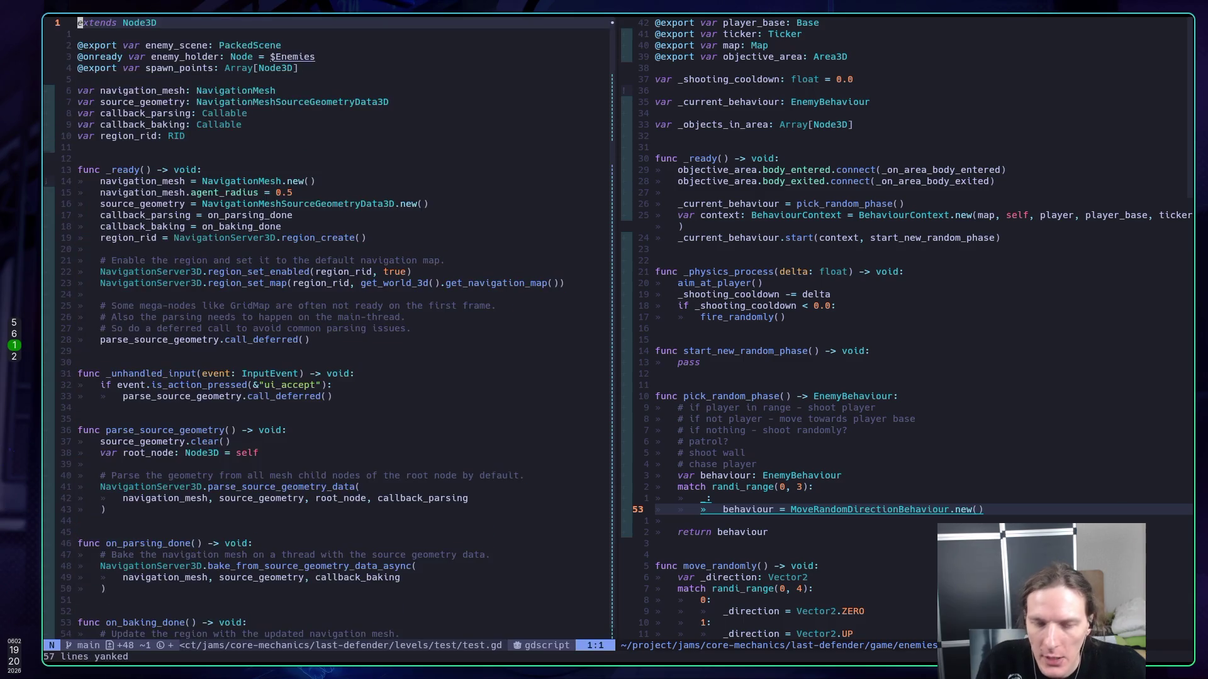
key("ctrl+6")
key("shift+p")
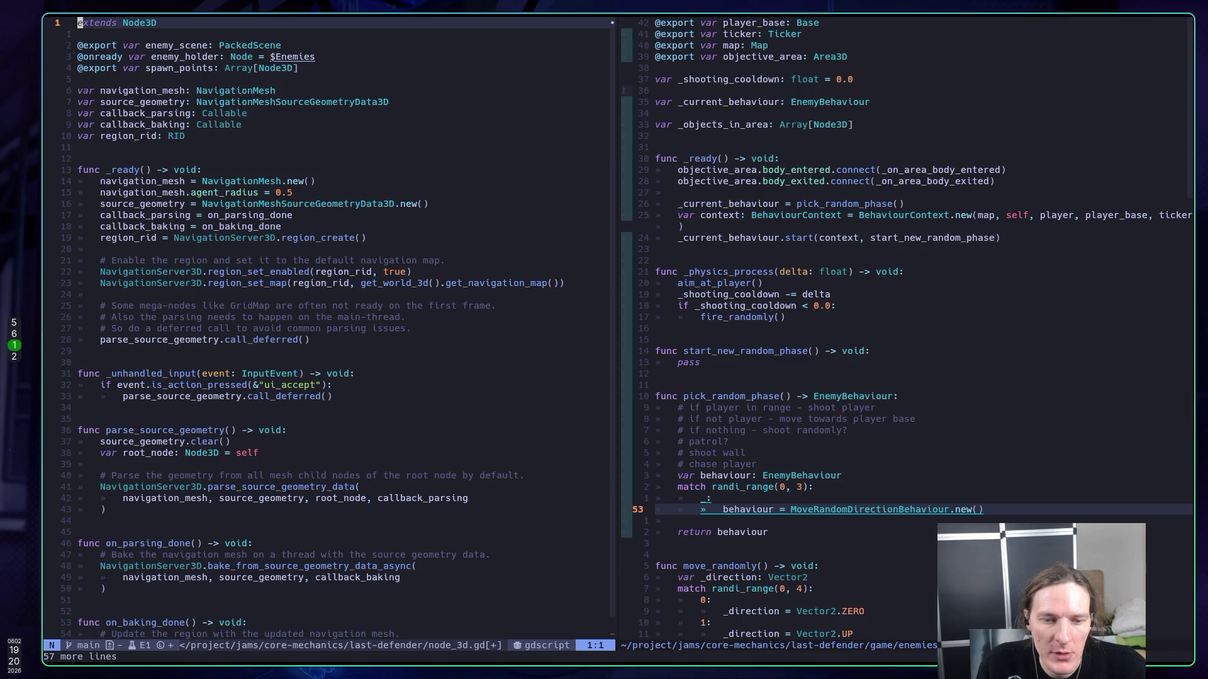
key("d")
key("d")
key("shift+g")
key("p")
key("d")
key("d")
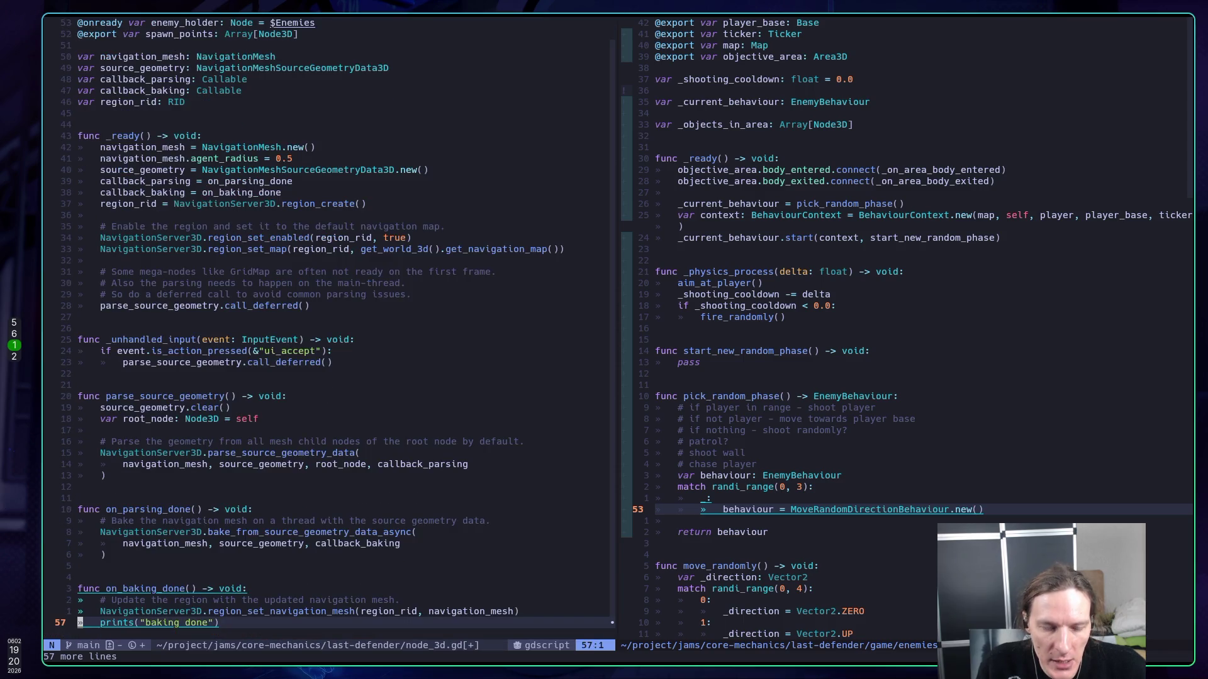
- Delete the three enemy declarations and the blank line, save with :w, and return to Godot
key("g")
key("g")
key("j")
key("j")
key("V")
key("j")
key("j")
key("d")
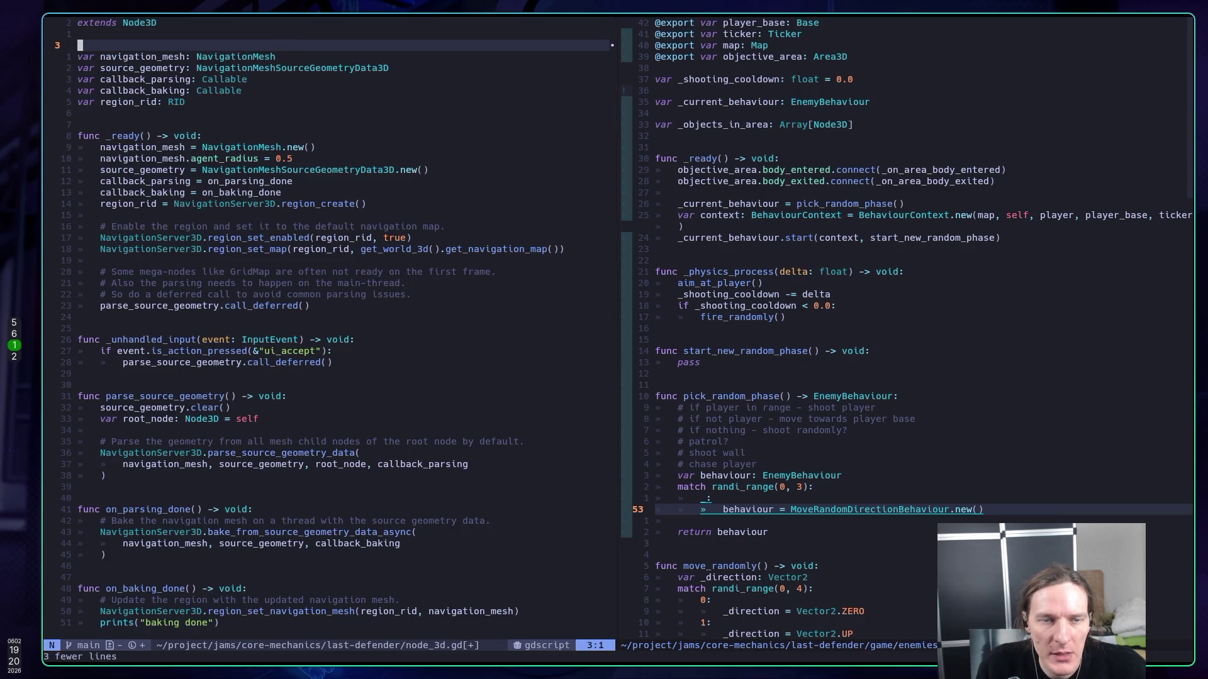
key("d")
key("d")
type(":w")
key("Return")
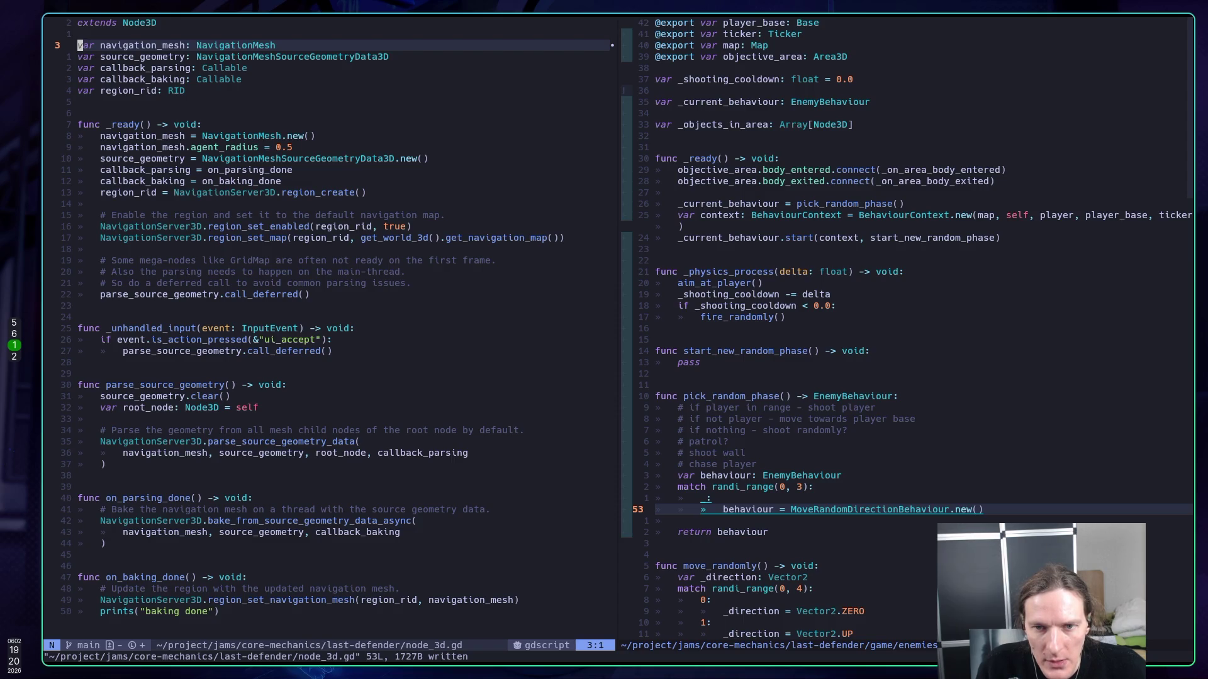
key("super+5")
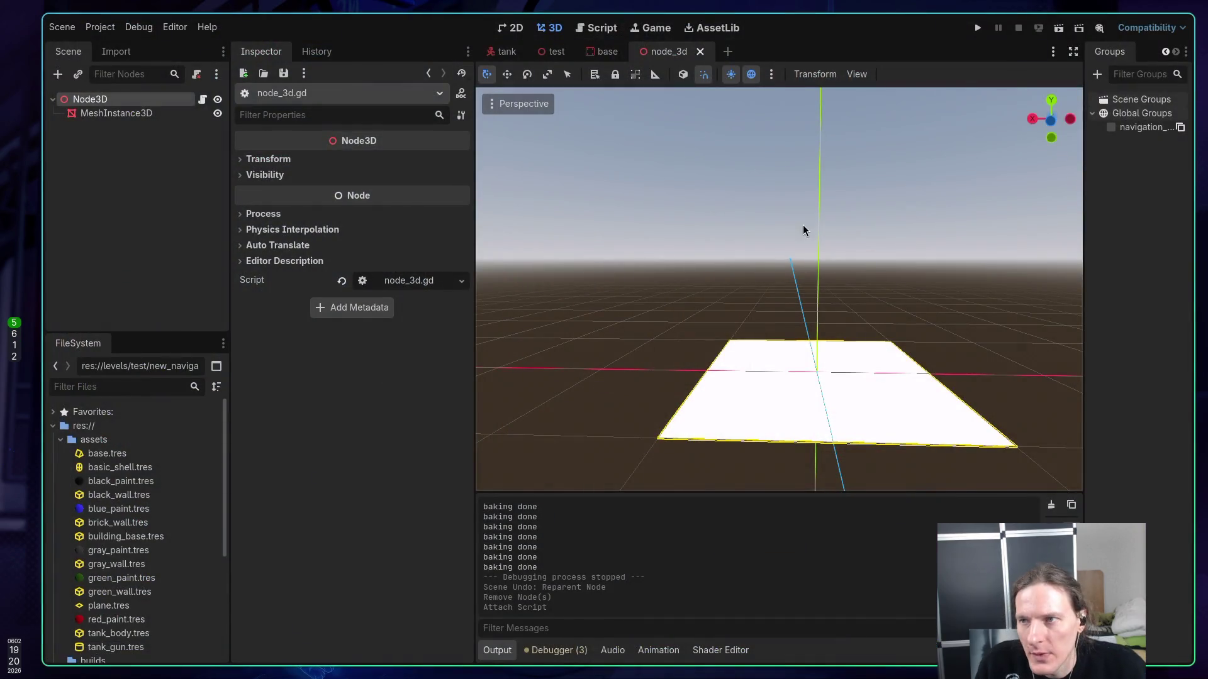
- Test-run and stop the node_3d scene, then add a Camera3D child under Node3D
left_click(1059, 29)
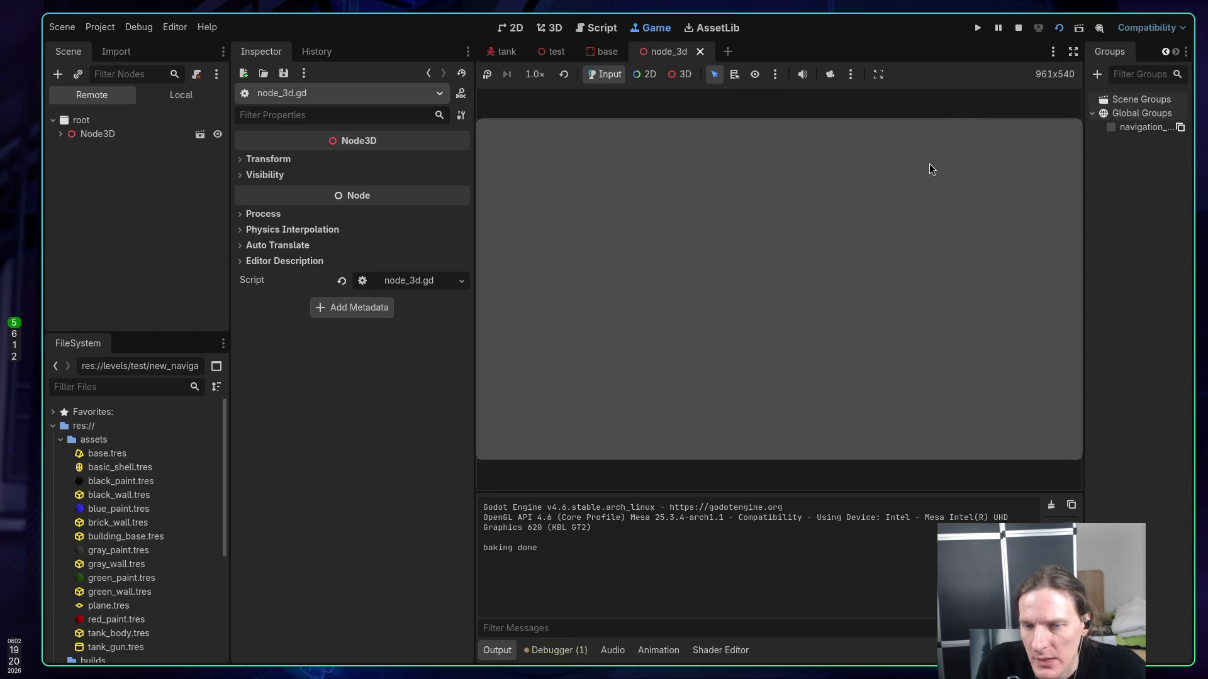
left_click(1018, 29)
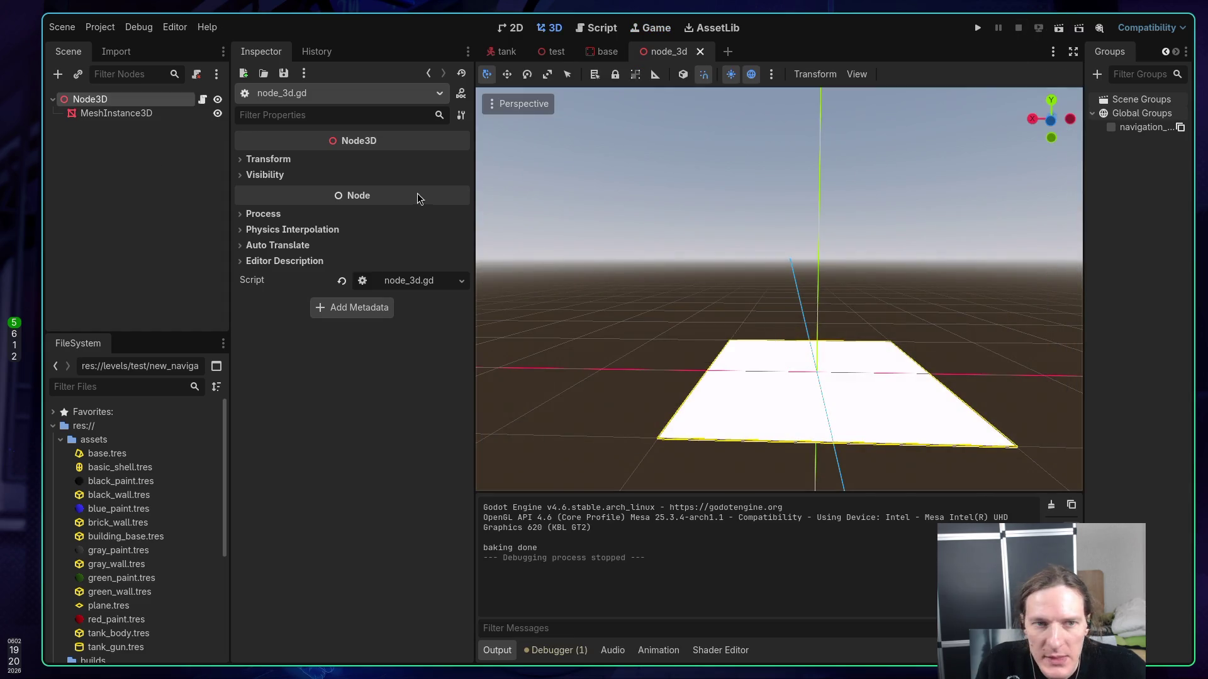
right_click(113, 100)
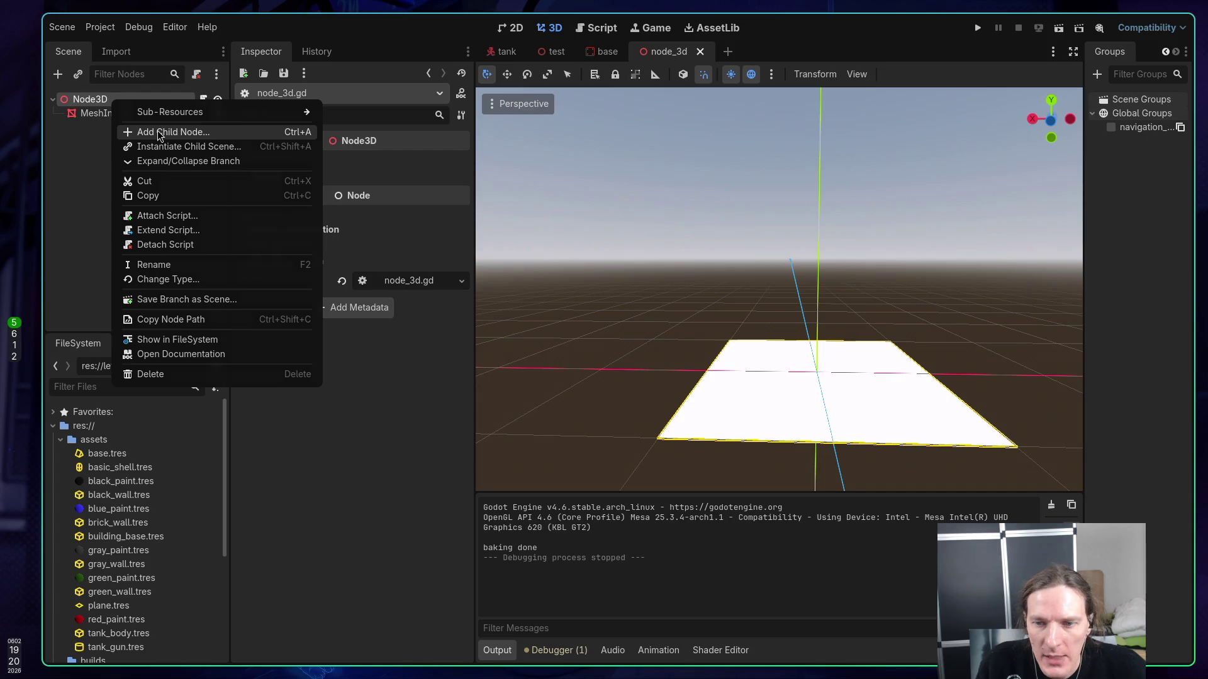
left_click(158, 132)
type("cam")
key("Return")
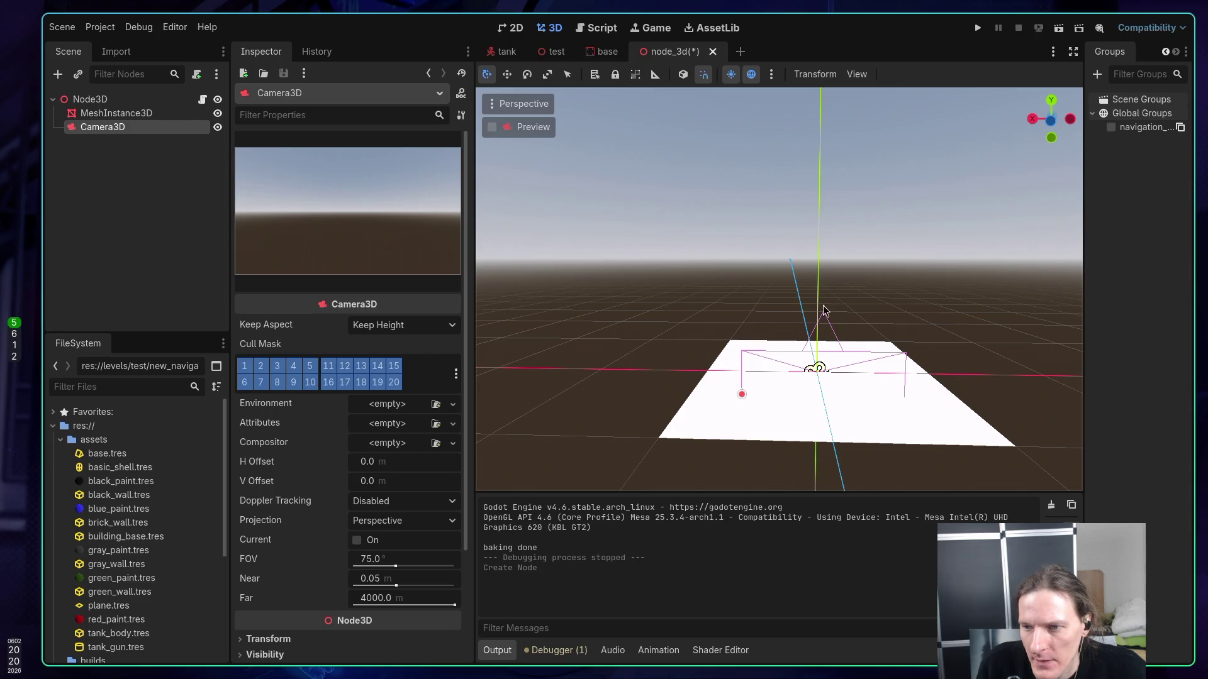
- Orbit the view down onto the plane and select Camera3D to inspect its properties
scroll(821, 311, "down", 4)
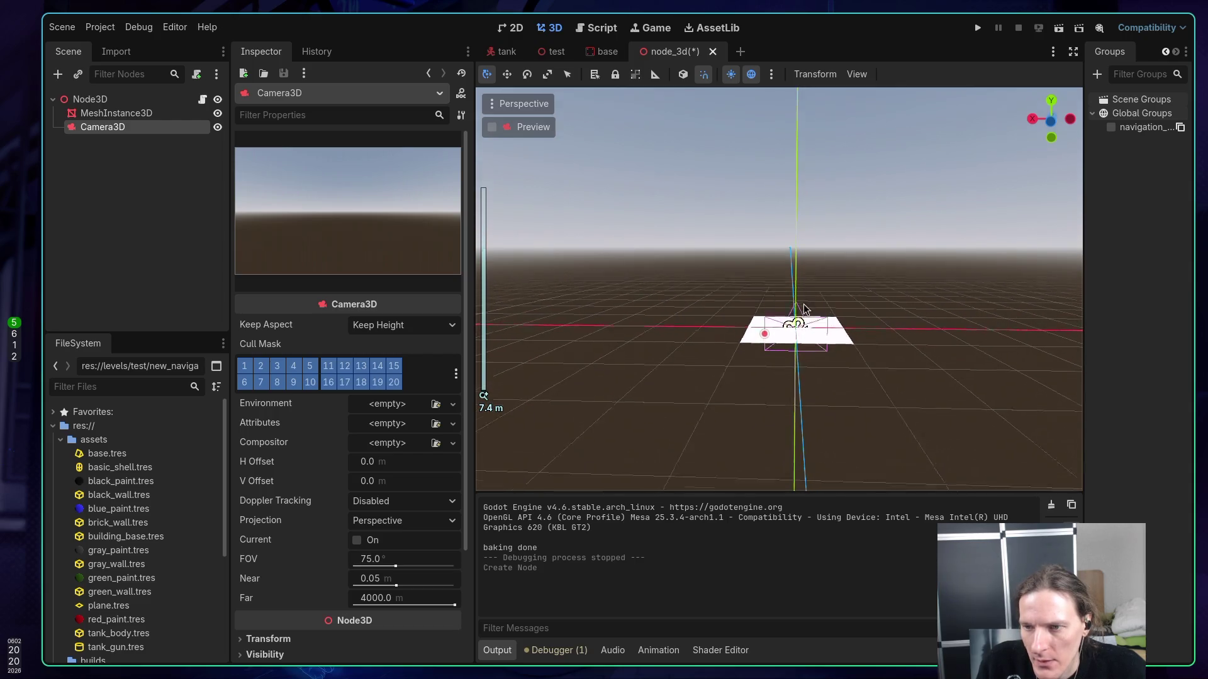
mouse_move(804, 309)
left_mouse_down()
mouse_move(796, 346)
mouse_move(825, 291)
mouse_move(669, 302)
mouse_move(626, 334)
mouse_move(839, 320)
left_mouse_up()
key("w")
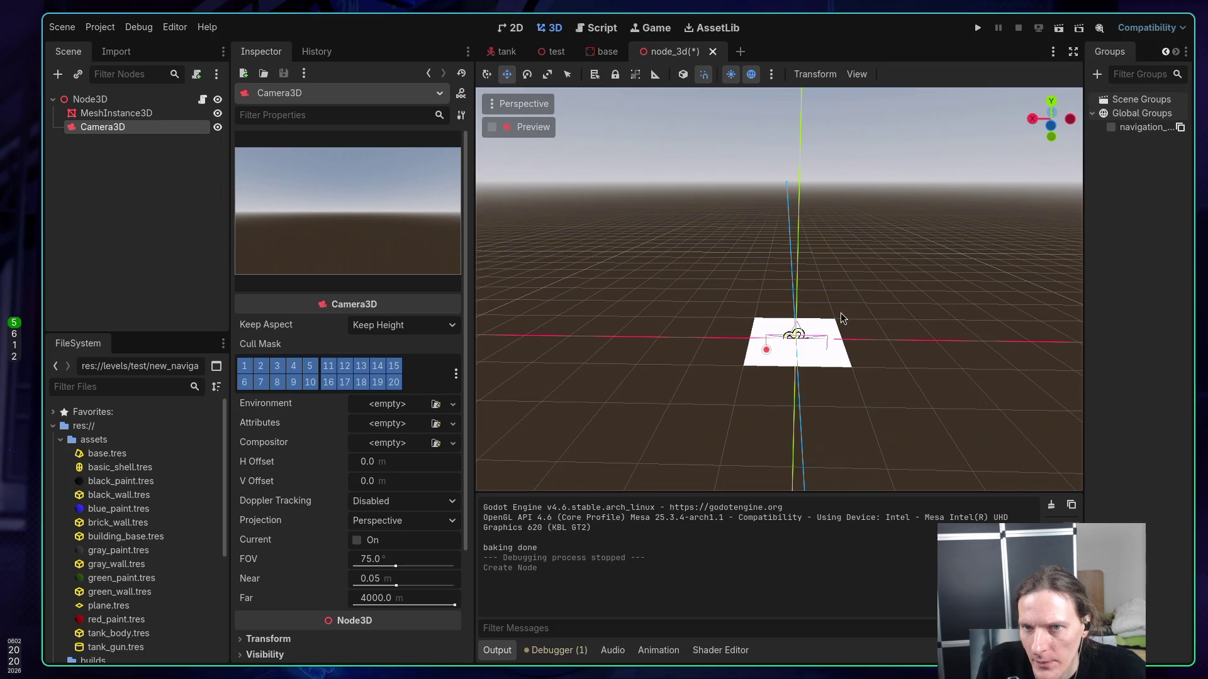
mouse_move(799, 286)
left_mouse_down()
mouse_move(854, 303)
mouse_move(794, 318)
left_mouse_up()
left_click(791, 319)
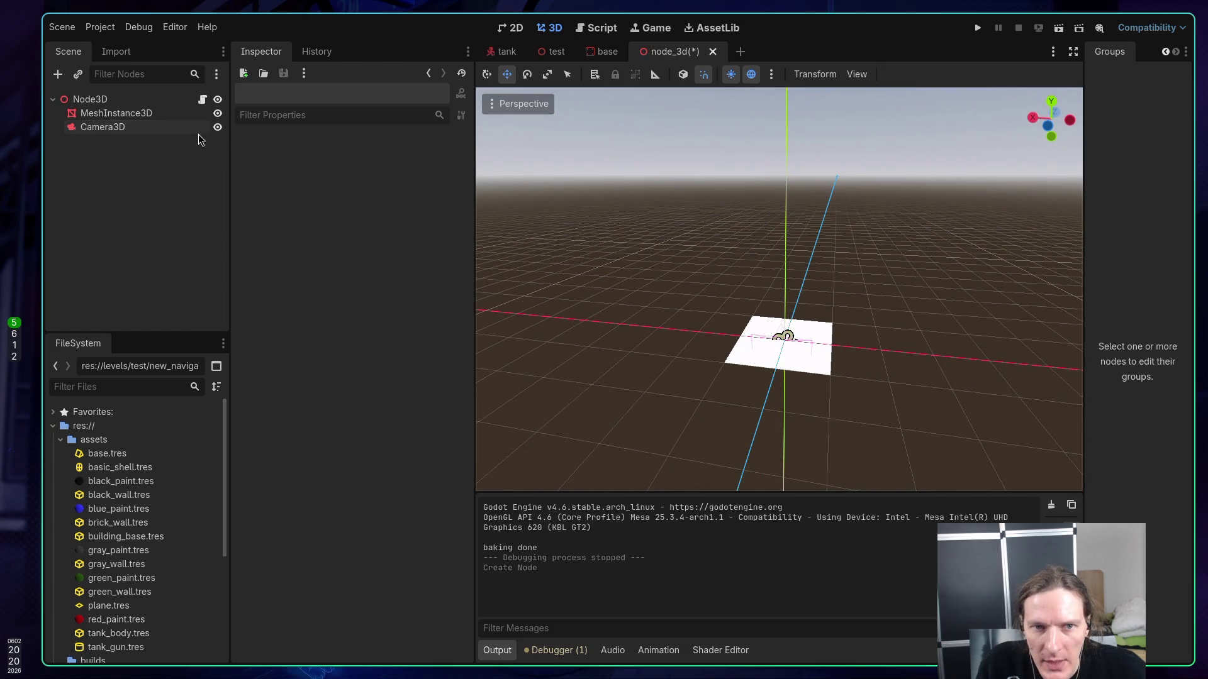
left_click(103, 127)
mouse_move(916, 293)
left_mouse_down()
mouse_move(719, 263)
mouse_move(816, 277)
mouse_move(843, 316)
mouse_move(924, 322)
left_mouse_up()
scroll(794, 103, "up", 3)
left_click(702, 76)
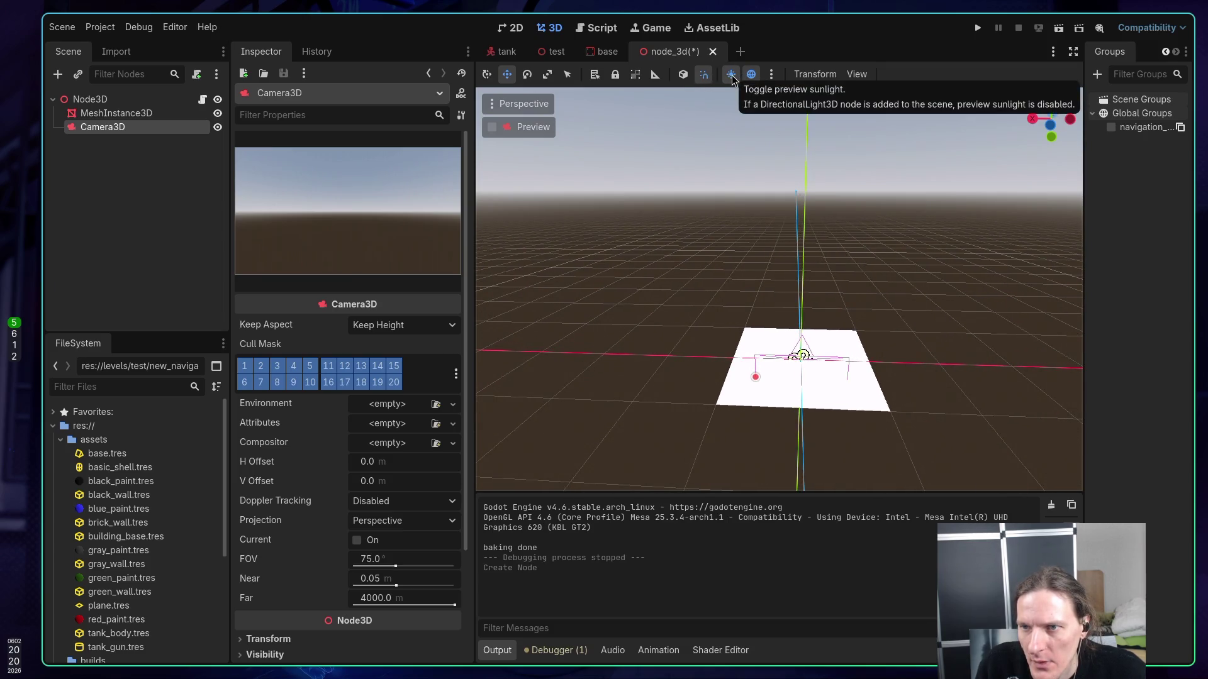
left_click(733, 75)
left_click(733, 75)
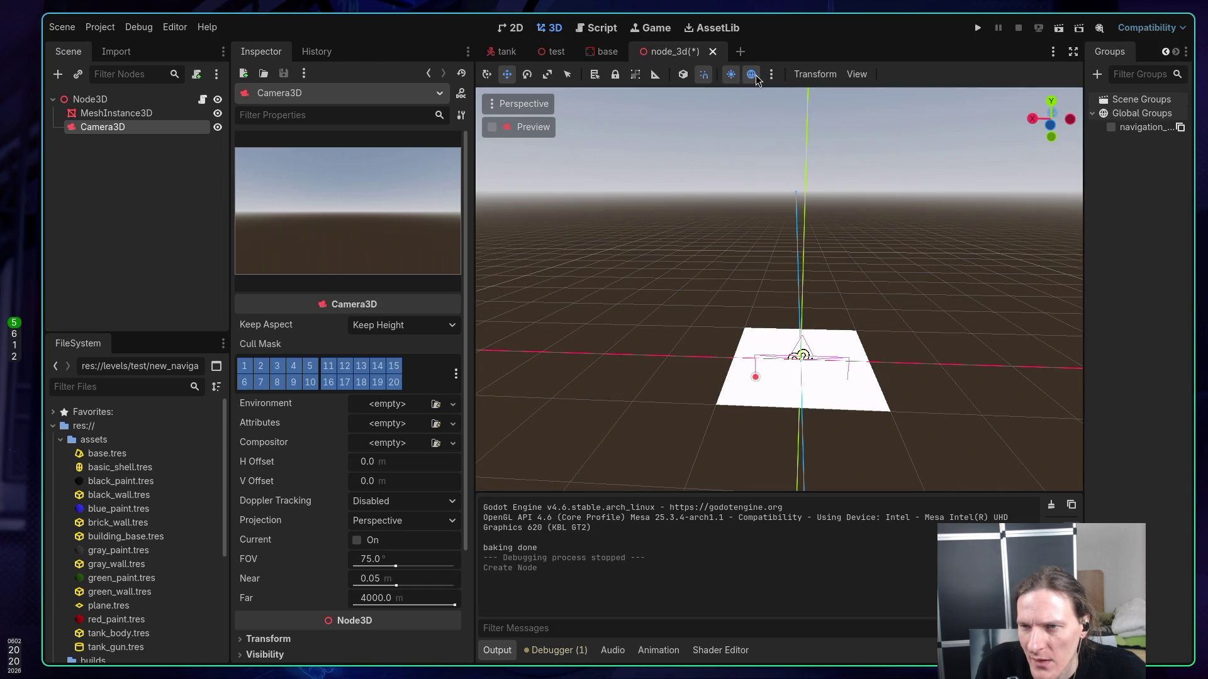
left_click(772, 74)
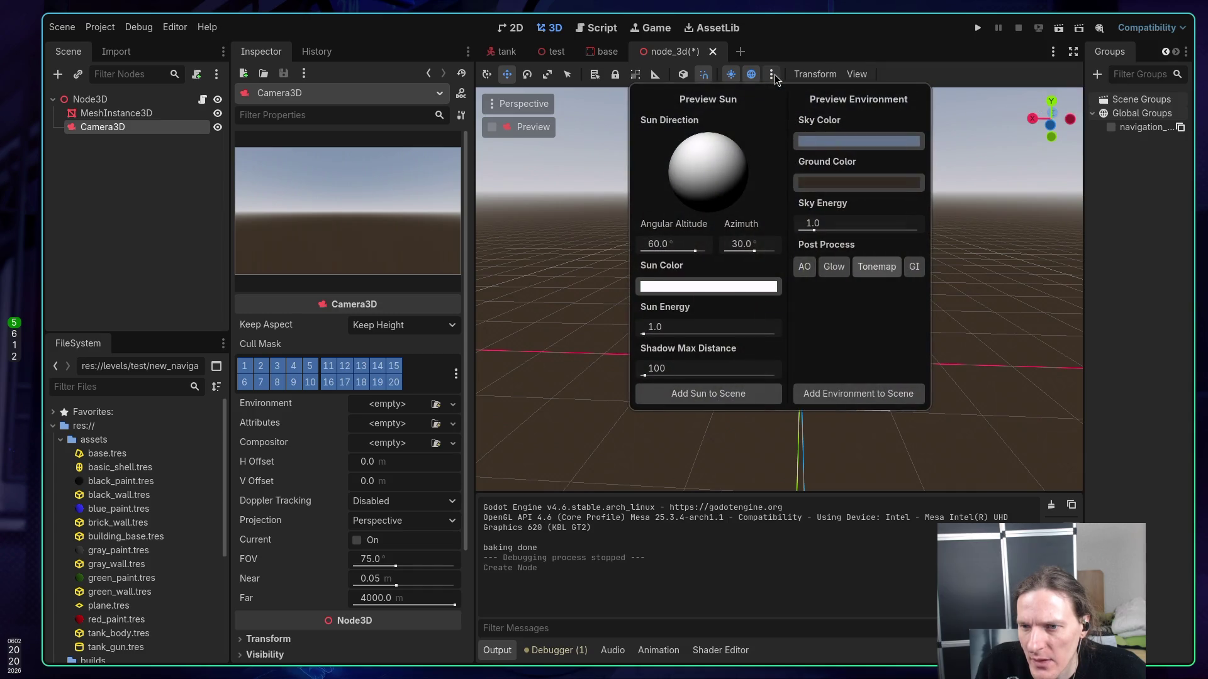
left_click(859, 74)
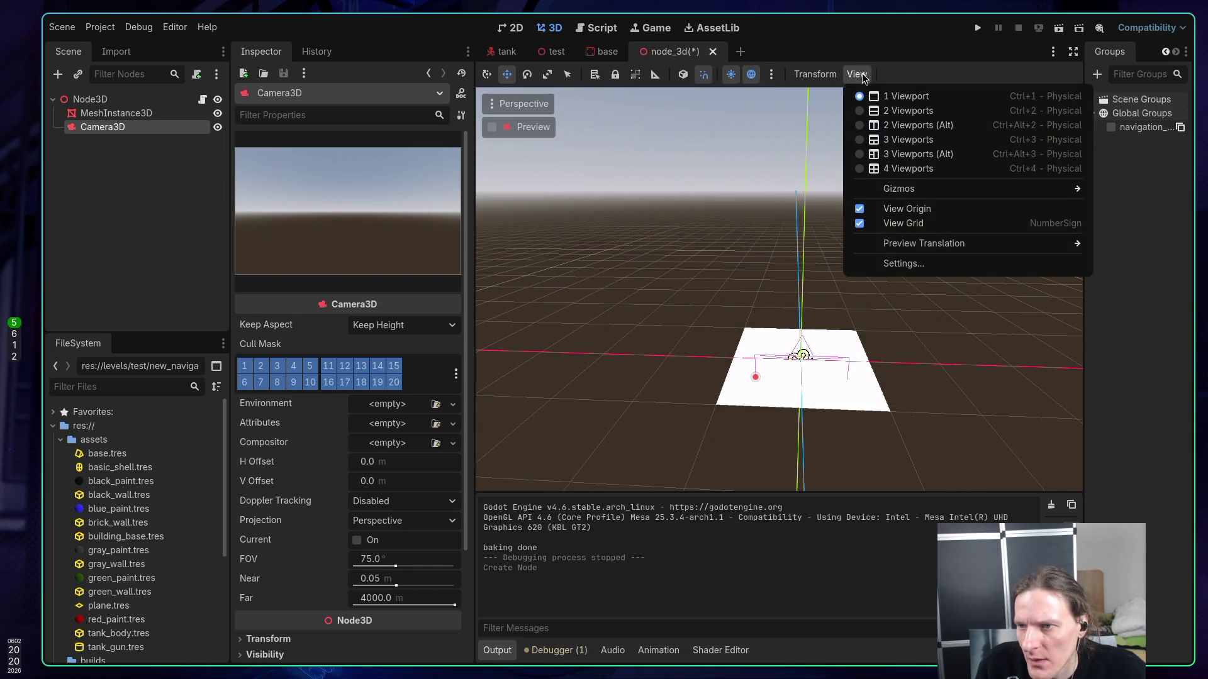
mouse_move(899, 189)
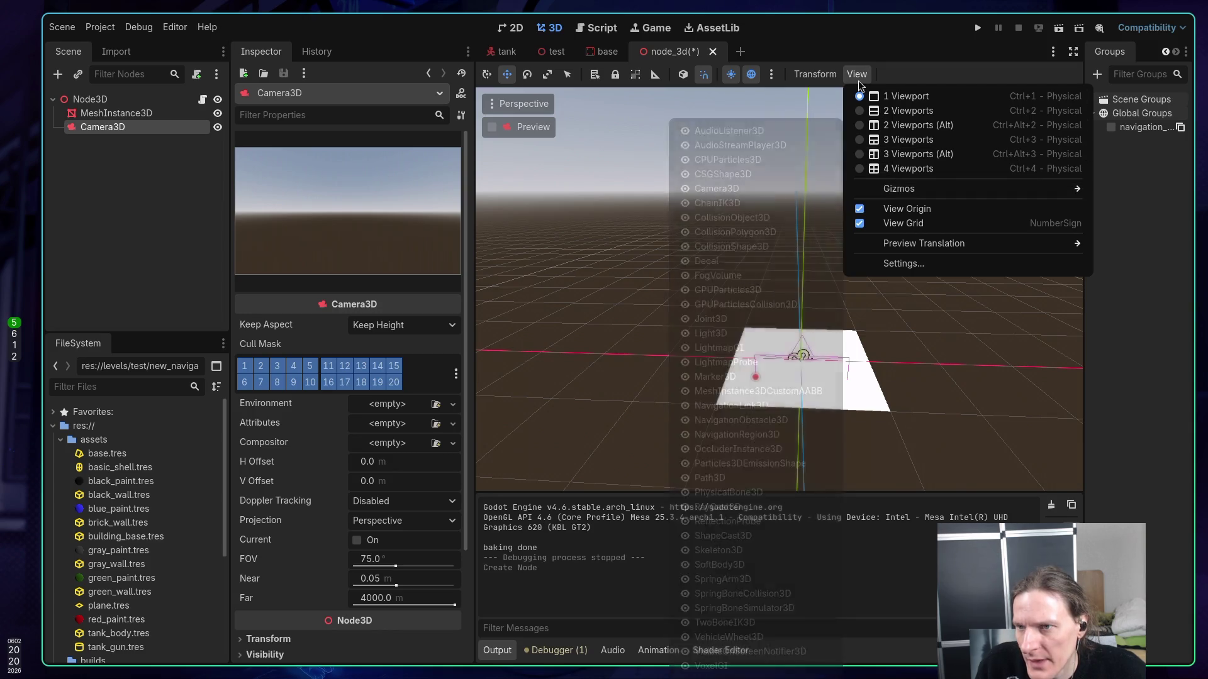
mouse_move(823, 75)
left_click(874, 77)
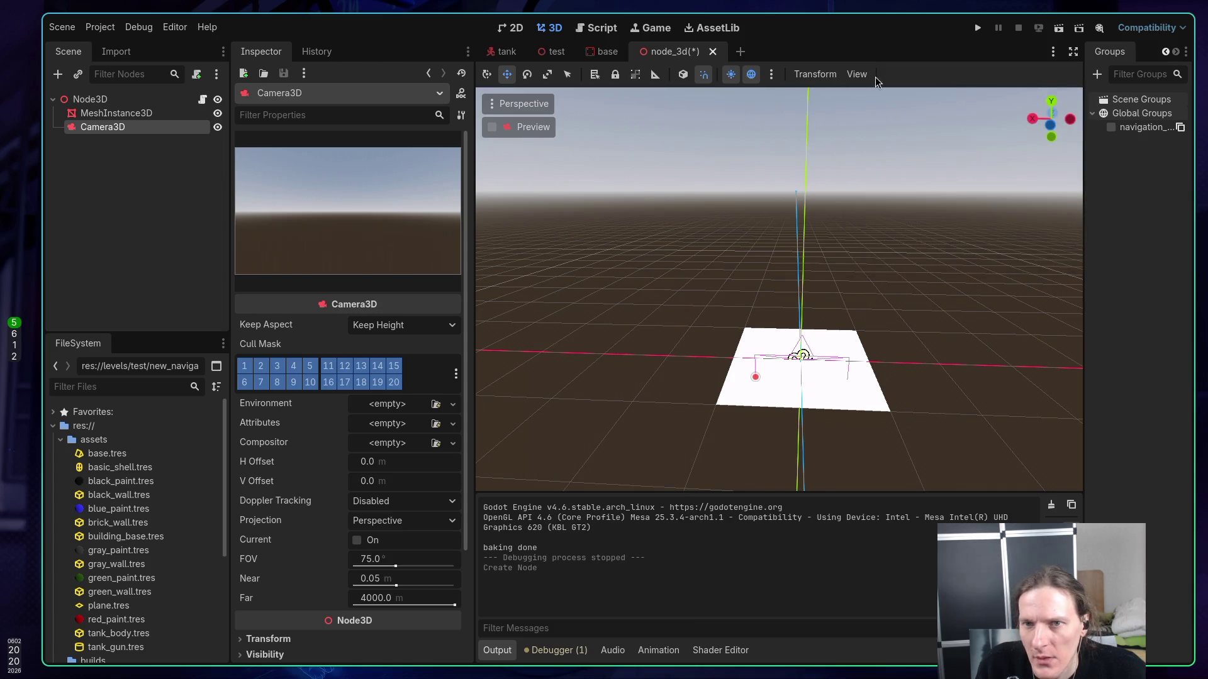
left_click(488, 80)
left_click(492, 127)
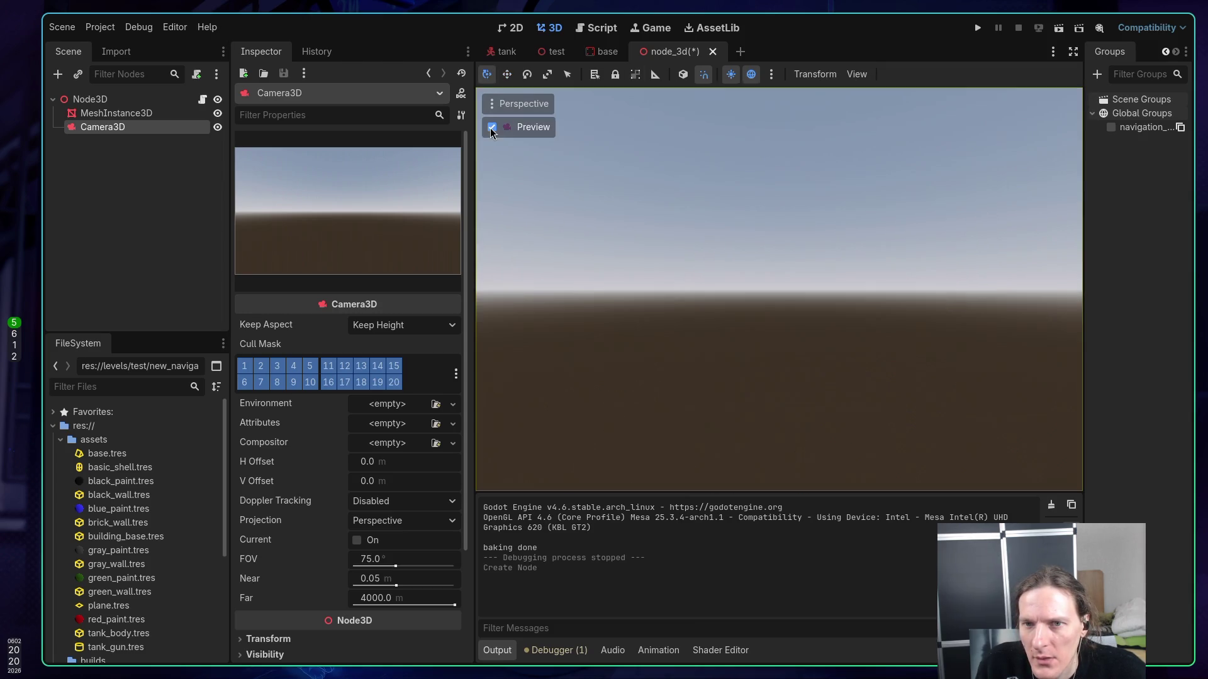
left_click(492, 127)
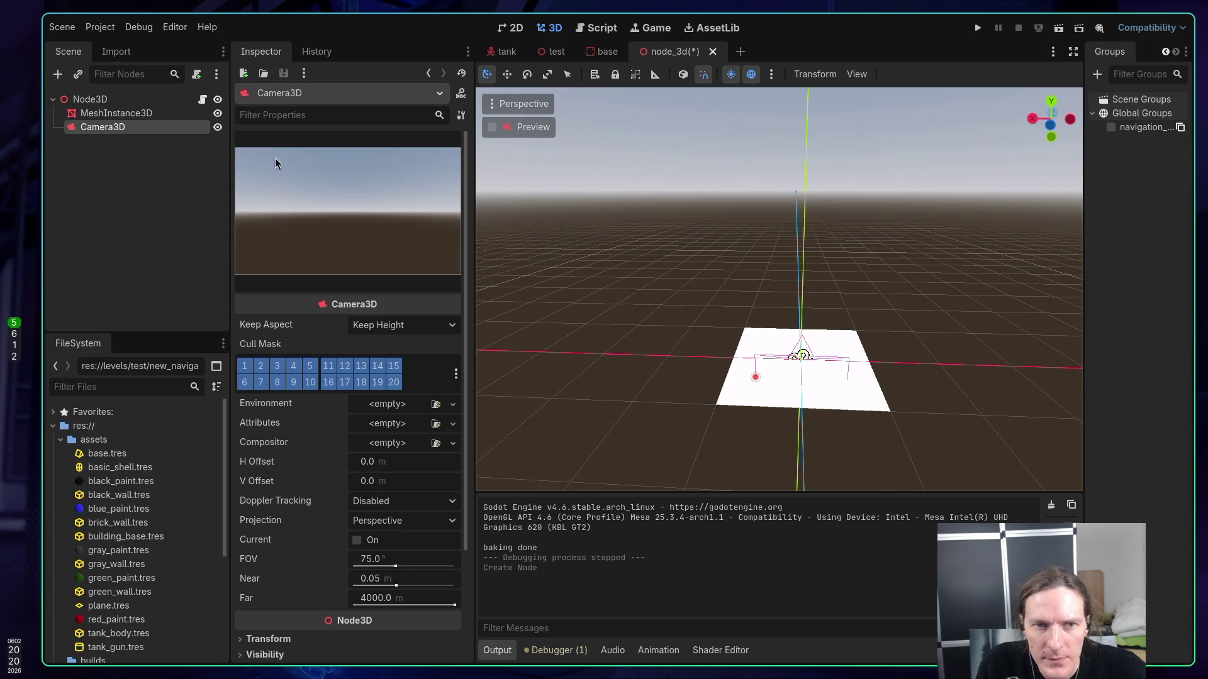
mouse_move(987, 337)
left_mouse_down()
mouse_move(1016, 319)
mouse_move(978, 285)
mouse_move(852, 357)
left_mouse_up()
- Undo the FOV change and old camera, re-add a fresh Camera3D under Node3D, and save
key("ctrl+z")
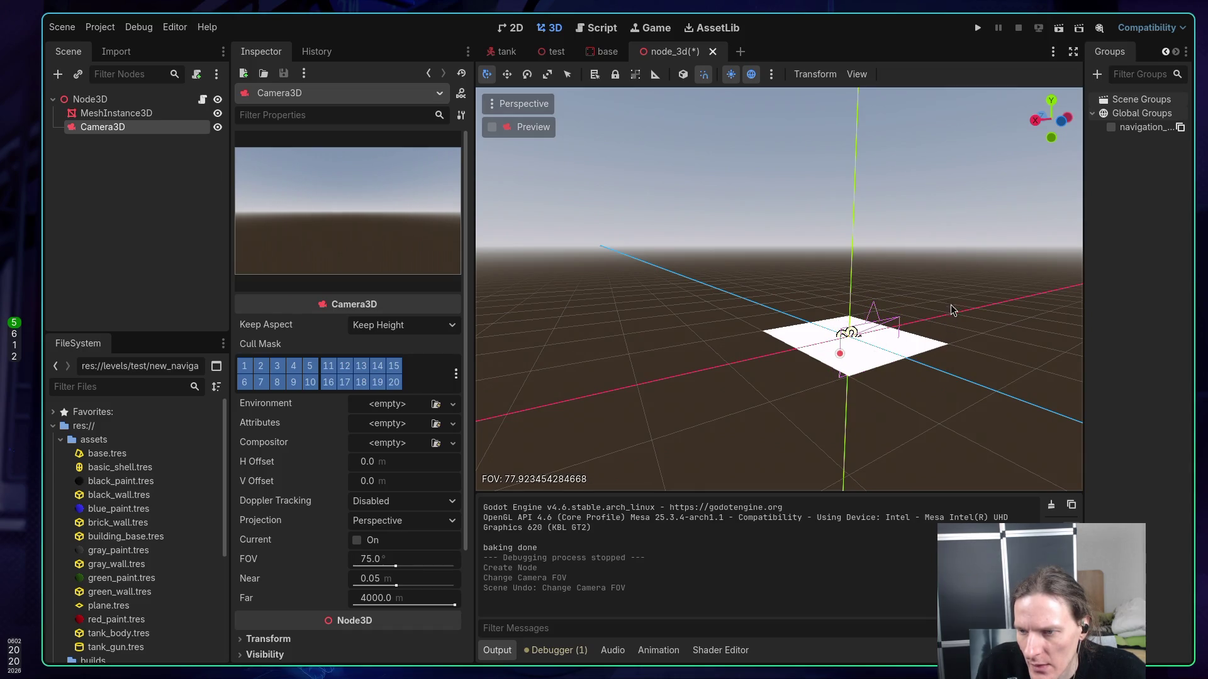
key("ctrl+z")
right_click(126, 99)
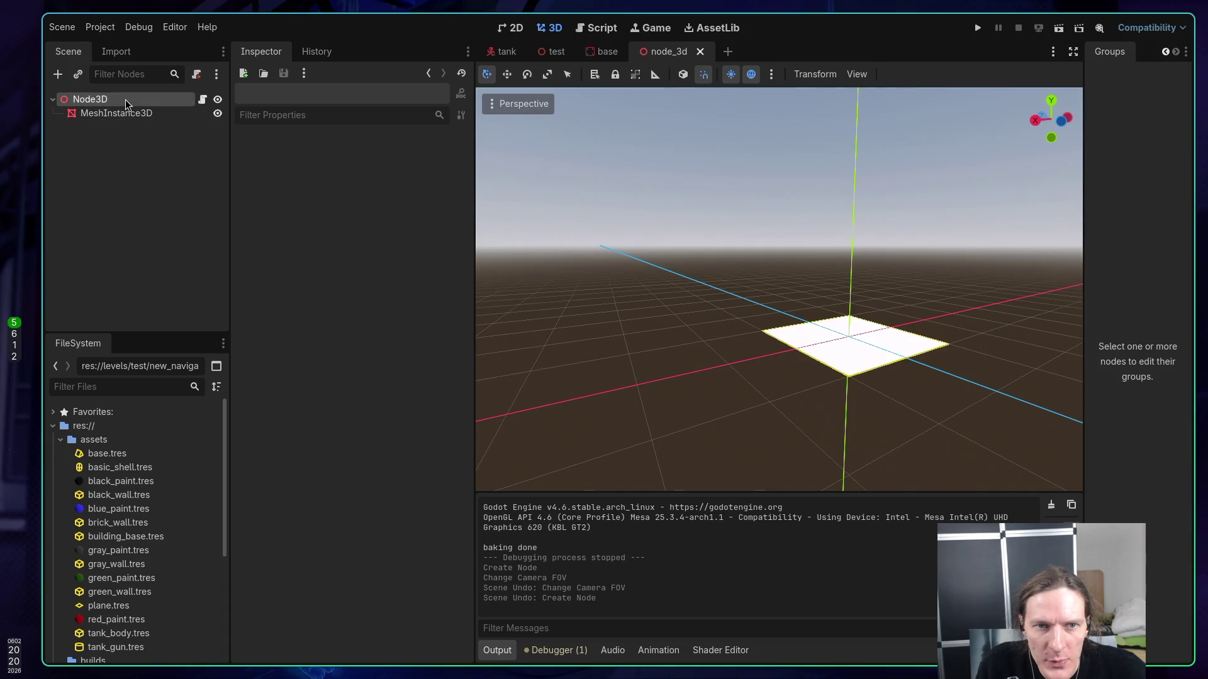
left_click(165, 131)
key("Return")
left_click(166, 131)
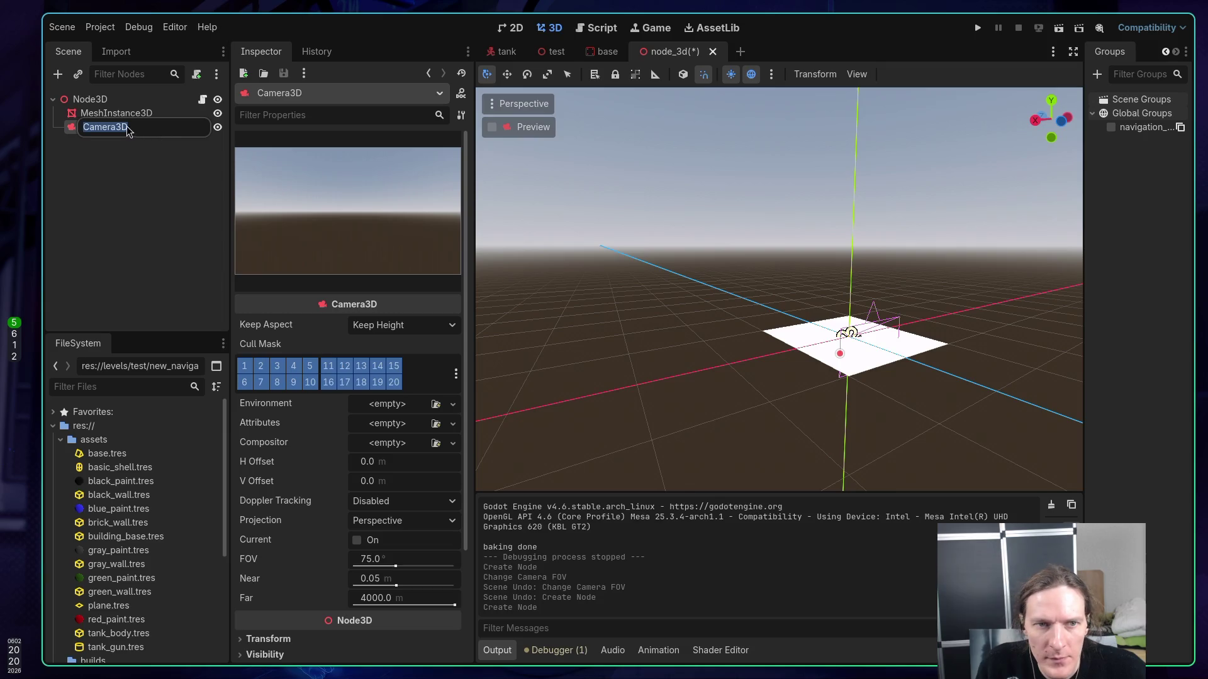
key("Escape")
key("ctrl+s")
- Move Camera3D above MeshInstance3D in the tree and reposition it with G
mouse_move(108, 127)
left_mouse_down()
mouse_move(110, 117)
mouse_move(96, 133)
mouse_move(99, 111)
left_mouse_up()
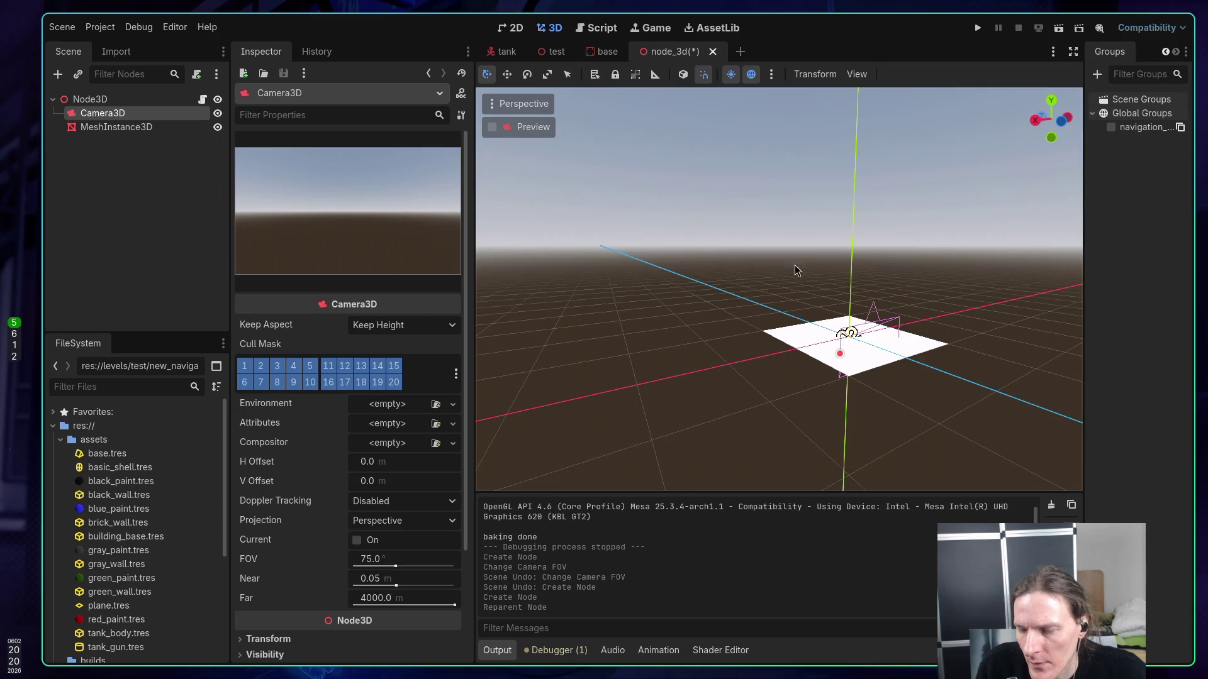
left_click_drag(873, 262, 837, 278)
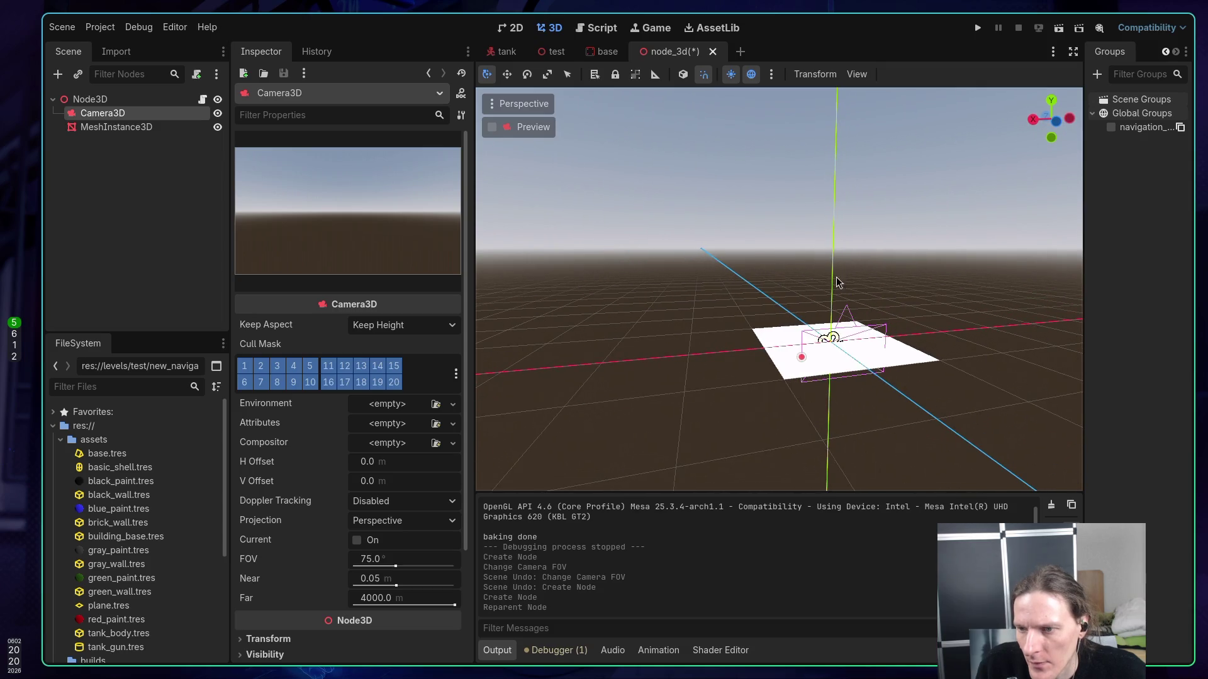
key("r")
left_click(879, 253)
key("ctrl+z")
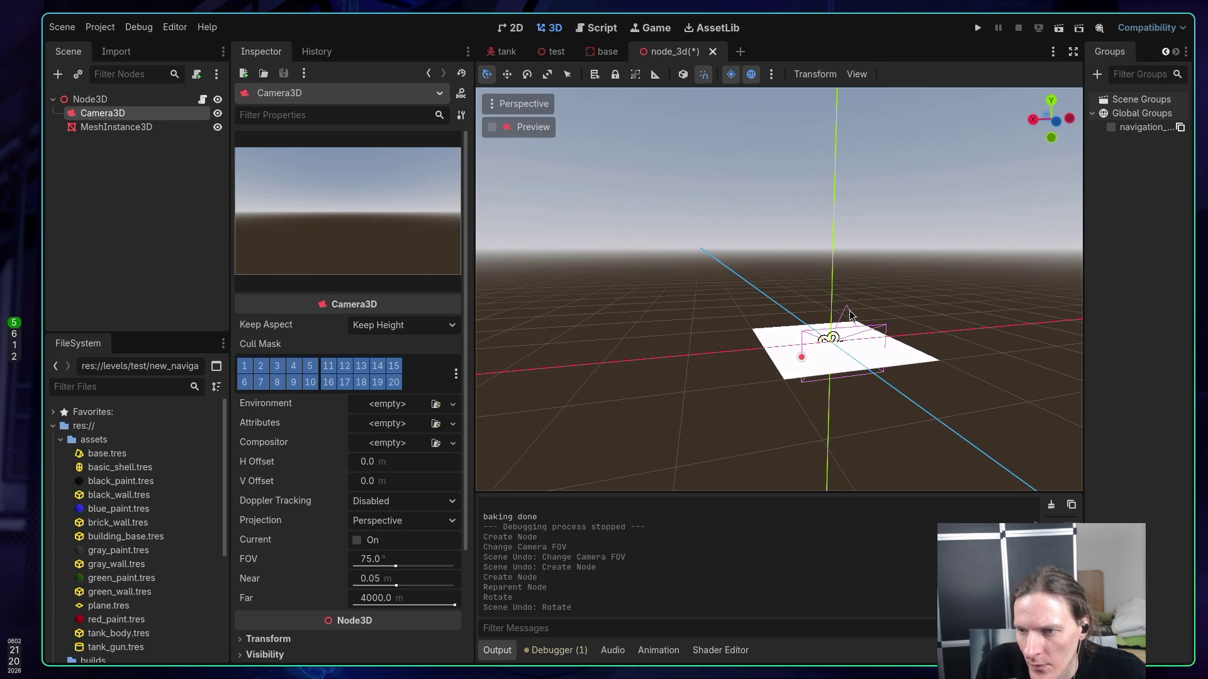
left_click_drag(846, 330, 879, 323)
key("g")
left_click(871, 303)
key("f")
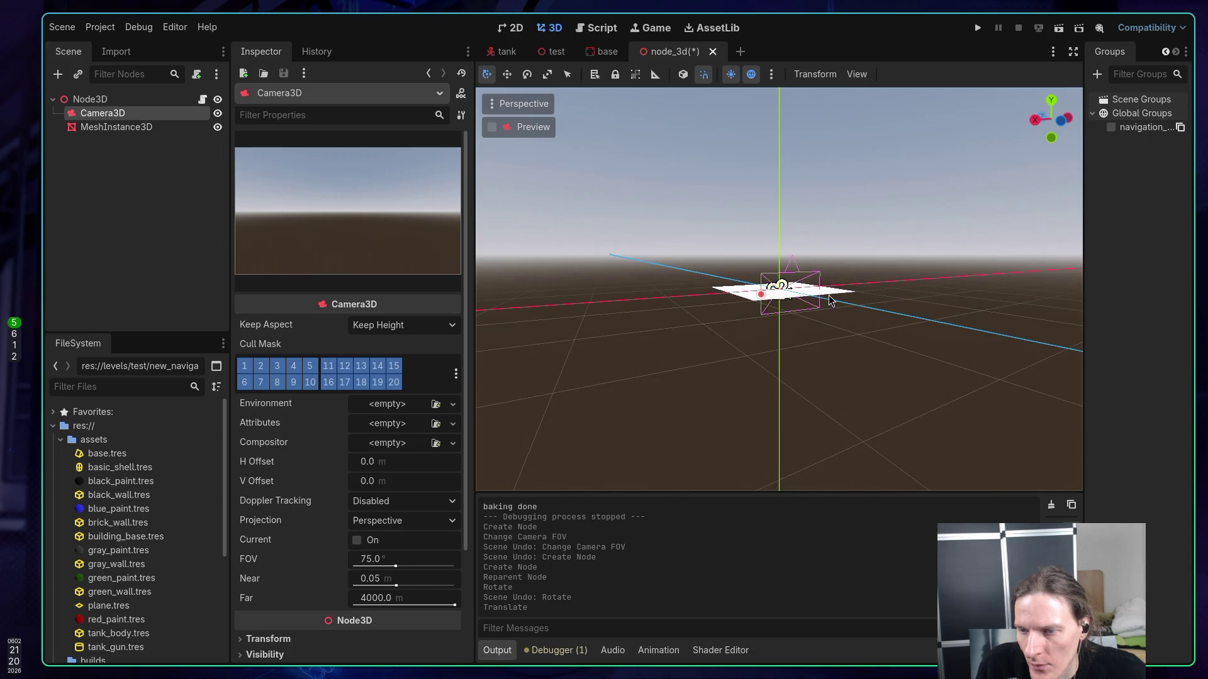
mouse_move(814, 301)
left_mouse_down()
mouse_move(855, 315)
mouse_move(828, 369)
mouse_move(805, 317)
left_mouse_up()
- Raise the camera above the plane, pull it back along Z, and save
key("w")
key("e")
key("r")
key("t")
key("q")
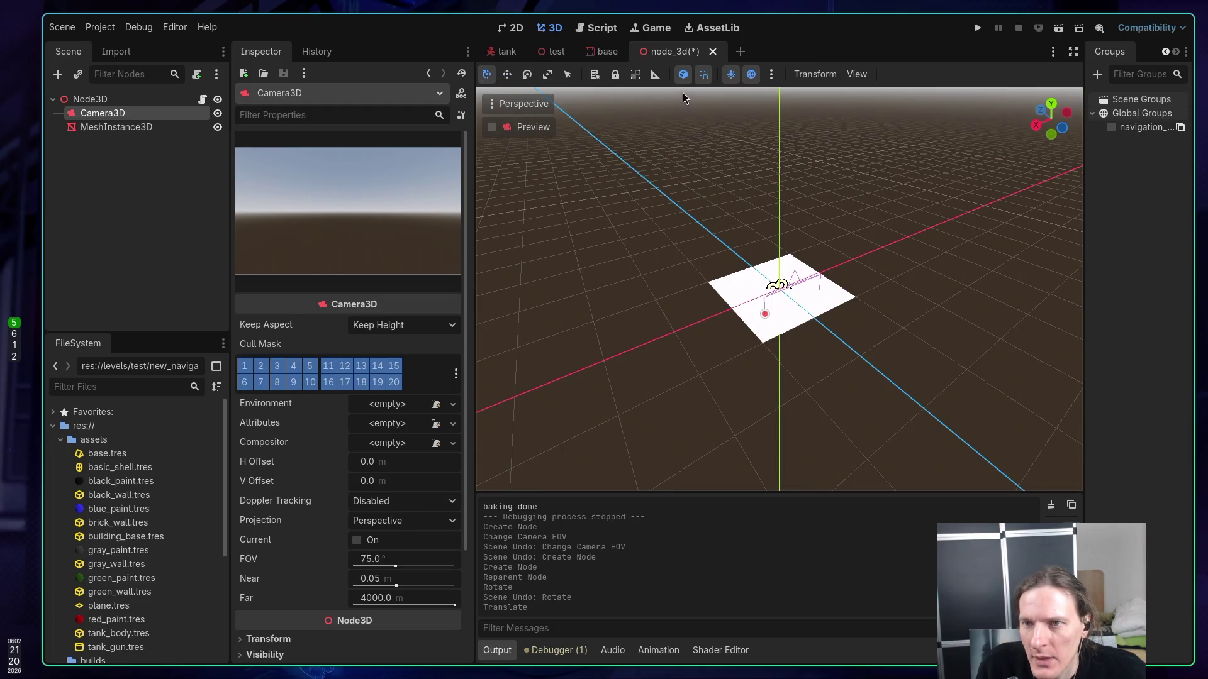
left_click(684, 75)
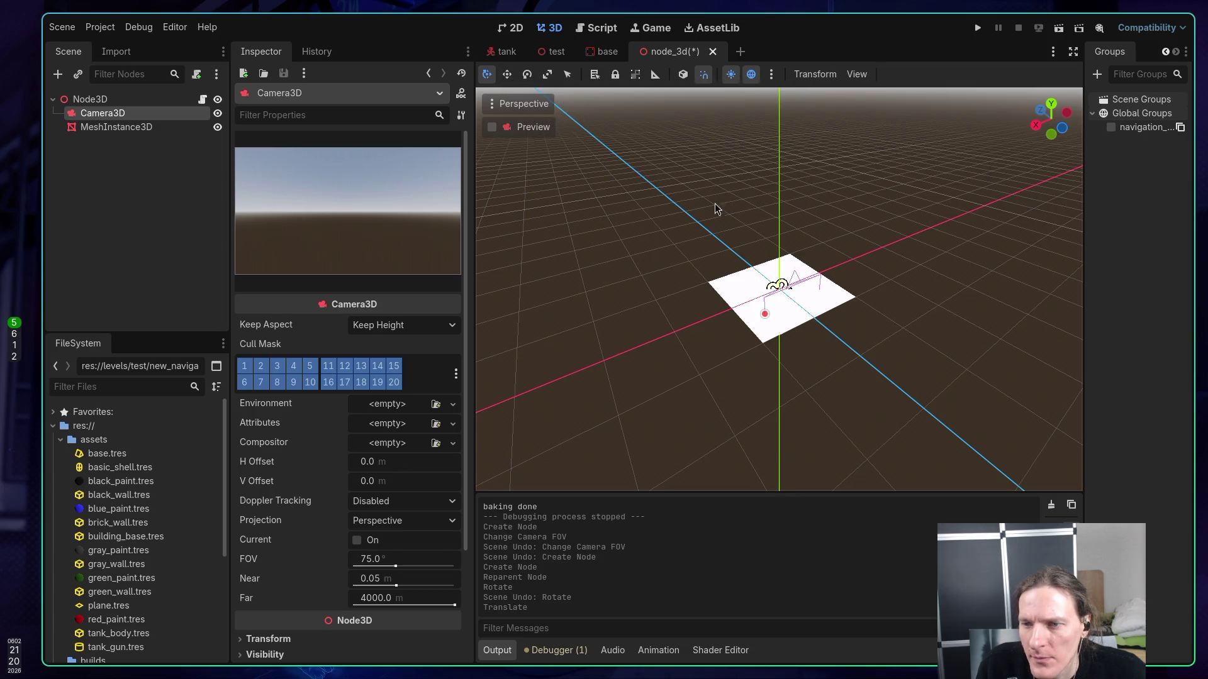
mouse_move(780, 289)
left_mouse_down()
mouse_move(784, 204)
mouse_move(742, 215)
mouse_move(775, 237)
left_mouse_up()
mouse_move(678, 207)
left_mouse_down()
mouse_move(908, 188)
mouse_move(849, 169)
left_mouse_up()
key("ctrl+s")
mouse_move(756, 176)
left_mouse_down()
mouse_move(779, 240)
mouse_move(633, 224)
left_mouse_up()
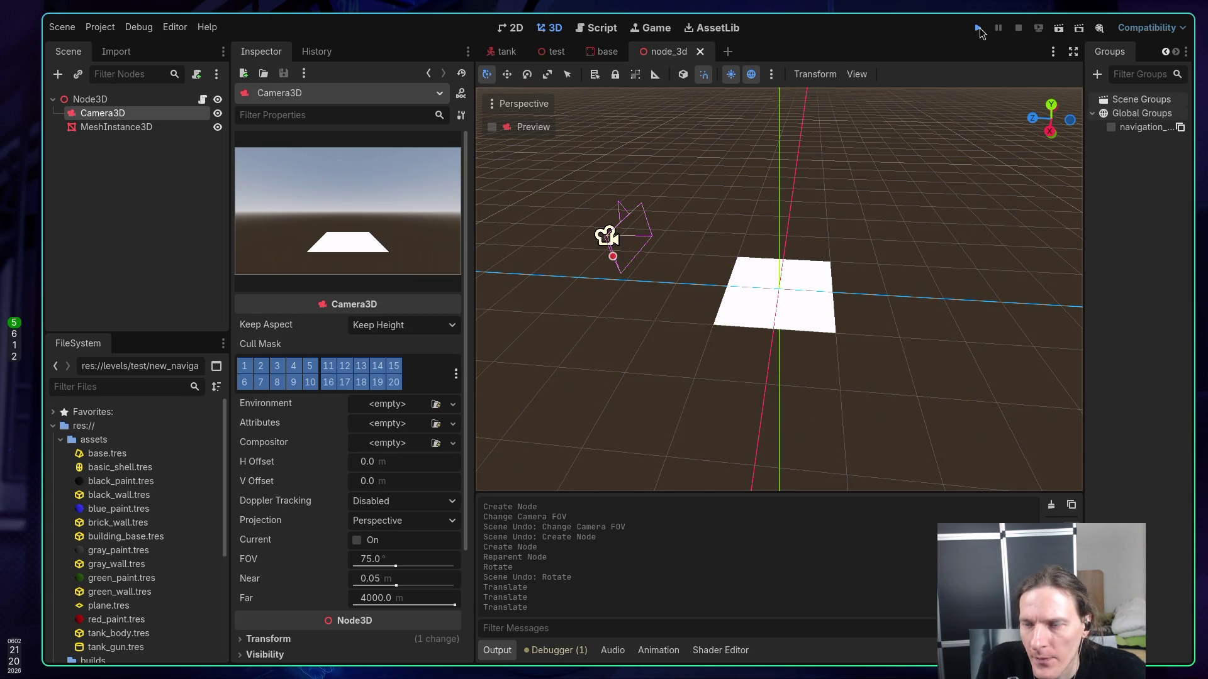
- Run the node_3d scene to view the plane through the camera, stop it, and open the Project menu
left_click(977, 27)
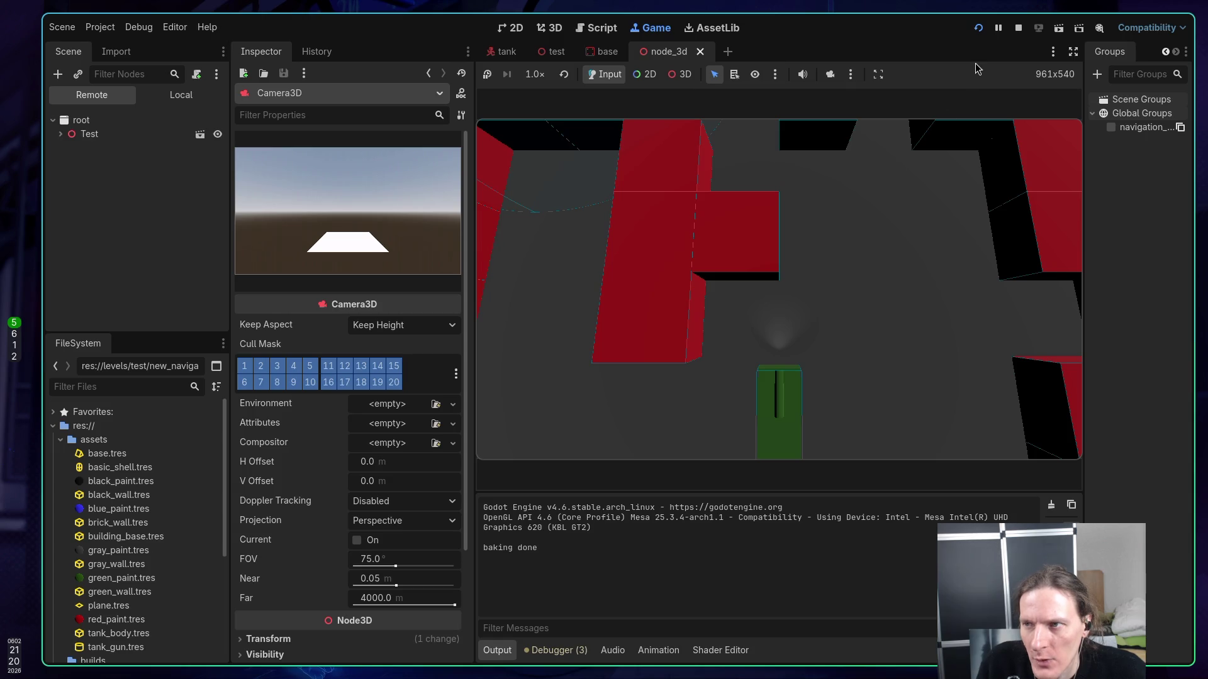
left_click(1018, 28)
left_click(1063, 31)
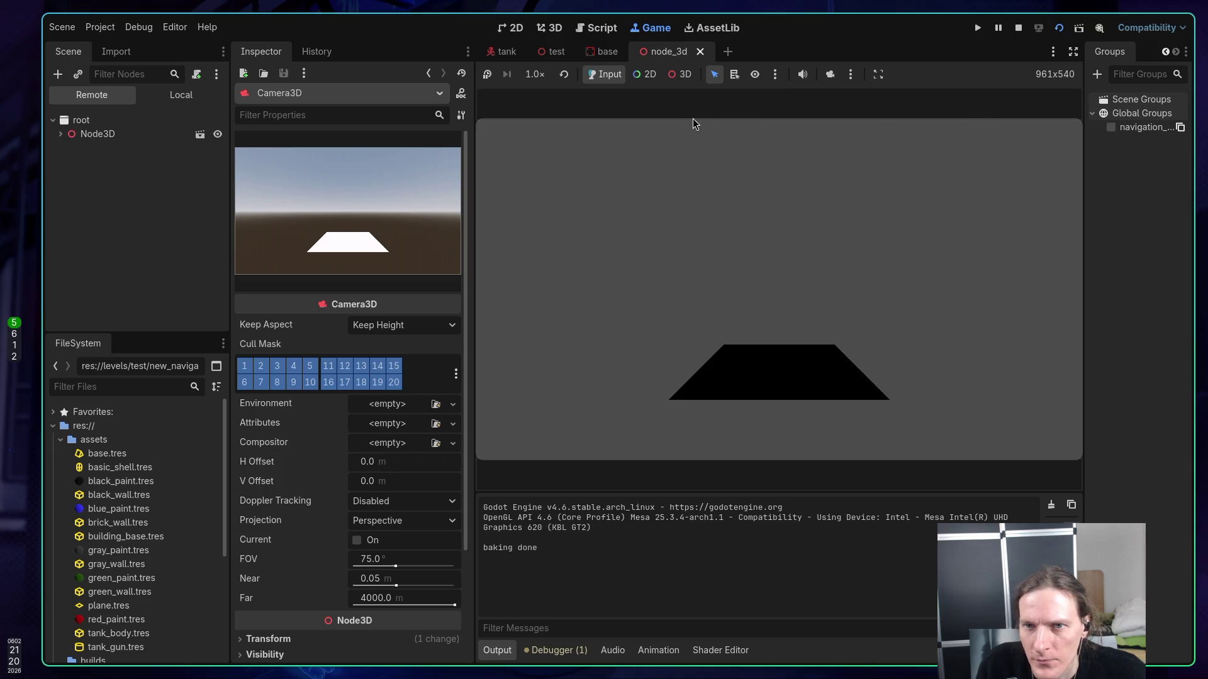
left_click(140, 28)
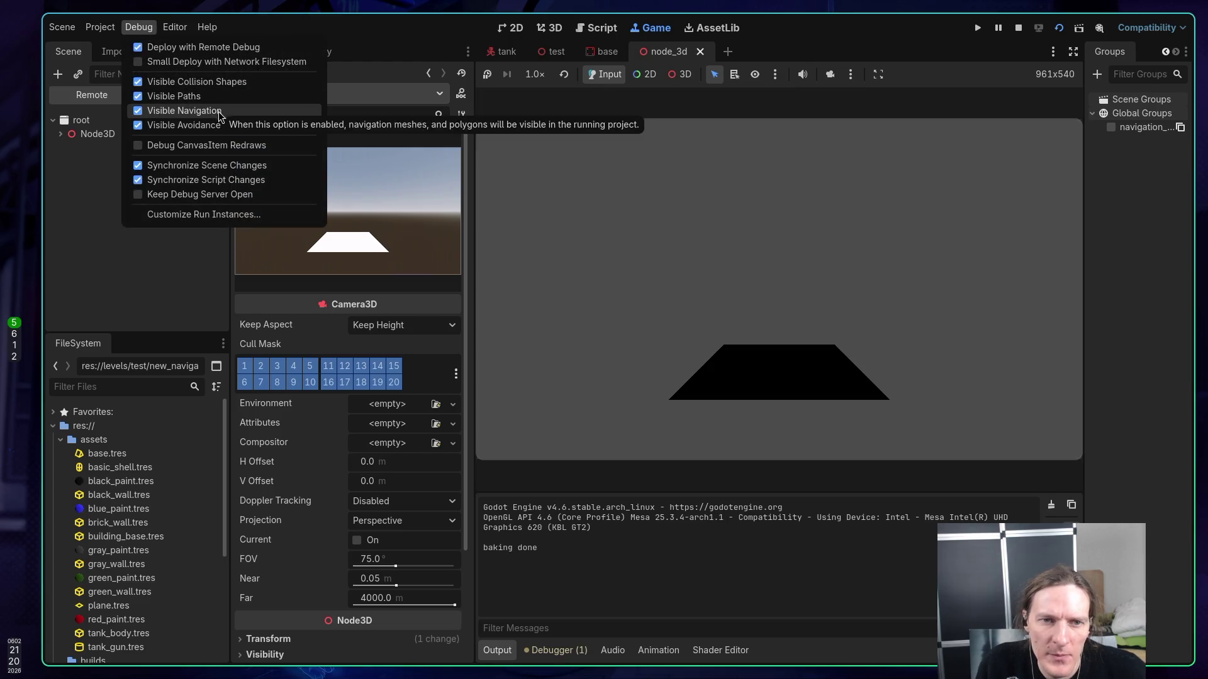
left_click(1018, 28)
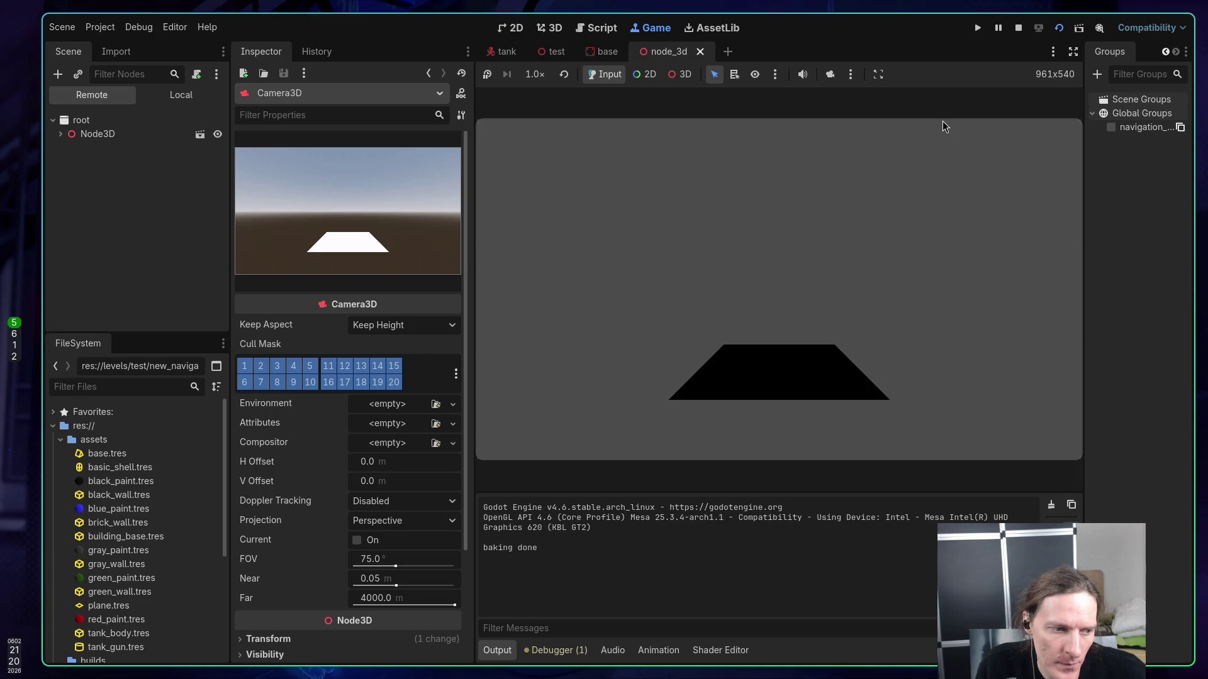
left_click(1021, 28)
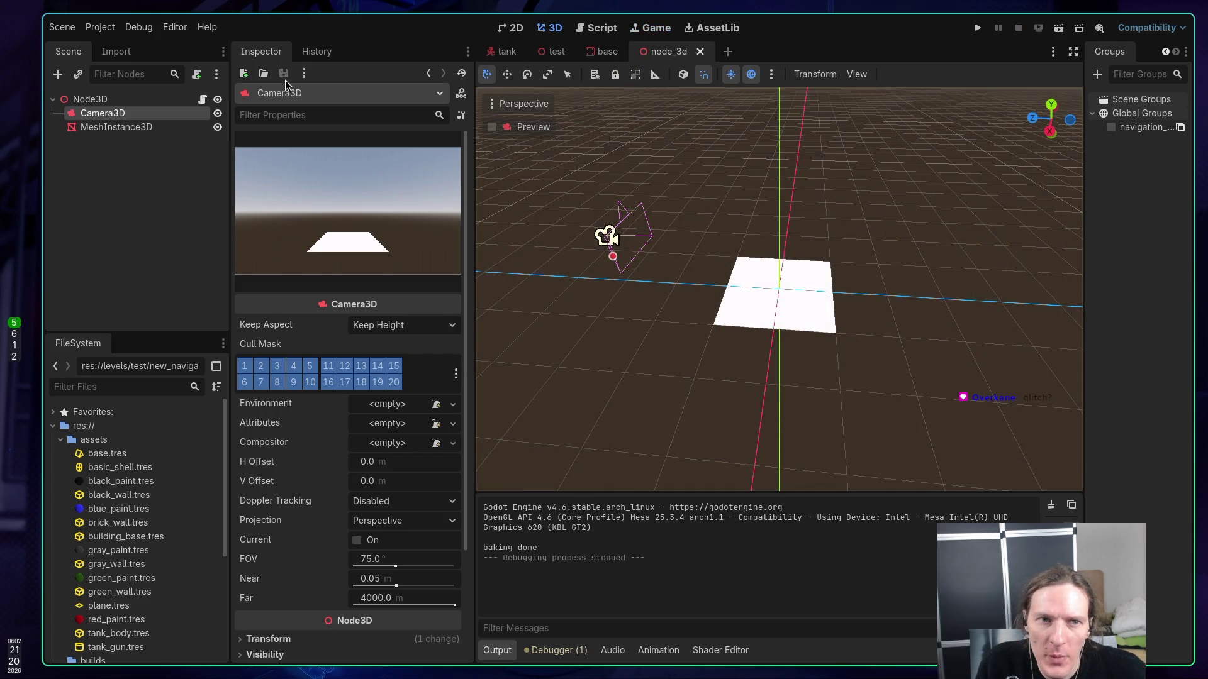
left_click(100, 26)
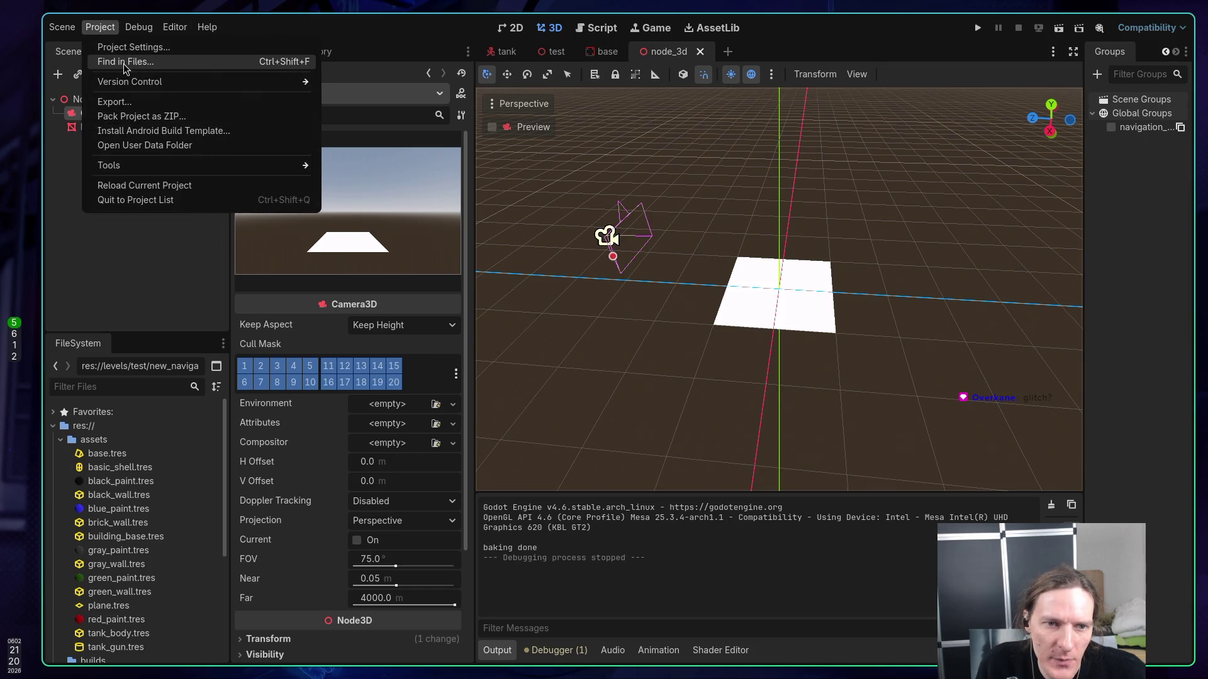
- Reload the current project, then select Camera3D and frame it in the view
left_click(163, 189)
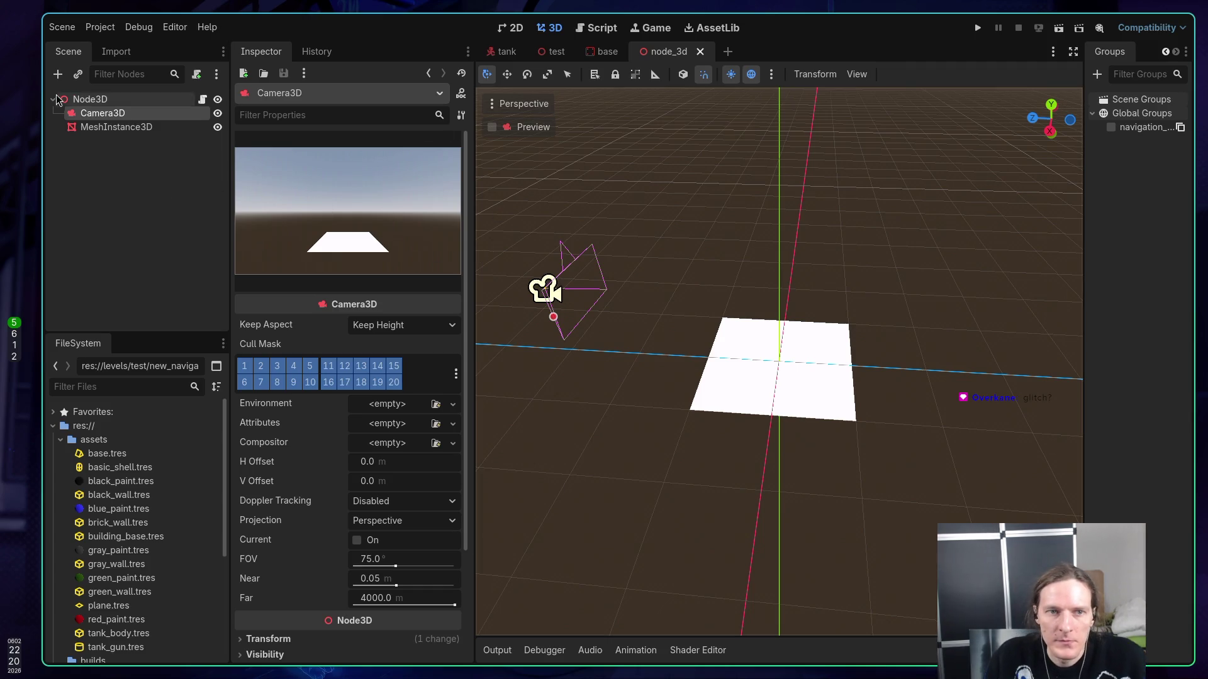
left_click(101, 127)
left_click(100, 113)
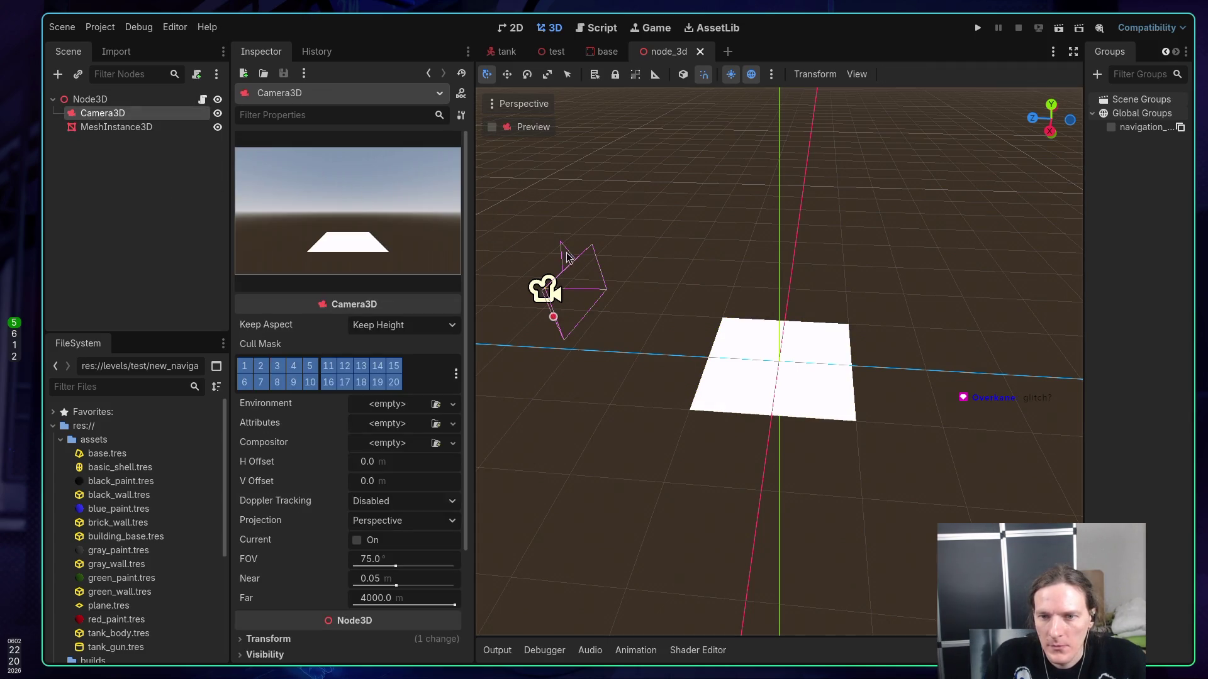
scroll(546, 301, "up", 3)
scroll(561, 291, "down", 5)
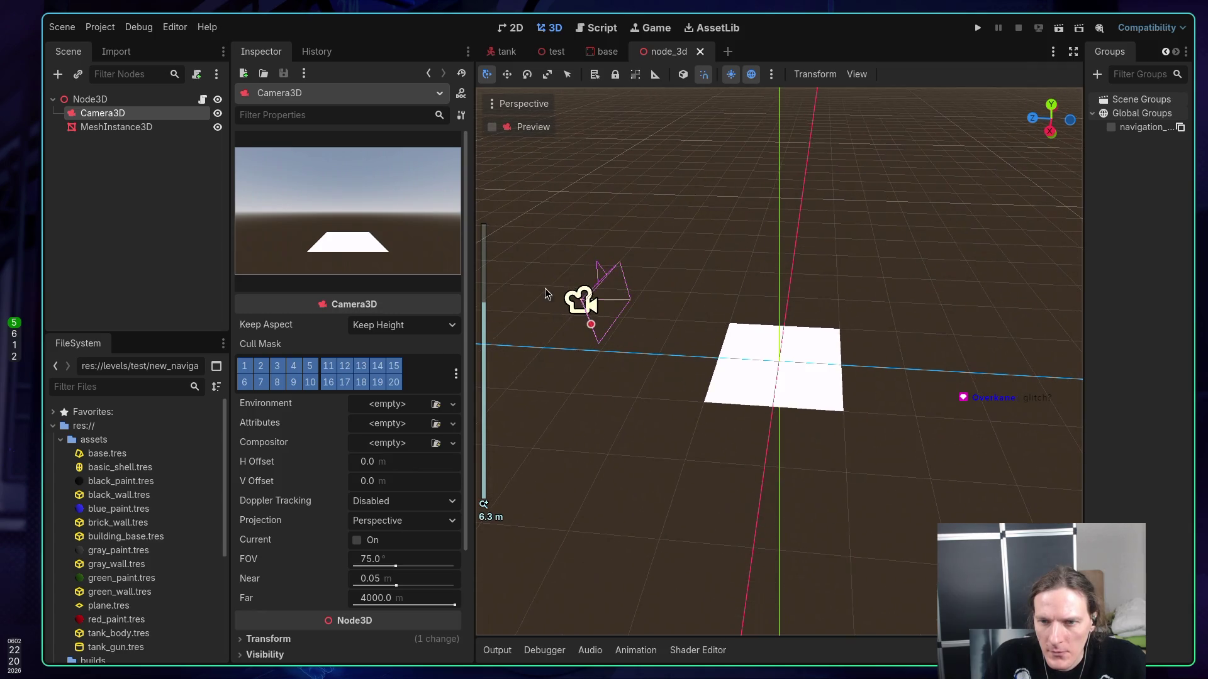
left_click(604, 289)
left_click(599, 284)
key("f")
scroll(755, 346, "up", 4)
scroll(827, 385, "up", 4)
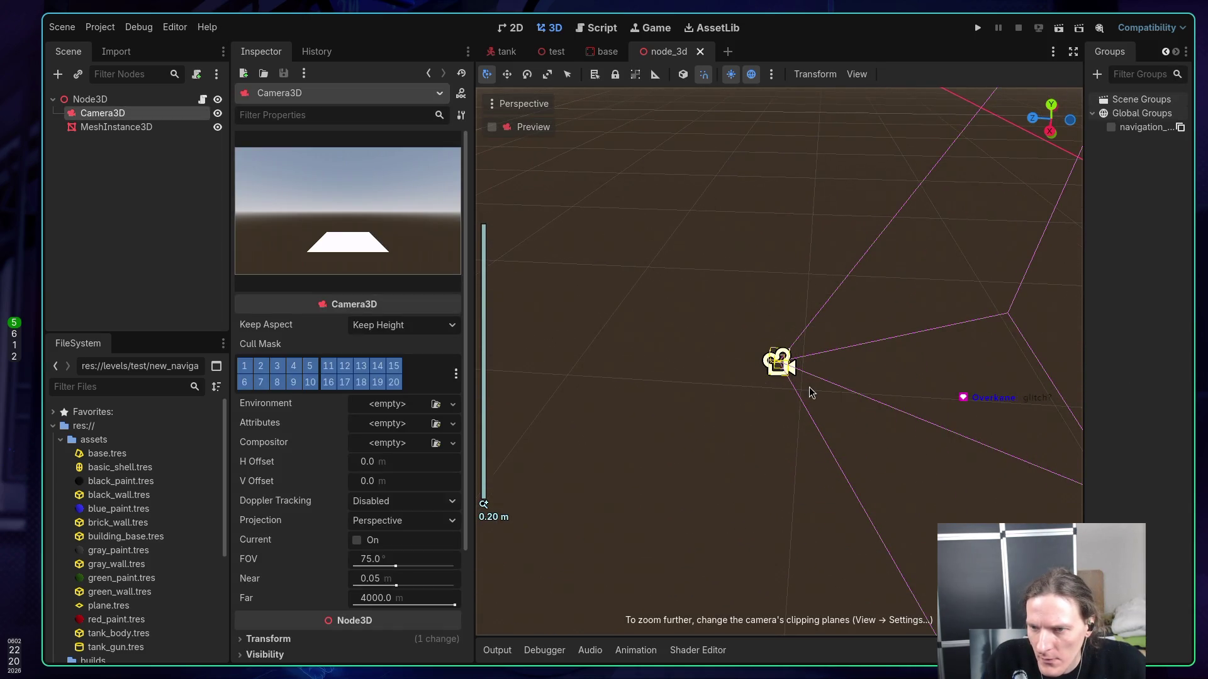
mouse_move(814, 373)
left_mouse_down()
mouse_move(478, 439)
mouse_move(755, 365)
left_mouse_up()
key("f")
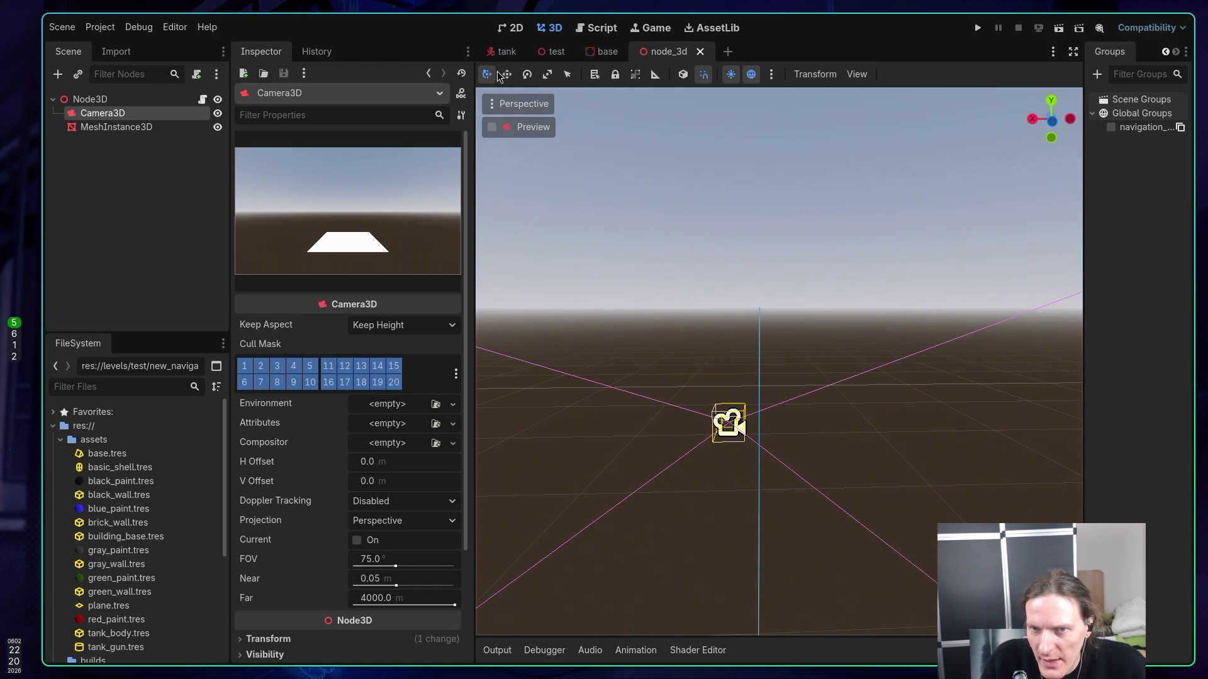
- Turn on View Transform Gizmo so the camera shows its move/rotate gizmo
left_click(547, 74)
left_click(487, 74)
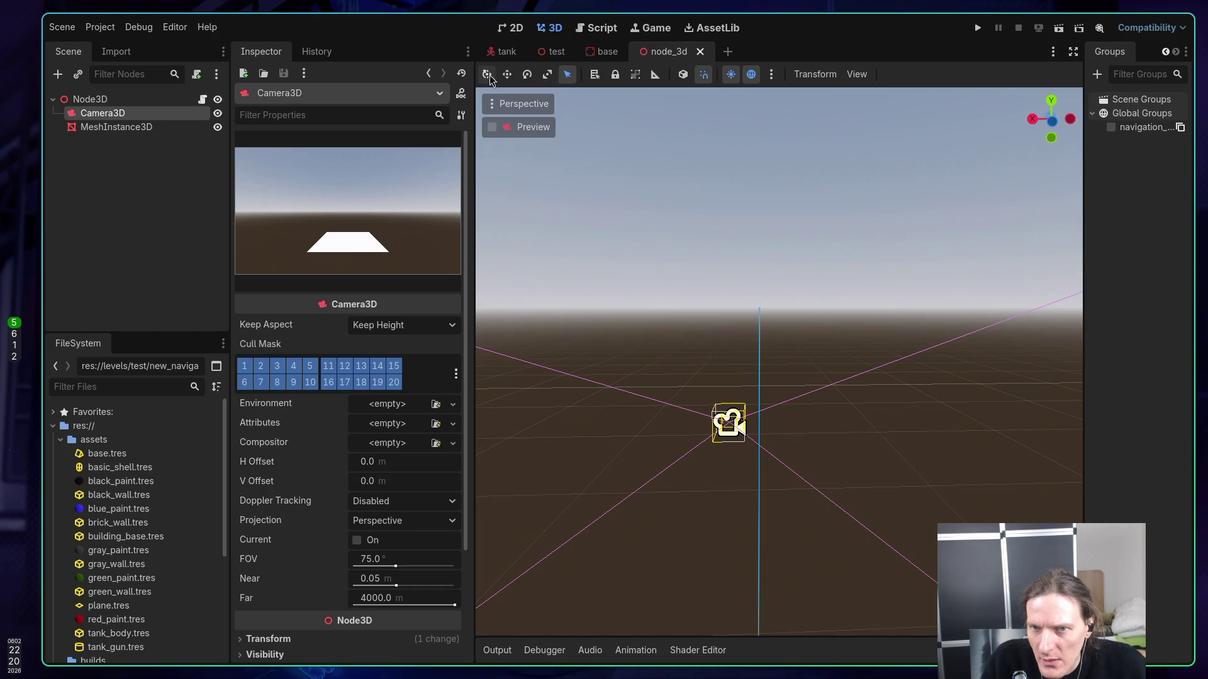
left_click(495, 105)
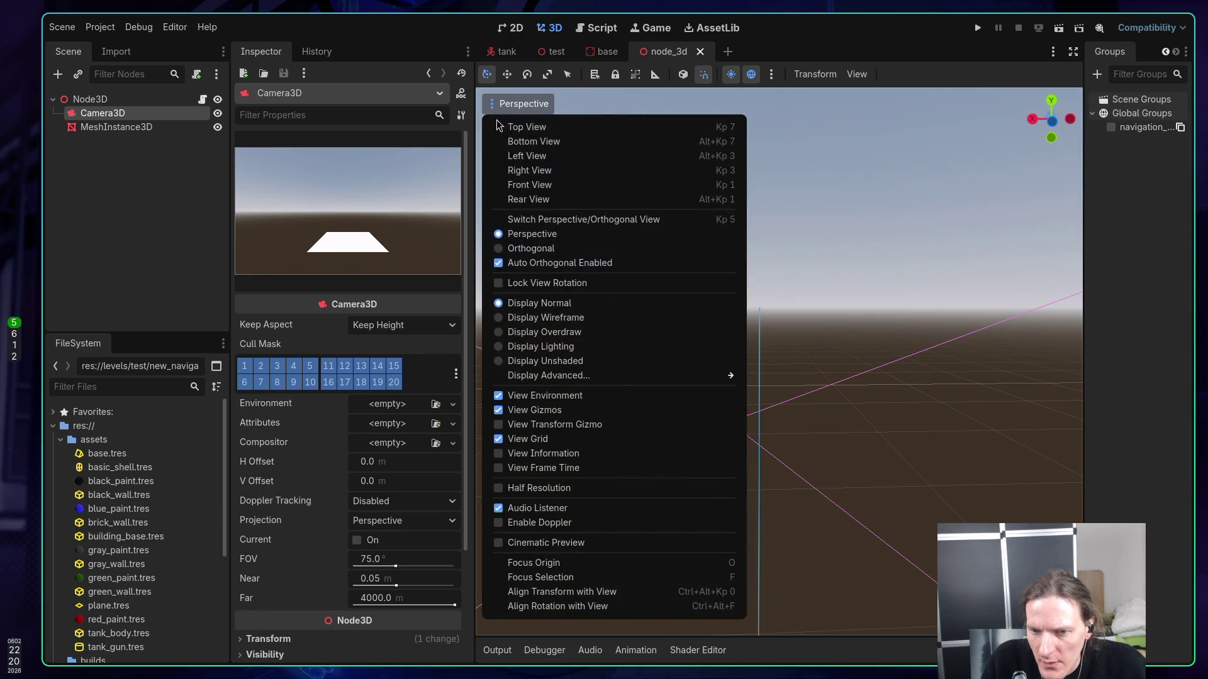
left_click(500, 424)
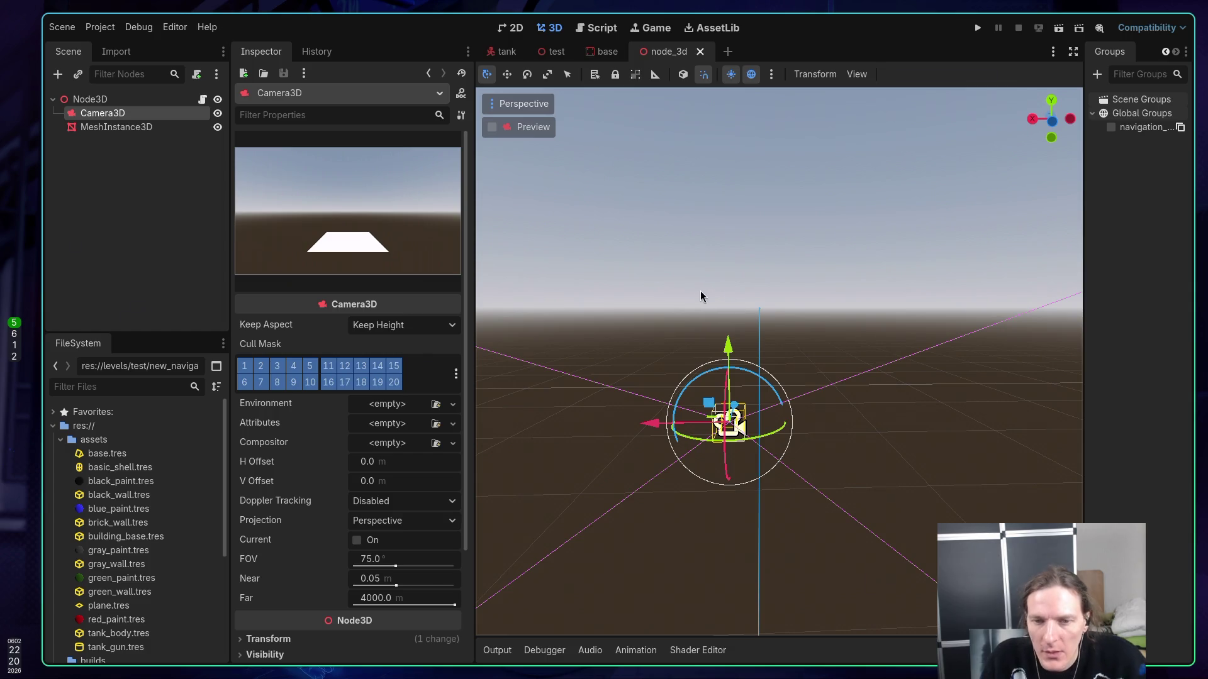
- Restart Neovim with :qa, then return to Godot and orbit around the camera
key("super+1")
type(":qa")
key("Return")
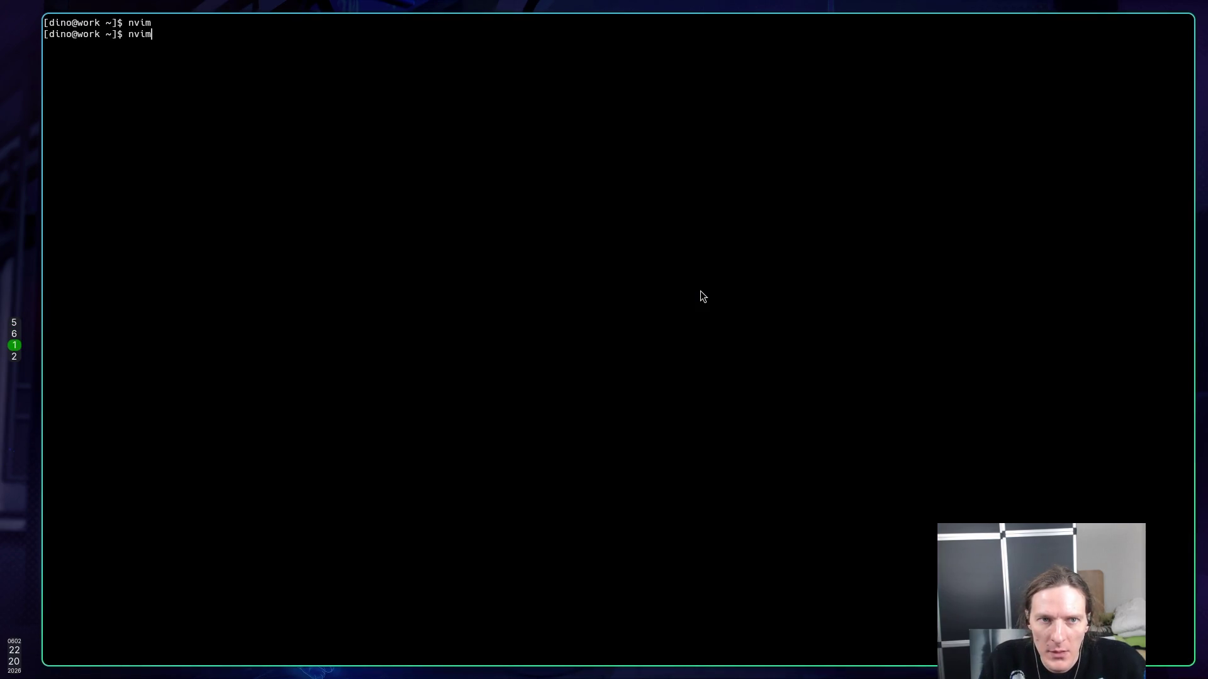
key("Return")
key("super+5")
left_click_drag(755, 303, 884, 335)
scroll(877, 333, "up", 3)
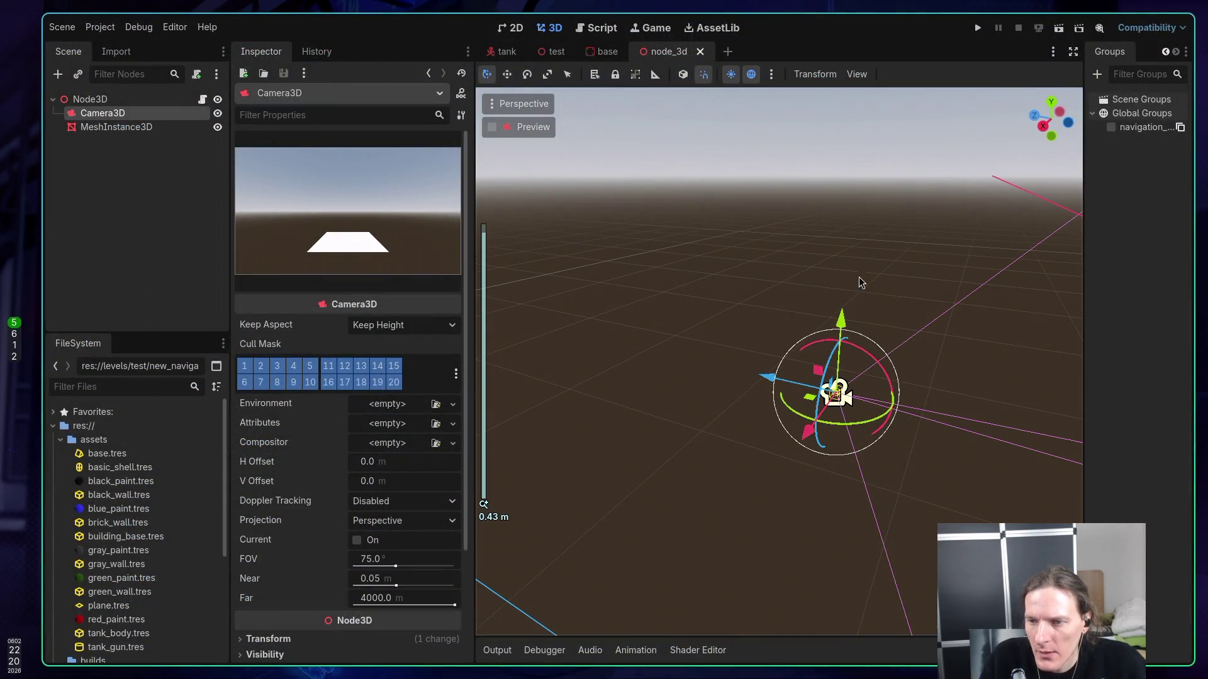
- Re-centre on the camera and turn on the View Information overlay
key("f")
scroll(846, 375, "down", 10)
key("f")
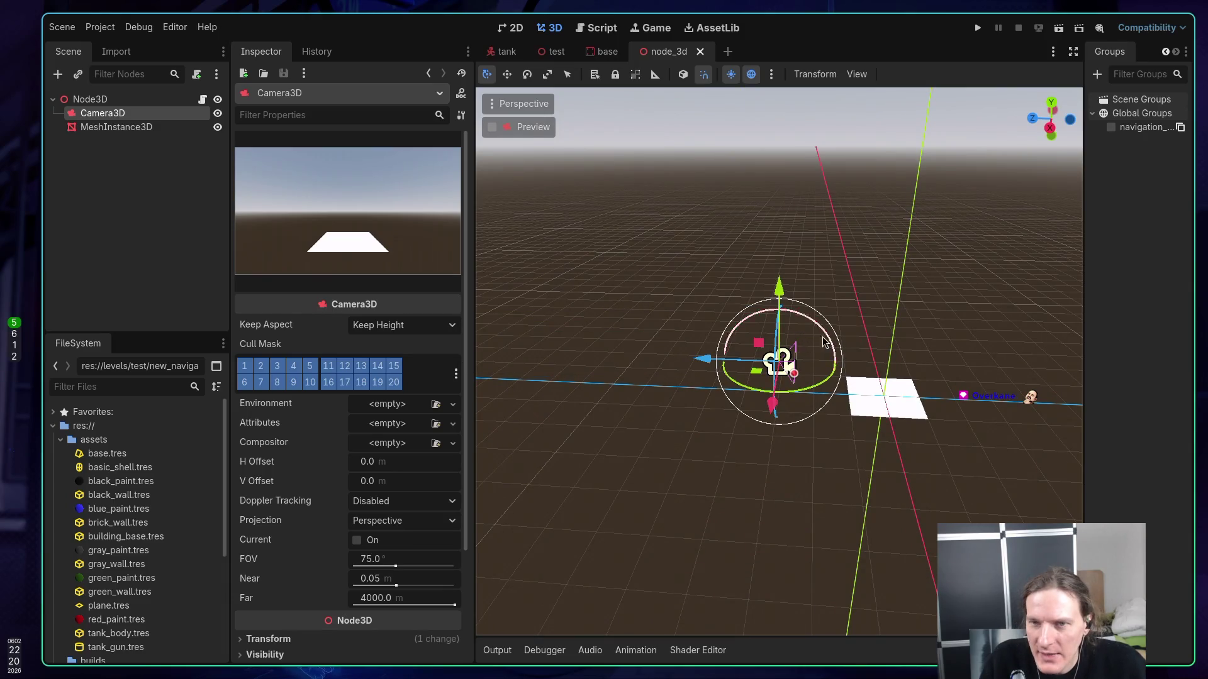
left_click(492, 105)
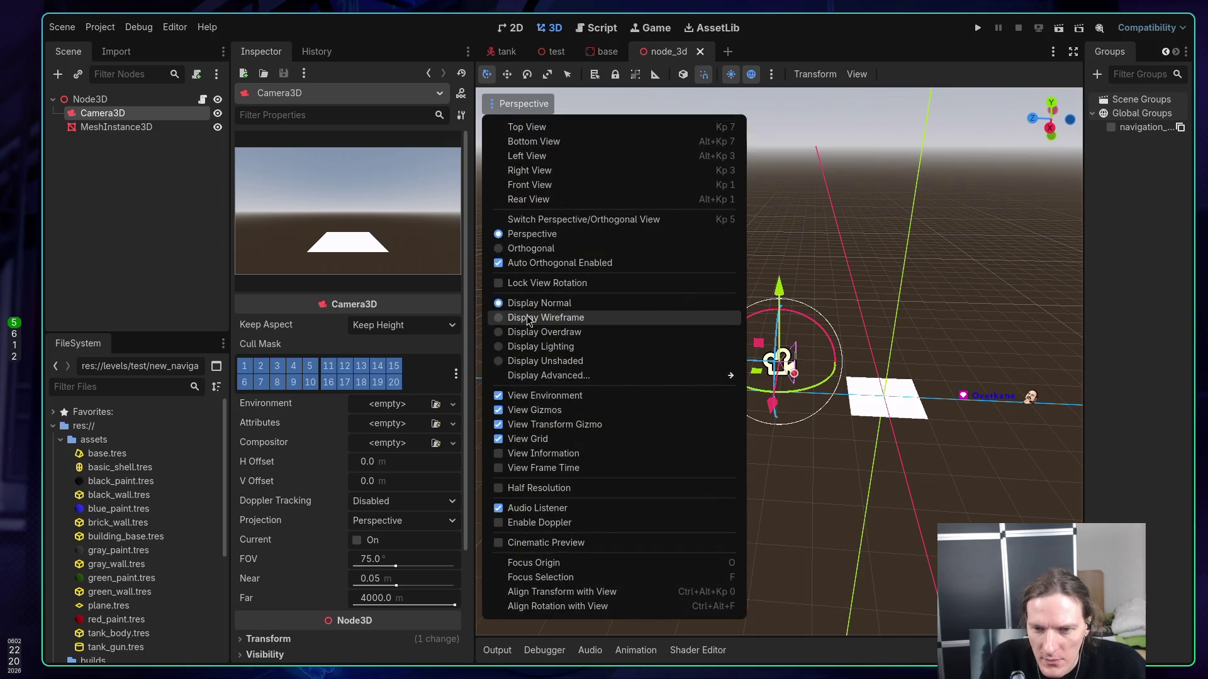
left_click(502, 460)
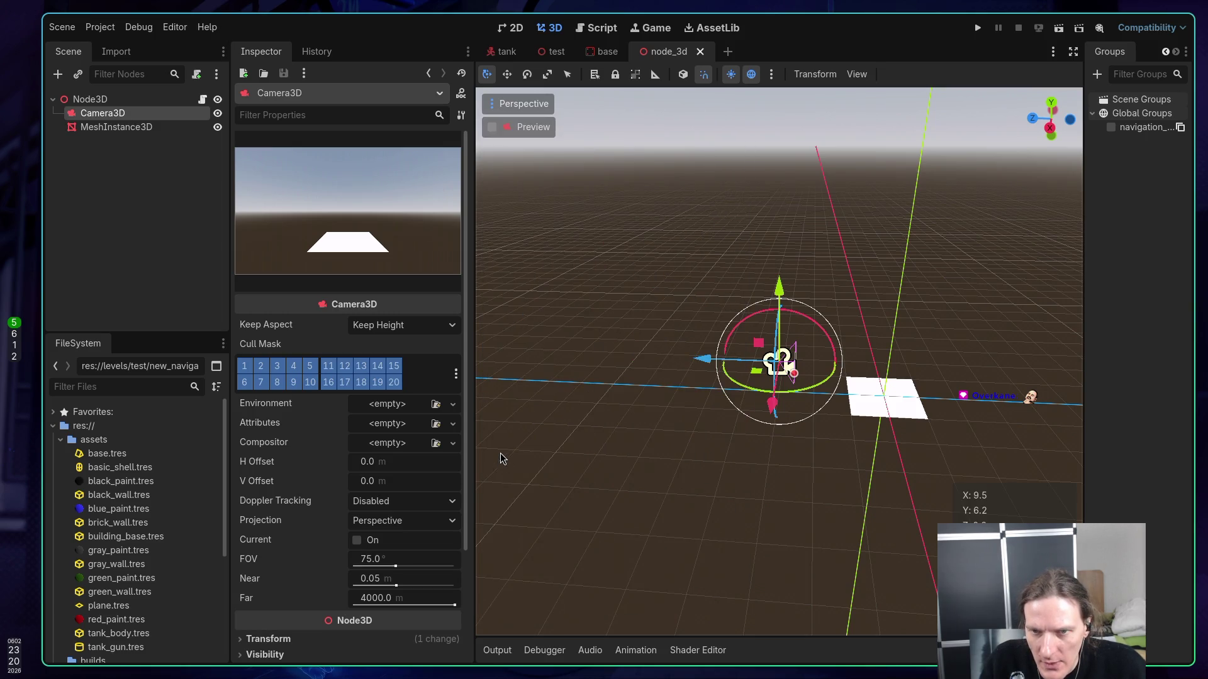
- Toggle the camera Preview on and off, then save the scene
left_click(495, 106)
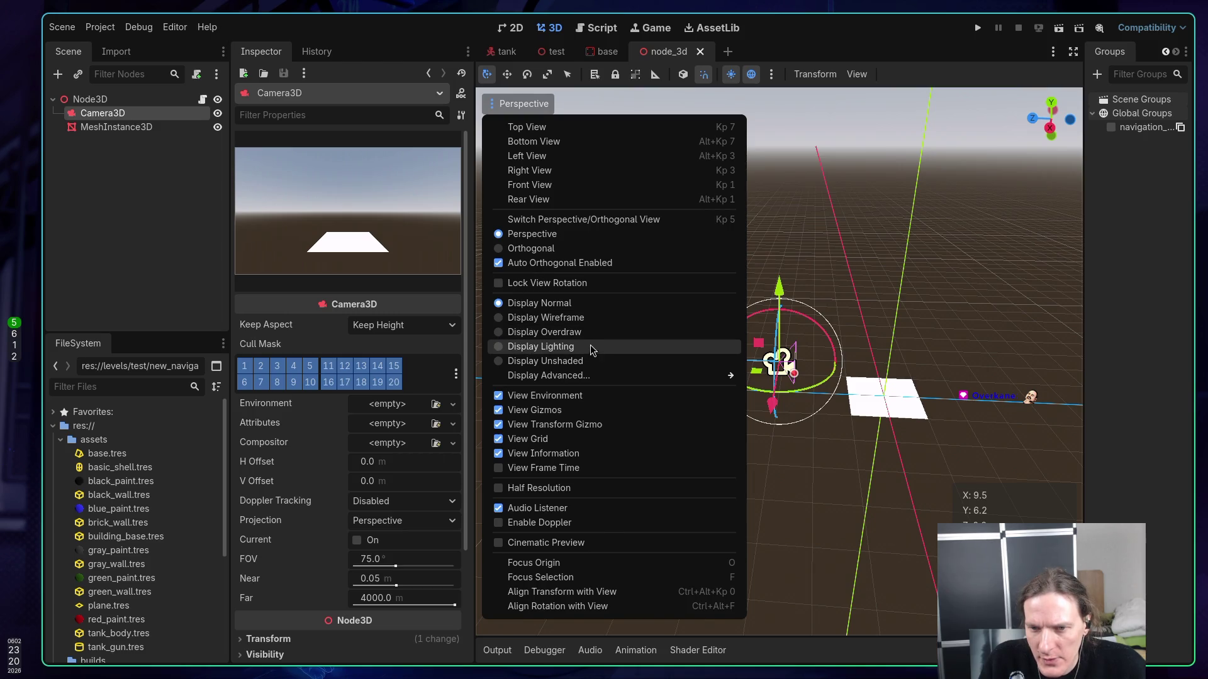
mouse_move(587, 377)
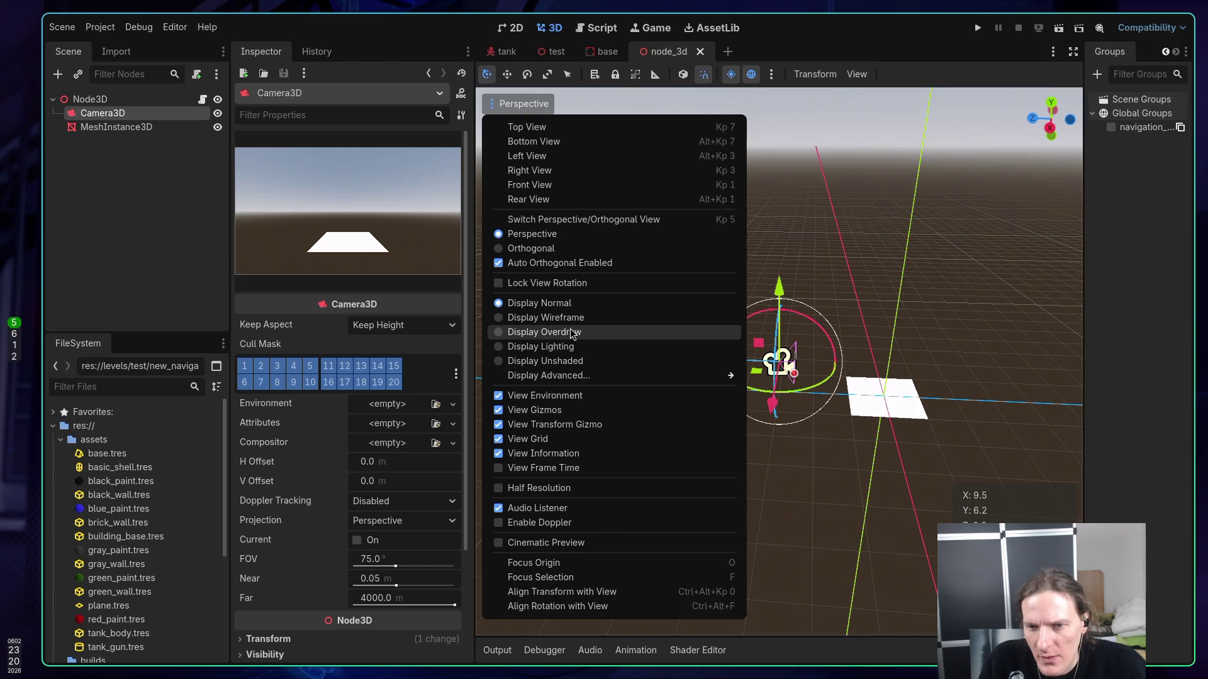
left_click(842, 111)
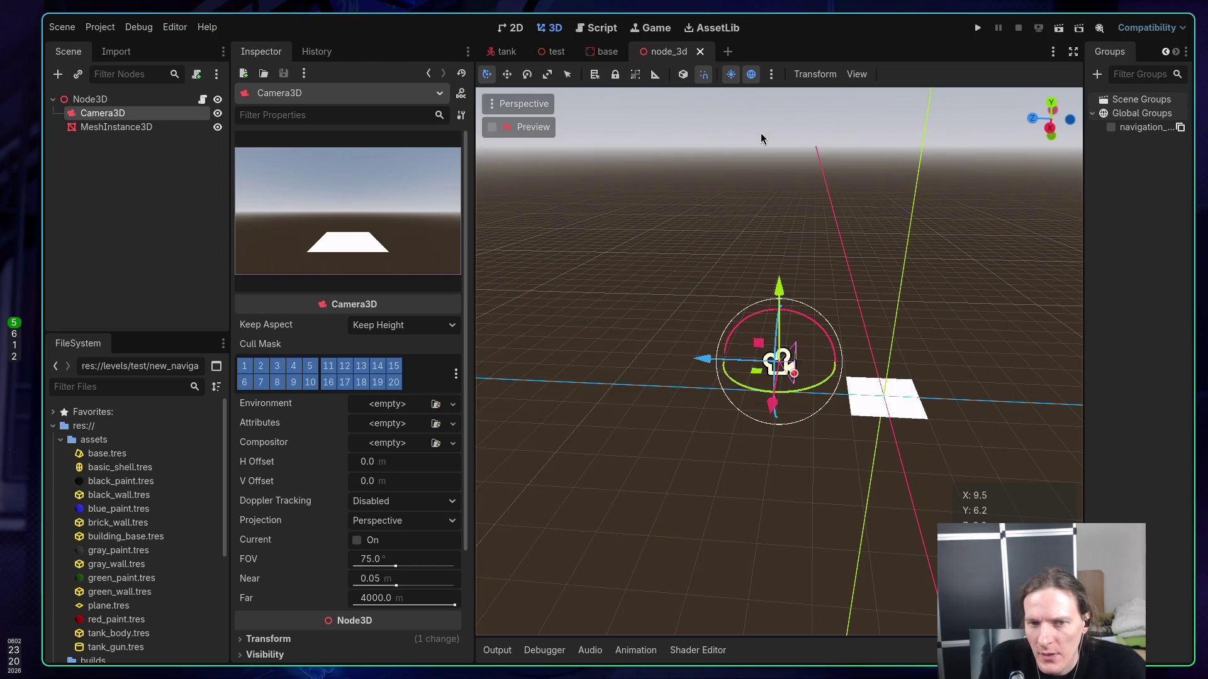
left_click(491, 127)
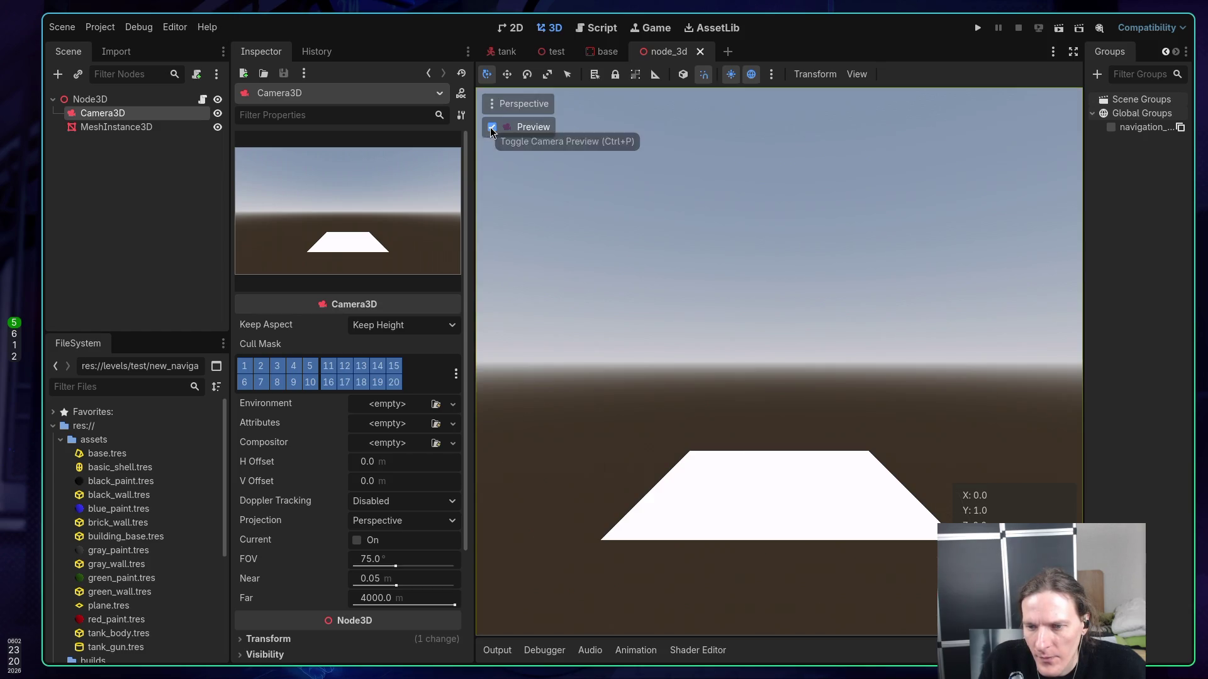
left_click(492, 128)
key("ctrl+s")
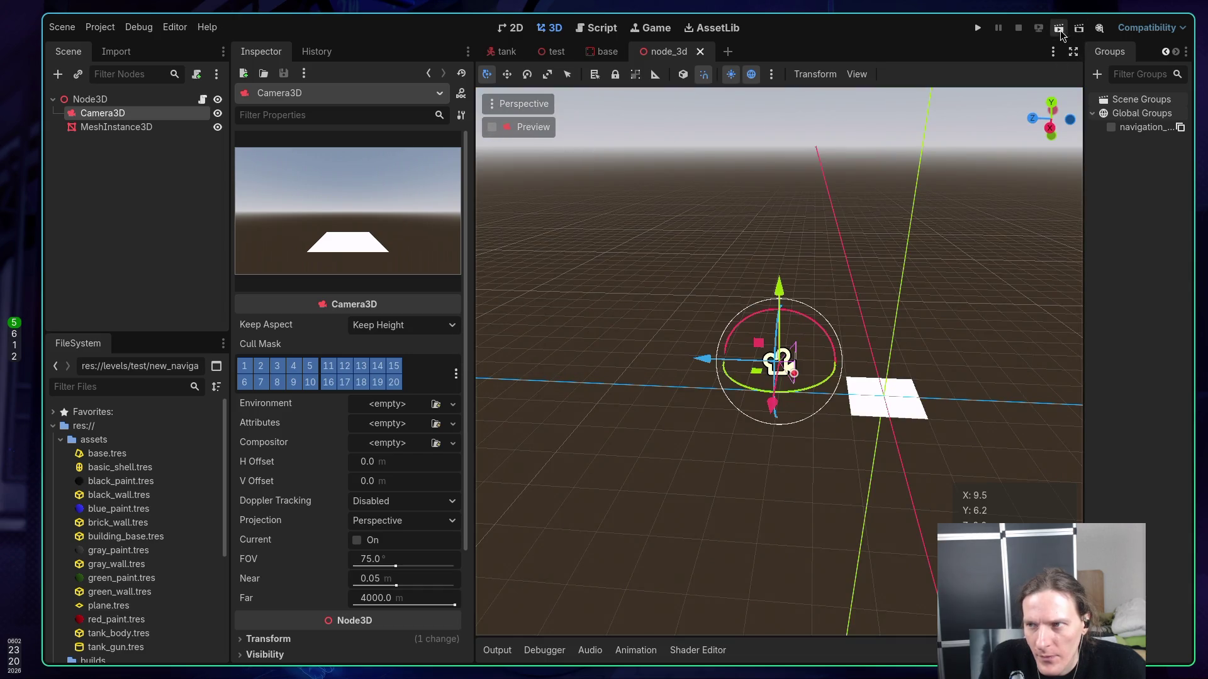
- Run the current scene, inspect the remote Node3D's navigation properties, then stop it
left_click(1057, 28)
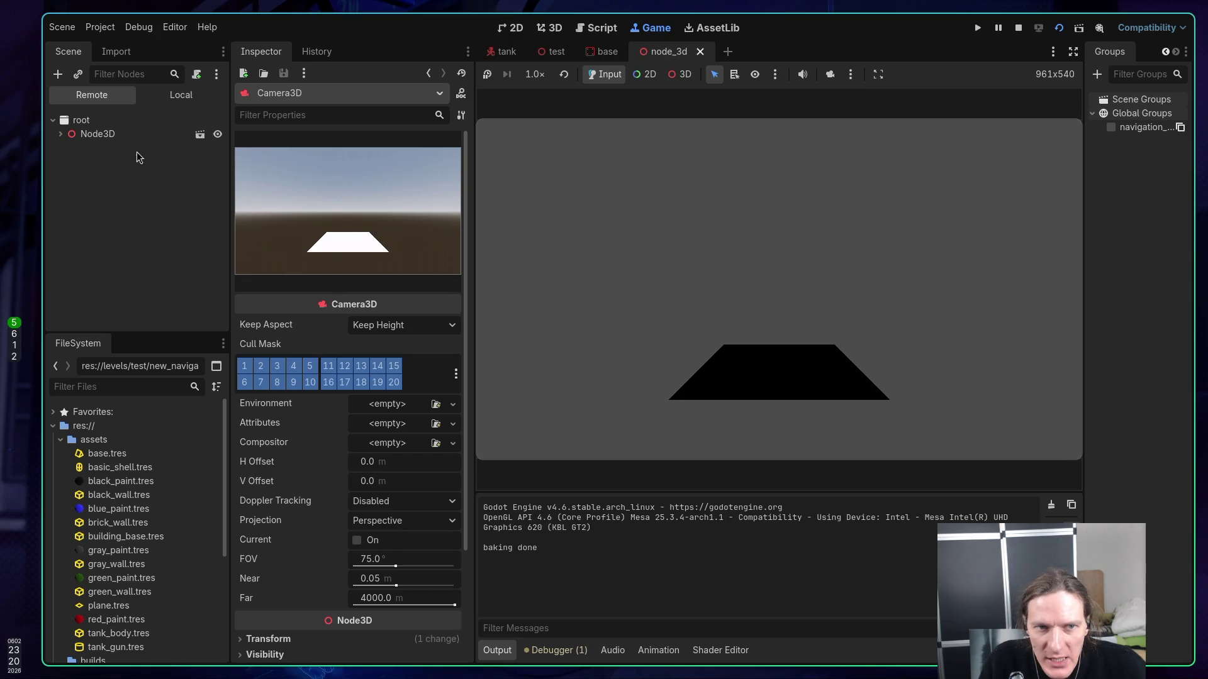
left_click(69, 134)
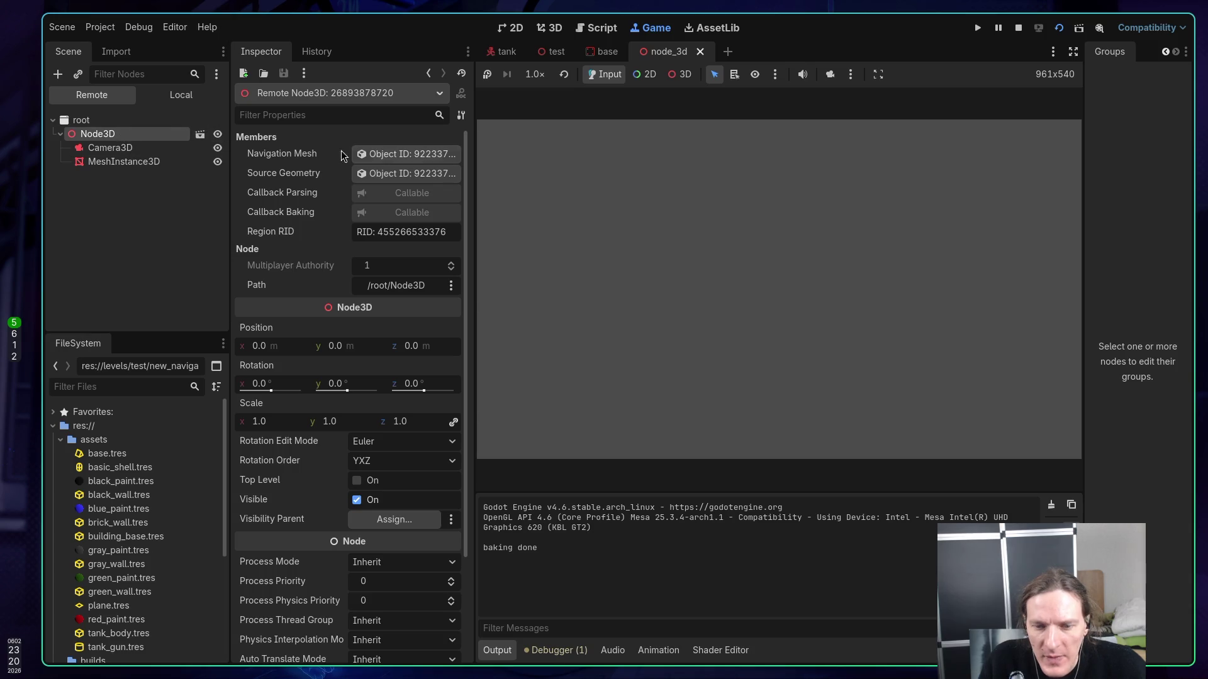
left_click(1019, 28)
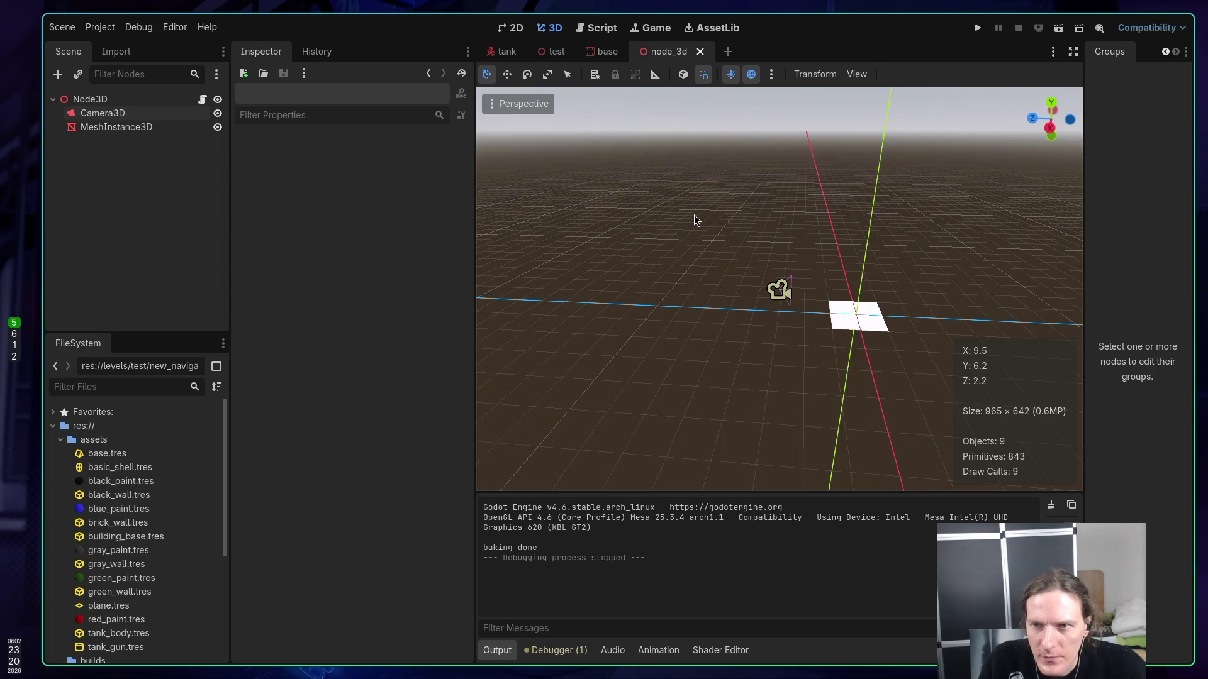
- Check the Debug menu without changes, select the root Node3D and rerun the scene
left_click(139, 28)
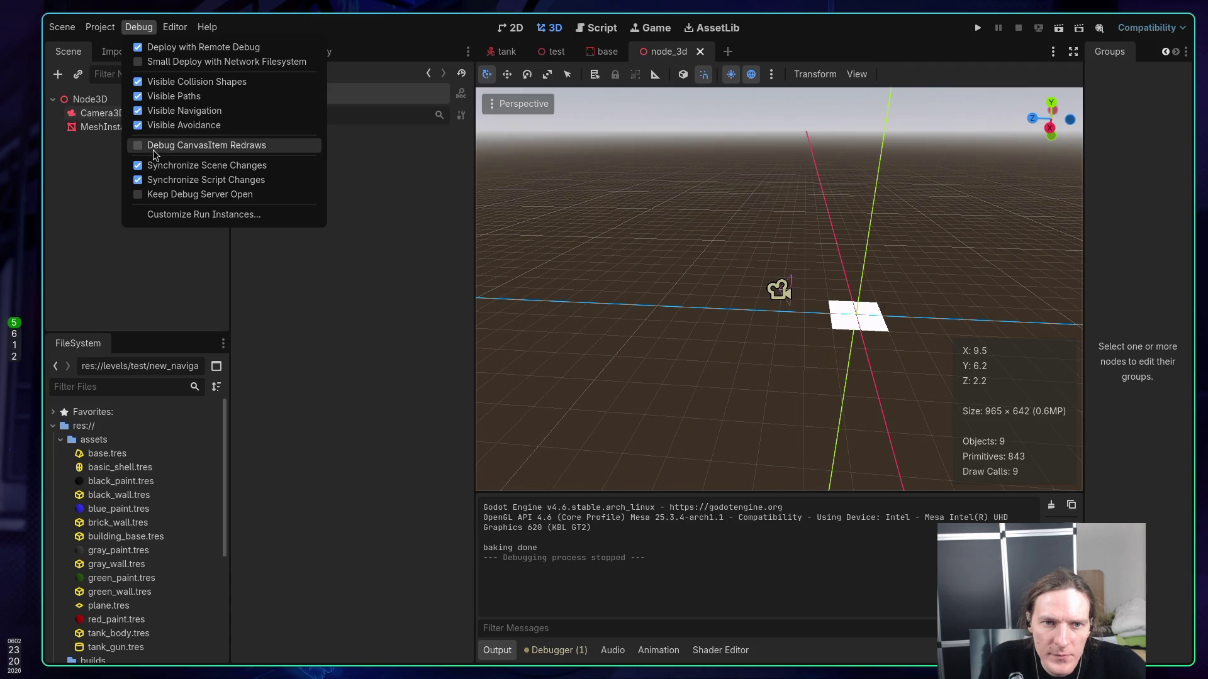
left_click(98, 170)
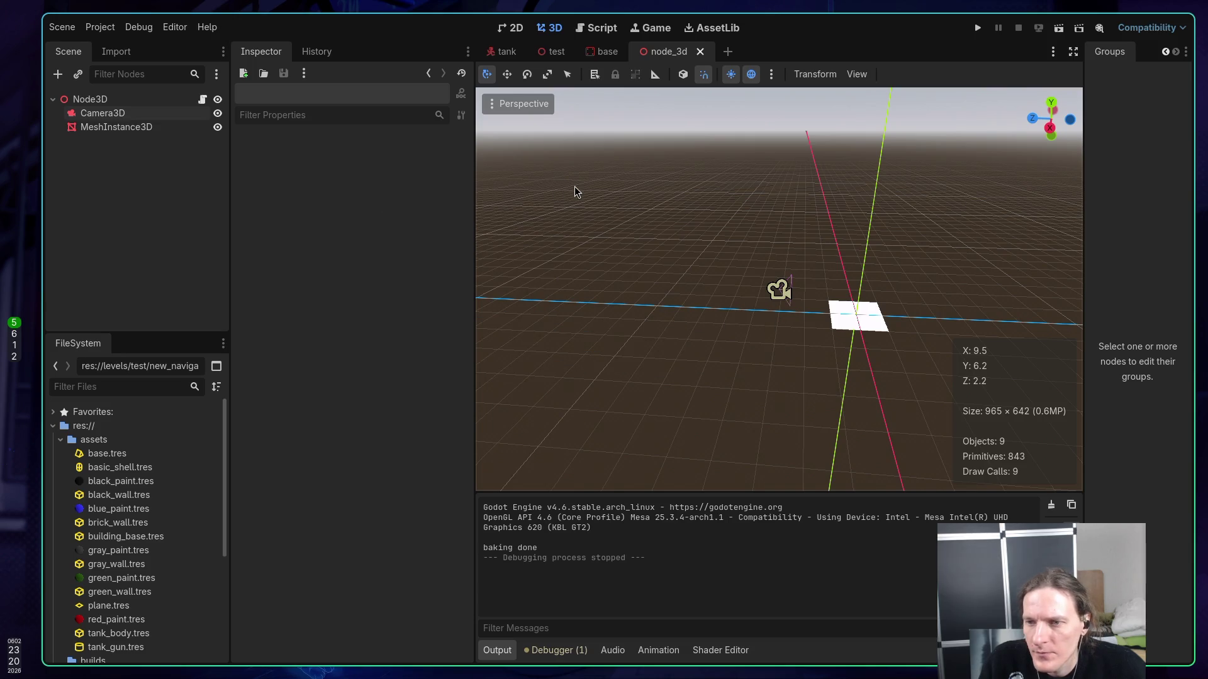
left_click(182, 100)
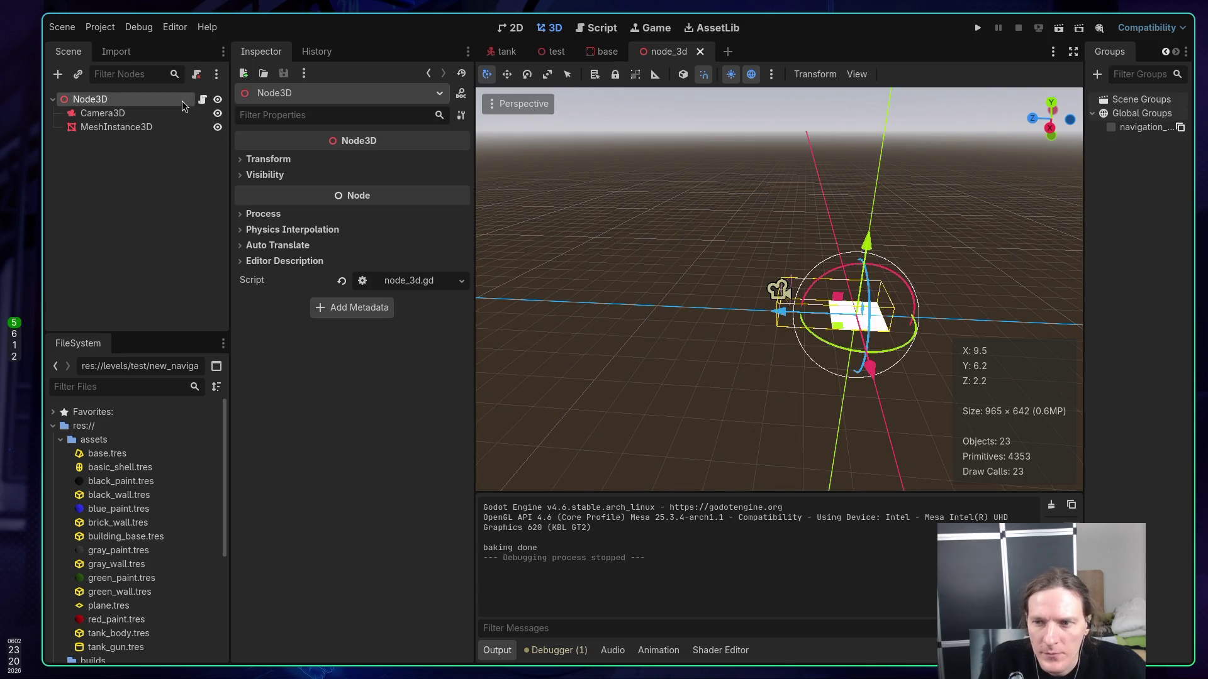
left_click(1059, 28)
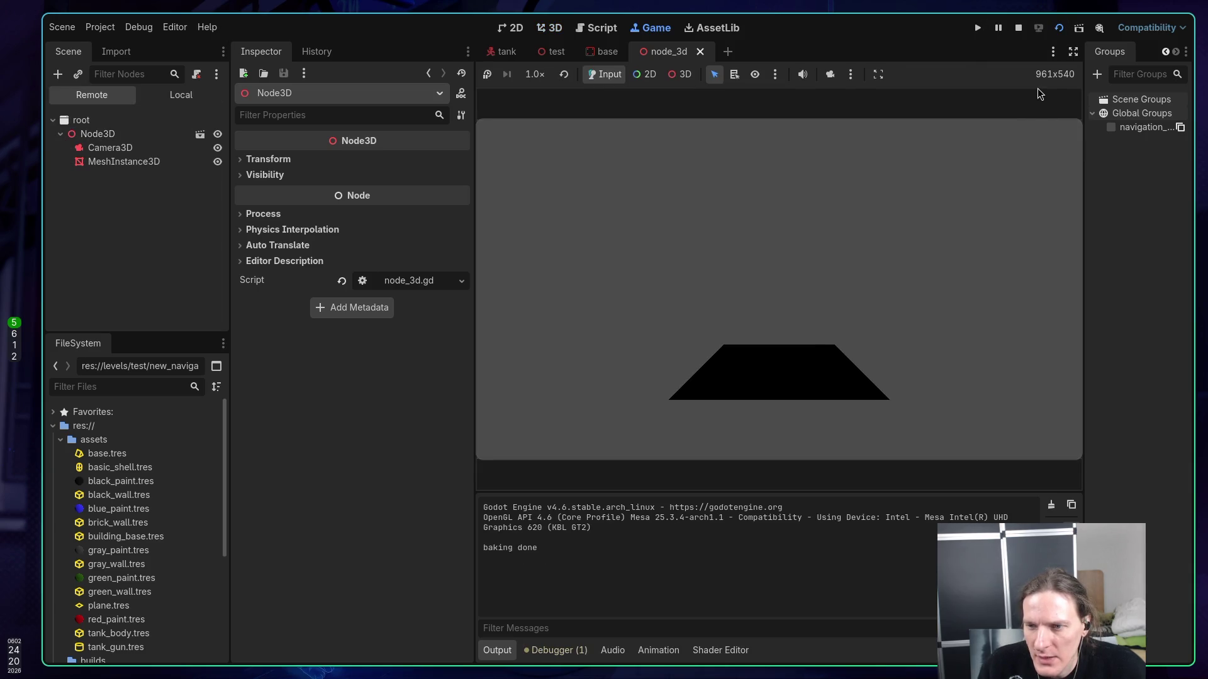
left_click(1019, 27)
key("super+1")
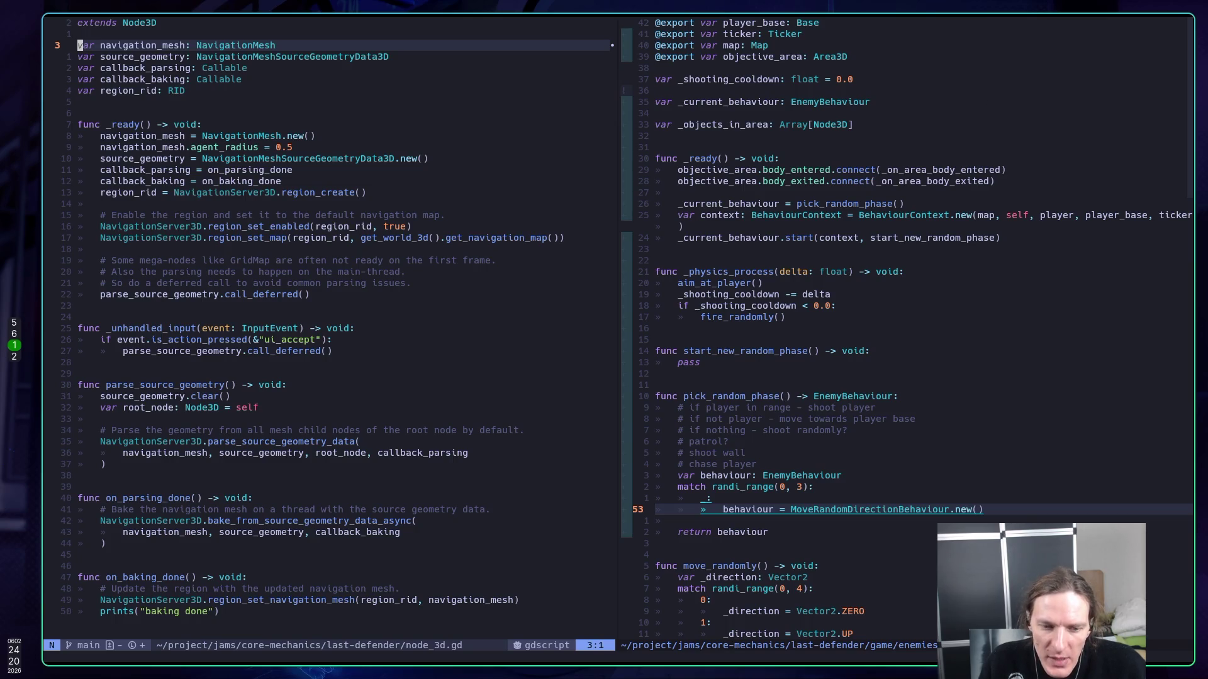
- Open move_towards_player_base.gd at line 14 from the Telescope buffers list
key("2")
key("3")
key("j")
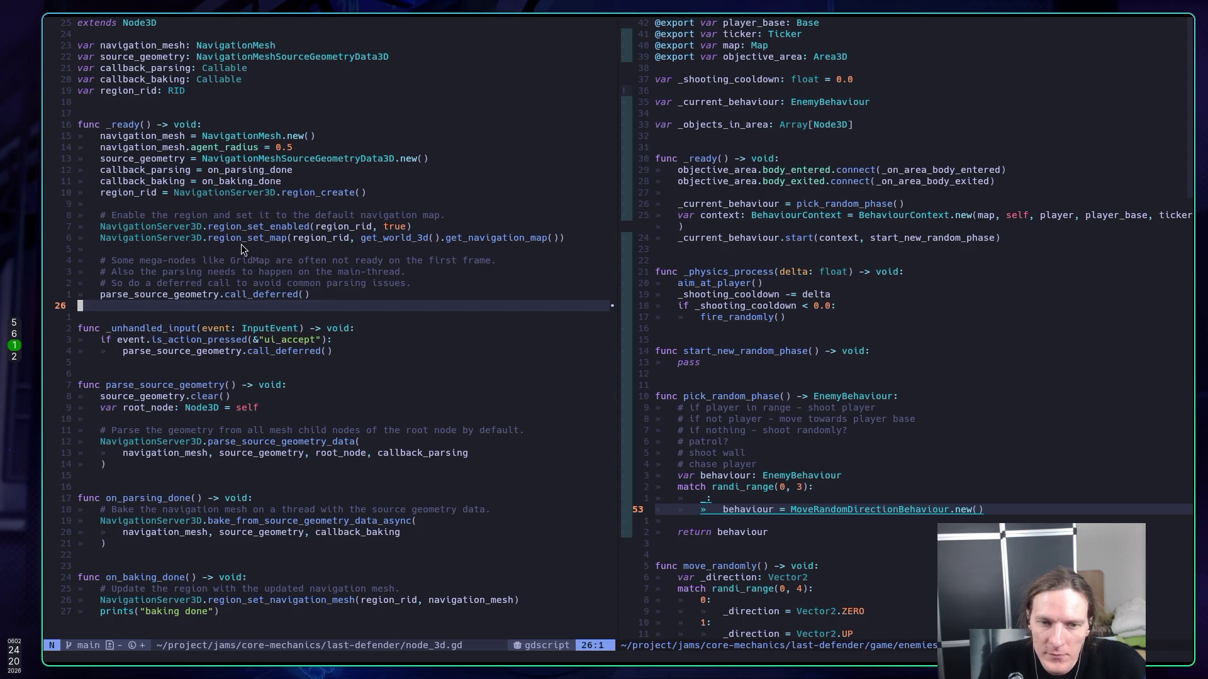
left_click(744, 306)
key("j")
key("j")
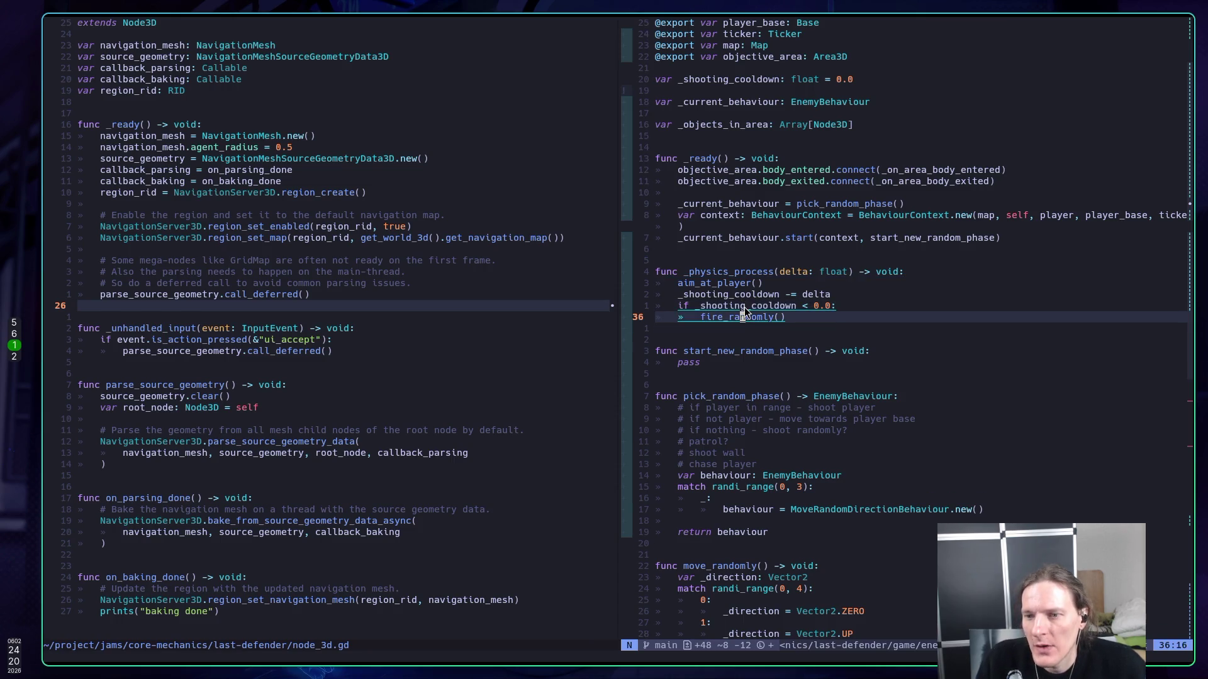
left_click(743, 307)
key("ctrl+o")
key("ctrl+o")
key("ctrl+o")
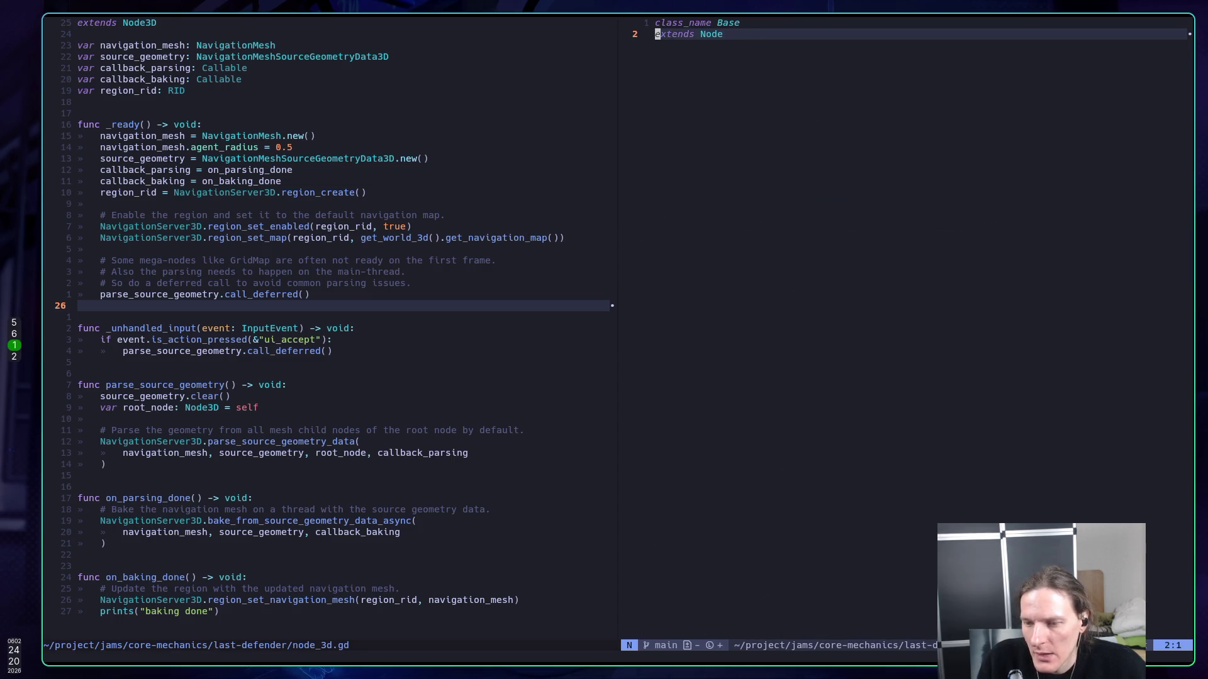
key("ctrl+o")
key("ctrl+i")
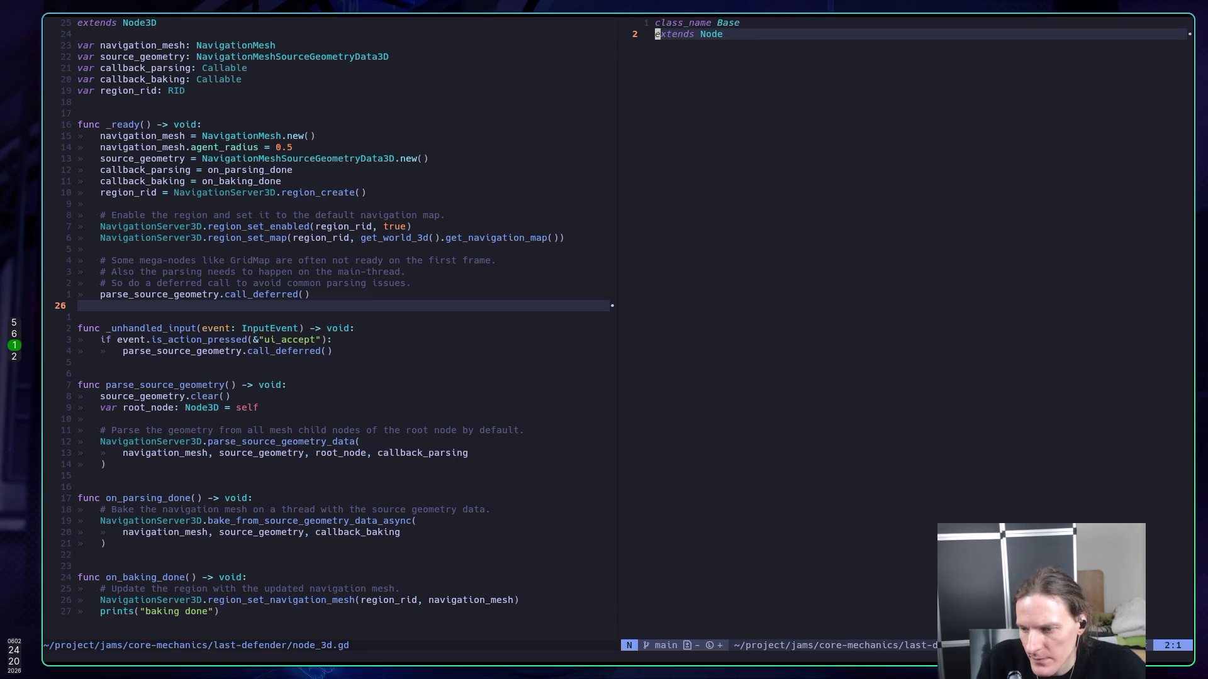
key("ctrl+o")
key("space")
key("space")
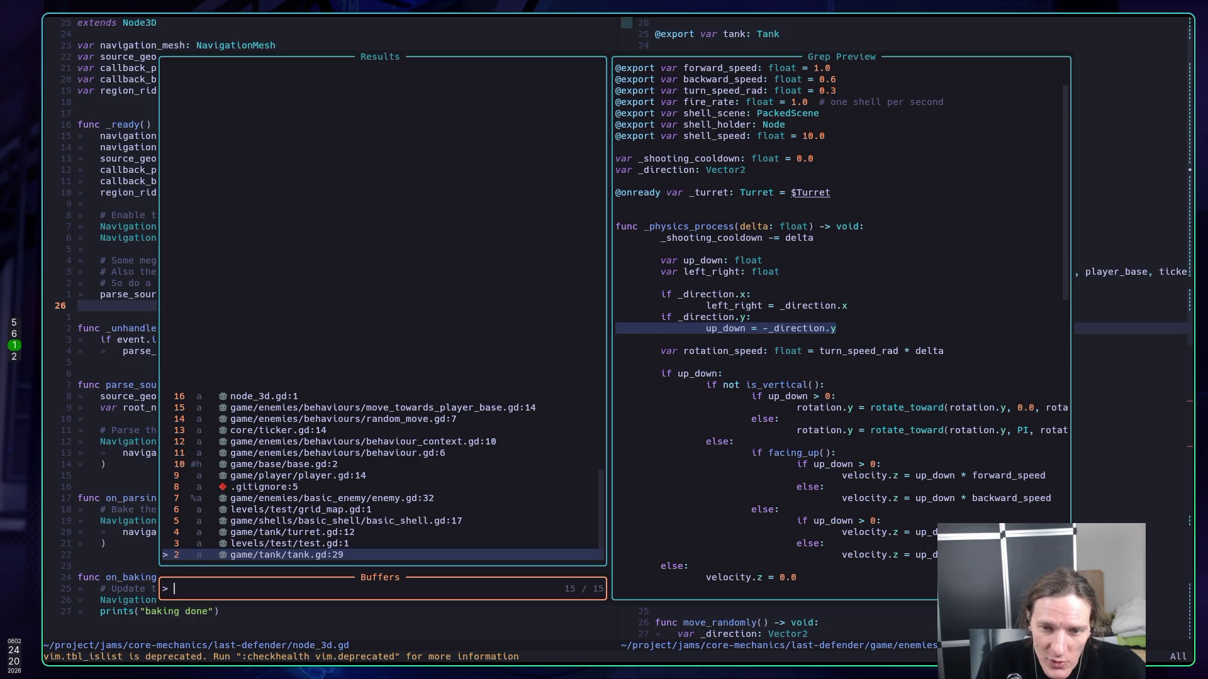
key("Up")
key("Up")
key("Up")
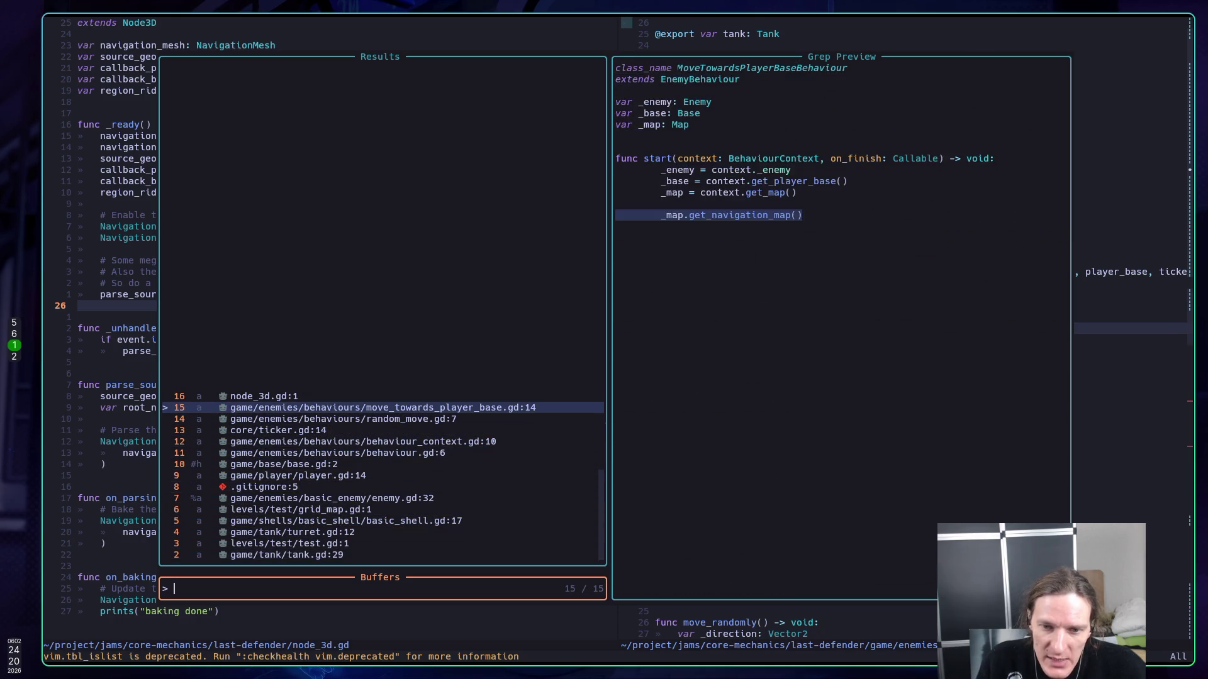
key("Return")
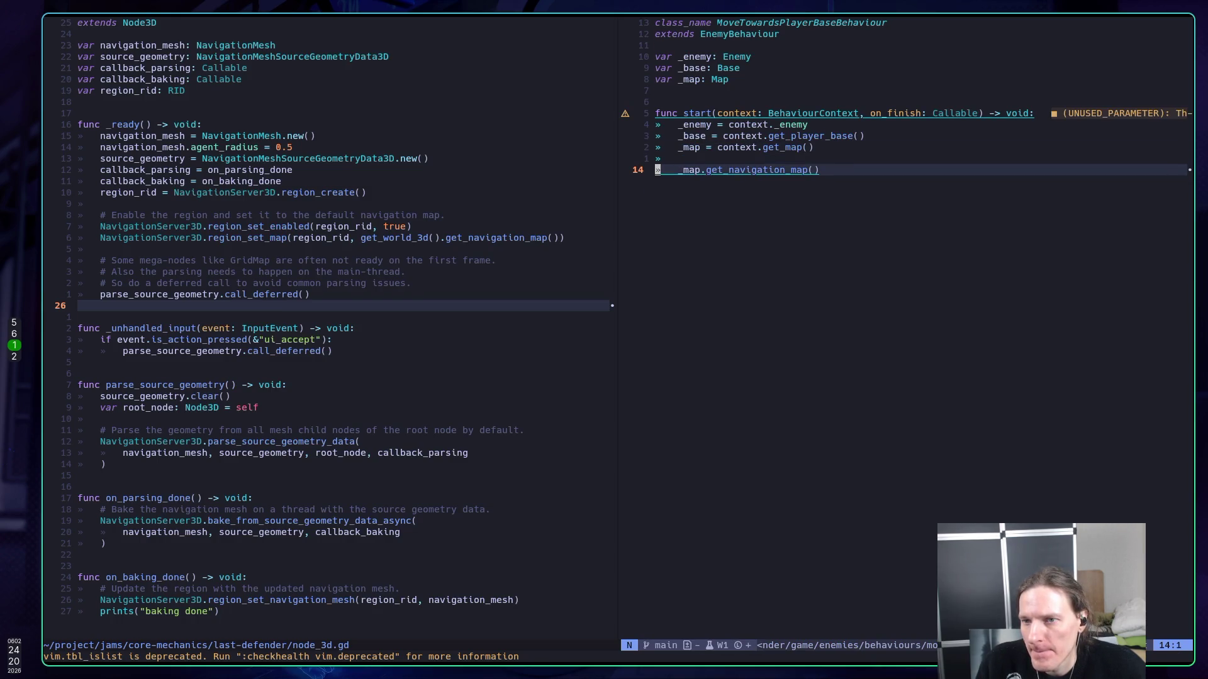
- Rewrite line 14 as NavigationServer3D.query_path( using completion suggestions
key("c")
key("c")
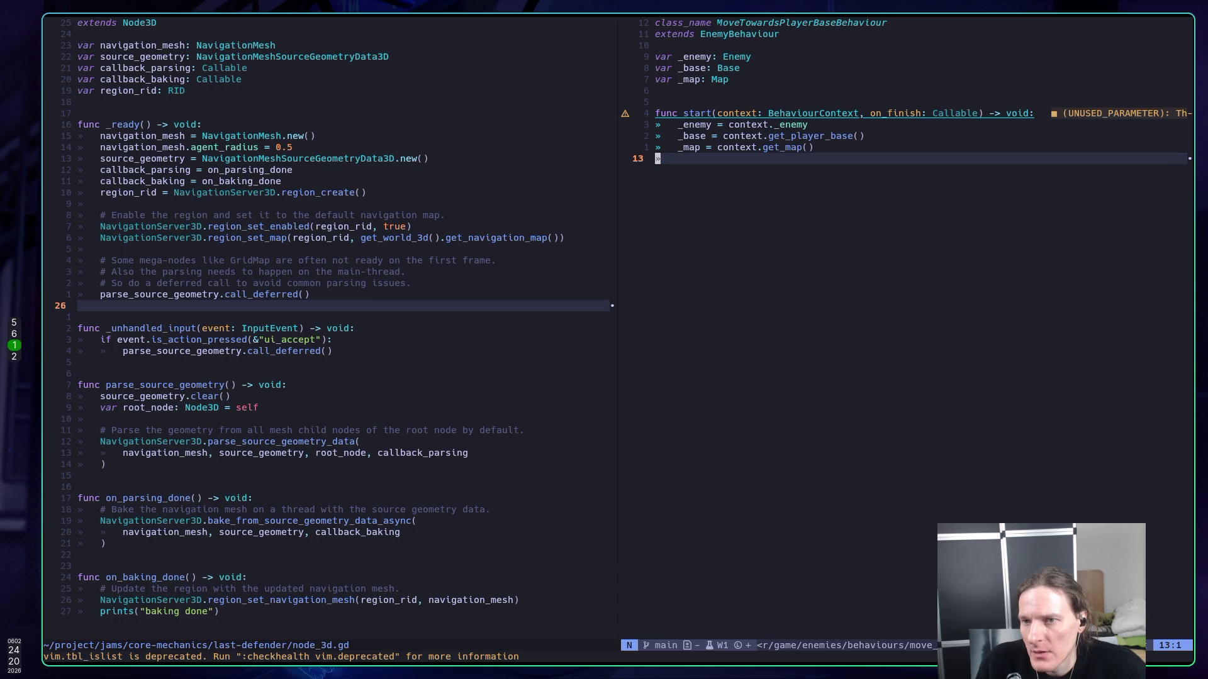
type("Navi")
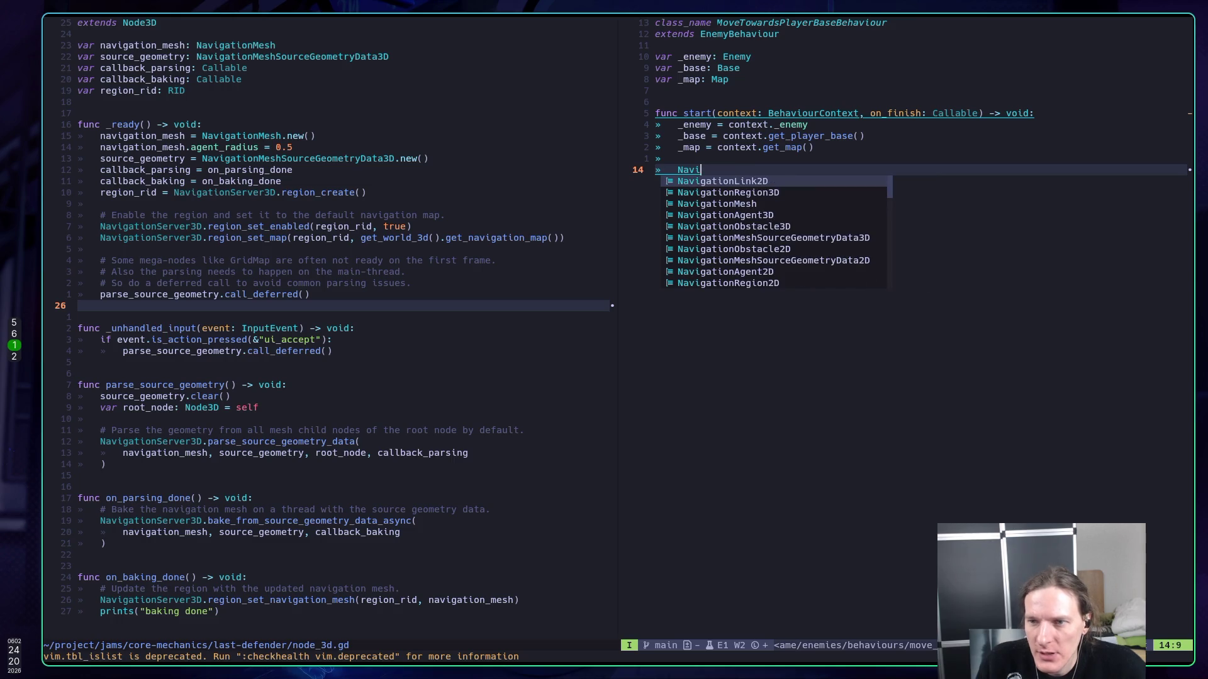
type("gationSer")
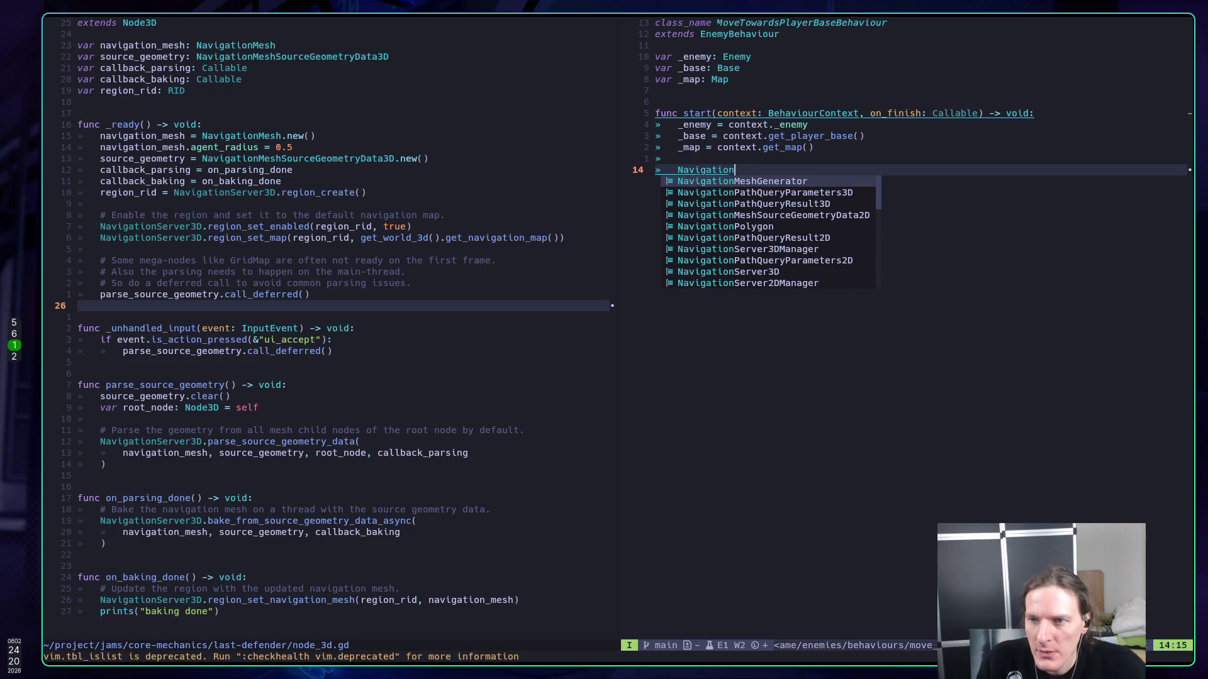
key("ctrl+n")
key("ctrl+n")
key("ctrl+n")
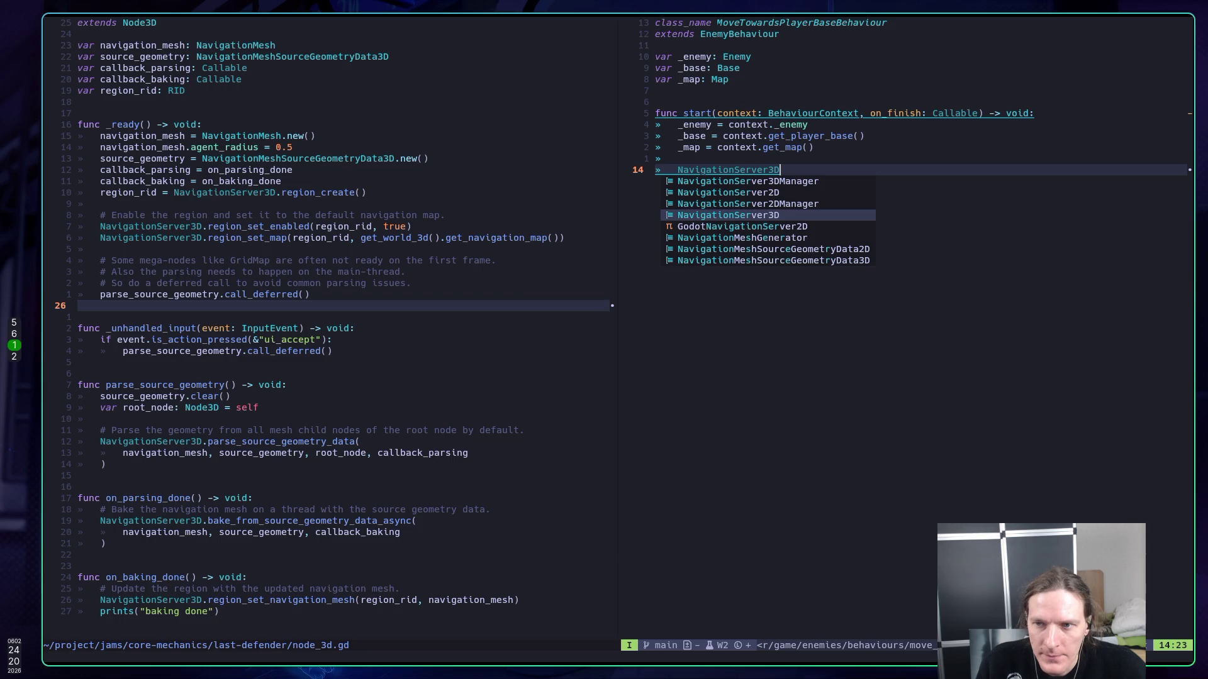
key("ctrl+y")
type(".")
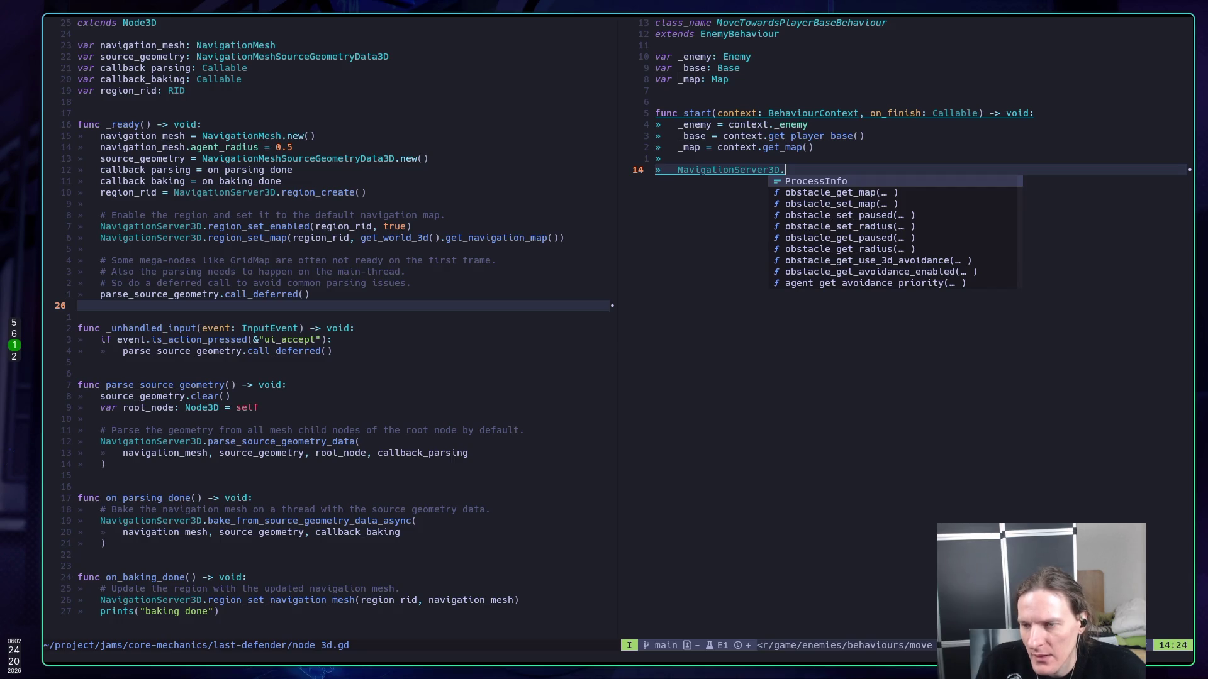
type("pa")
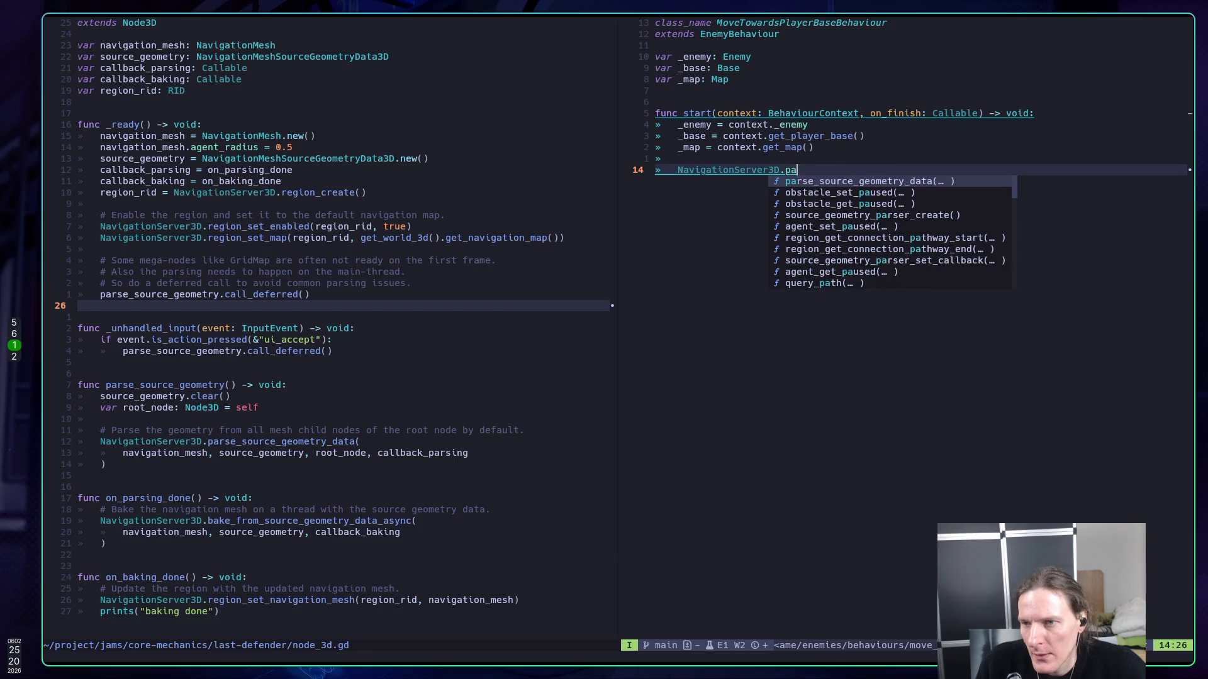
type("th")
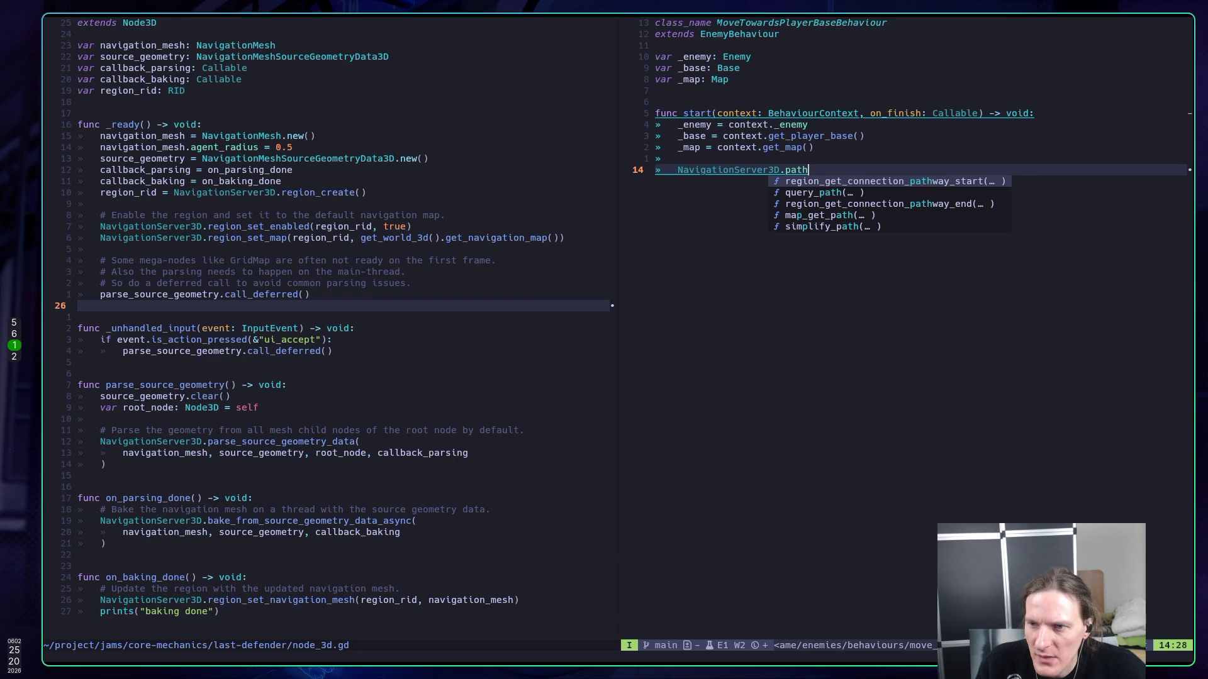
key("ctrl+n")
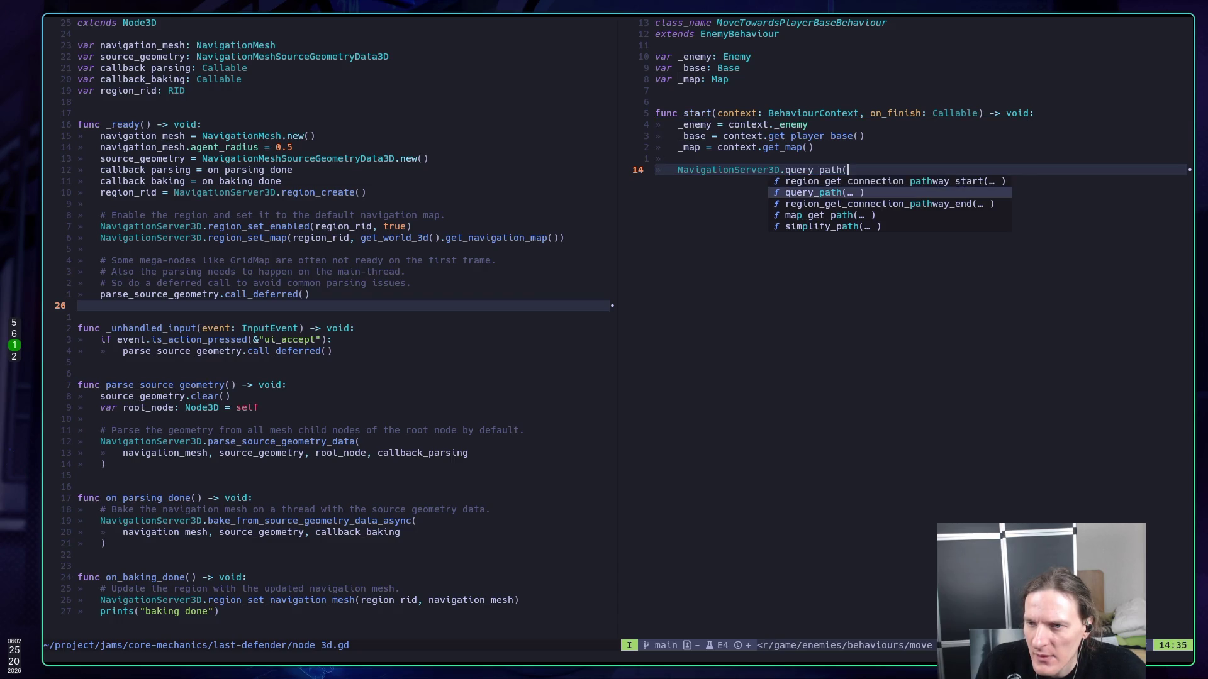
key("ctrl+y")
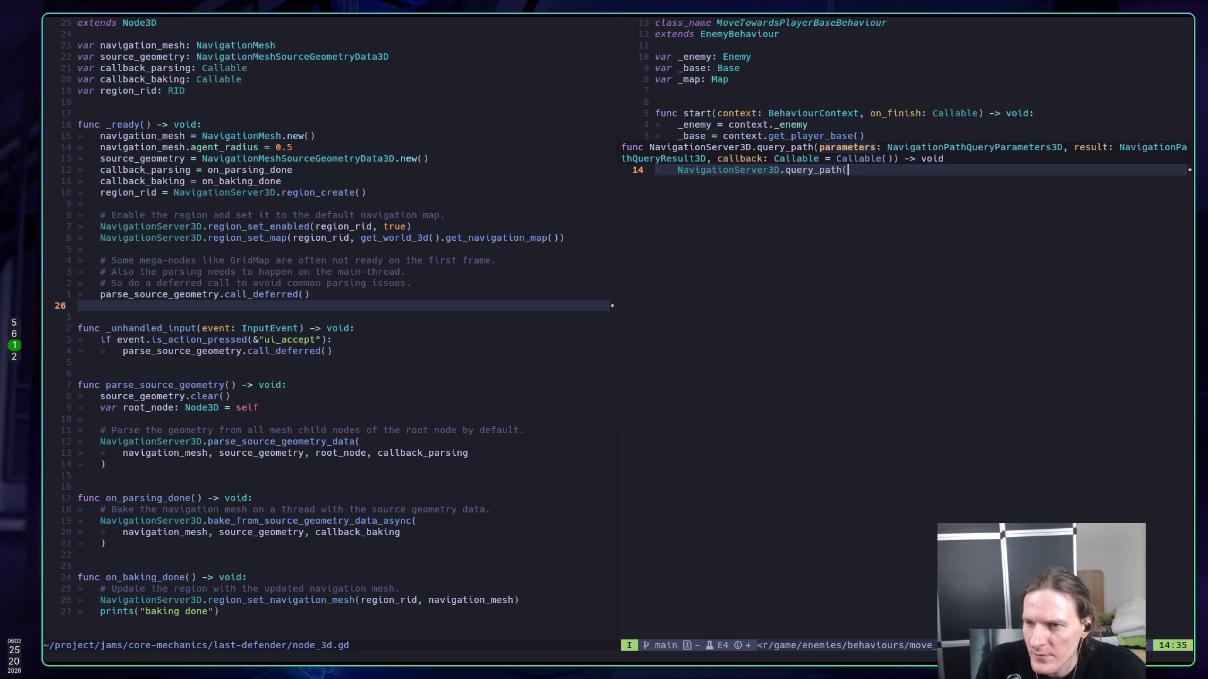
key("Right")
- Save move_towards_player_base.gd with :w
key("Escape")
type(":w")
key("Return")
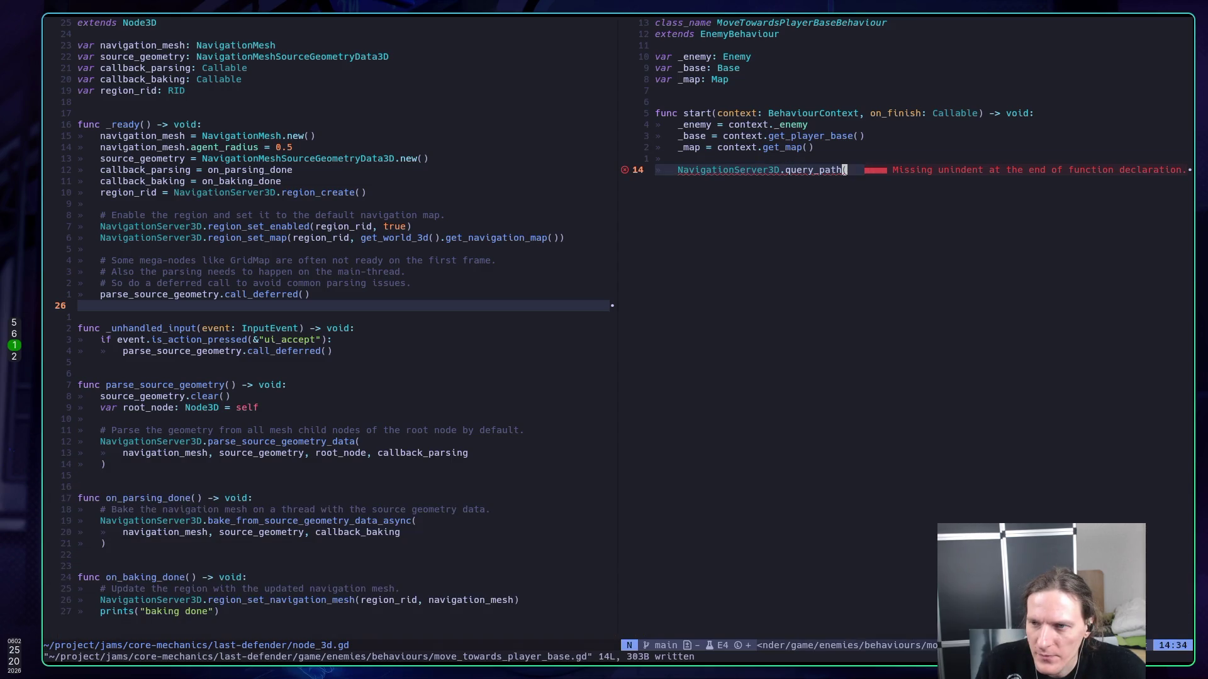
key("super+2")
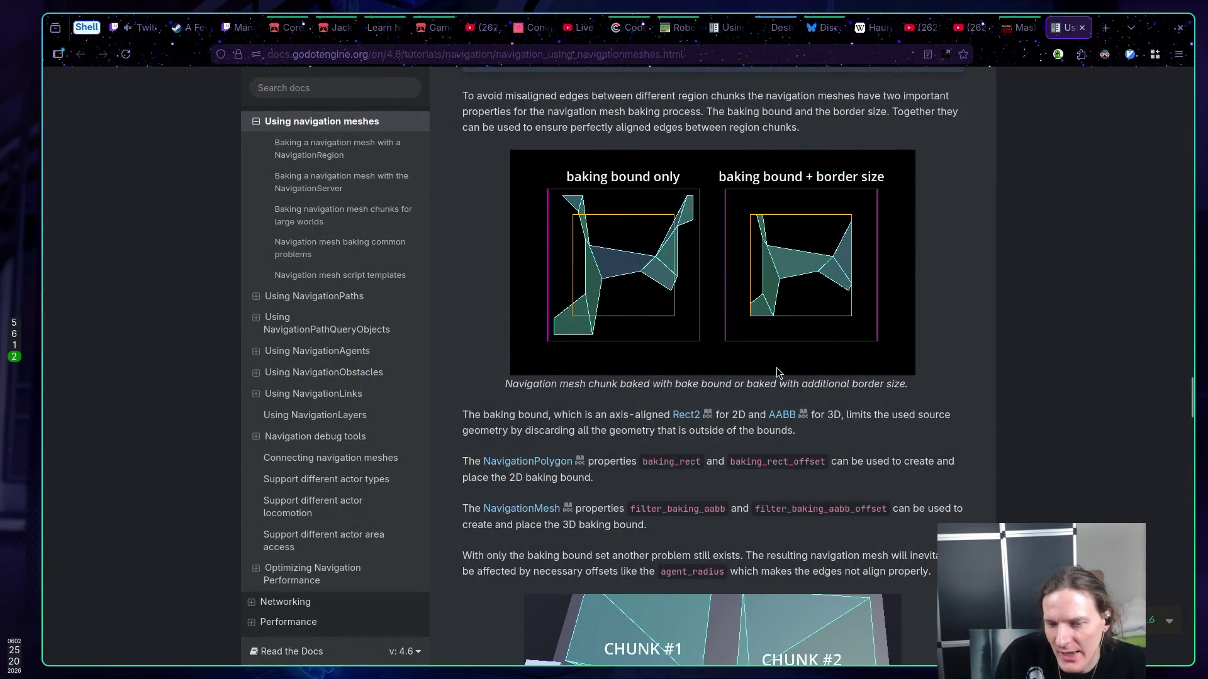
- Scroll to Navigation mesh script templates and copy the second 3D GDScript template
scroll(736, 371, "down", 7)
scroll(689, 358, "down", 3)
scroll(516, 343, "down", 4)
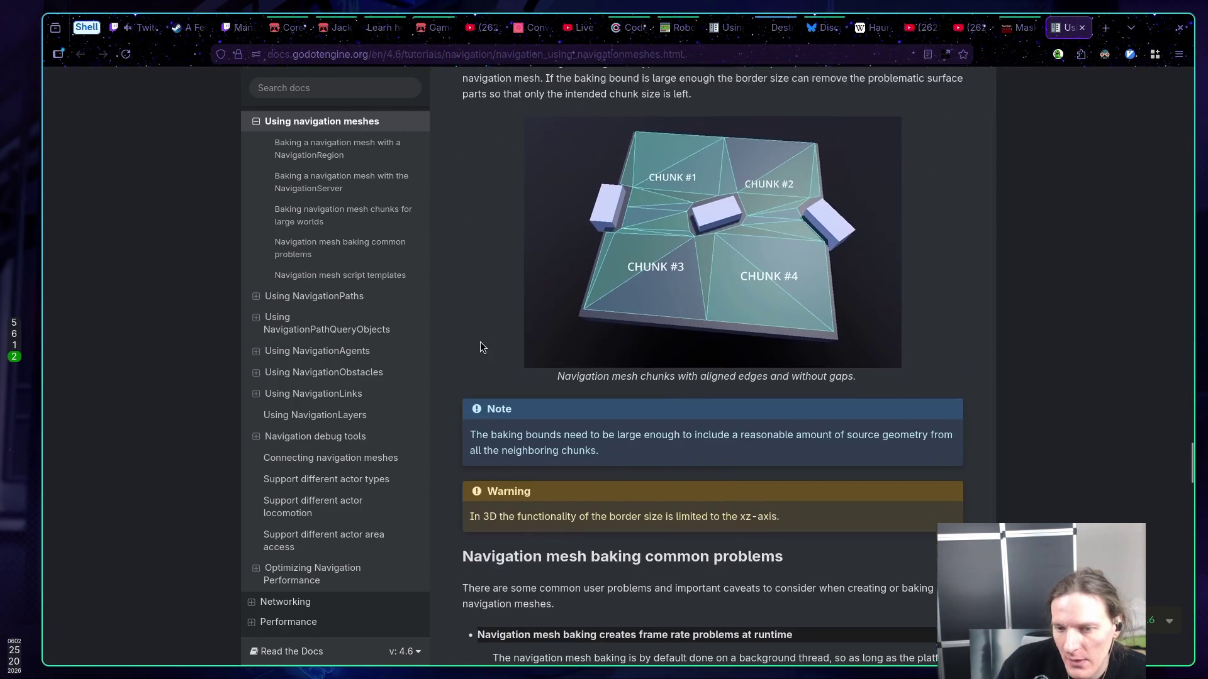
scroll(481, 342, "down", 1)
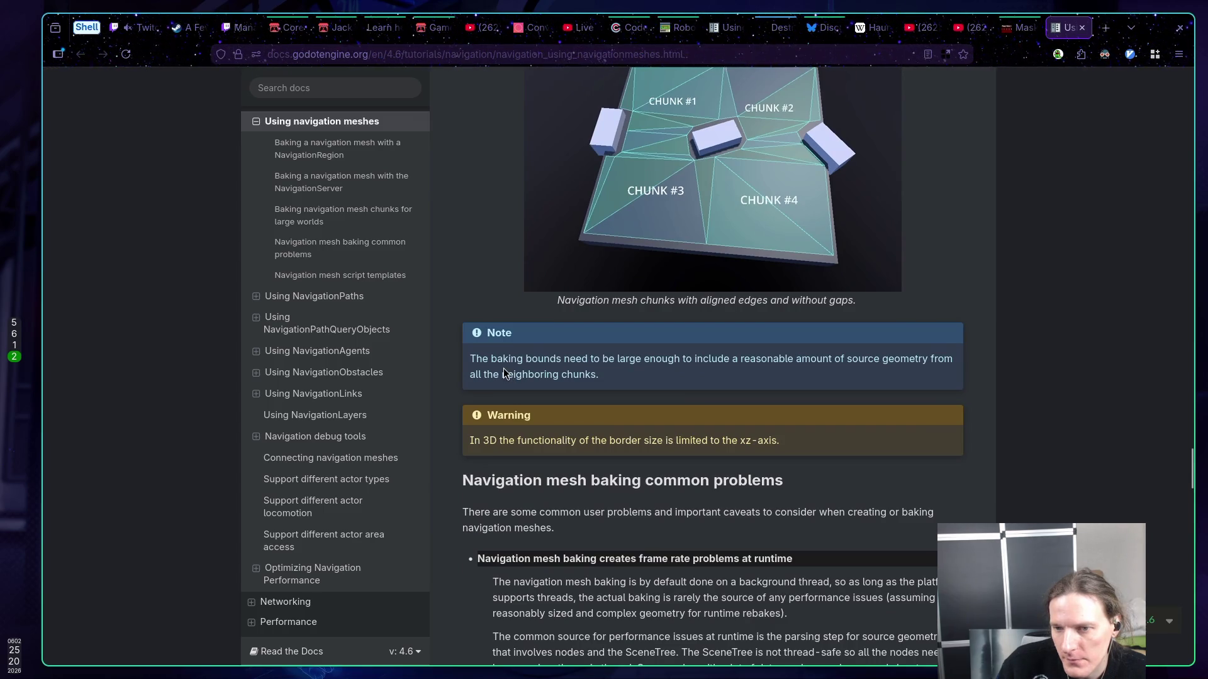
scroll(503, 371, "down", 4)
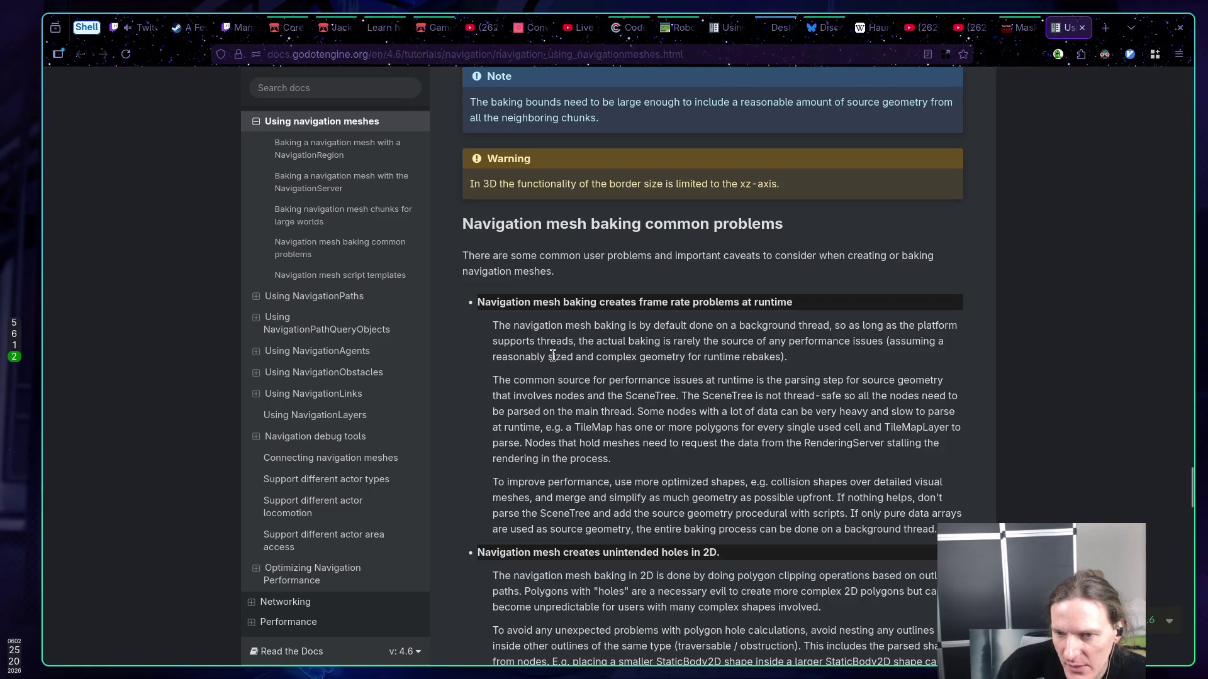
scroll(553, 355, "down", 2)
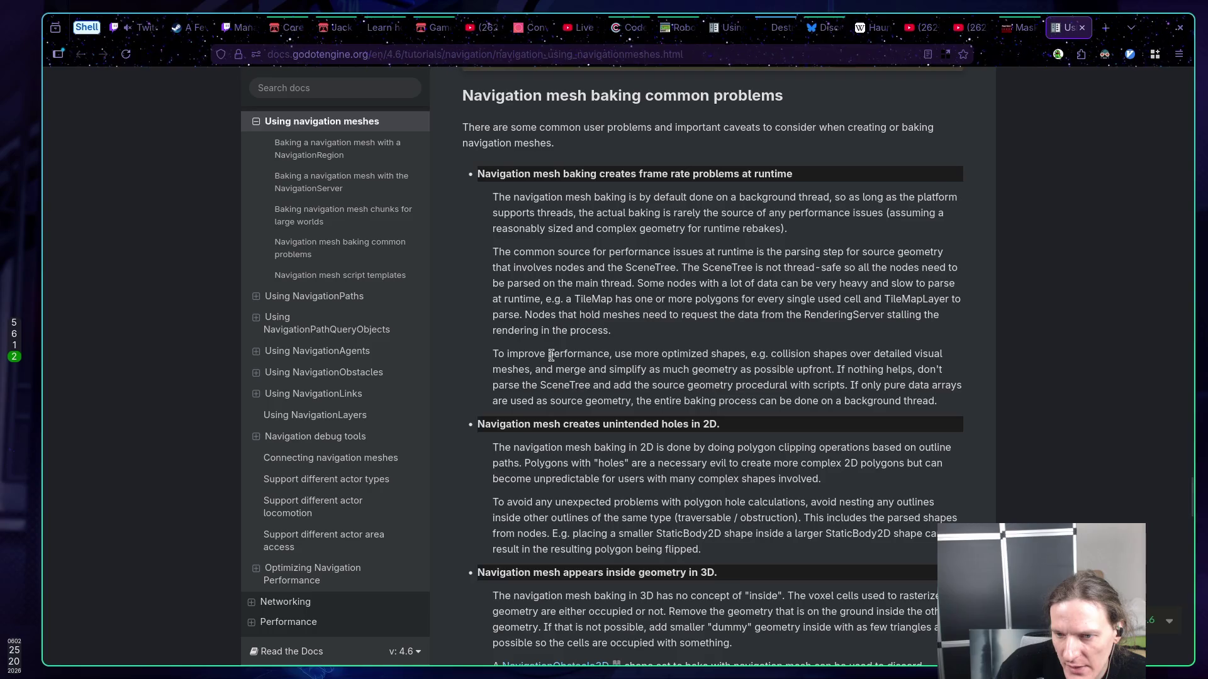
scroll(551, 355, "down", 3)
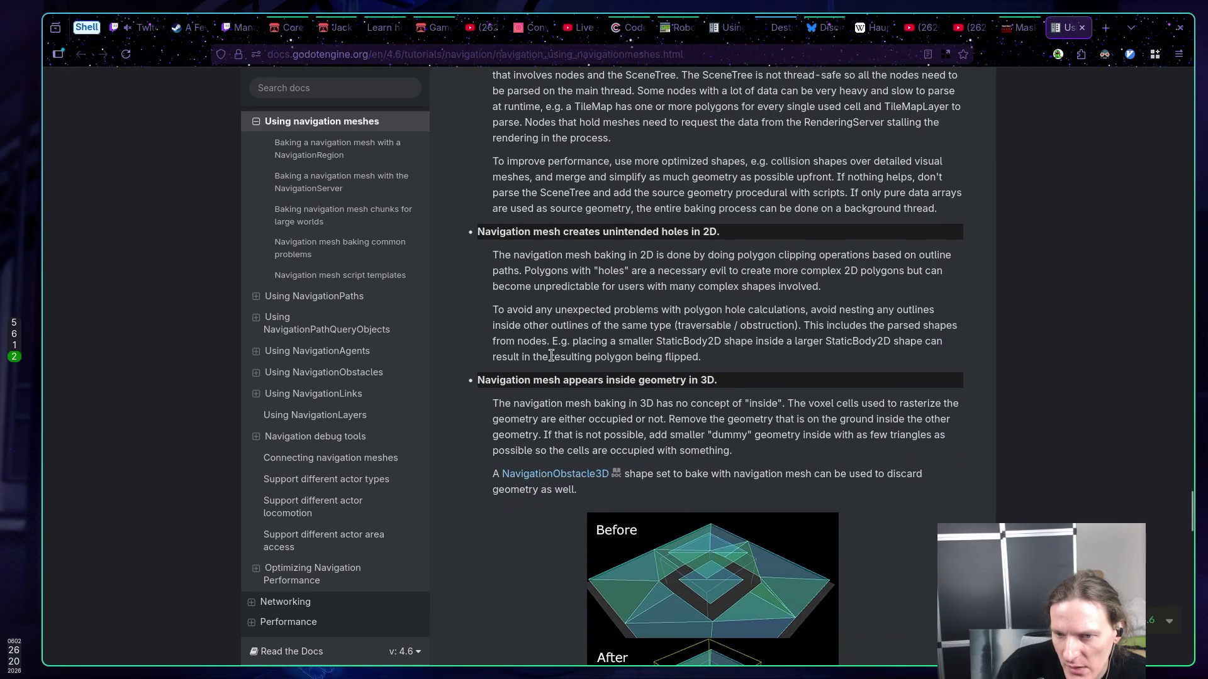
scroll(551, 356, "down", 5)
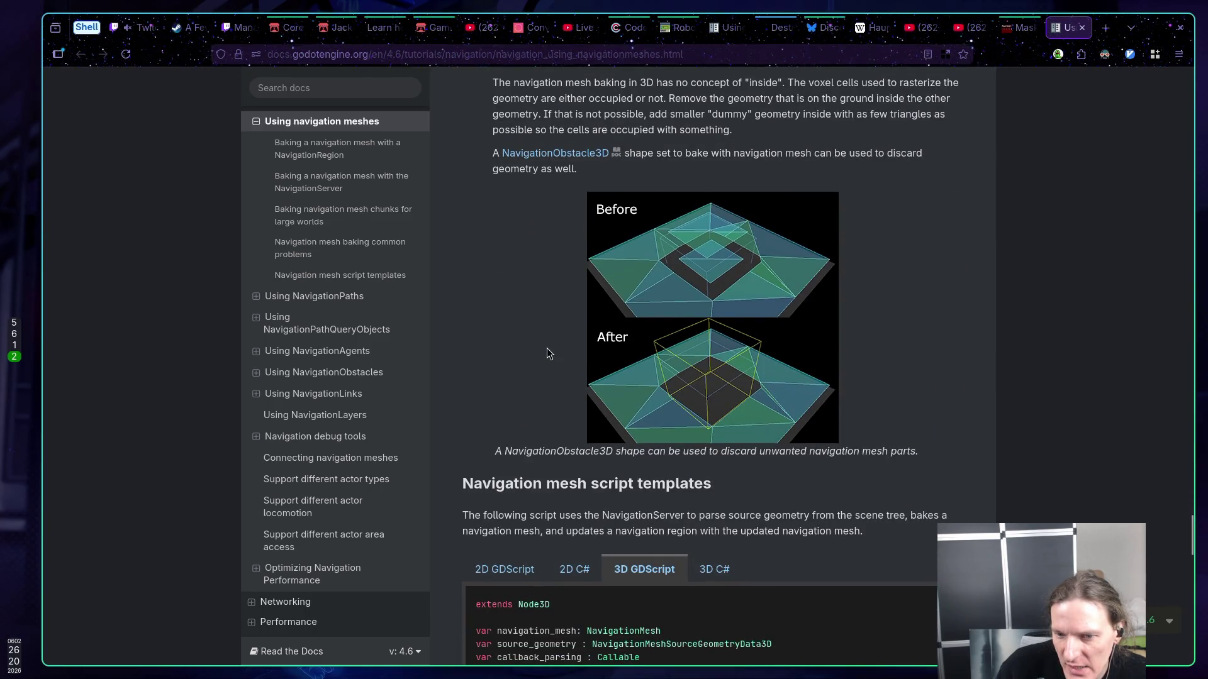
scroll(548, 354, "down", 3)
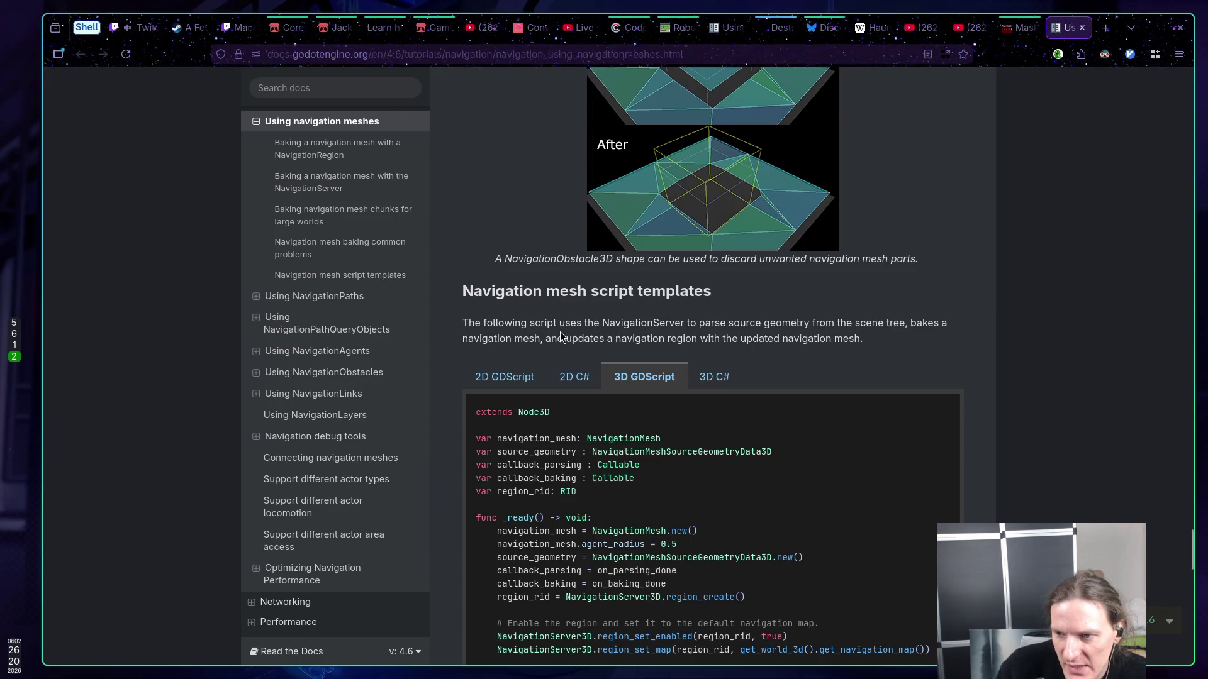
scroll(559, 333, "down", 2)
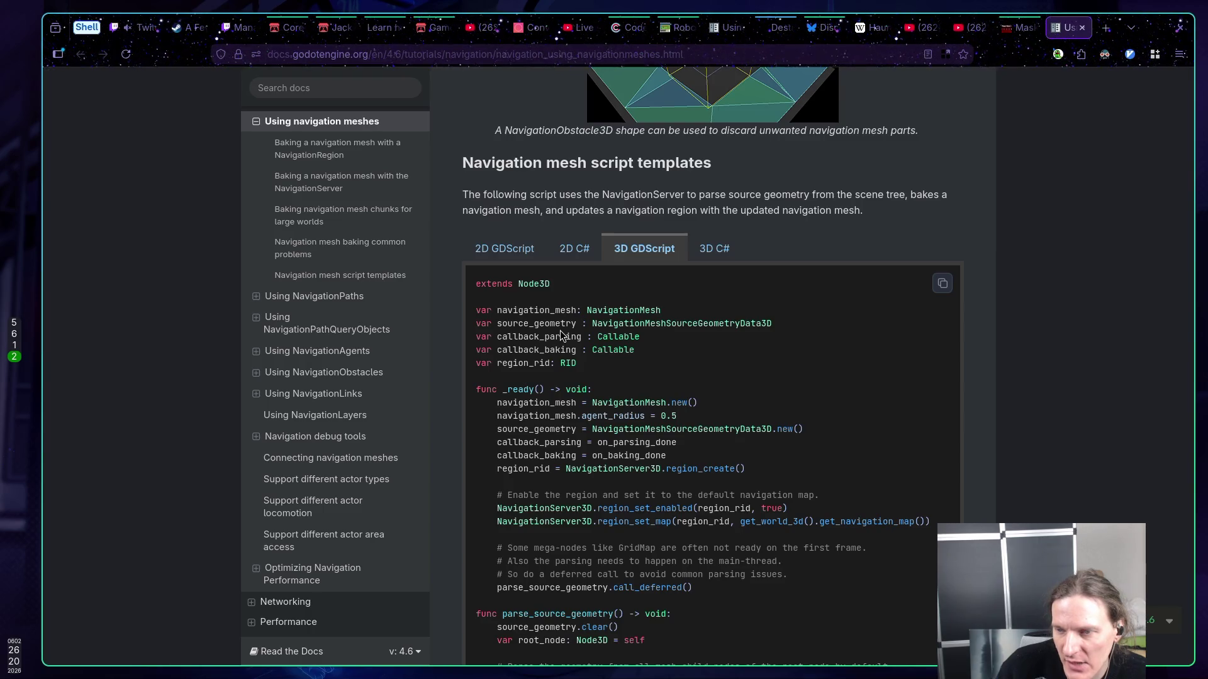
scroll(560, 333, "down", 3)
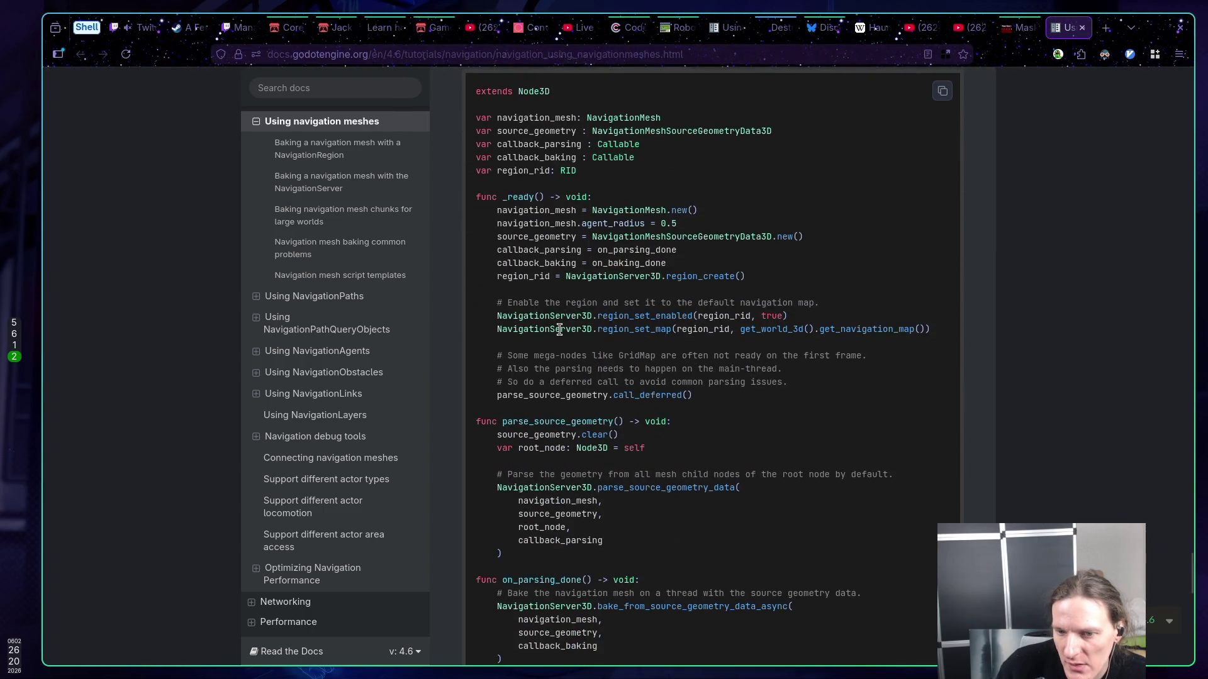
scroll(559, 329, "down", 4)
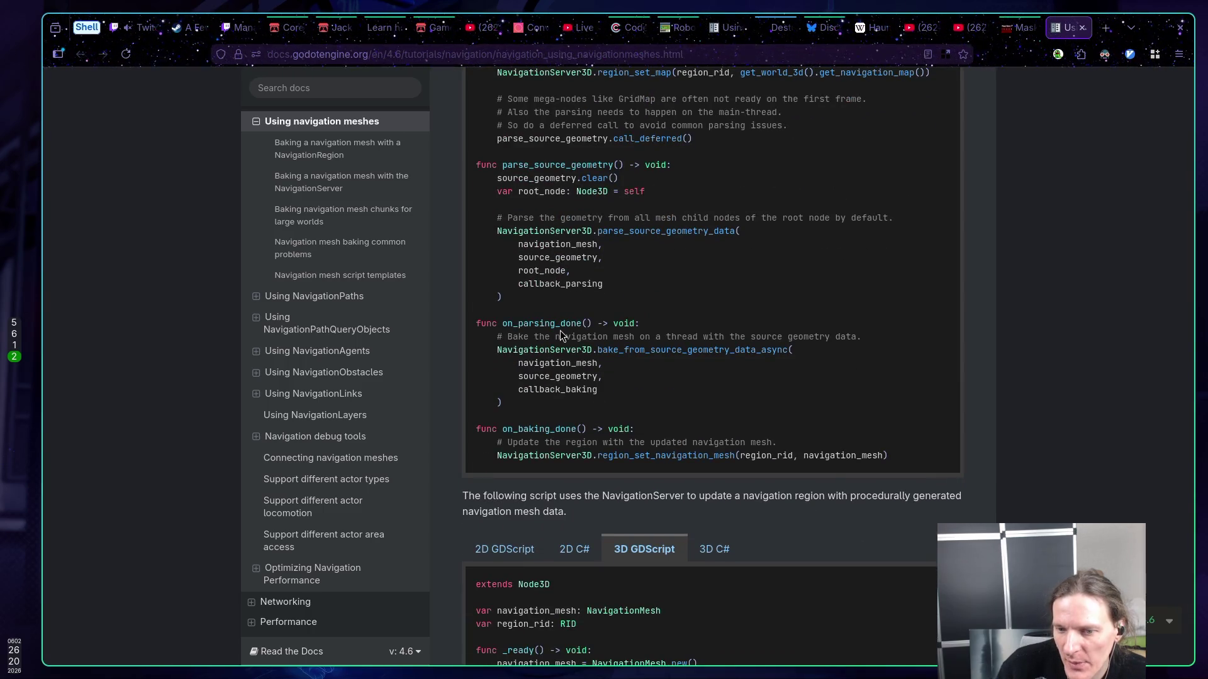
scroll(560, 332, "down", 5)
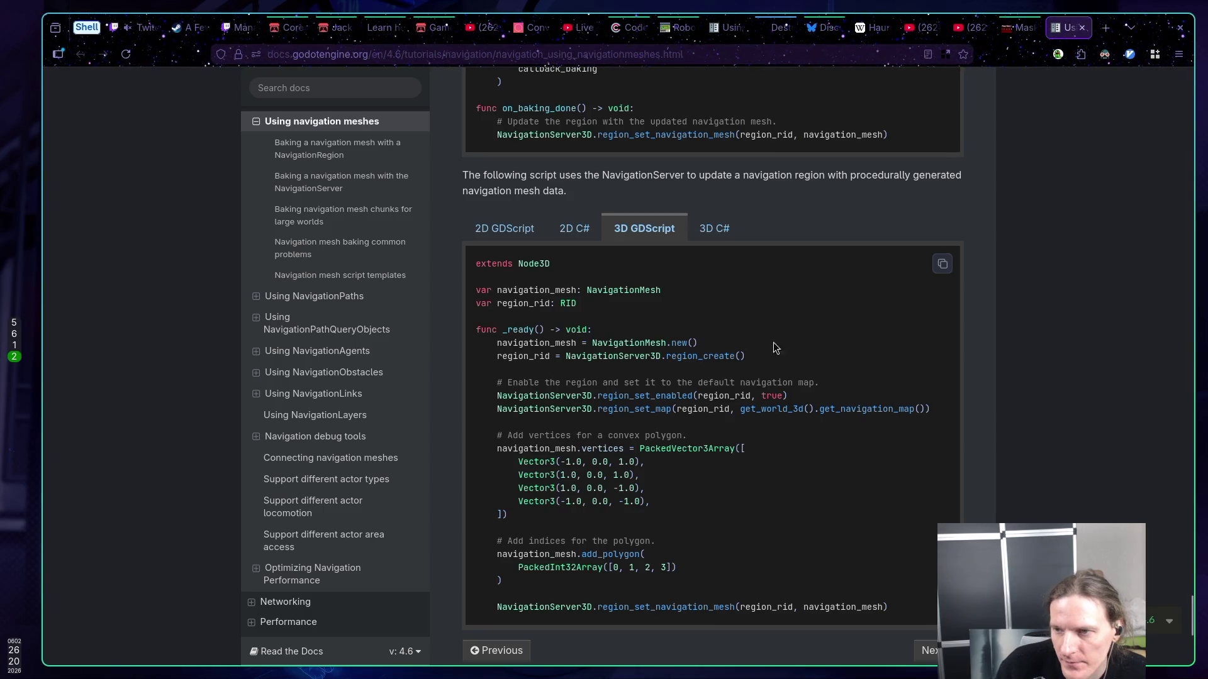
left_click(942, 264)
key("super+5")
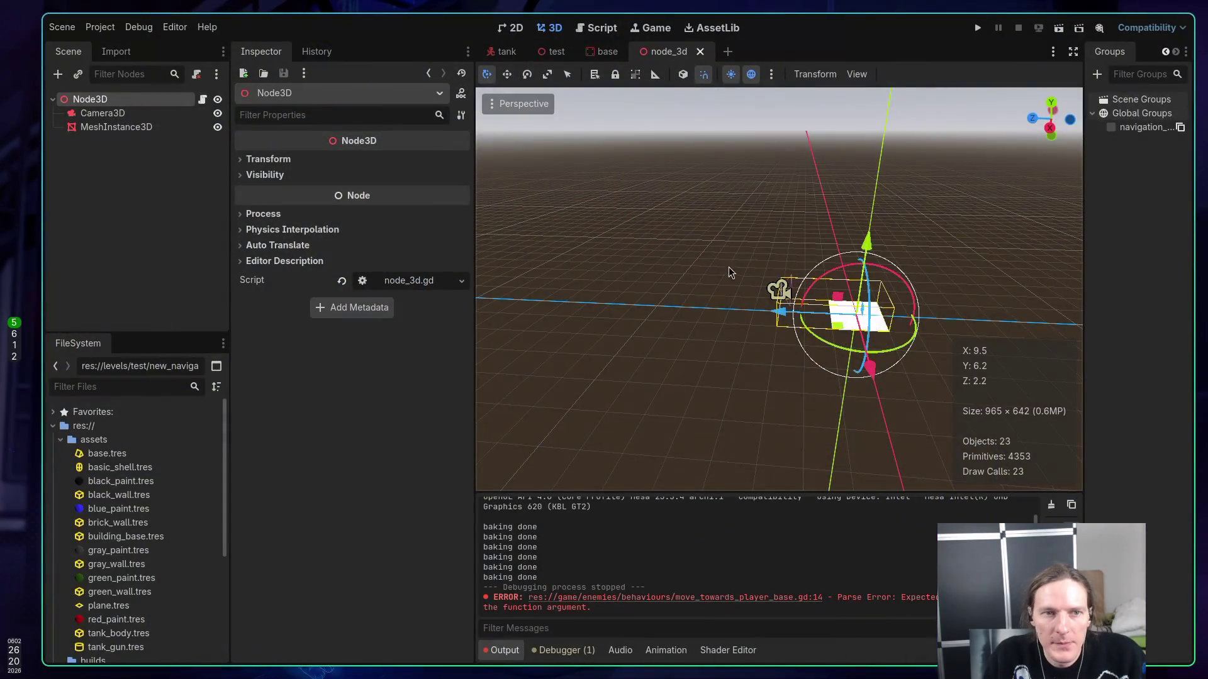
- Open node_3d.gd in Neovim from the Node3D's script icon in the Scene dock
left_click(202, 98)
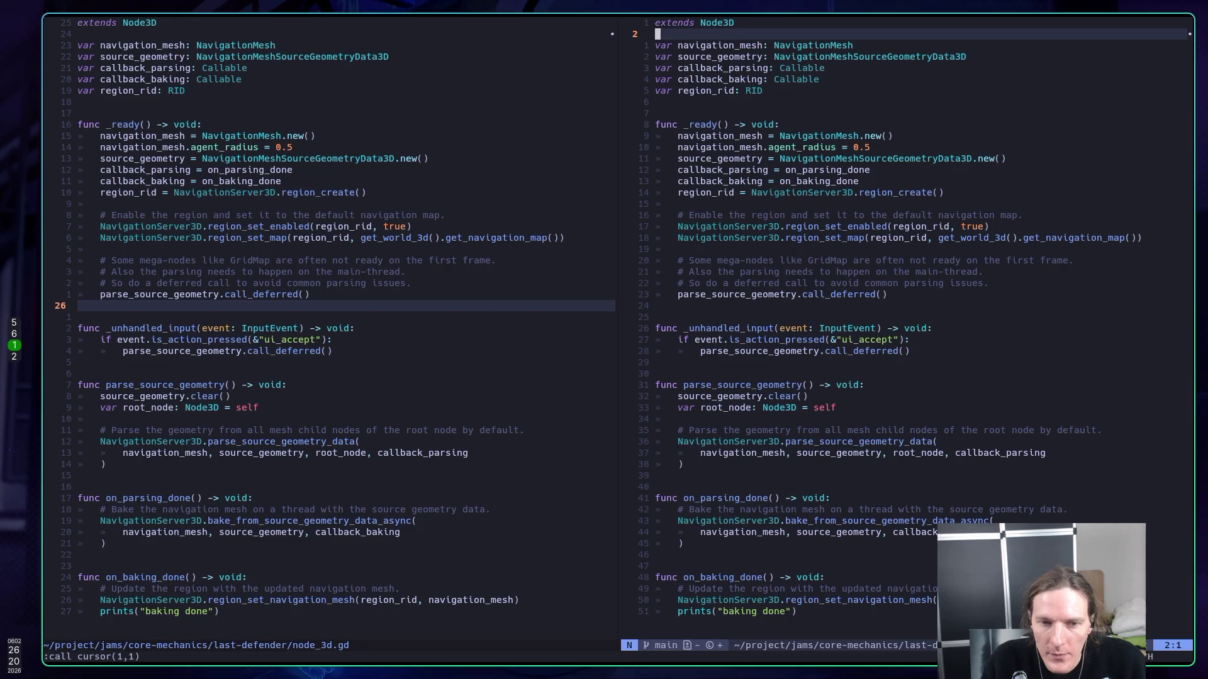
- Paste the copied procedural navmesh template at the top of node_3d.gd
left_click(80, 295)
key("k")
key("k")
key("k")
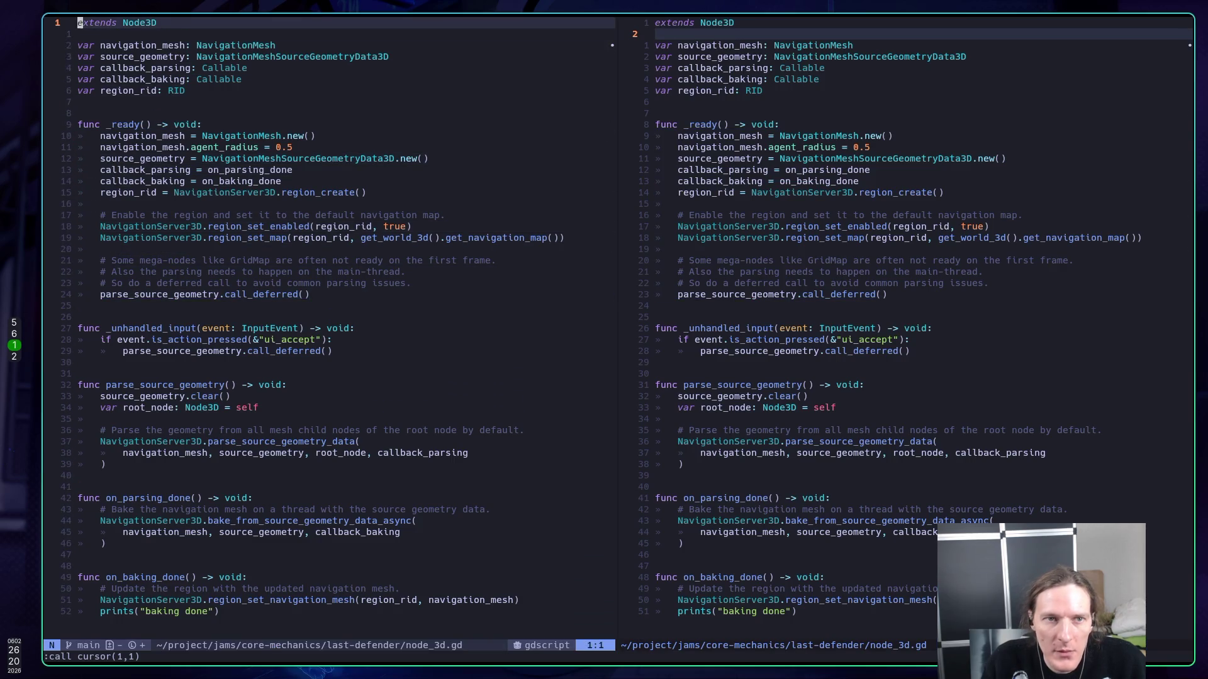
key("P")
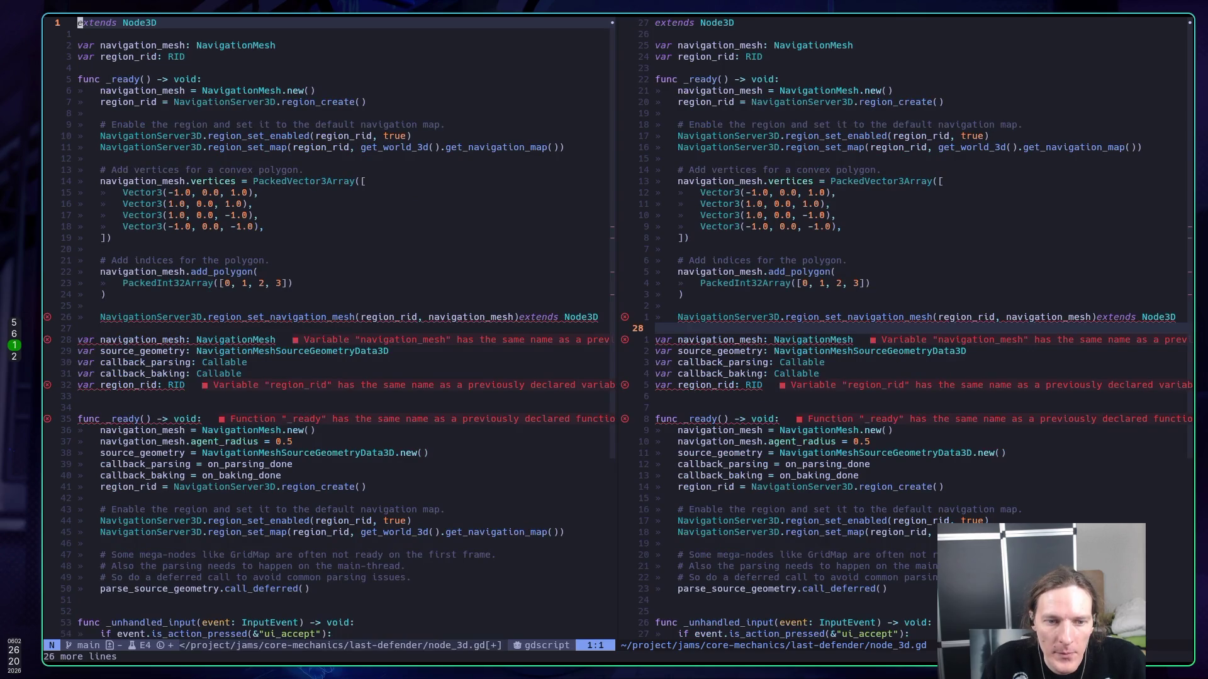
key("j")
key("j")
key("j")
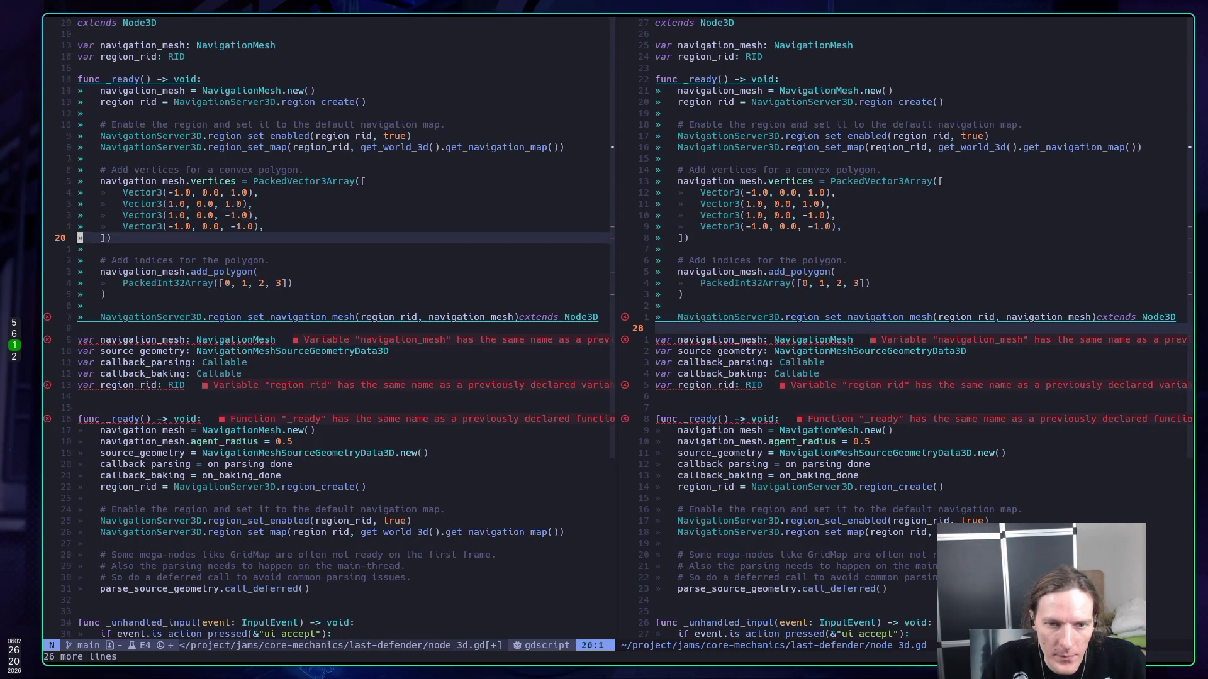
key("j")
key("j")
key("j")
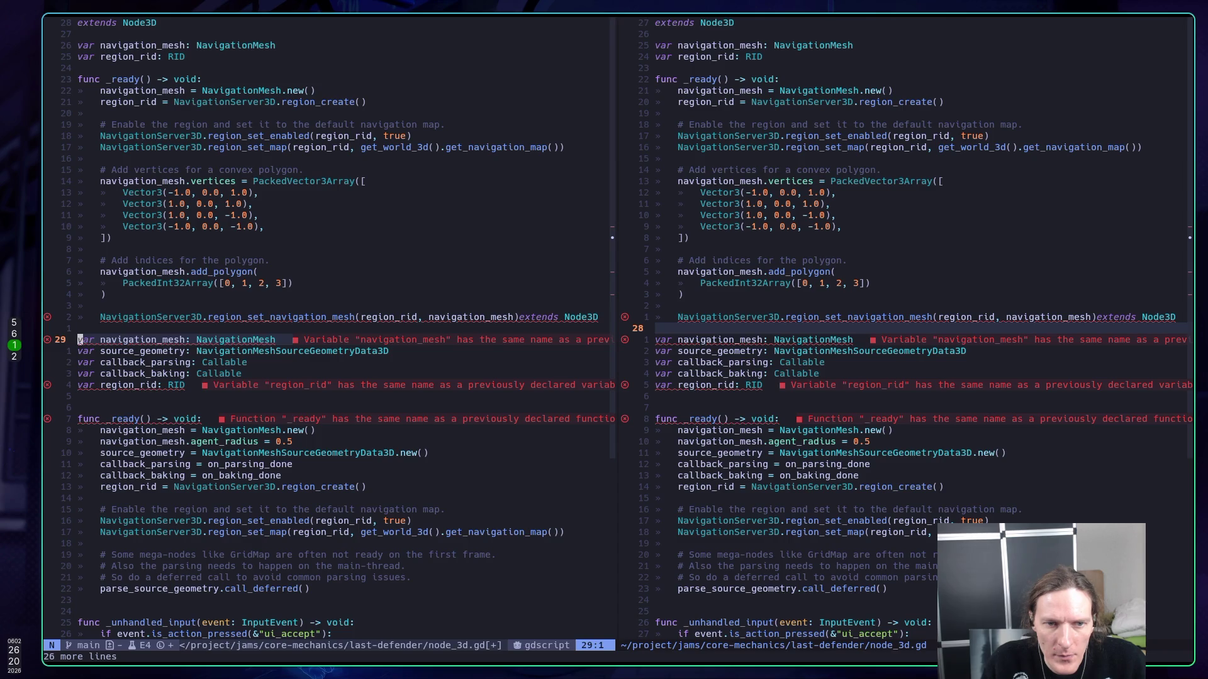
- Delete the old code through the end of file and the stray 'extends Node3D'
key("shift+v")
key("k")
key("shift+g")
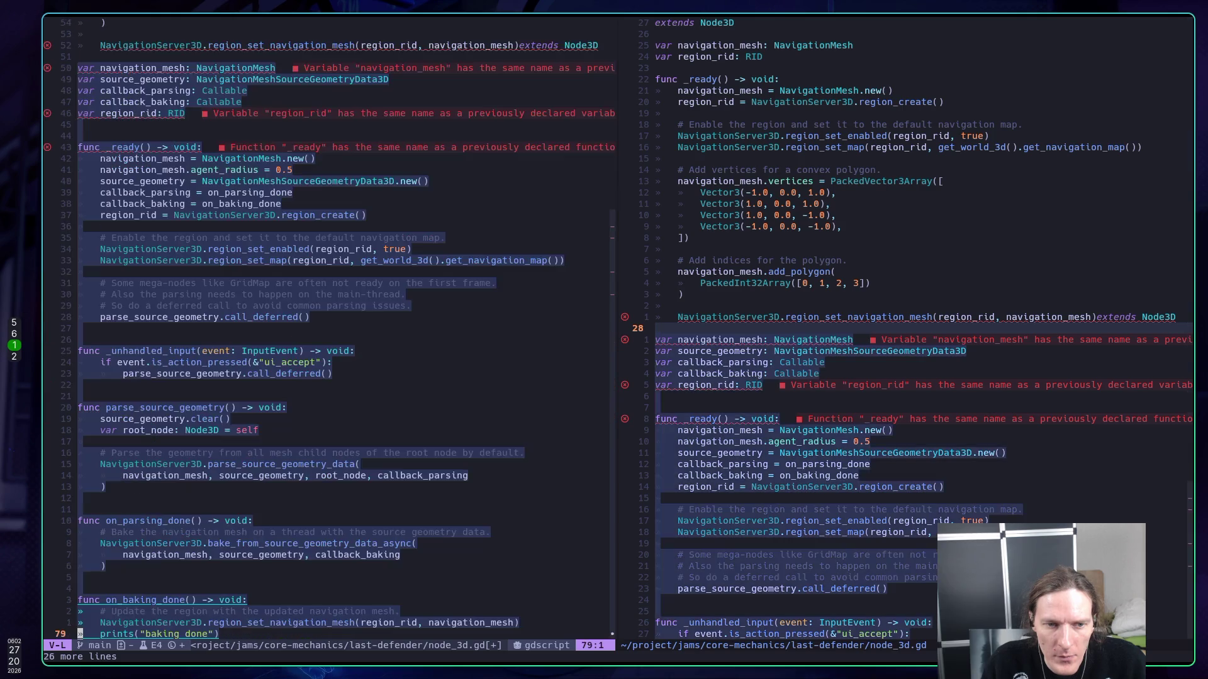
key("d")
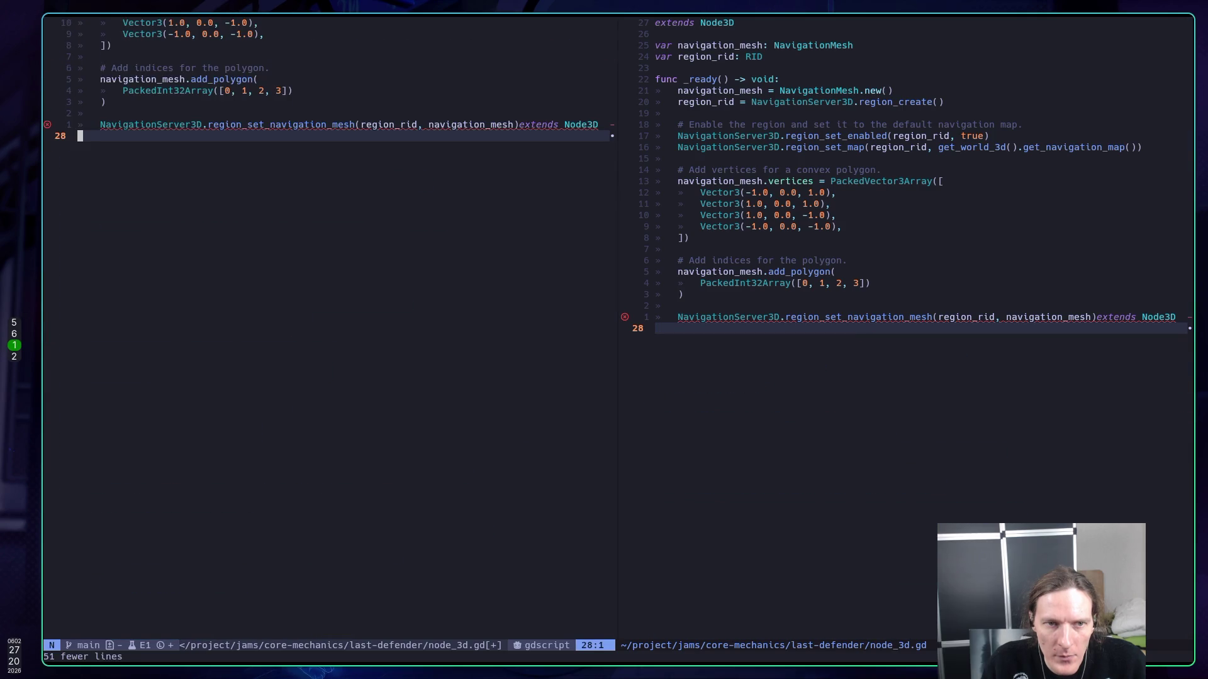
key("ctrl+u")
key("bracketright")
key("d")
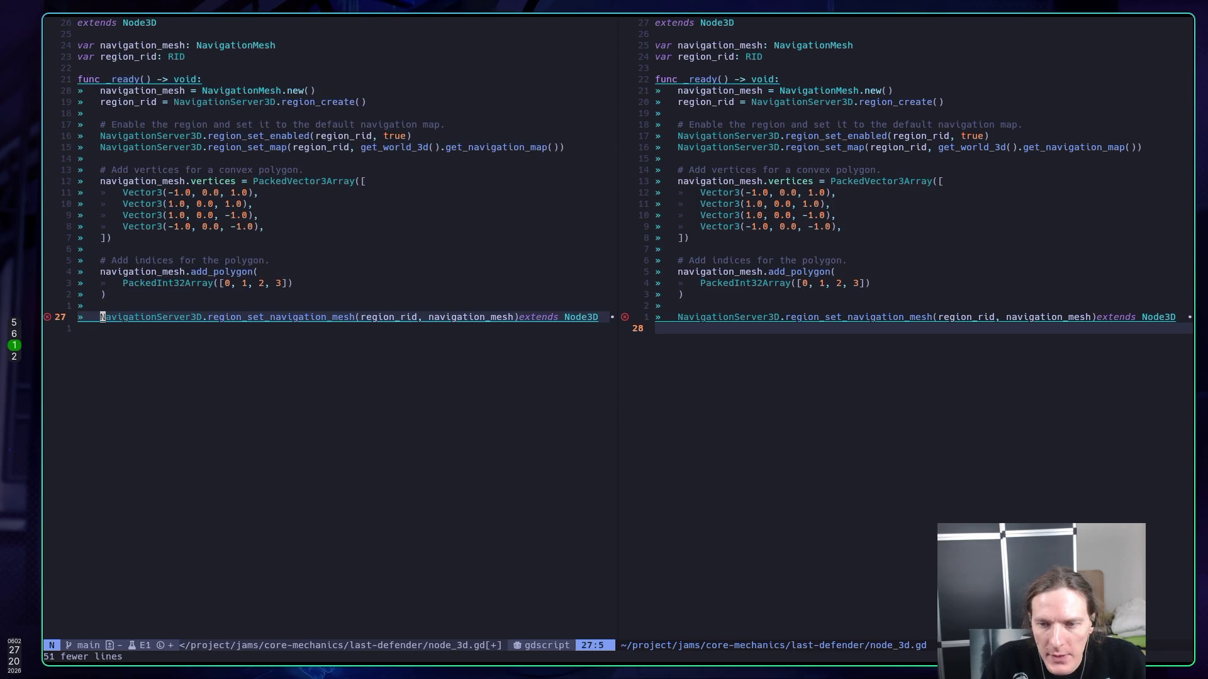
key("A")
key("BackSpace")
key("BackSpace")
key("BackSpace")
key("BackSpace")
key("BackSpace")
key("BackSpace")
key("Escape")
- Save node_3d.gd with :w
type(":w")
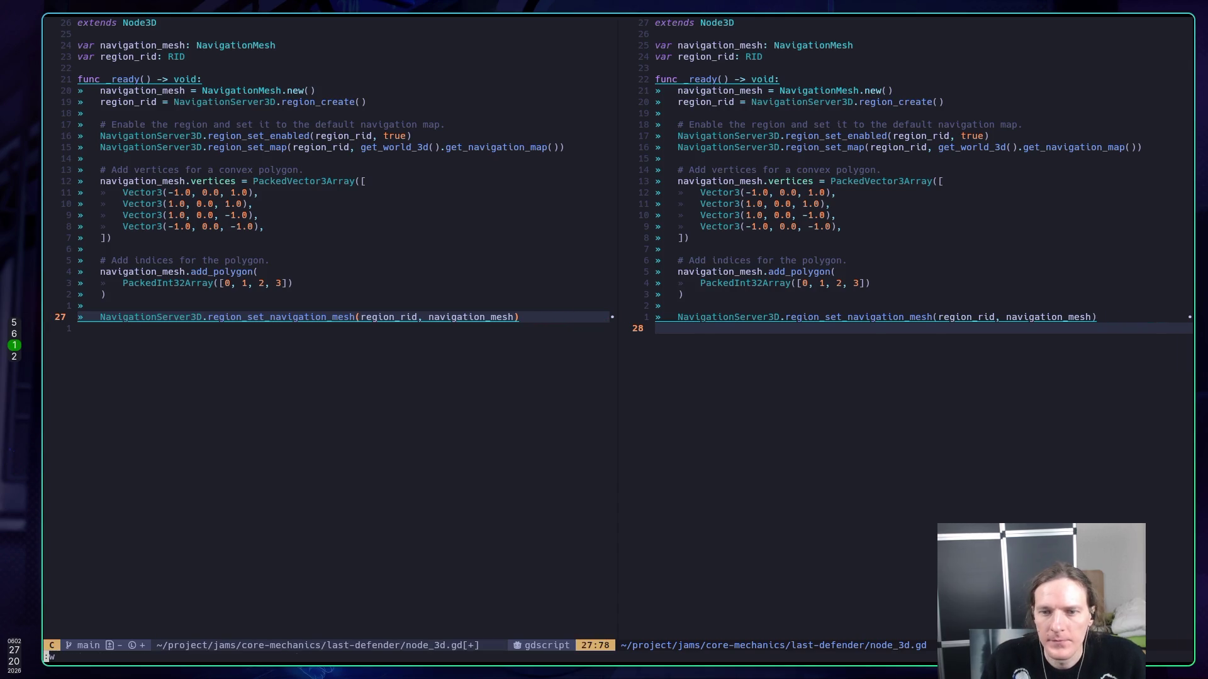
key("Return")
type(":w")
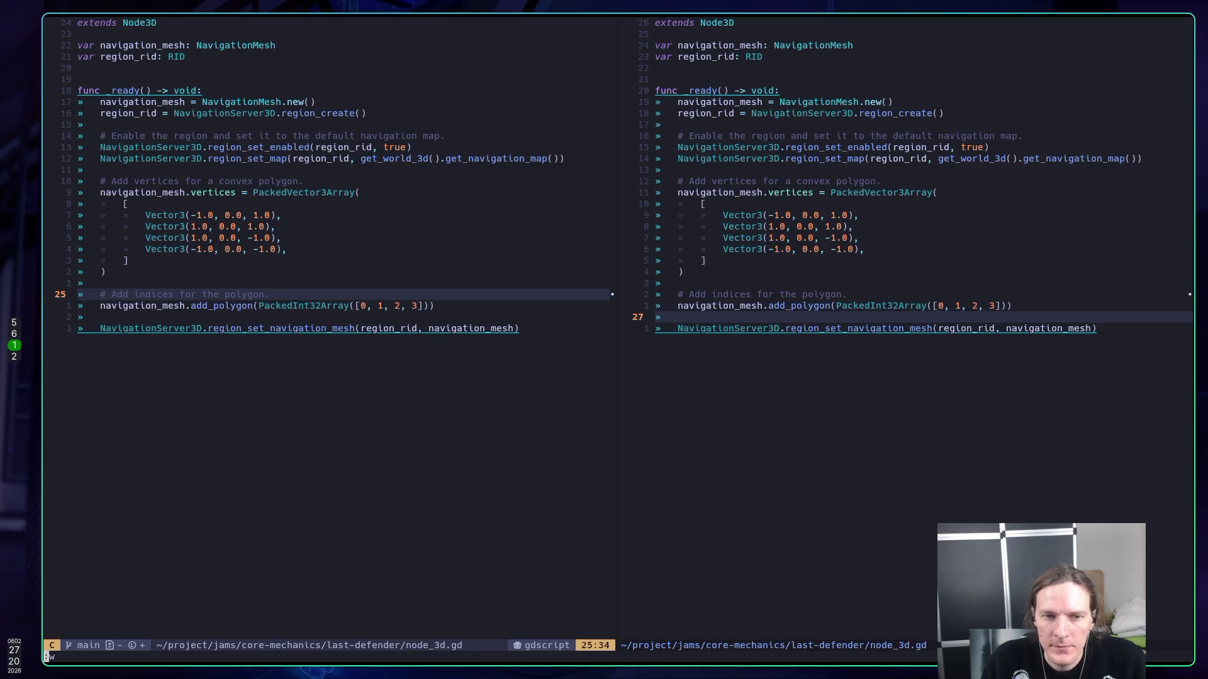
key("super+5")
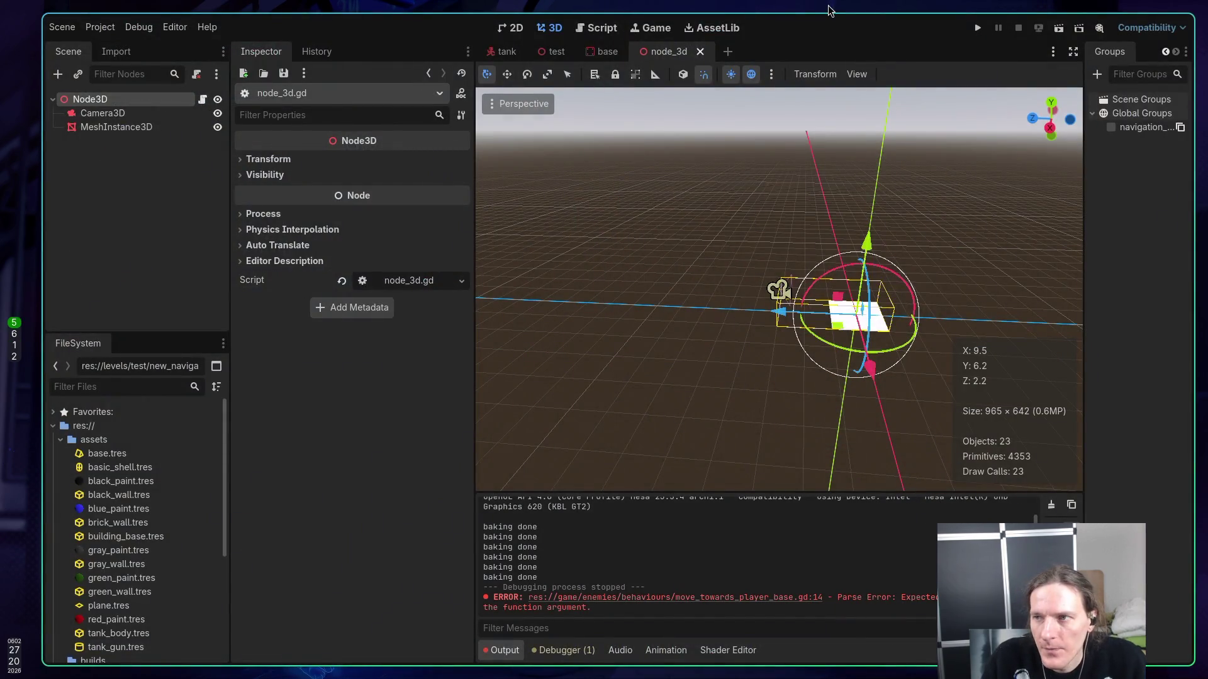
left_click(1059, 28)
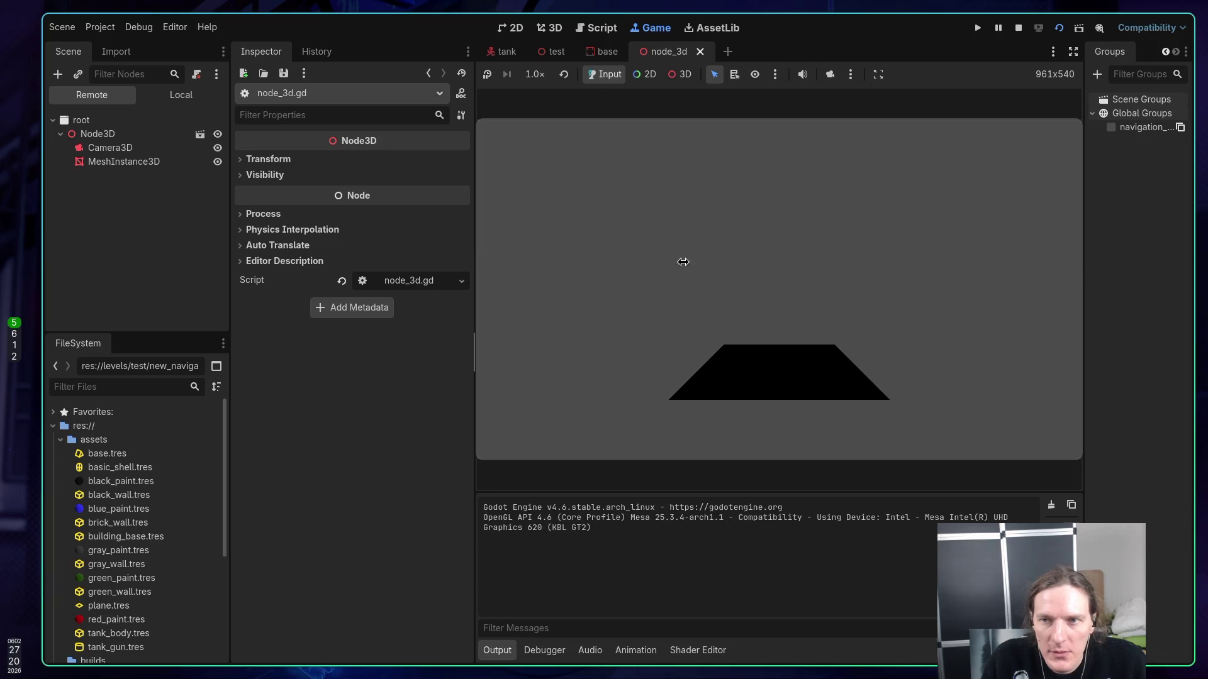
left_click(828, 74)
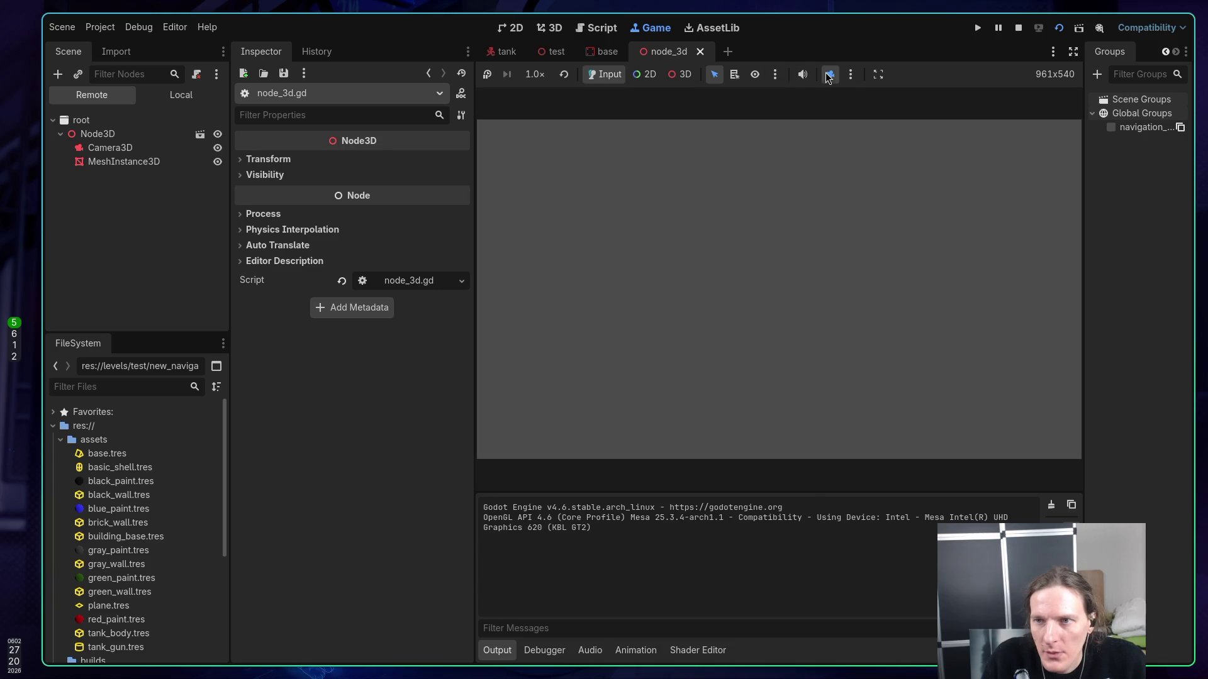
left_click(678, 75)
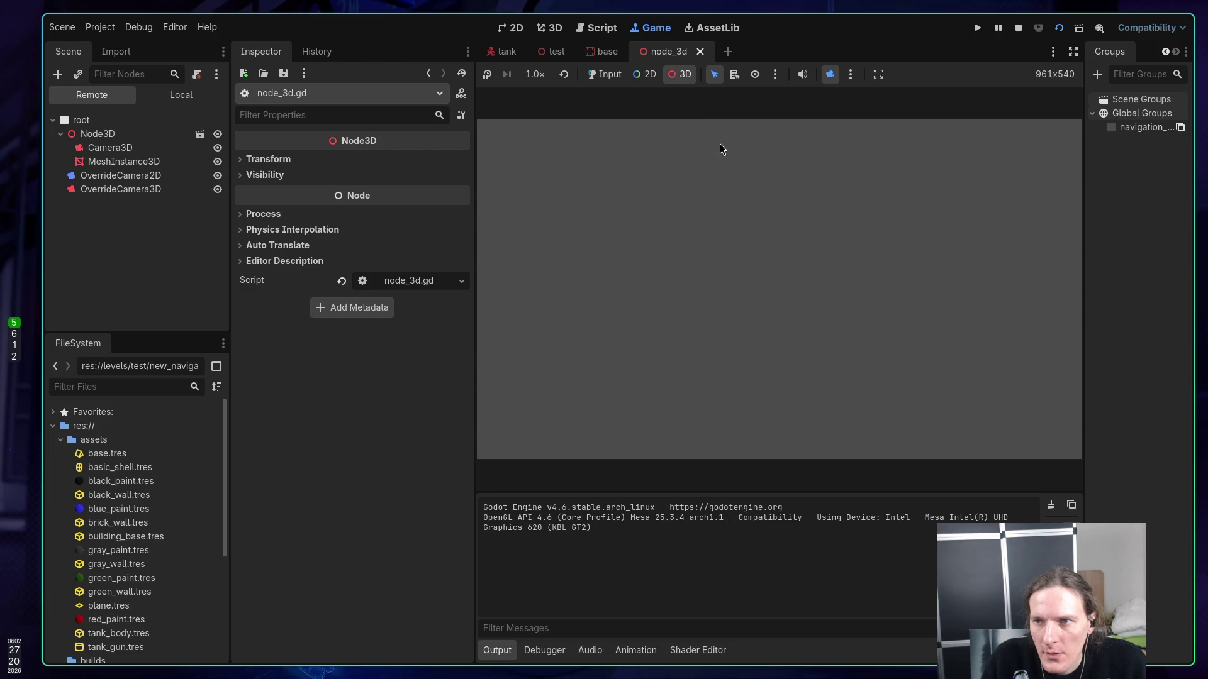
scroll(785, 213, "down", 5)
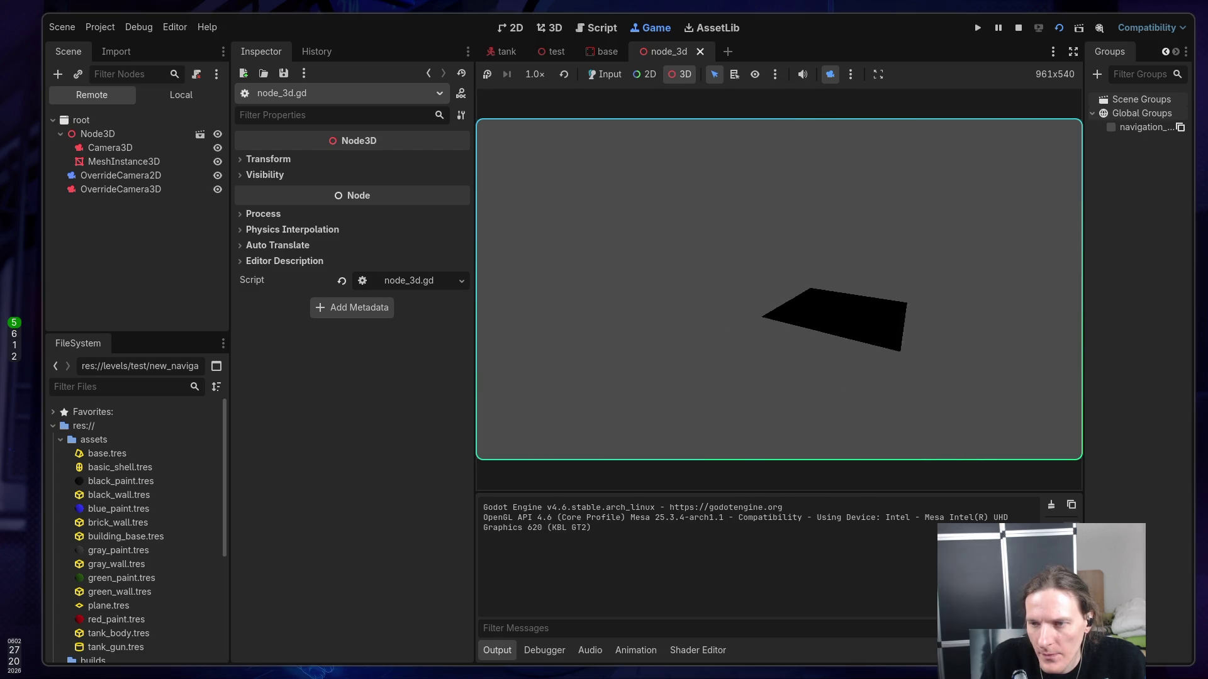
left_click(1018, 30)
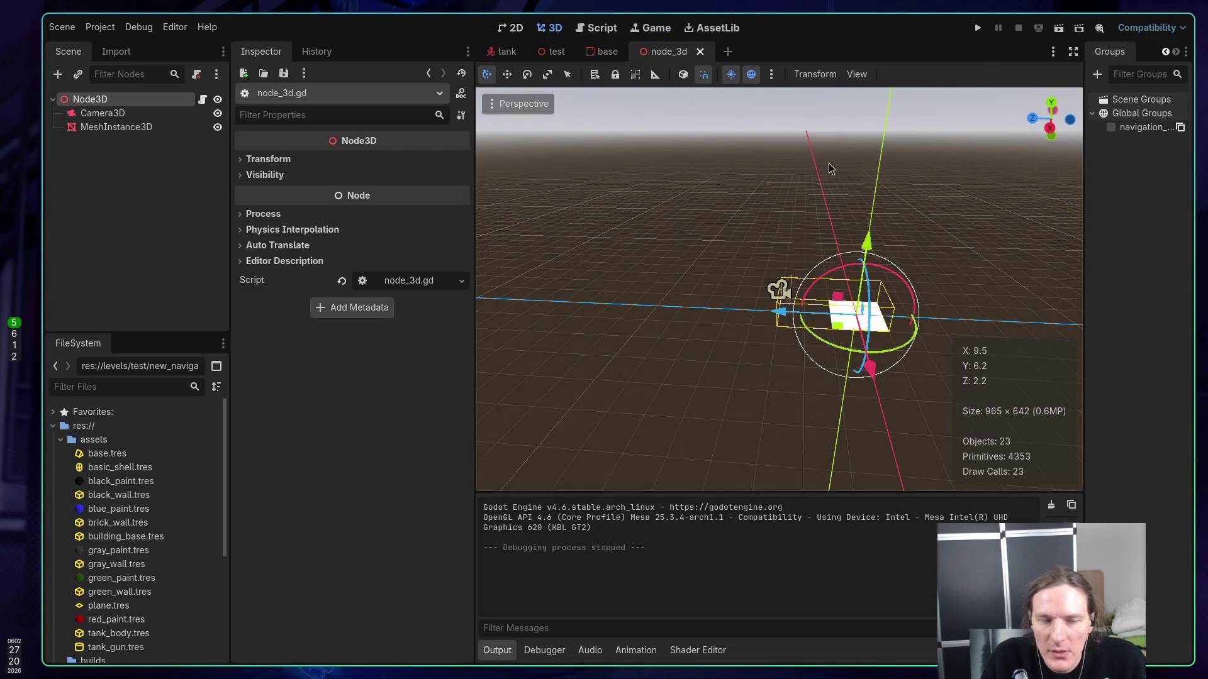
- Add a DirectionalLight3D under Node3D, tilt it -45 degrees, and run the project
right_click(94, 102)
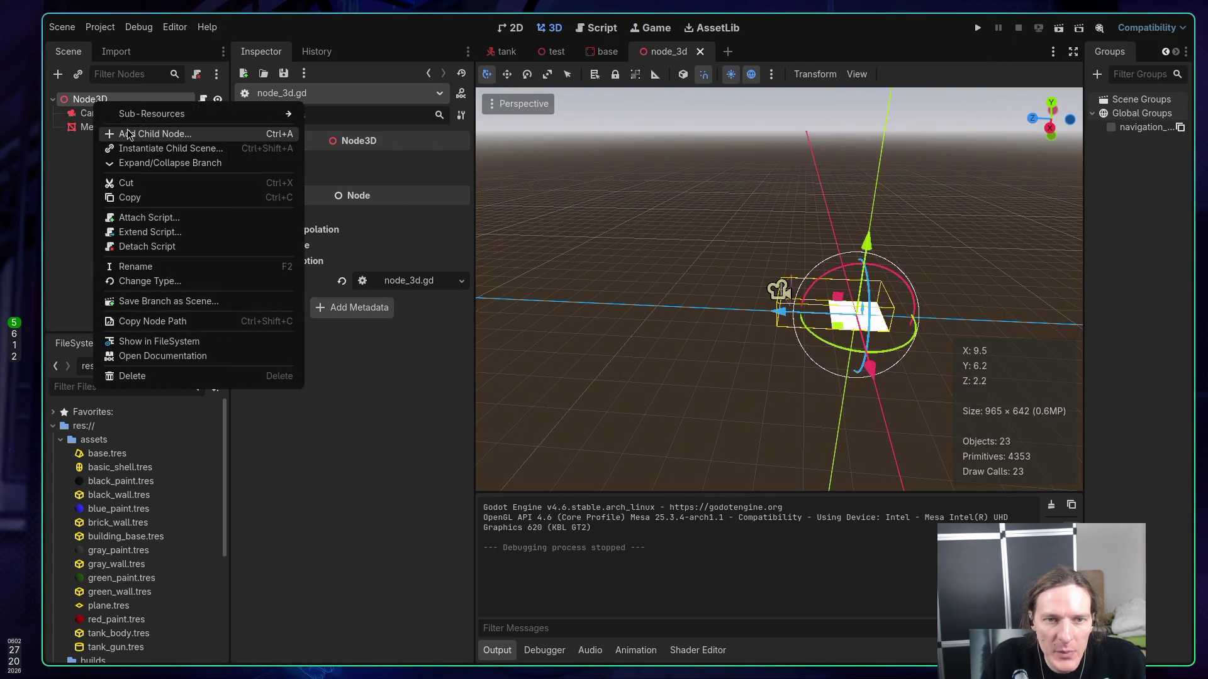
left_click(118, 130)
type("li")
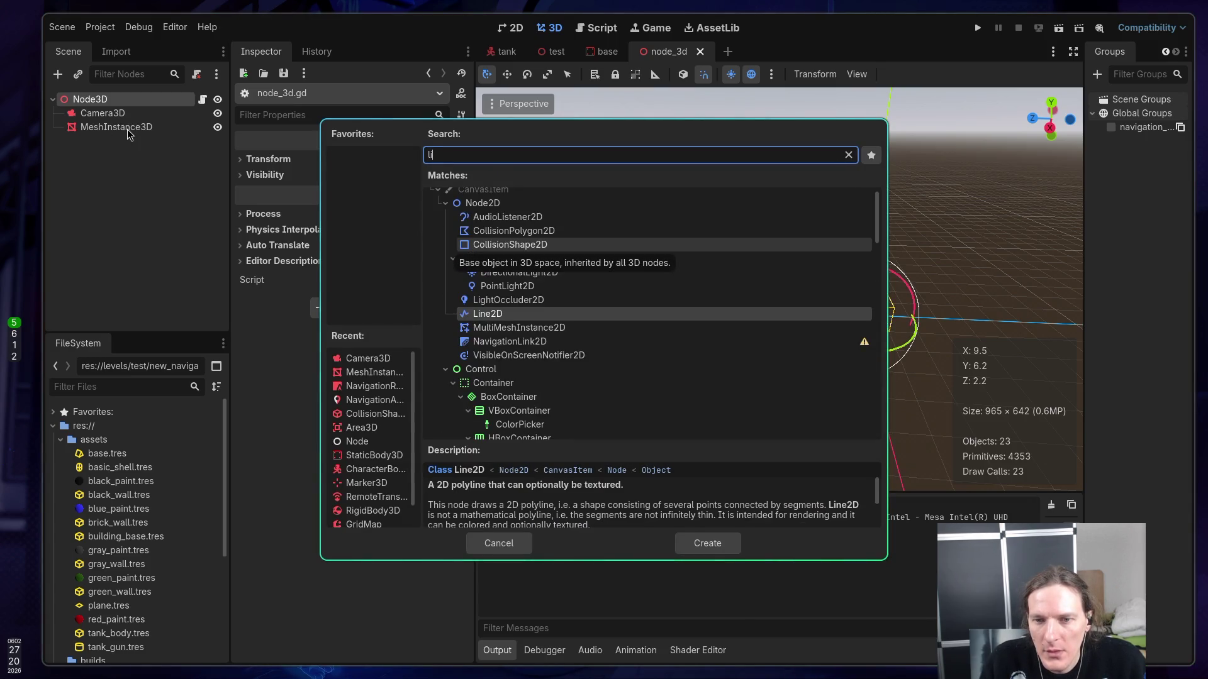
type("gt3")
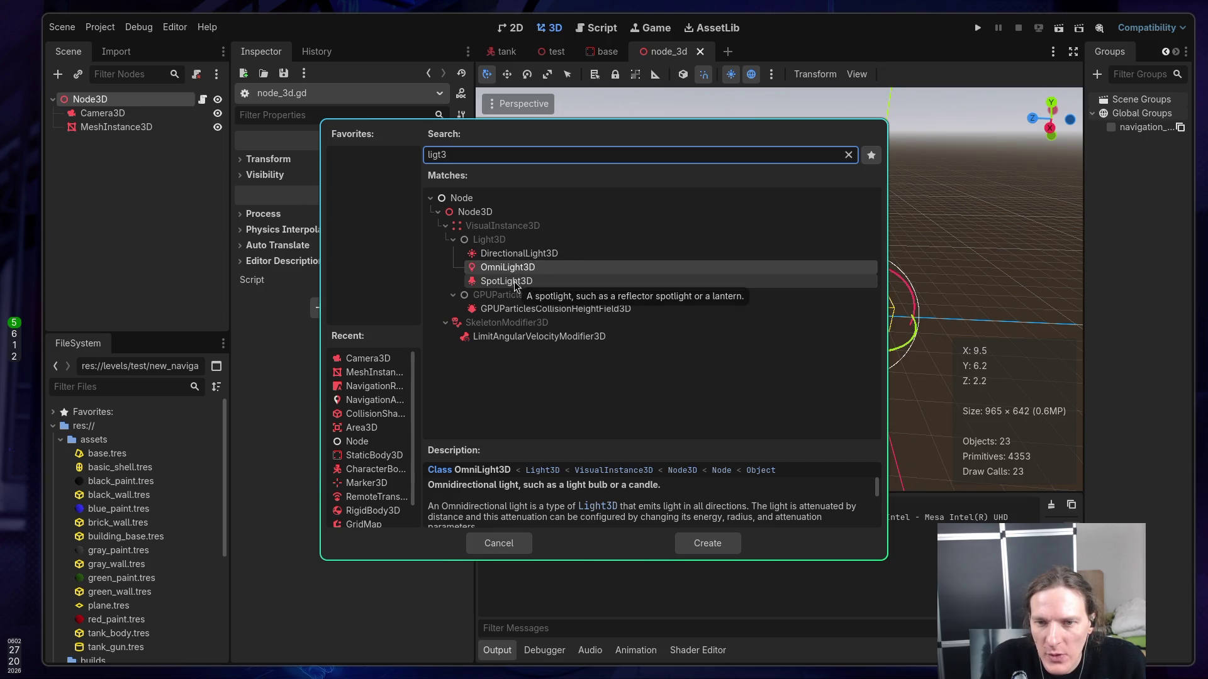
left_click(515, 255)
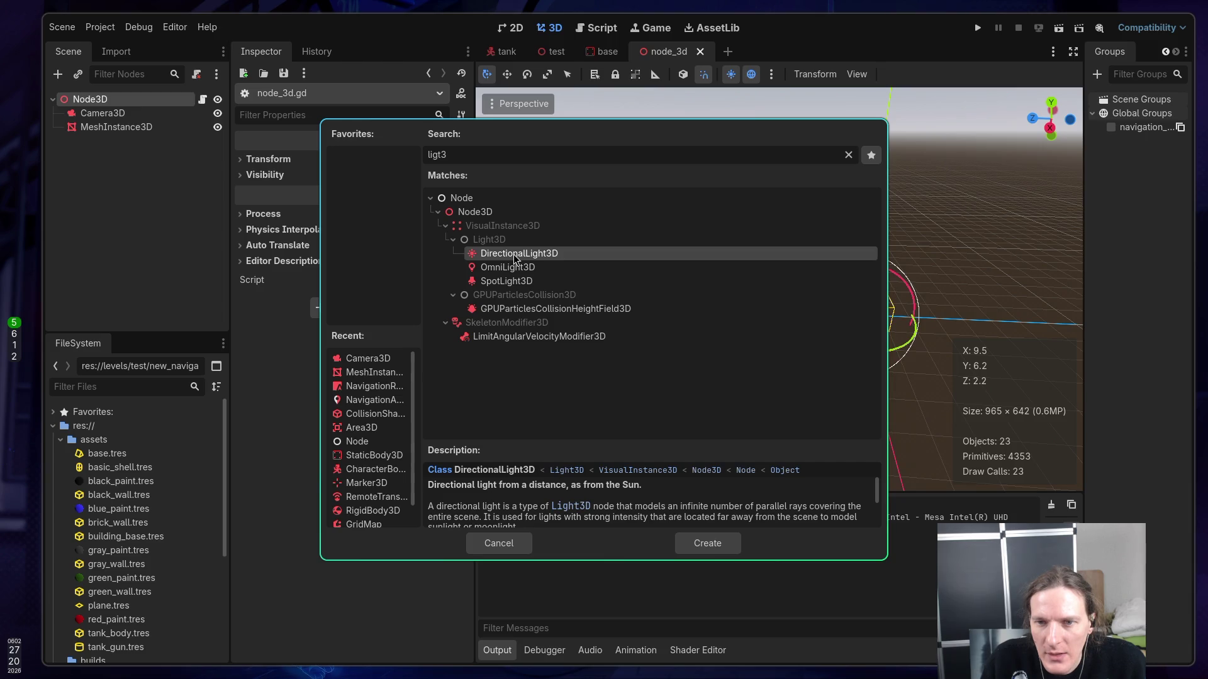
double_click(514, 256)
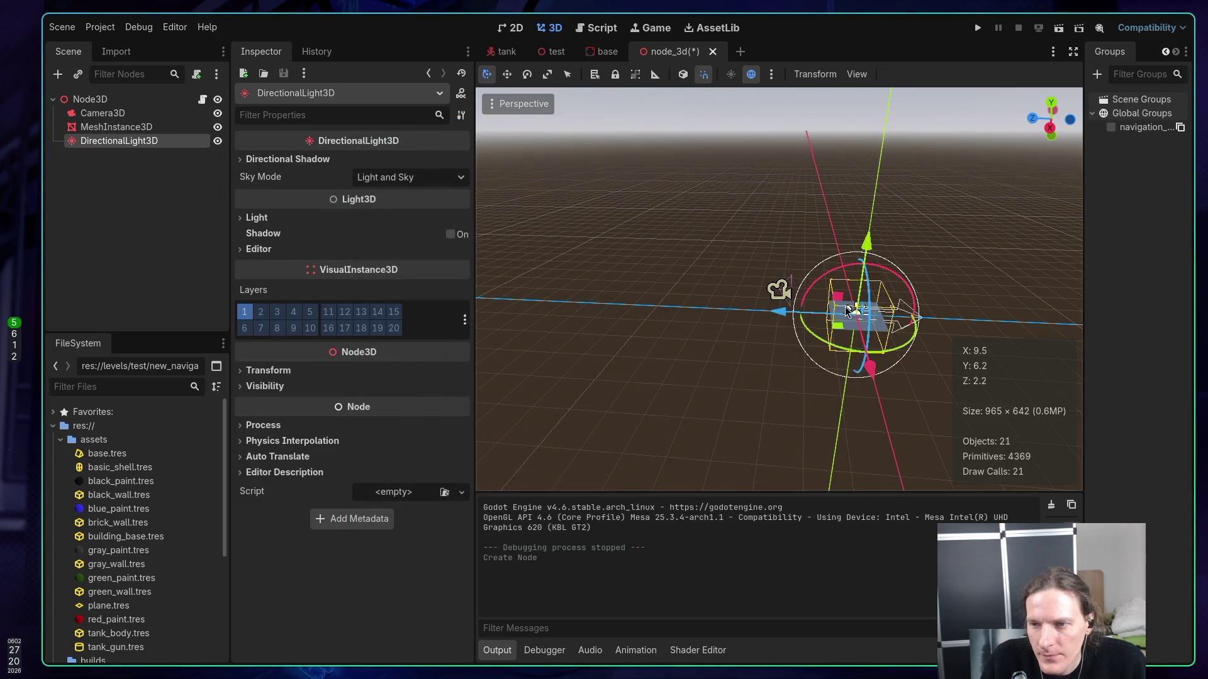
left_click_drag(833, 279, 878, 269)
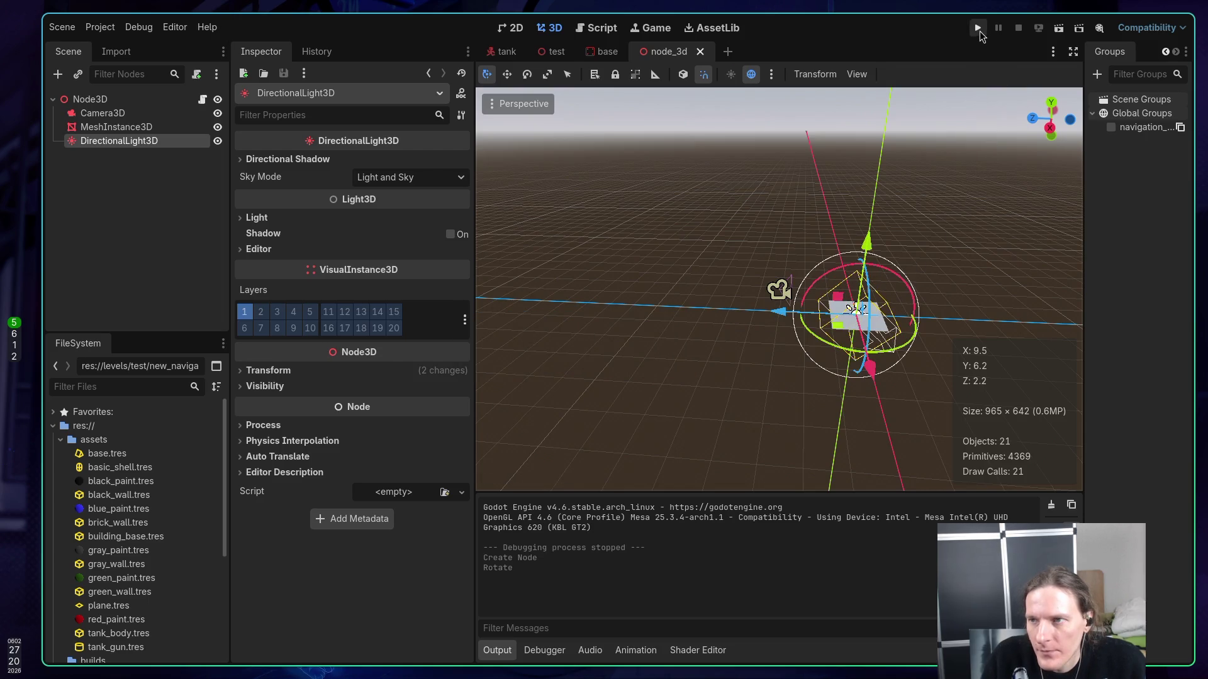
left_click(978, 29)
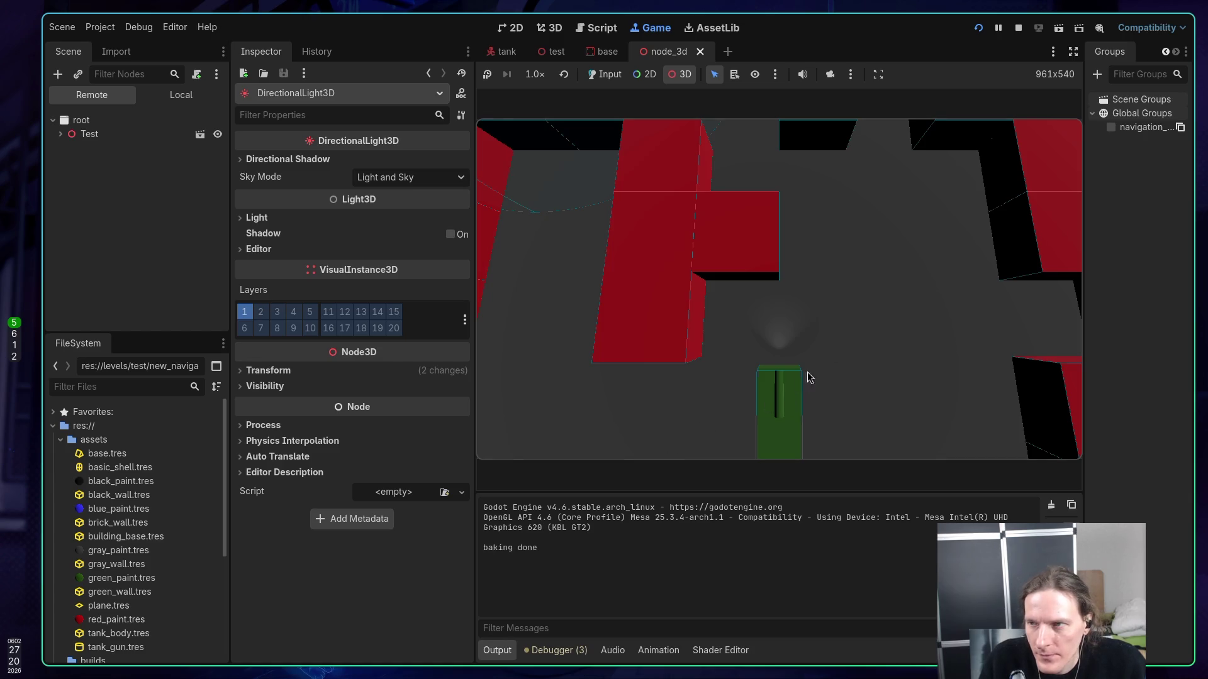
- Restart the node_3d scene and inspect the remote Camera3D, MeshInstance3D and Node3D
left_click(1020, 30)
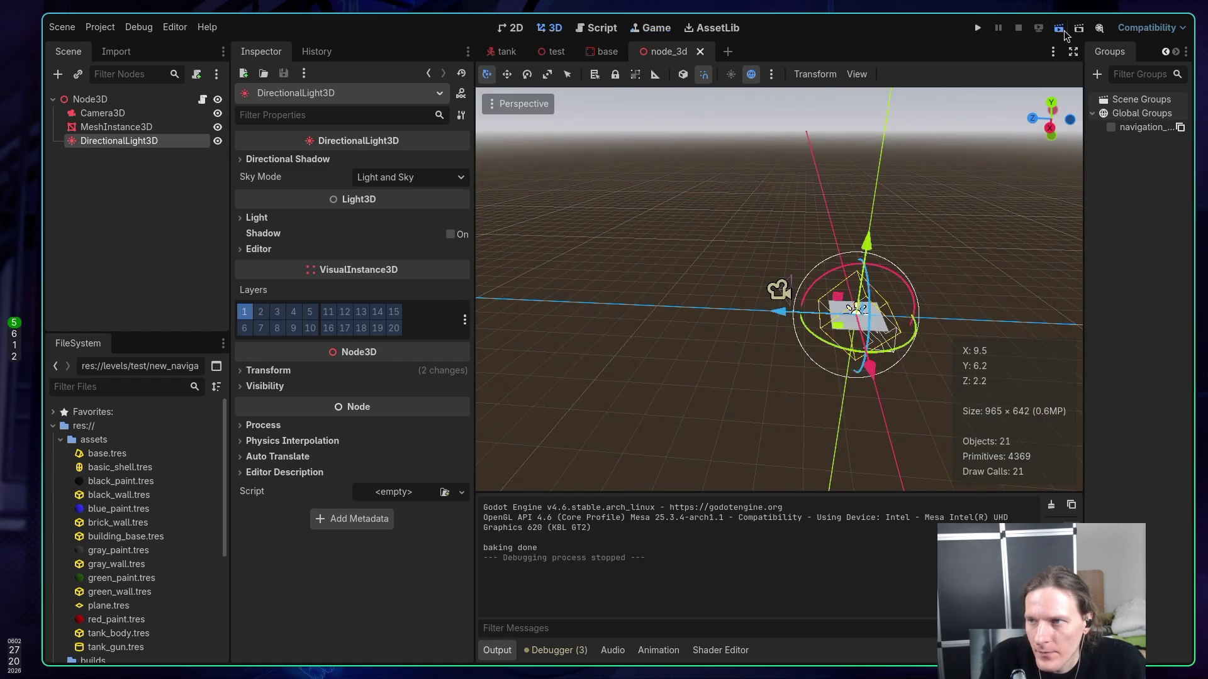
left_click(1061, 29)
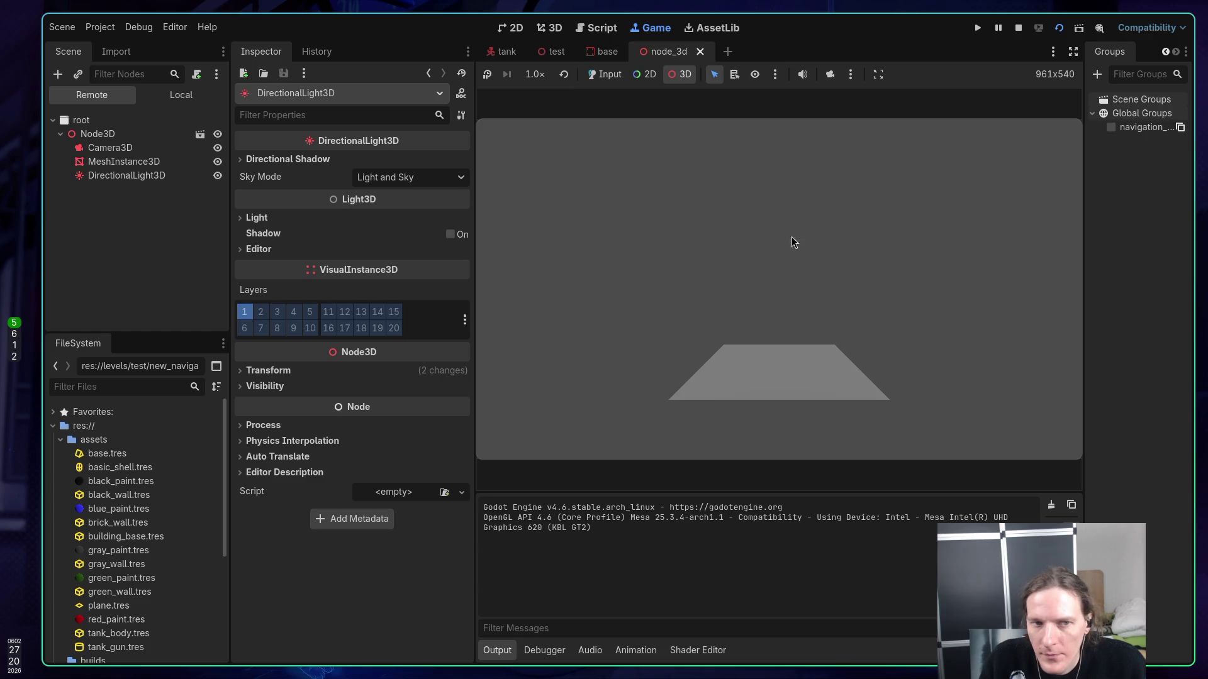
left_click(104, 148)
left_click(101, 161)
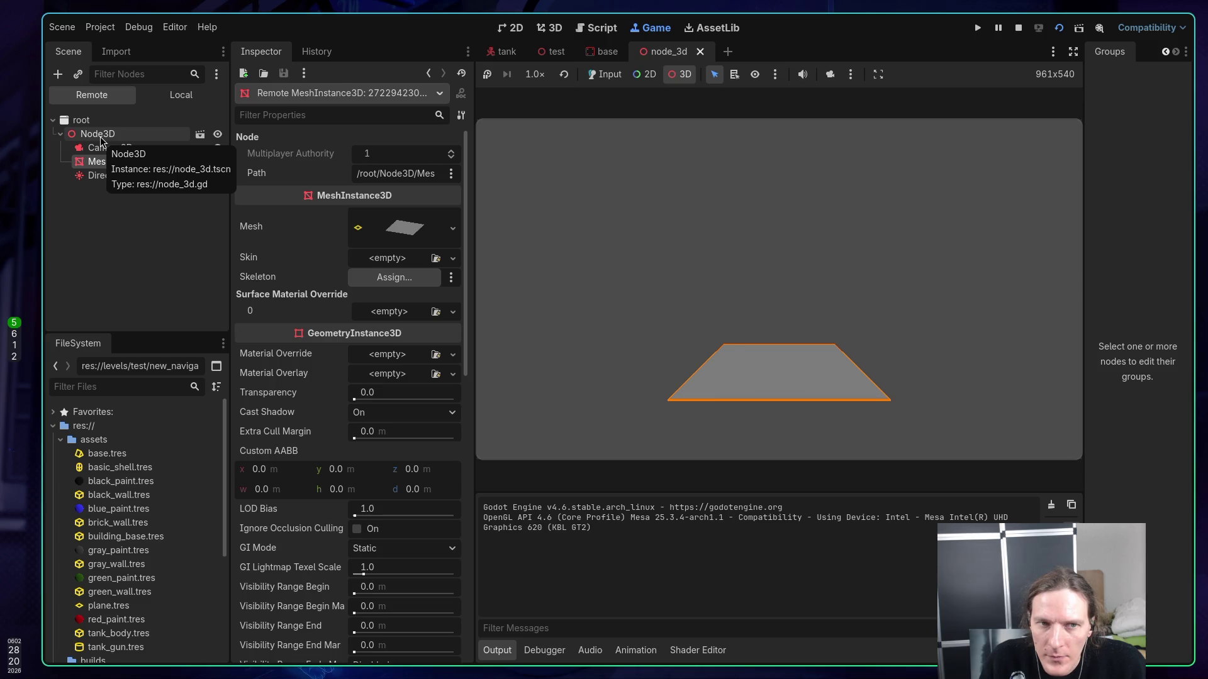
left_click(98, 134)
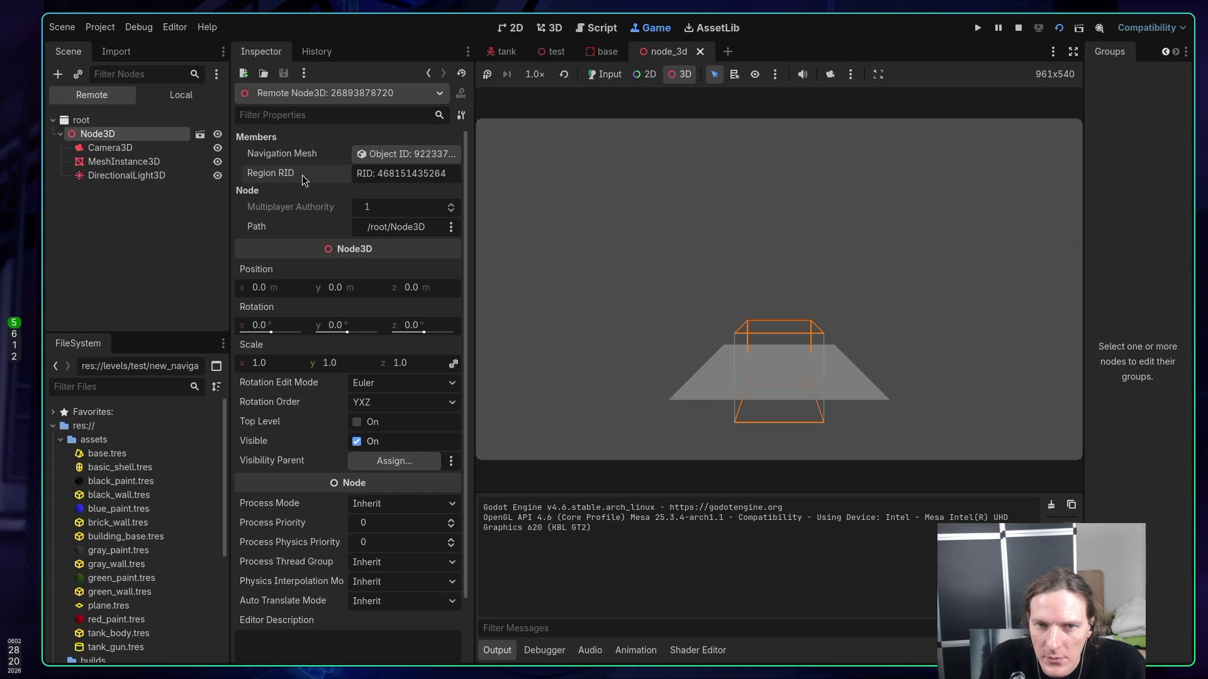
- View the running navigation mesh's Geometry Source, keep Root Node Children, then stop
left_click(415, 159)
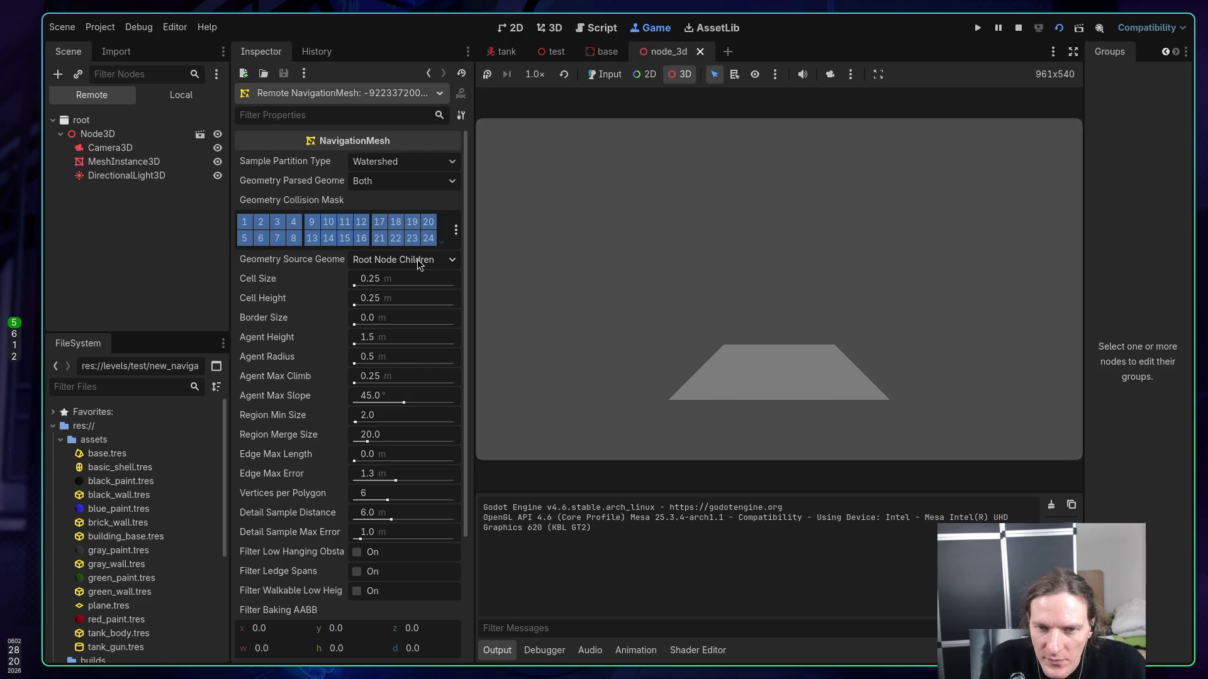
mouse_move(333, 260)
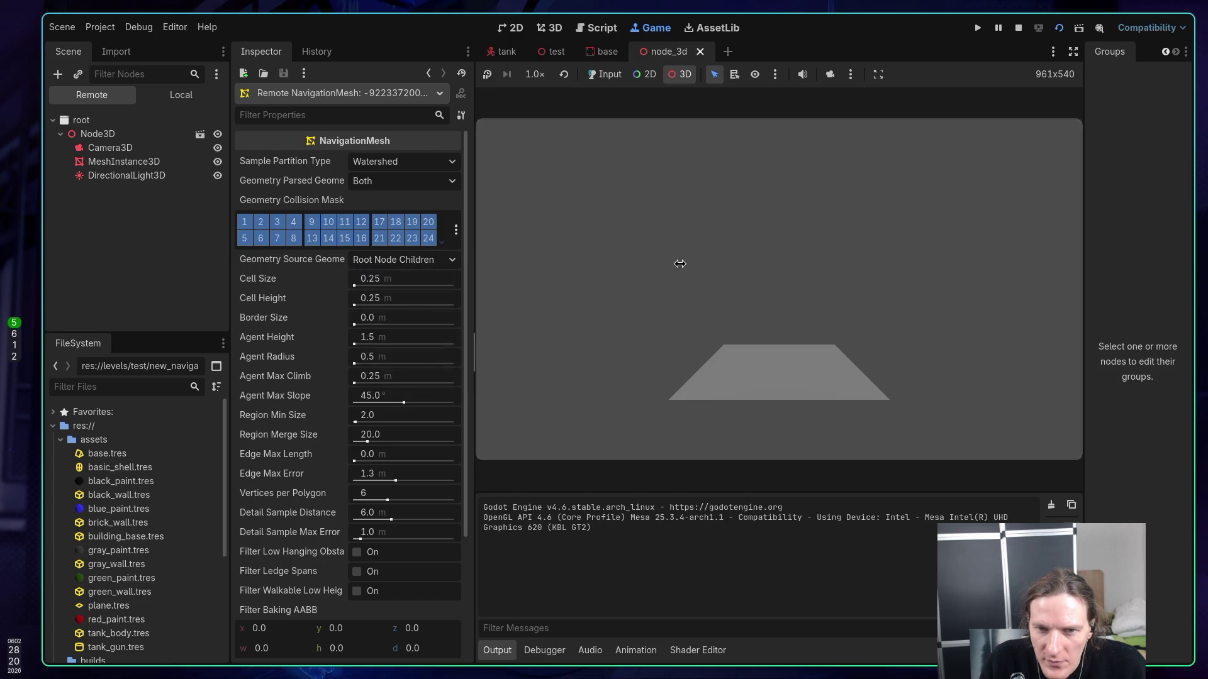
left_click(438, 267)
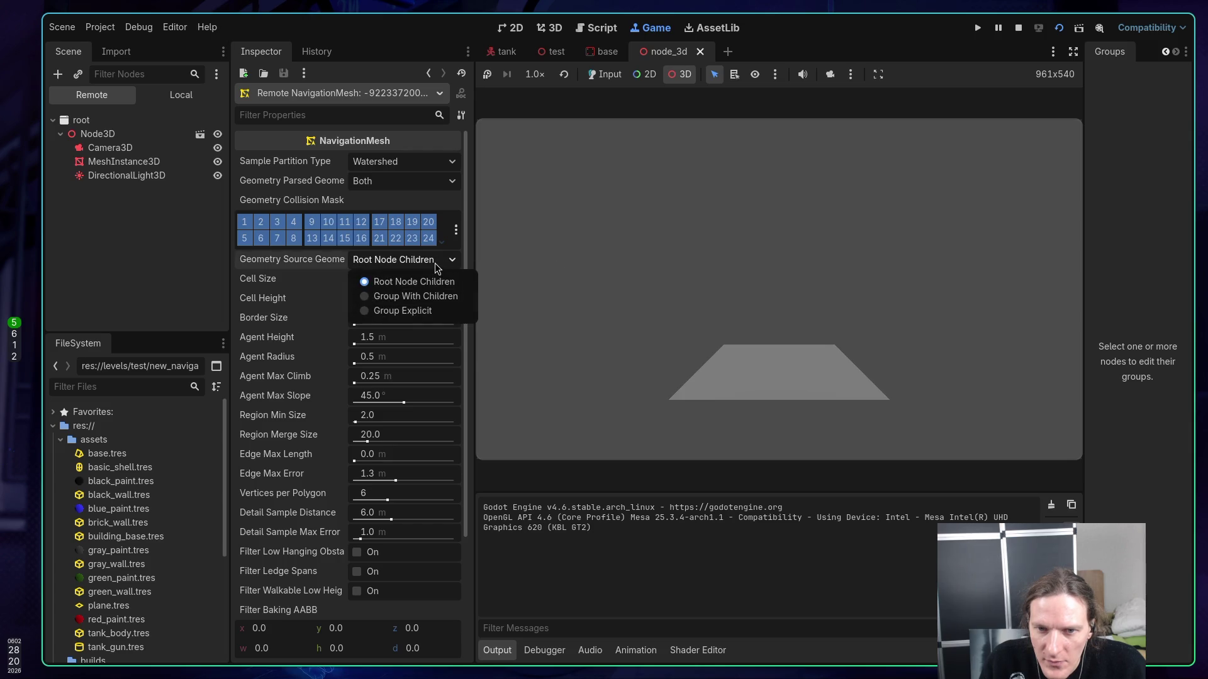
left_click(433, 259)
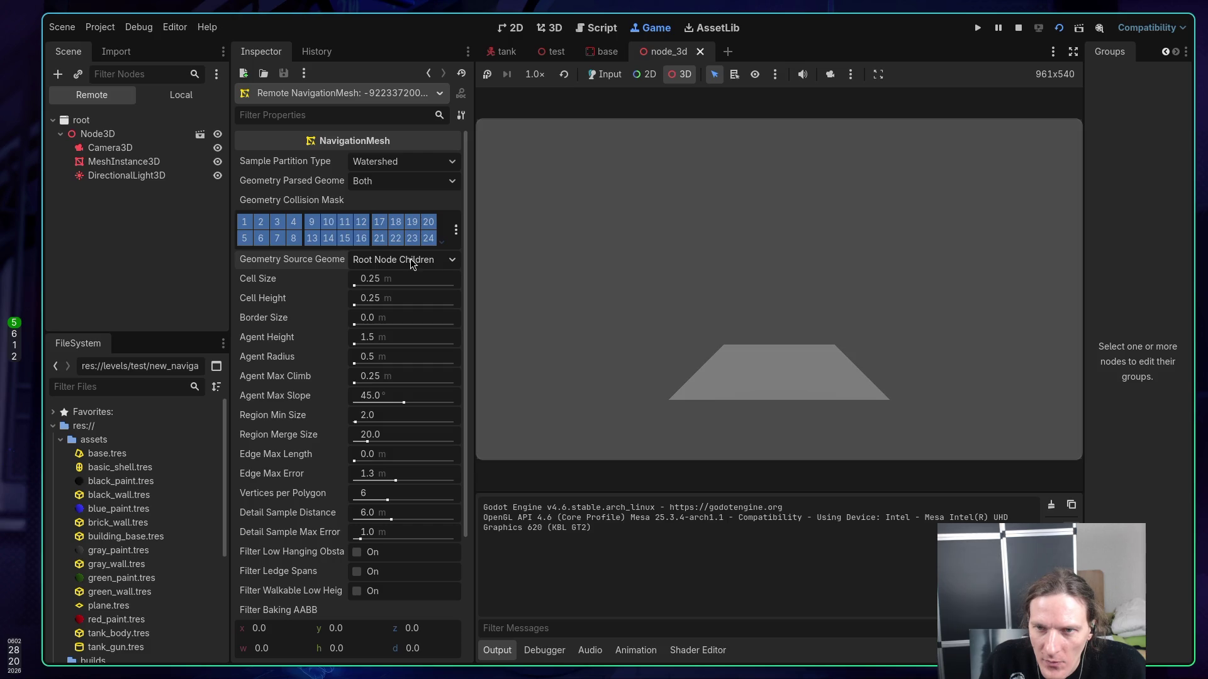
left_click(1018, 27)
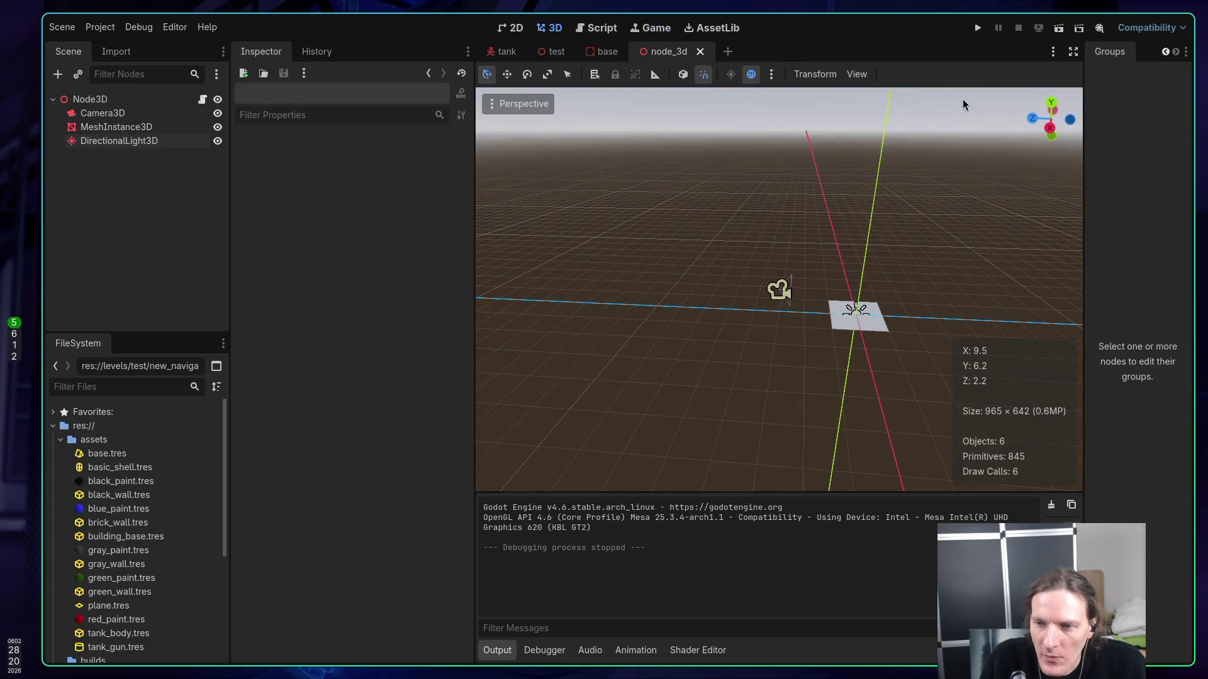
- Review the 3D GDScript NavigationServer3D region example in the docs, then return to Godot
key("super+2")
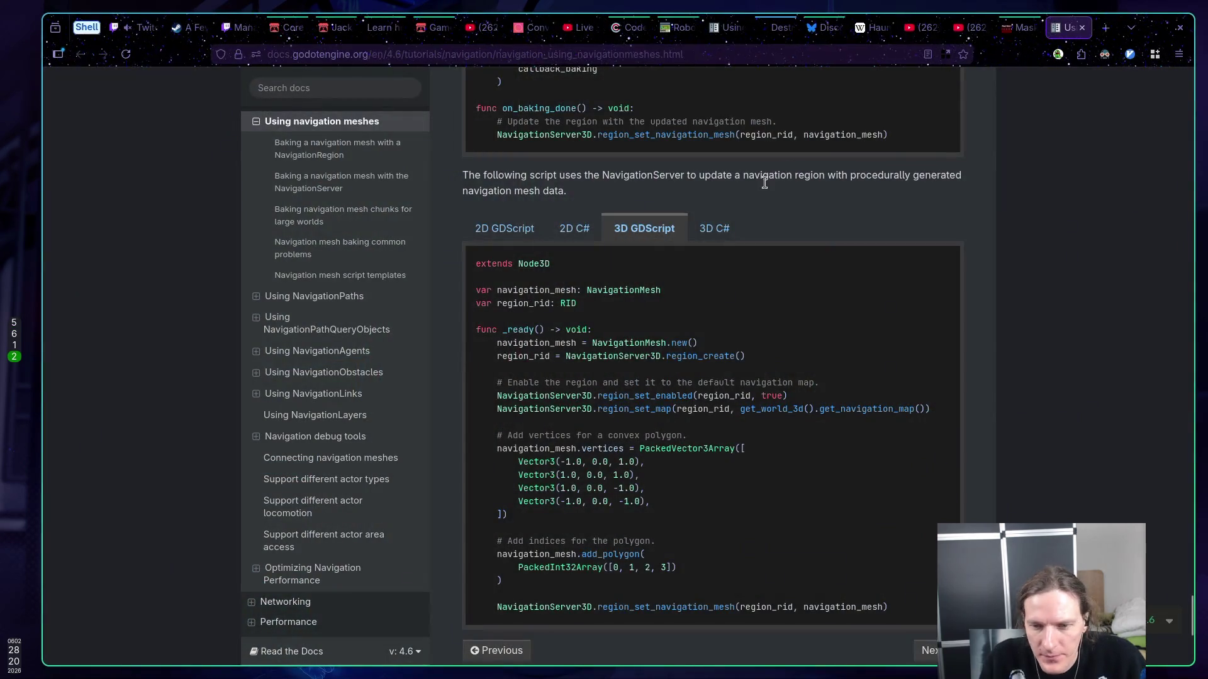
scroll(749, 237, "down", 6)
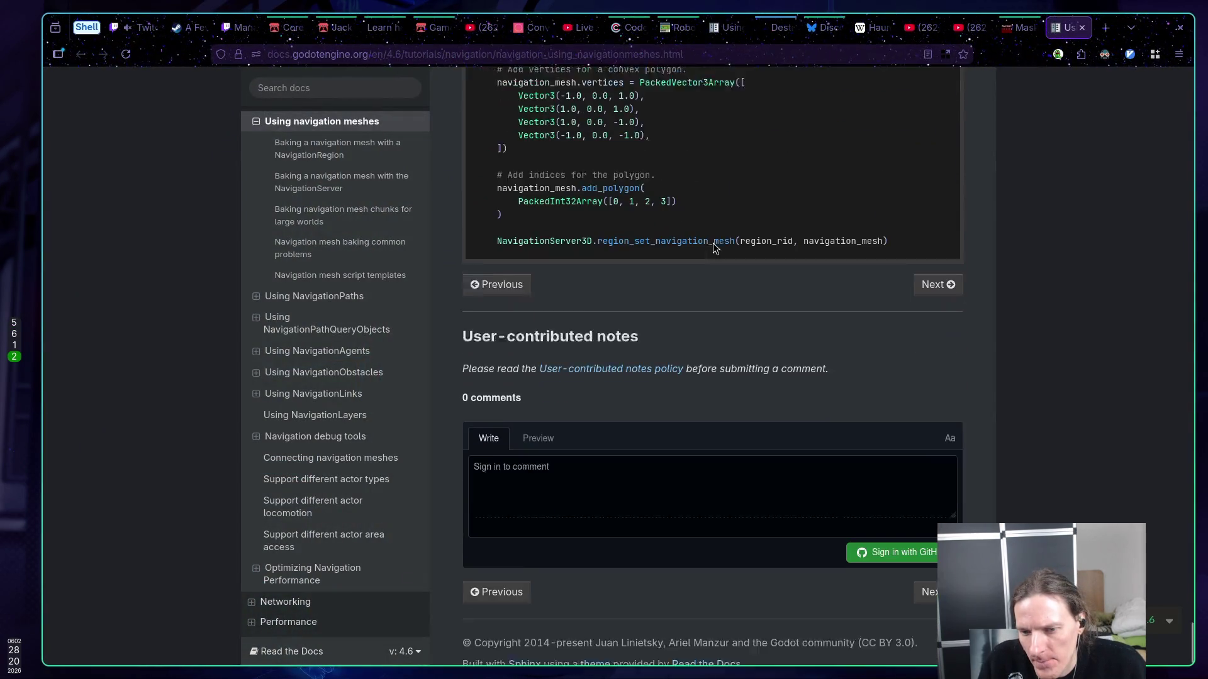
scroll(704, 243, "up", 5)
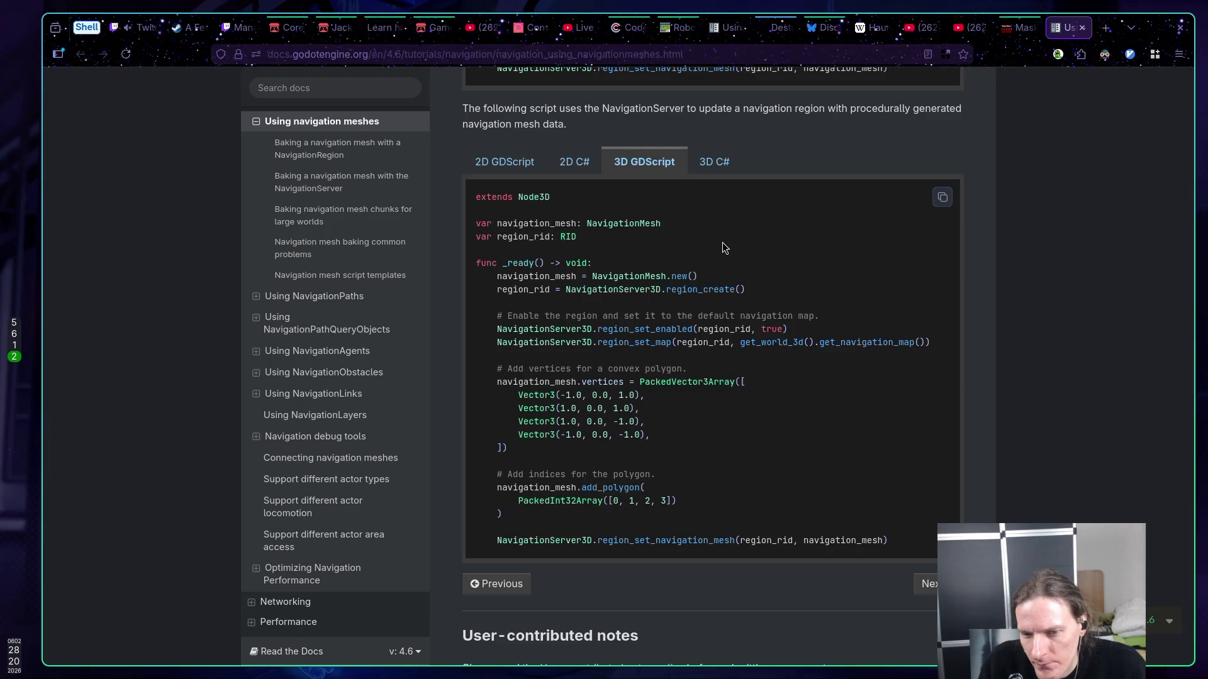
key("super+5")
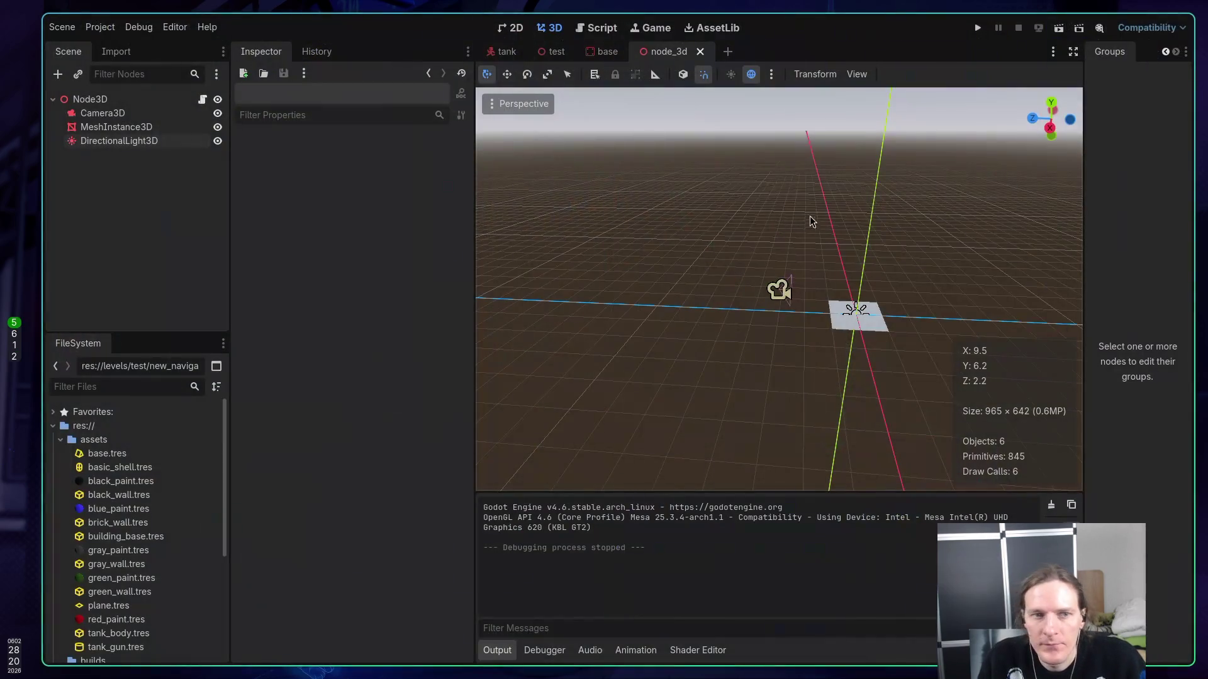
- Add a NavigationRegion3D under Node3D and move it above Camera3D
key("ctrl+s")
right_click(94, 99)
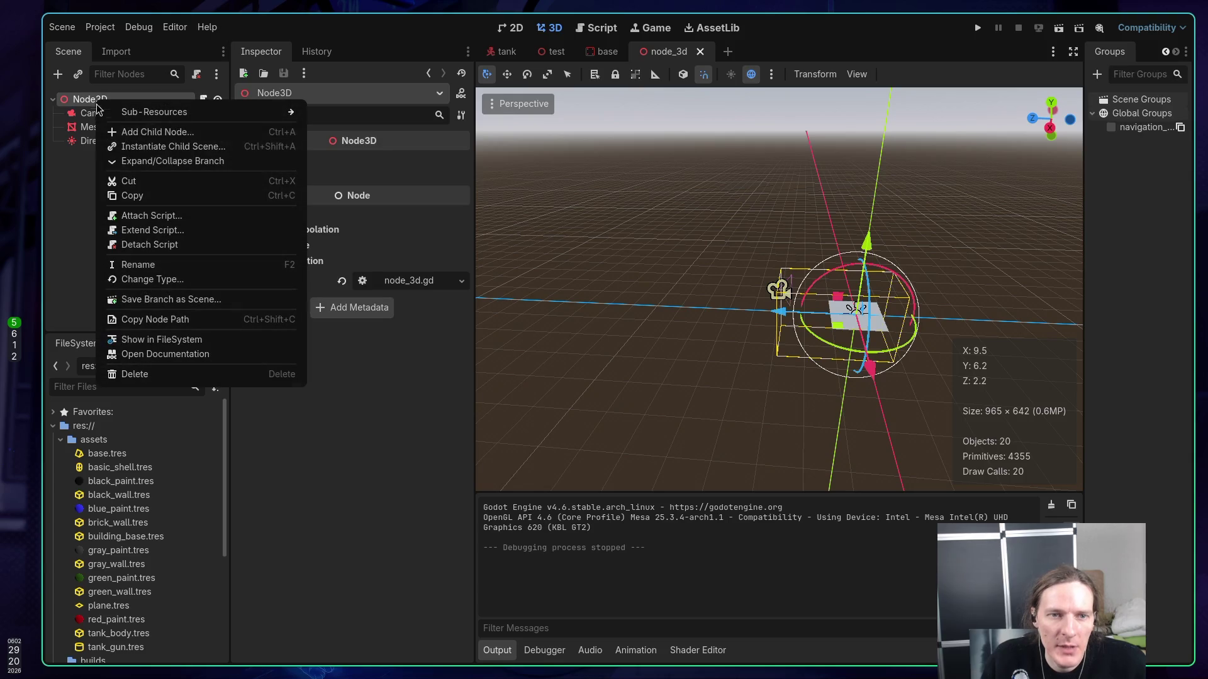
left_click(139, 132)
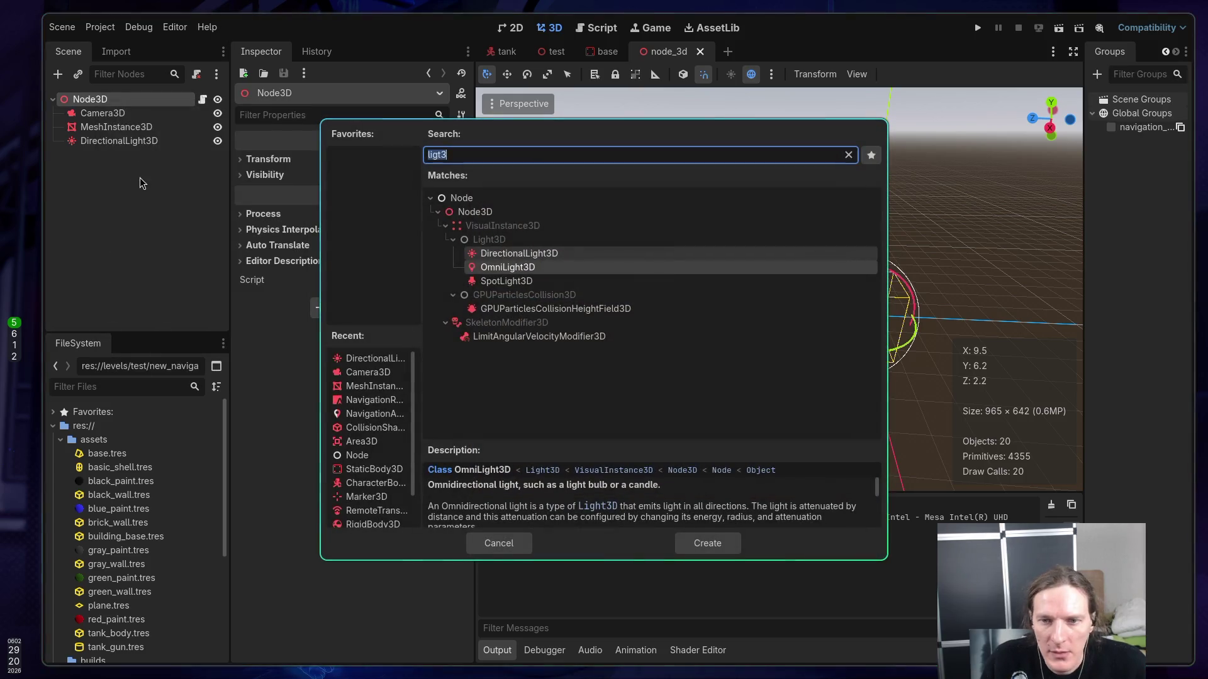
type("nabi")
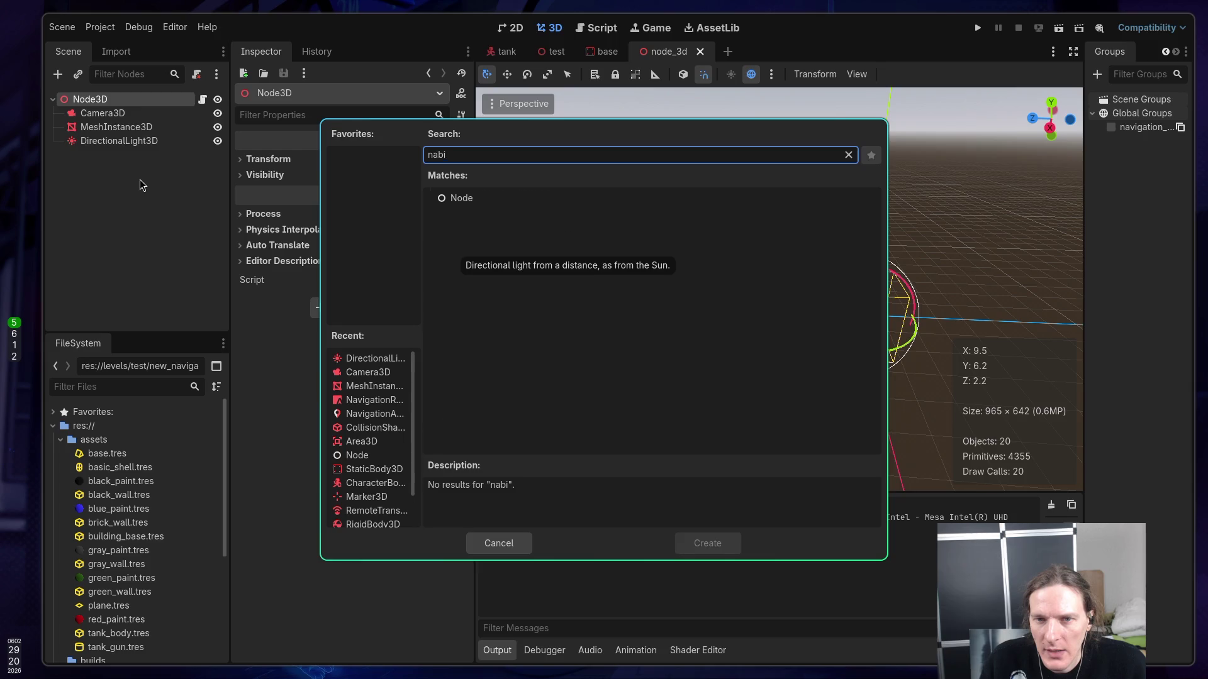
key("BackSpace")
key("BackSpace")
type("vi")
key("Return")
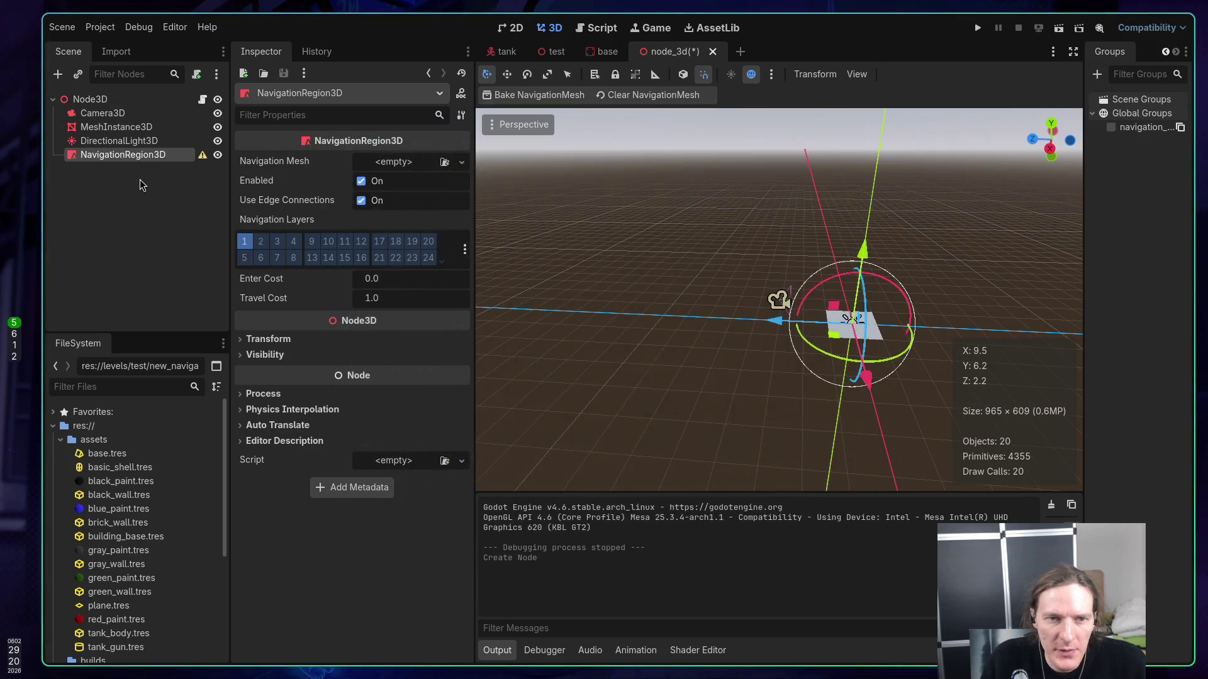
left_click_drag(119, 156, 117, 112)
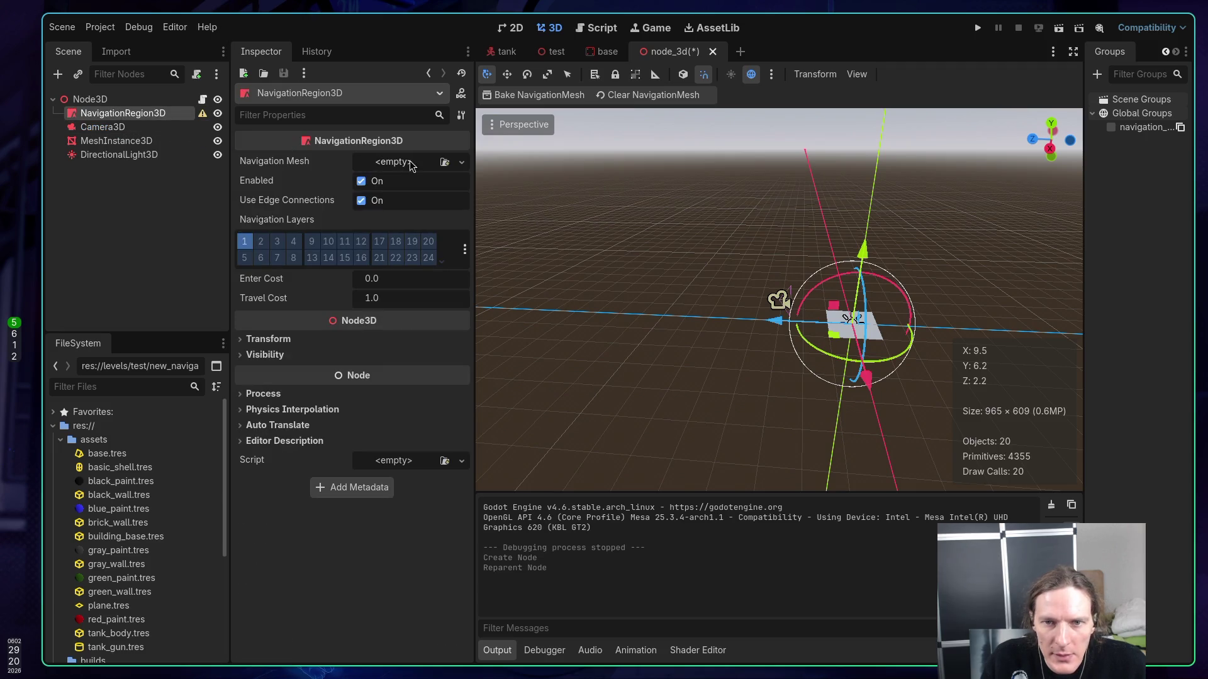
- Assign a New NavigationMesh to the region and save the scene
left_click(434, 165)
left_click(405, 199)
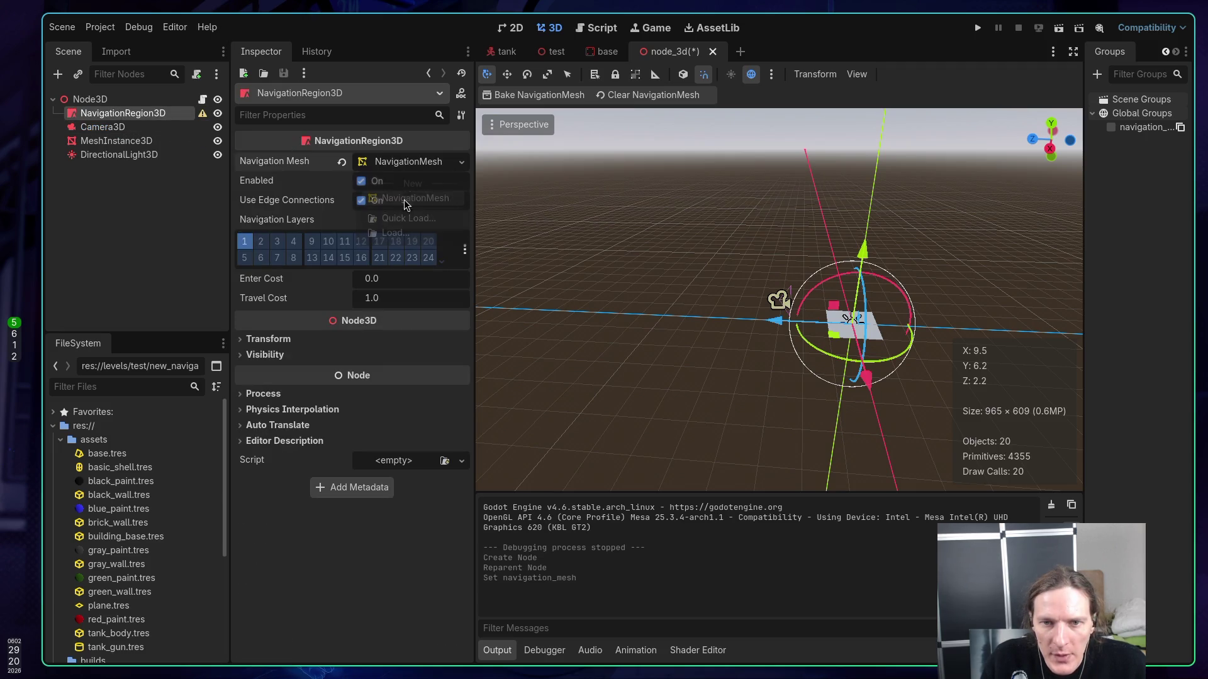
key("ctrl+s")
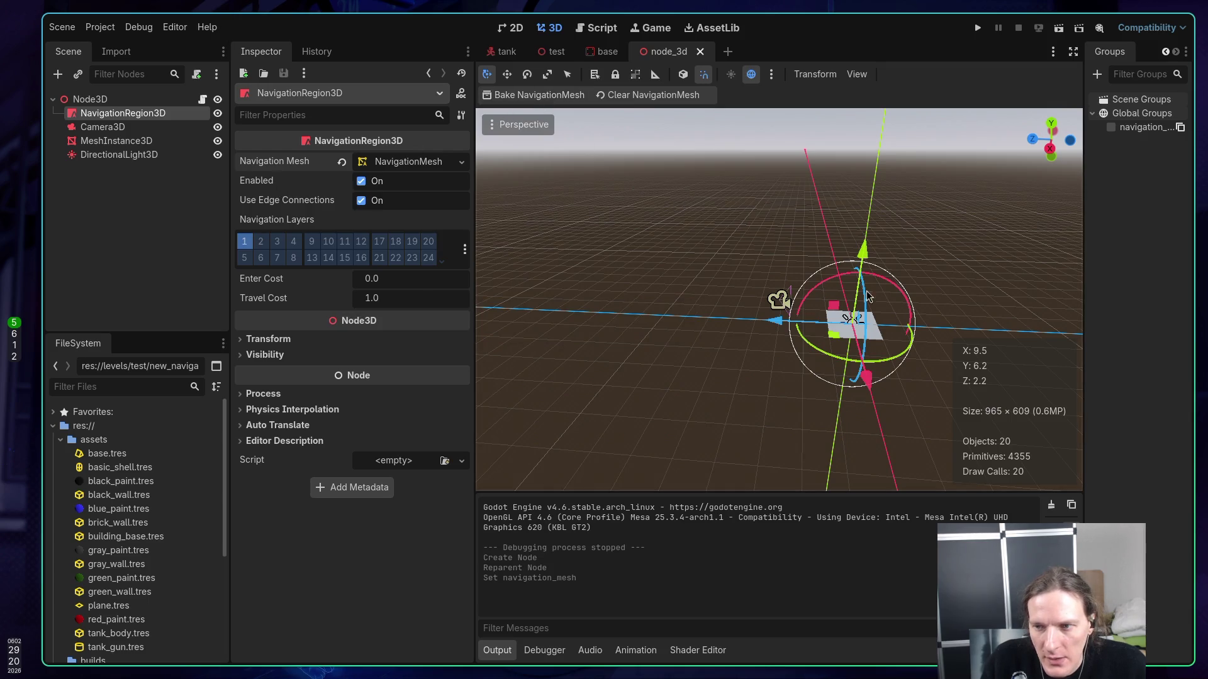
scroll(847, 343, "up", 4)
left_click_drag(846, 342, 521, 284)
left_click(381, 162)
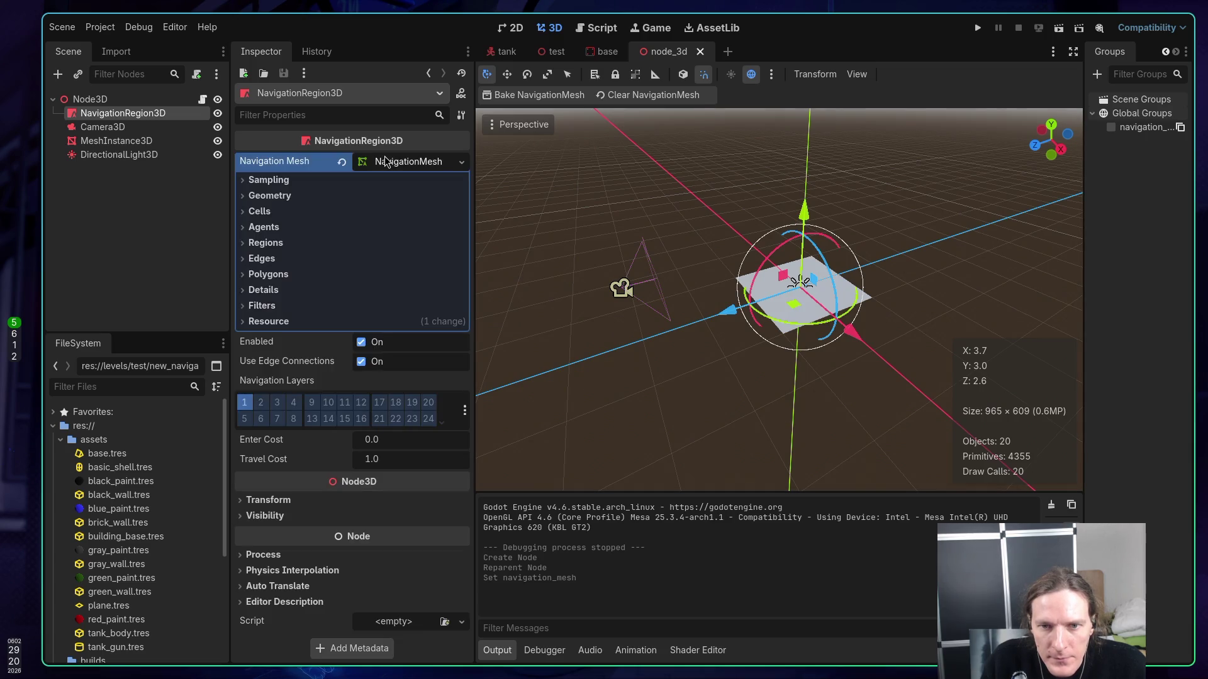
- Set the navigation mesh Source Geometry Mode to Group With Children
left_click(269, 196)
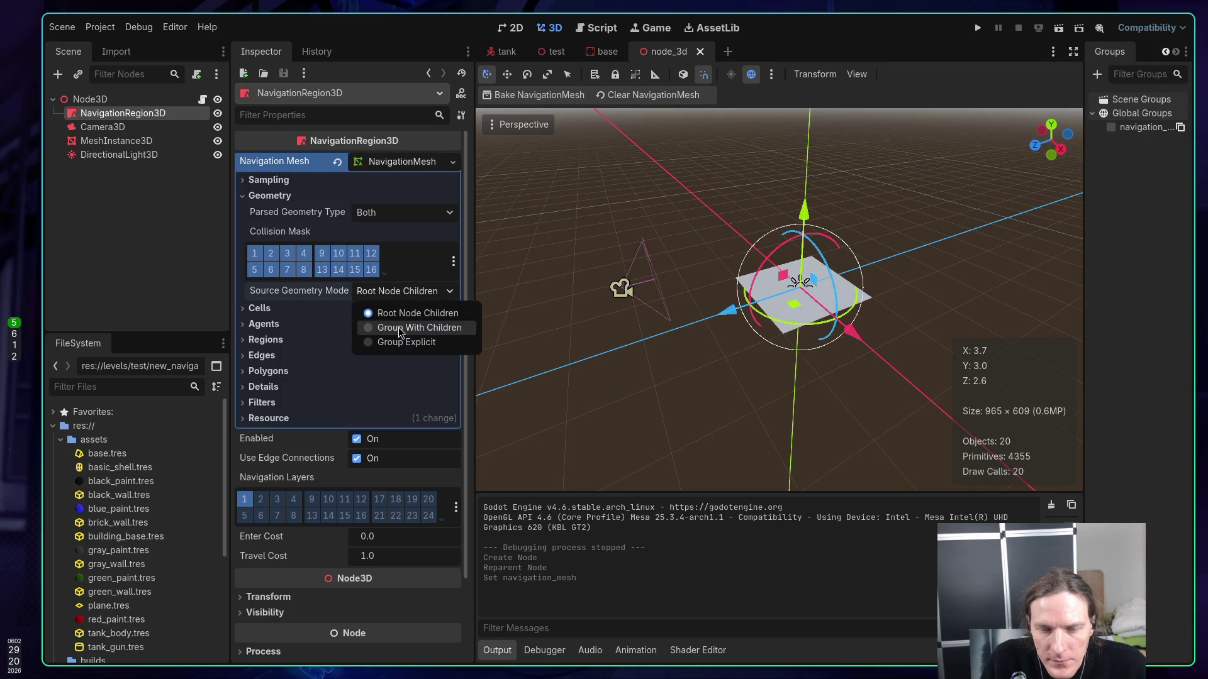
left_click(398, 328)
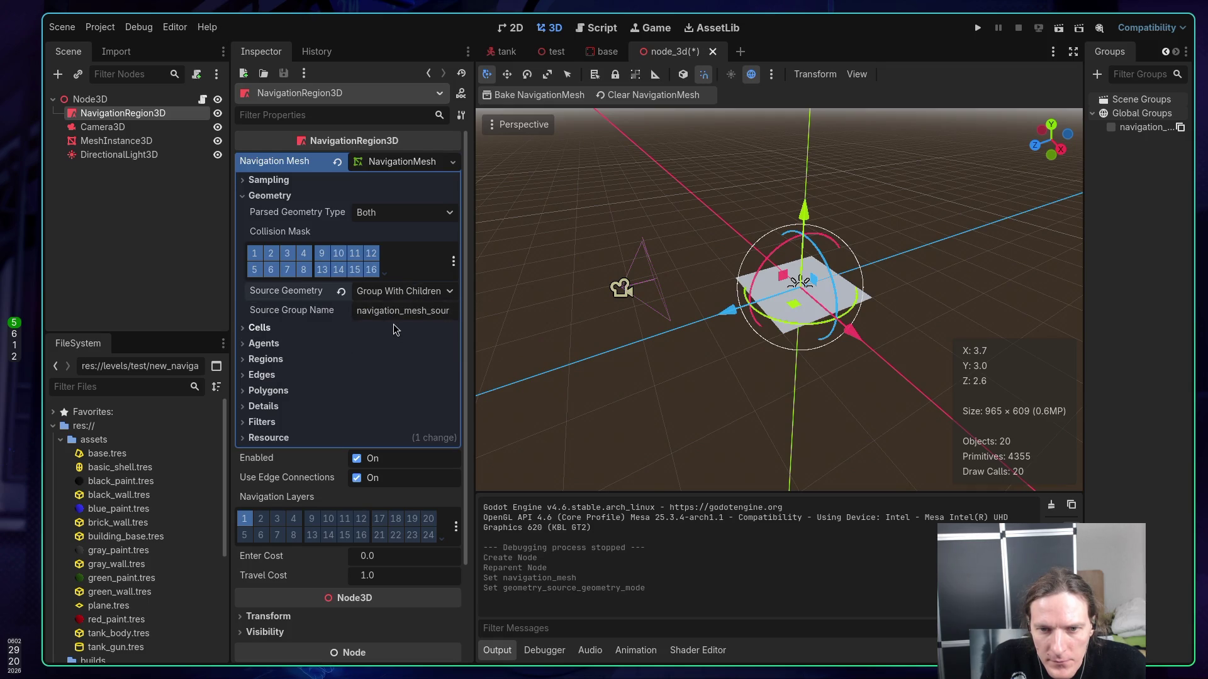
double_click(399, 312)
- Add Node3D to the navigation source group and run the project
left_click(123, 244)
left_click(108, 100)
left_click(1111, 127)
left_click(978, 28)
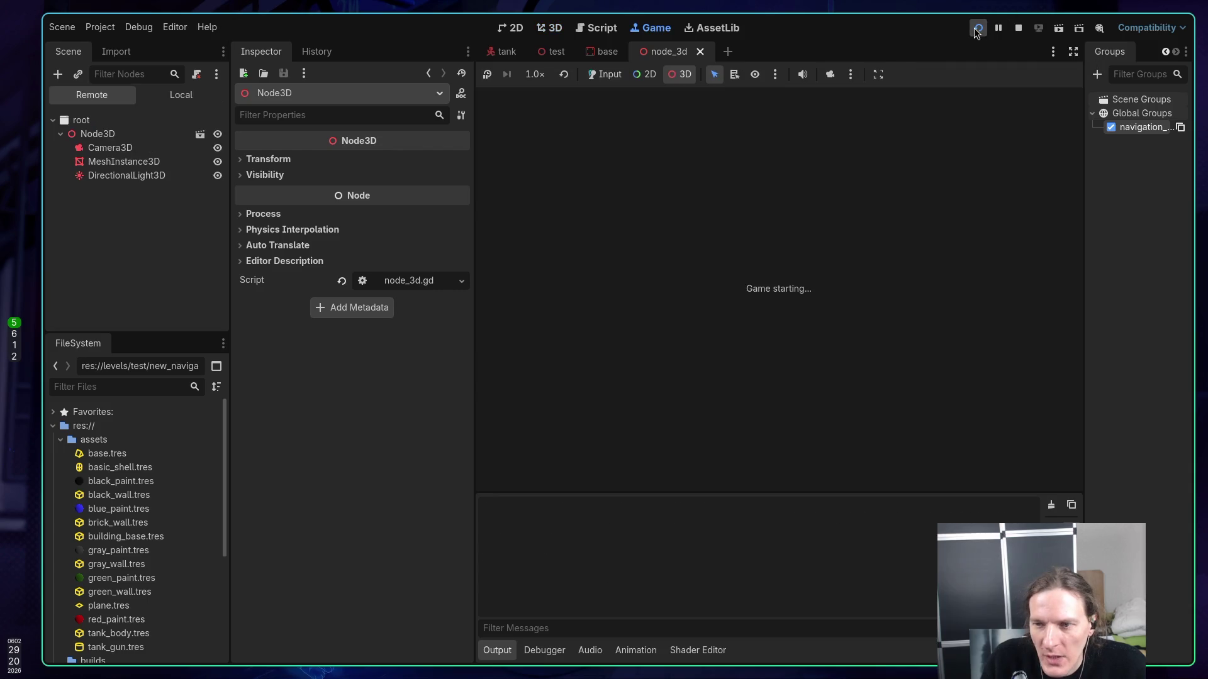
- Run the current scene with the game camera override taken over, then stop it
left_click(1018, 27)
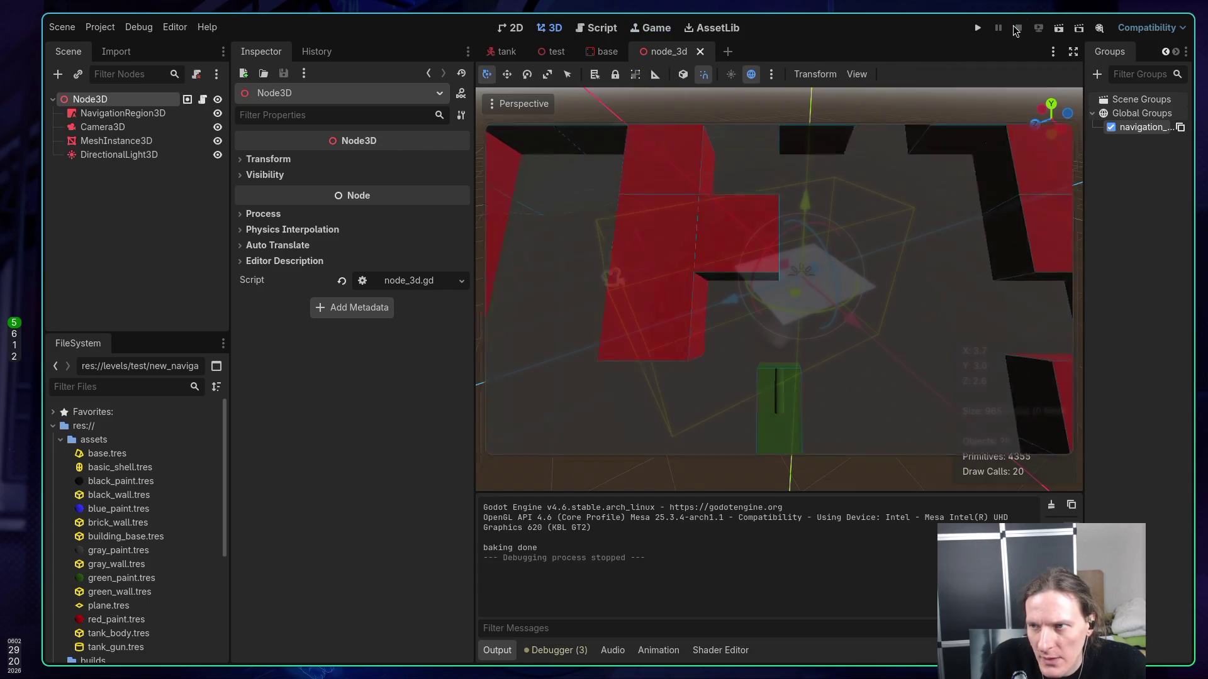
left_click(122, 113)
left_click(90, 100)
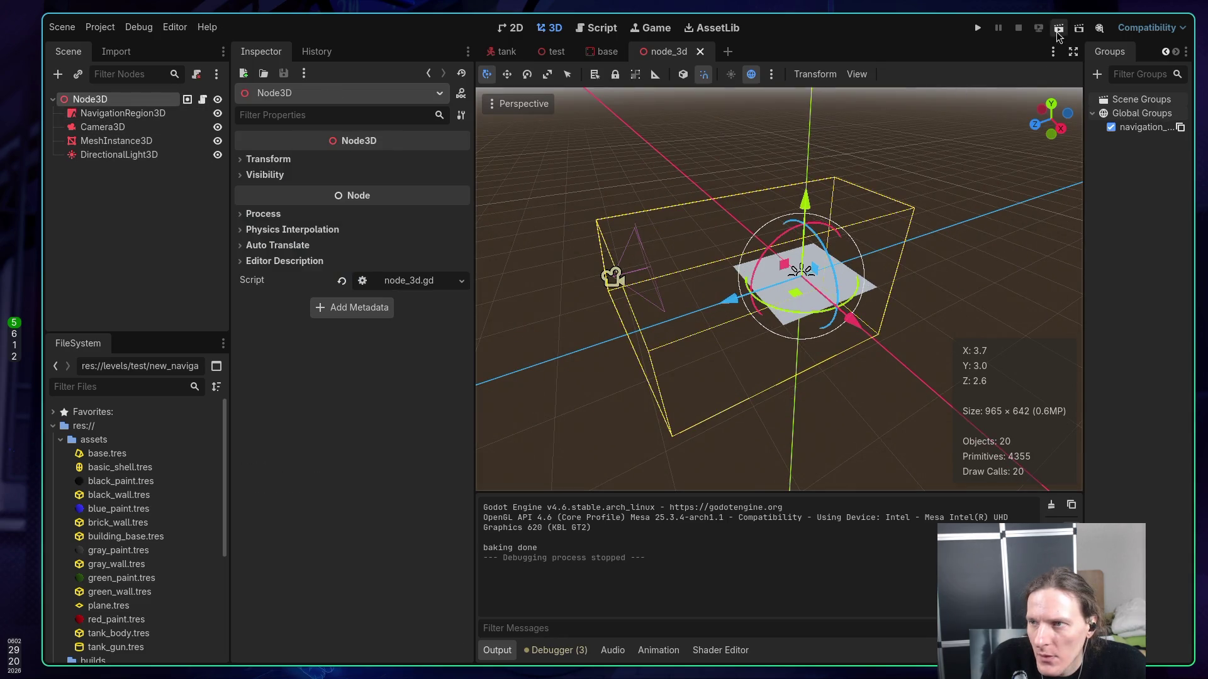
left_click(1058, 27)
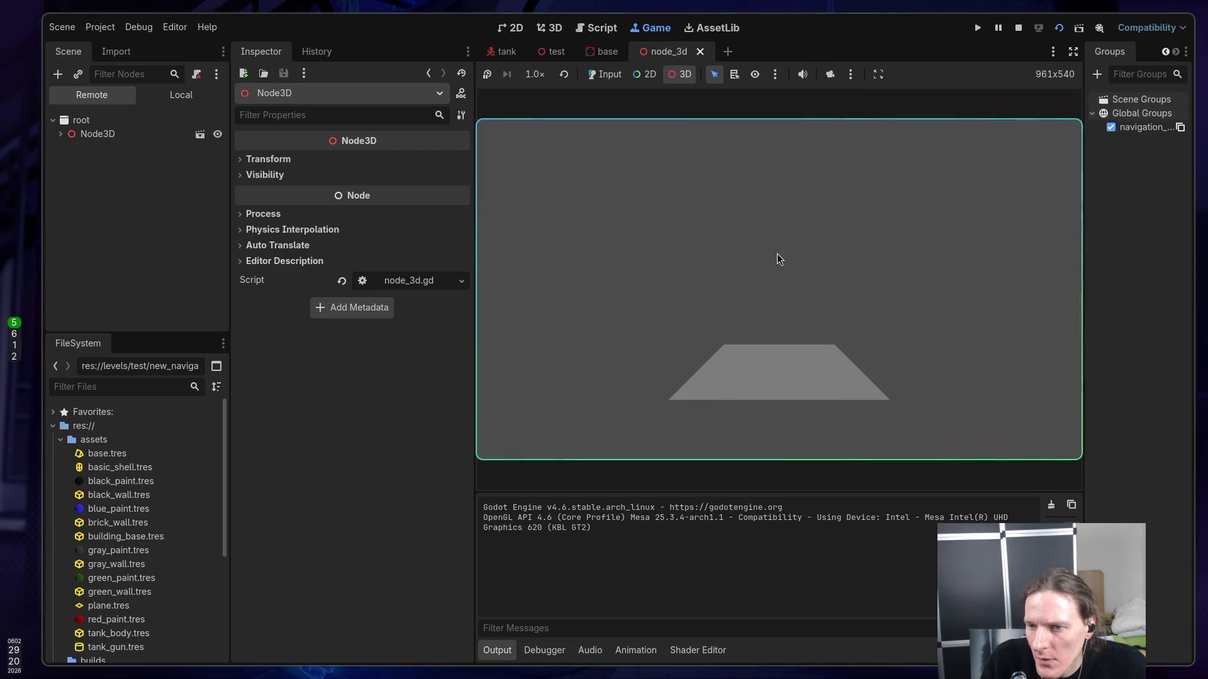
left_click(832, 75)
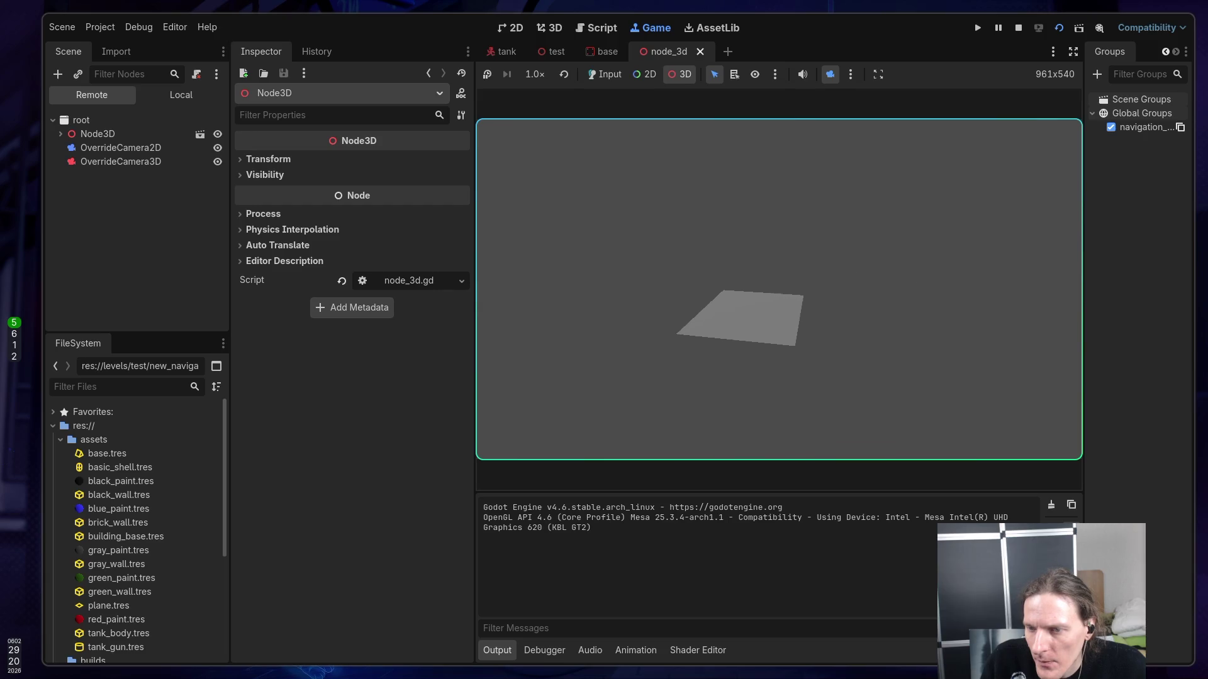
left_click(1016, 29)
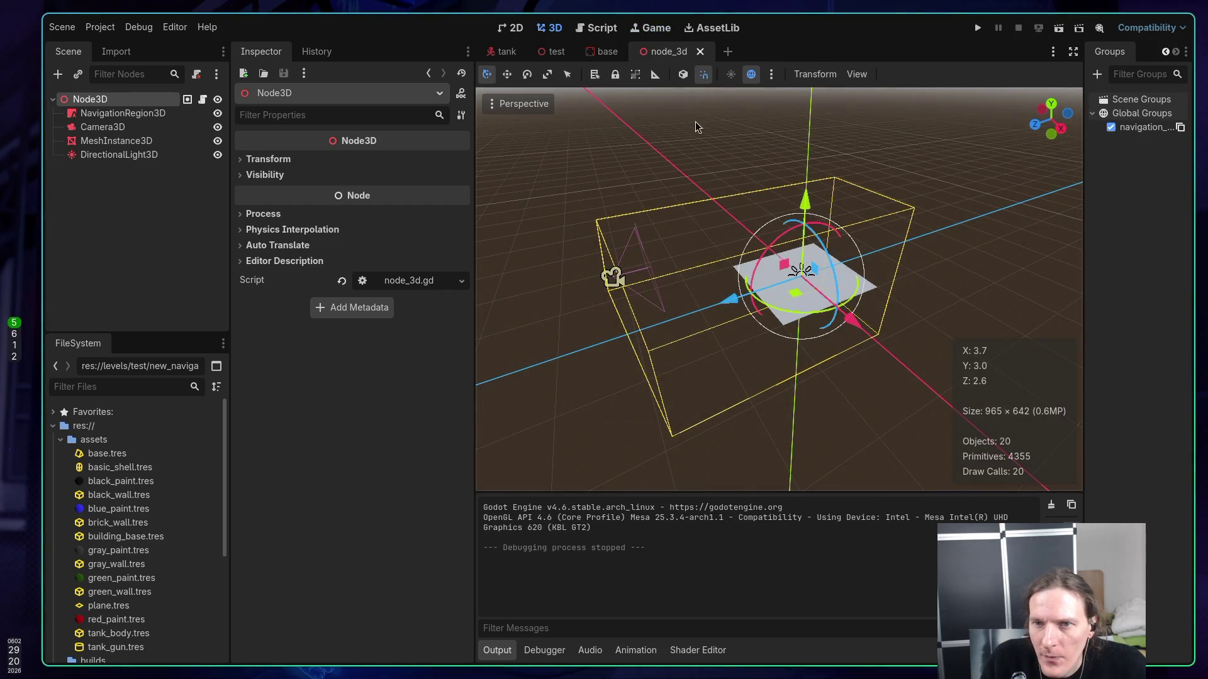
- Bake the NavigationRegion3D's navigation mesh over the plane and run the scene again
left_click(208, 113)
left_click(521, 95)
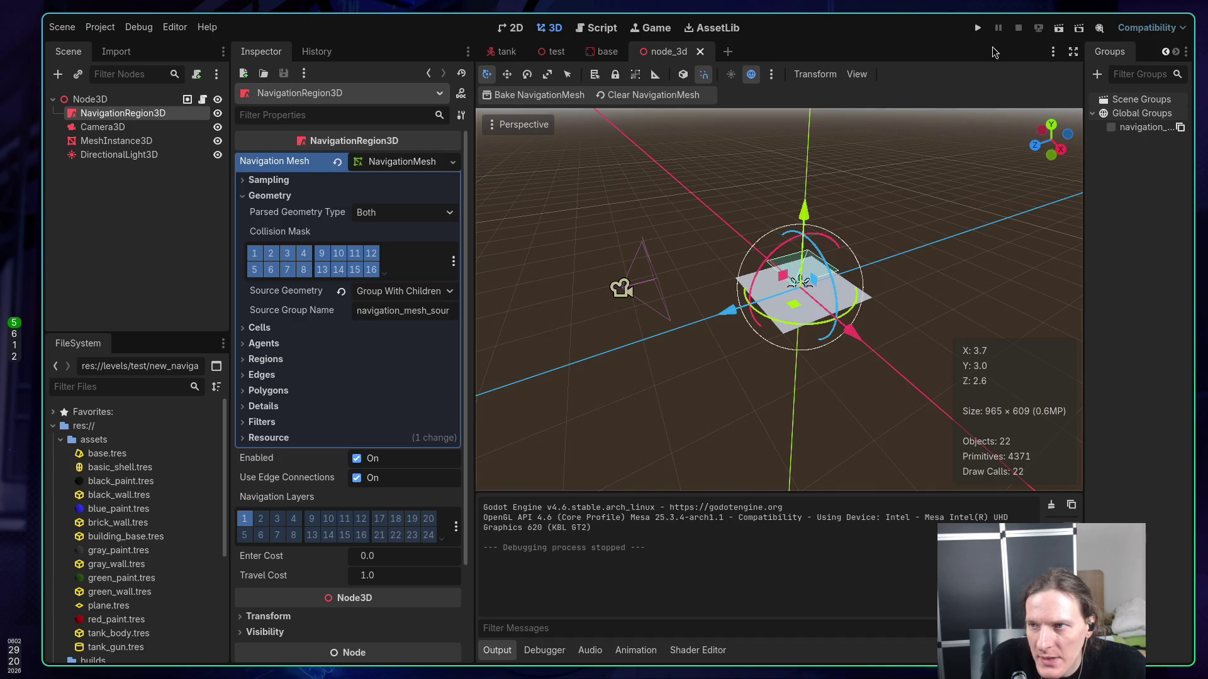
left_click(1060, 31)
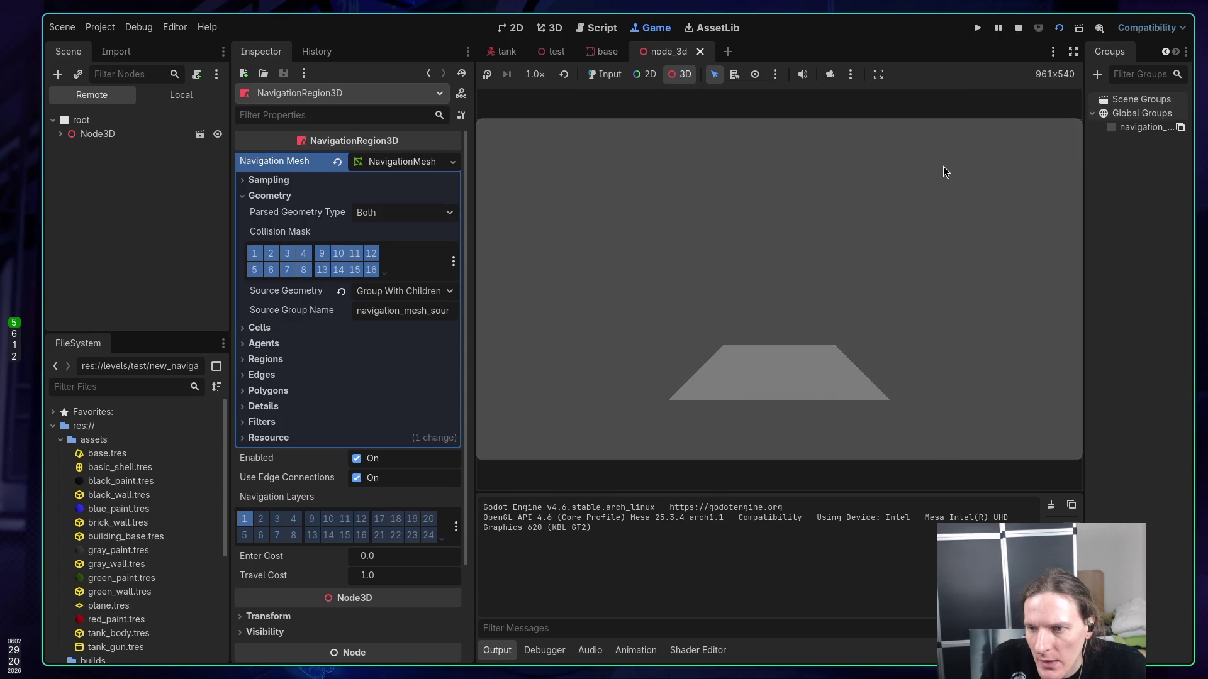
left_click(905, 248)
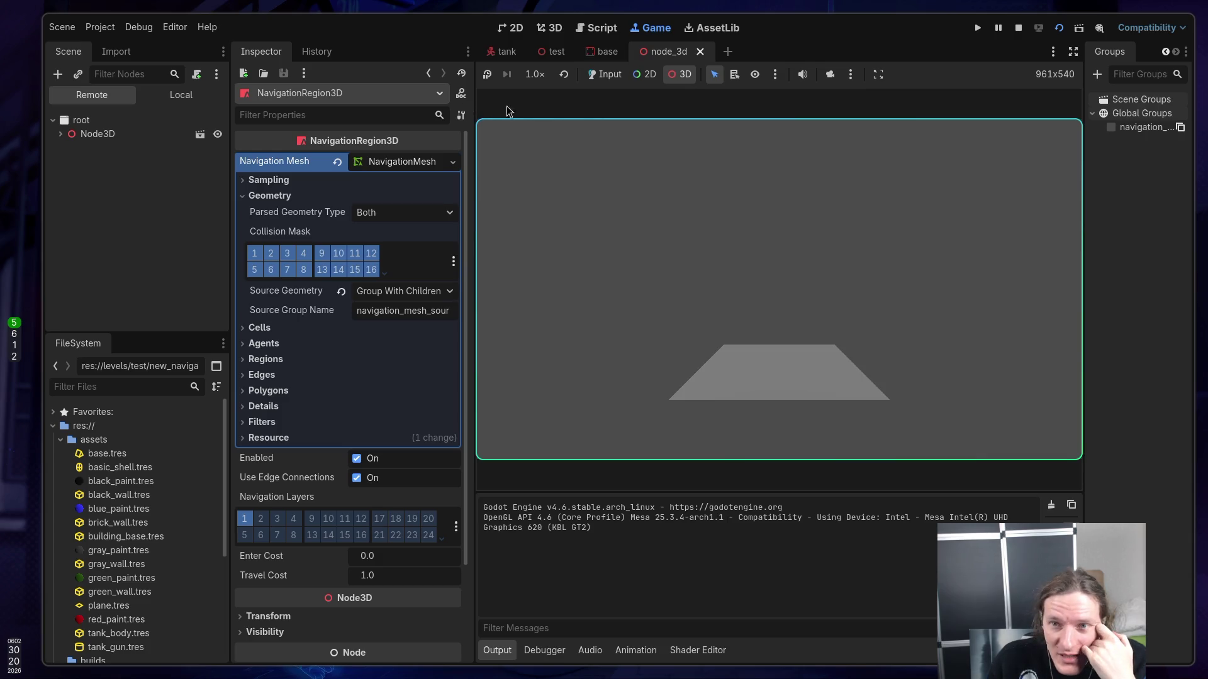
- Look through the Game view's selection, camera and open-scene options and the Debug menu
left_click(775, 75)
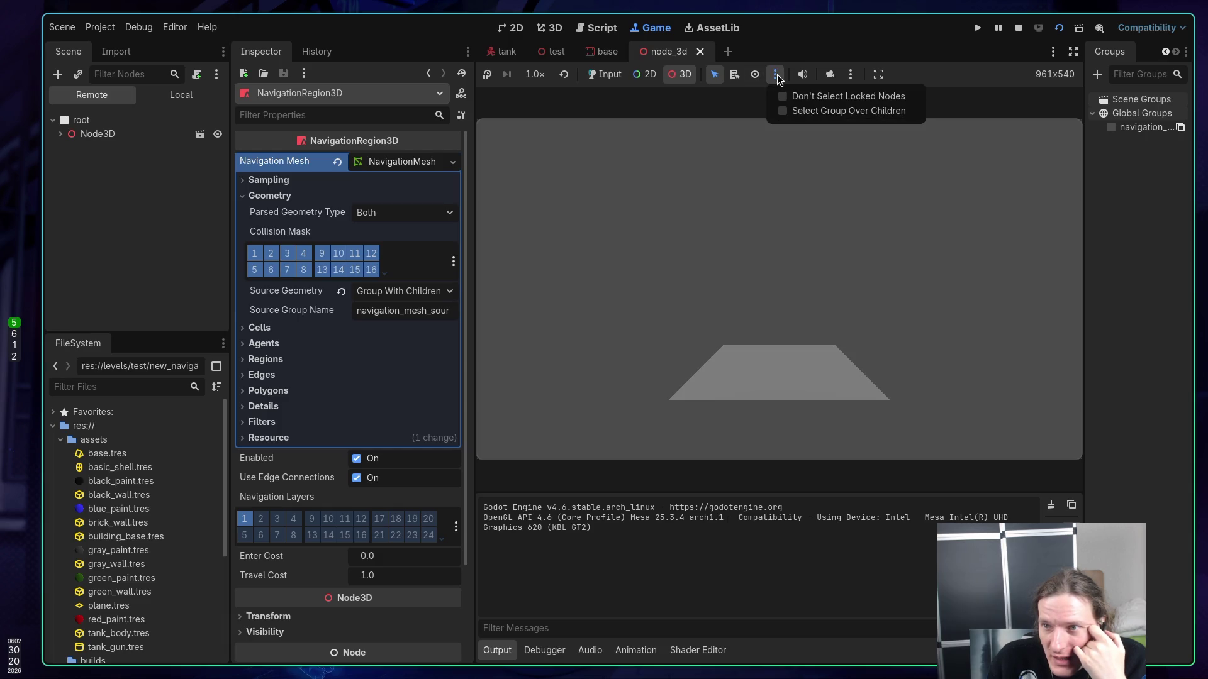
left_click(870, 71)
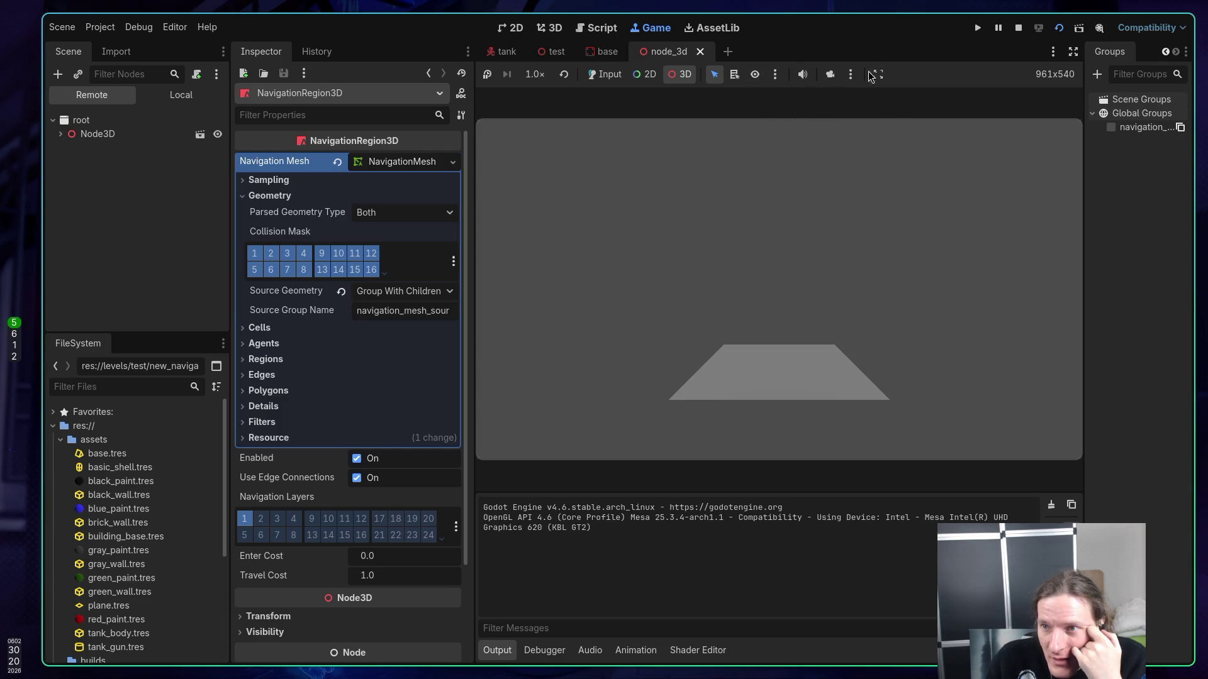
left_click(853, 75)
left_click(933, 72)
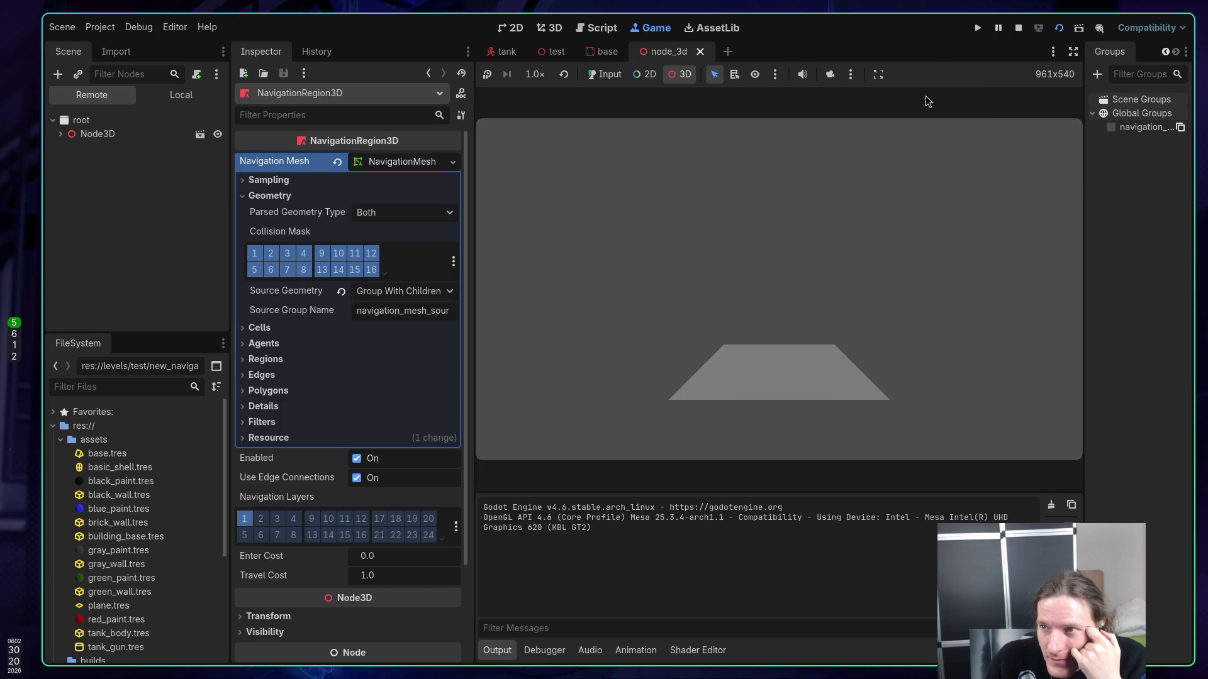
left_click(1052, 51)
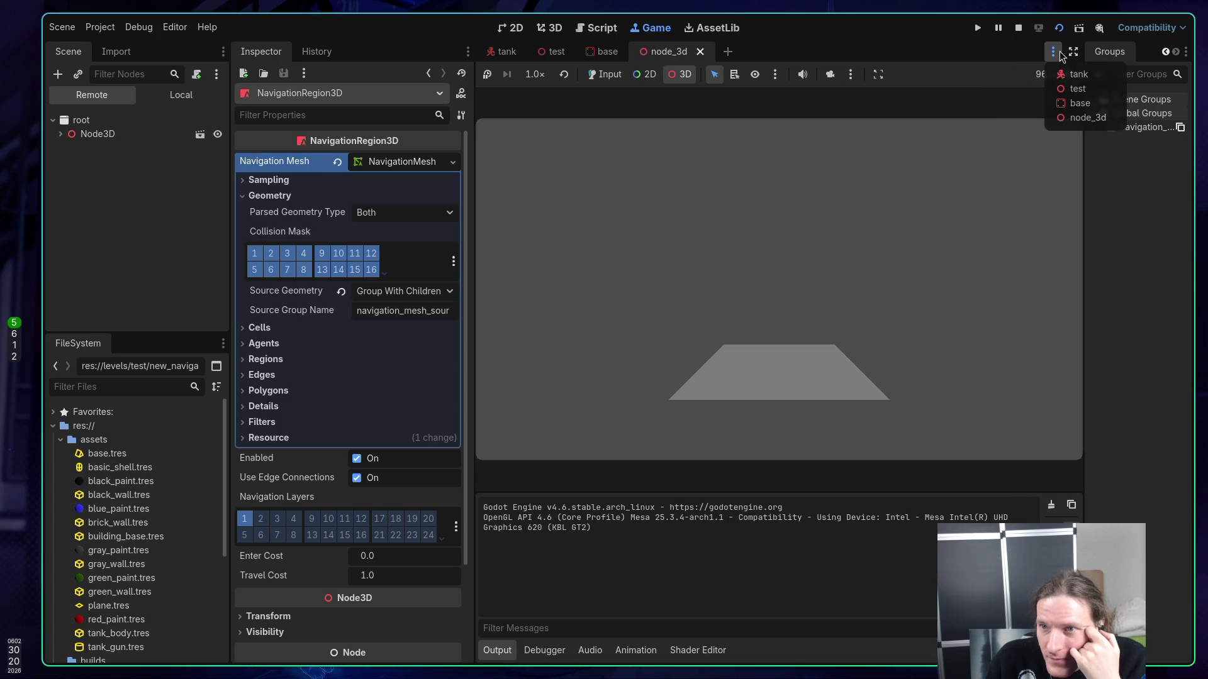
left_click(969, 77)
left_click(750, 181)
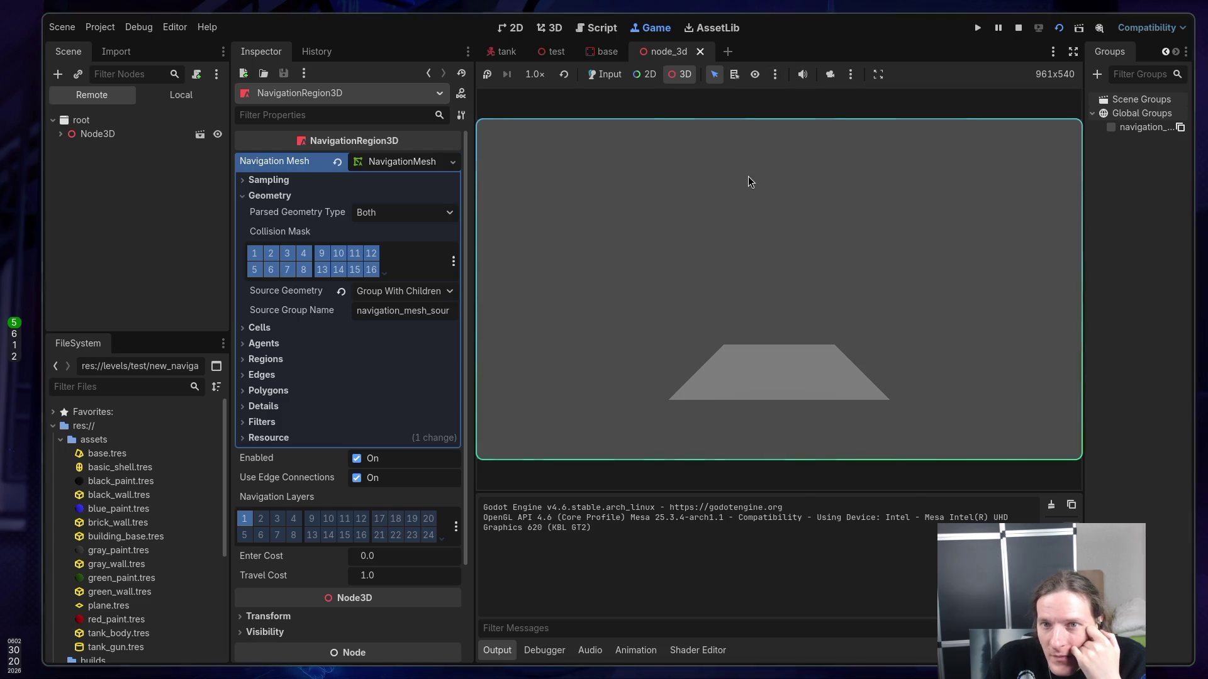
left_click(180, 29)
mouse_move(143, 24)
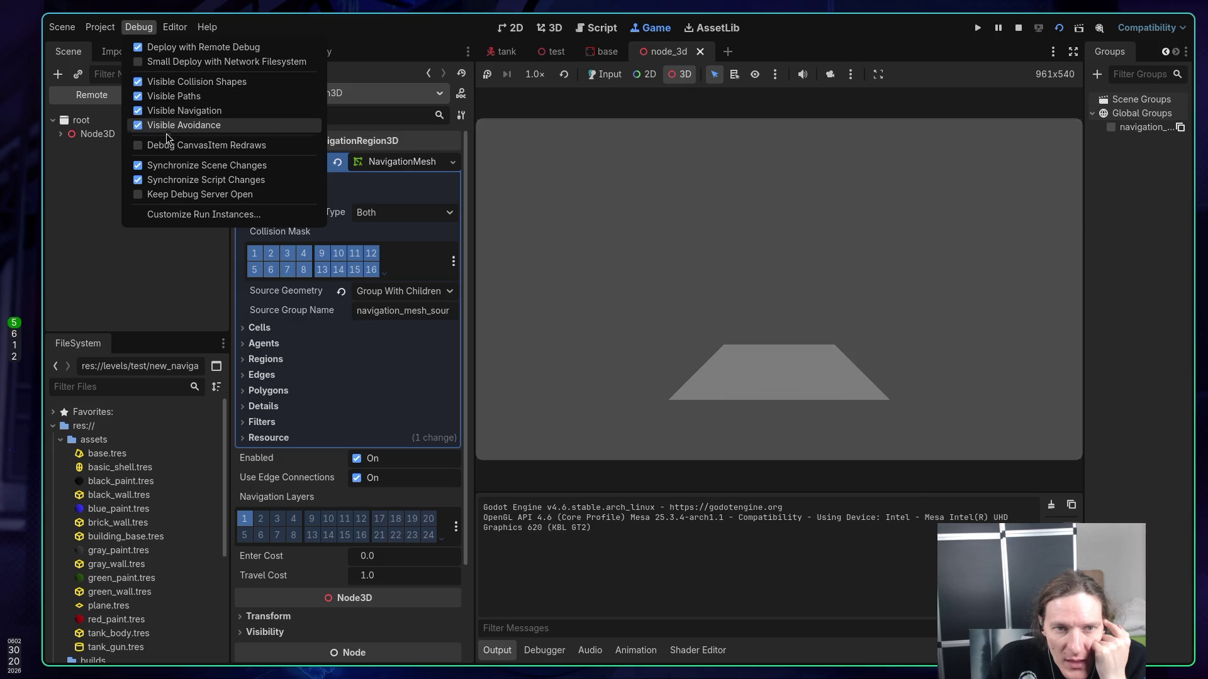
left_click(77, 200)
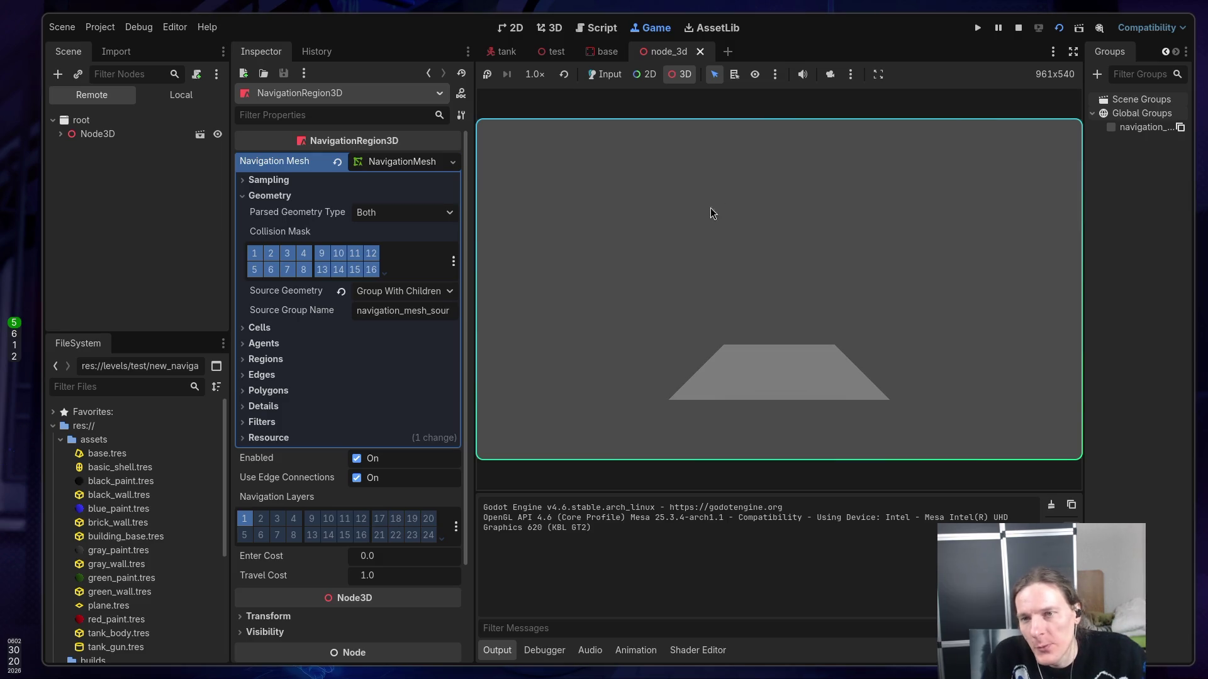
- Enable the camera override, orbit and zoom around the grey plane, then stop the run
left_click(831, 74)
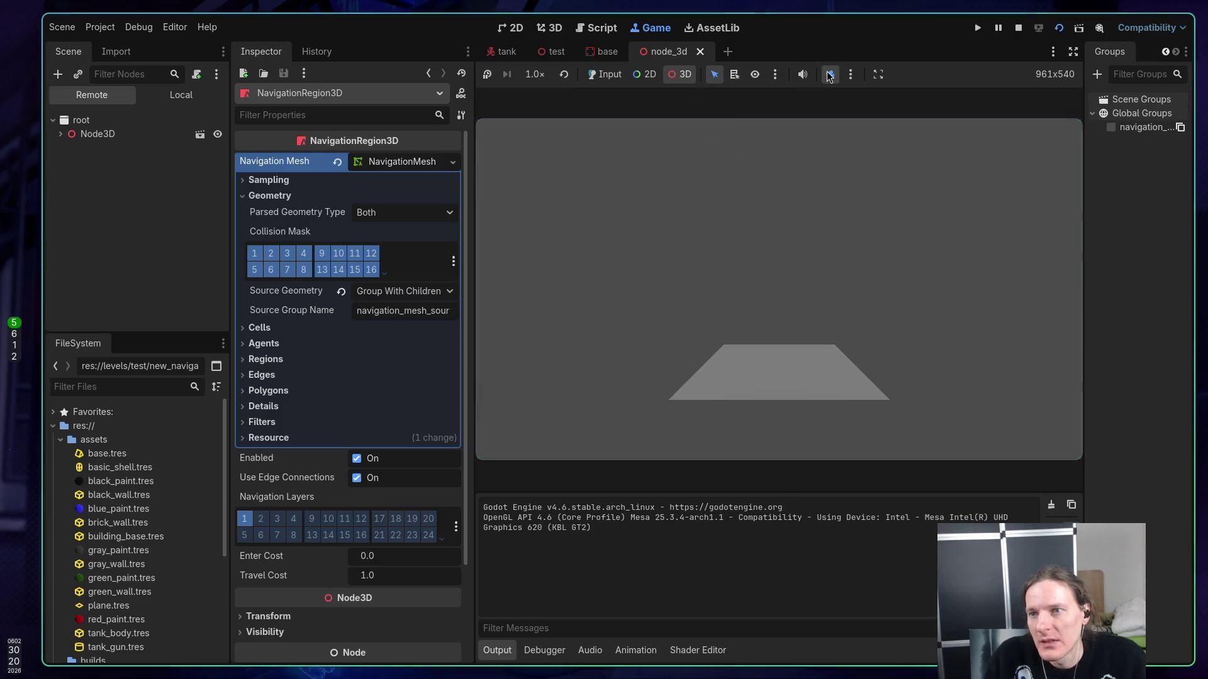
scroll(779, 290, "down", 10)
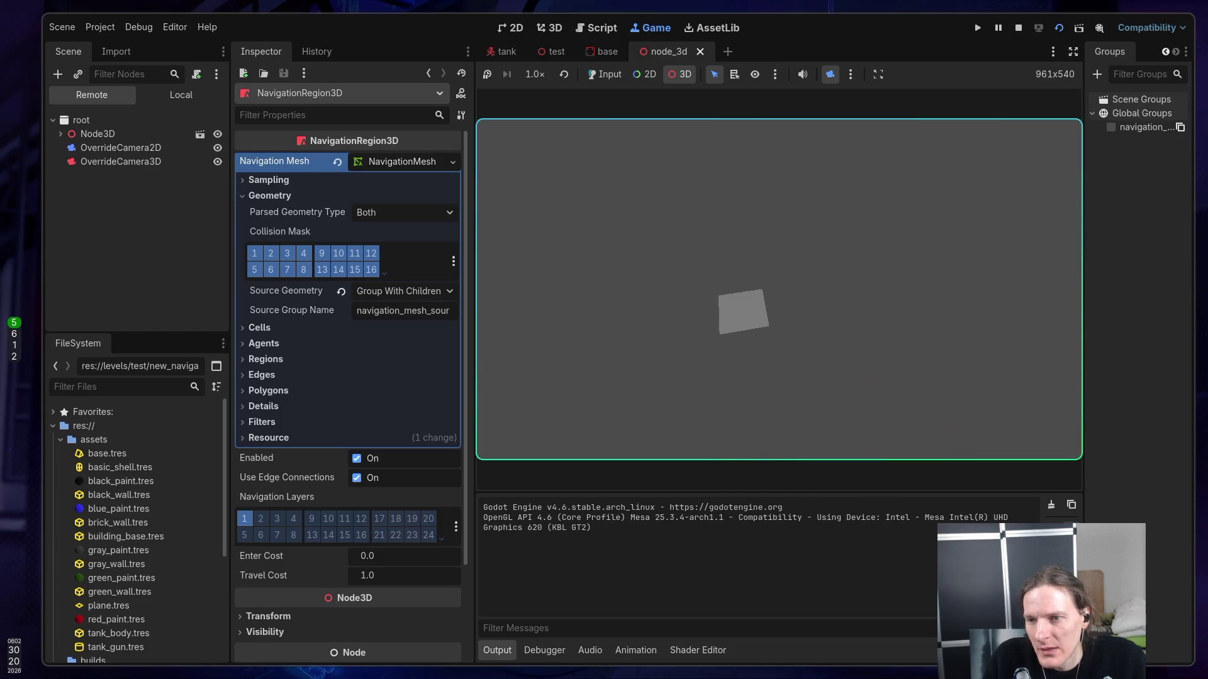
mouse_move(779, 290)
left_mouse_down()
mouse_move(755, 302)
mouse_move(792, 277)
mouse_move(818, 289)
mouse_move(786, 295)
left_mouse_up()
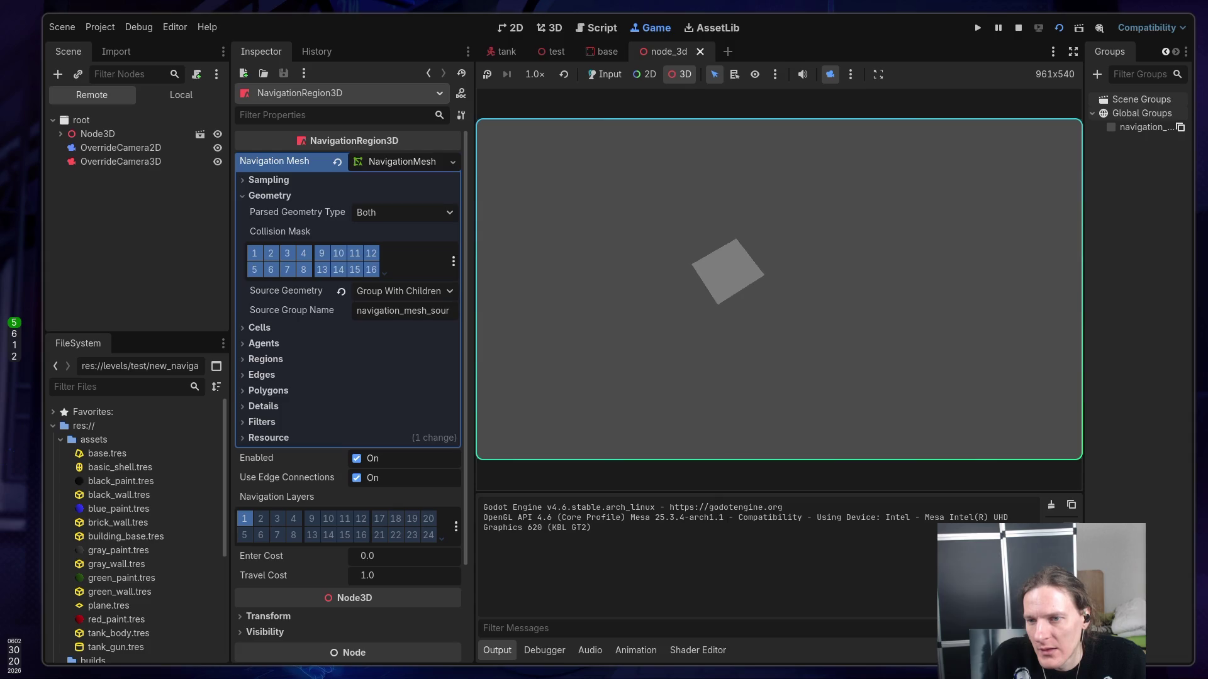
scroll(779, 290, "up", 10)
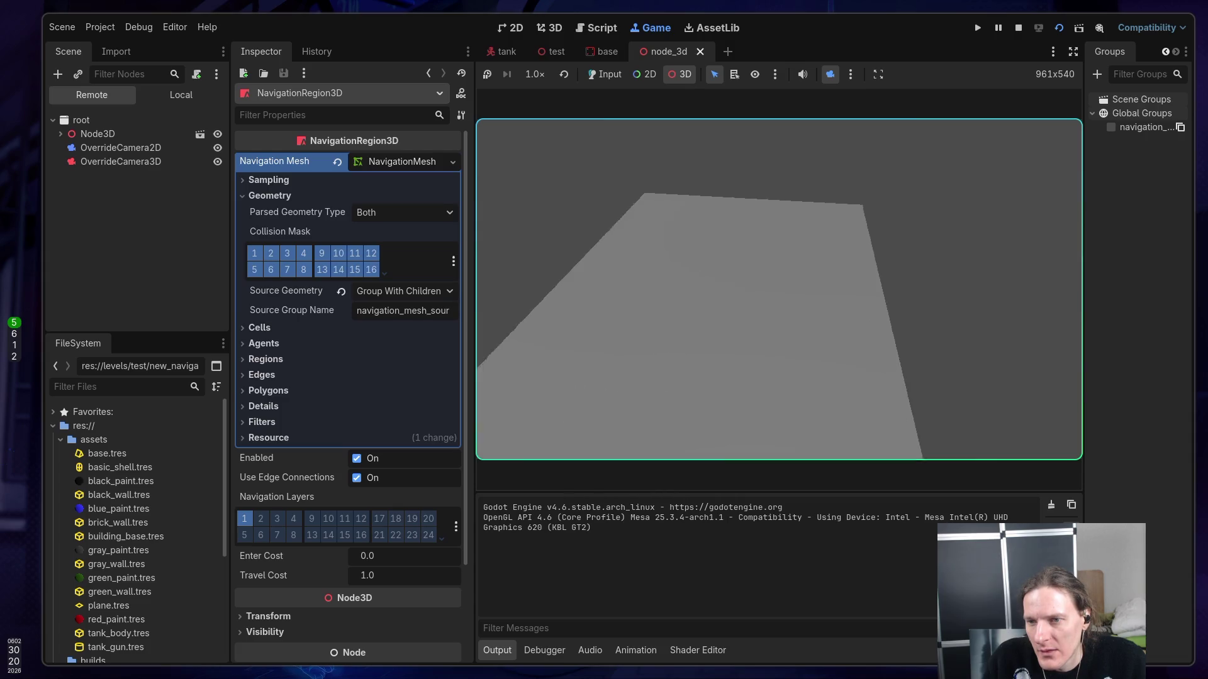
scroll(779, 289, "down", 10)
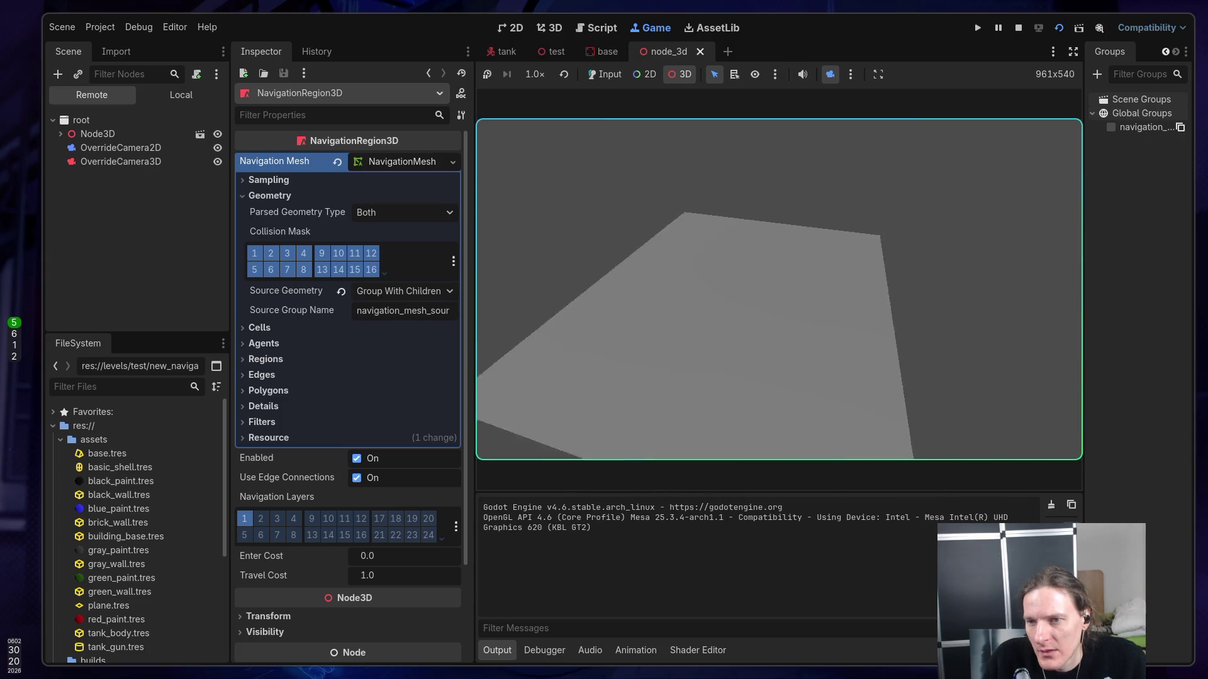
left_click(1019, 28)
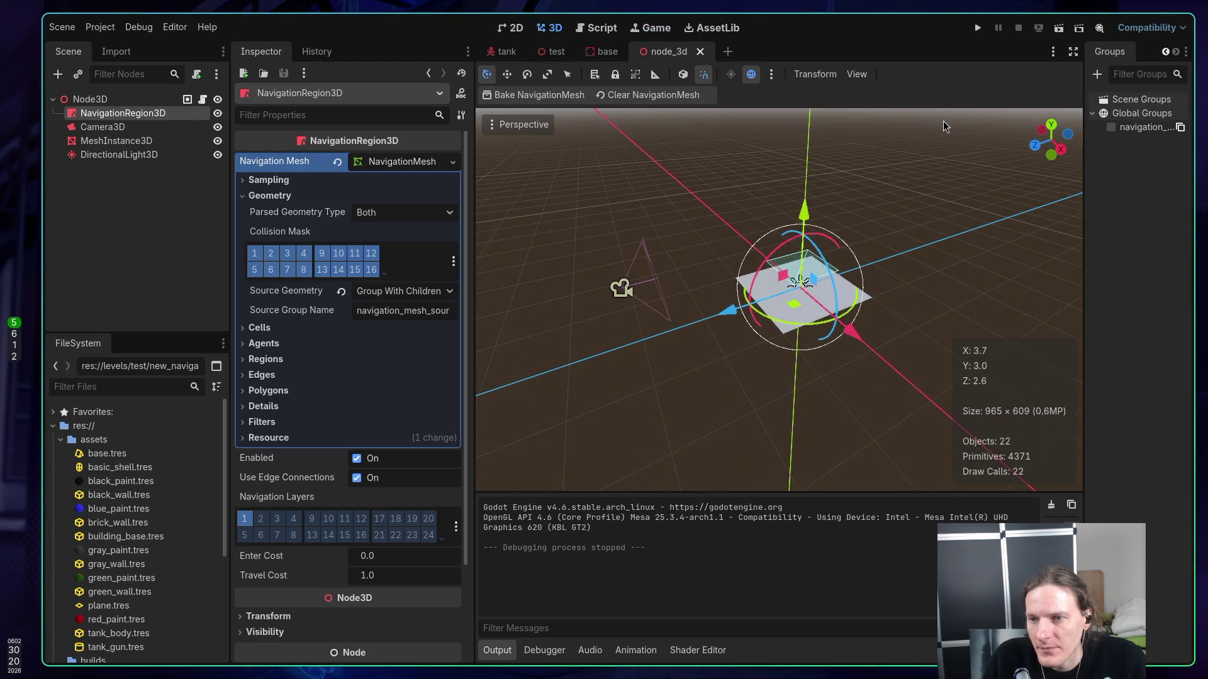
- Run the scene, hide NavigationRegion3D with its eye icon, and rerun it without the navmesh
left_click(1059, 29)
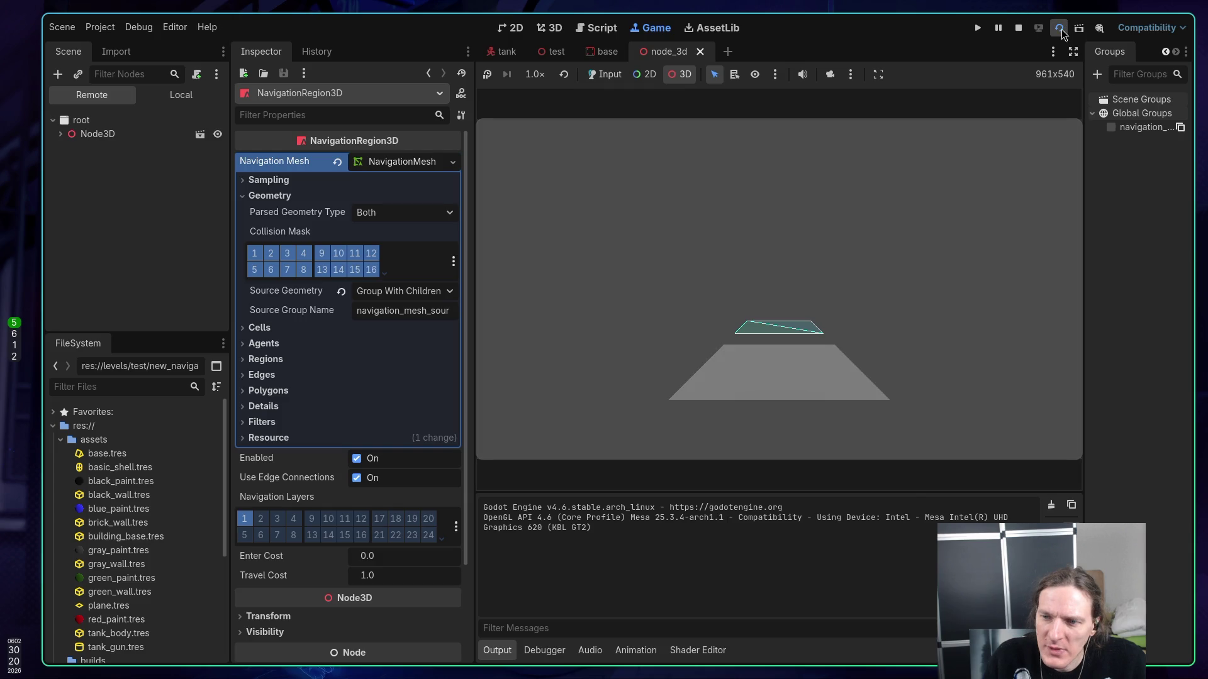
left_click(1019, 28)
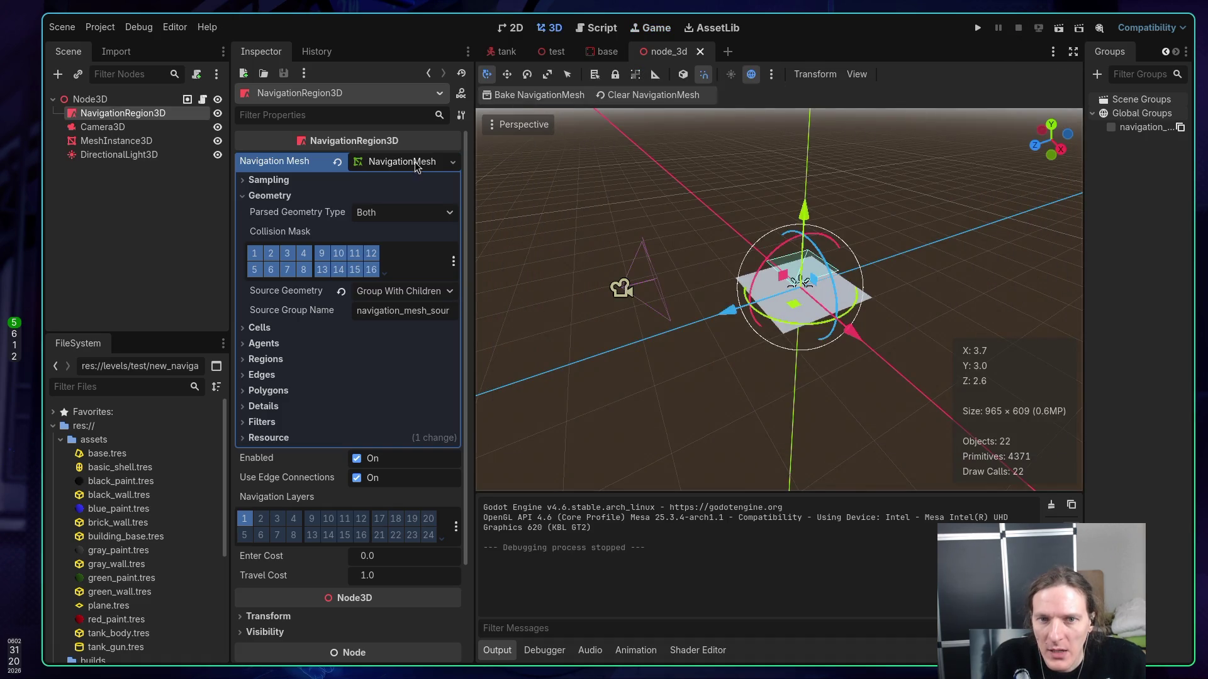
left_click(217, 114)
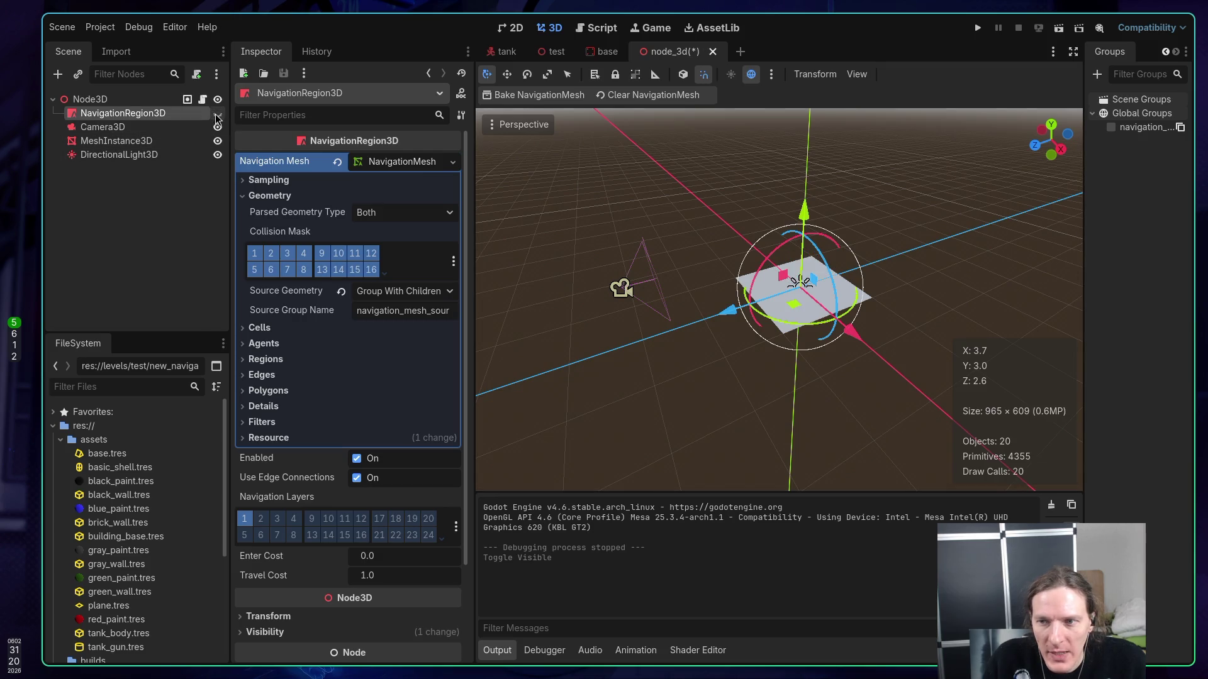
left_click(1050, 29)
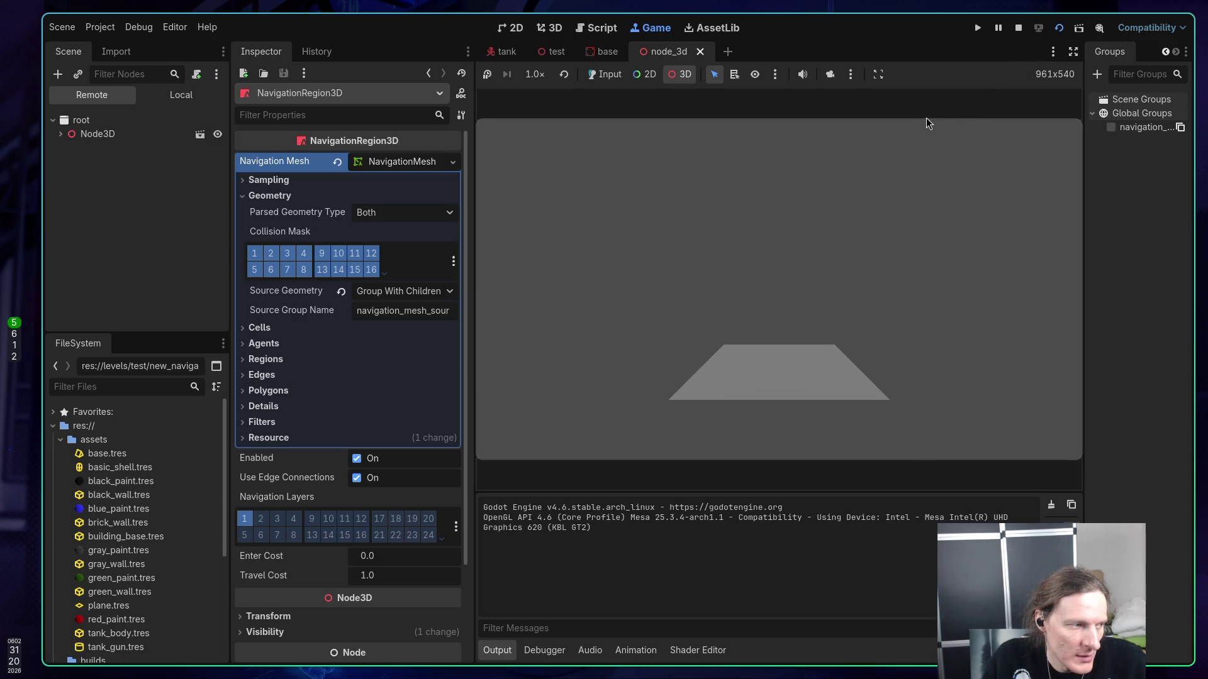
left_click(1020, 29)
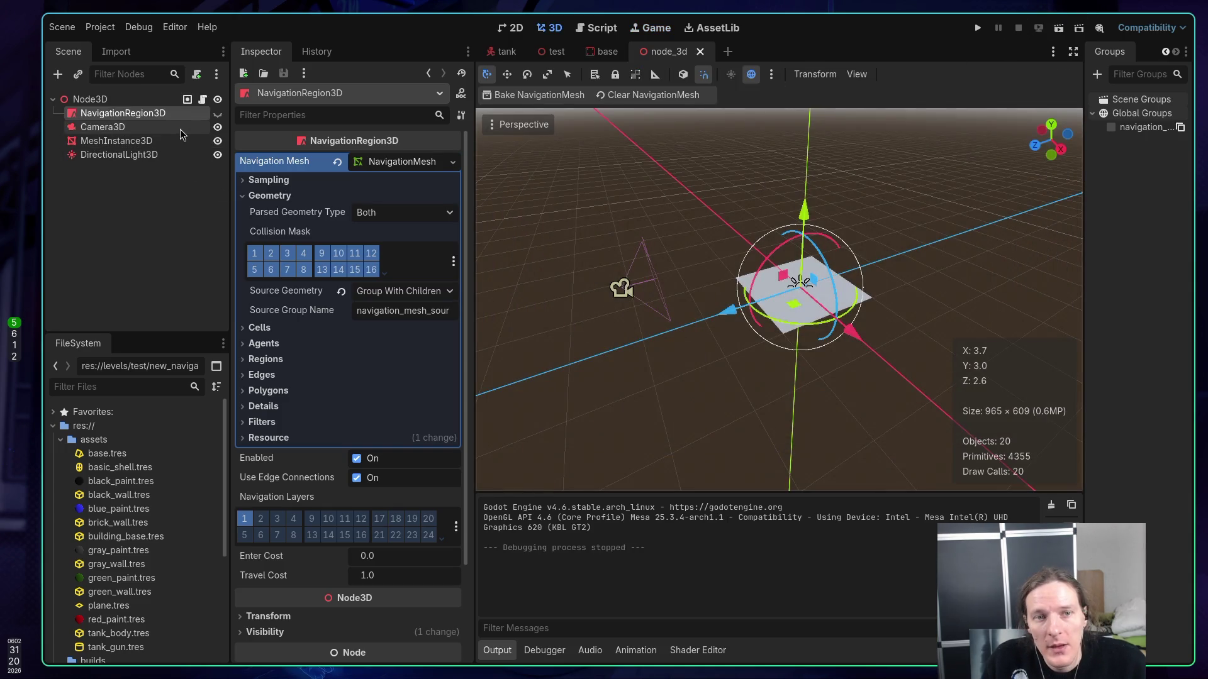
right_click(160, 117)
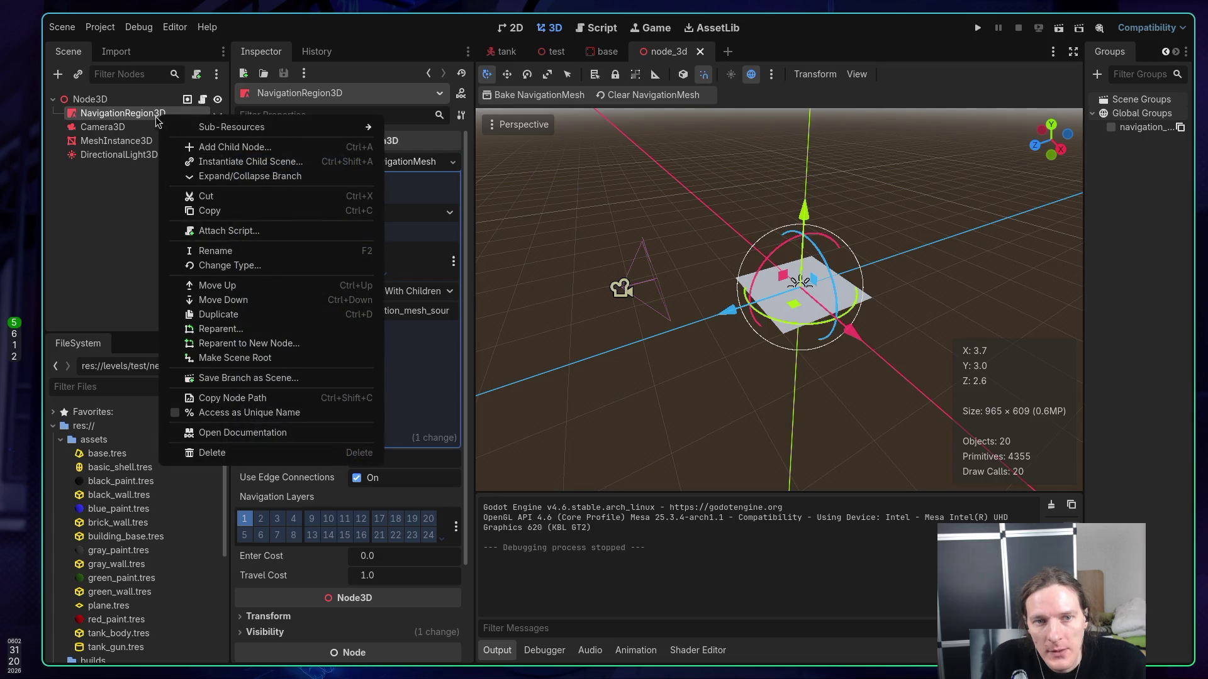
- Delete the NavigationRegion3D node and open Node3D's node_3d.gd script
left_click(124, 195)
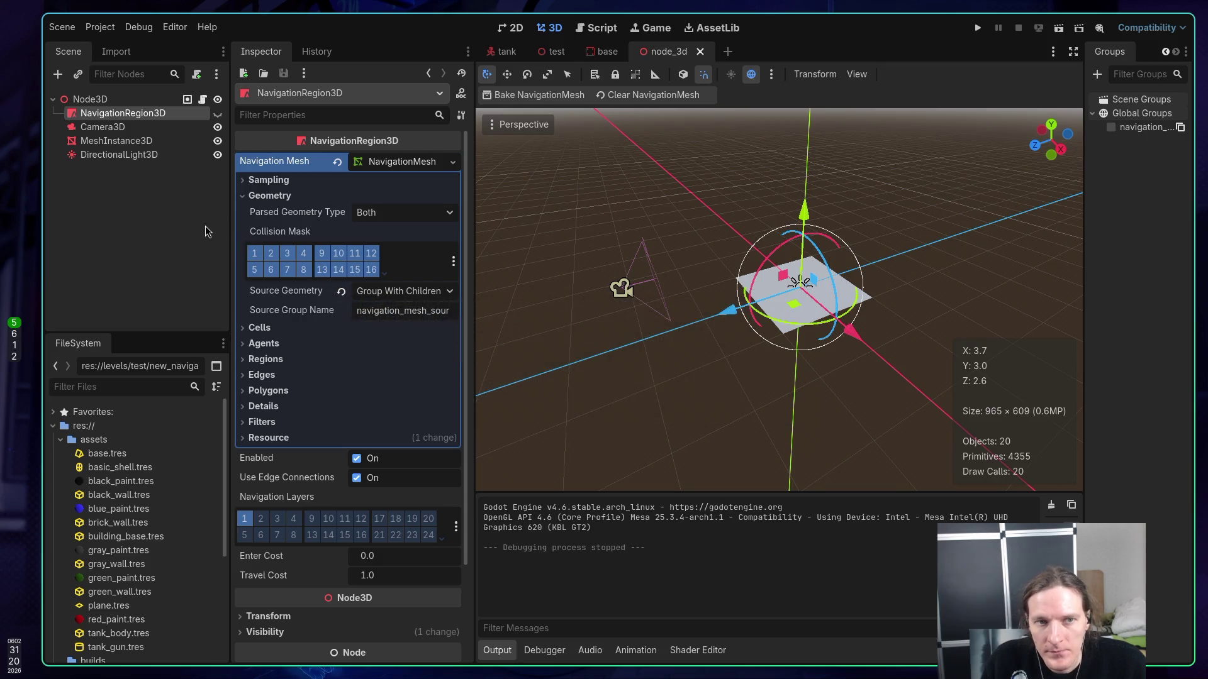
right_click(137, 120)
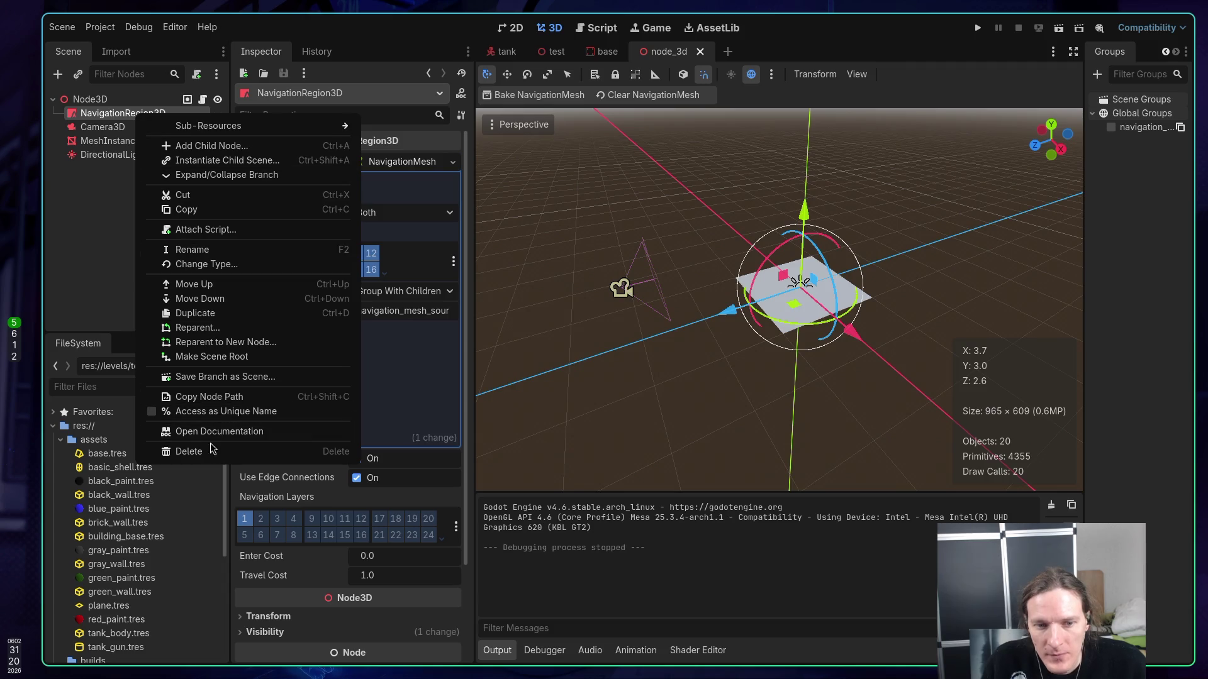
left_click(202, 457)
left_click(636, 350)
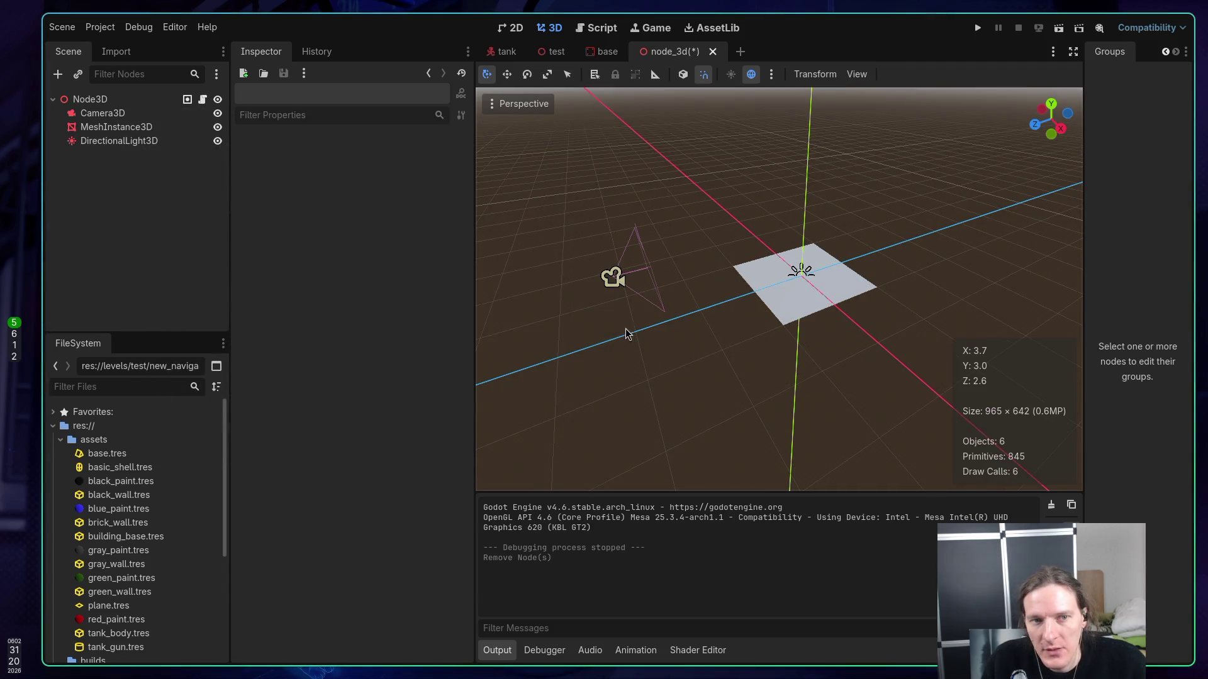
left_click(202, 99)
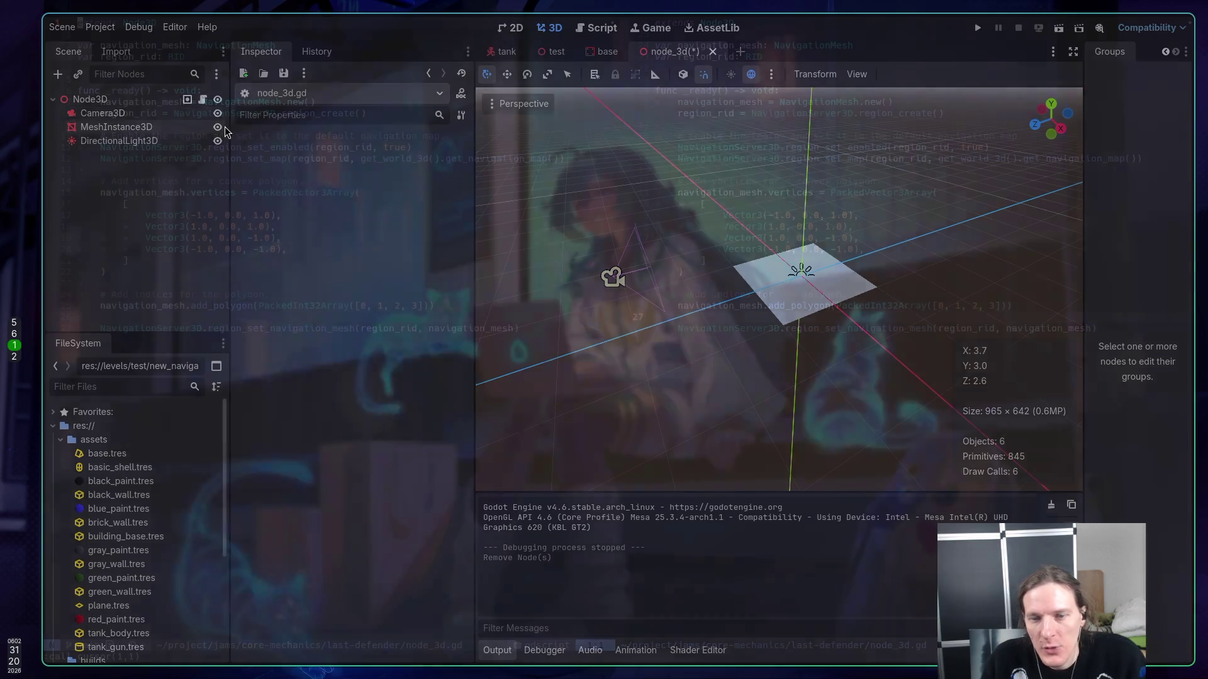
- Add a prints("boom") line after the last statement of _ready
key("j")
key("j")
key("j")
key("j")
key("j")
key("j")
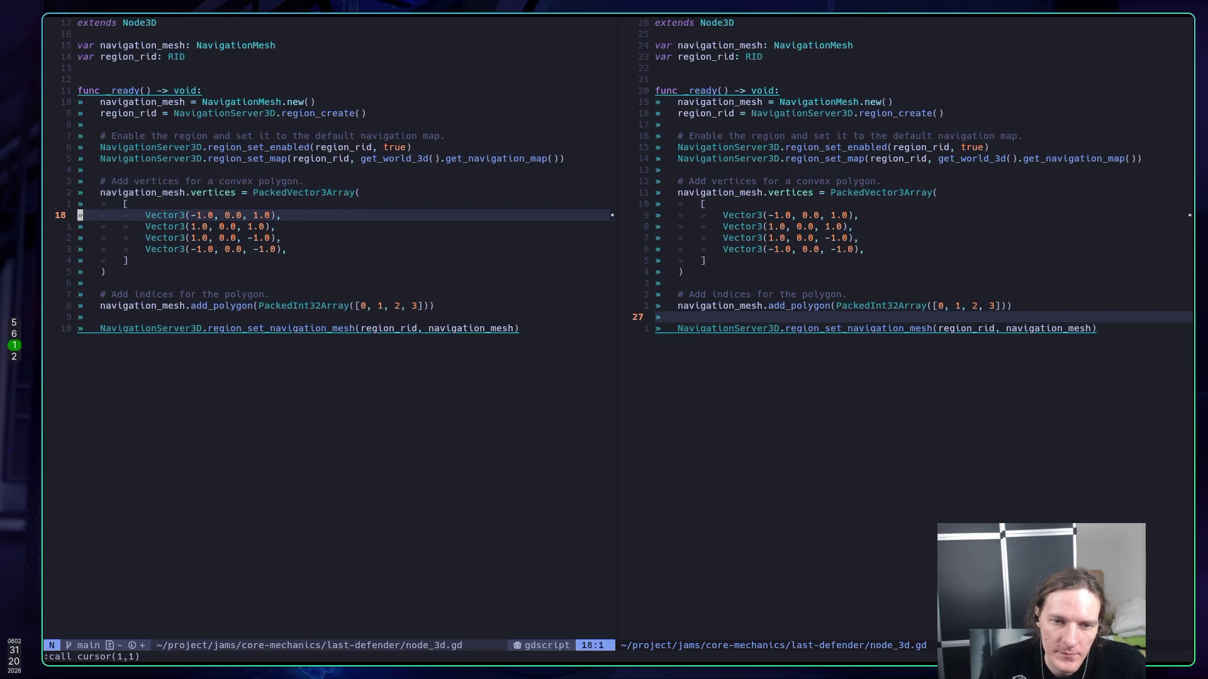
key("j")
key("6")
key("j")
key("3")
key("j")
key("o")
key("Return")
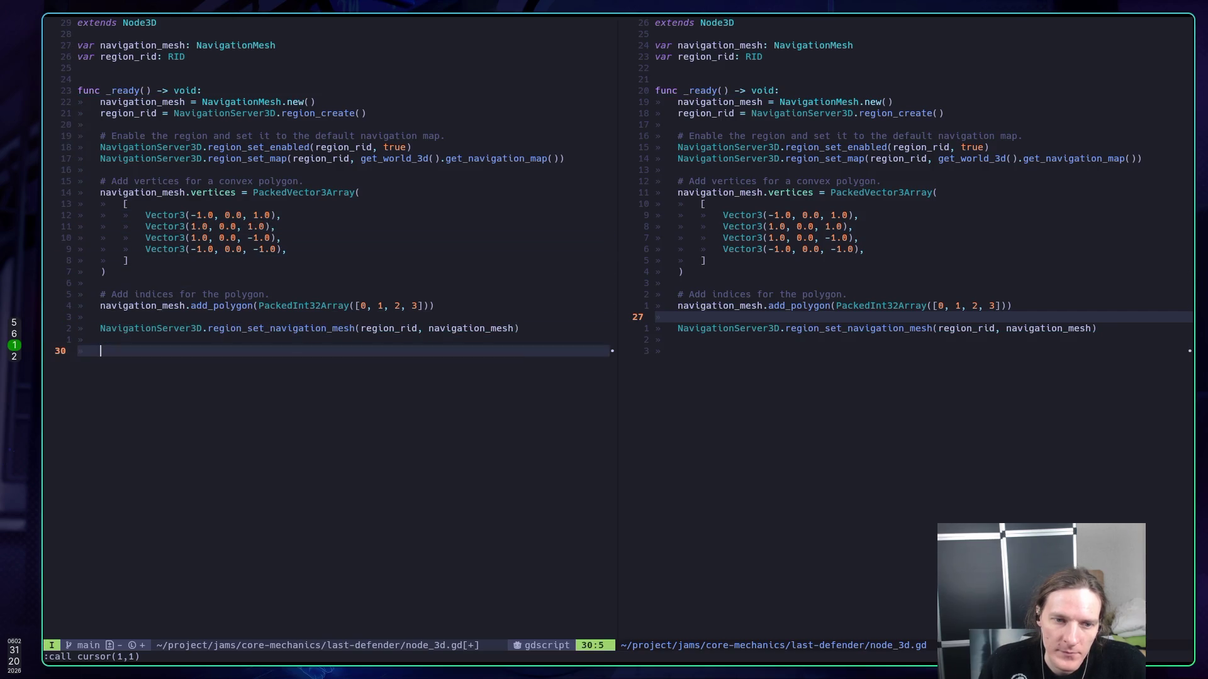
type("prints(")
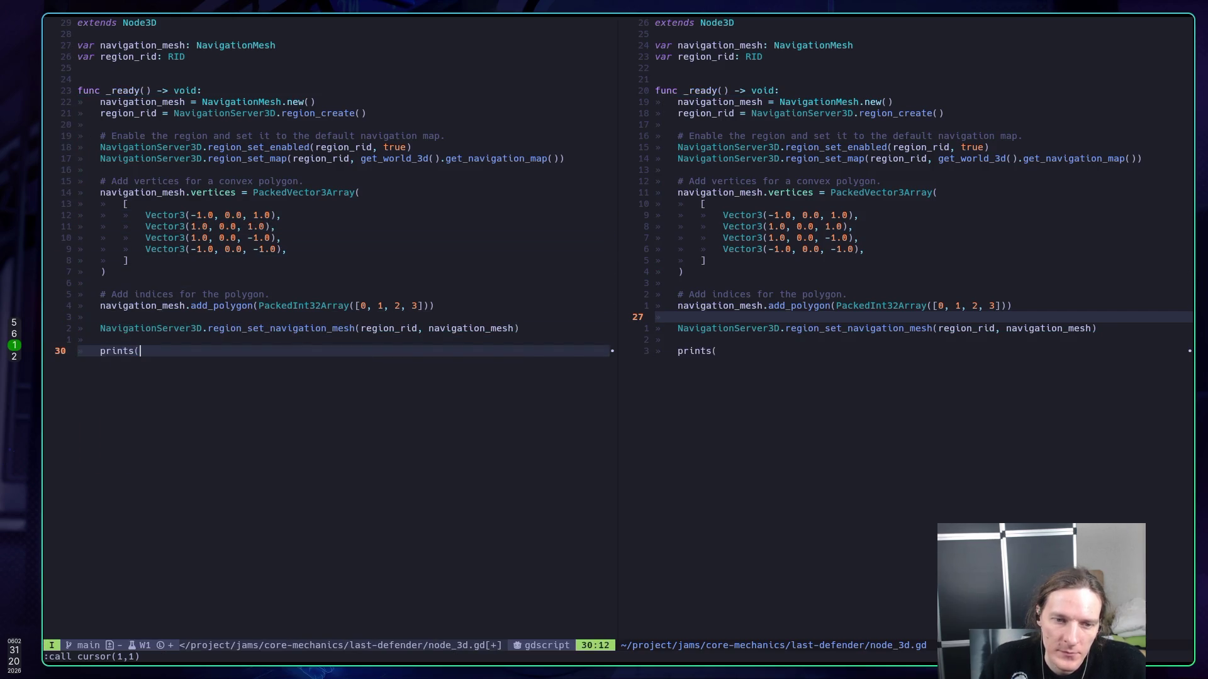
type("\"boom\")")
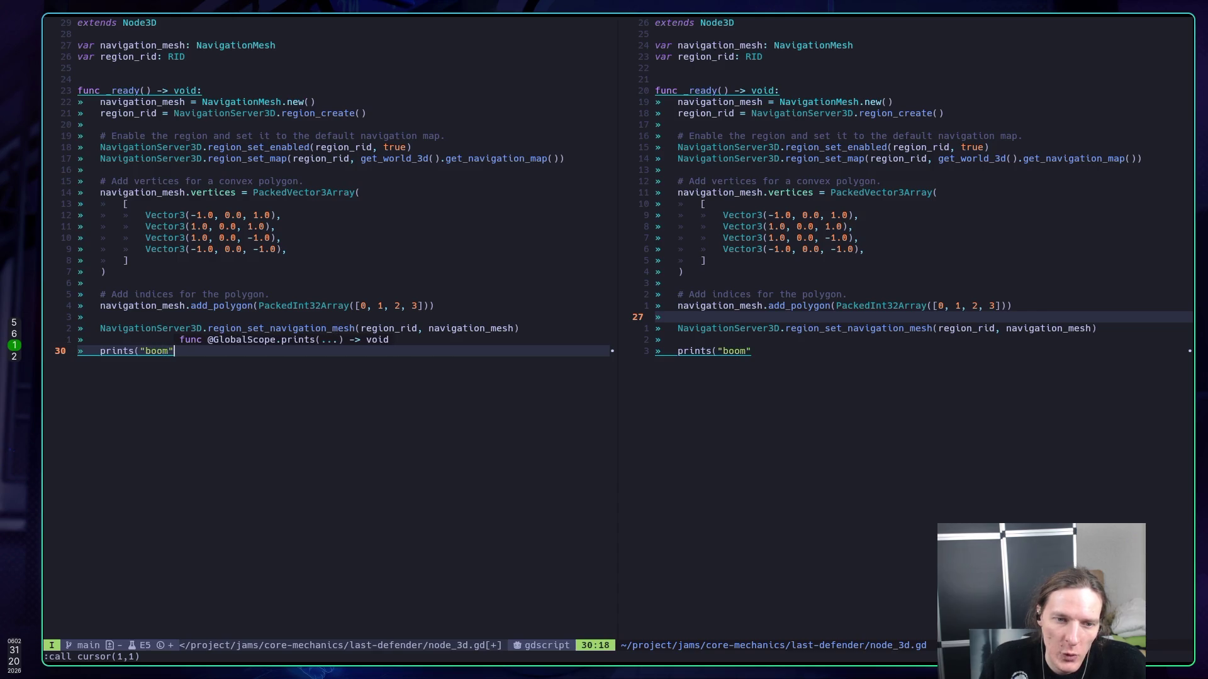
key("Escape")
- Save node_3d.gd with :w and run the game in Godot with F5
type(":w")
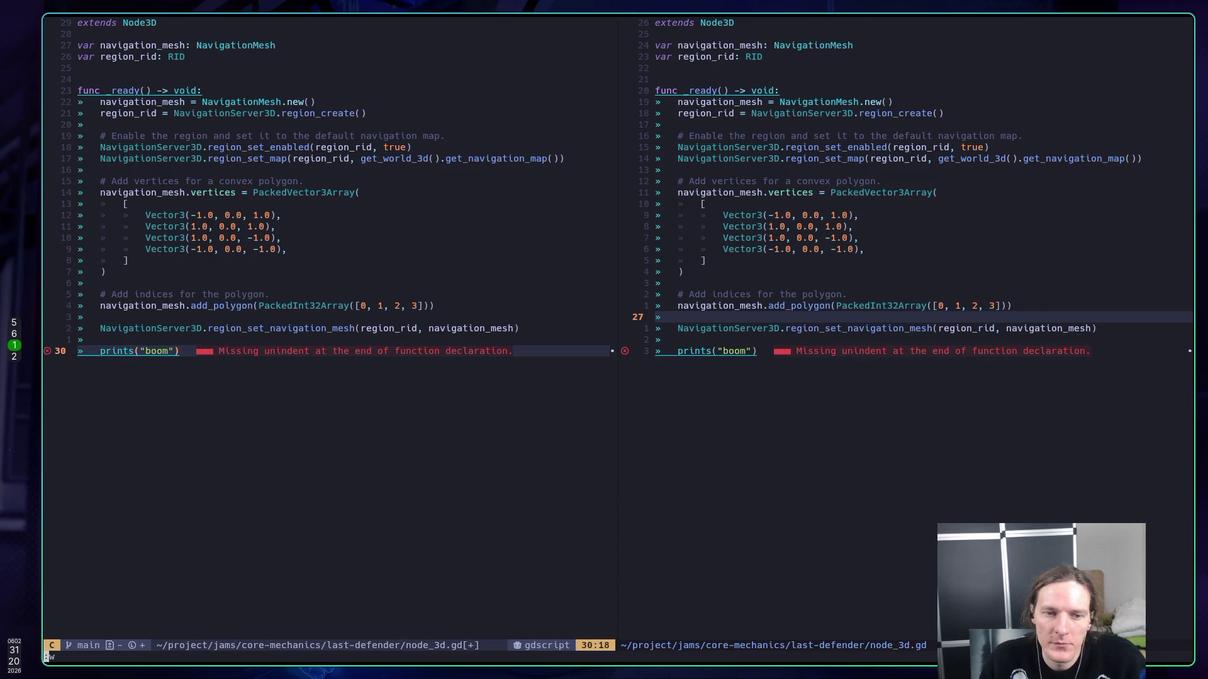
key("Return")
key("super+5")
key("F5")
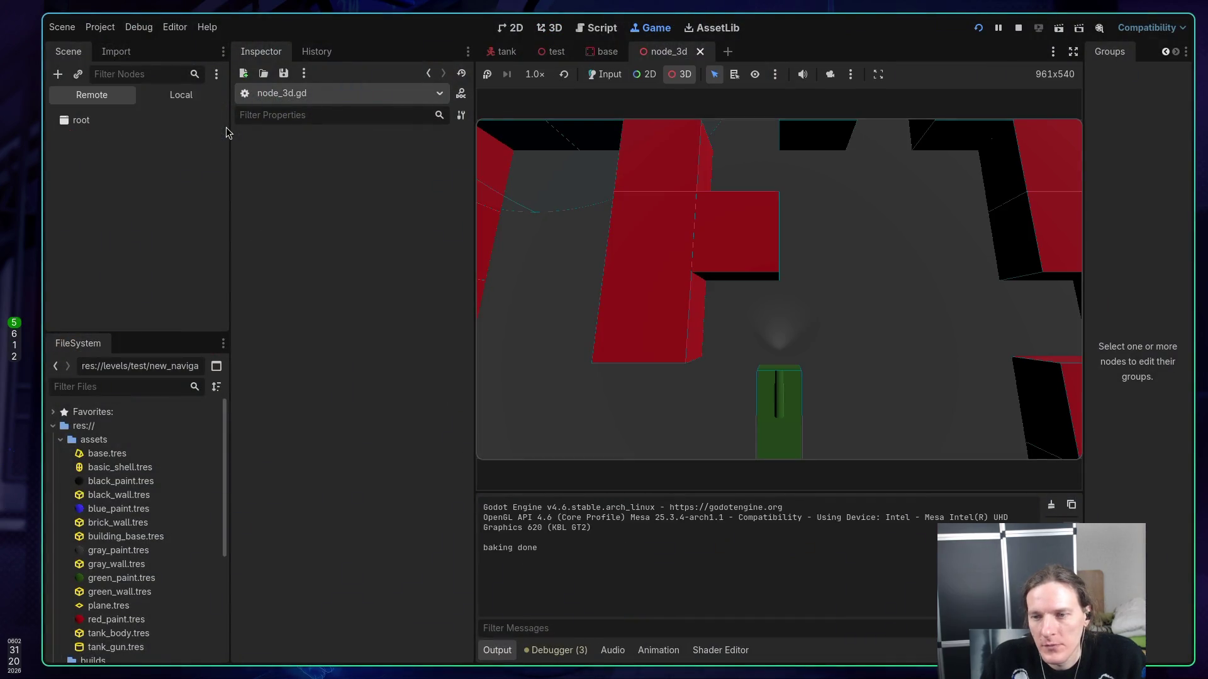
- Rerun the node_3d scene to check Output logs boom, then stop it
left_click(1024, 29)
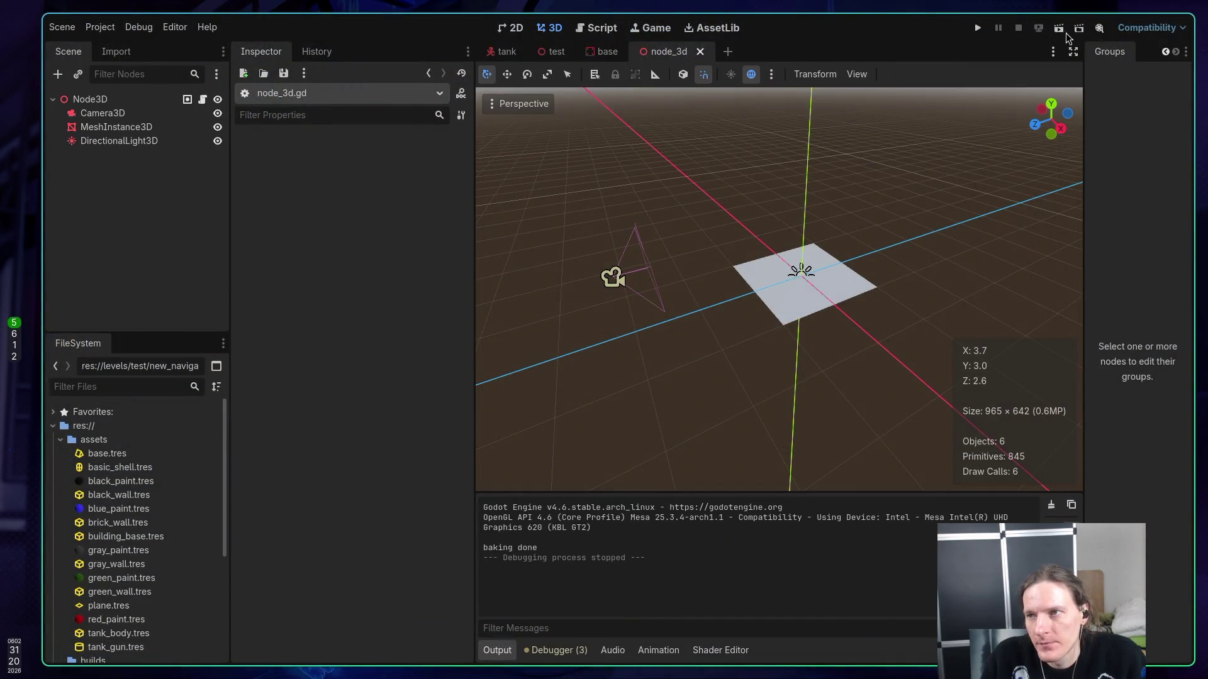
left_click(1059, 29)
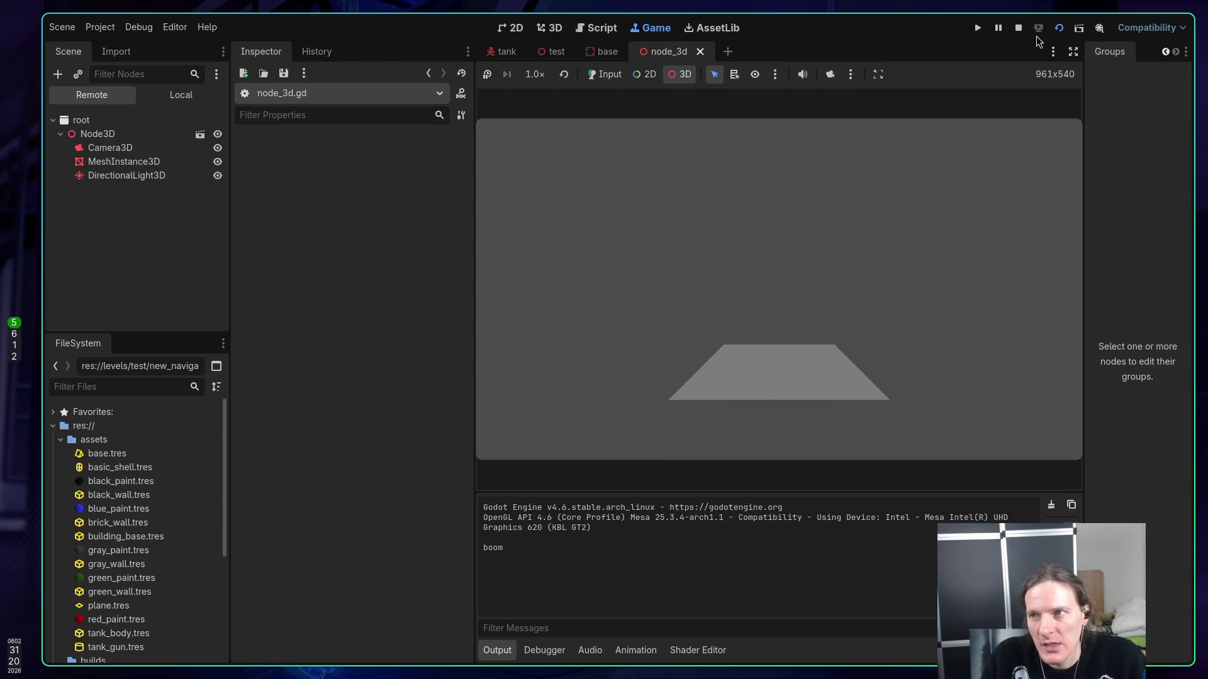
left_click(1059, 28)
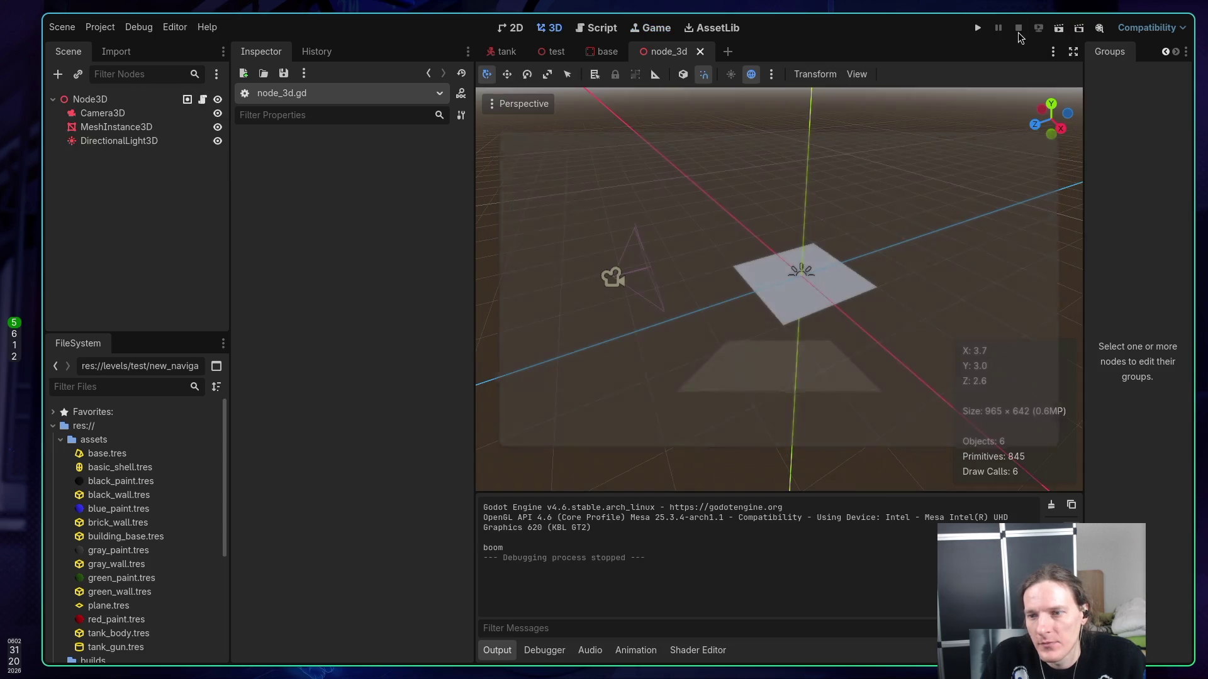
key("super+2")
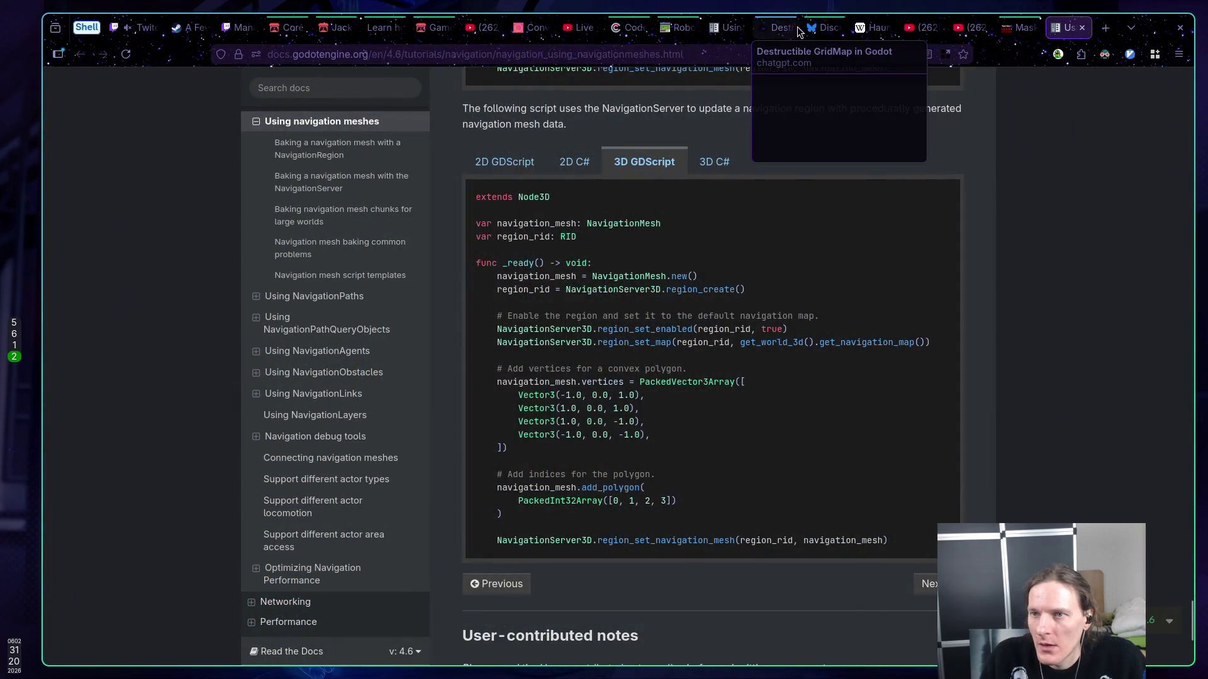
- Ask ChatGPT, now using NavigationServer3D, how to make the navigation mesh visible
left_click(772, 29)
scroll(743, 321, "down", 5)
scroll(746, 312, "down", 3)
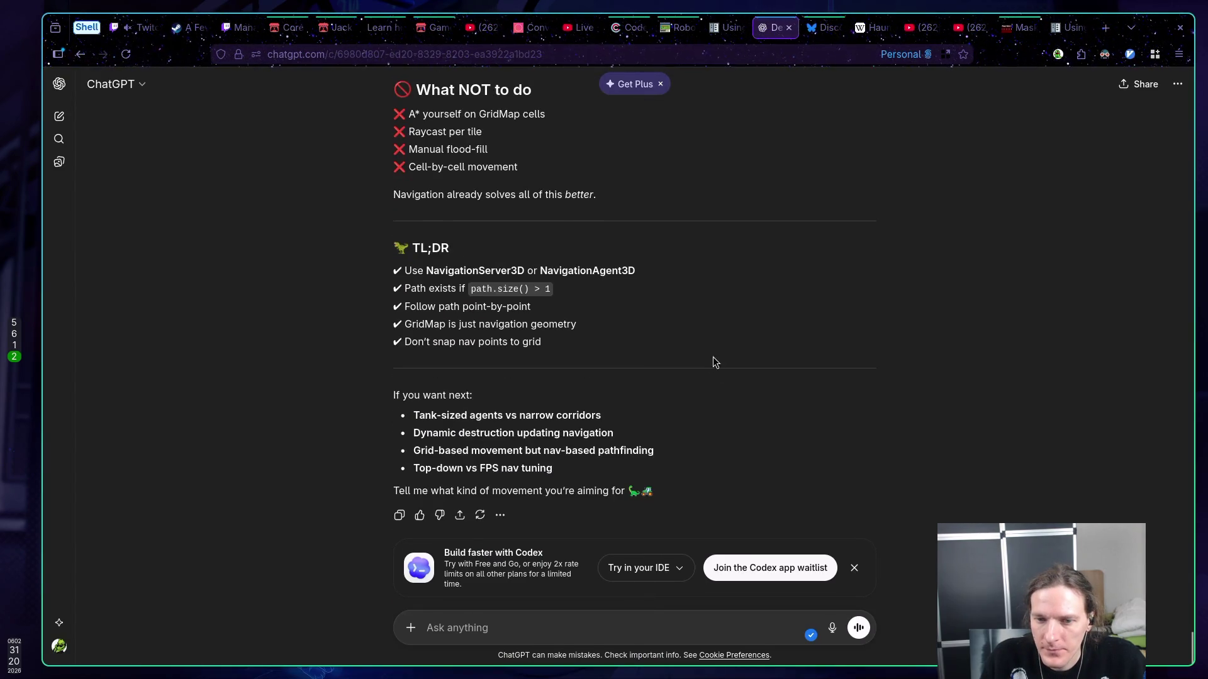
type("Now")
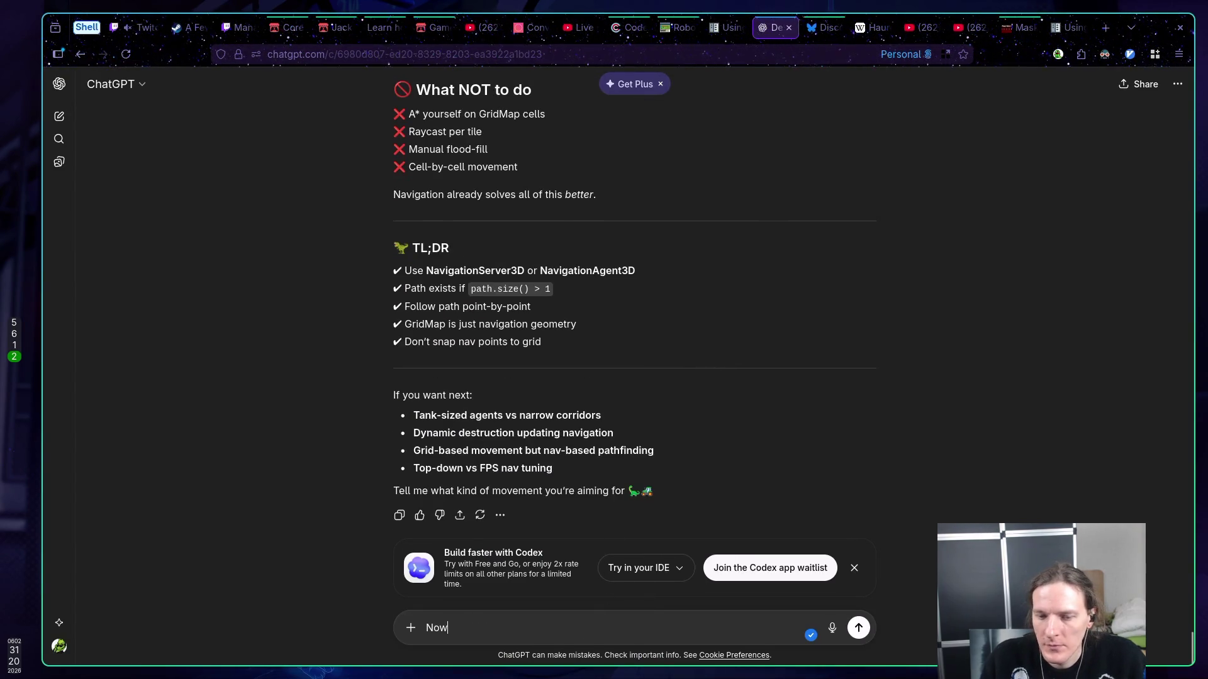
type(" I'm using ")
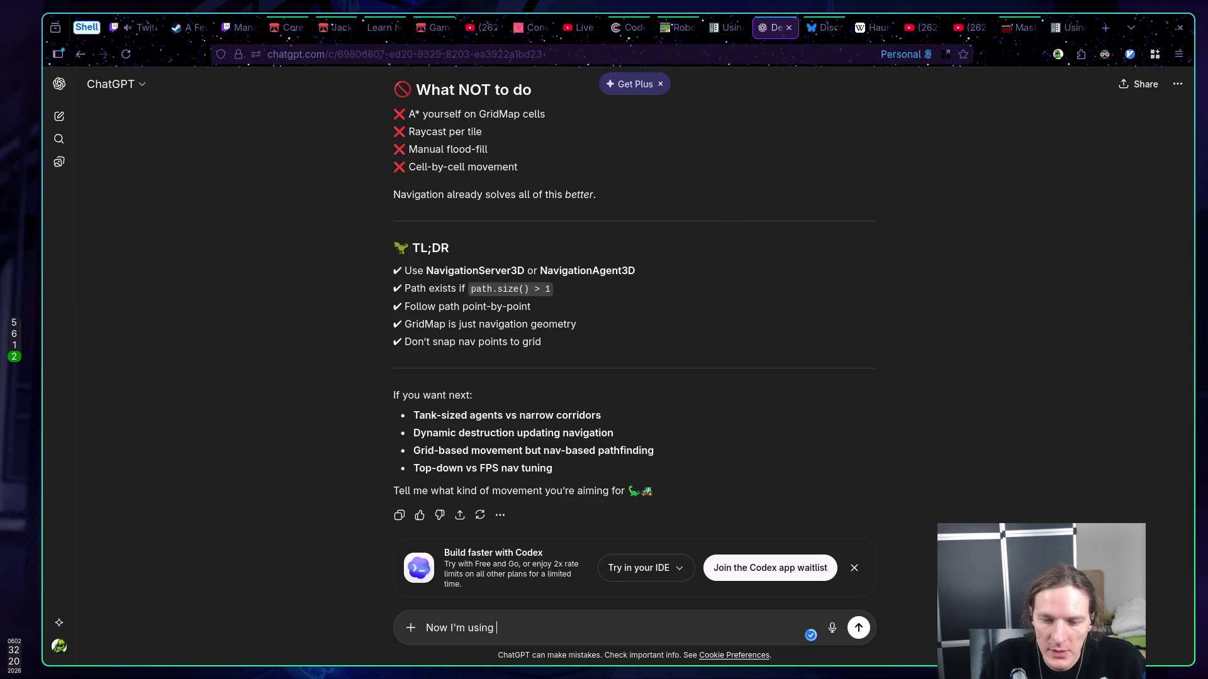
type("Navigatio")
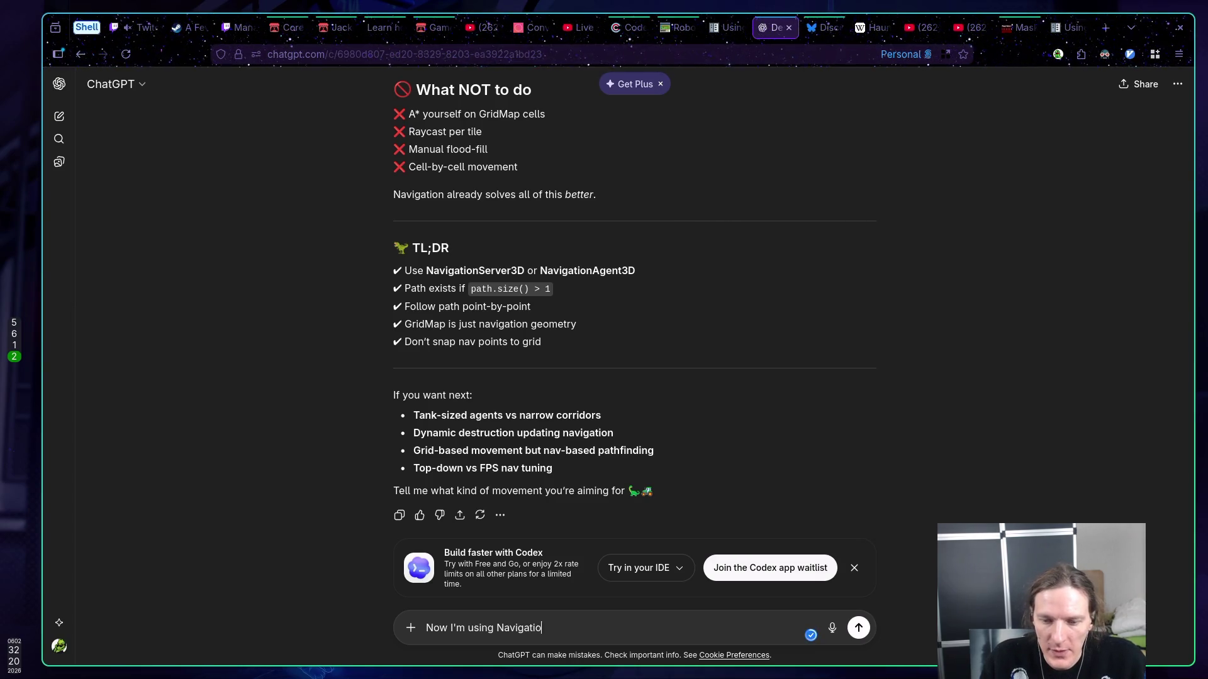
type("nServer23")
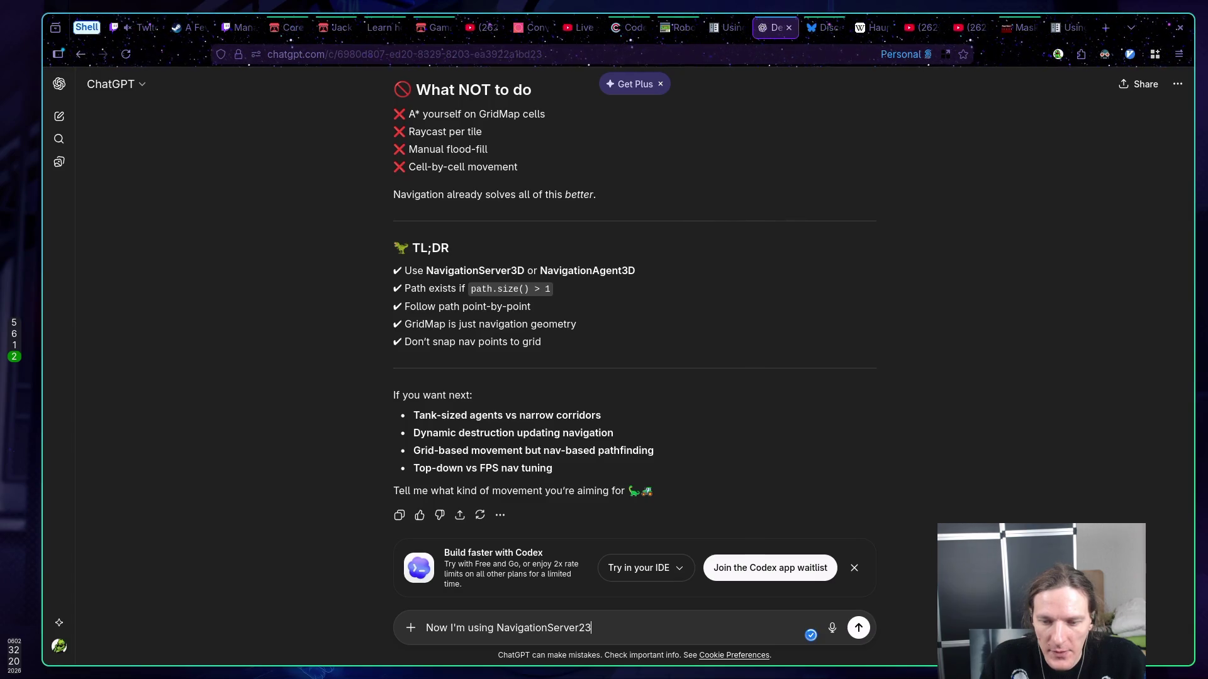
key("BackSpace")
key("BackSpace")
type("3D.")
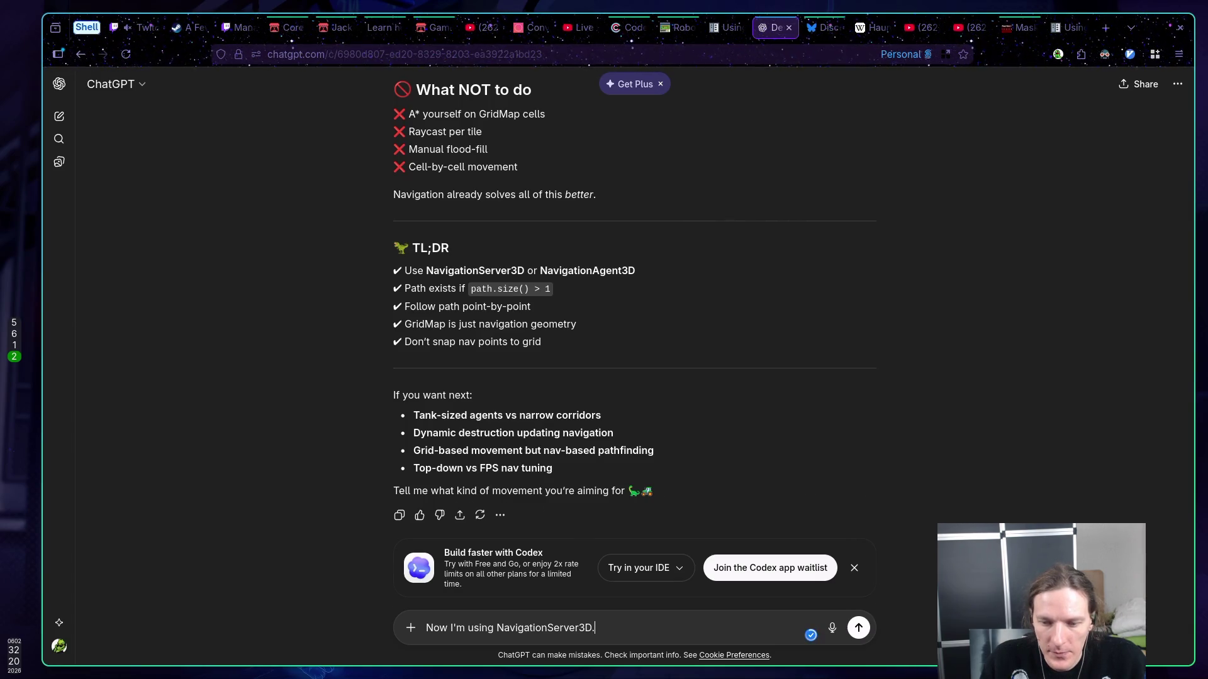
key("shift+Return")
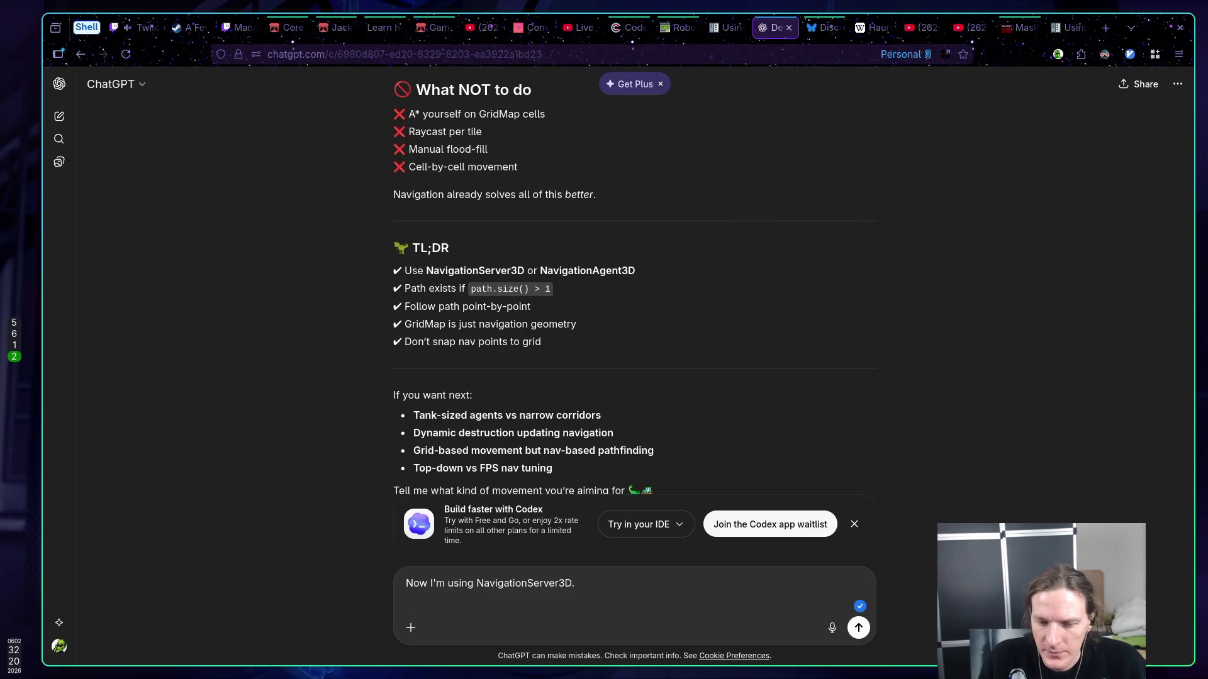
type("How can I c")
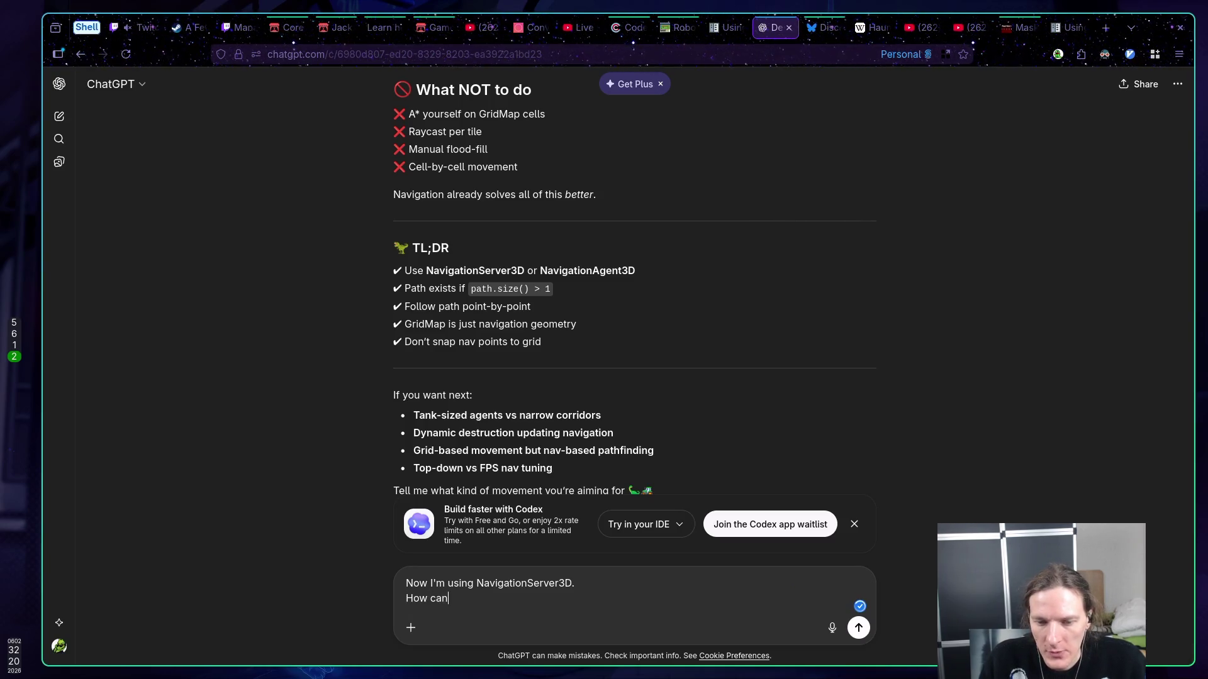
type("heck if Navigation mesh")
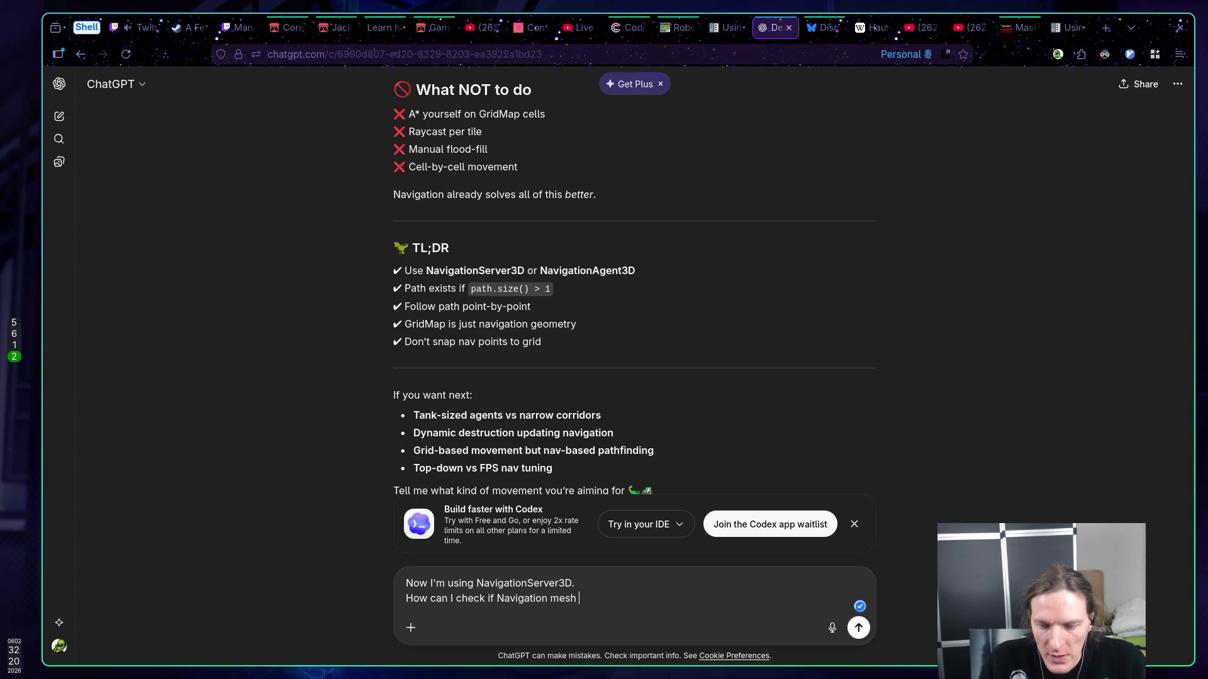
key("ctrl+BackSpace")
key("ctrl+BackSpace")
key("ctrl+BackSpace")
key("ctrl+BackSpace")
type("make navi")
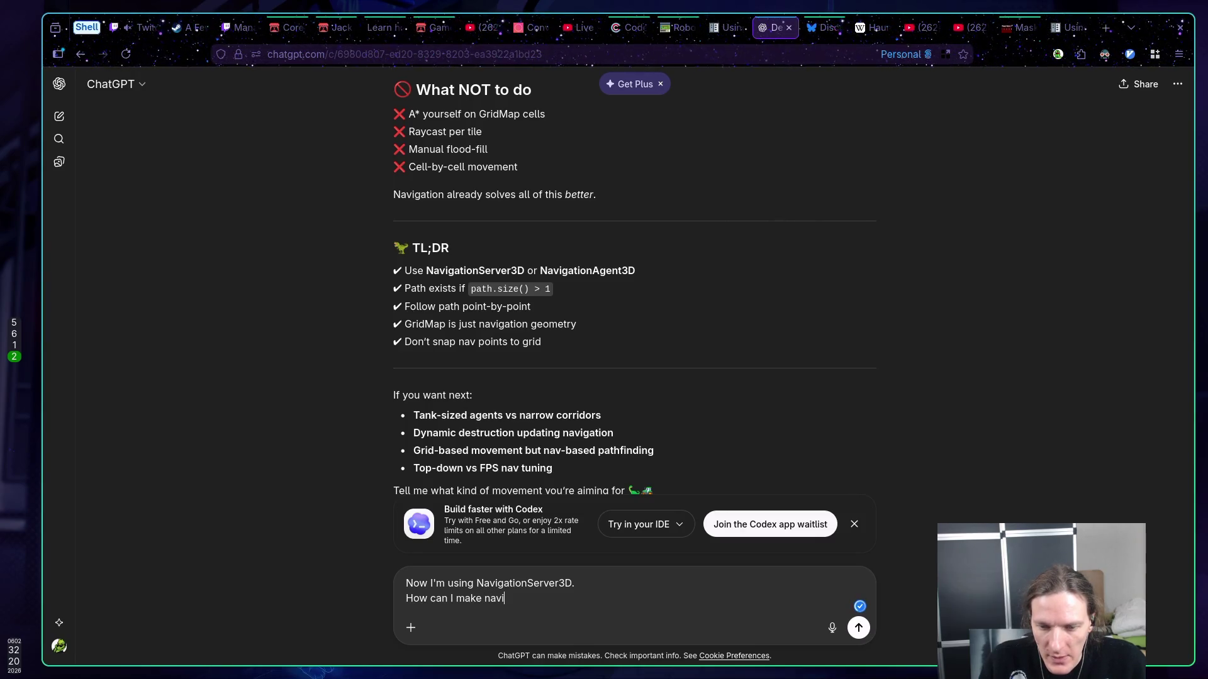
type("gation me")
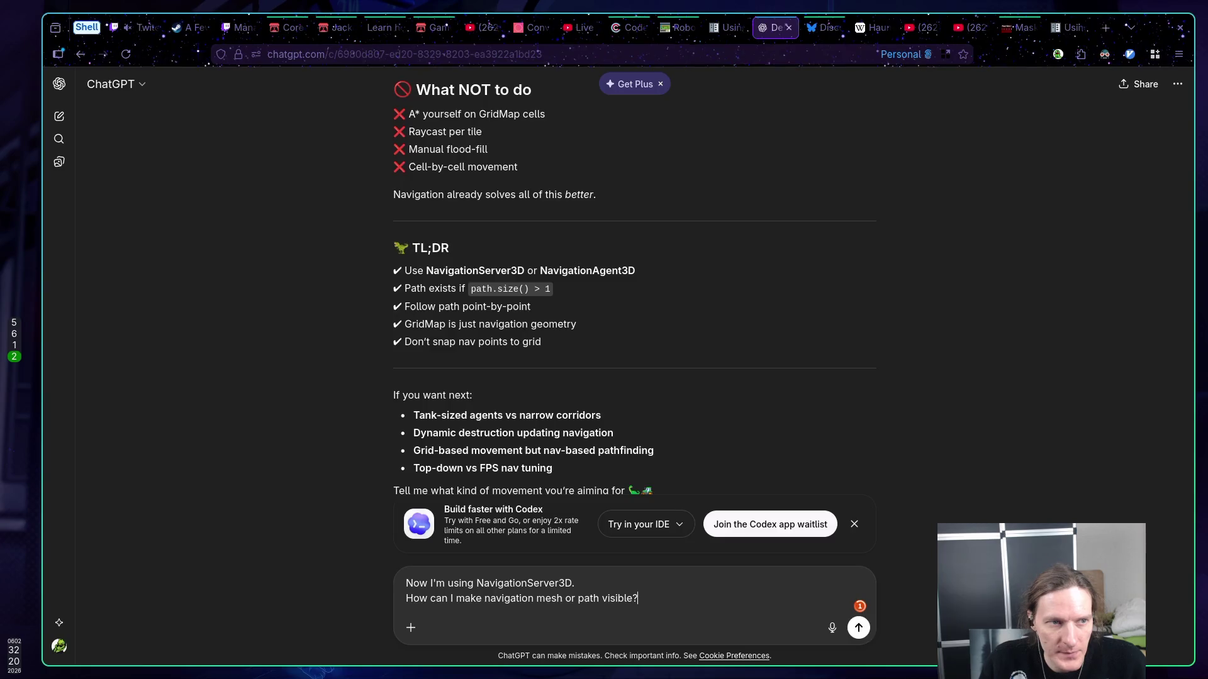
key("Return")
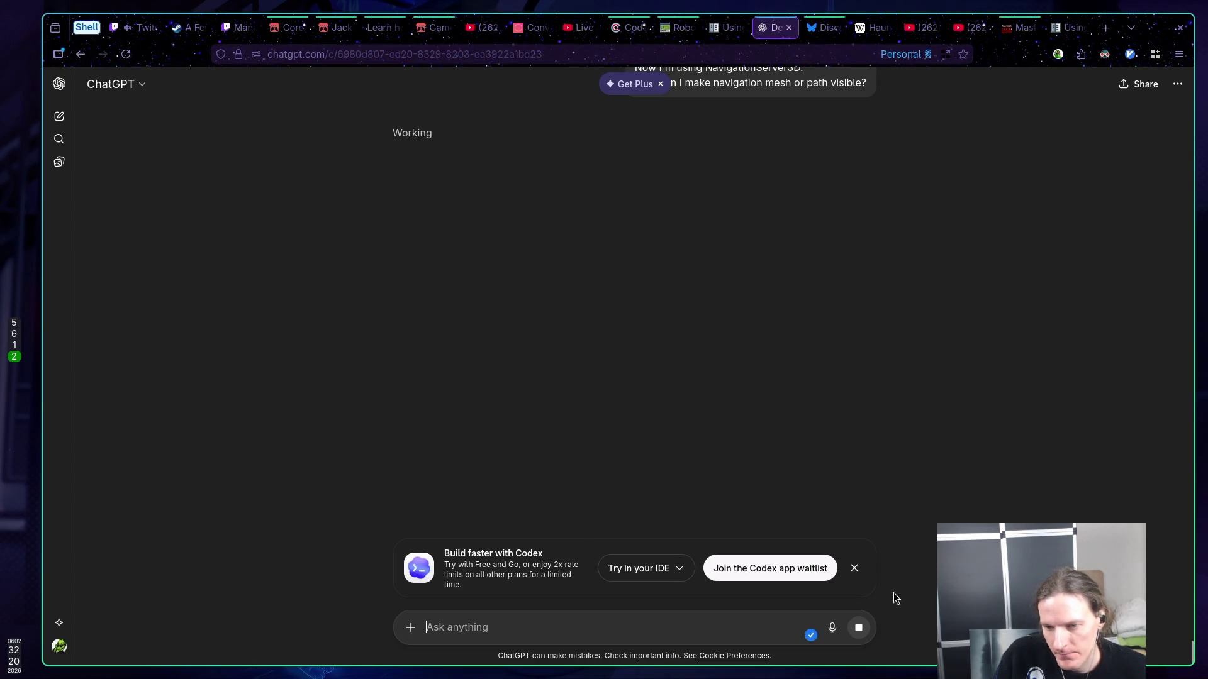
- Dismiss the Codex banner and confirm Visible Navigation is enabled in Godot's Debug menu
left_click(854, 568)
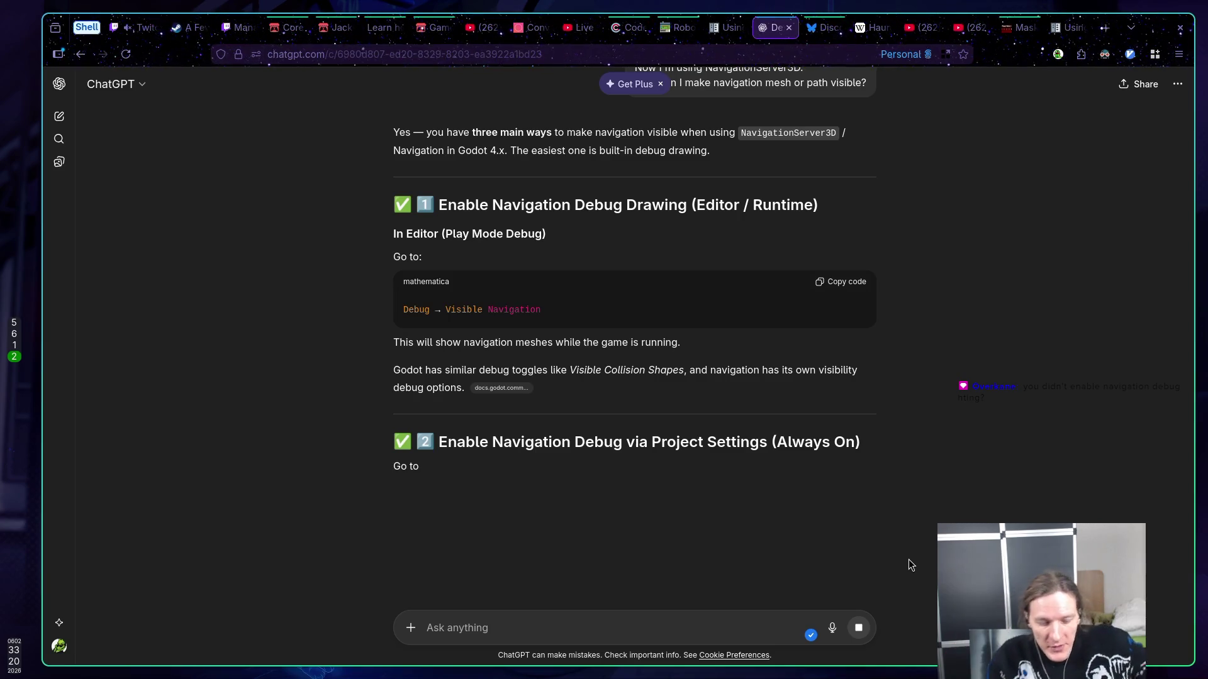
key("super+5")
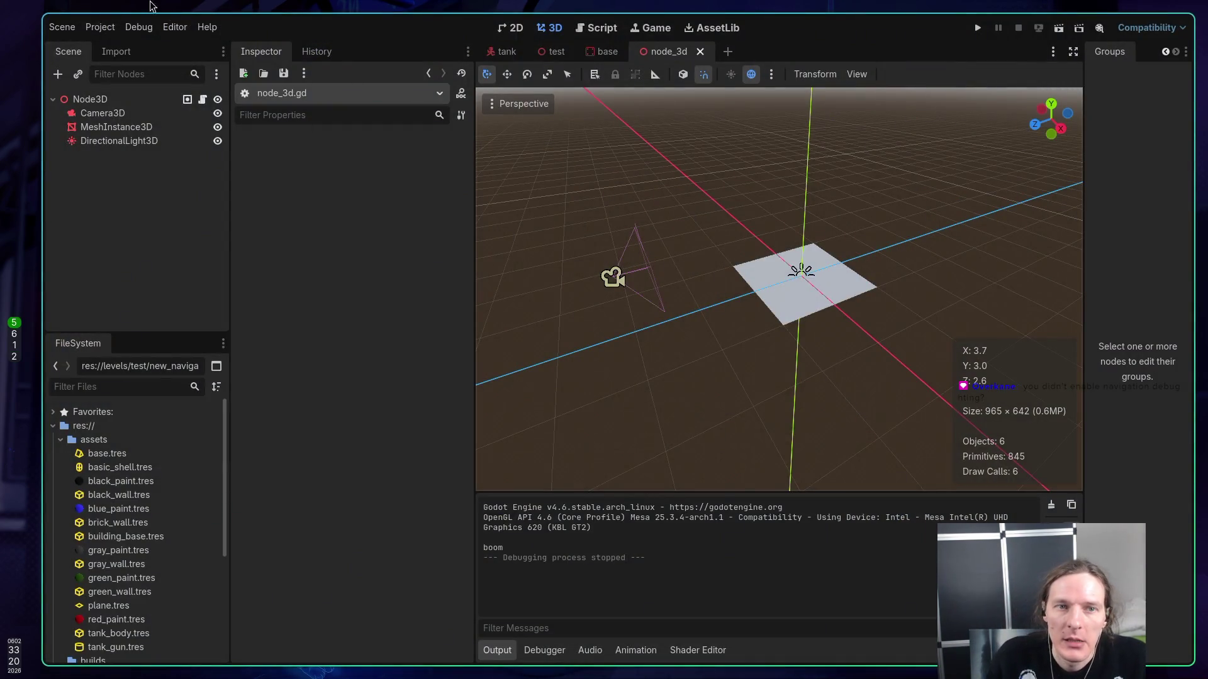
left_click(139, 27)
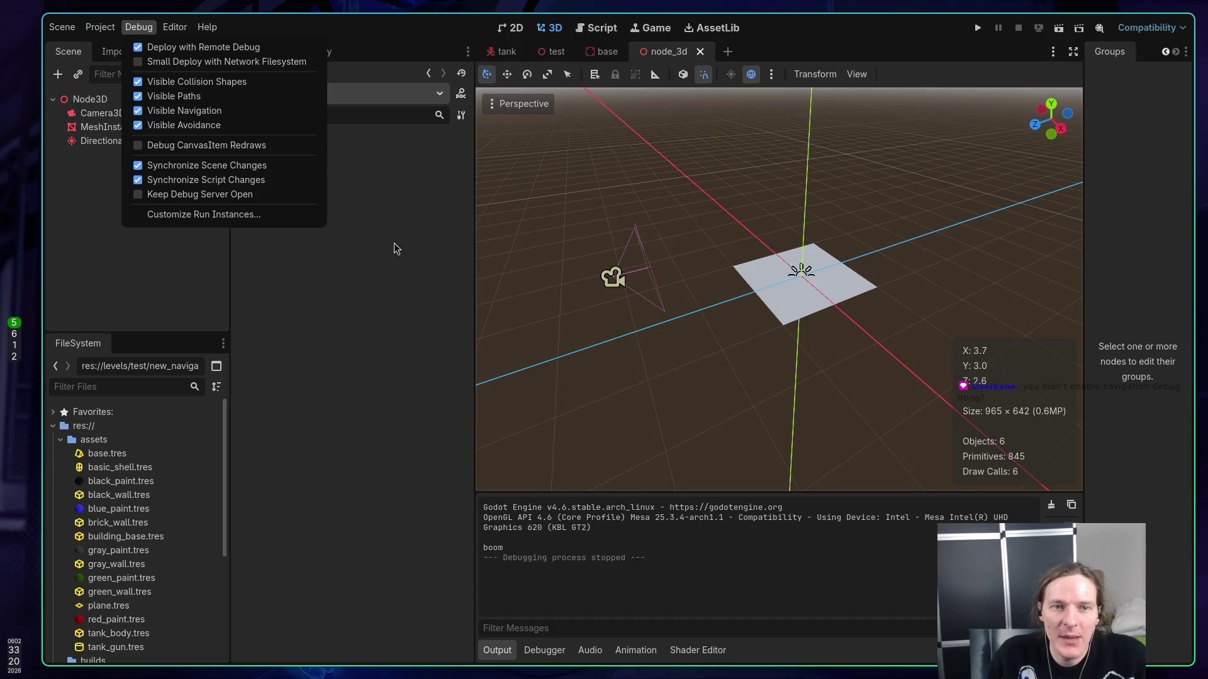
left_click(165, 248)
key("super+1")
- Remove the stray NavigationsServer3D line below region_create and save node_3d.gd
key("k")
key("k")
key("k")
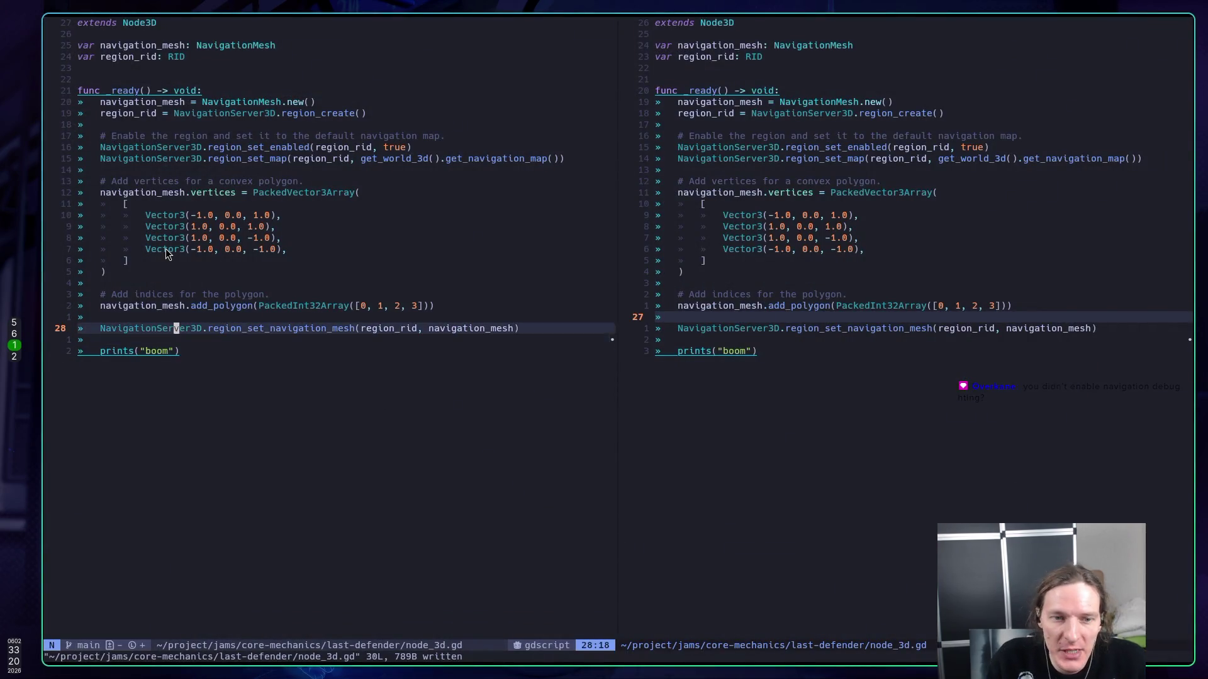
key("j")
key("j")
key("k")
key("k")
key("k")
key("k")
key("k")
key("k")
key("k")
type("oNa")
type("vi")
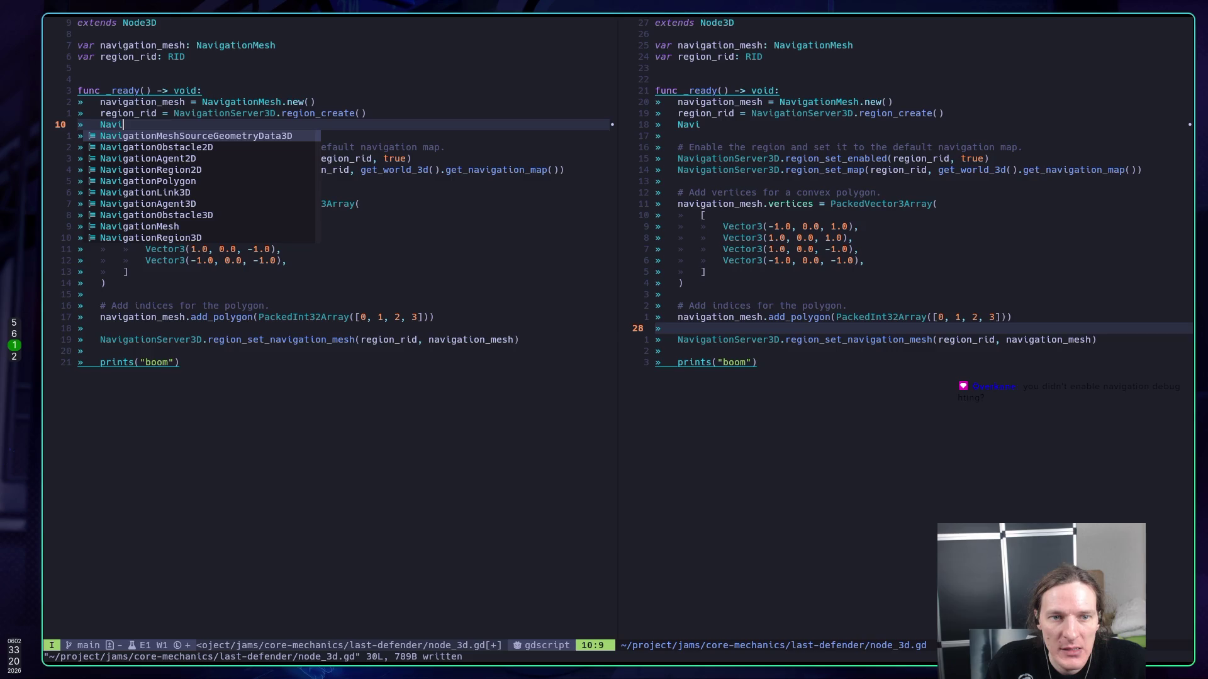
type("gationsSe")
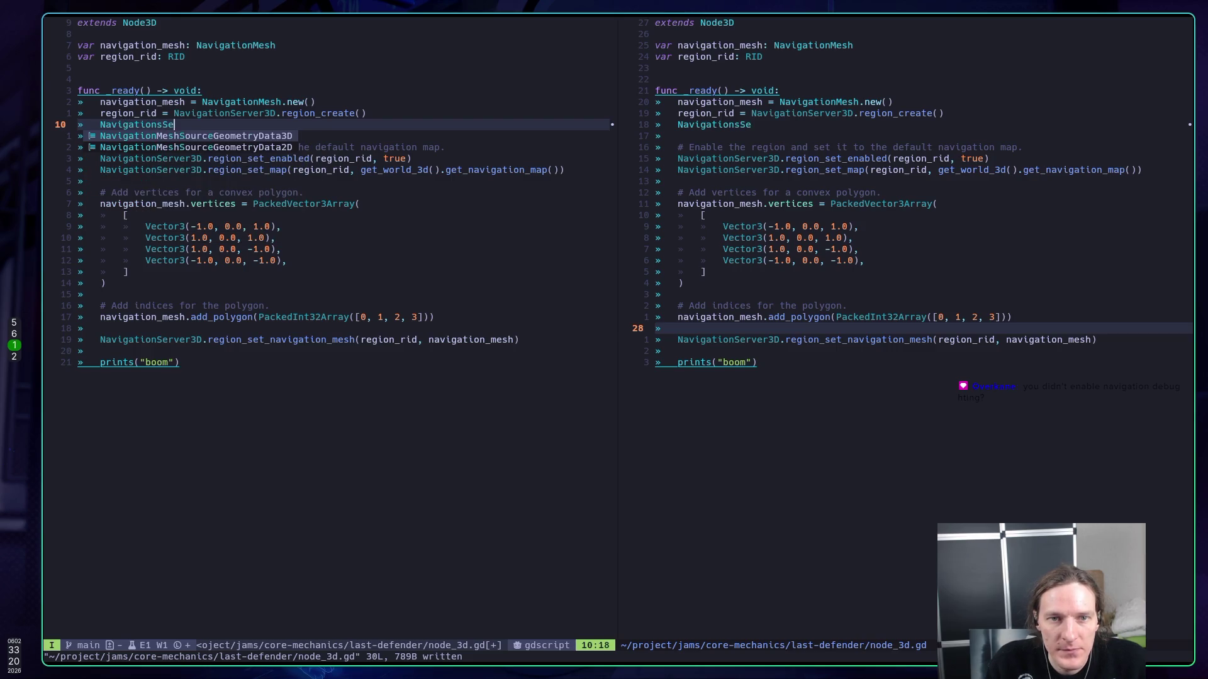
type("rver3D.")
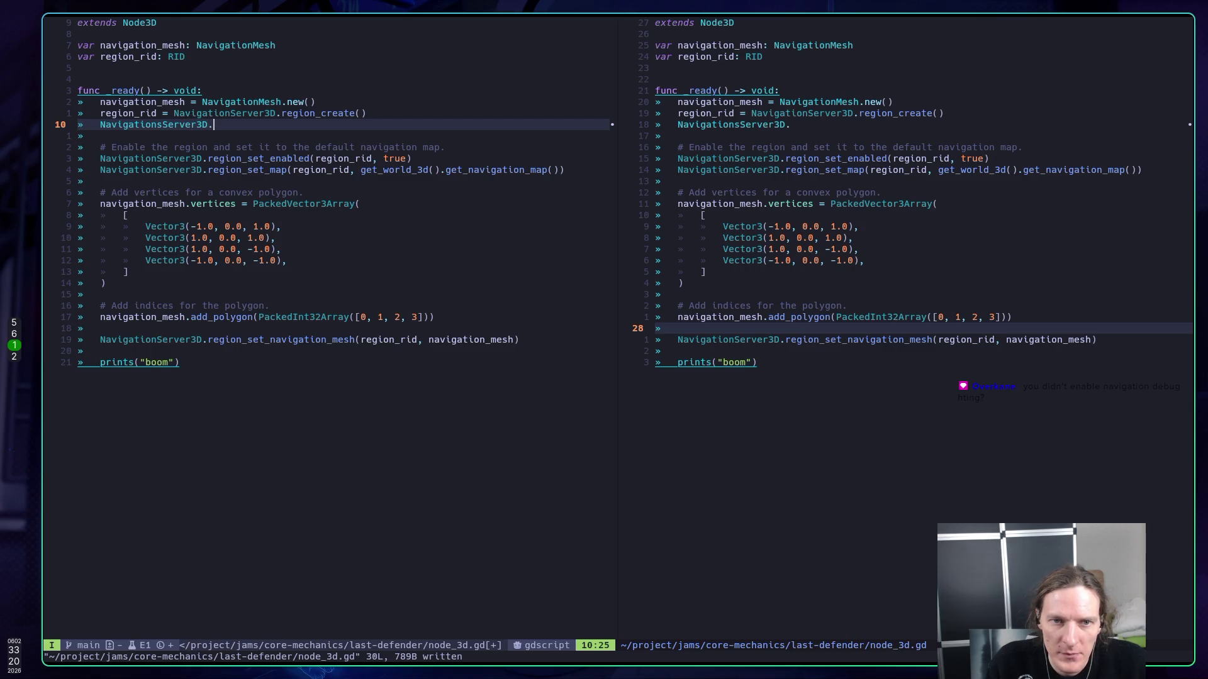
key("Escape")
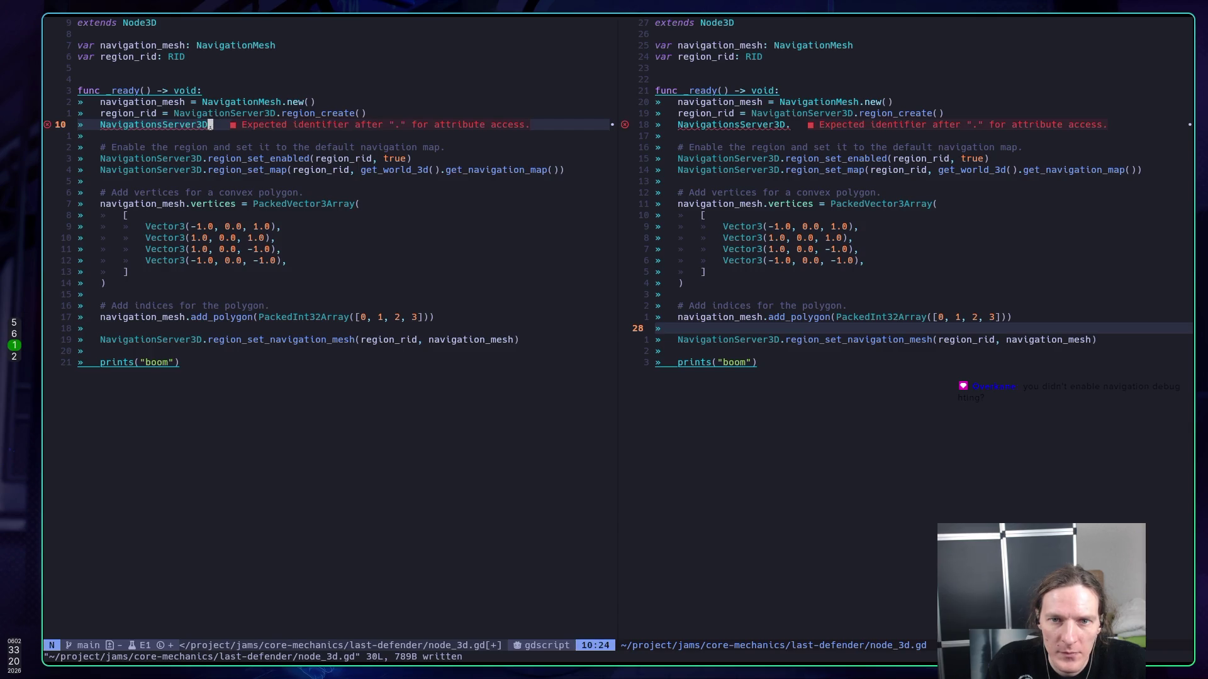
type("x:w")
key("Return")
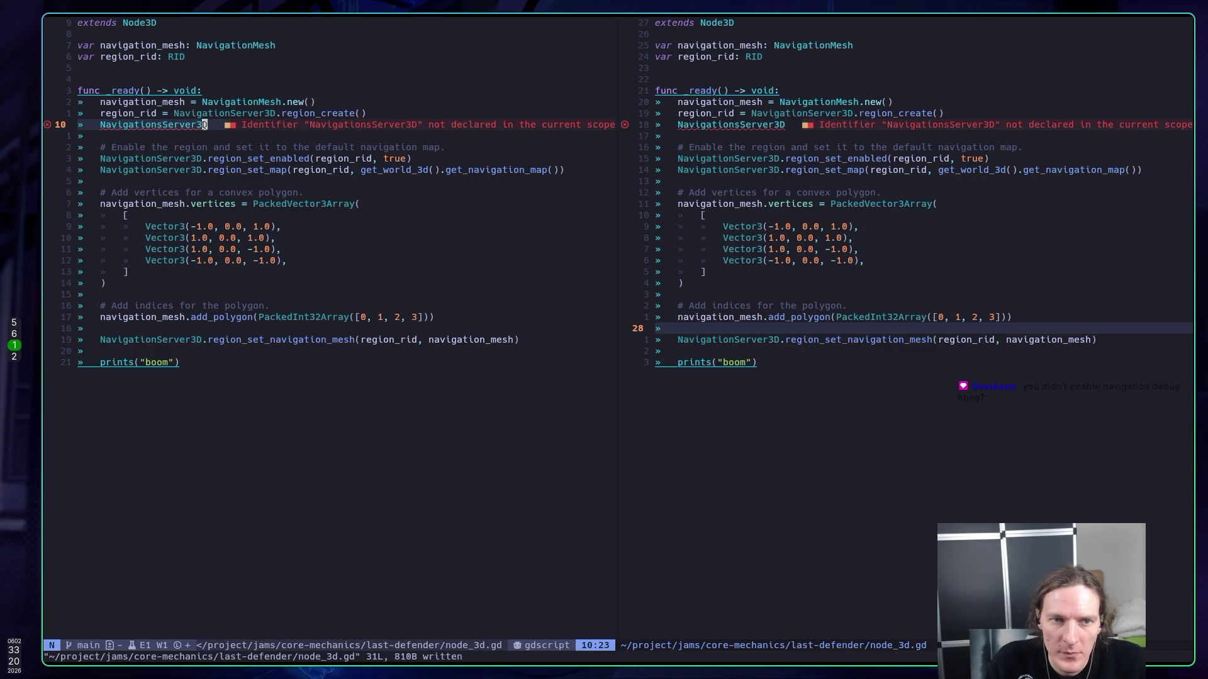
key("d")
key("d")
type(":w")
key("Return")
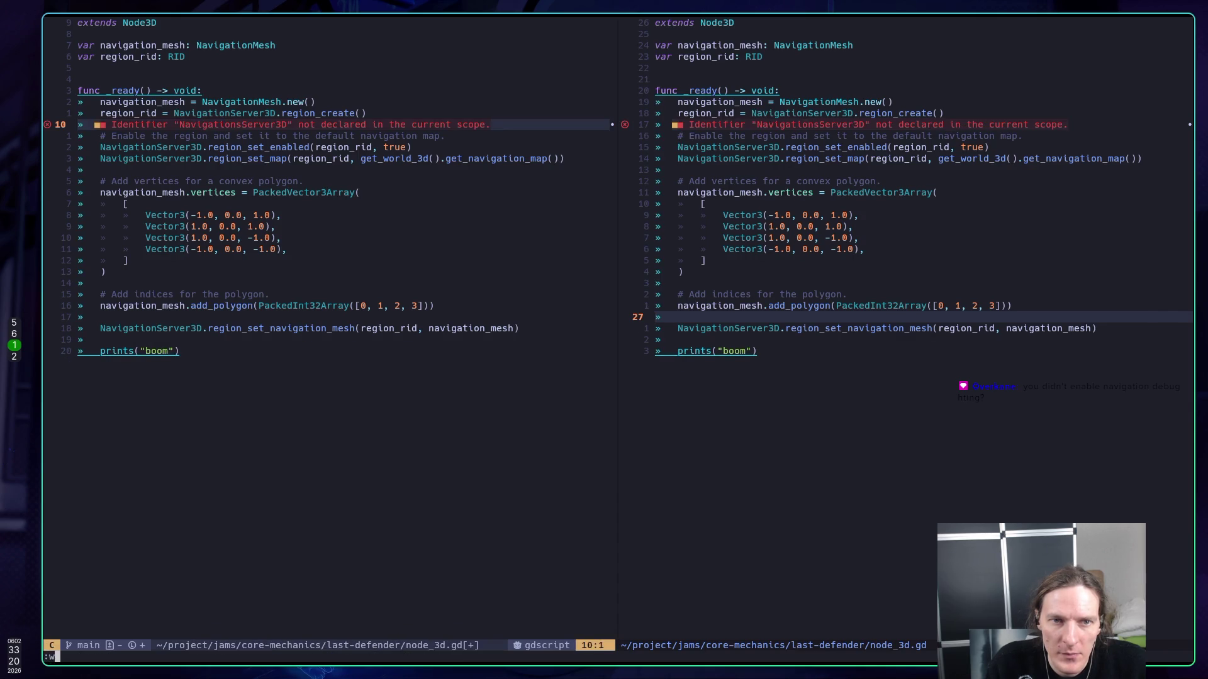
key("u")
key("ctrl+r")
type(":w")
- Read ChatGPT's option of enabling navigation debug via NavigationServer3D.set_debug_enabled(true)
key("super+2")
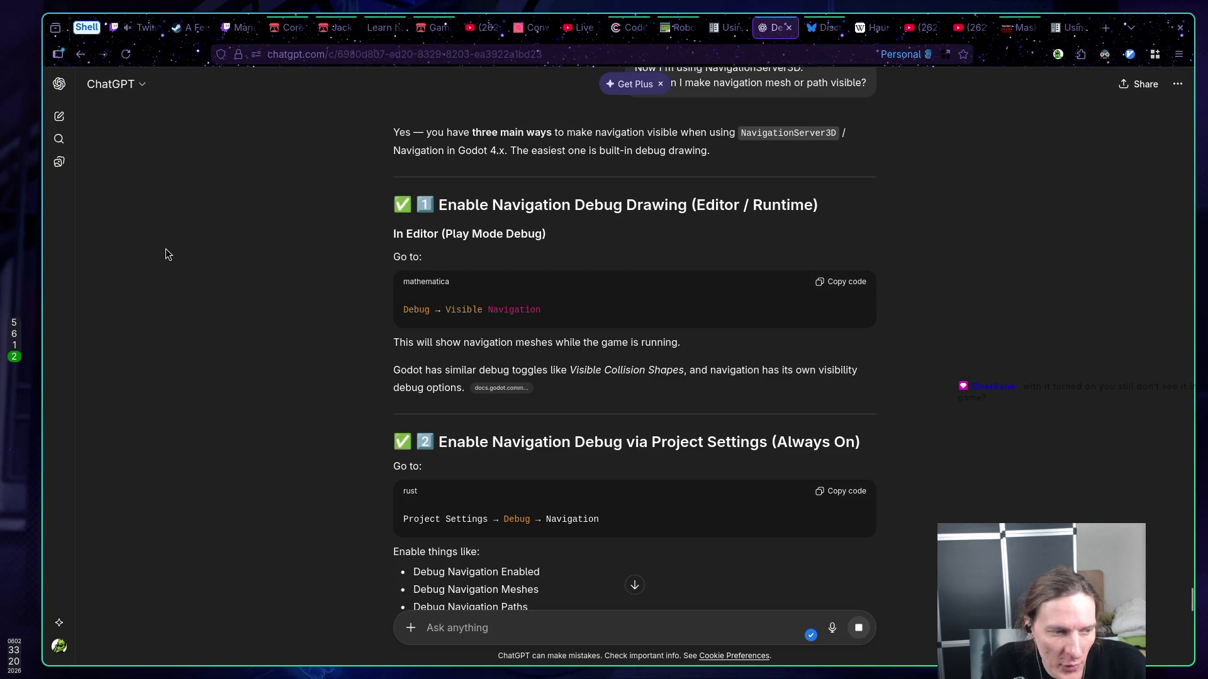
scroll(174, 254, "down", 5)
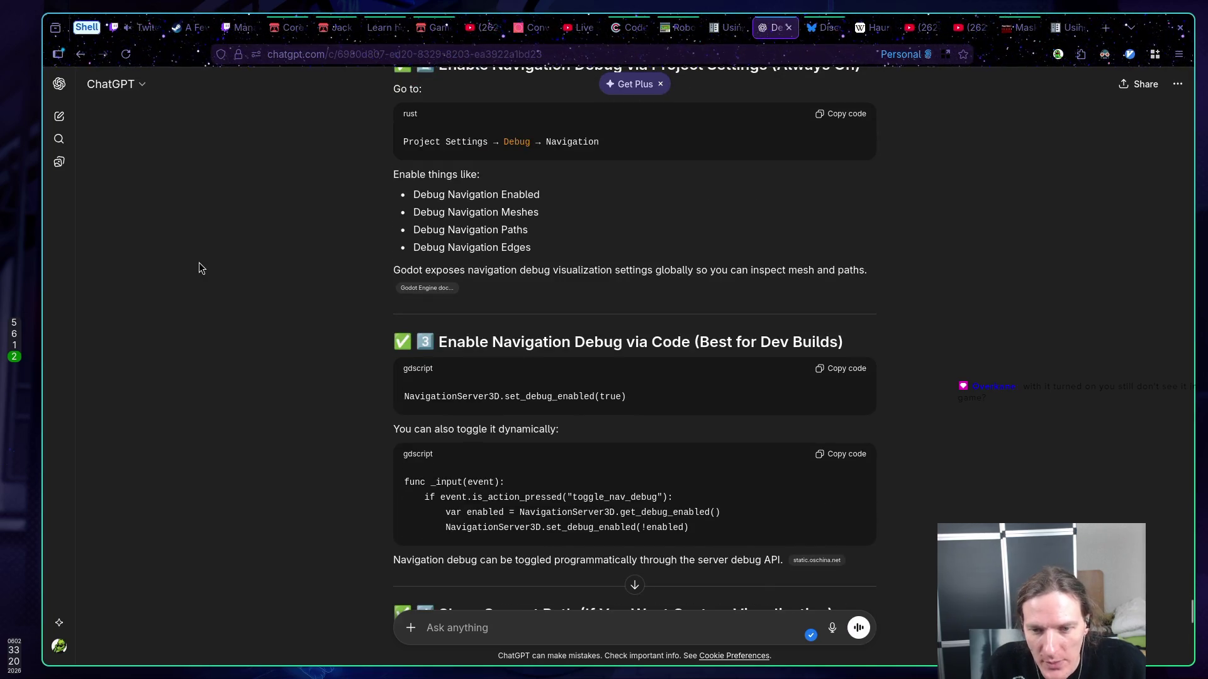
key("super+5")
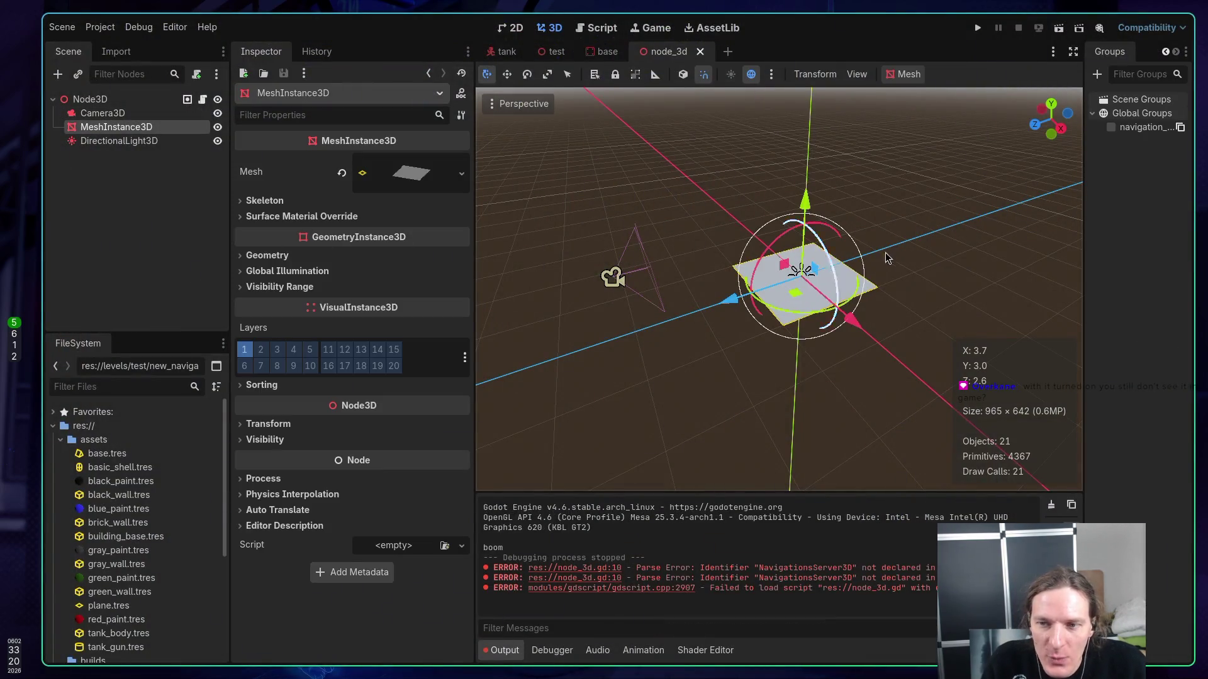
- Run node_3d once in the Game view, confirming it logs boom without parse errors, then stop
right_click(101, 101)
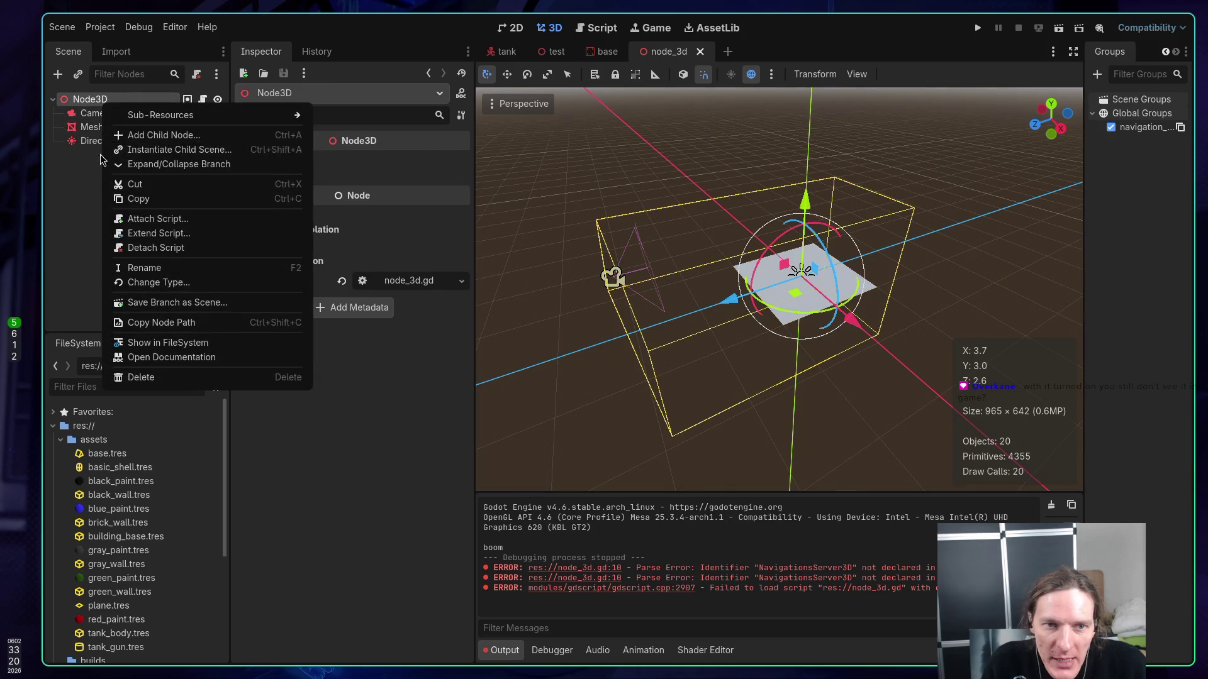
left_click(67, 182)
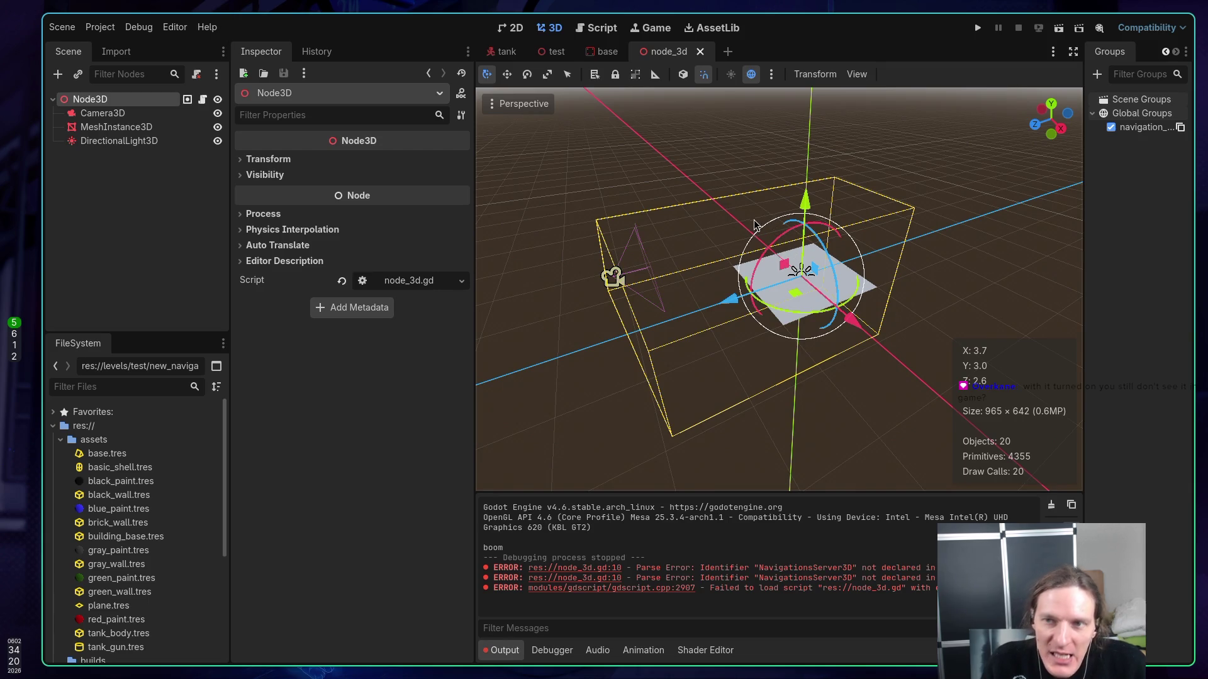
left_click(1059, 28)
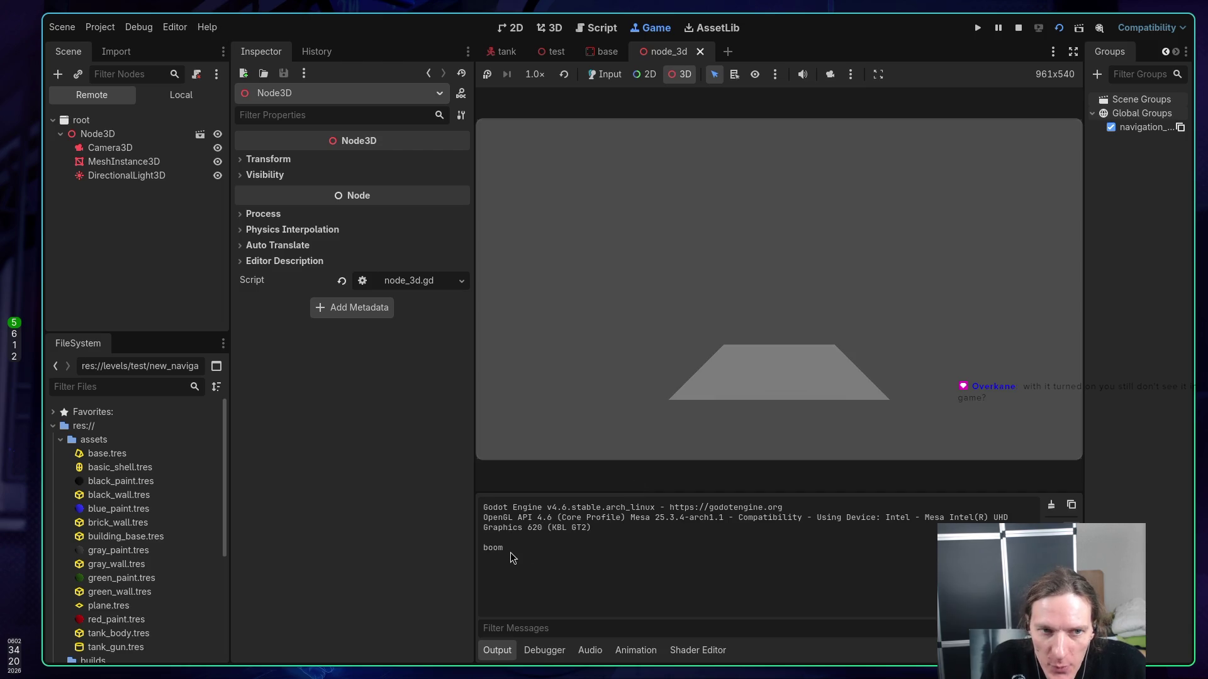
left_click(1015, 30)
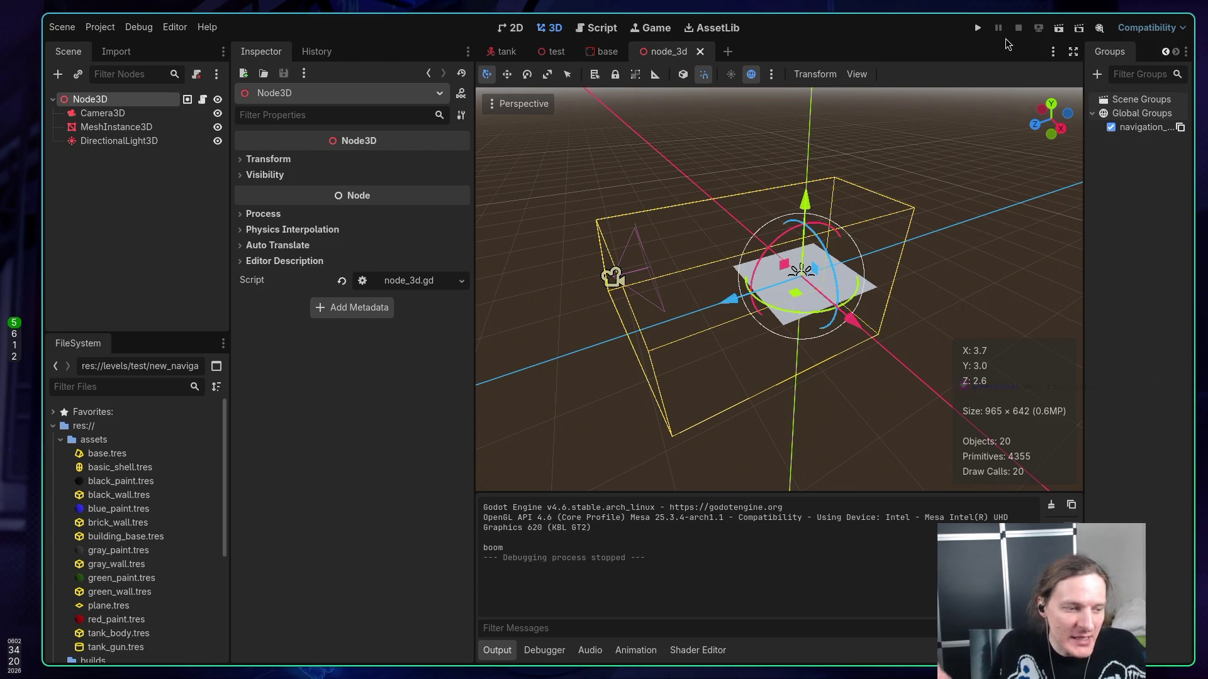
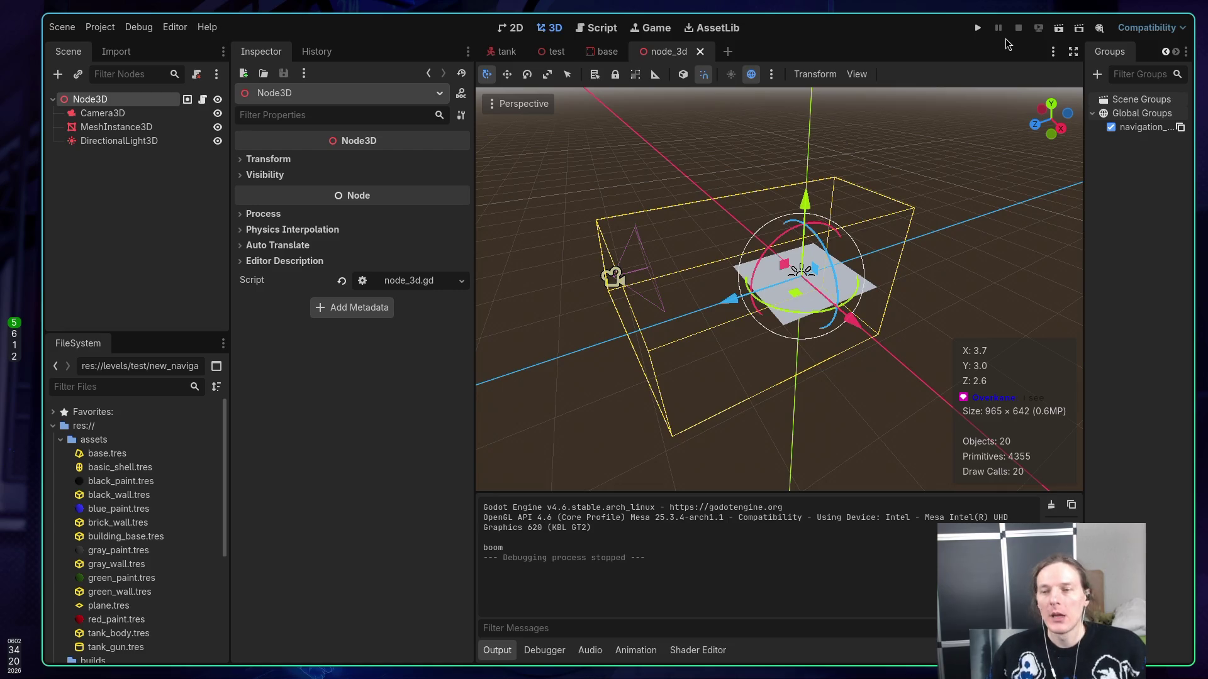
- Bring up node_3d.gd in Neovim on workspace 1, beside the Godot editor
key("super+1")
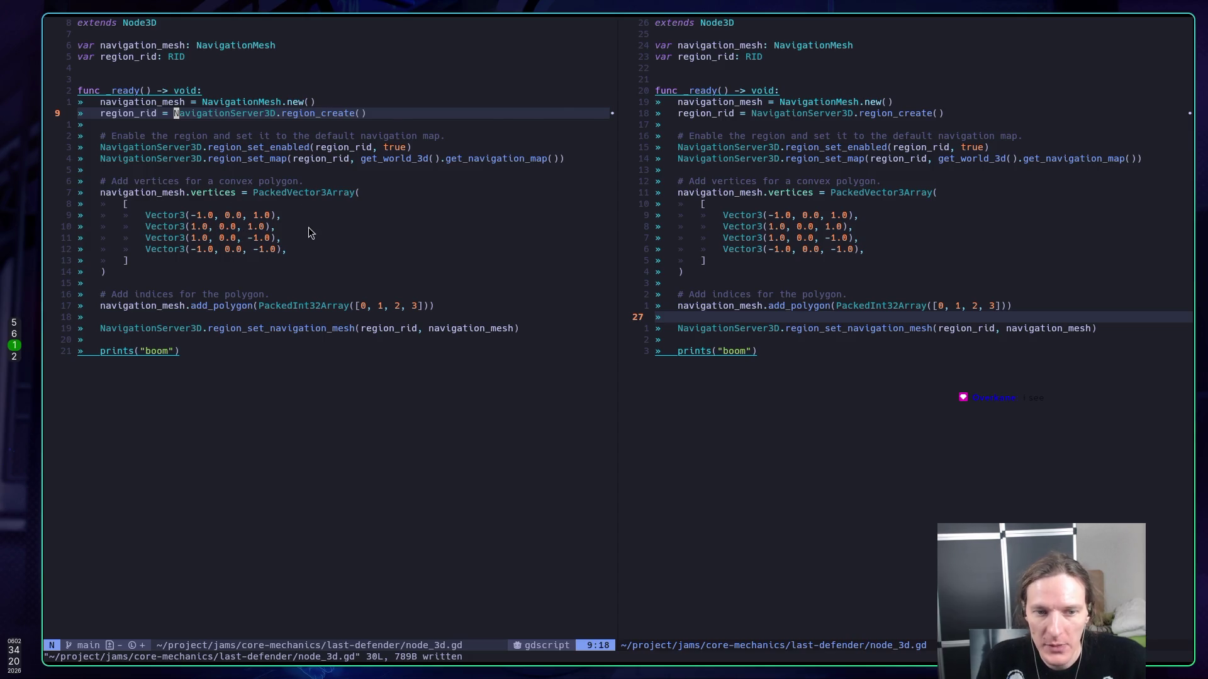
- Copy the NavigationServer3D.set_debug_enabled(true) snippet from the ChatGPT answer
key("super+2")
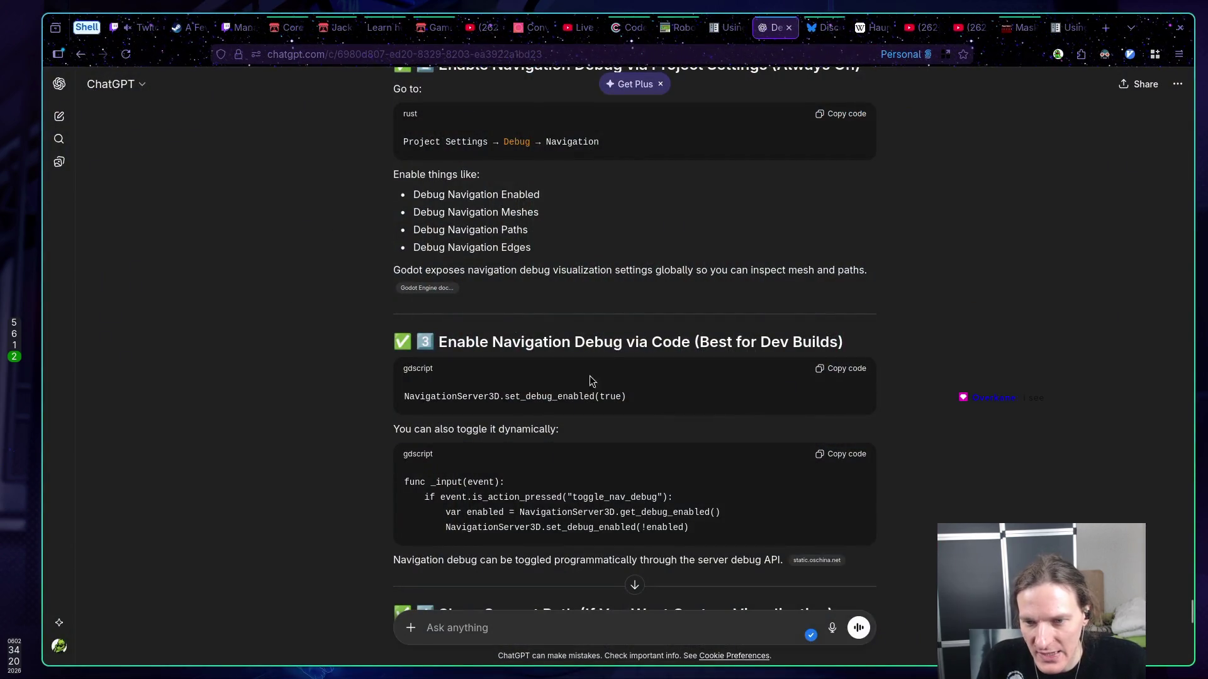
left_click(843, 368)
key("super+1")
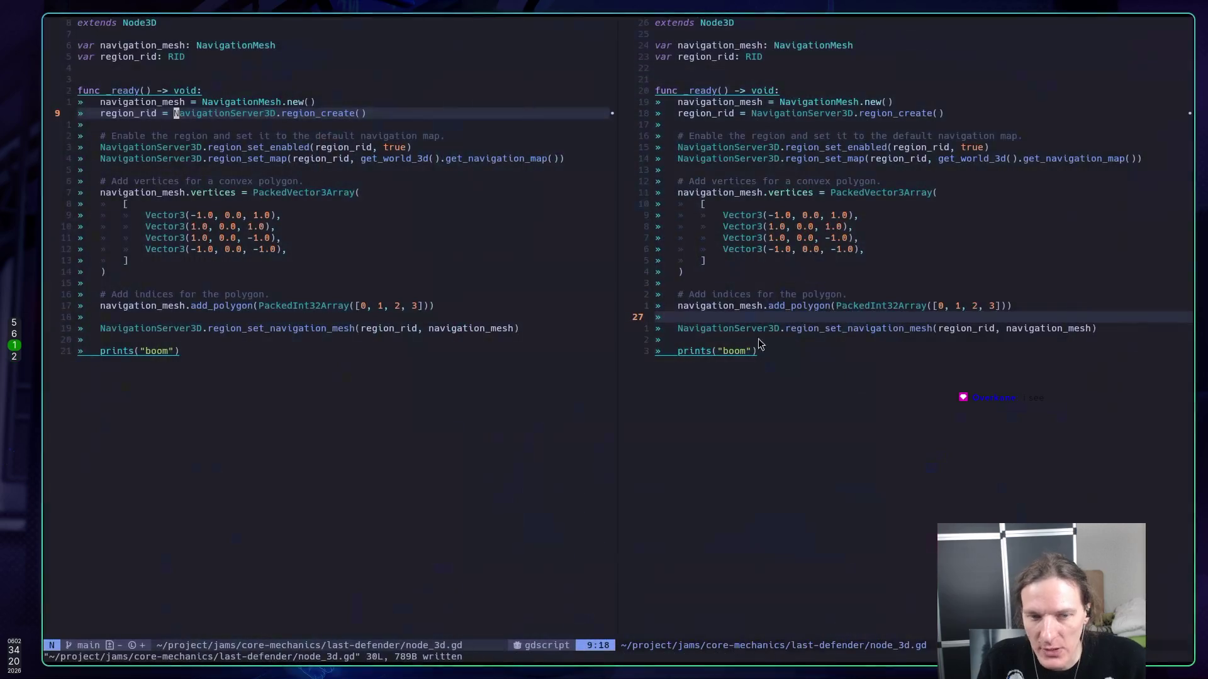
- Paste set_debug_enabled(true) after region_create in _ready, indent it, and save node_3d.gd
key("j")
key("k")
key("o")
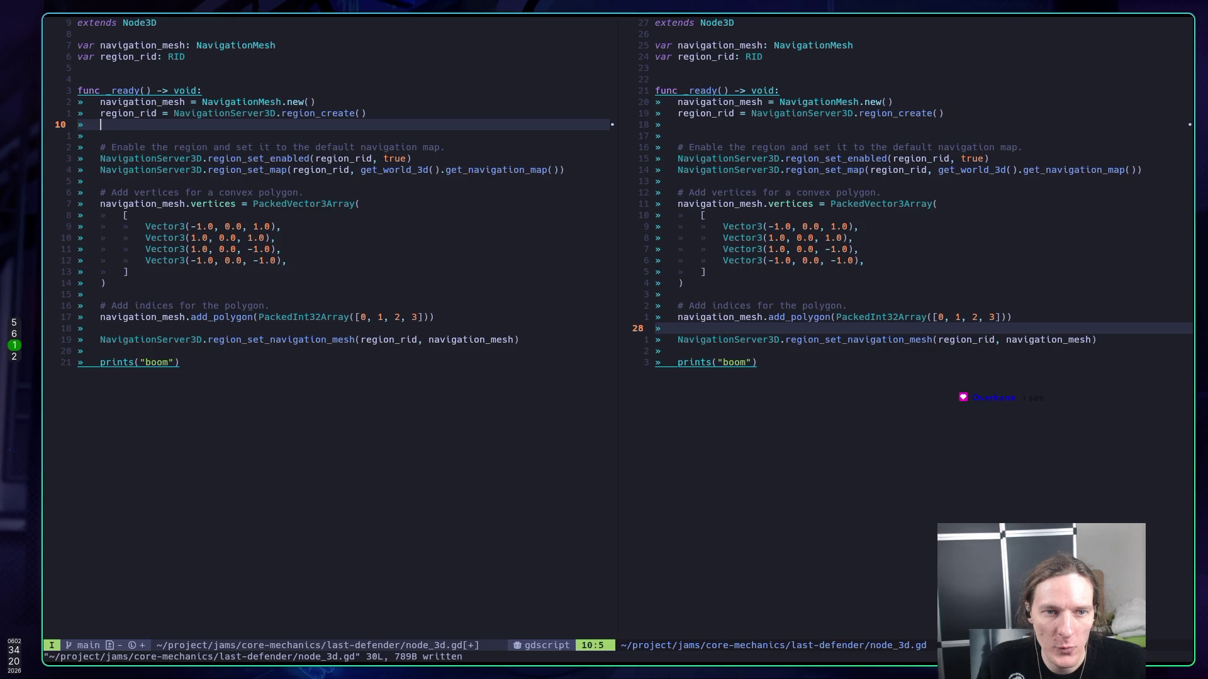
key("Escape")
key("p")
key("greater")
key("greater")
type(":w")
key("Return")
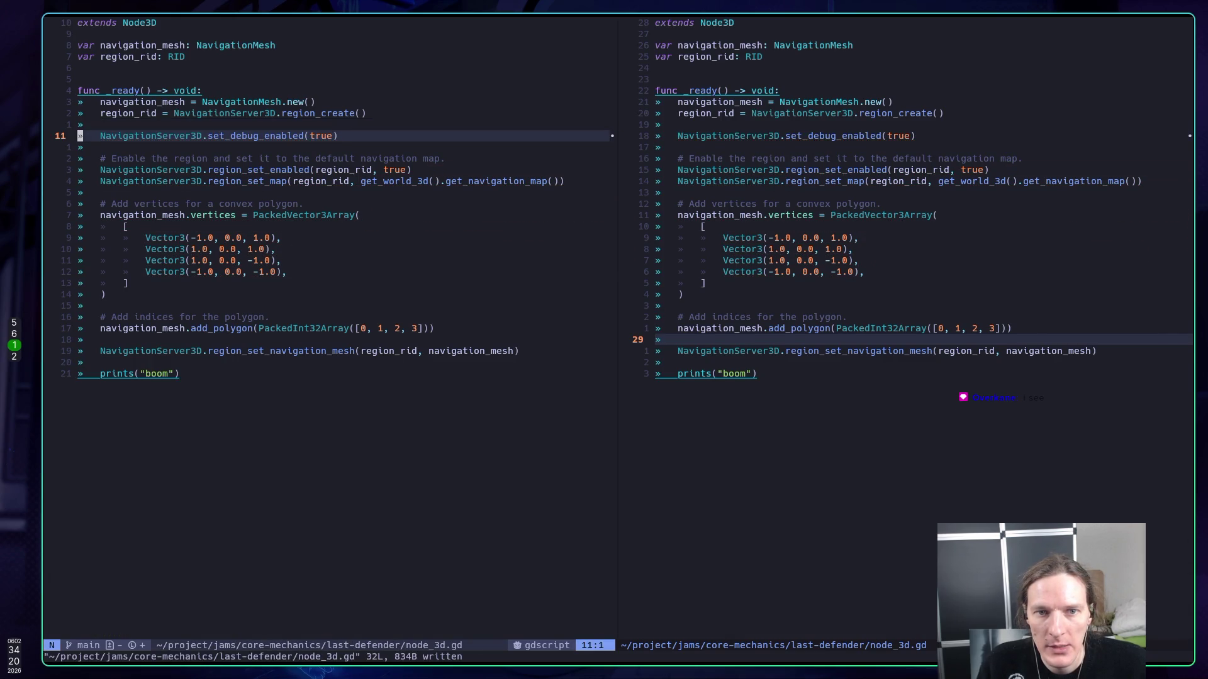
key("super+5")
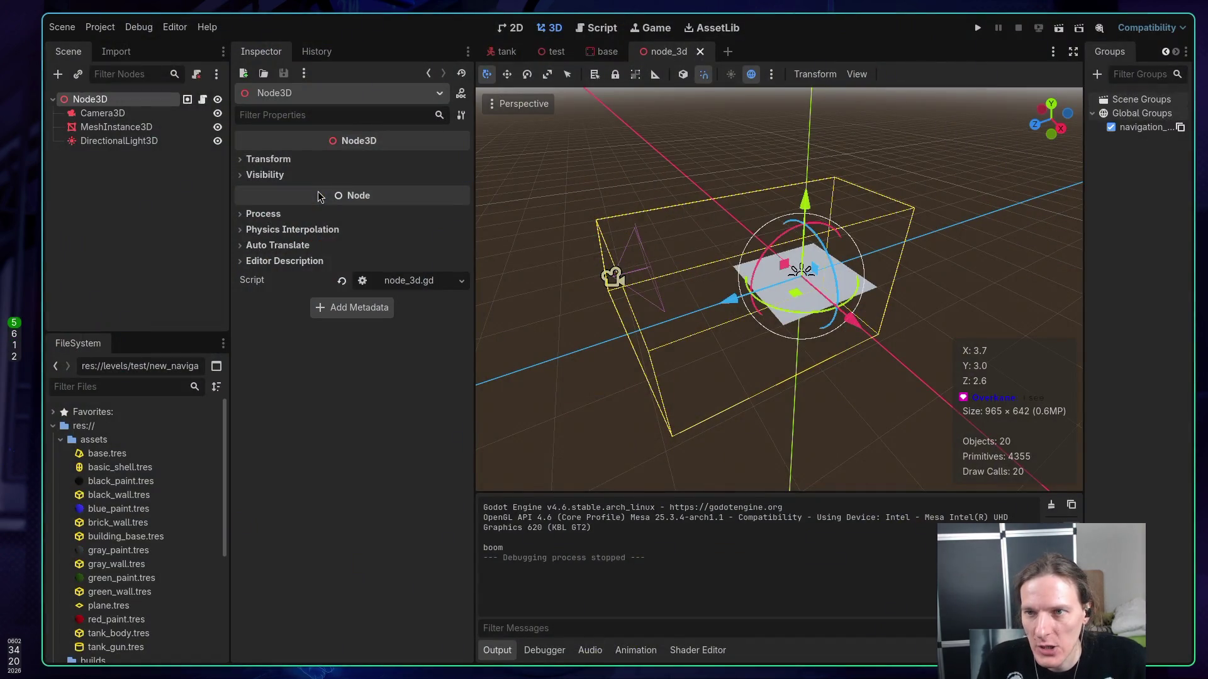
- Run the node_3d scene, take over the game camera to look around, then stop it
key("F5")
left_click(1023, 29)
key("F6")
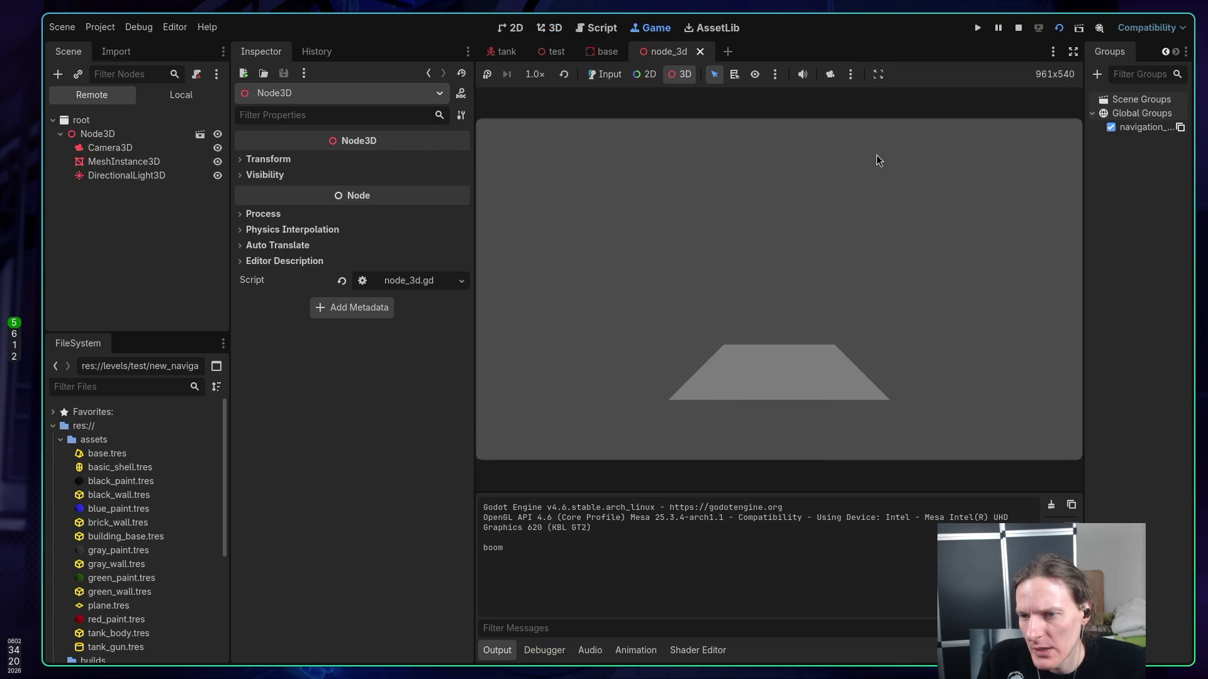
left_click(871, 155)
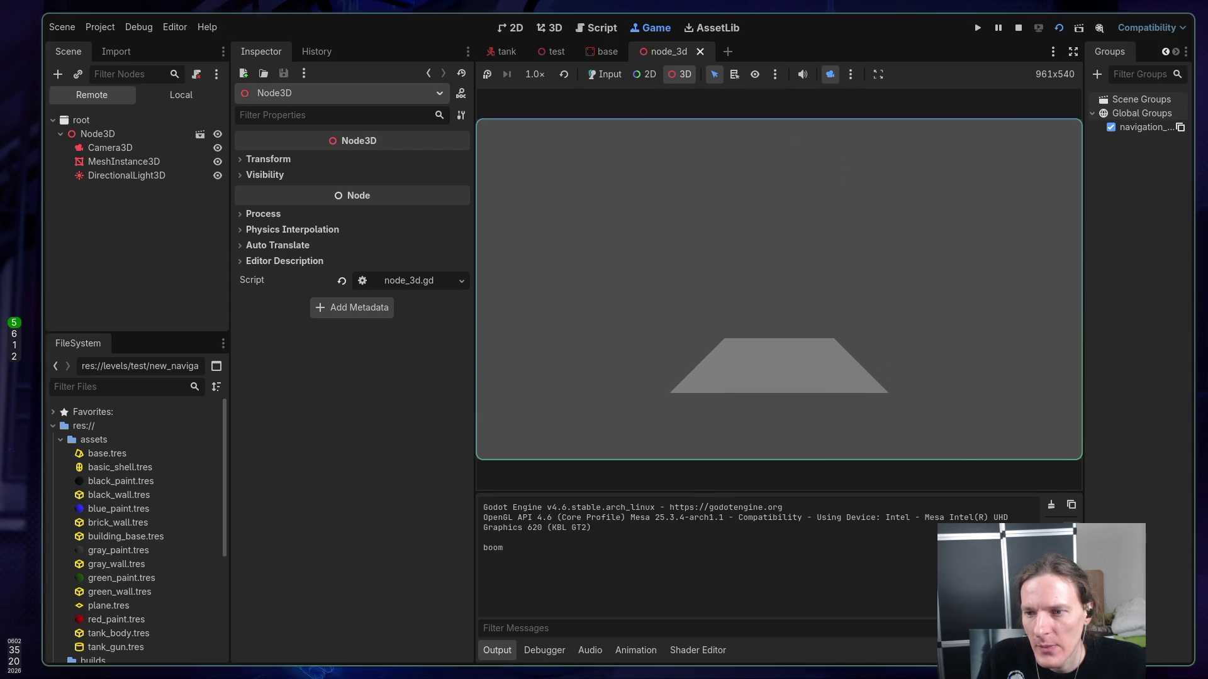
left_click(831, 74)
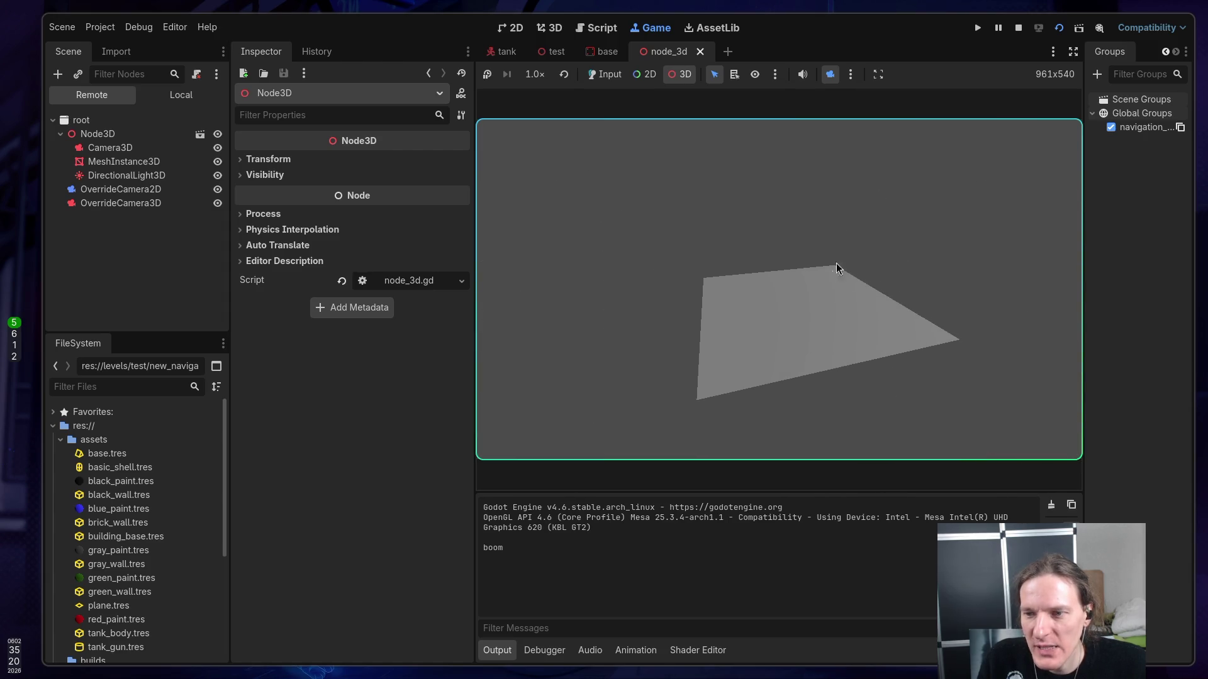
left_click(1019, 28)
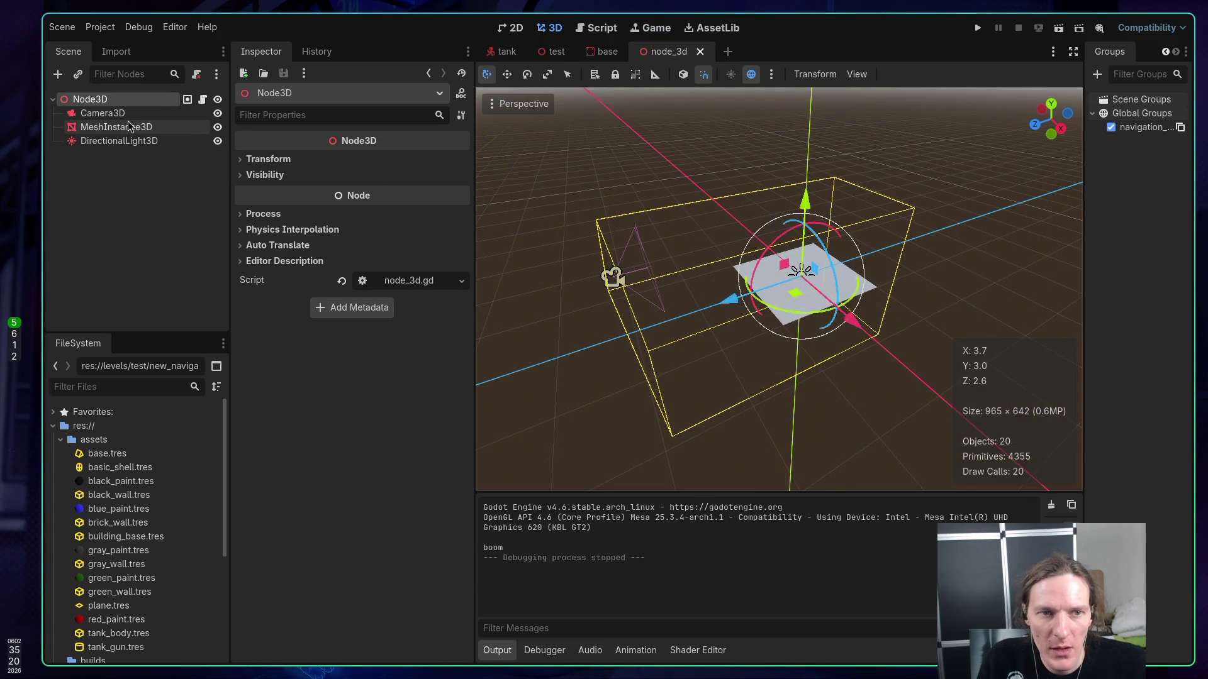
- Select MeshInstance3D and orbit the editor view around the grey plane
left_click(127, 126)
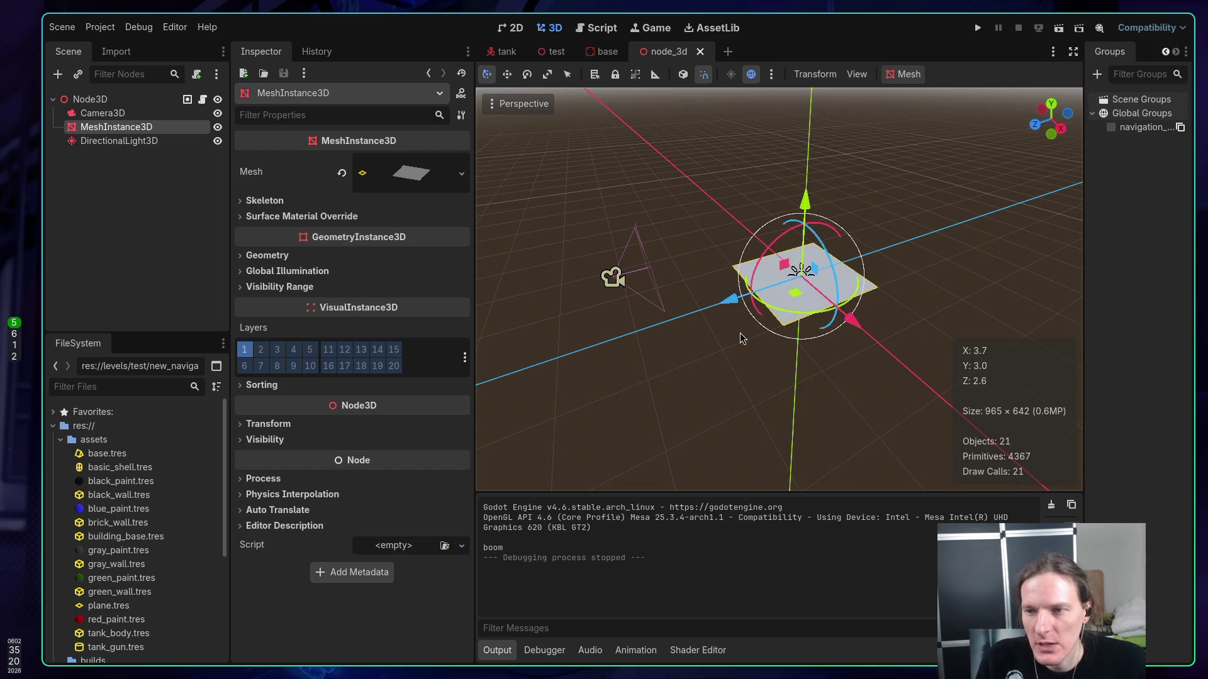
scroll(741, 329, "up", 3)
scroll(778, 289, "down", 3)
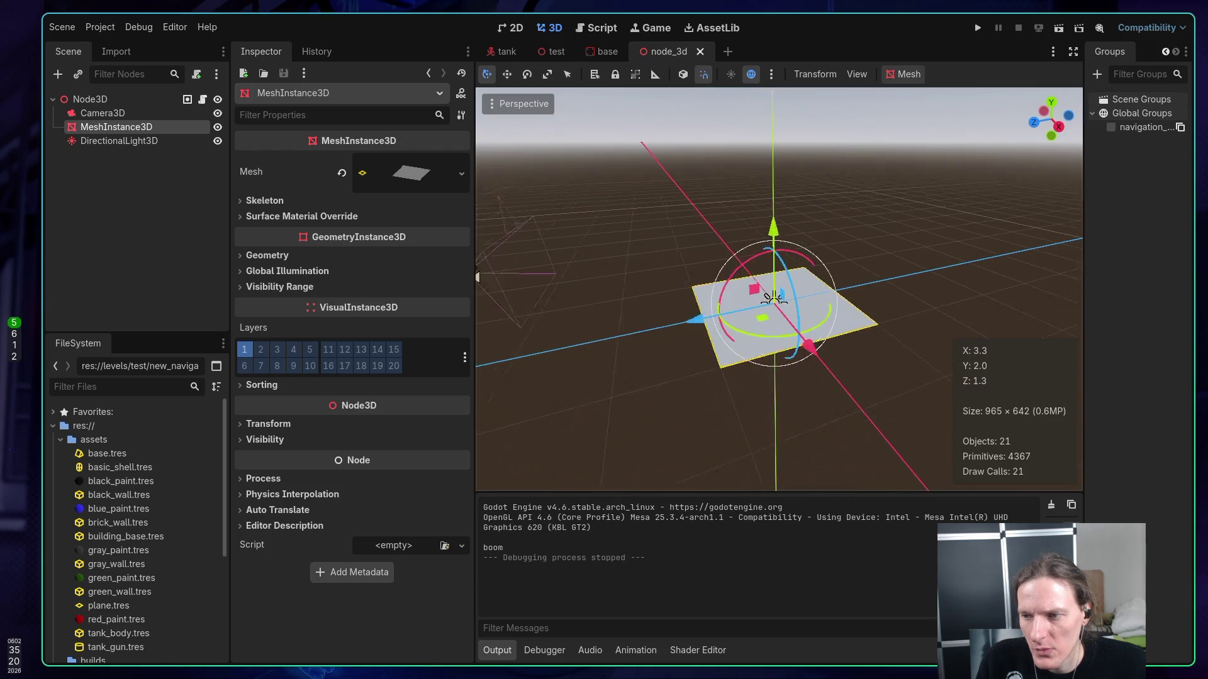
scroll(755, 290, "up", 2)
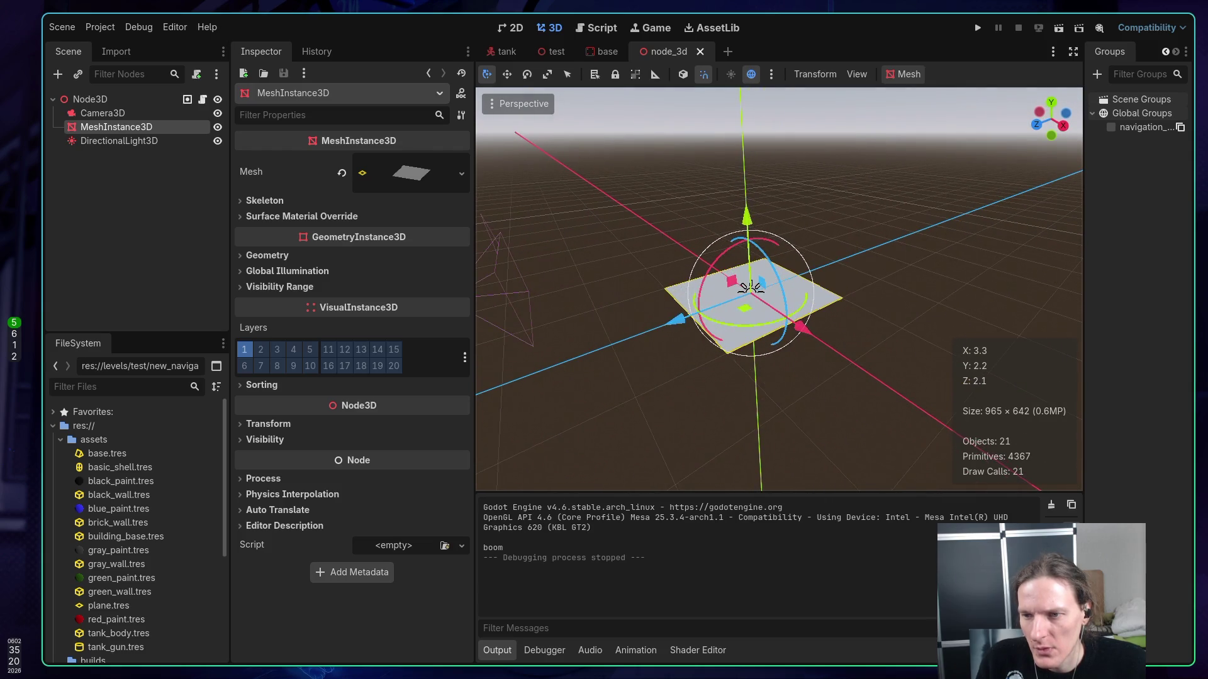
mouse_move(750, 287)
left_mouse_down()
mouse_move(504, 302)
mouse_move(644, 298)
left_mouse_up()
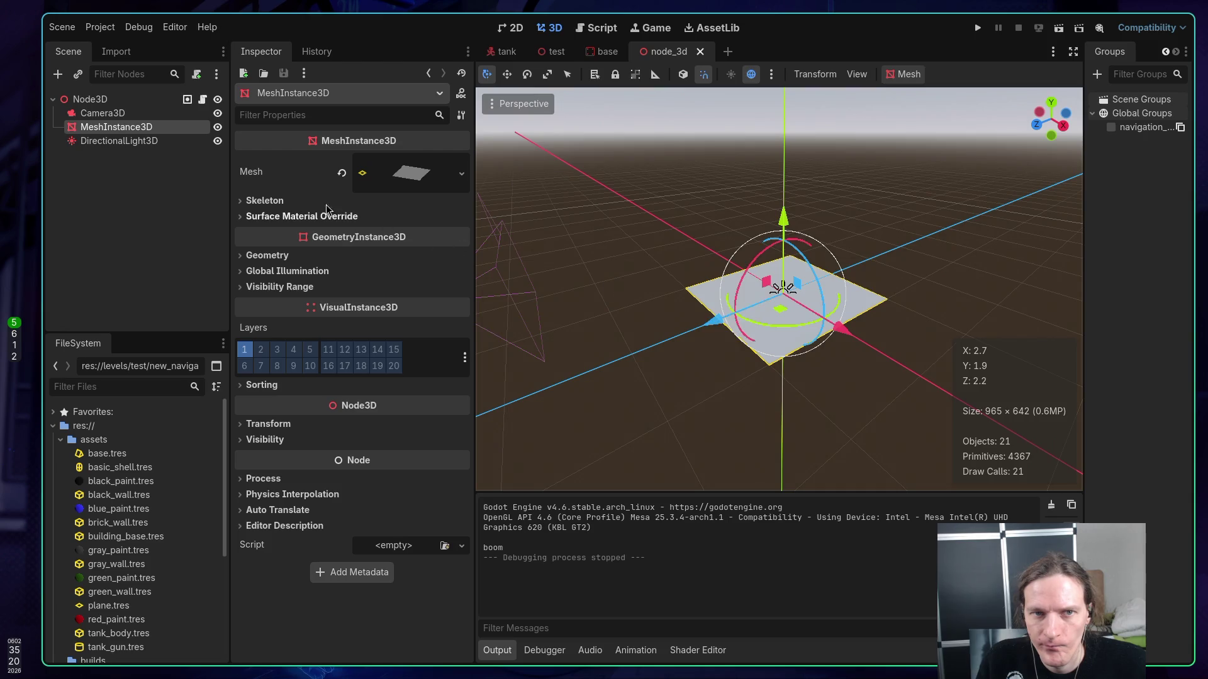
key("super+1")
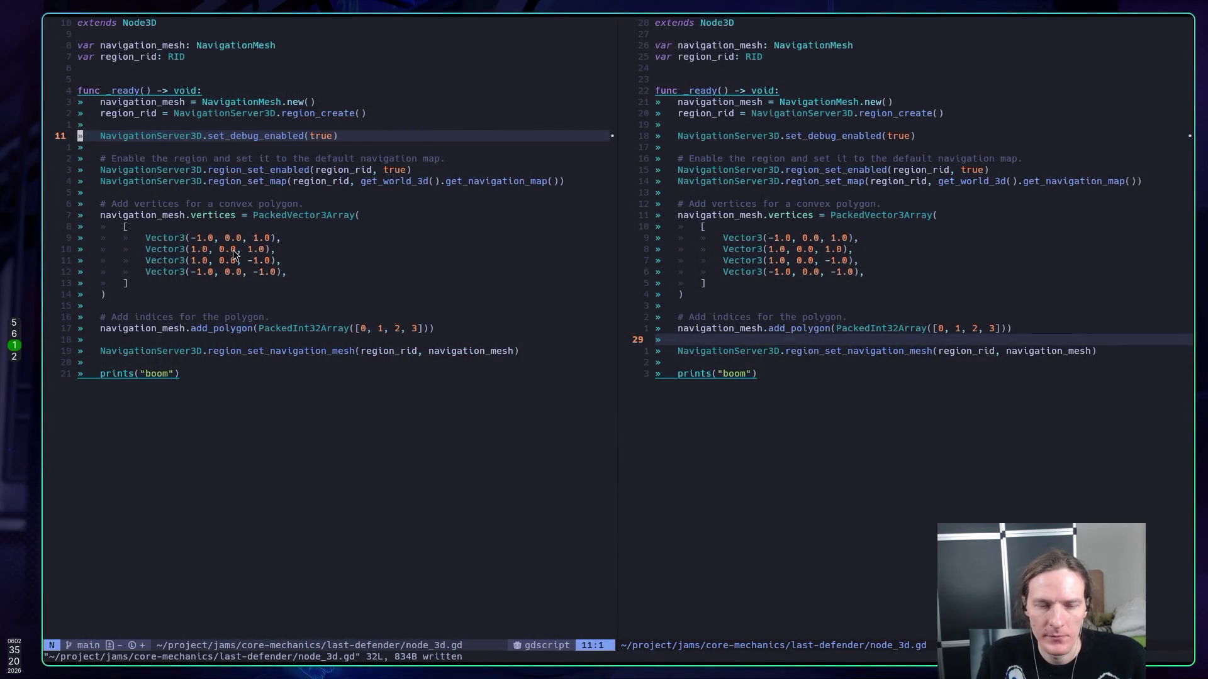
- Copy ChatGPT's _input navigation-debug toggle snippet and return to the prints("boom") line in node_3d.gd
key("super+2")
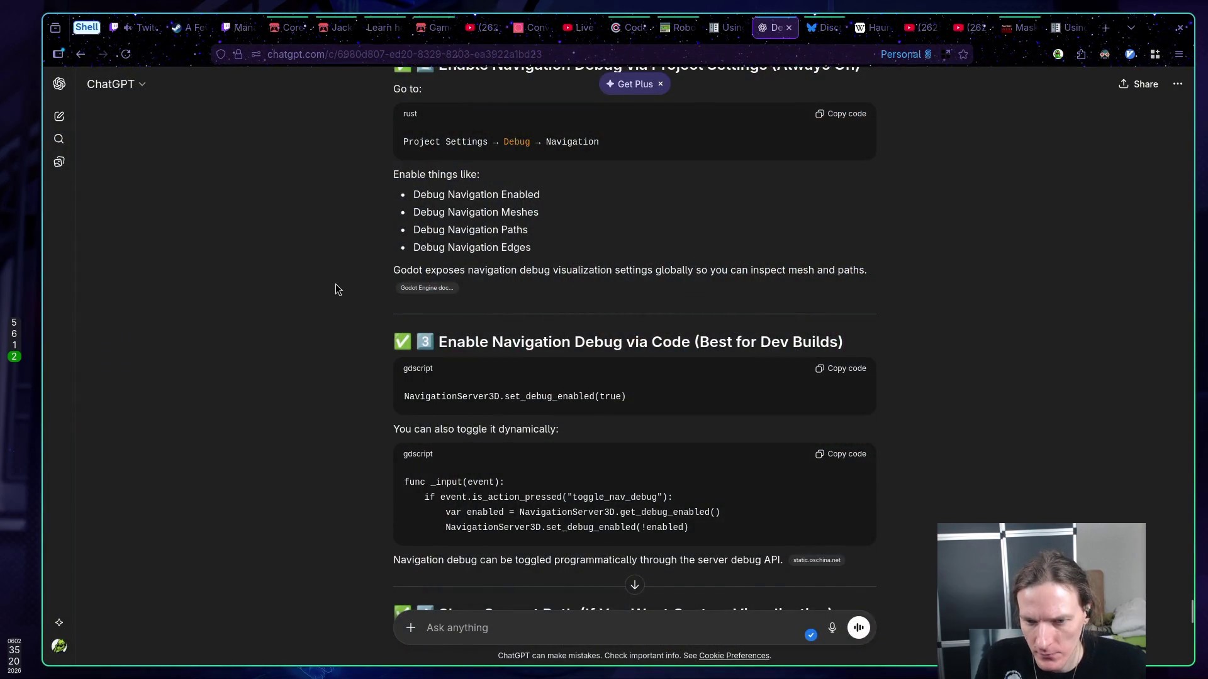
scroll(338, 289, "down", 1)
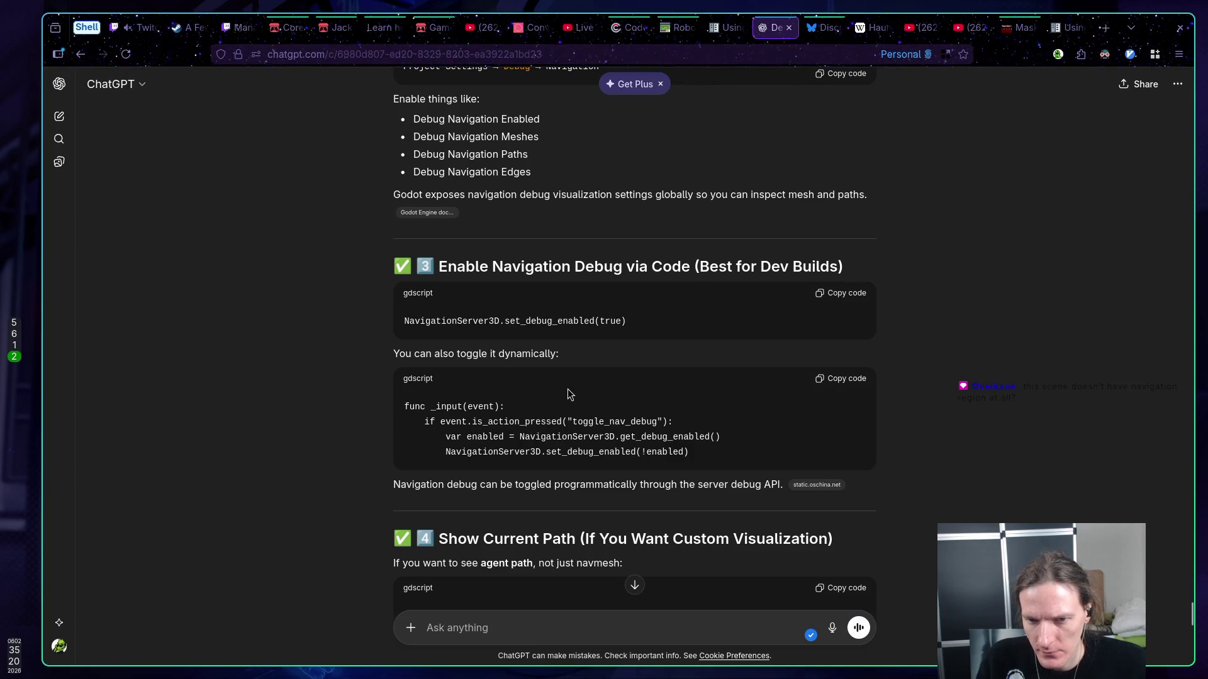
left_click(834, 380)
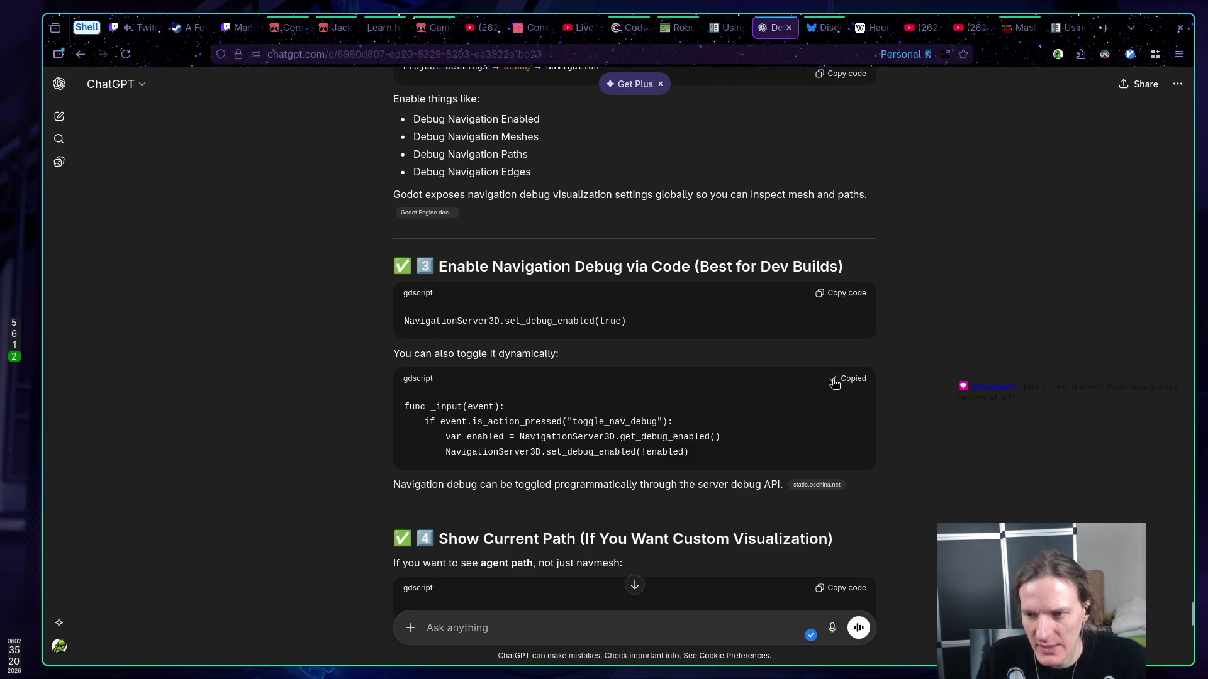
key("super+1")
left_click(266, 382)
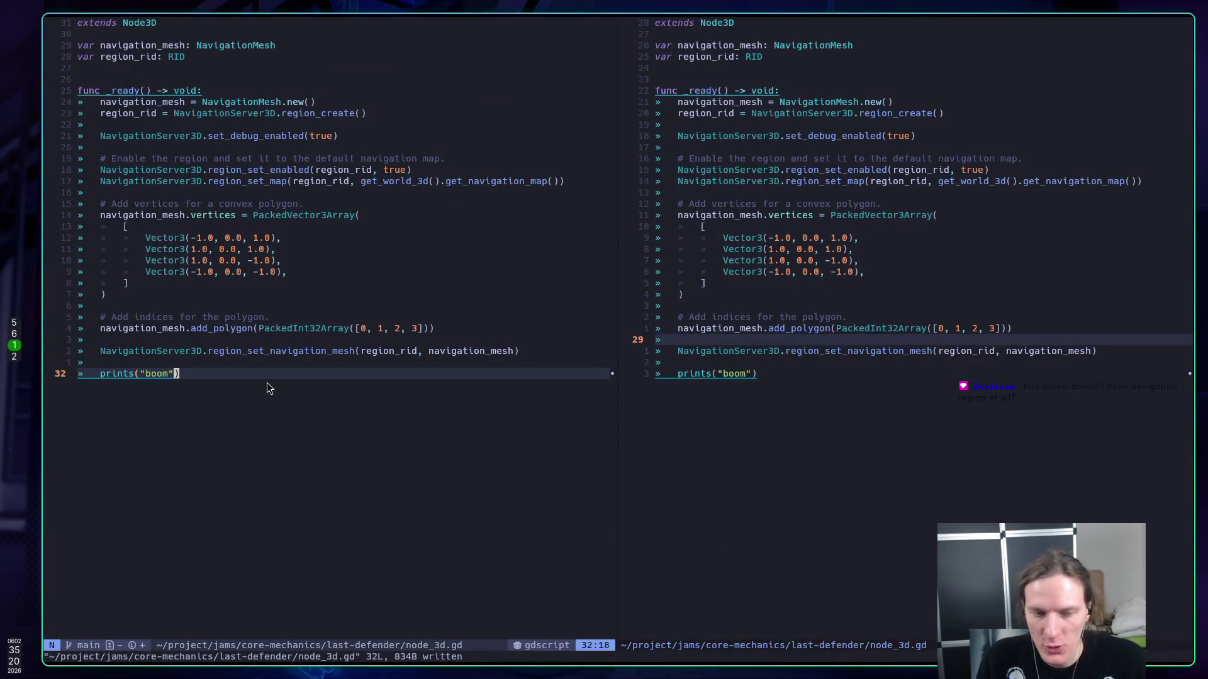
- Paste the _input toggle function below _ready and save node_3d.gd
key("o")
key("Return")
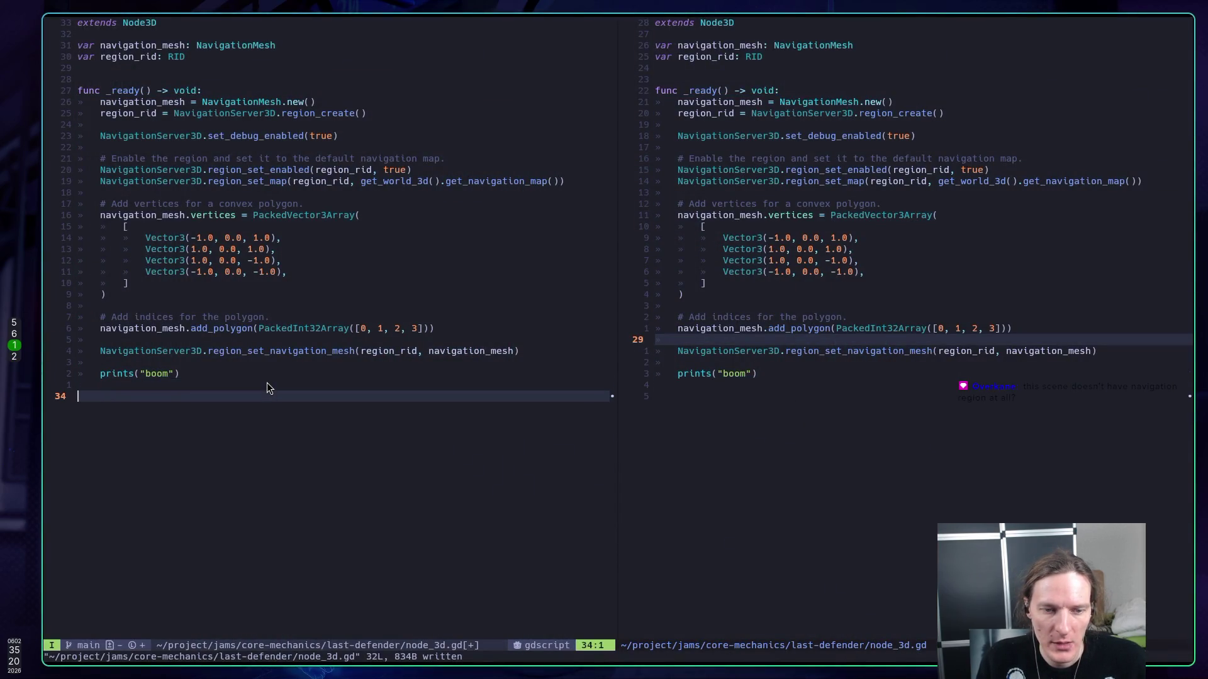
key("Escape")
key("p")
key("colon")
type("w")
key("Return")
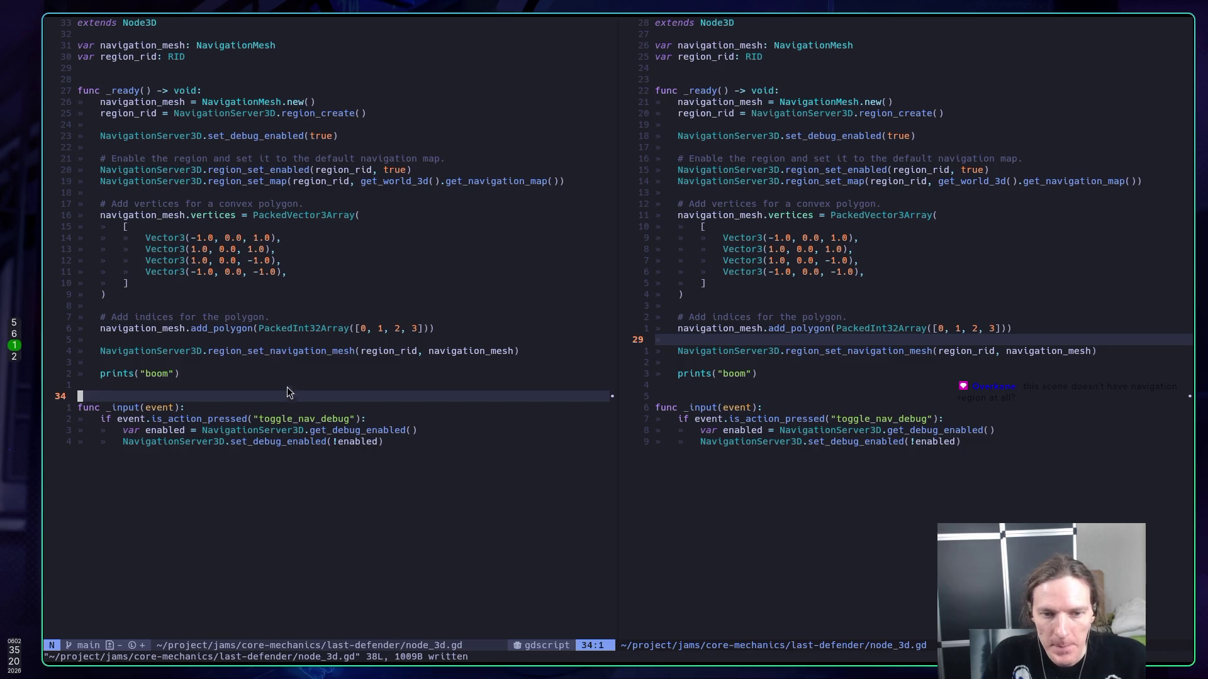
- Replace the toggle_nav_debug action name with &"ui_input" and save the script
left_click(282, 417)
key("j")
key("k")
key("c")
key("i")
key("quotedbl")
key("BackSpace")
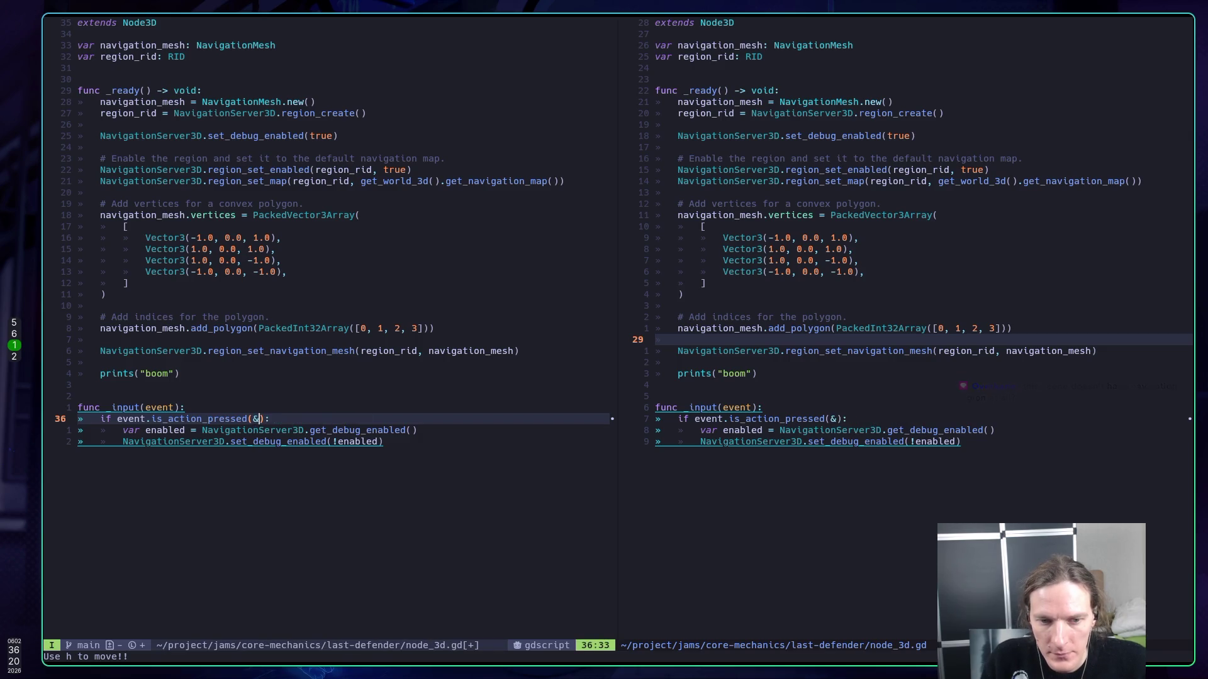
type("&\"ui_ente")
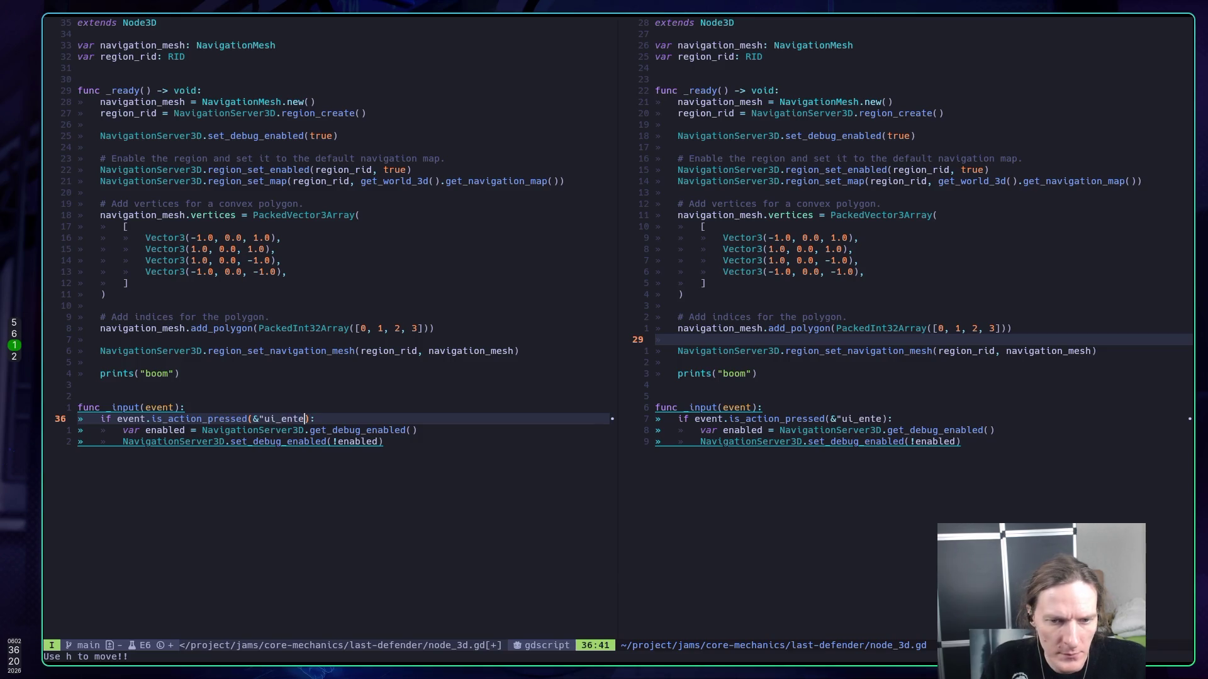
key("BackSpace")
key("BackSpace")
key("BackSpace")
type("input")
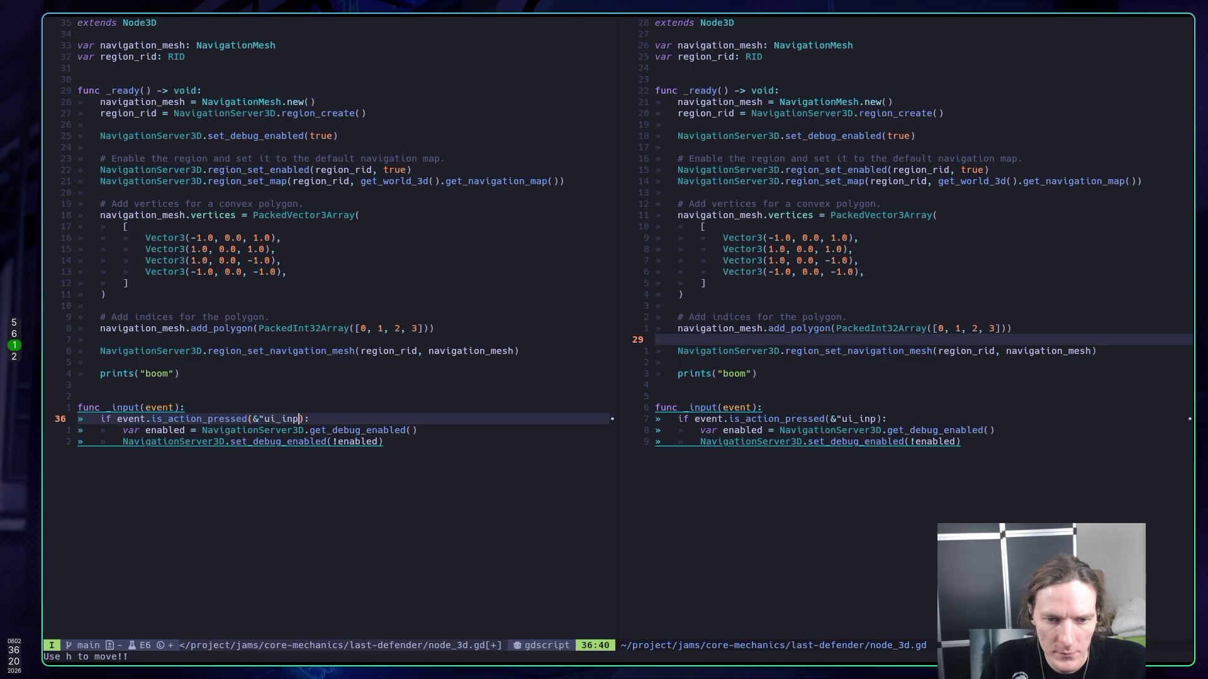
type("\"")
key("Escape")
type(":w")
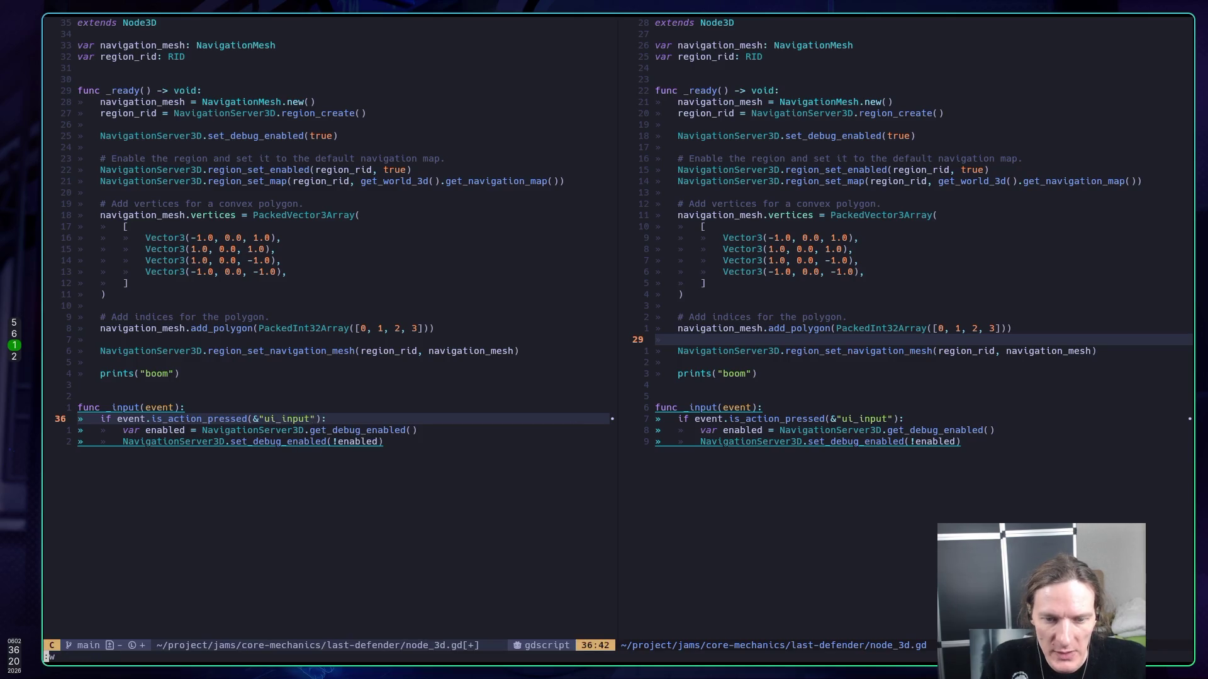
key("Return")
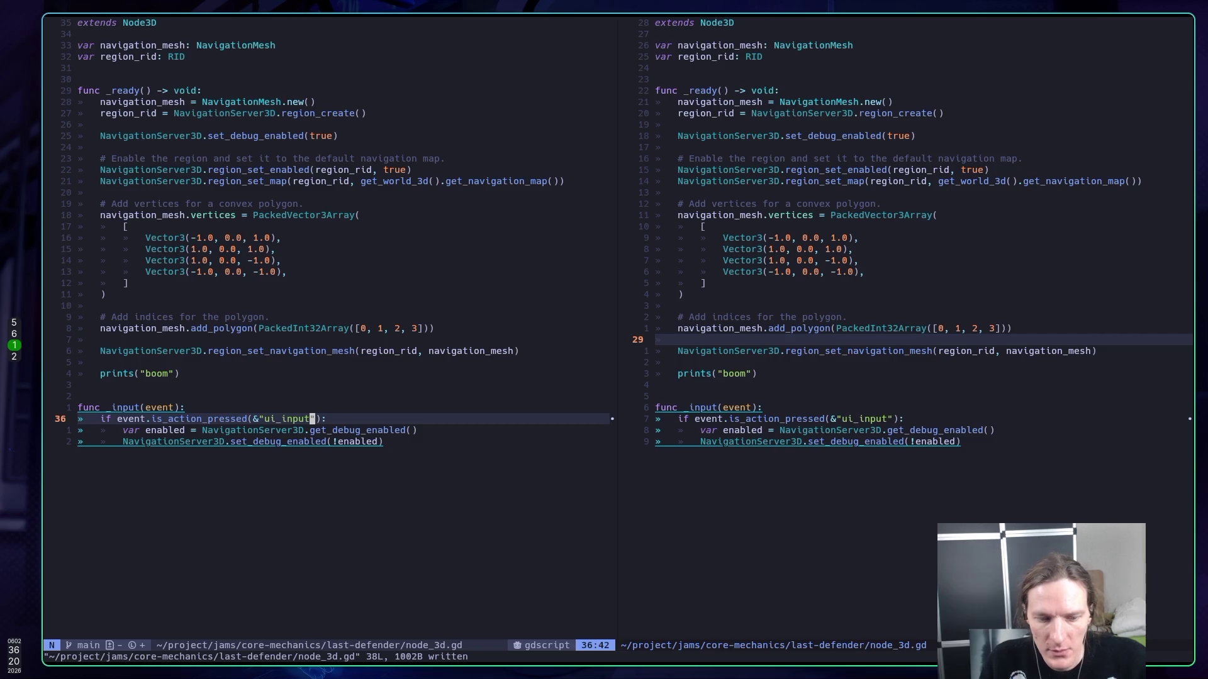
- Run the node_3d scene in Godot to try the toggle, then stop it
key("super+5")
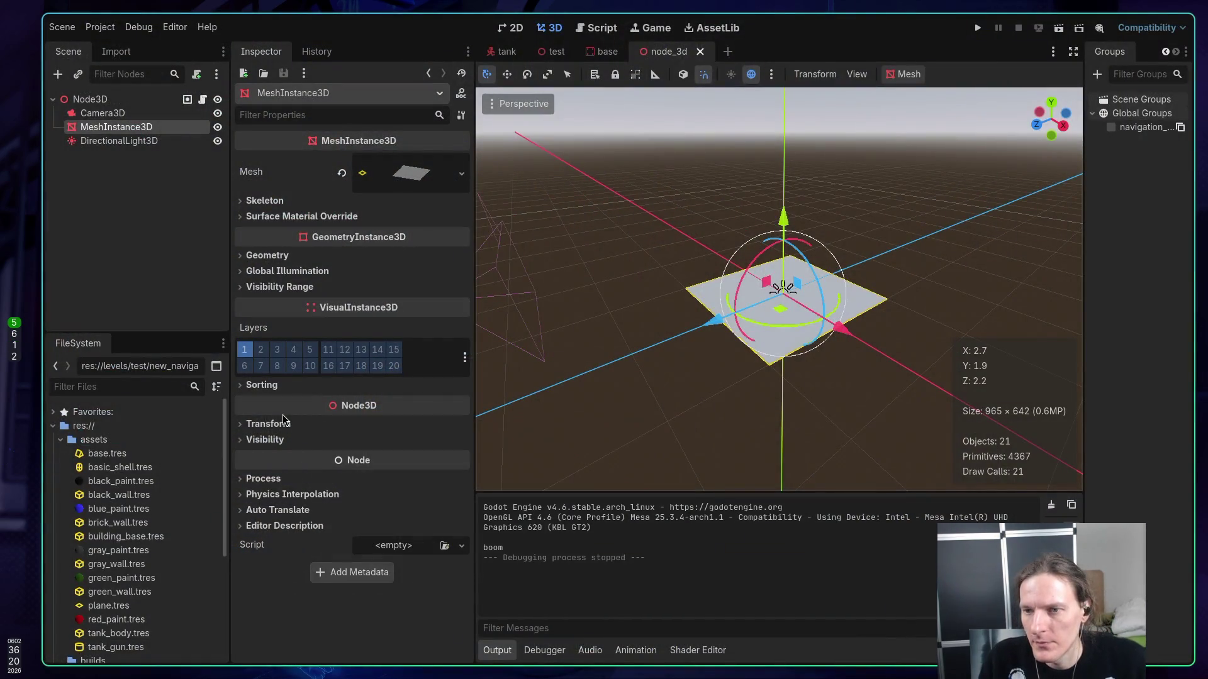
key("F6")
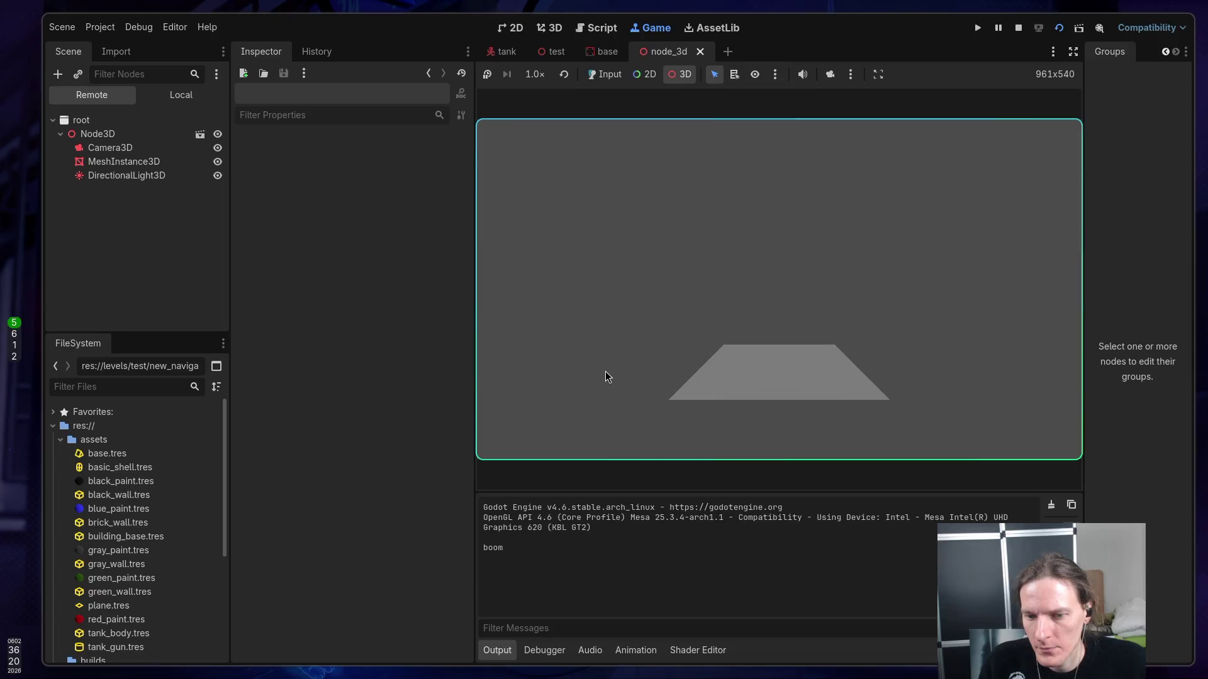
left_click(1017, 28)
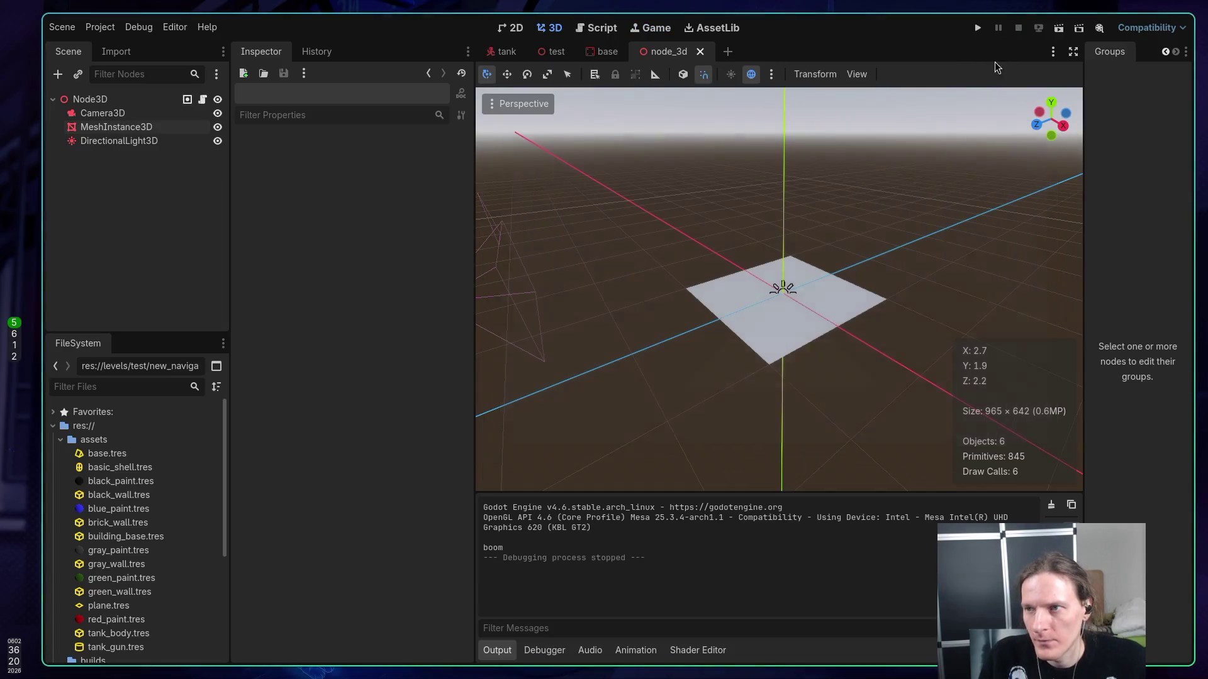
key("super+1")
- Open test.gd from the buffer list, then switch the left pane back to node_3d.gd
key("k")
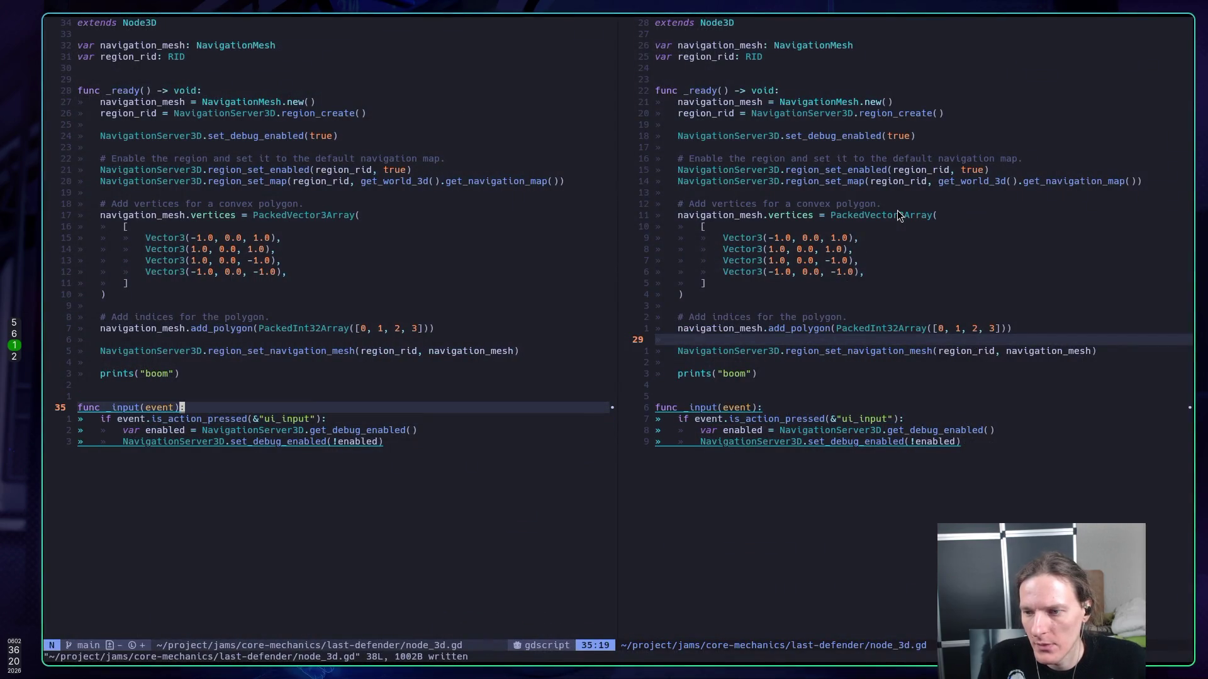
key("G")
key("space")
key("b")
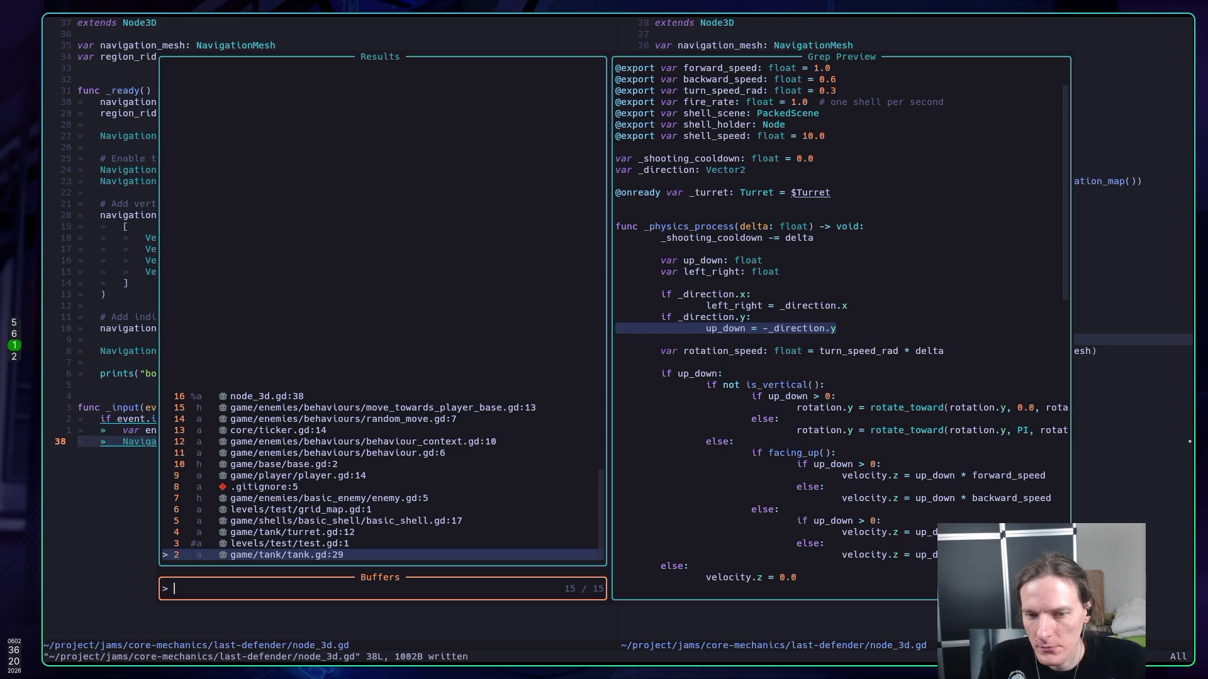
type("test")
key("Return")
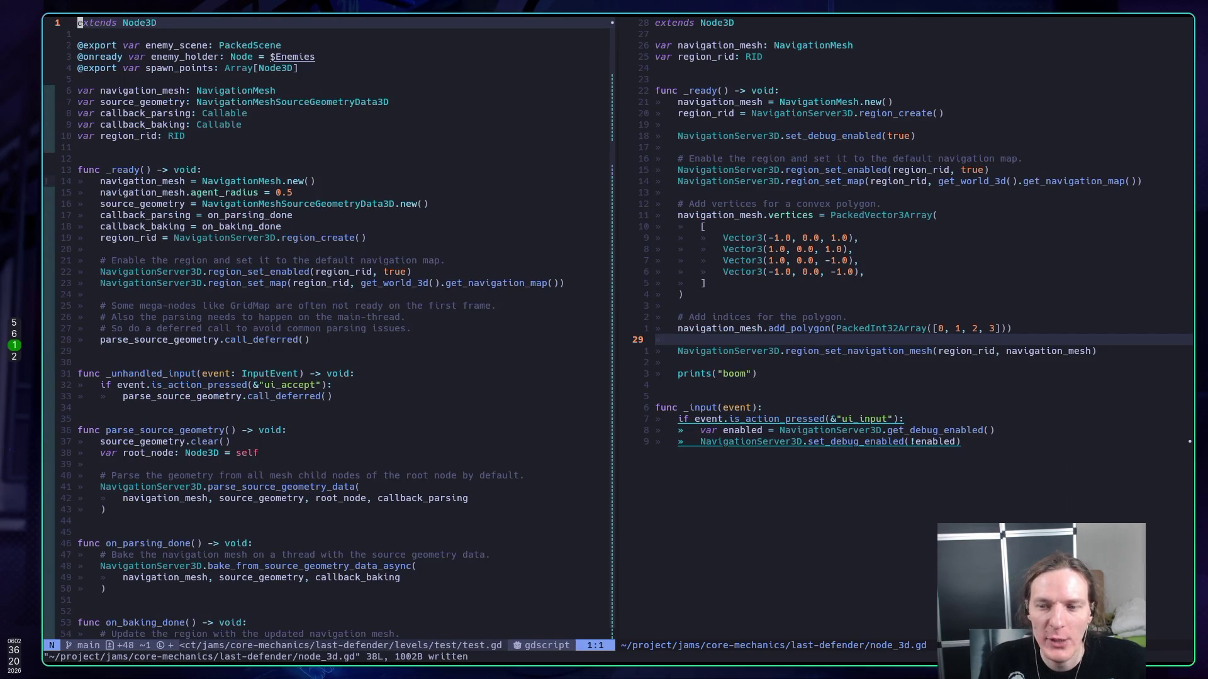
key("j")
key("j")
key("j")
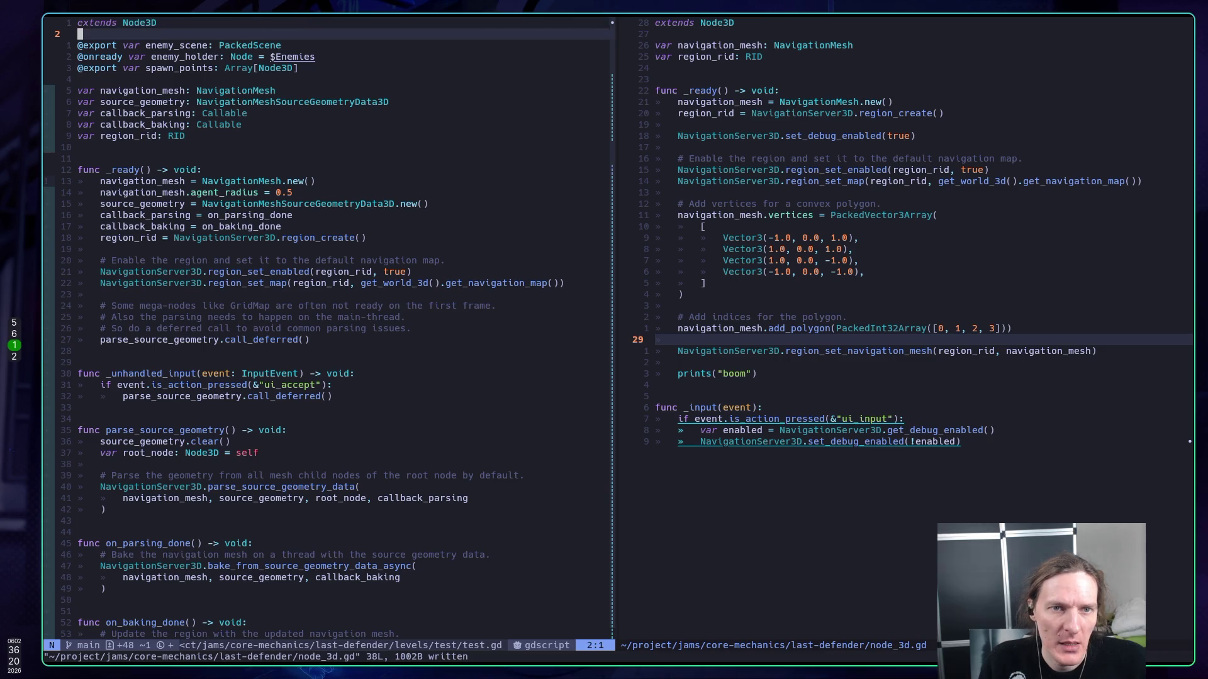
key("k")
key("k")
key("k")
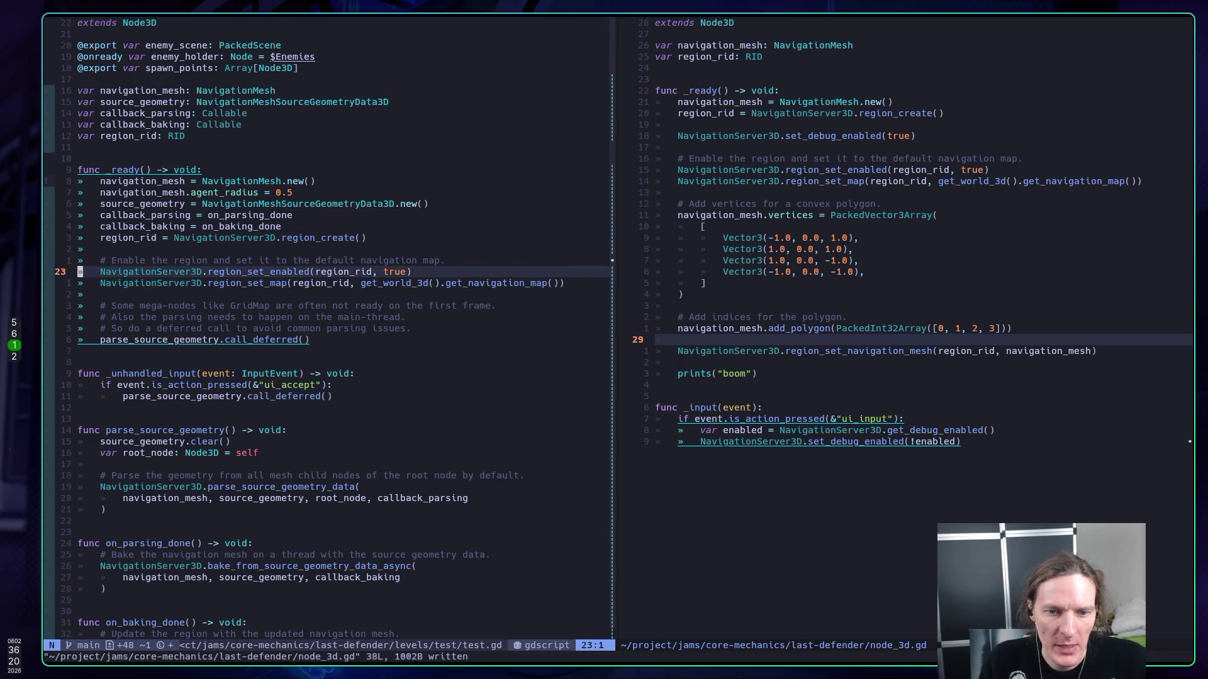
key("ctrl+6")
- Change the action check from "ui_input" to "ui_accept" and save node_3d.gd
key("k")
key("k")
key("h")
key("h")
key("h")
type("cw")
type("accept")
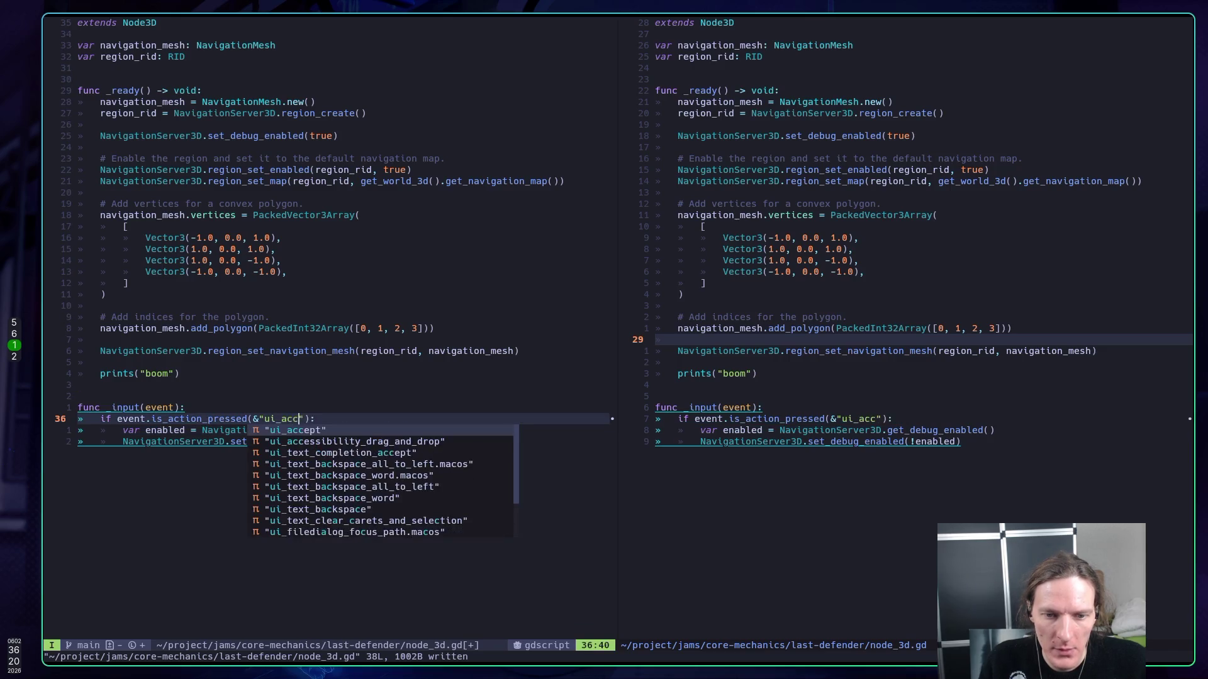
key("Escape")
type(":w")
key("Return")
key("alt+Tab")
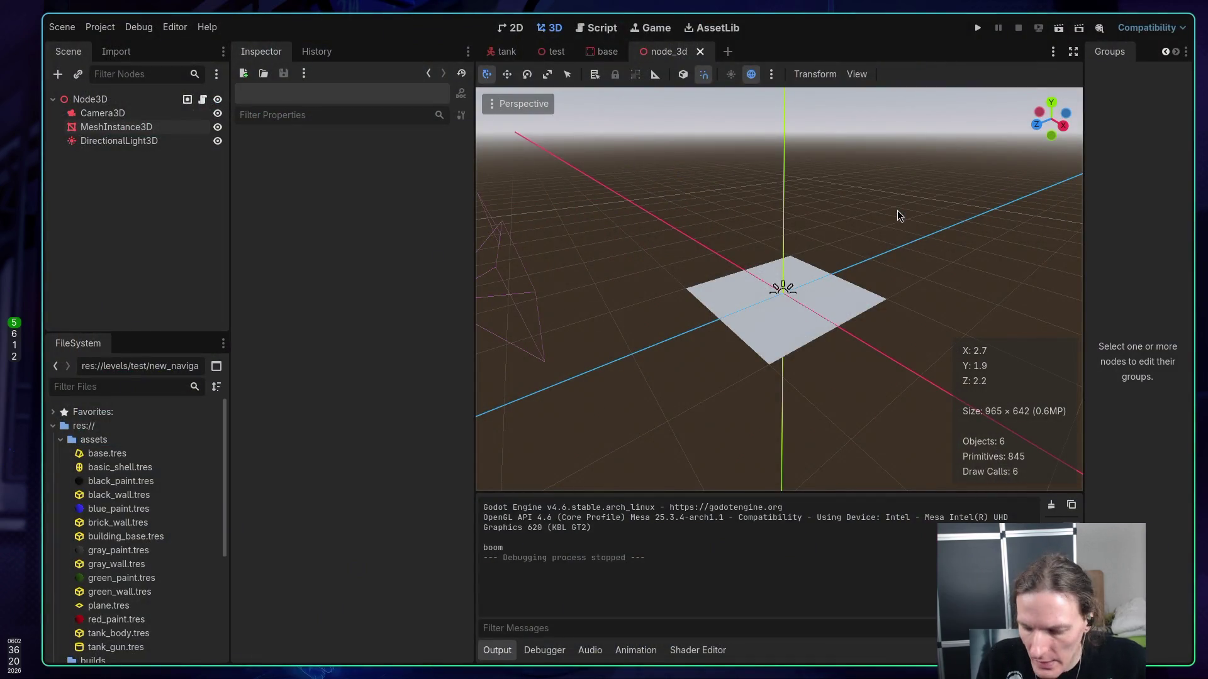
- Run the node_3d scene, click into the game view, stop it, and save the scene
key("F6")
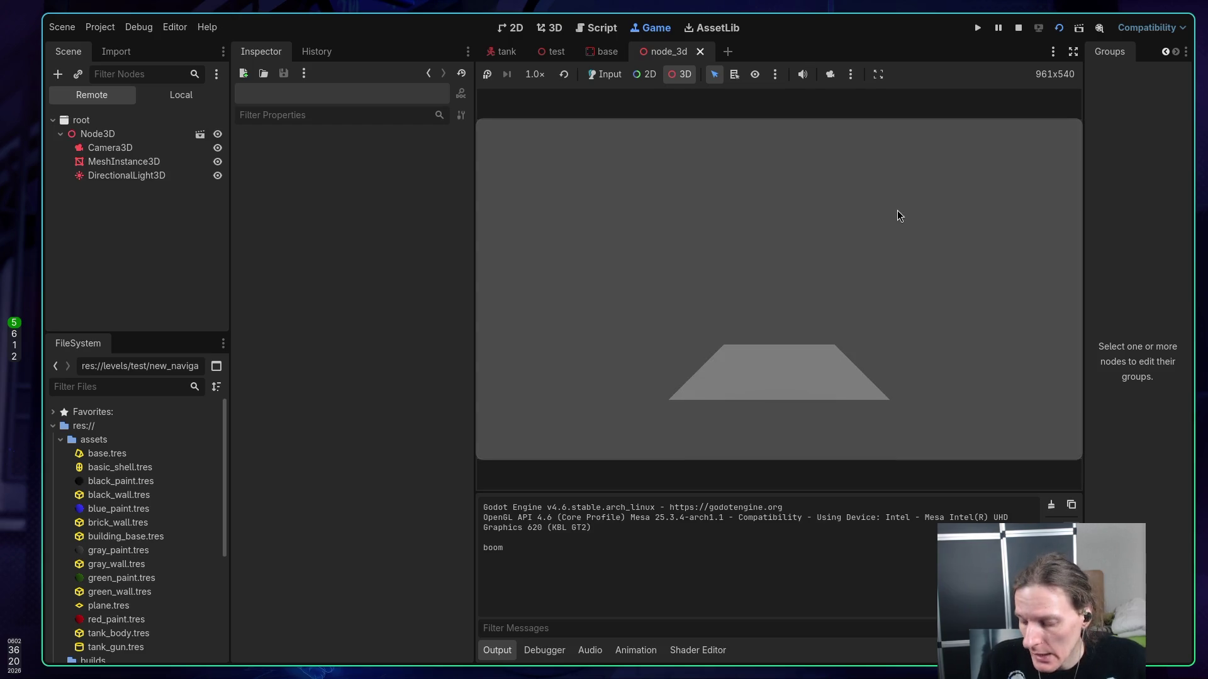
left_click(897, 210)
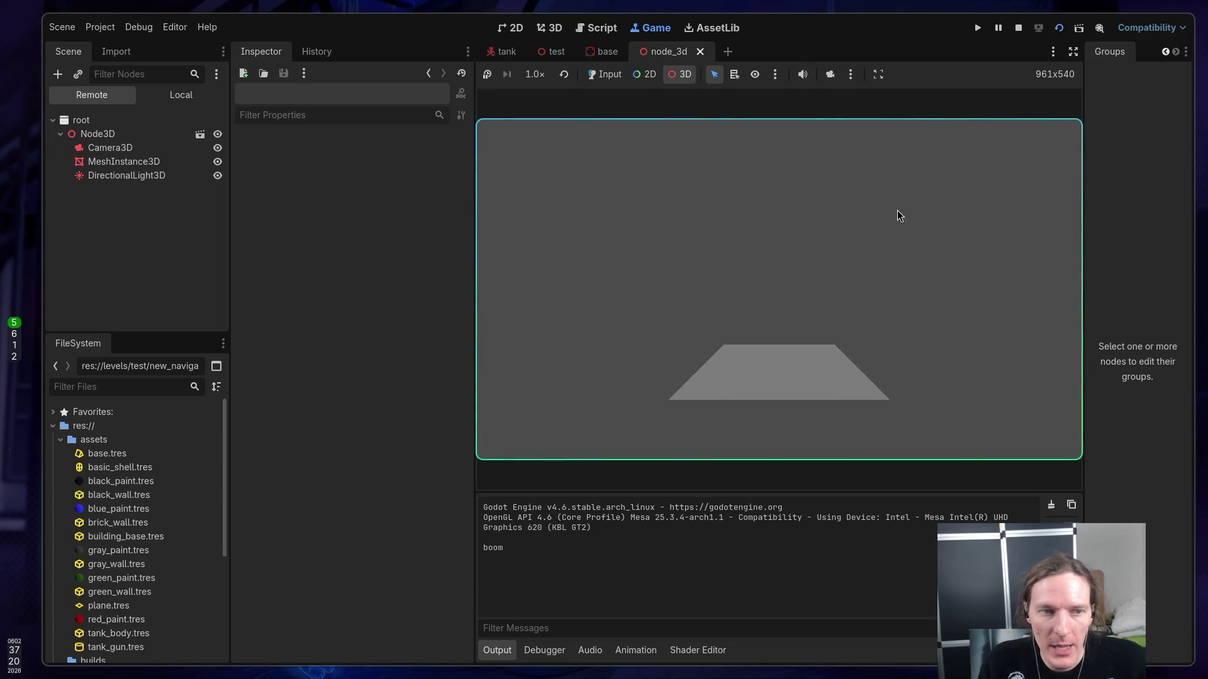
left_click(1018, 29)
key("ctrl+s")
- Add prints("was :", enabled) before the debug toggle, save, and run the scene in Godot
key("super+1")
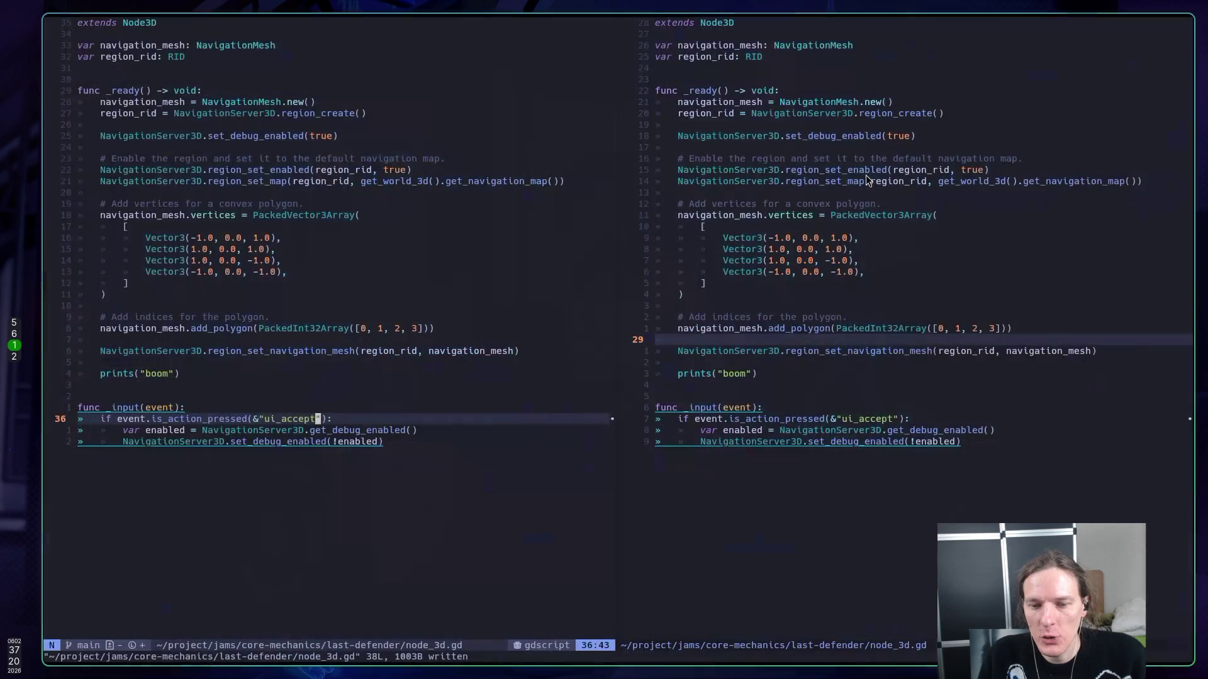
key("j")
key("j")
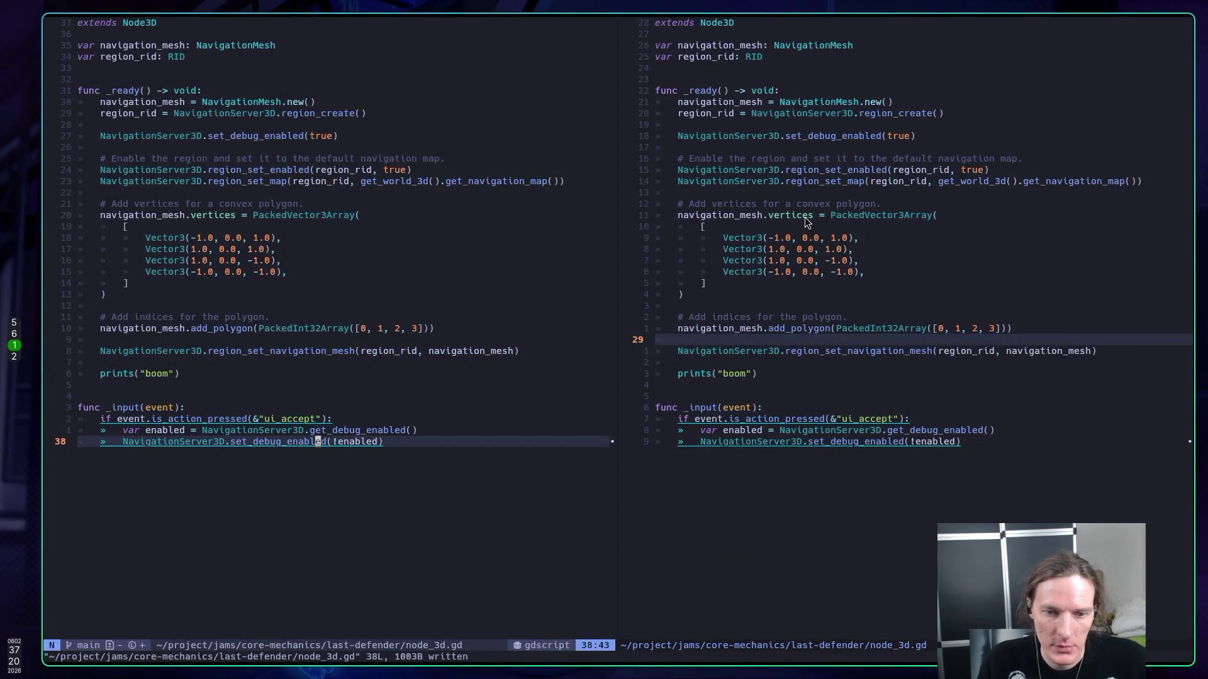
key("k")
key("k")
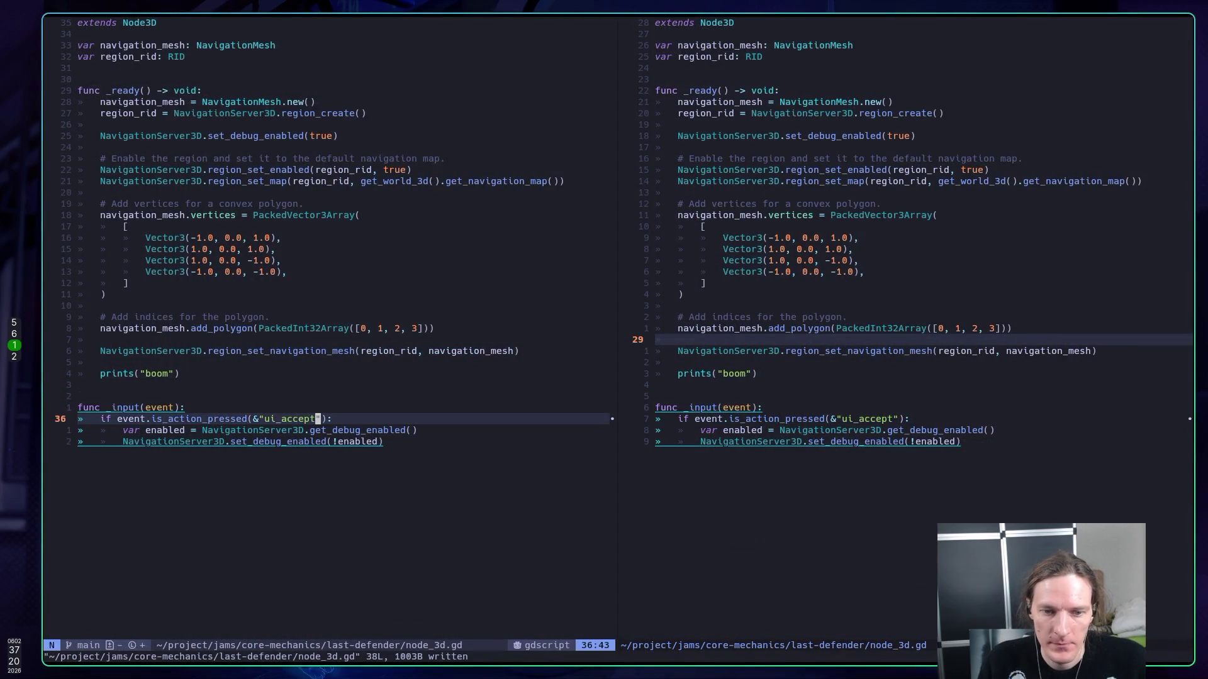
key("j")
key("j")
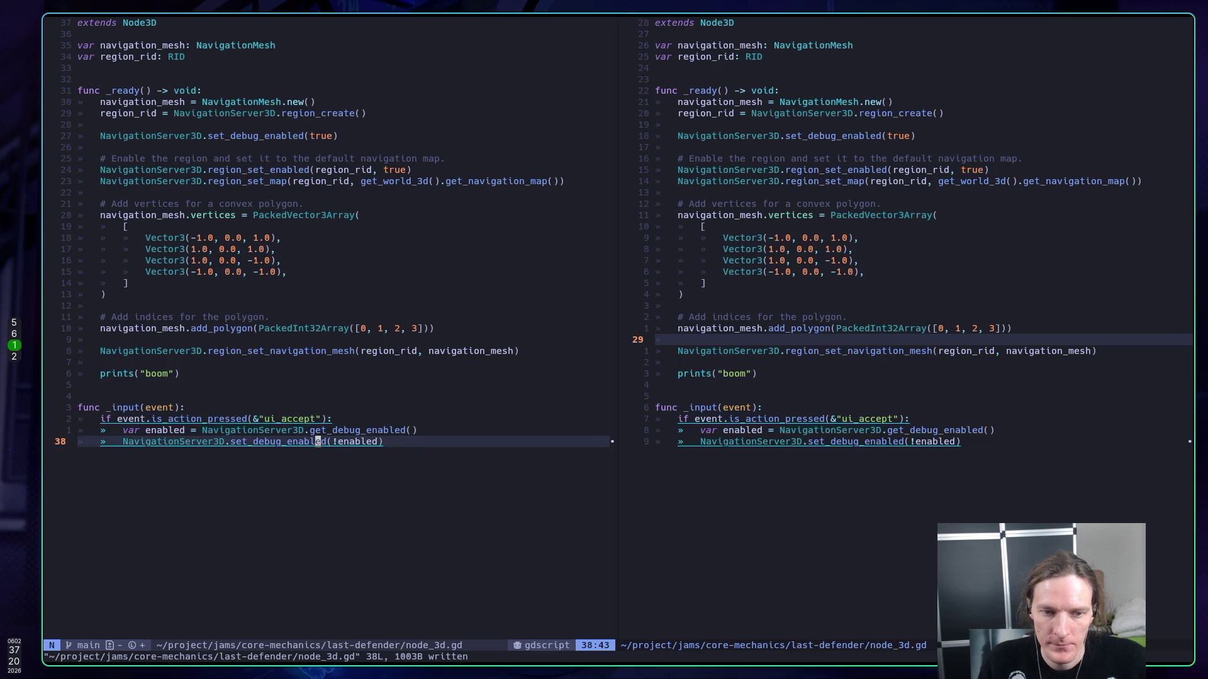
key("o")
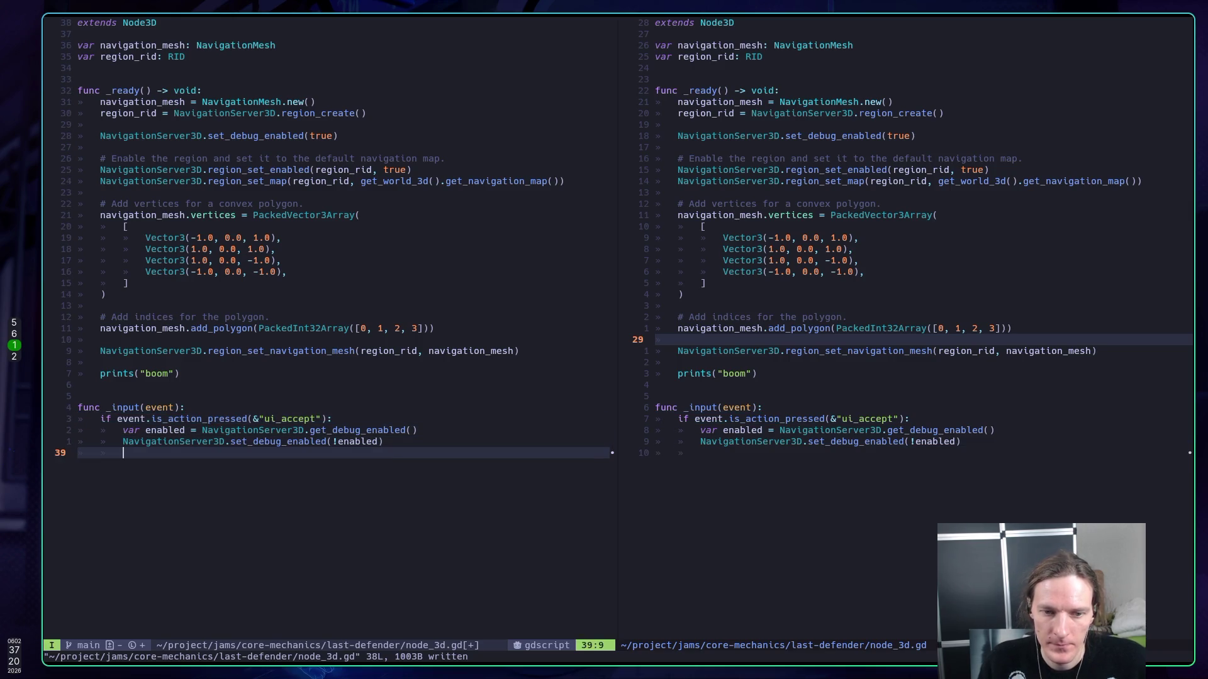
key("Escape")
key("k")
type("k")
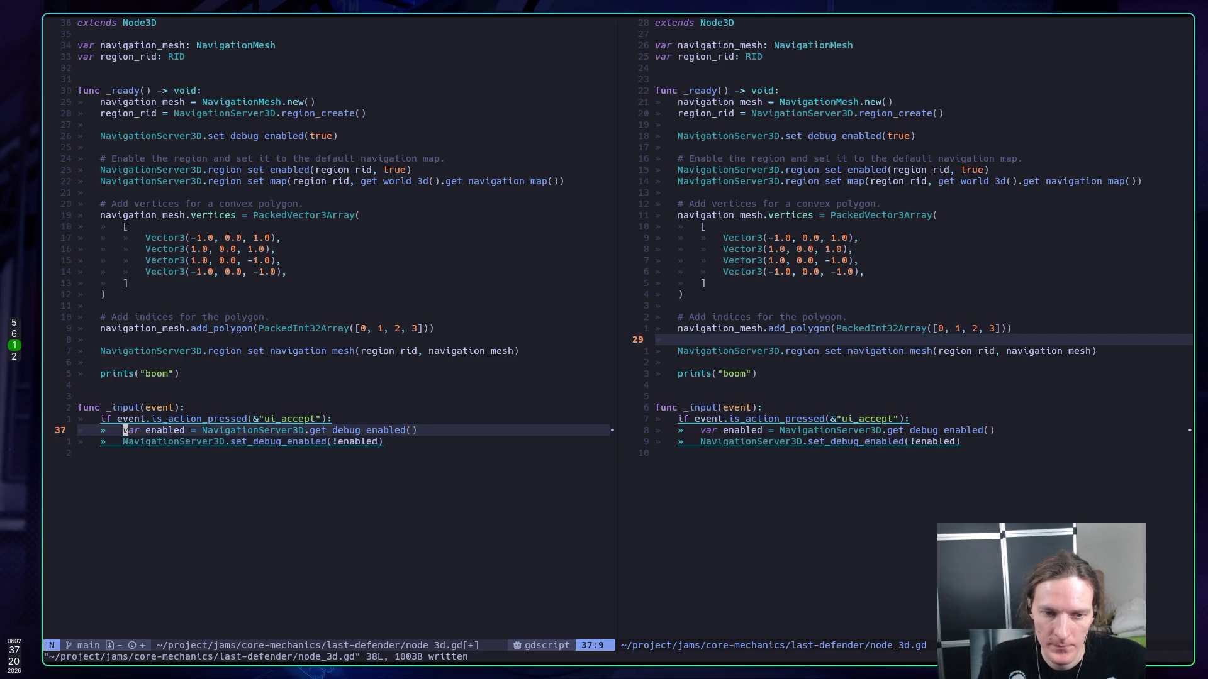
type("o")
type("prints")
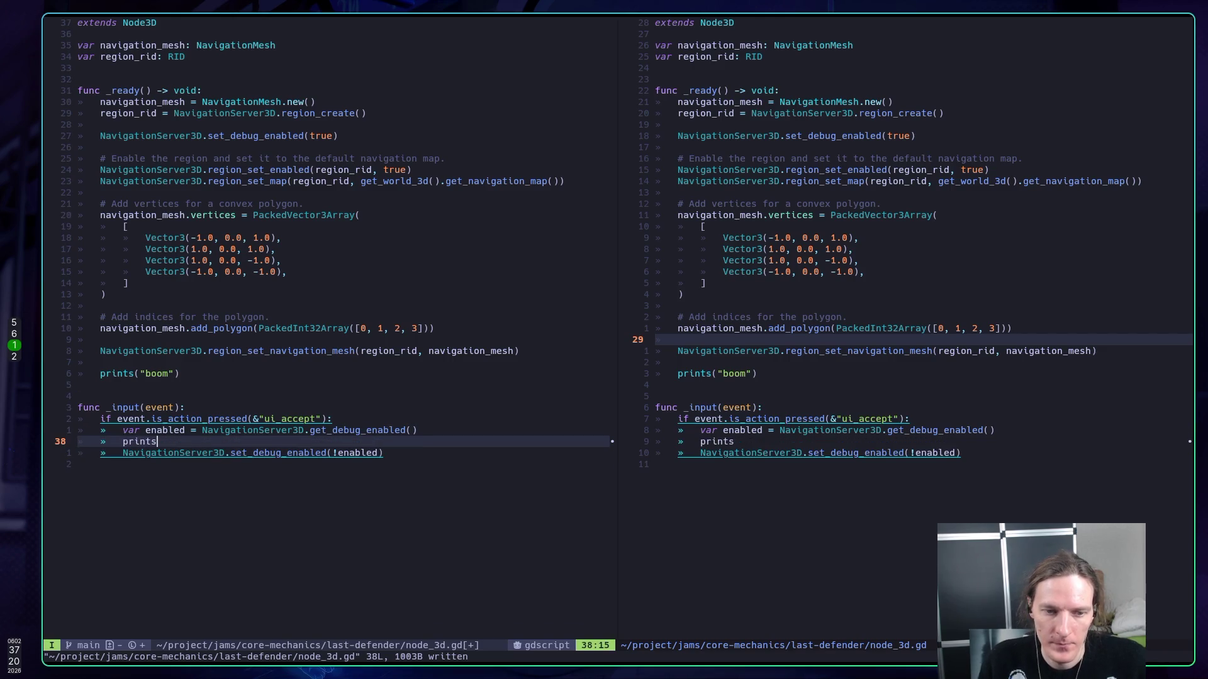
type("*was")
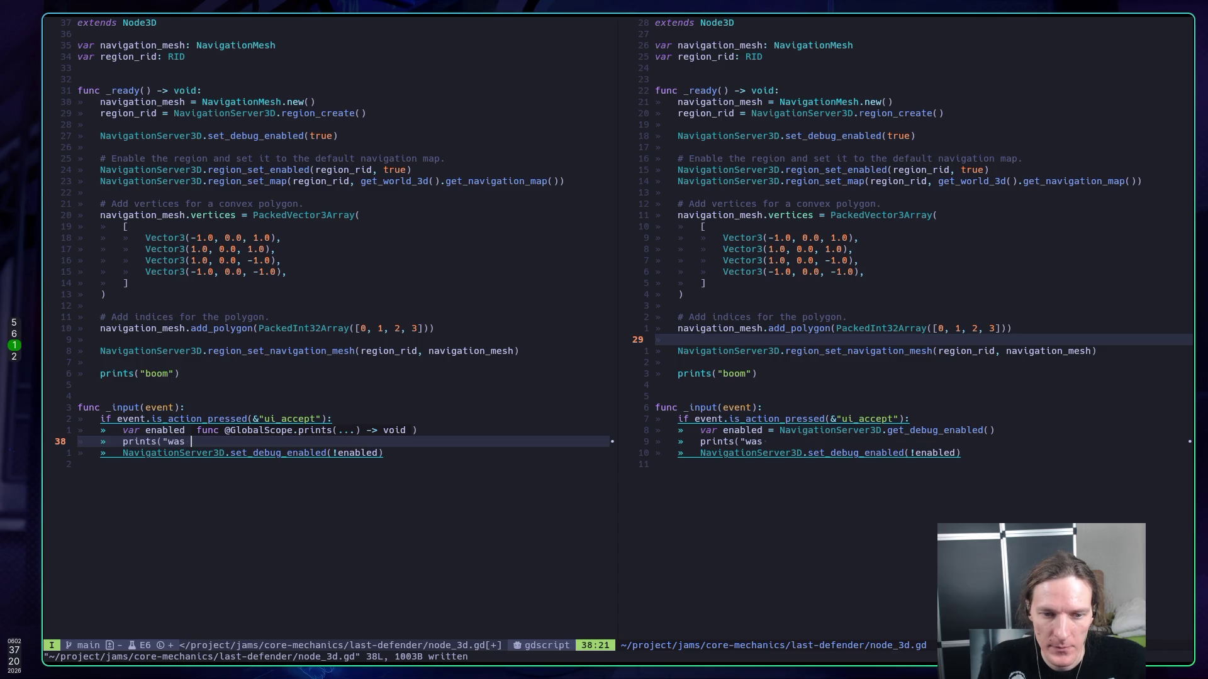
type(":\", enabled)")
key("Escape")
type(":w")
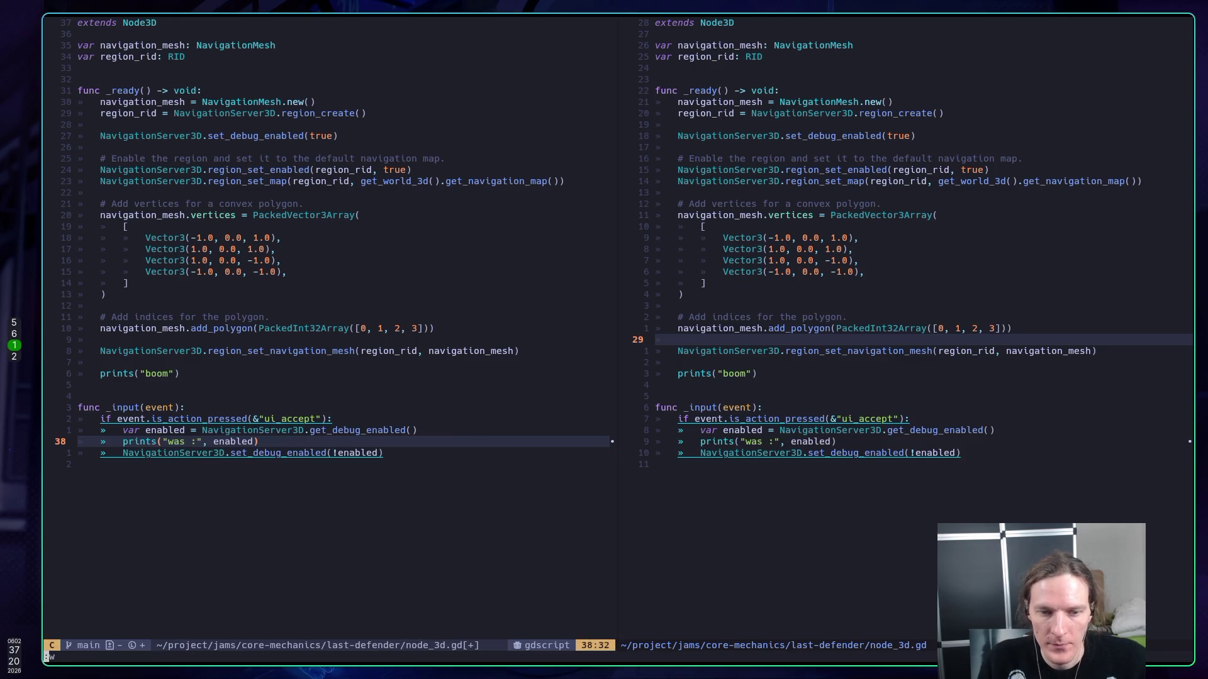
key("Return")
key("super+5")
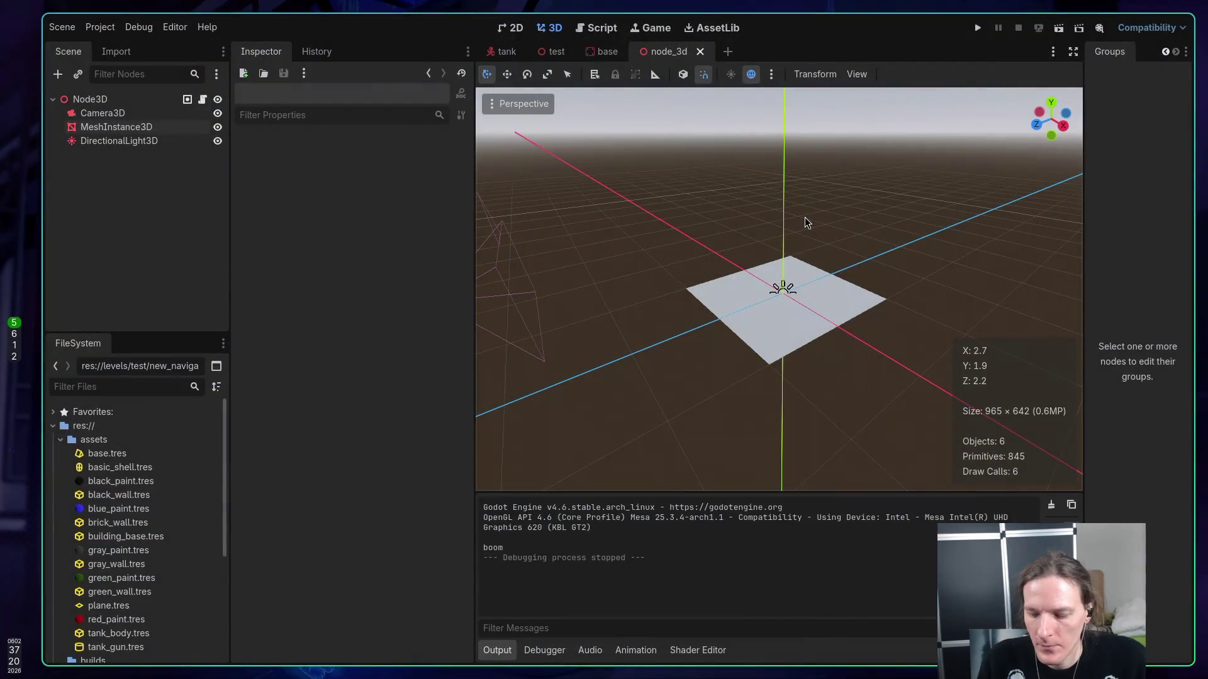
key("F6")
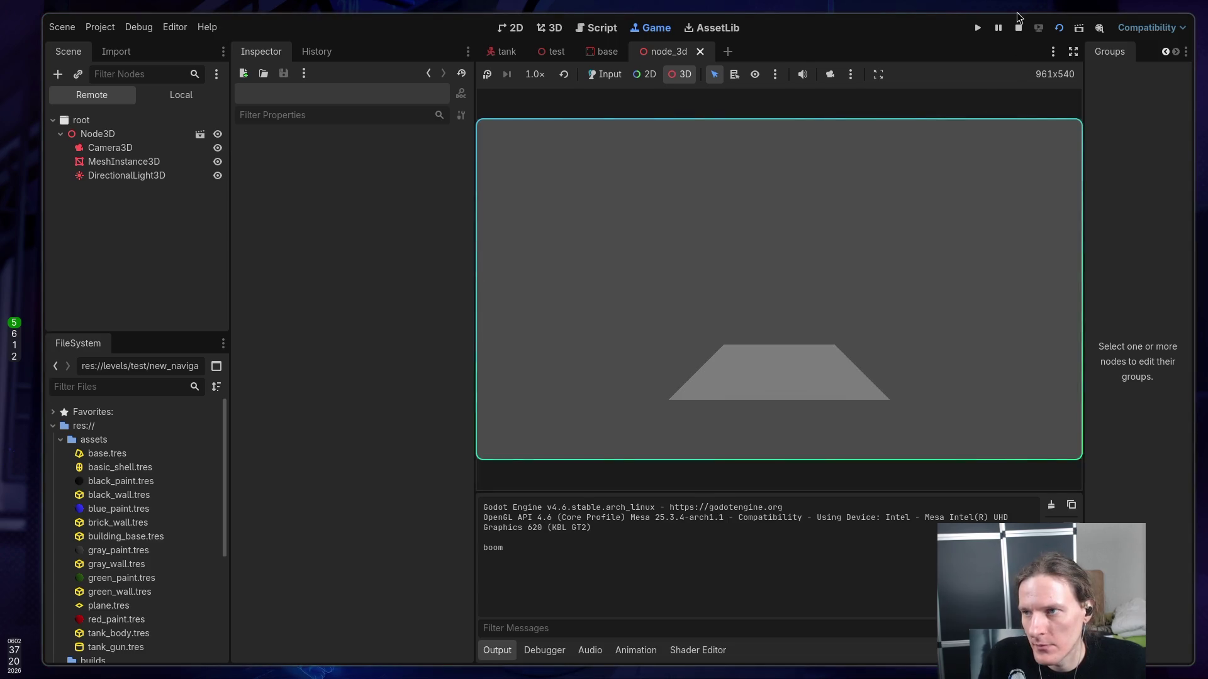
- Stop the game and locate the func _input signature in node_3d.gd
left_click(1017, 28)
key("super+1")
left_click(402, 371)
key("j")
key("j")
key("j")
key("j")
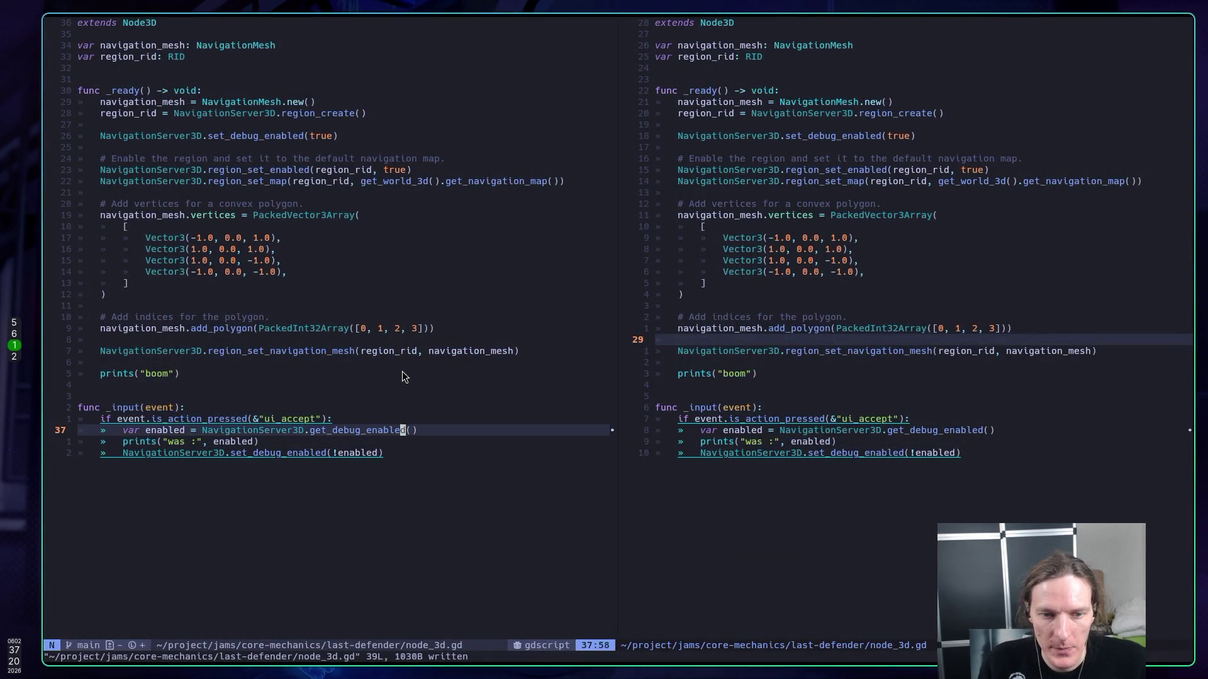
key("f")
key("parenright")
key("h")
key("j")
key("k")
key("k")
key("b")
key("b")
key("b")
key("b")
key("l")
key("l")
- Rename the handler to _unhandled_input(event: InputEvent) -> void, remove leftovers, and save
type("hiun")
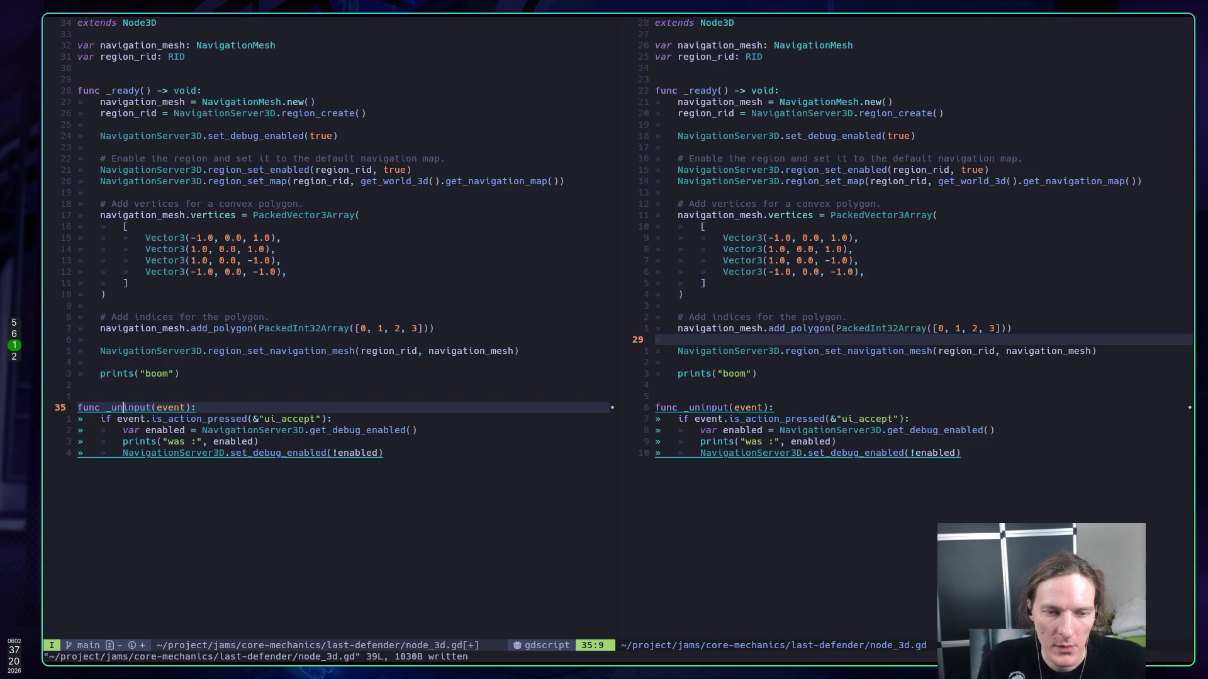
type("han")
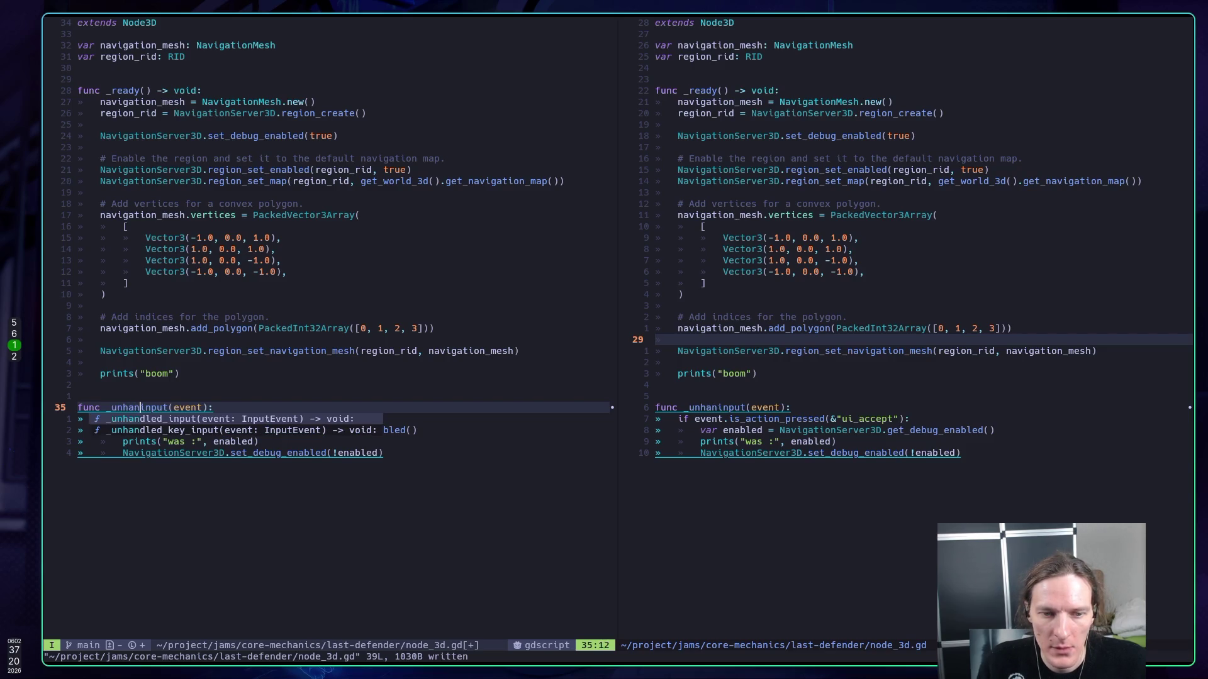
key("Return")
key("Delete")
key("Delete")
key("Delete")
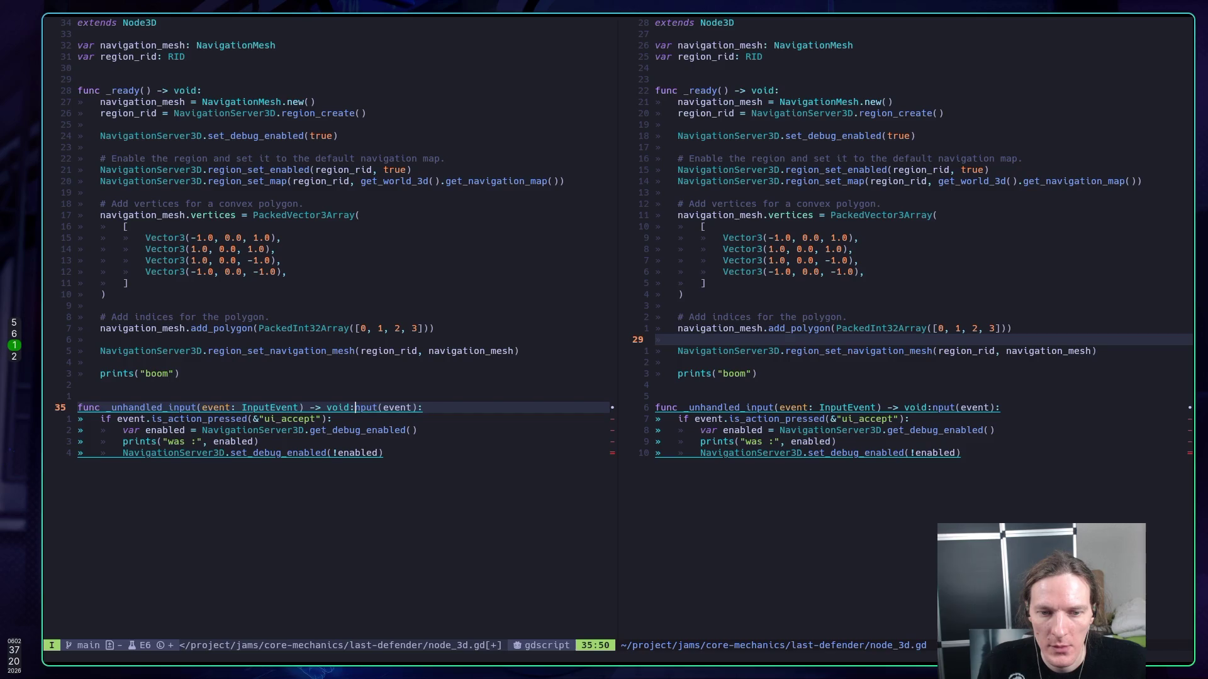
key("Delete")
key("Delete")
key("Delete")
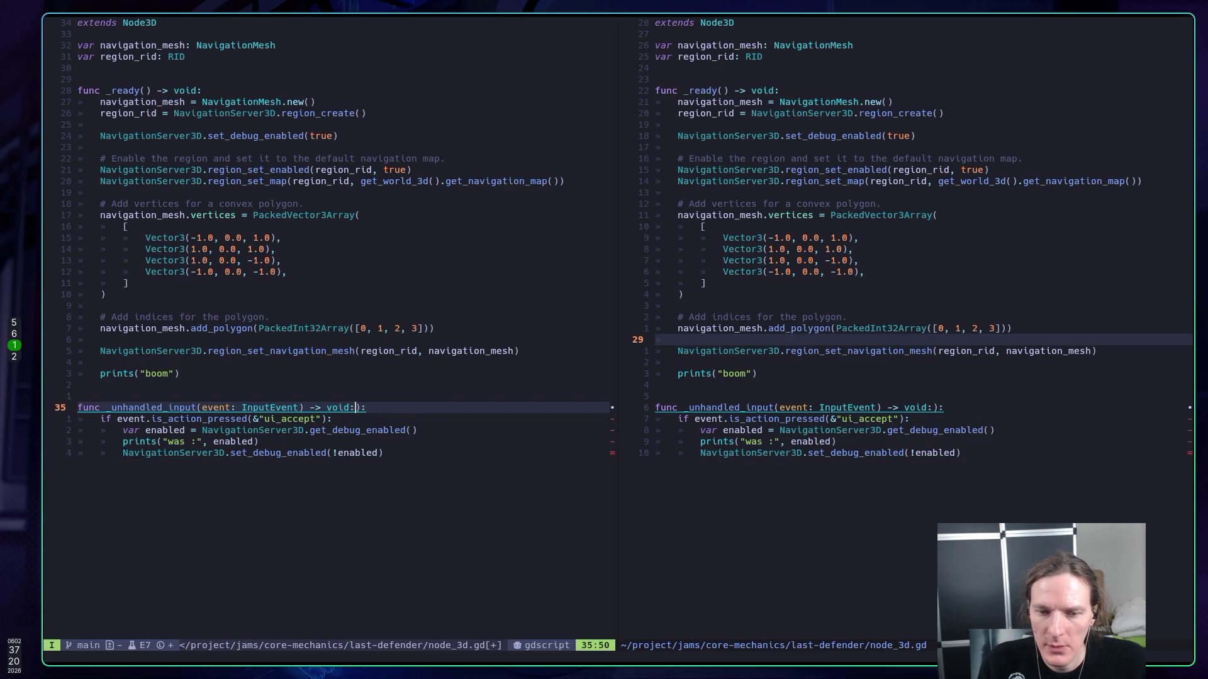
key("Escape")
type(":w")
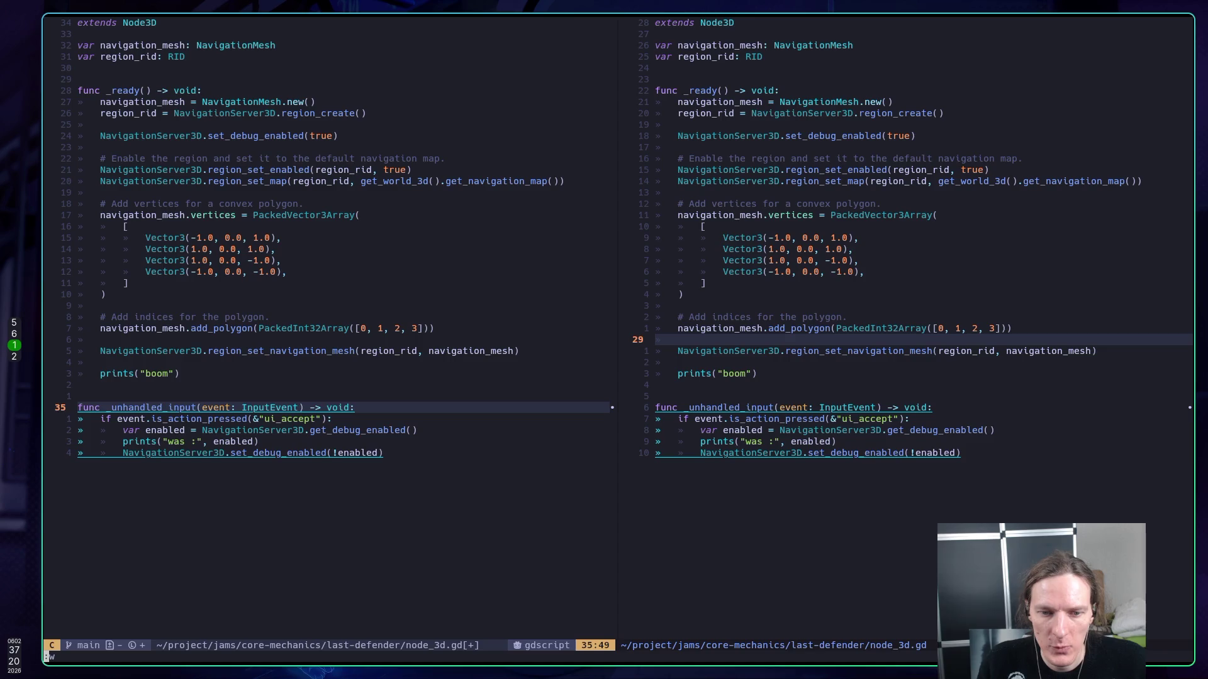
key("Return")
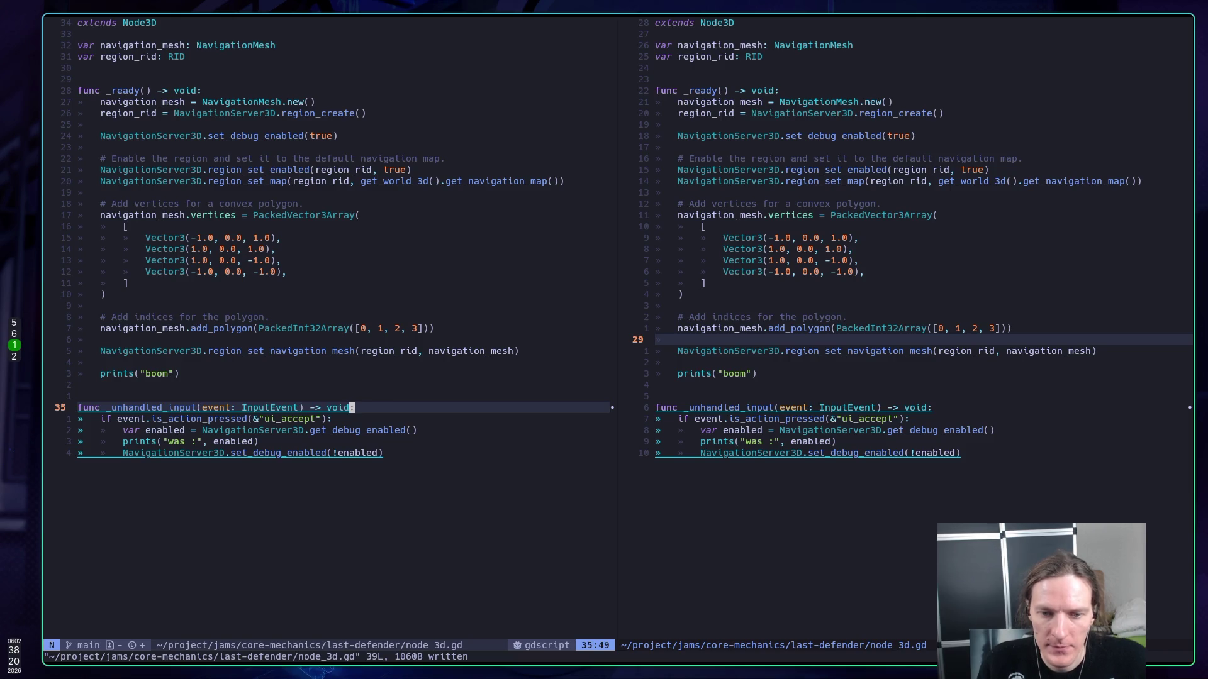
key("super+5")
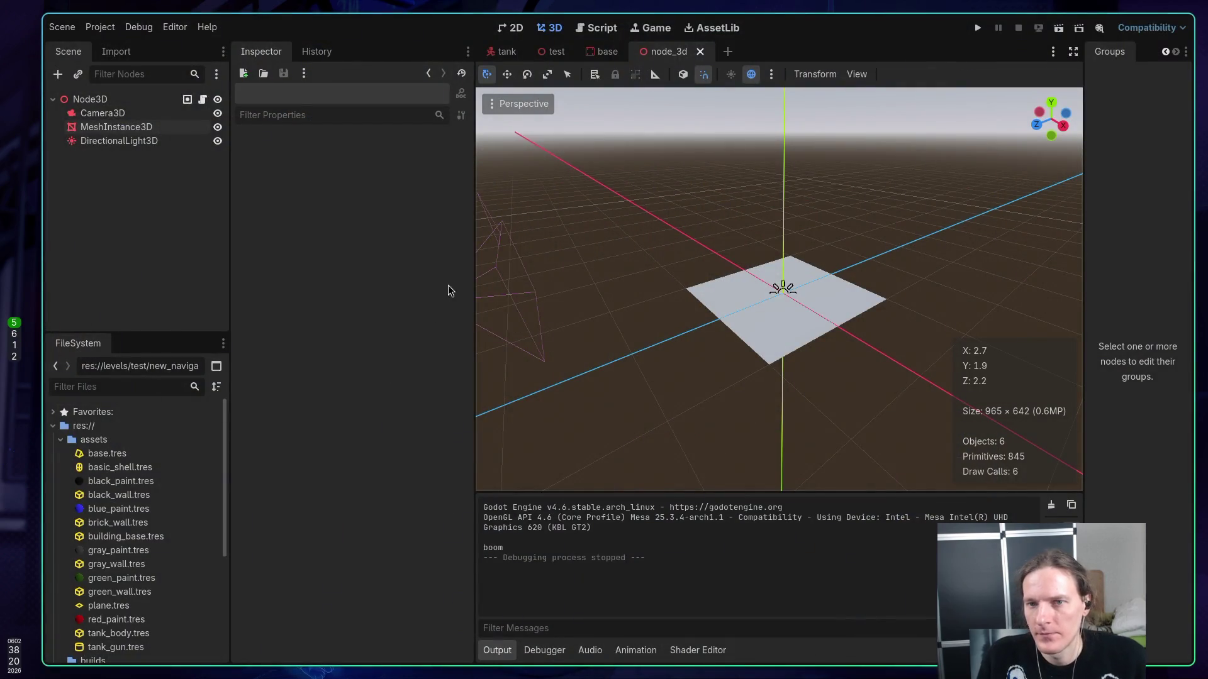
- Rerun the node_3d scene with Run Current Scene and stop it after it prints "boom"
key("super+1")
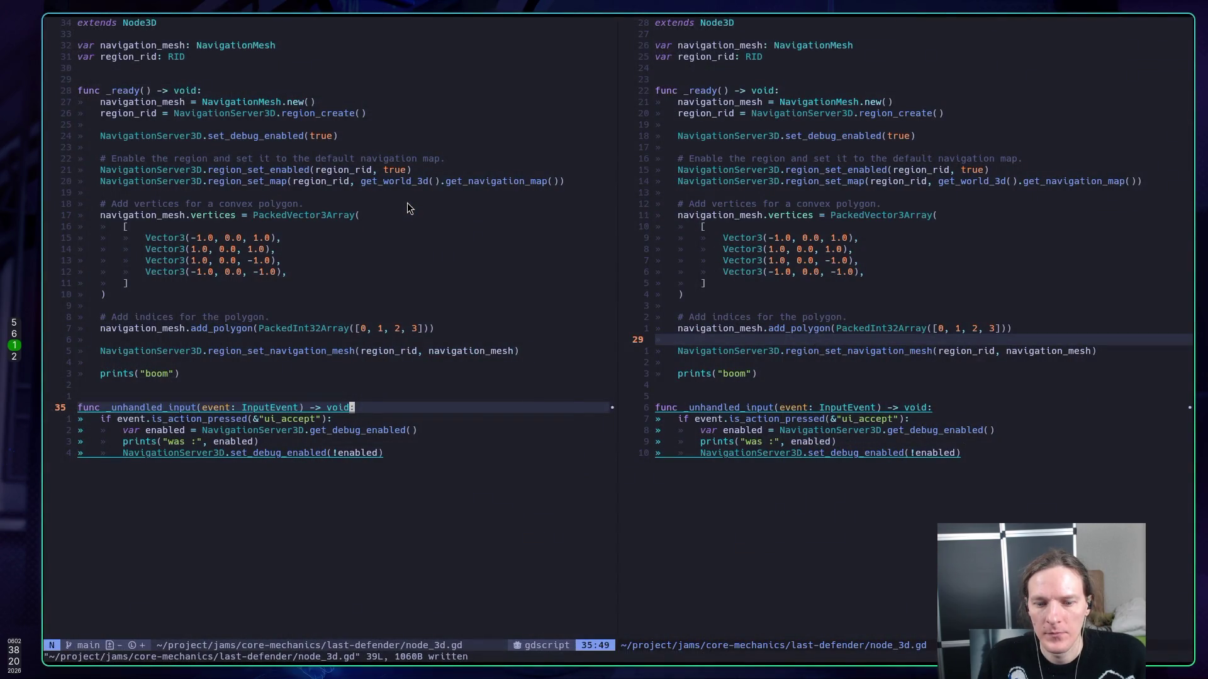
key("super+5")
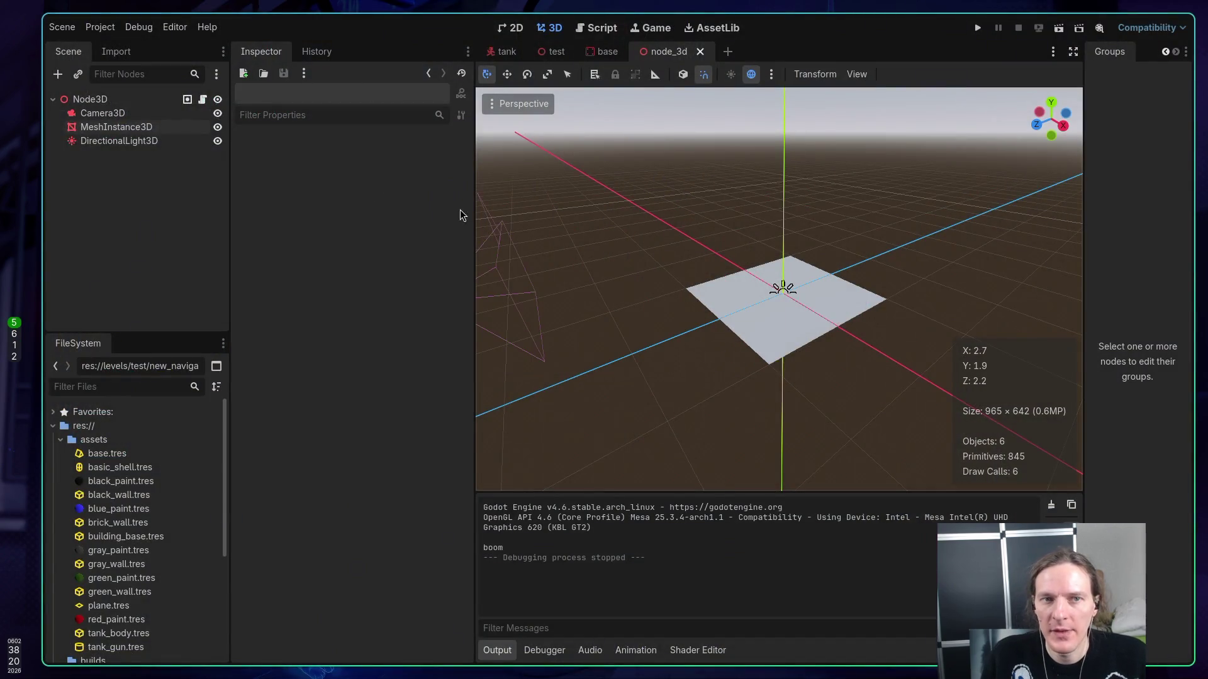
left_click(1059, 27)
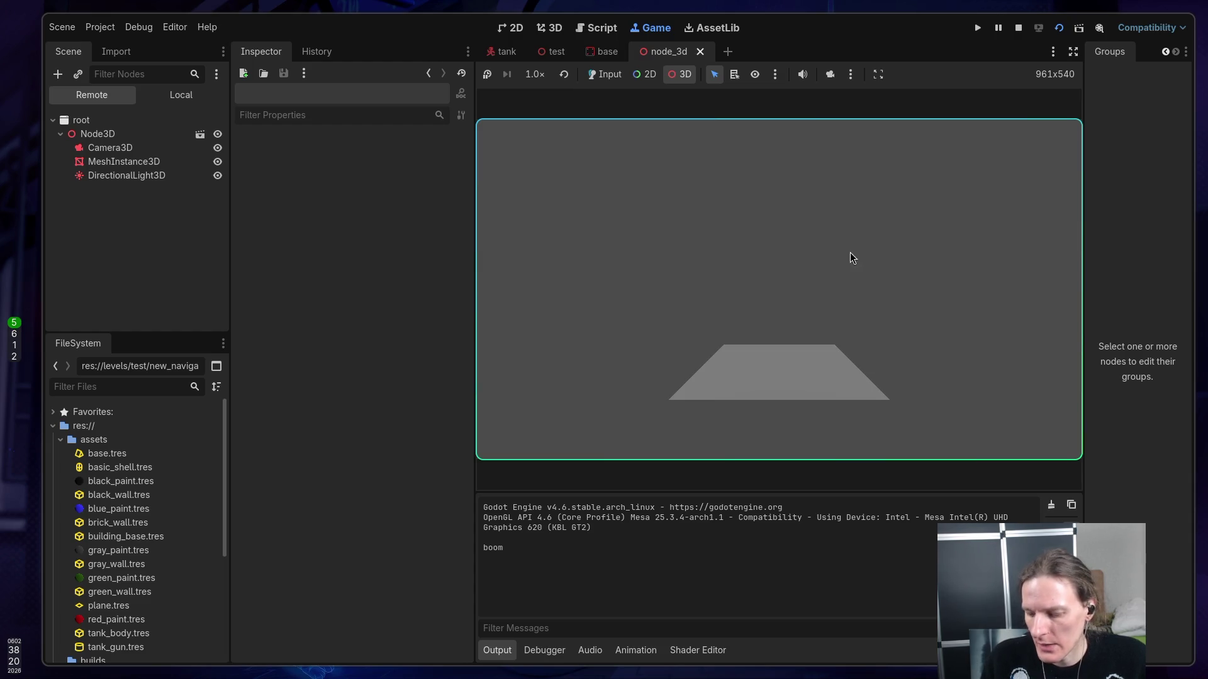
left_click(1024, 26)
key("super+1")
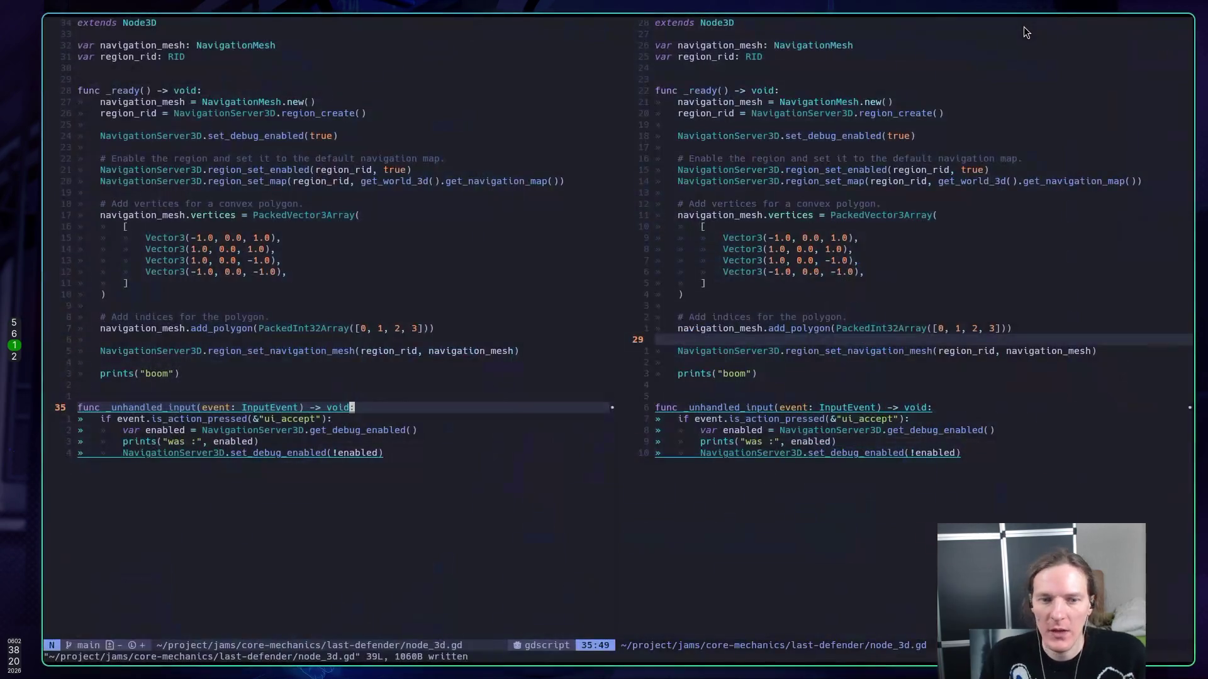
- Save node_3d.gd, undo the prints debug line, and save the restored script
key("j")
key("j")
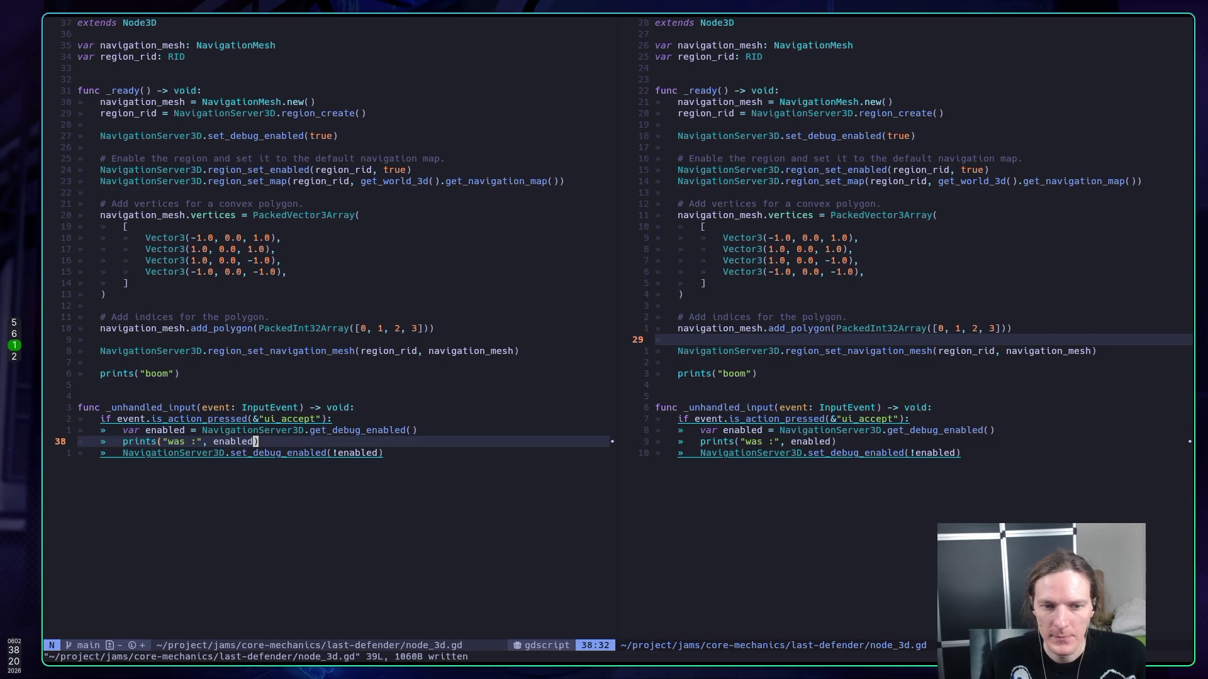
type(":w")
key("Return")
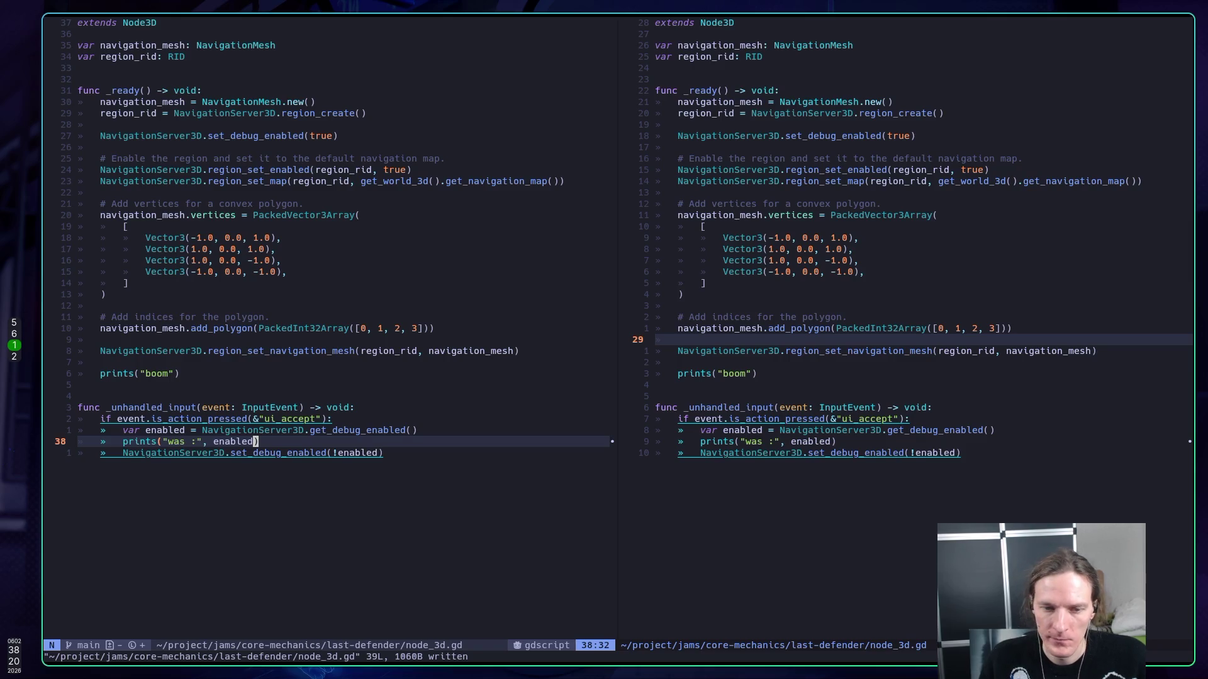
key("u")
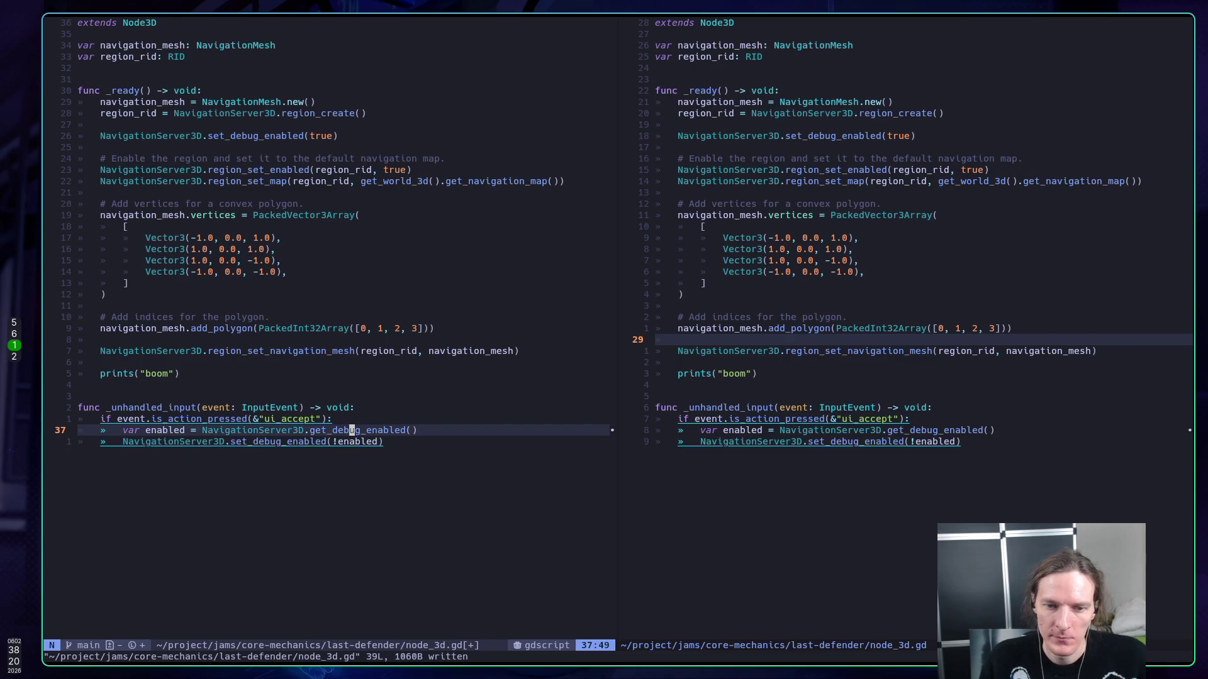
type("u")
type(":w")
key("Return")
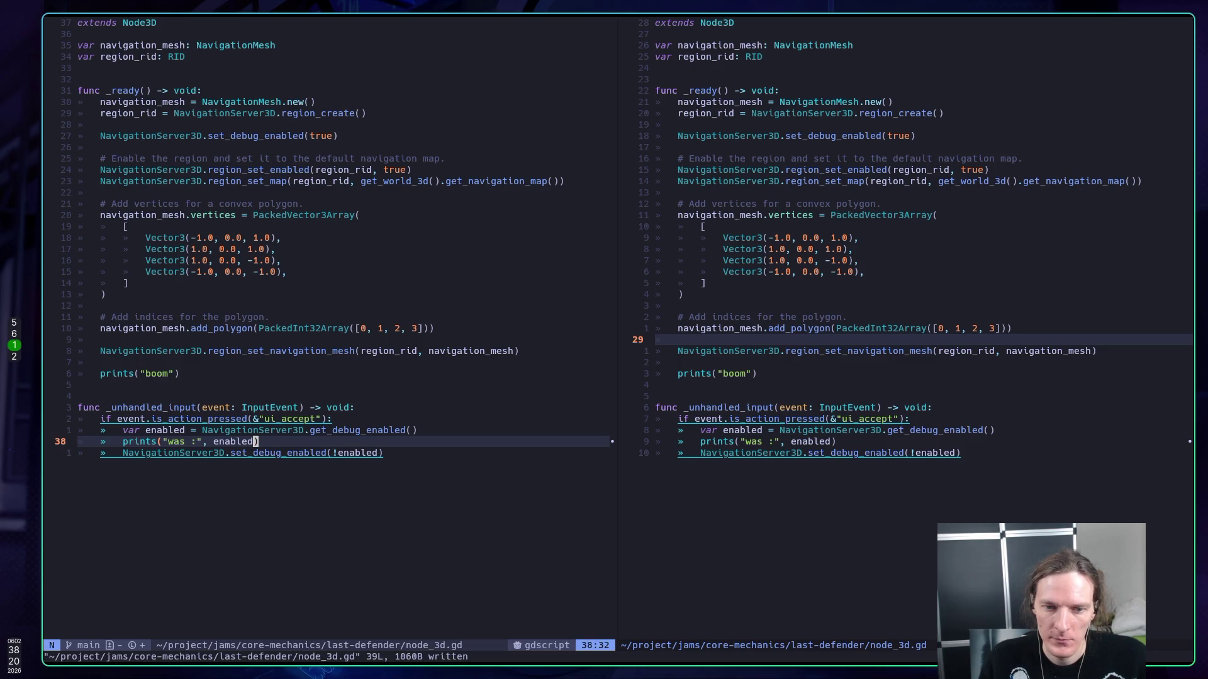
- Peek at line 33 of test.gd in the left pane, then return to node_3d.gd
key("k")
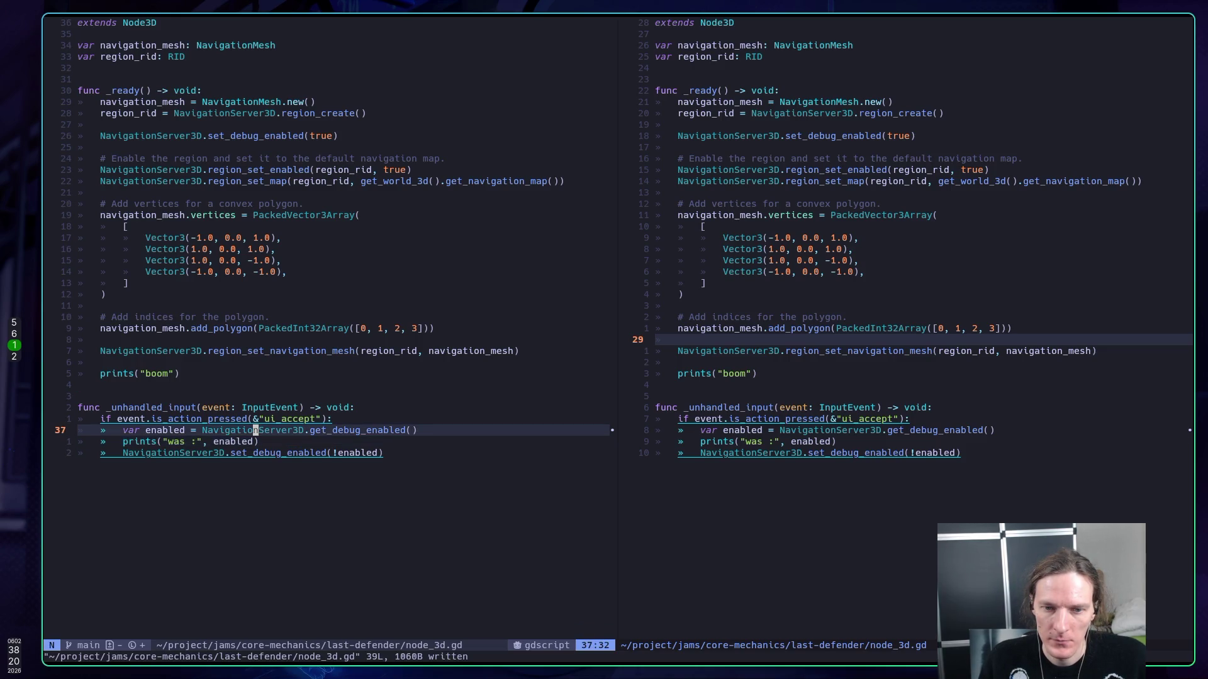
key("k")
key("ctrl+w")
key("l")
key("ctrl+w")
key("h")
key("ctrl+6")
key("j")
key("j")
key("j")
key("j")
key("k")
key("y")
key("y")
key("ctrl+6")
- Paste a line under the ui_accept check, undo it, and save node_3d.gd unchanged
key("j")
key("k")
key("p")
type("u:w")
key("Return")
key("j")
key("j")
type("k:w")
key("Return")
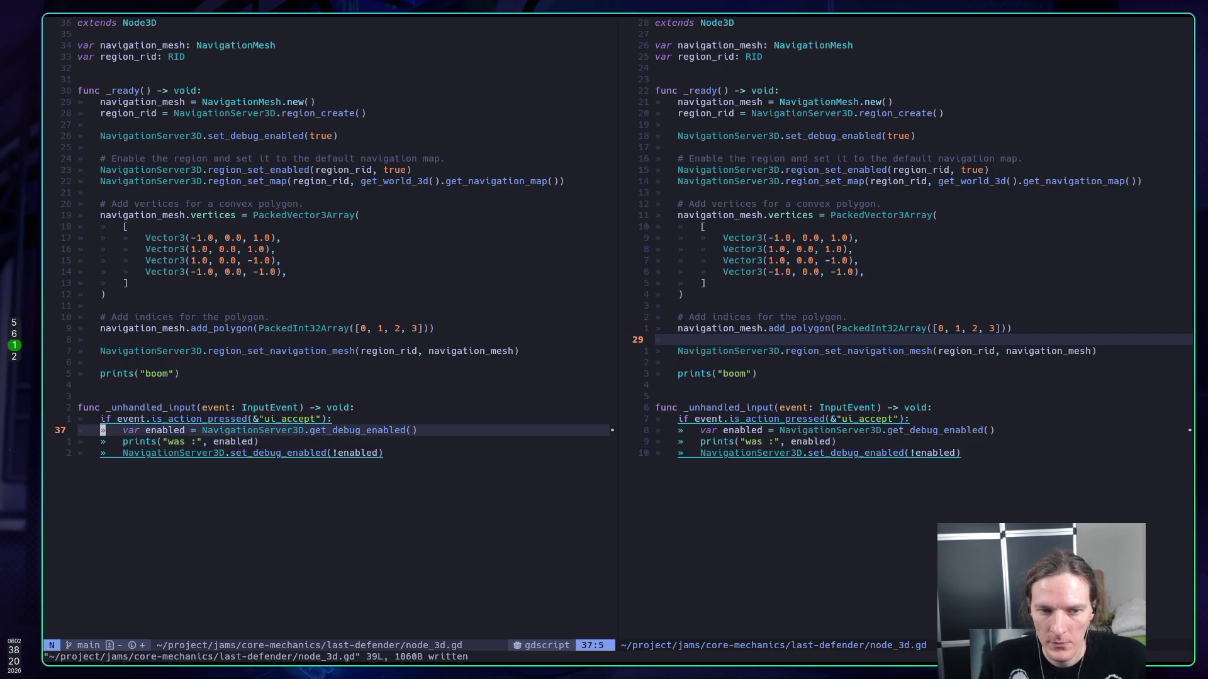
key("super+5")
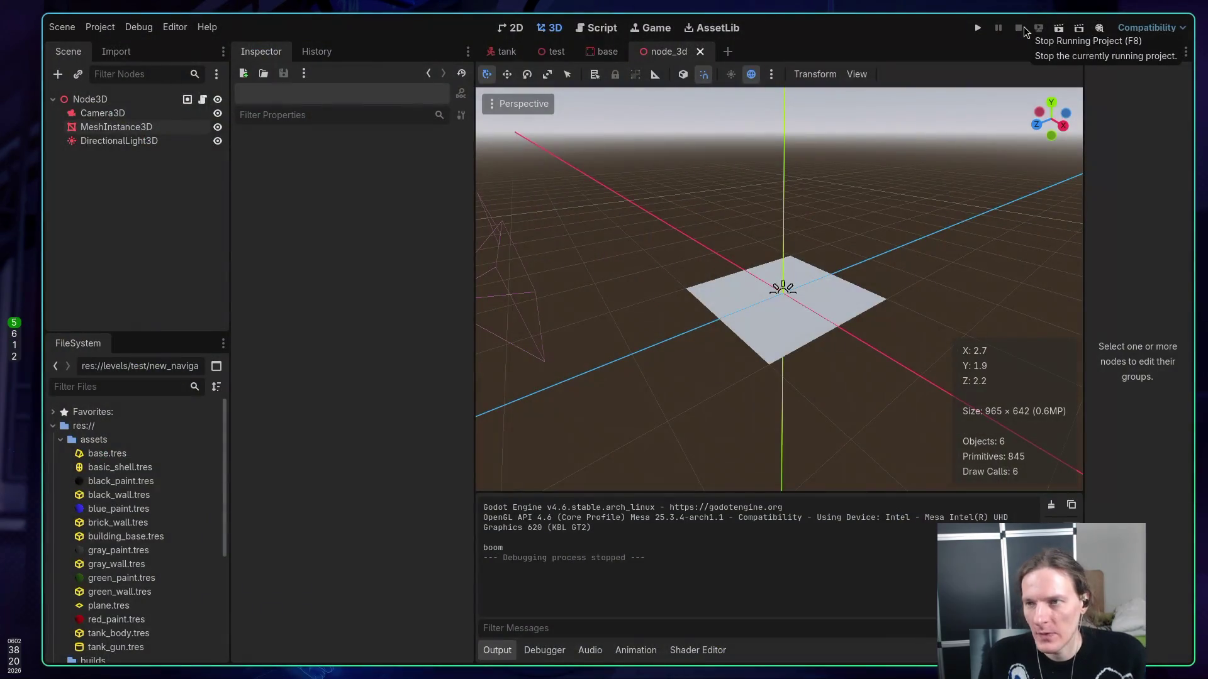
- Run the scene with game input enabled, toggle navigation debug five times, then stop it
left_click(1059, 28)
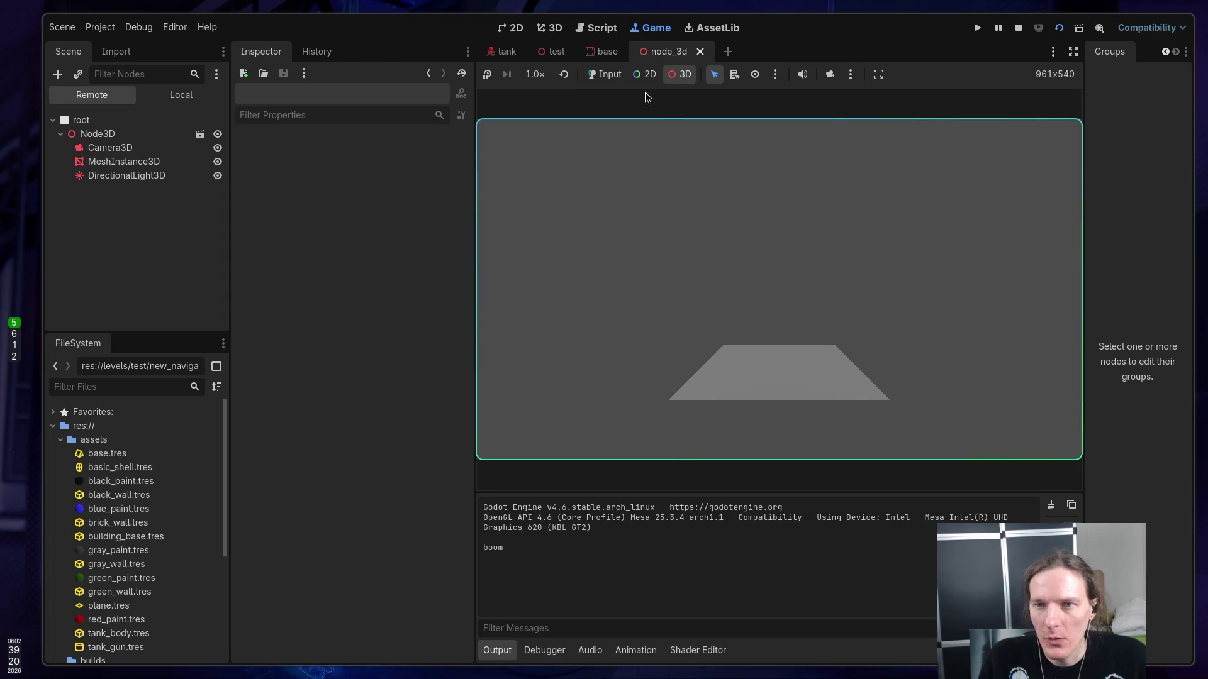
left_click(607, 75)
left_click(703, 229)
left_click(703, 229)
left_click(703, 229)
left_click(703, 229)
left_click(703, 229)
left_click(704, 229)
left_click(703, 229)
left_click(703, 231)
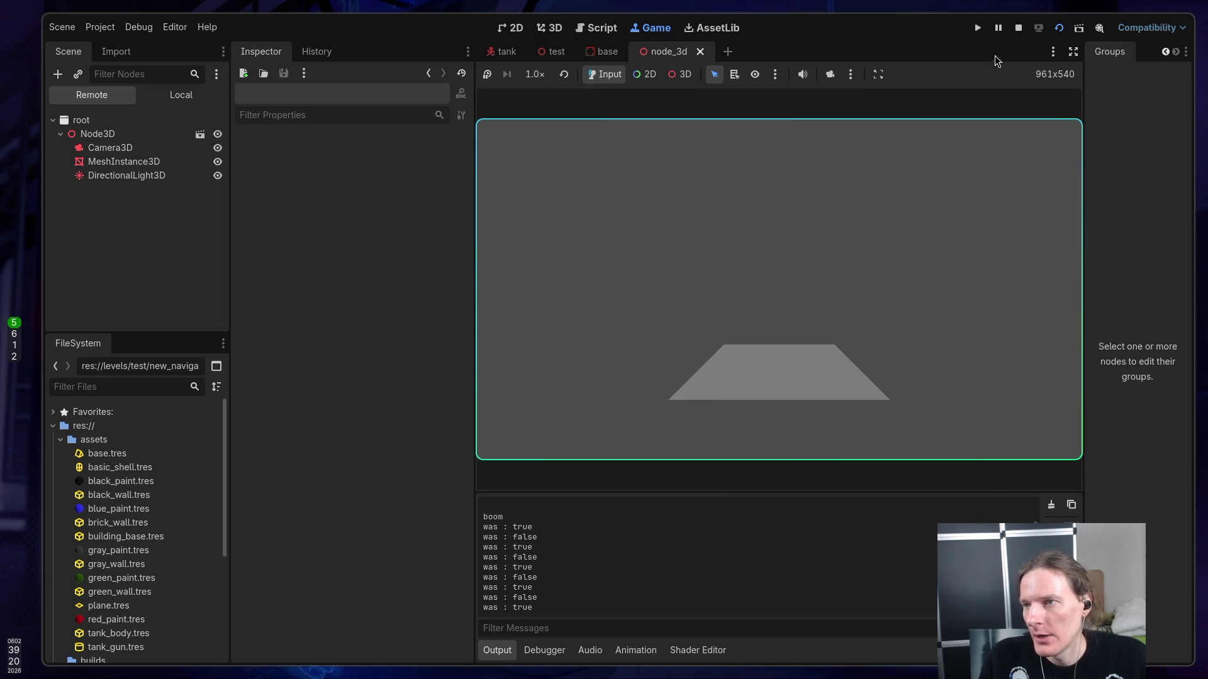
left_click(1019, 28)
key("super+1")
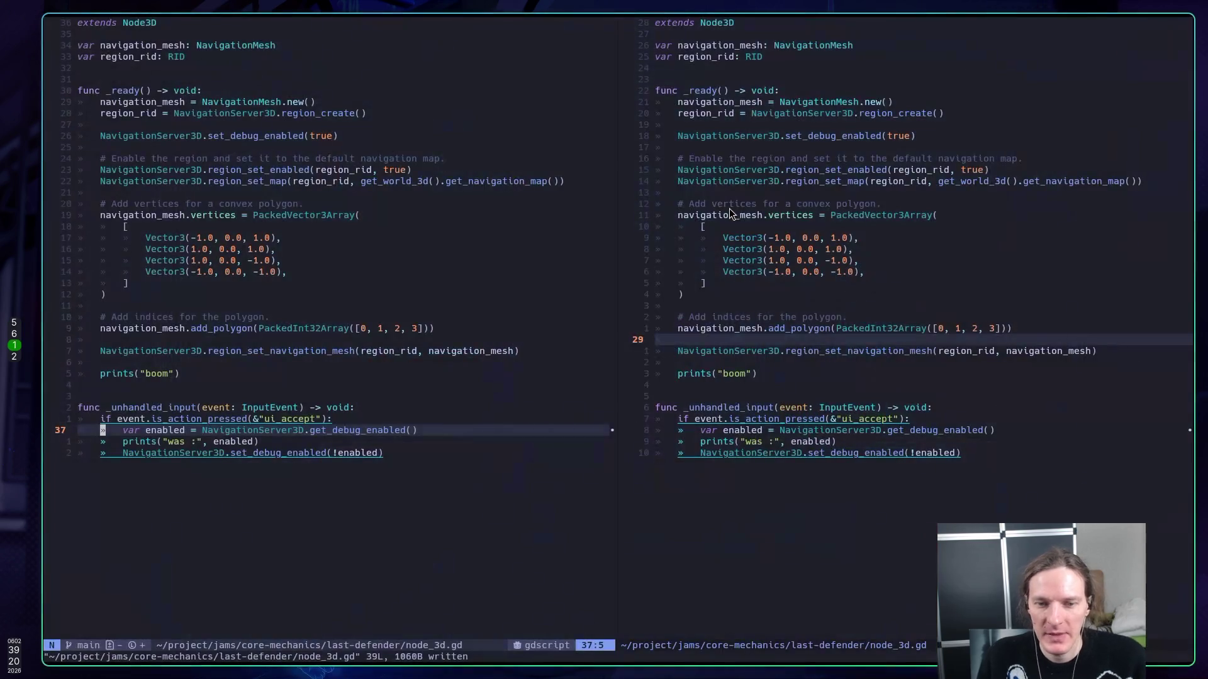
- Read the LSP docs for region_set_map, get_world_3d and get_navigation_map on line 15
key("j")
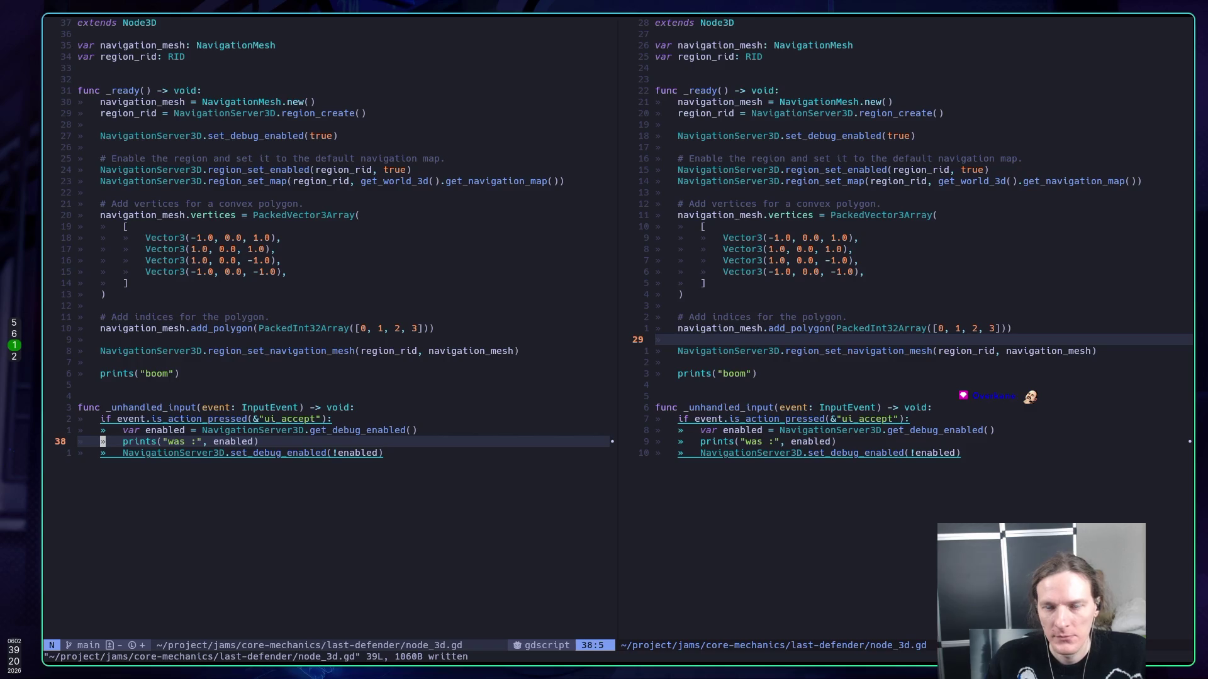
left_click(103, 430)
key("k")
key("k")
key("k")
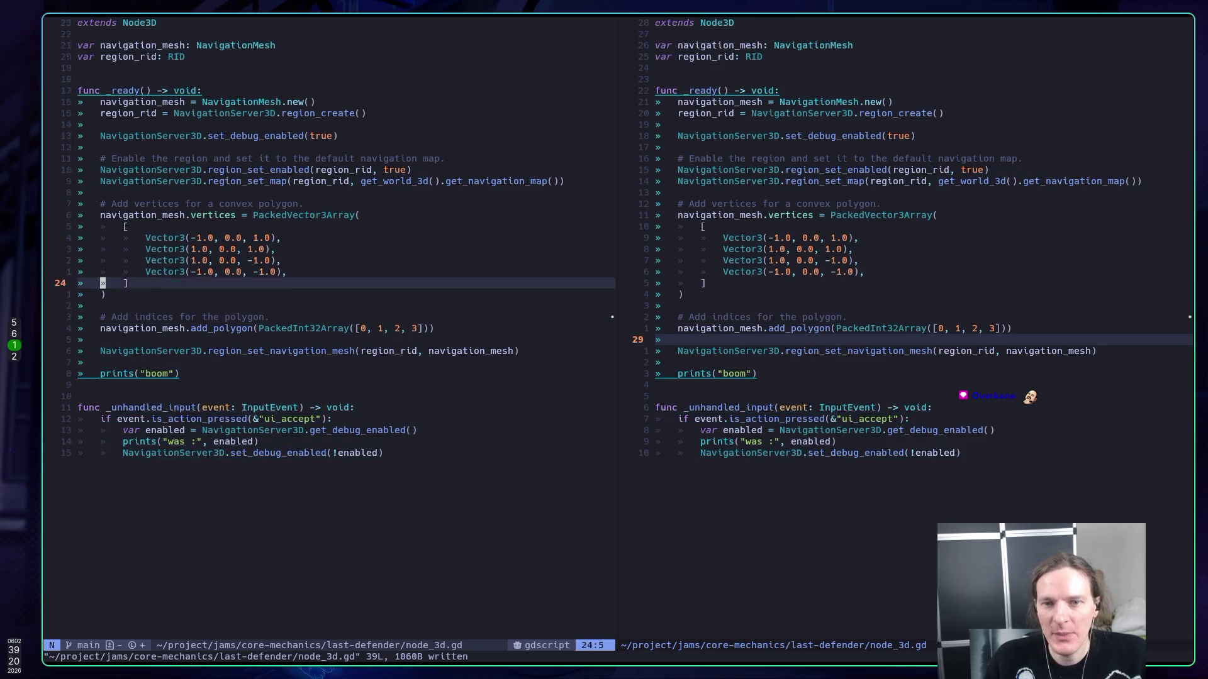
key("l")
key("l")
key("l")
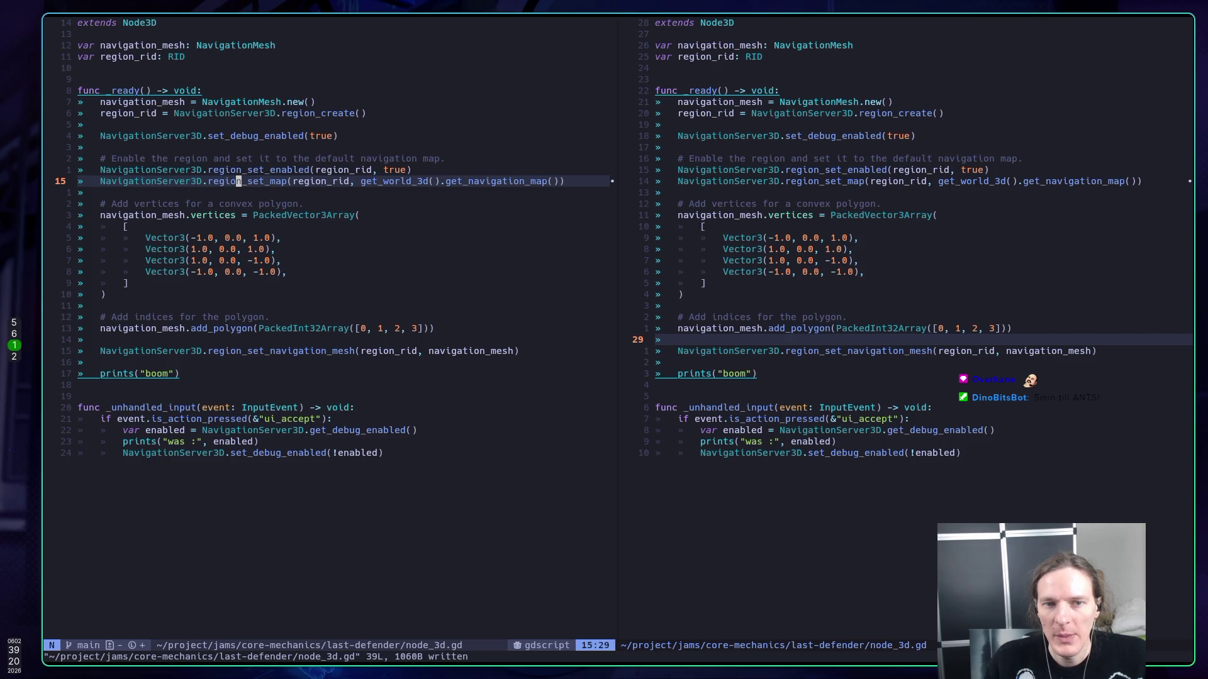
key("K")
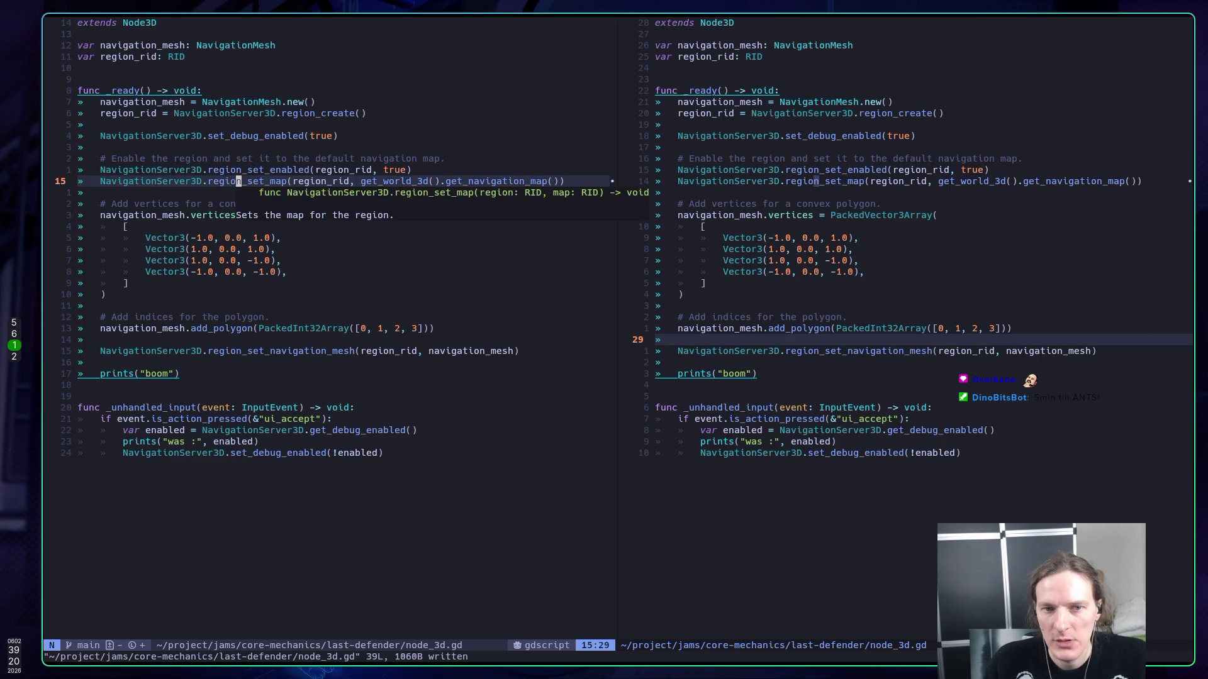
key("Escape")
key("l")
key("l")
key("l")
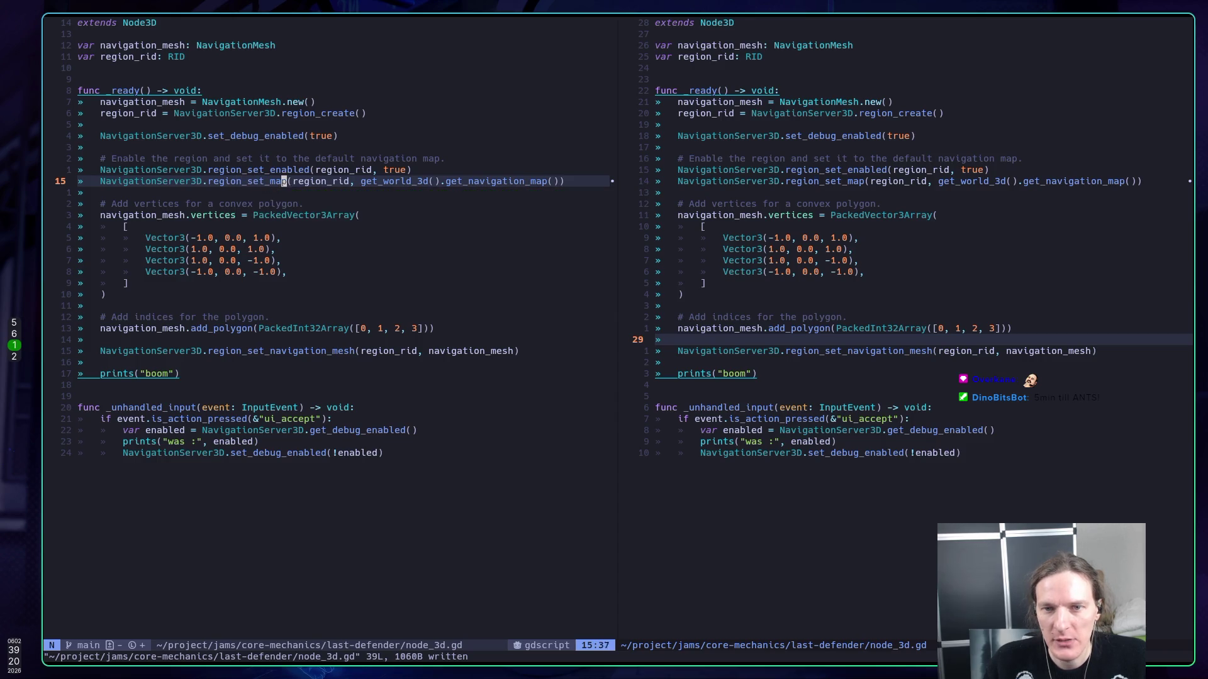
key("K")
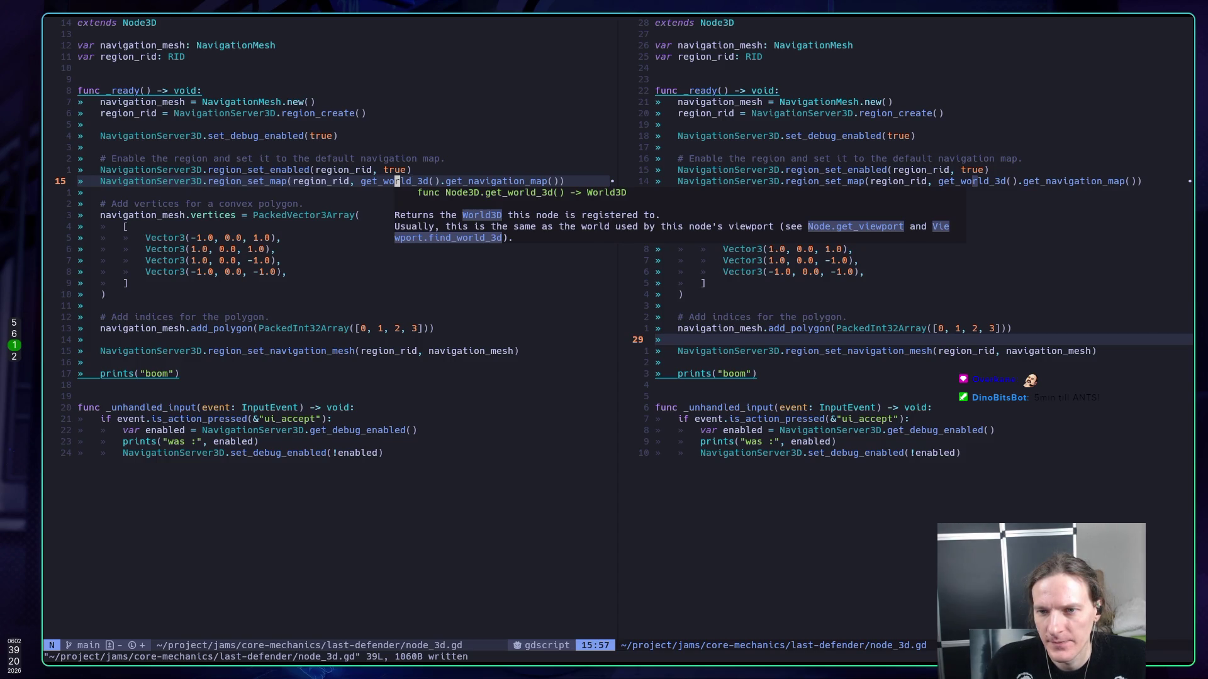
key("l")
key("l")
key("l")
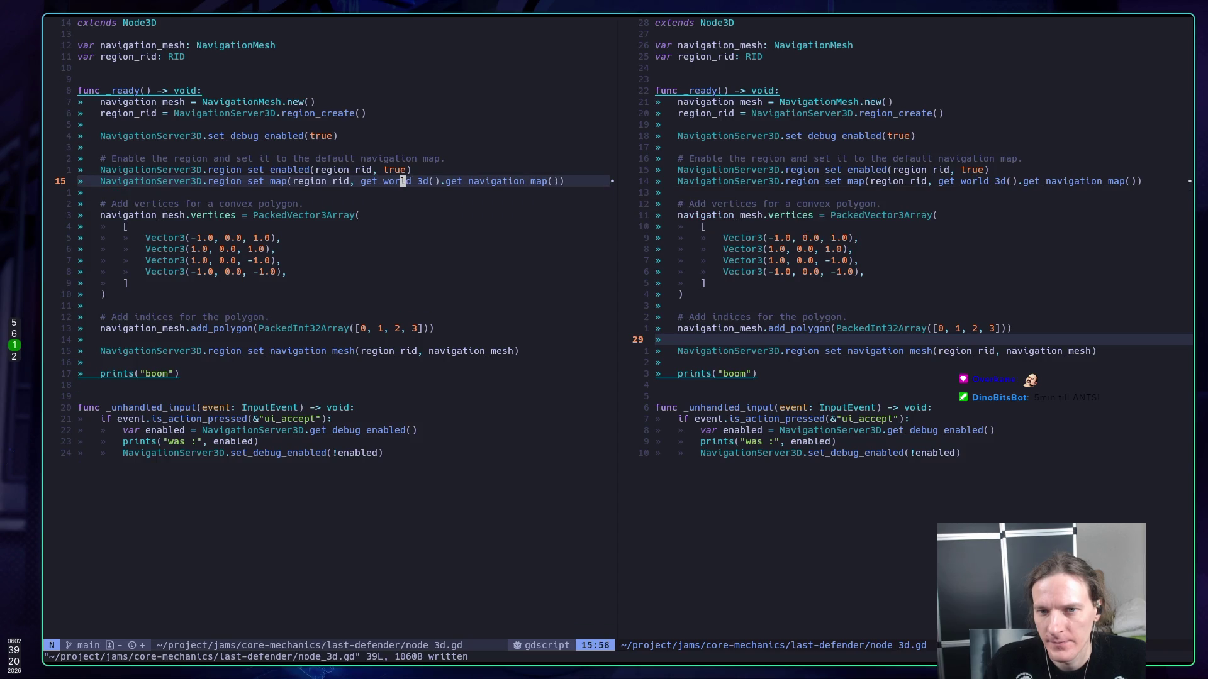
key("K")
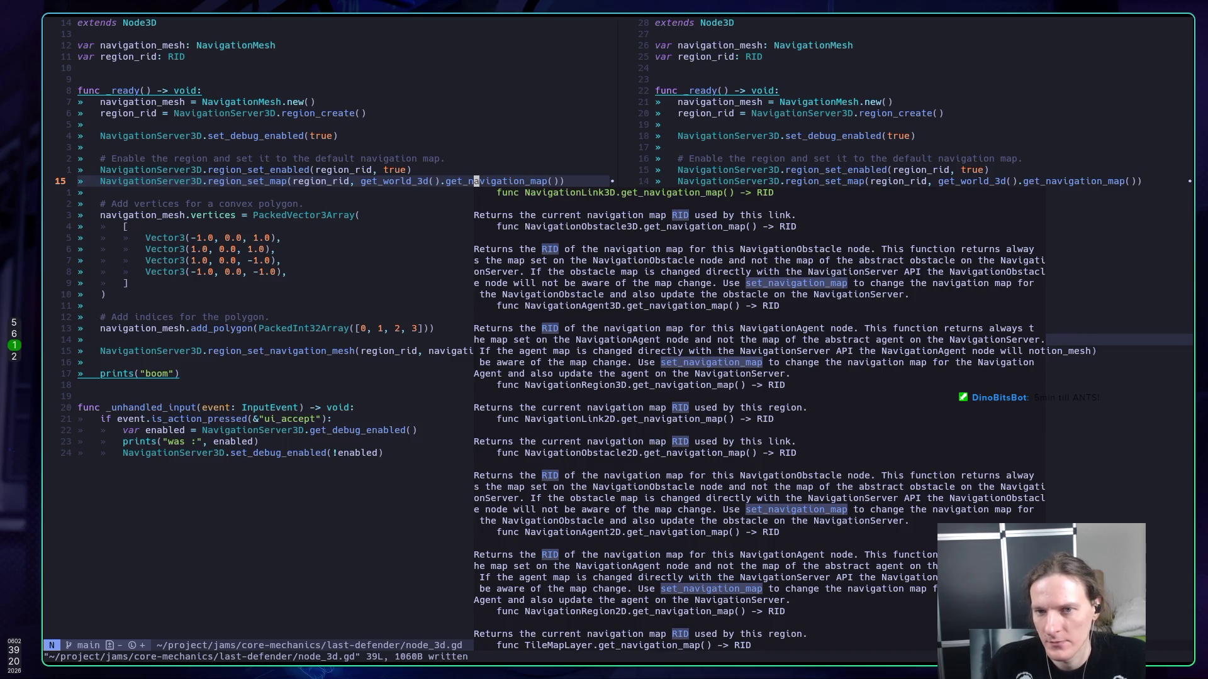
key("j")
key("super+5")
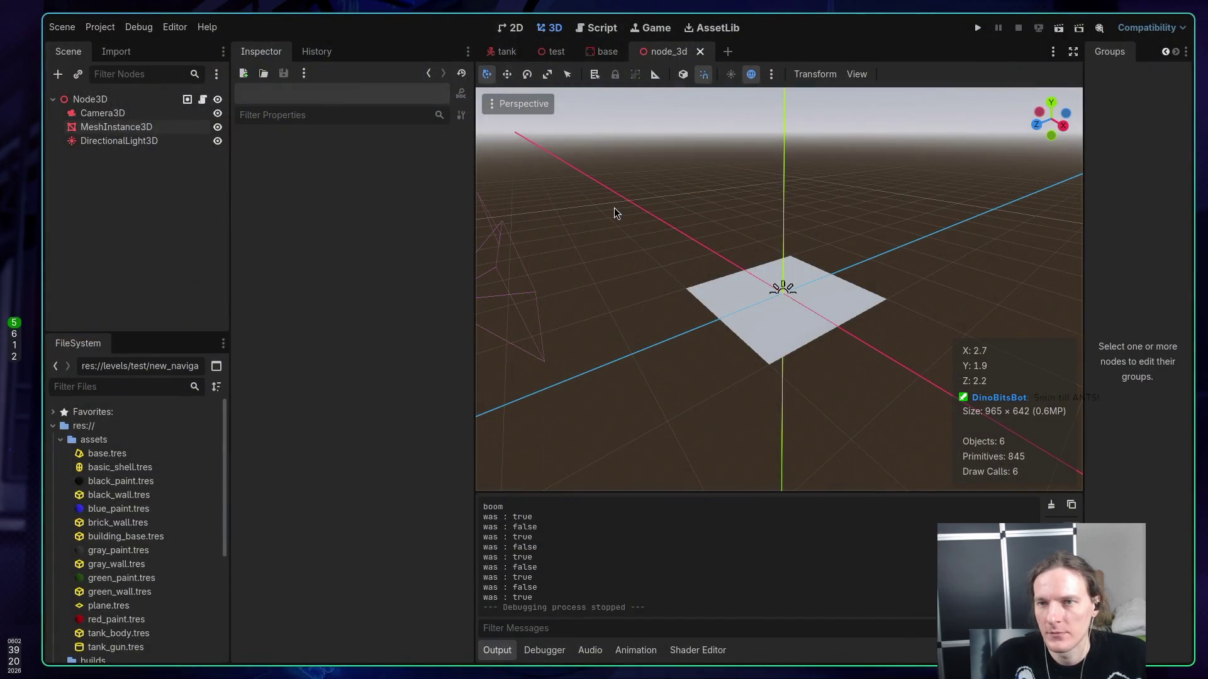
- Search the help for World3D and open its Property Descriptions at navigation_map
left_click(602, 28)
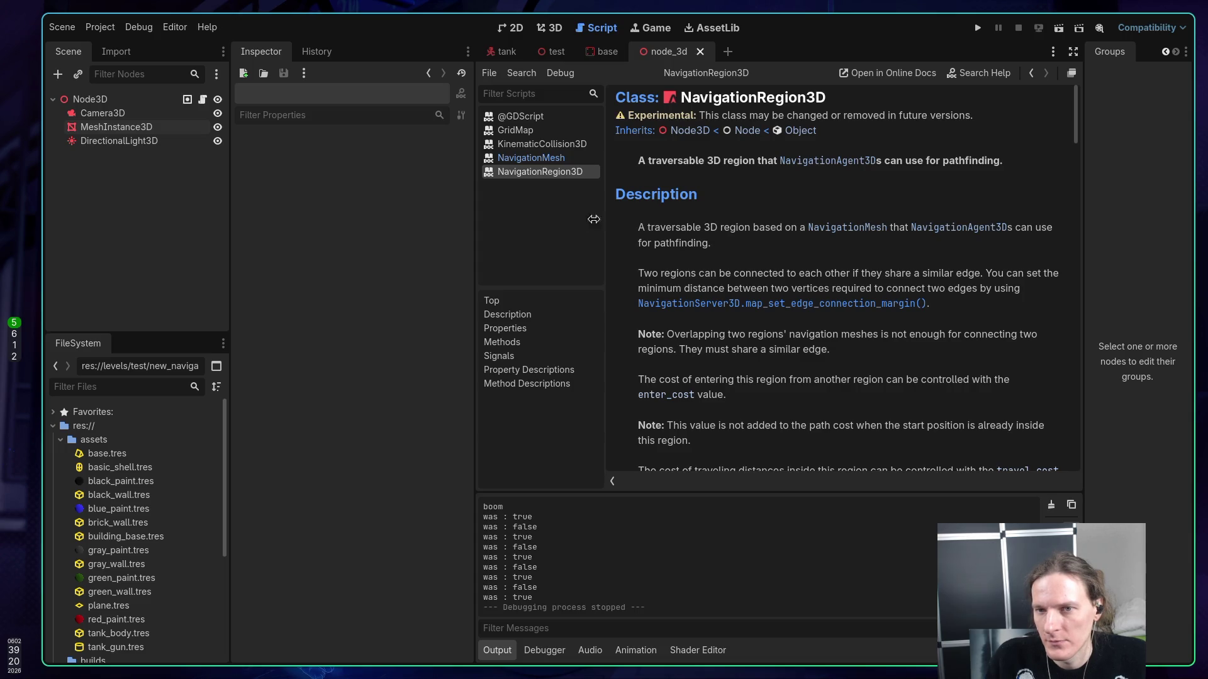
left_click(979, 75)
type("word")
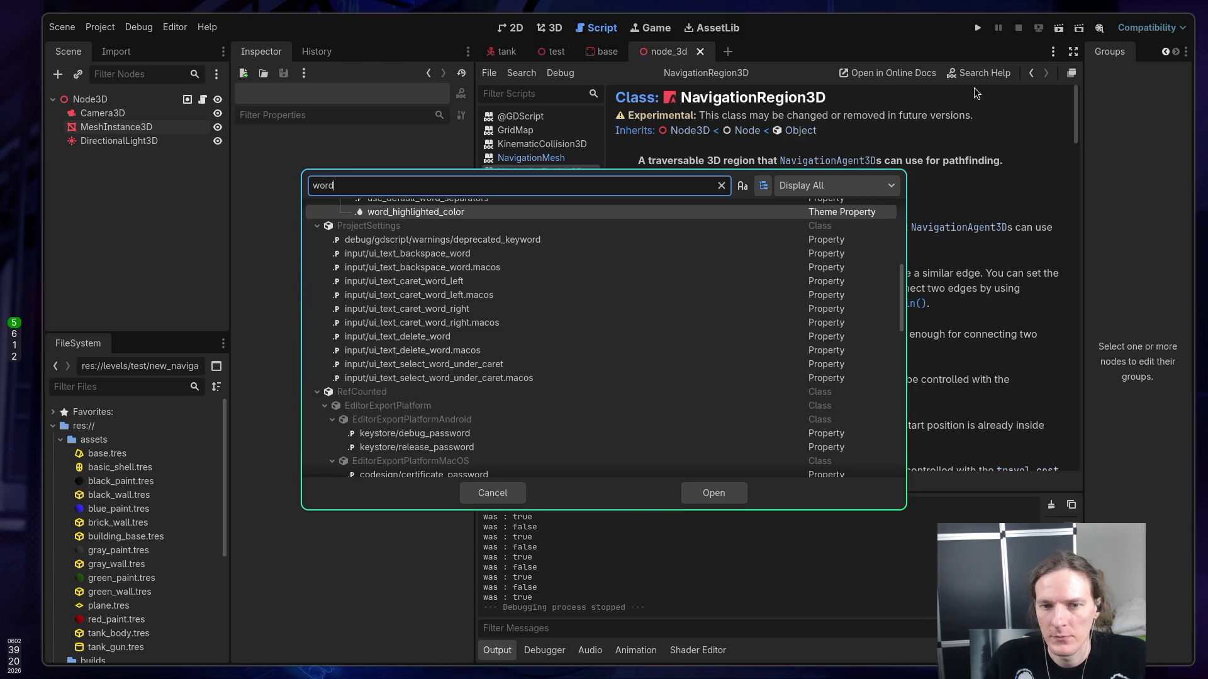
type("l")
key("Down")
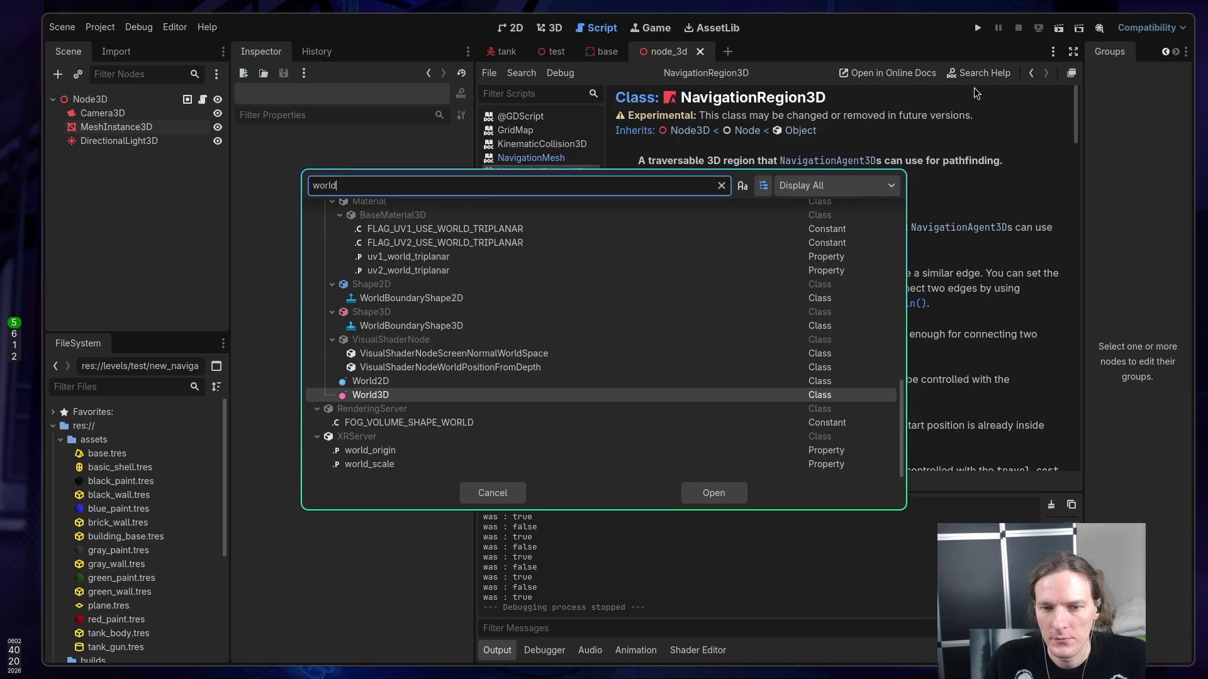
key("Return")
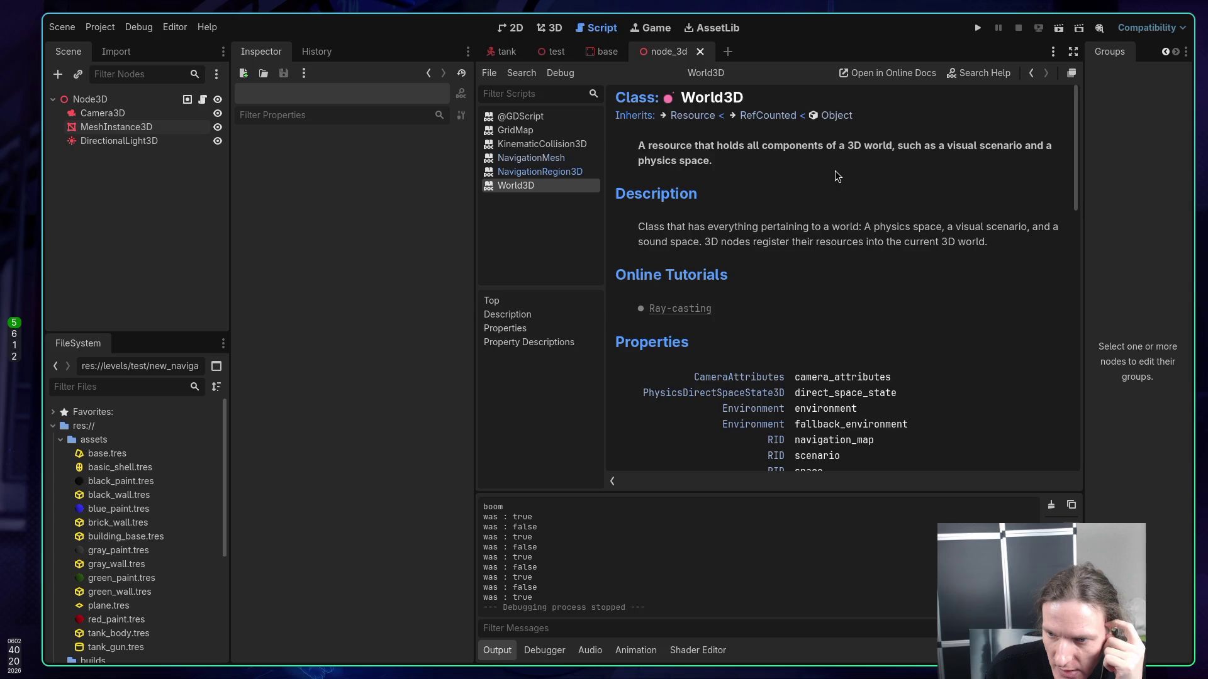
scroll(835, 171, "down", 3)
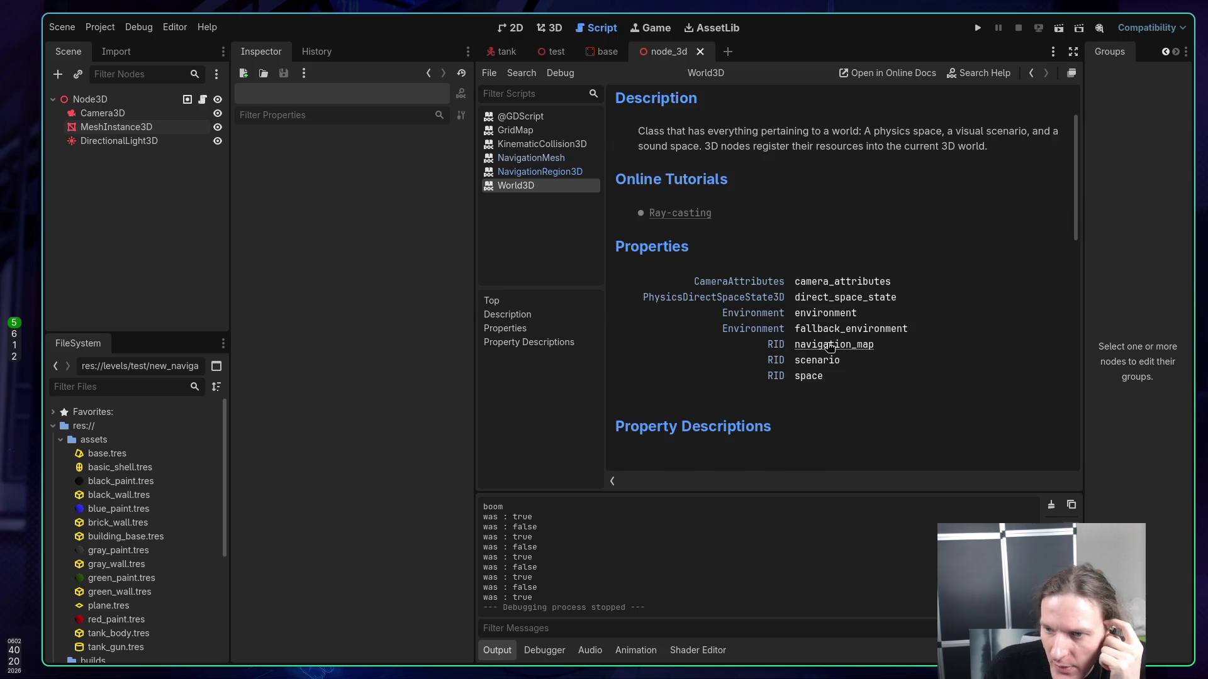
left_click(830, 345)
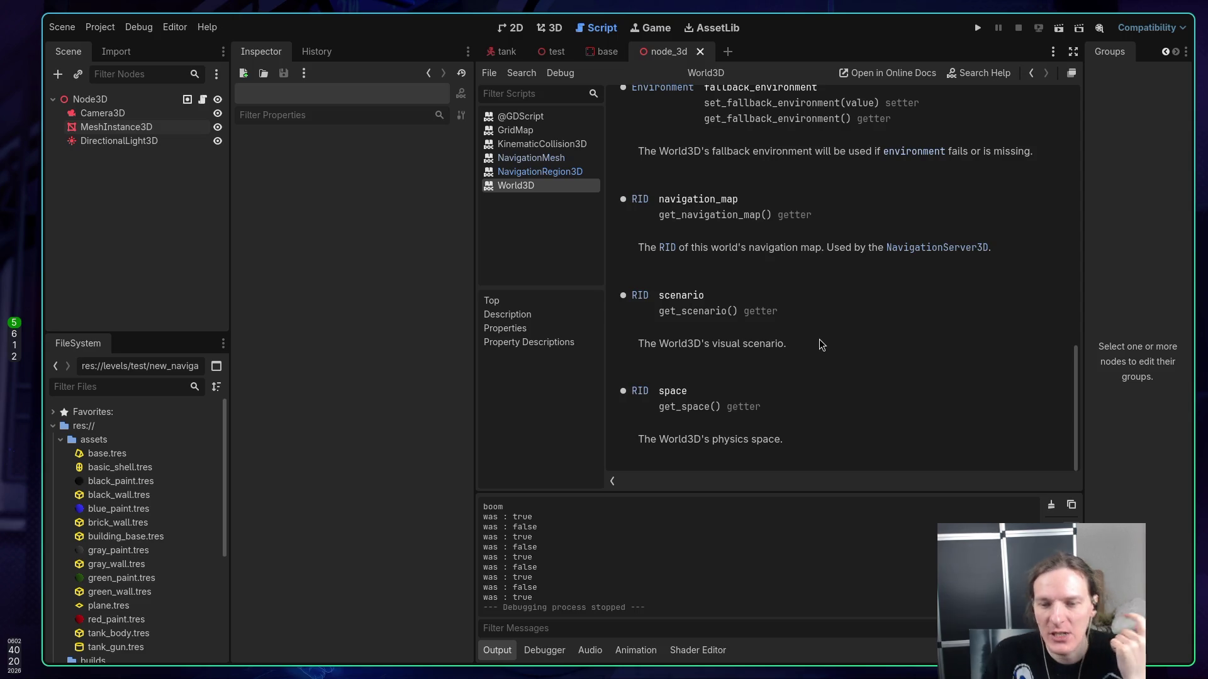
key("super+1")
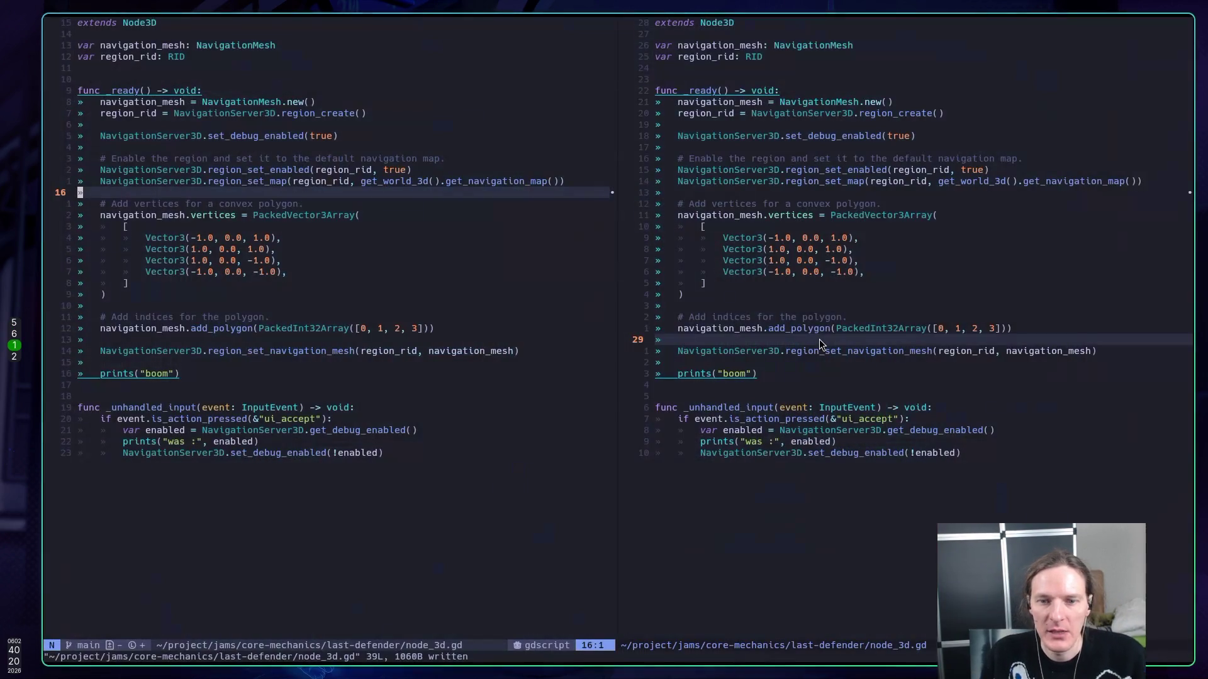
- Add a new line above region_set_map beginning prints(get_world_3d().get_n
key("k")
key("O")
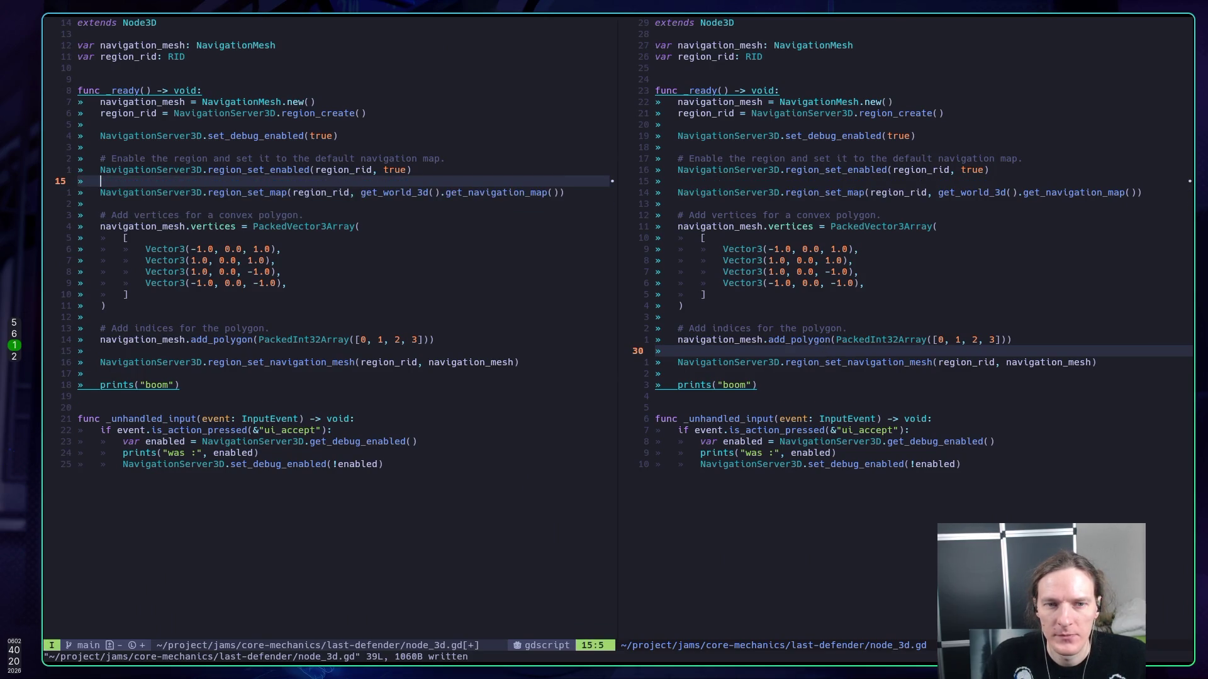
type("prints(")
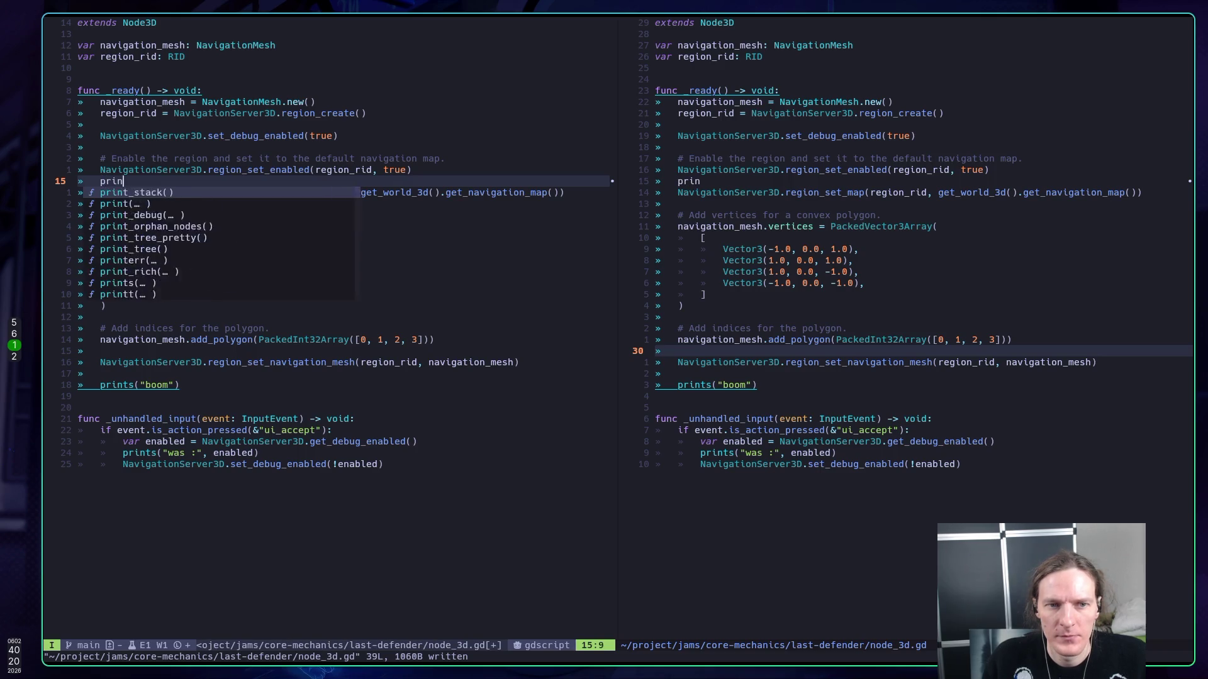
key("Escape")
type("aget_world_3d(),")
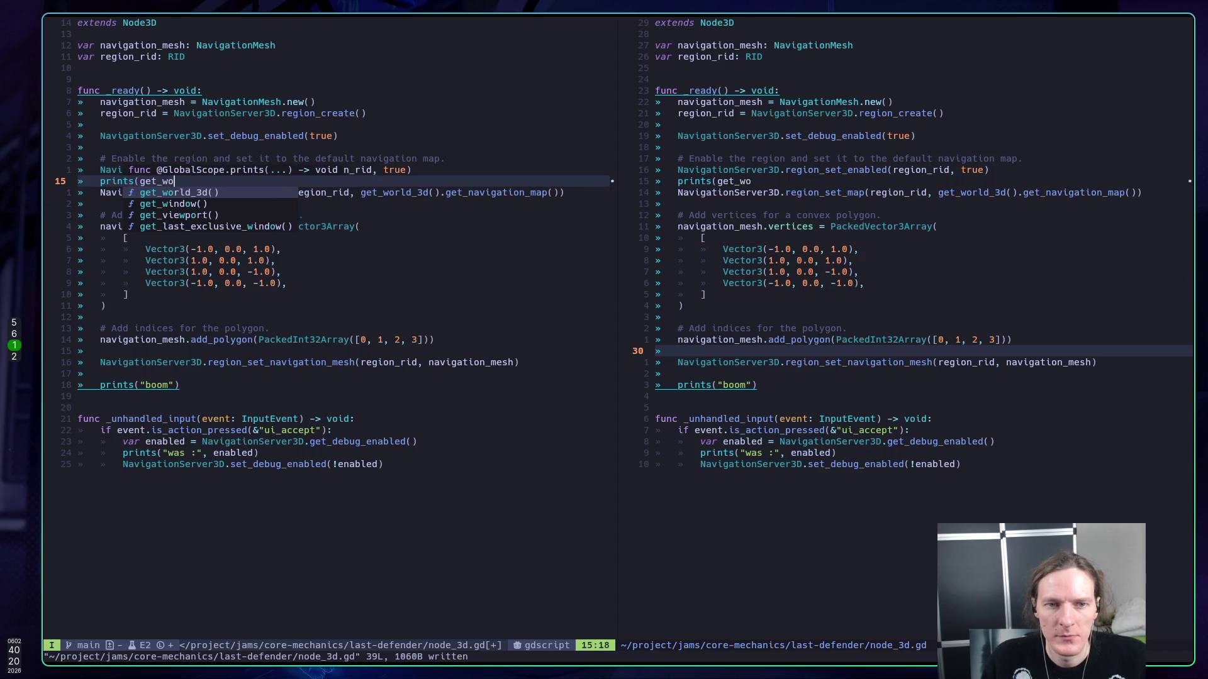
key("BackSpace")
key("BackSpace")
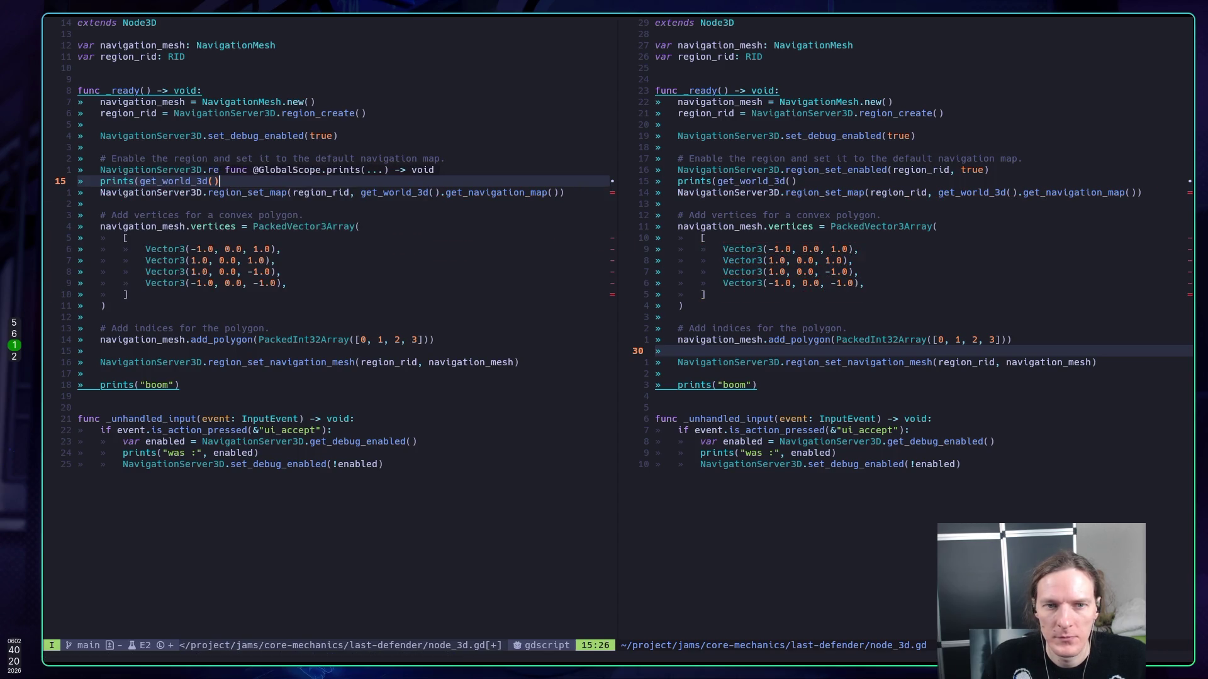
type(".get")
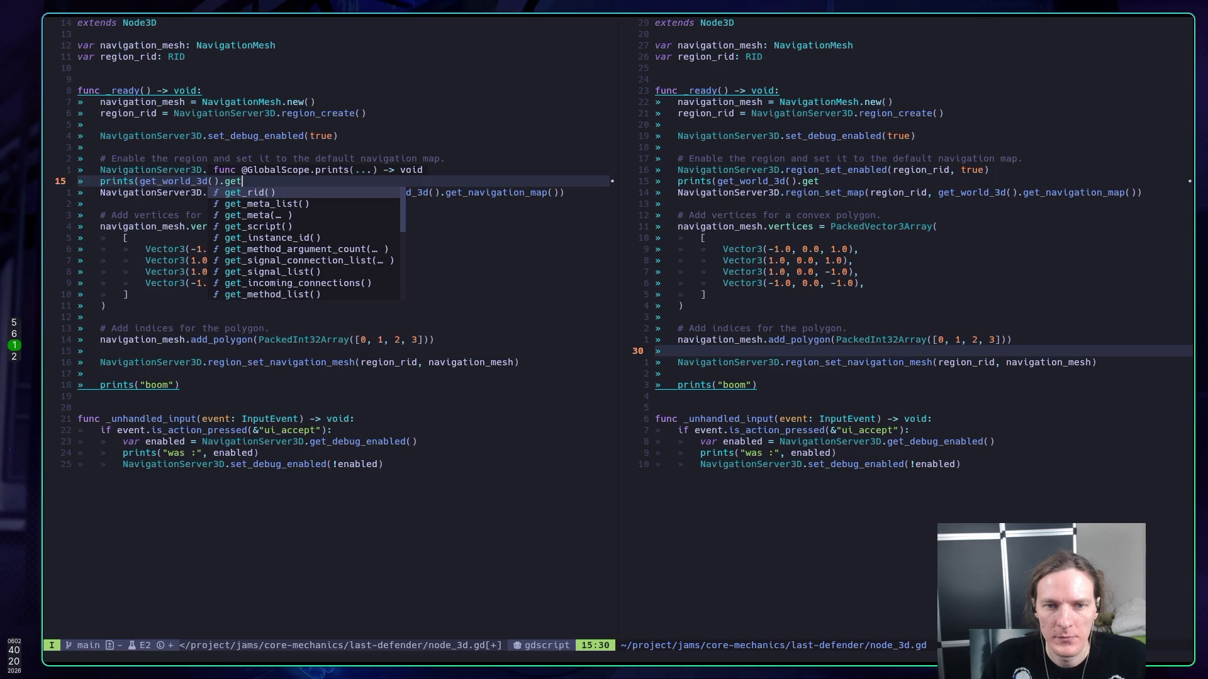
type("_nav")
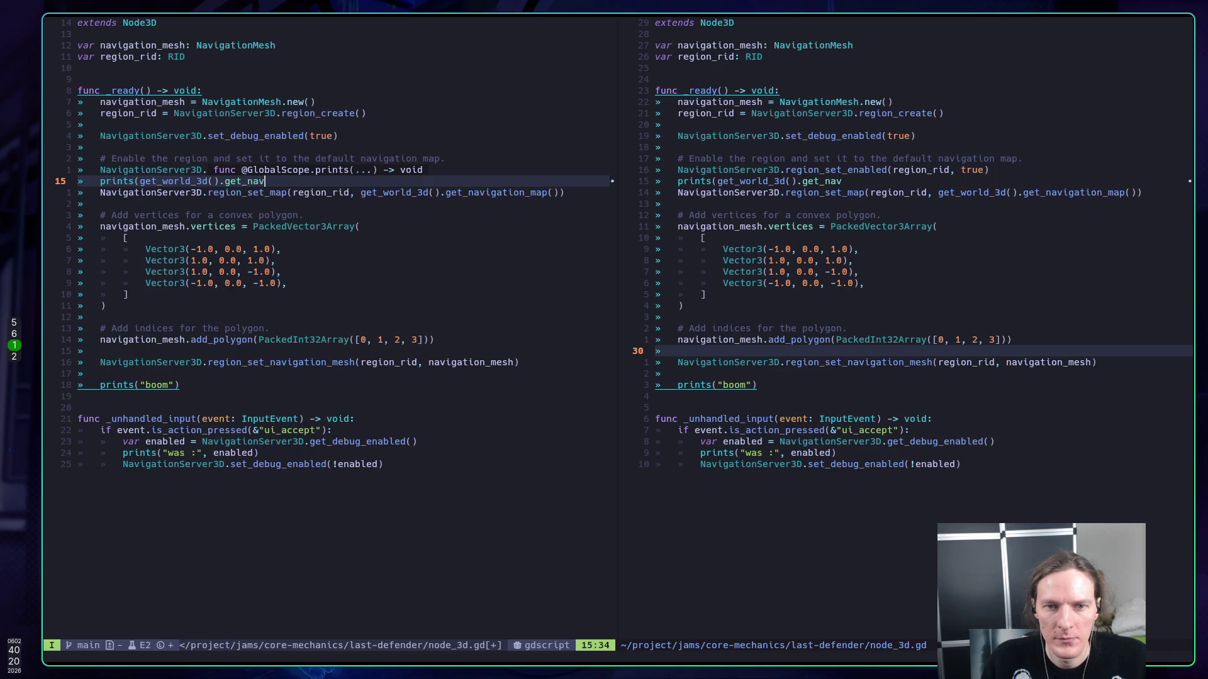
key("BackSpace")
key("BackSpace")
key("BackSpace")
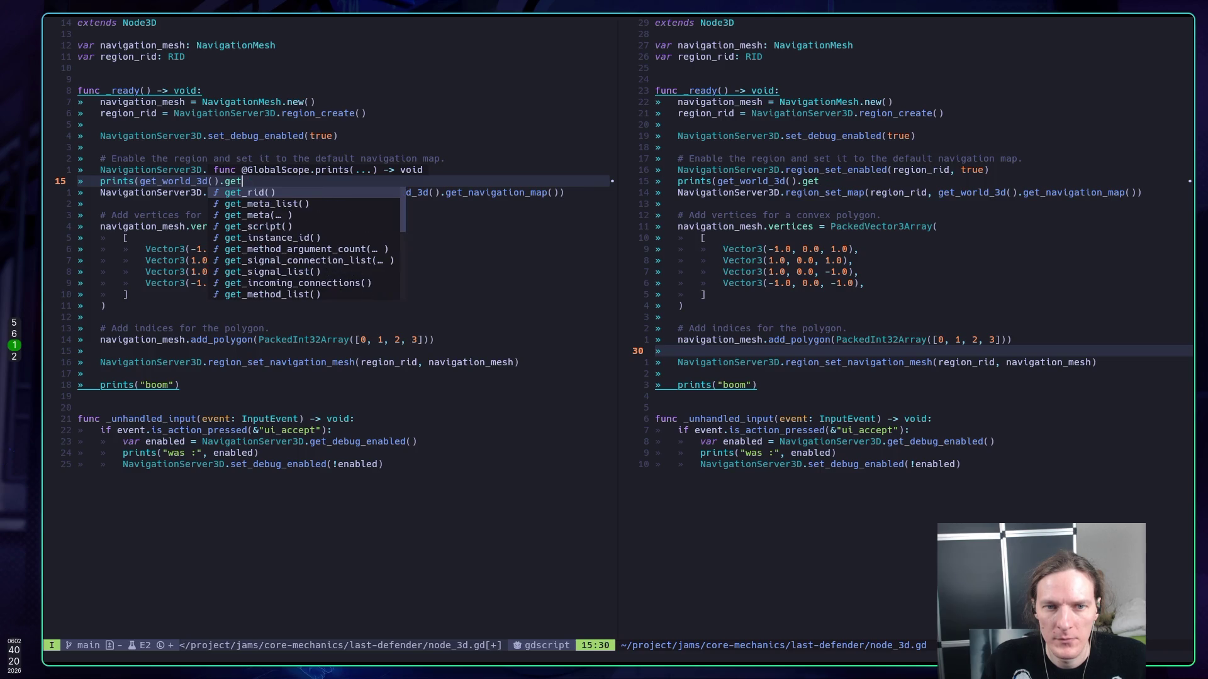
type("_n")
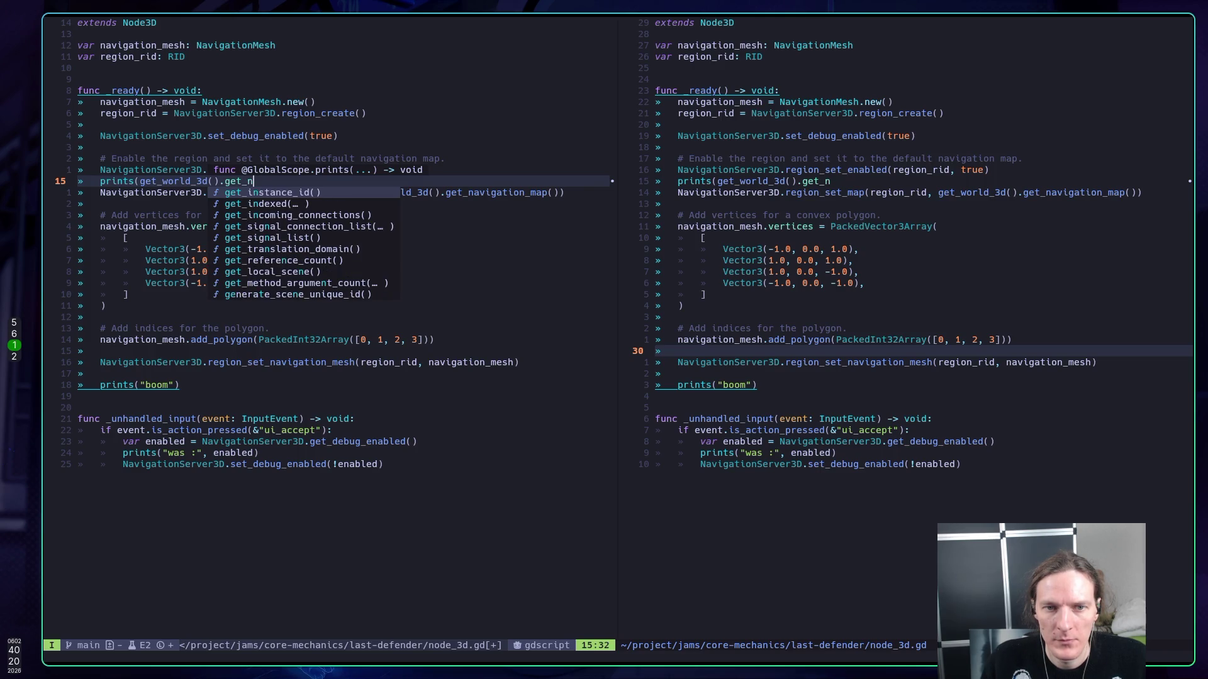
- Replace the unfinished getter with the navigation_map completion to finish prints(get_world_3d().navigation_map)
key("Escape")
key("h")
key("h")
key("h")
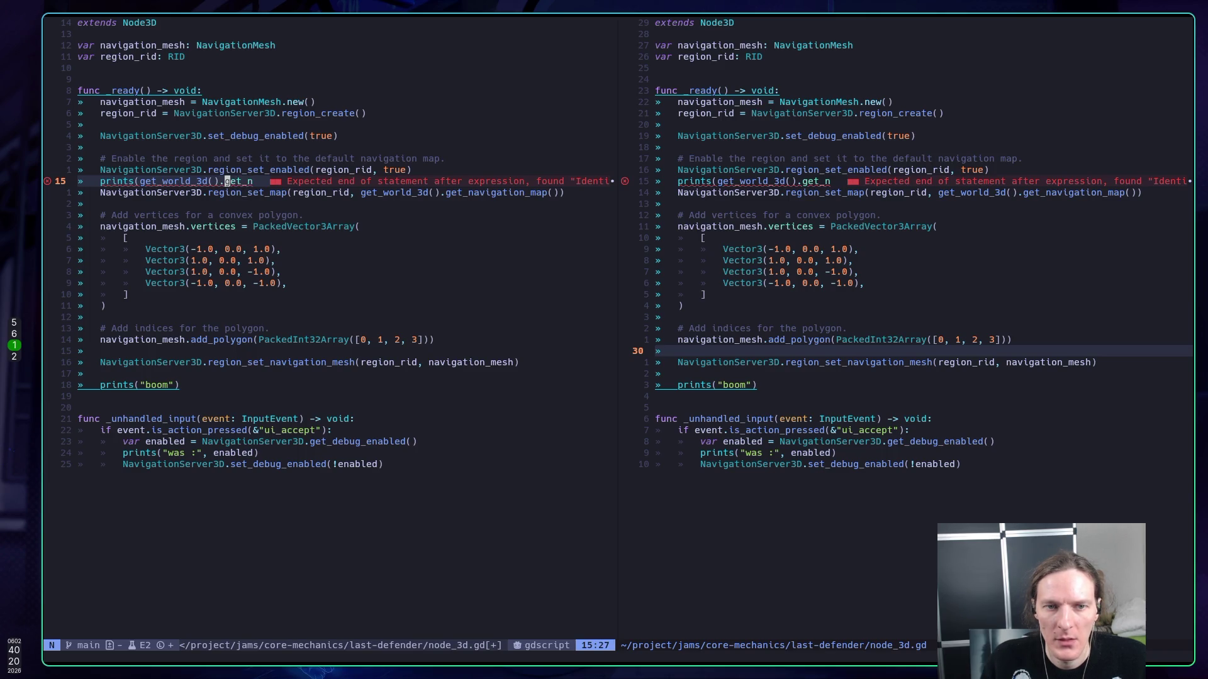
key("l")
key("shift+d")
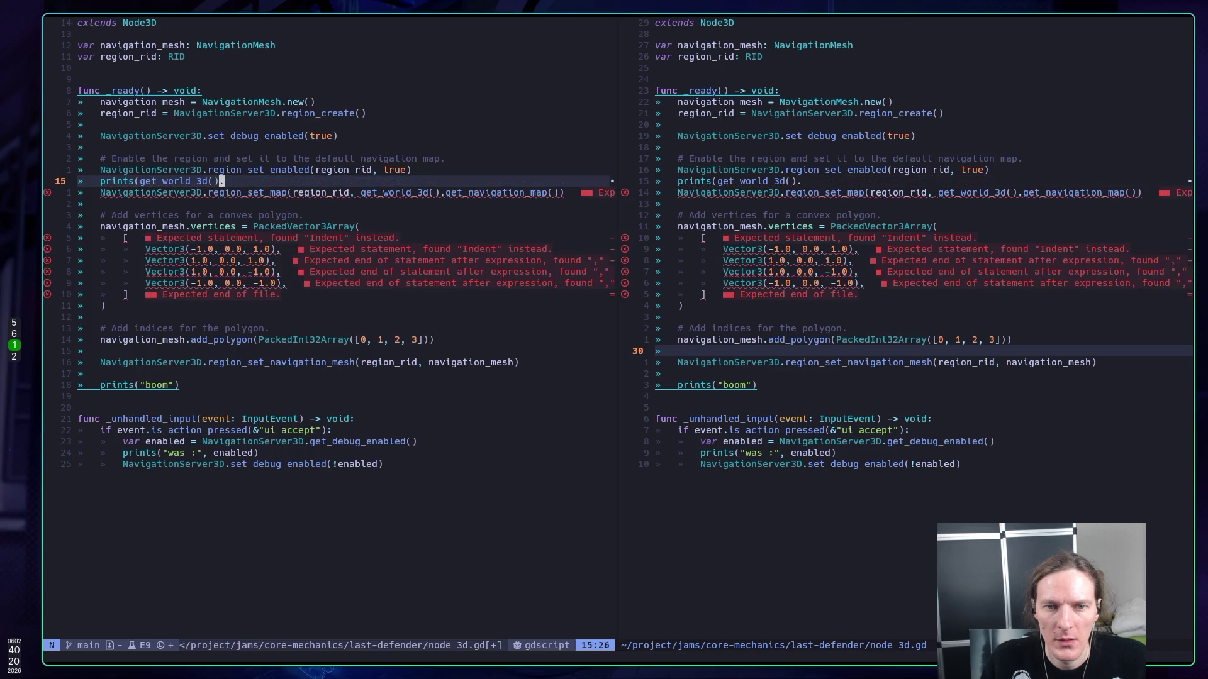
type("a.")
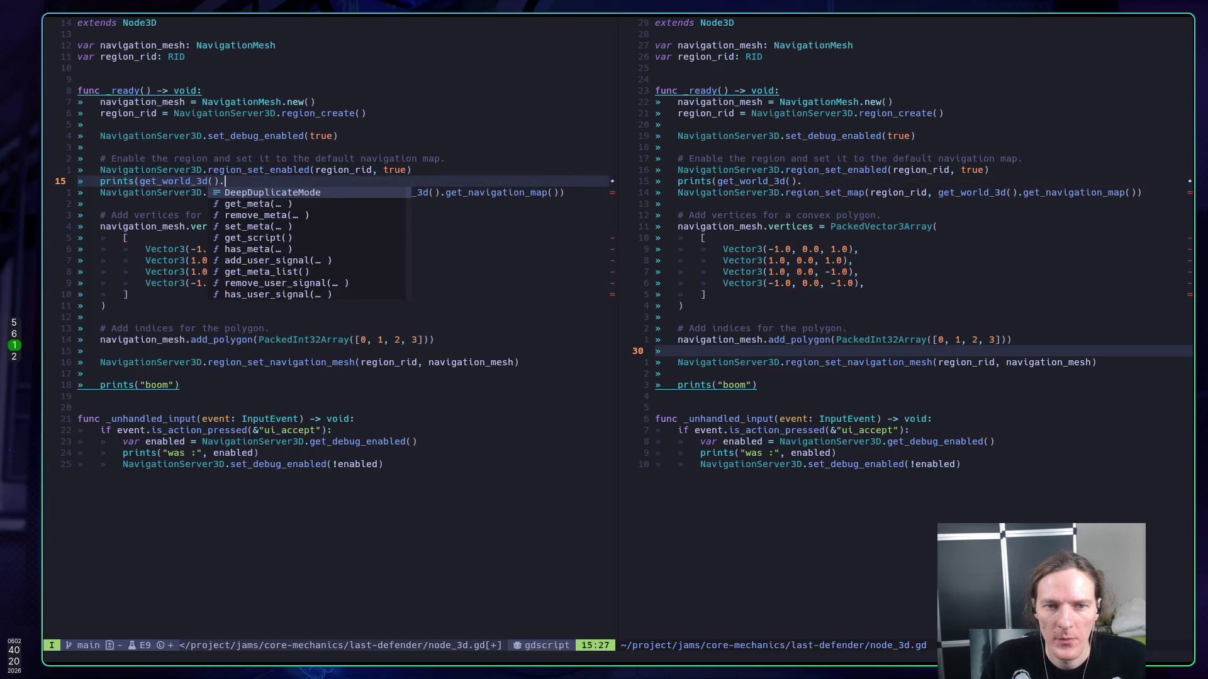
type("ni")
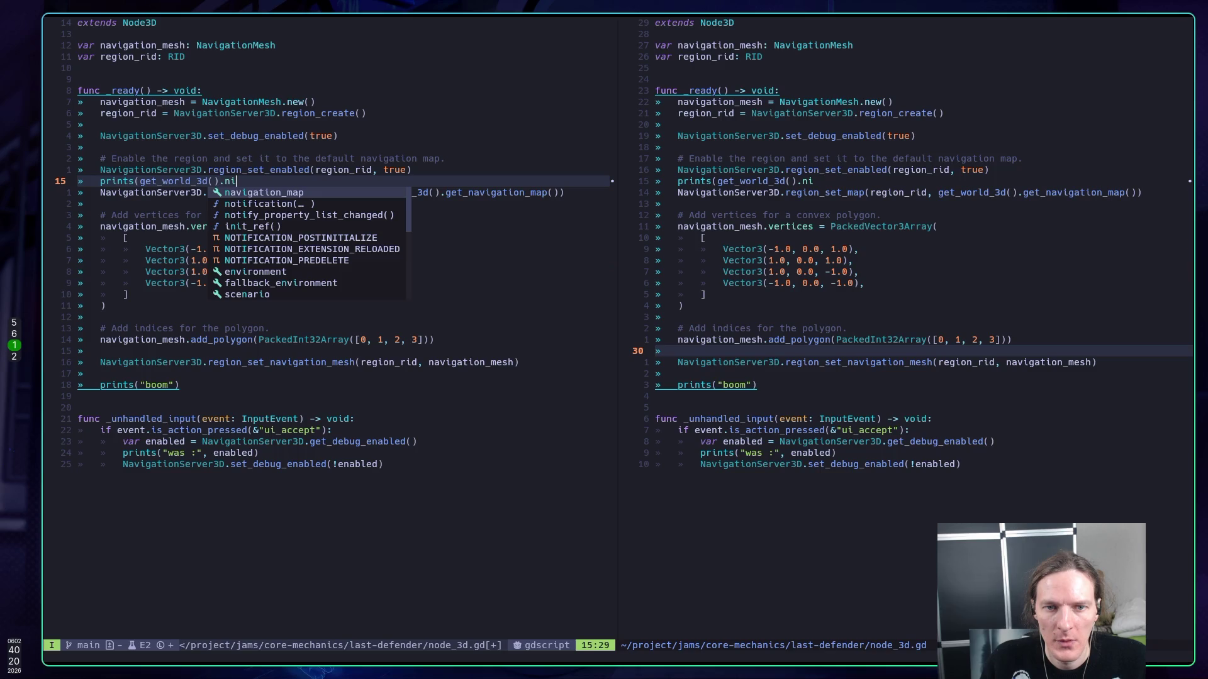
key("Return")
type(")")
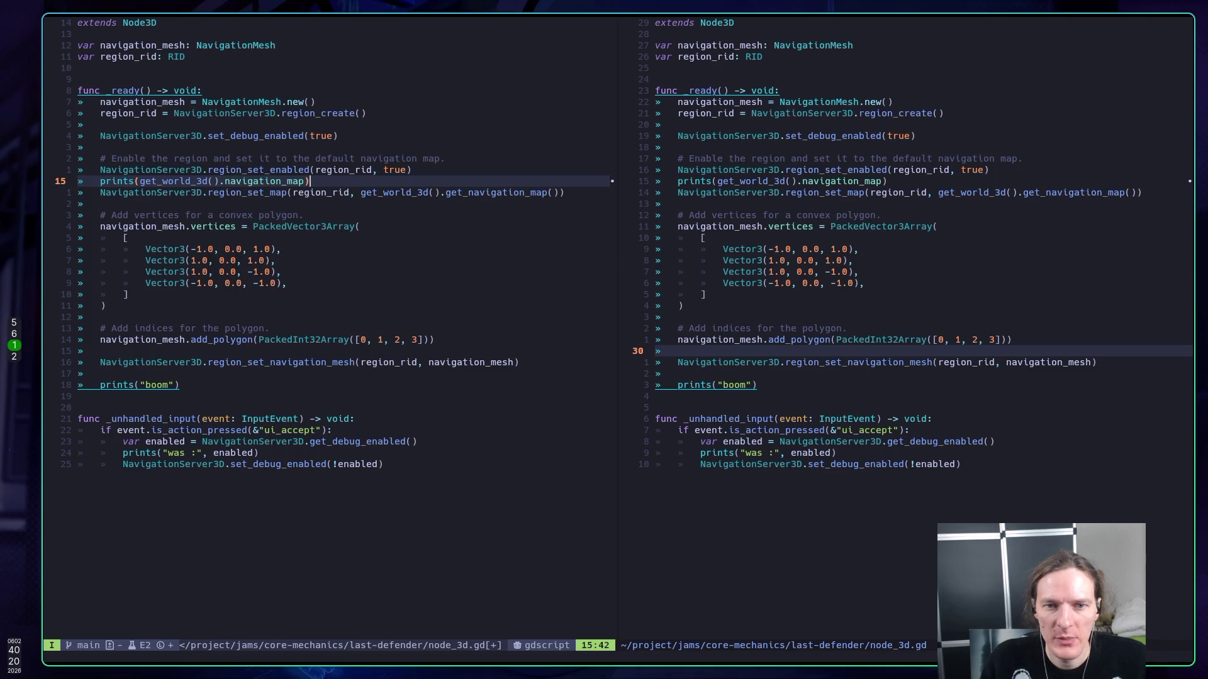
key("Escape")
- Save the script and recheck the World3D docs in Godot
key("j")
key("w")
key("w")
key("w")
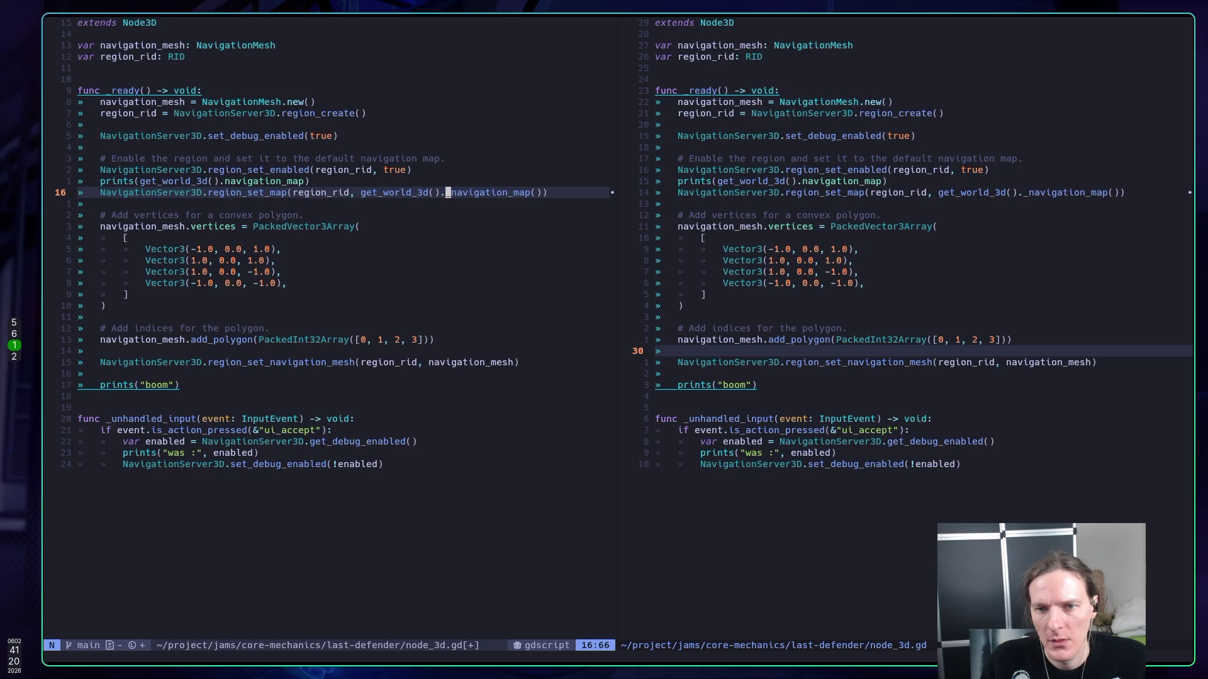
type(":w")
key("Return")
key("super+2")
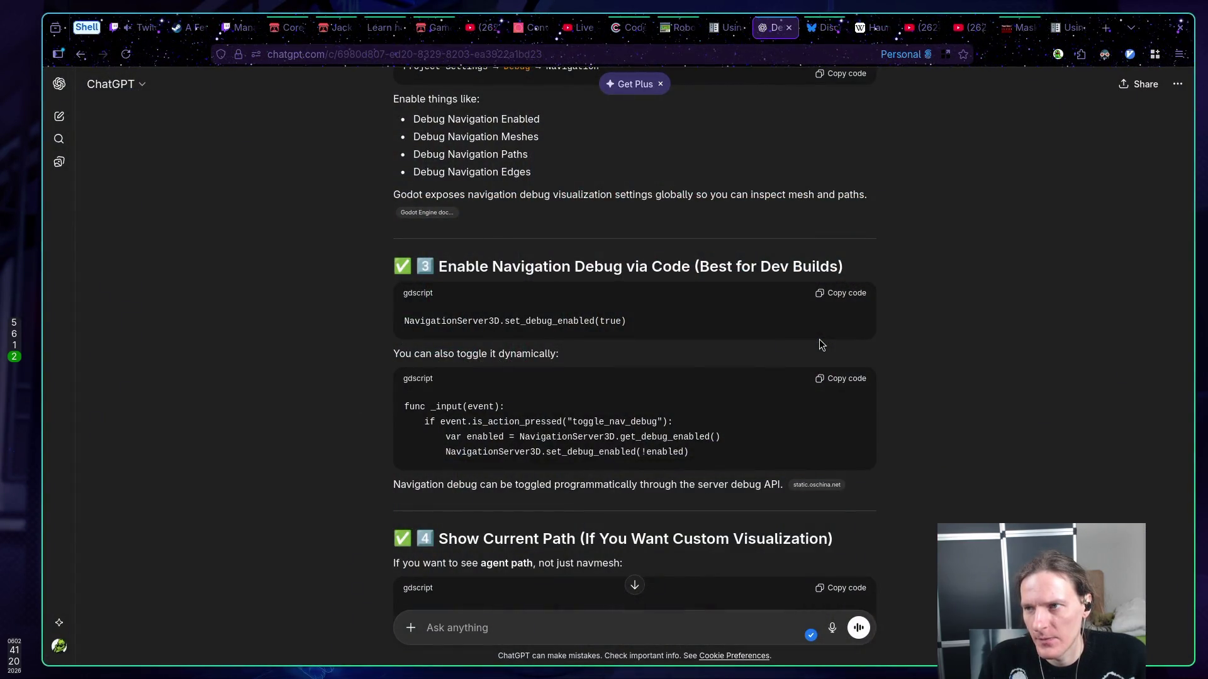
key("super+5")
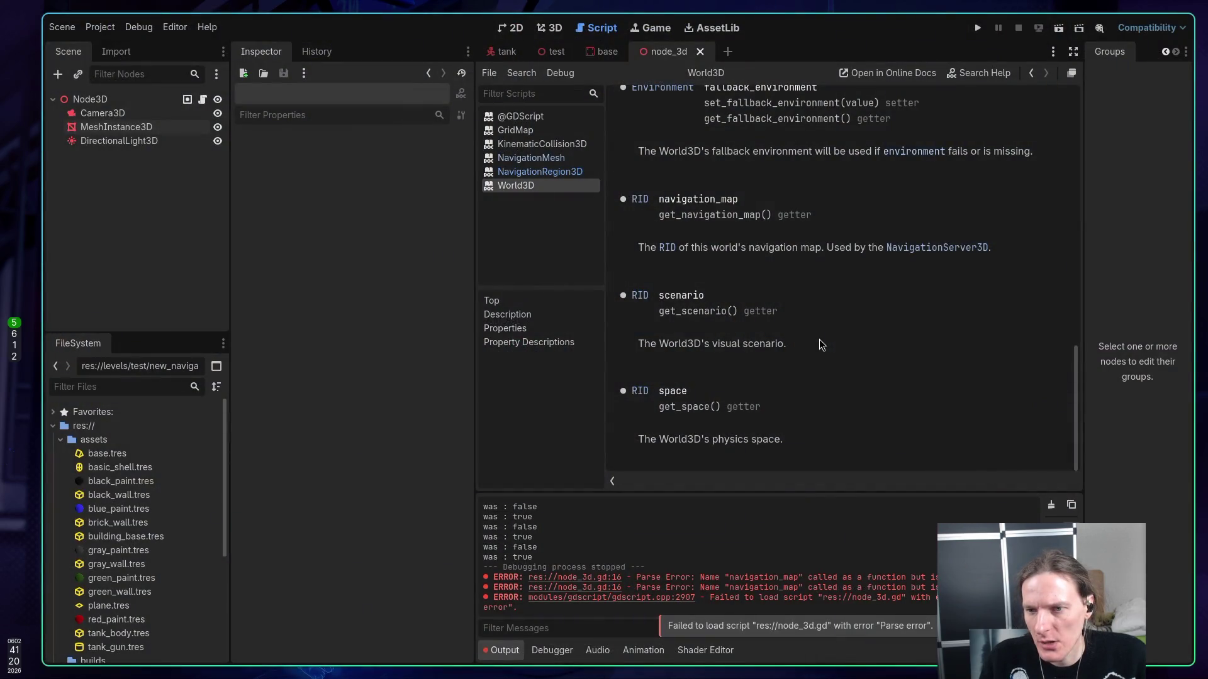
scroll(818, 345, "up", 2)
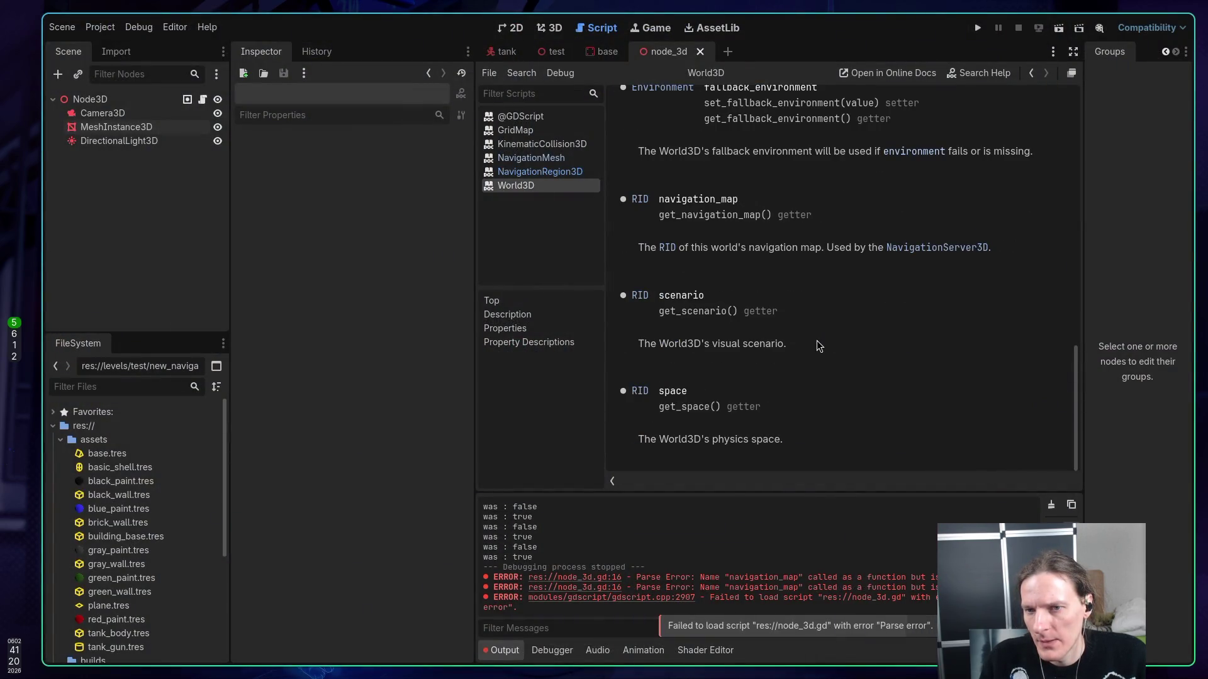
key("super+1")
- Delete the call parentheses after navigation_map on line 16 and save
key("l")
key("l")
key("l")
key("x")
key("x")
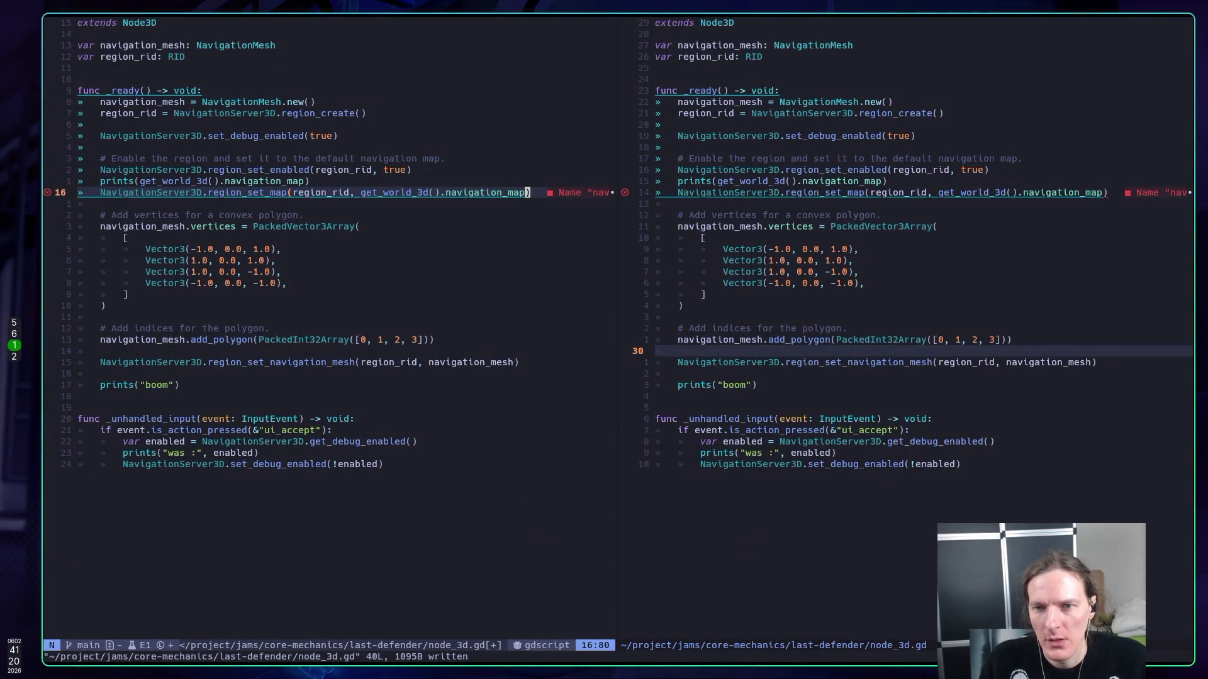
type(":w")
key("Return")
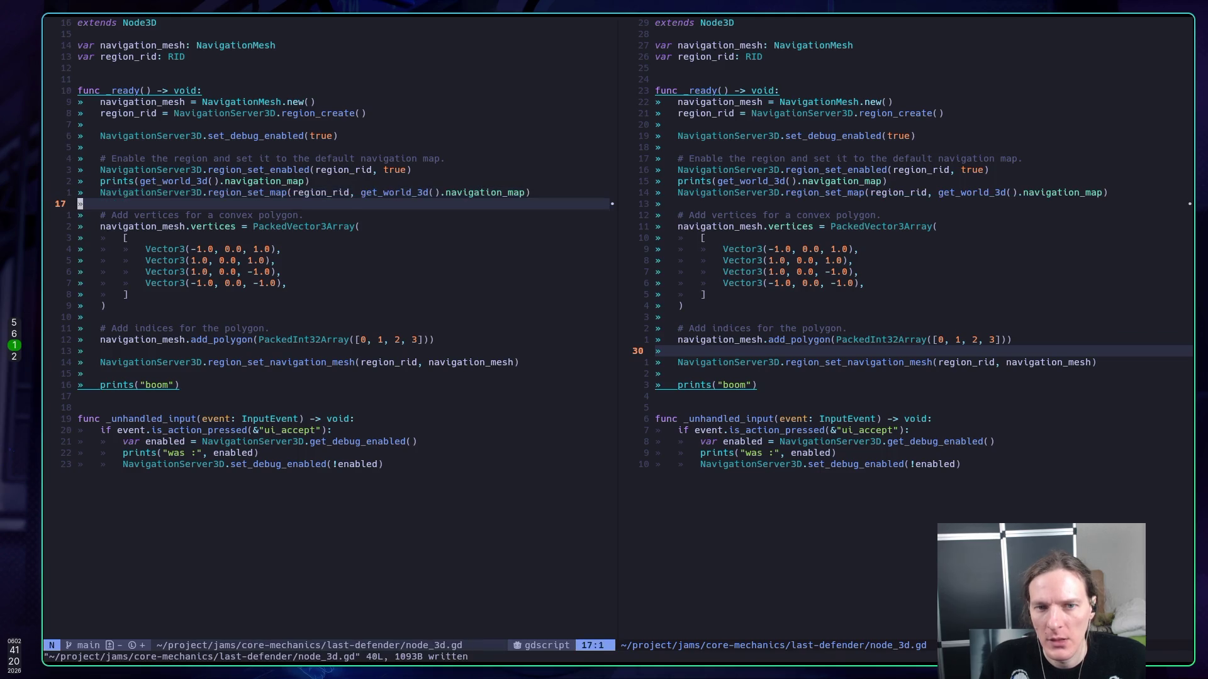
type(":w")
key("alt+Tab")
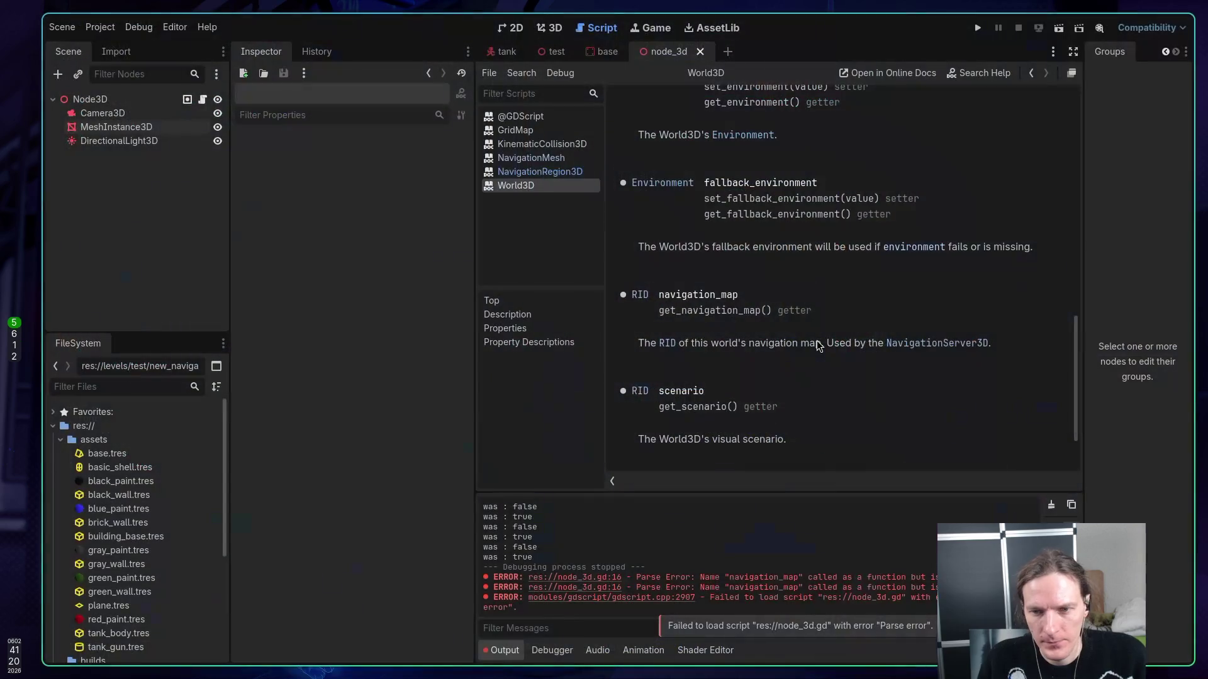
- Cycle the base and test tabs back to node_3d's 3D view, run it, and toggle debug in-game
left_click(599, 52)
left_click(558, 54)
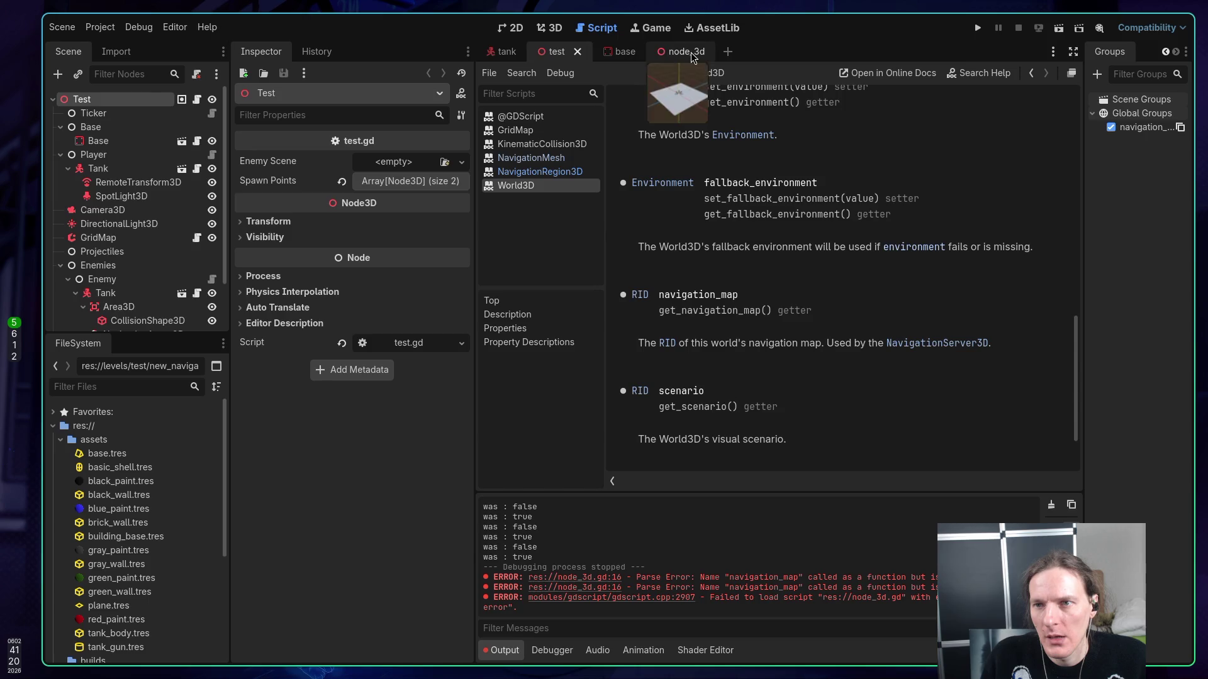
left_click(688, 52)
left_click(554, 27)
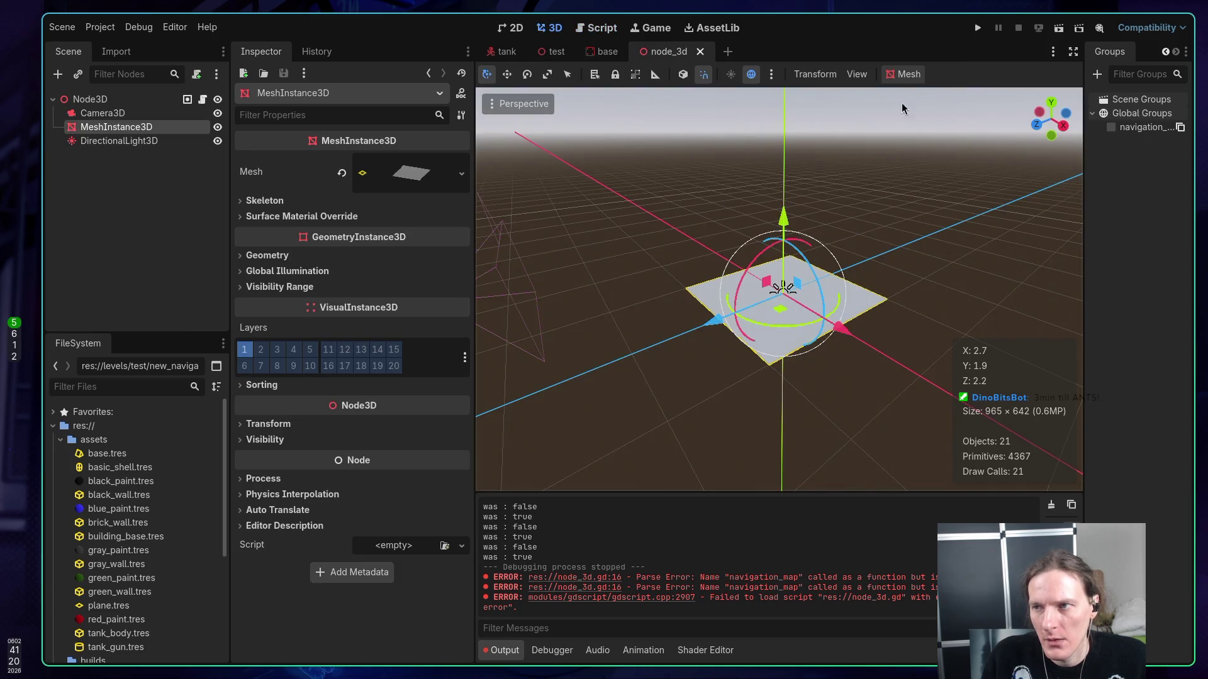
left_click(1059, 28)
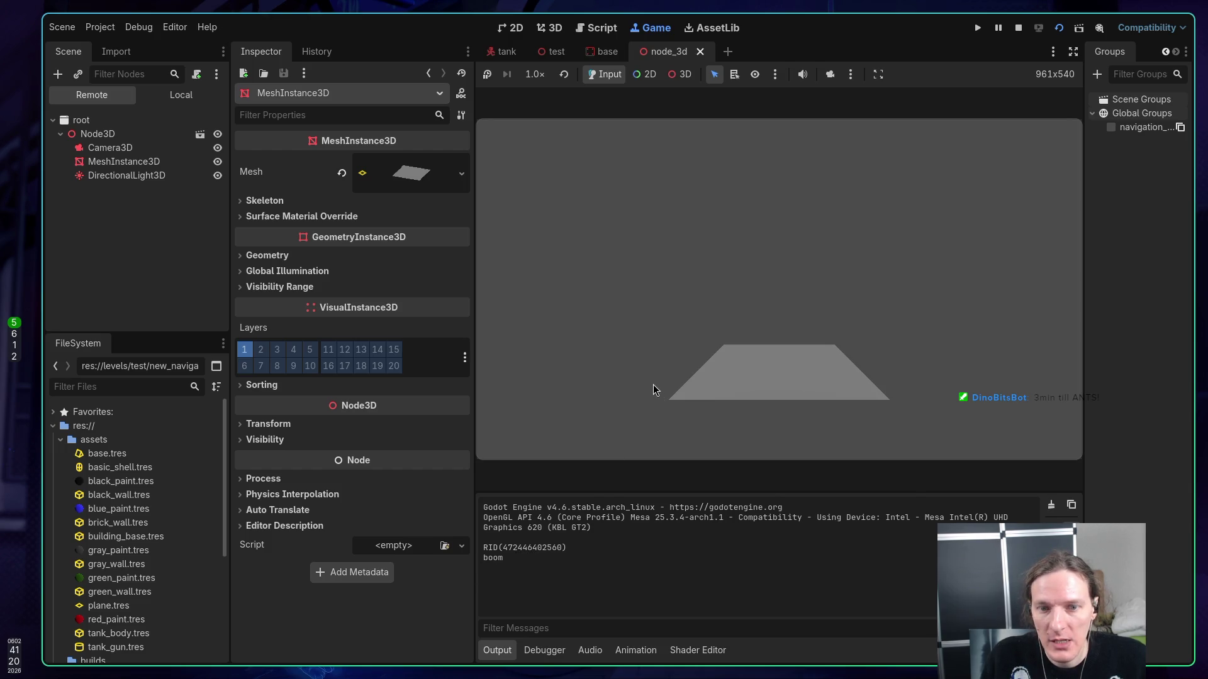
left_click(660, 370)
left_click(659, 370)
left_click(660, 370)
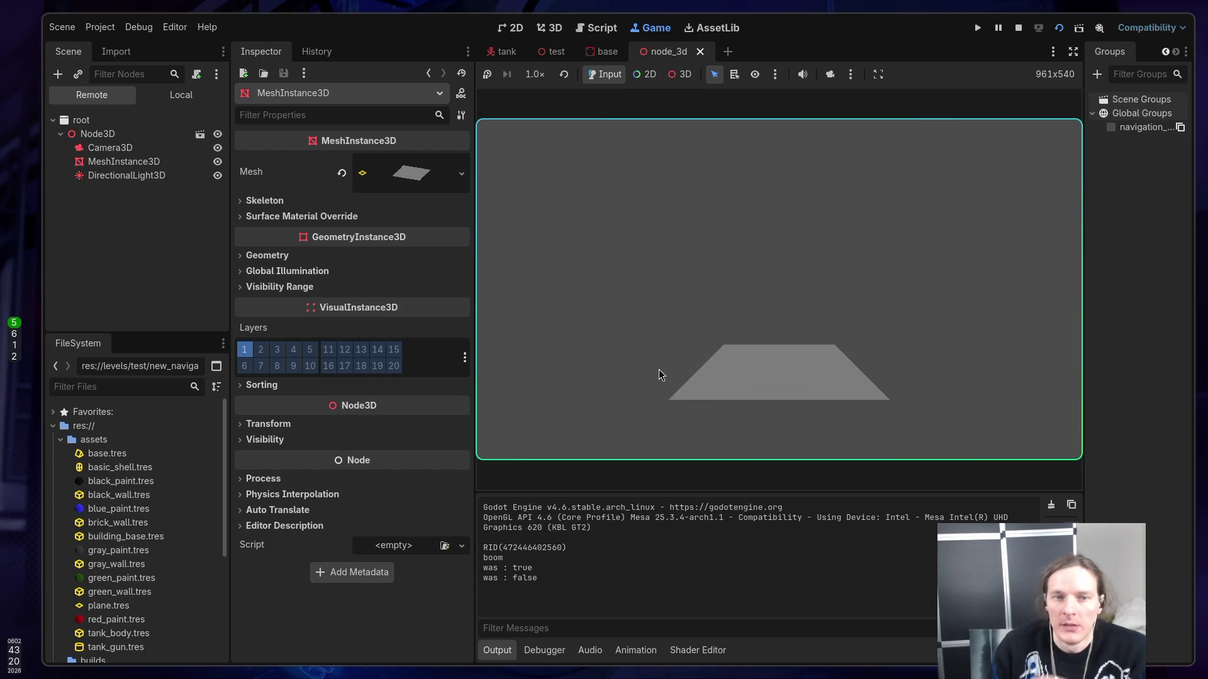
- Stop the running node_3d scene
left_click(1022, 31)
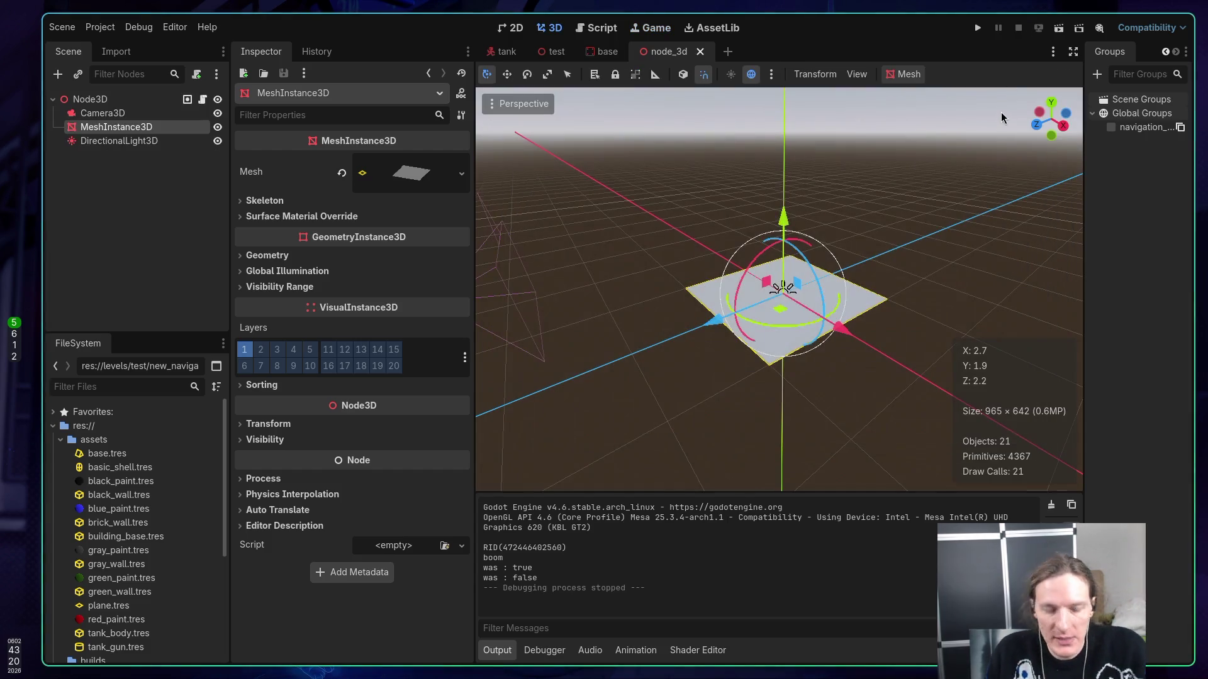
- Scroll ChatGPT's reply and drag-select the path-drawing code snippet
key("super+2")
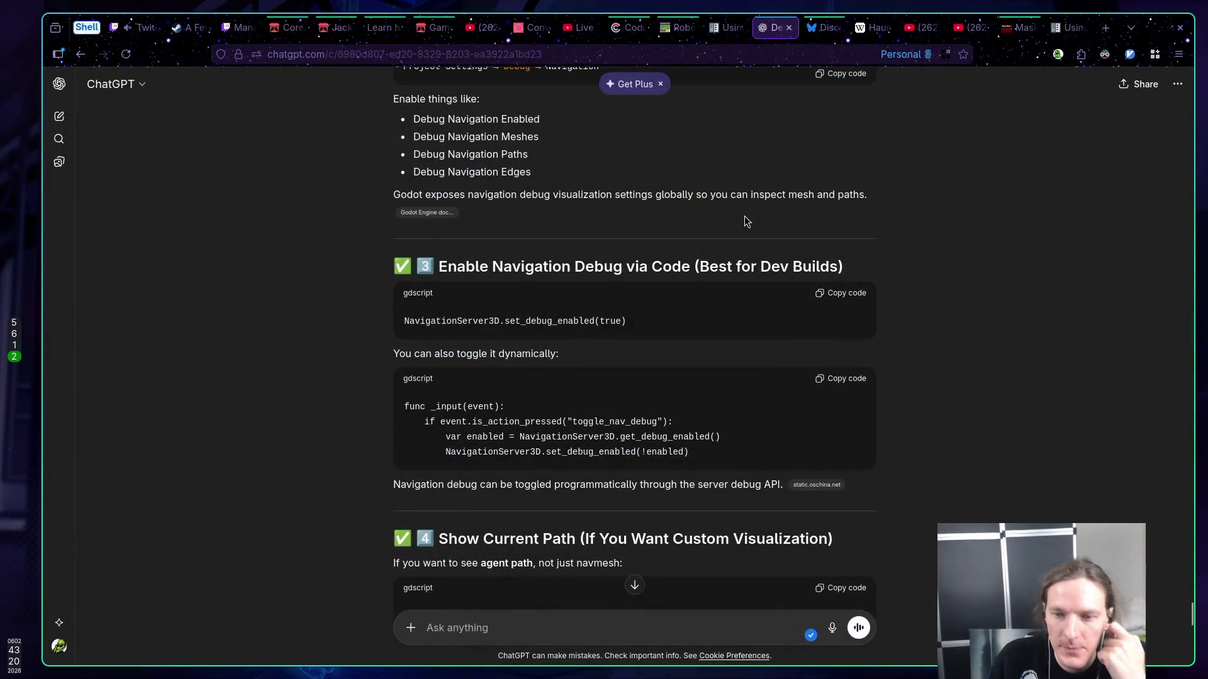
scroll(631, 234, "down", 2)
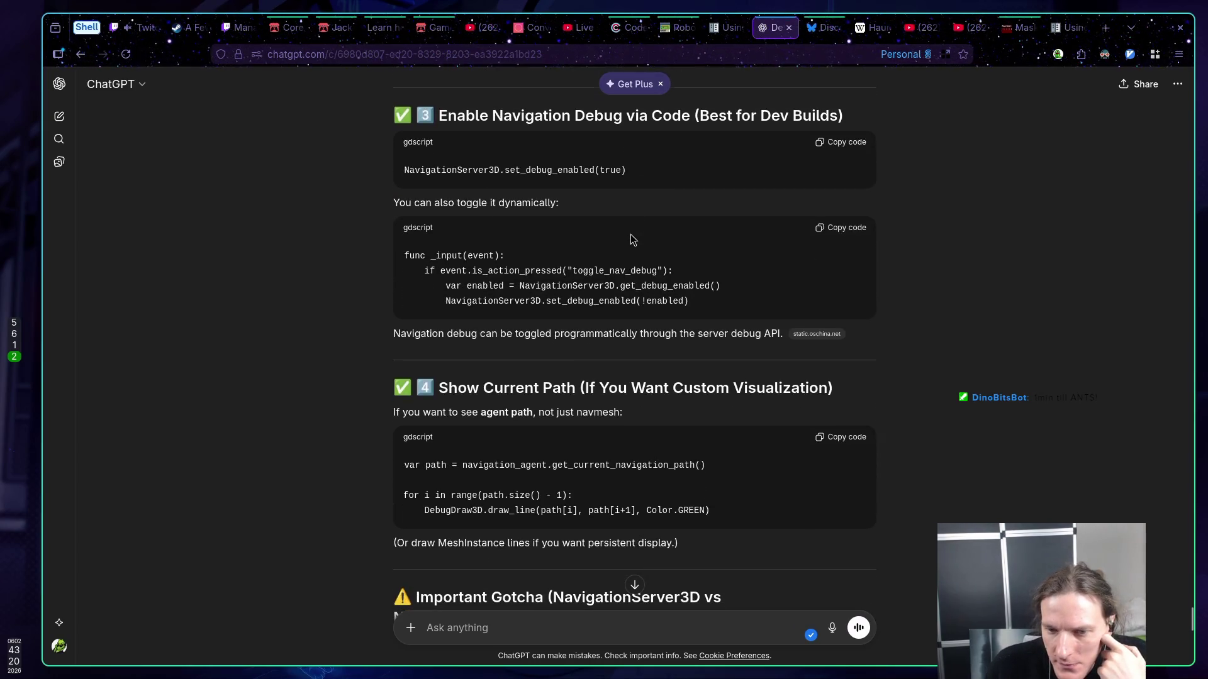
scroll(628, 232, "down", 1)
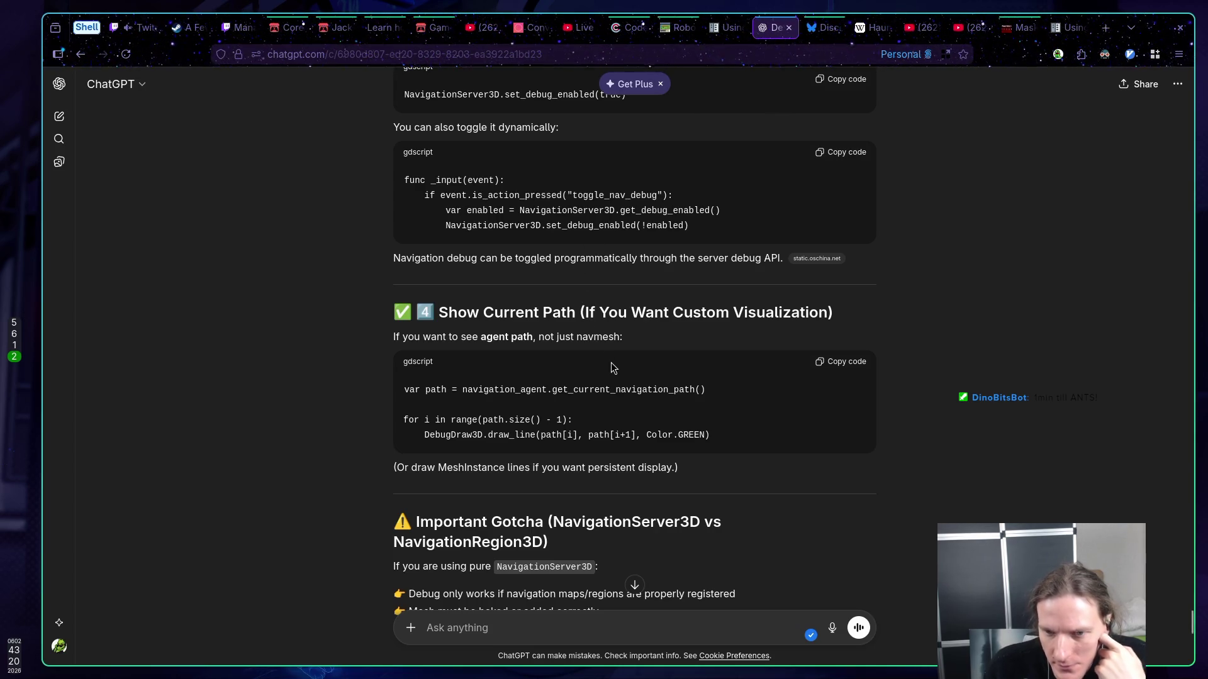
left_click_drag(711, 436, 405, 387)
key("ctrl+c")
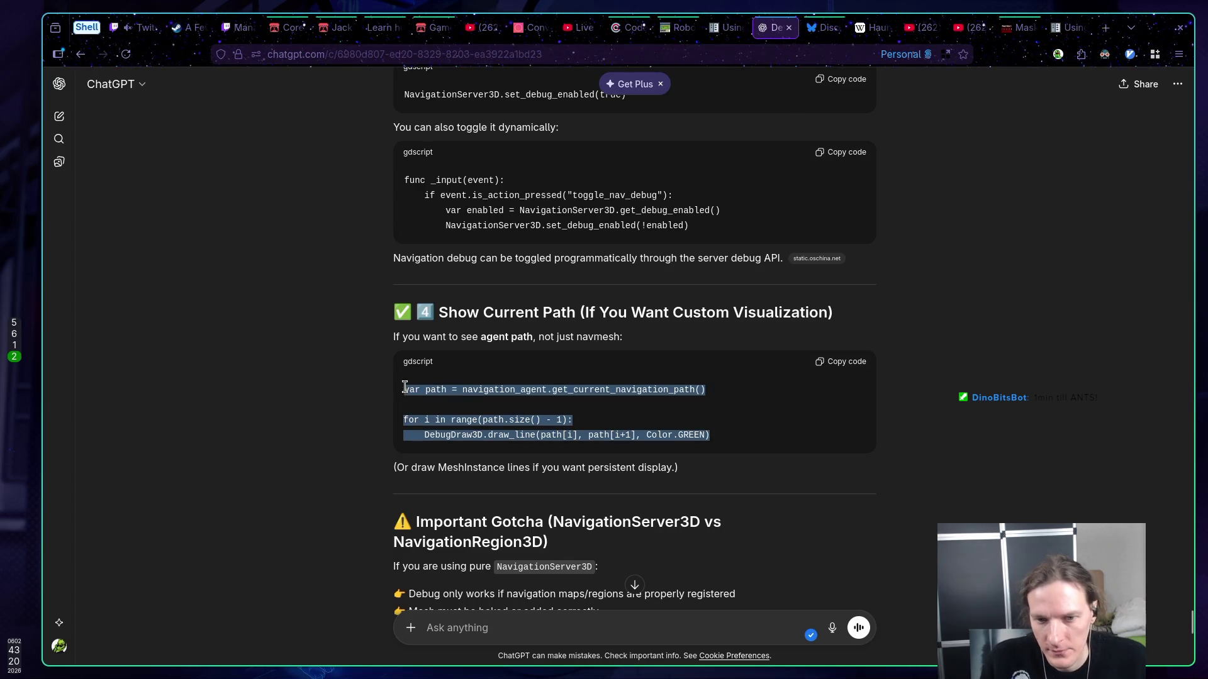
left_click(766, 391)
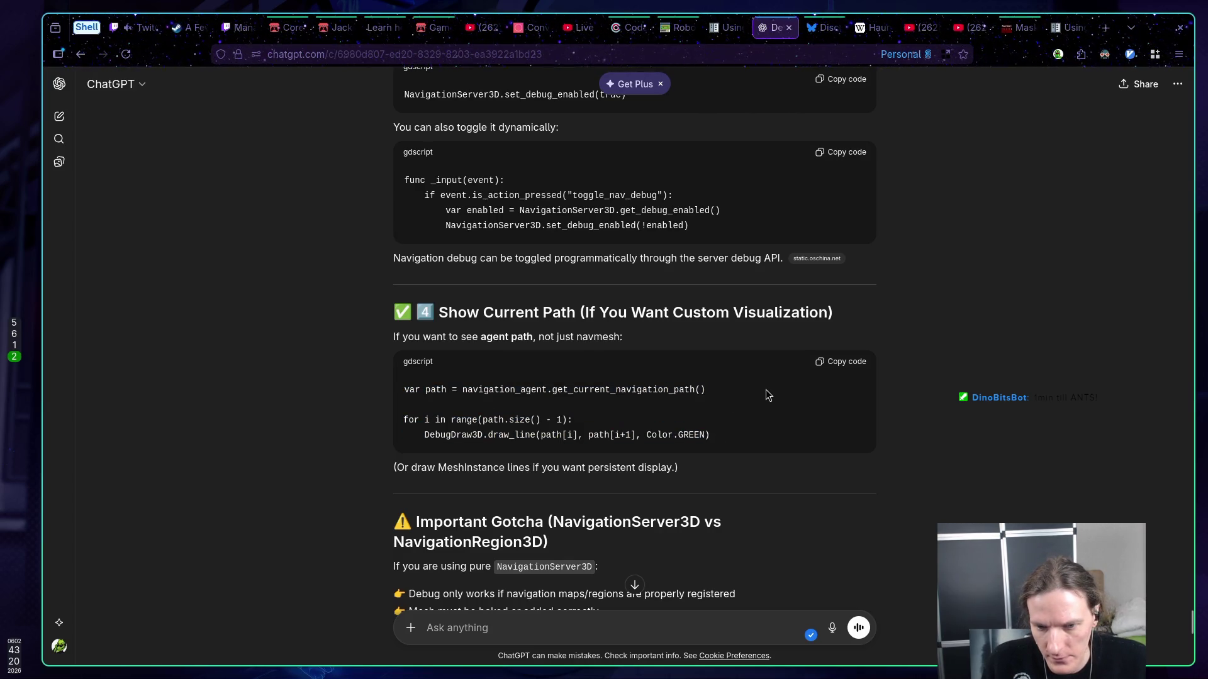
- Scroll through the rest of the answer and back up to the Show Current Path code
scroll(761, 390, "down", 2)
scroll(756, 388, "down", 2)
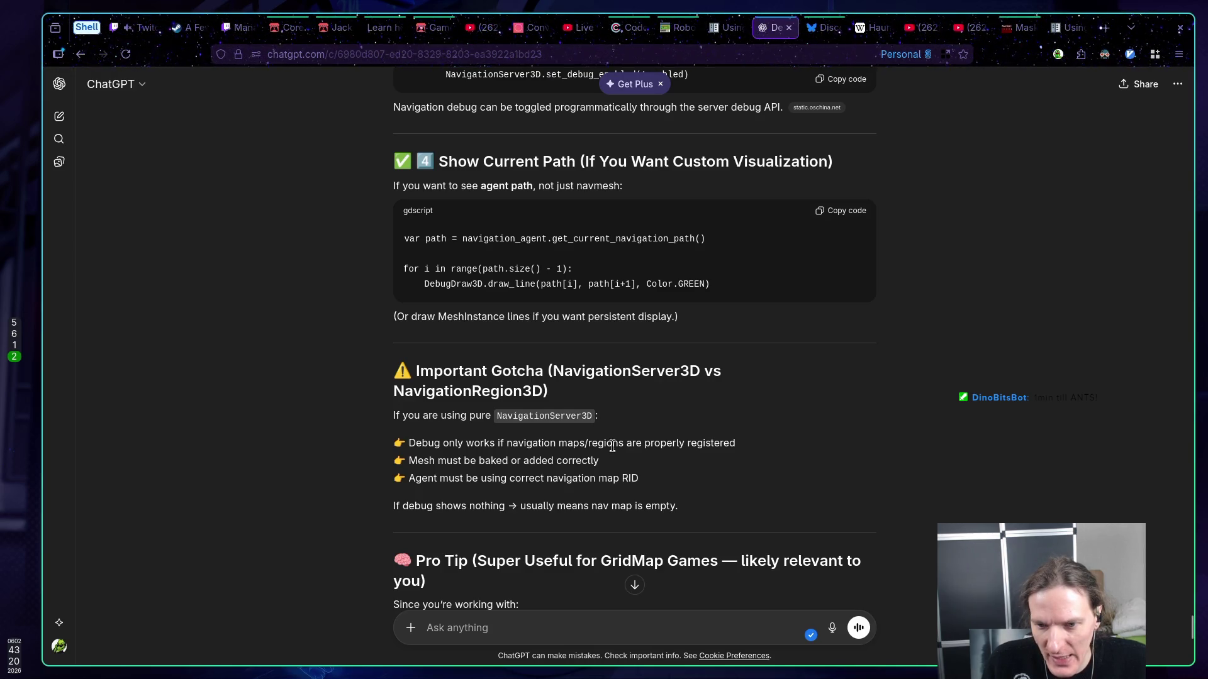
scroll(612, 444, "down", 2)
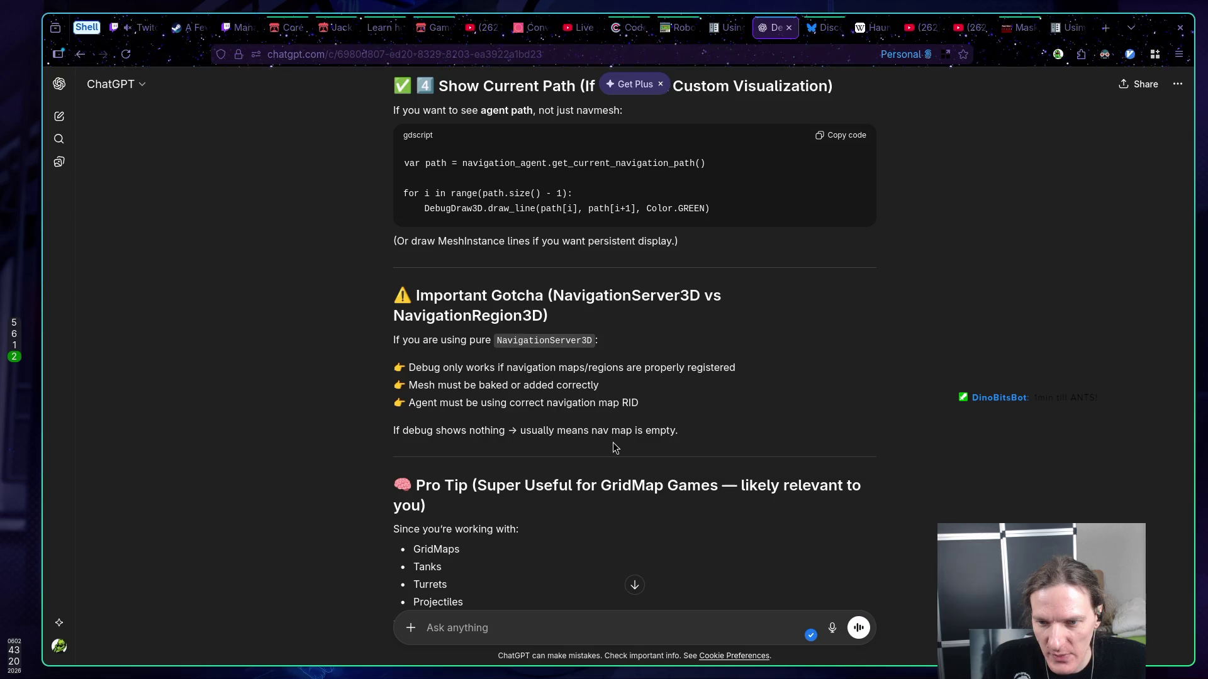
scroll(613, 441, "down", 3)
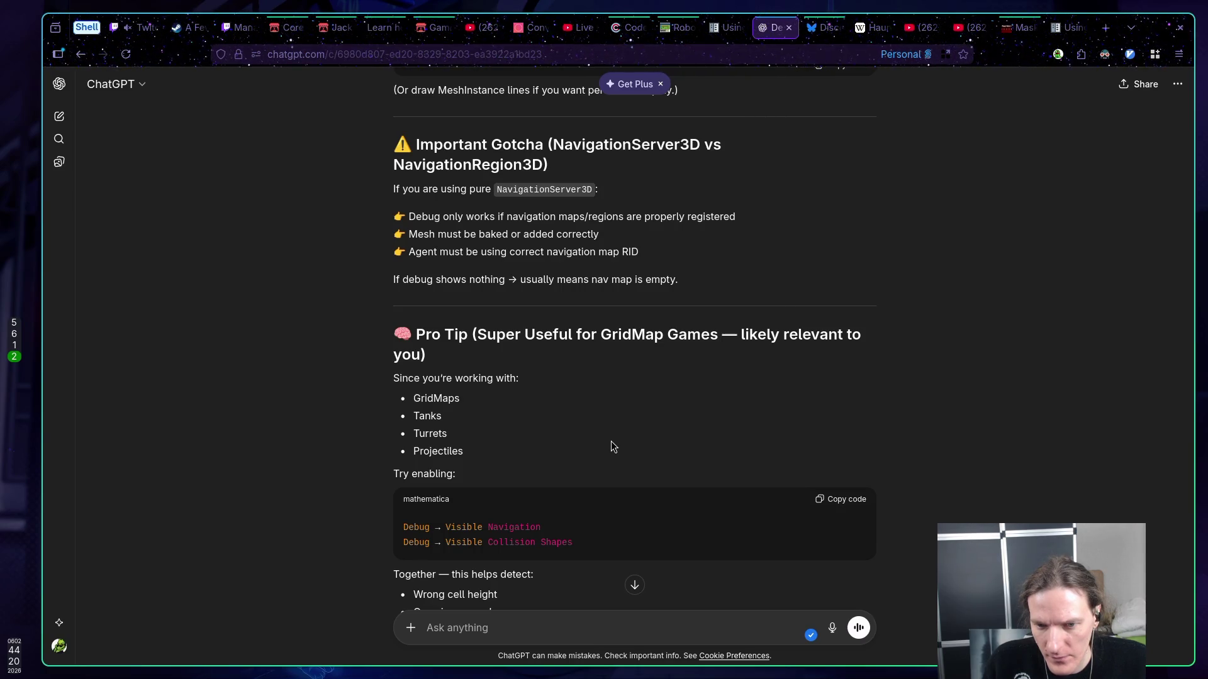
scroll(613, 447, "down", 2)
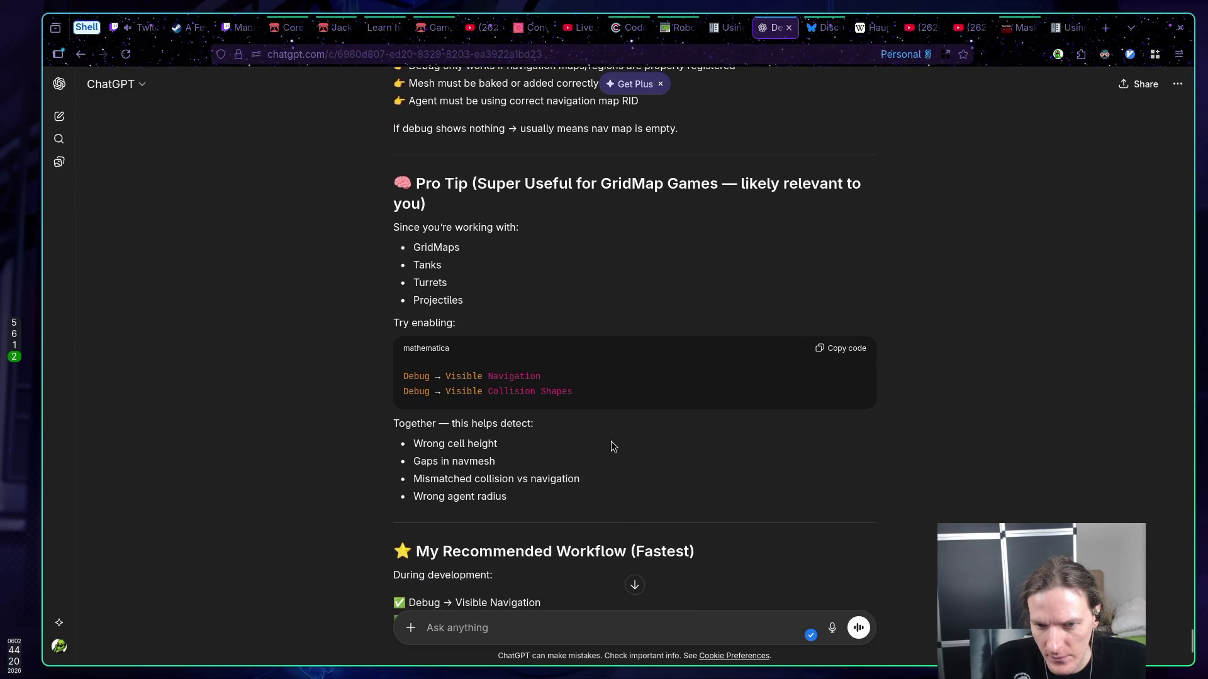
scroll(613, 446, "down", 2)
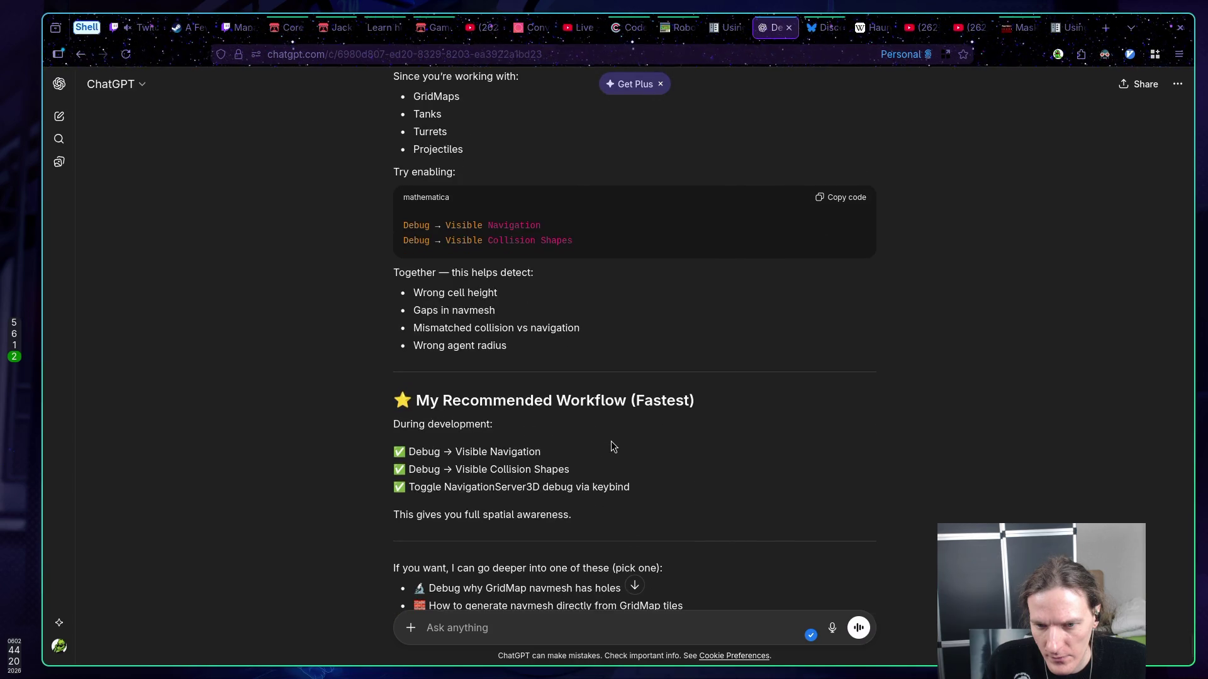
scroll(604, 443, "down", 3)
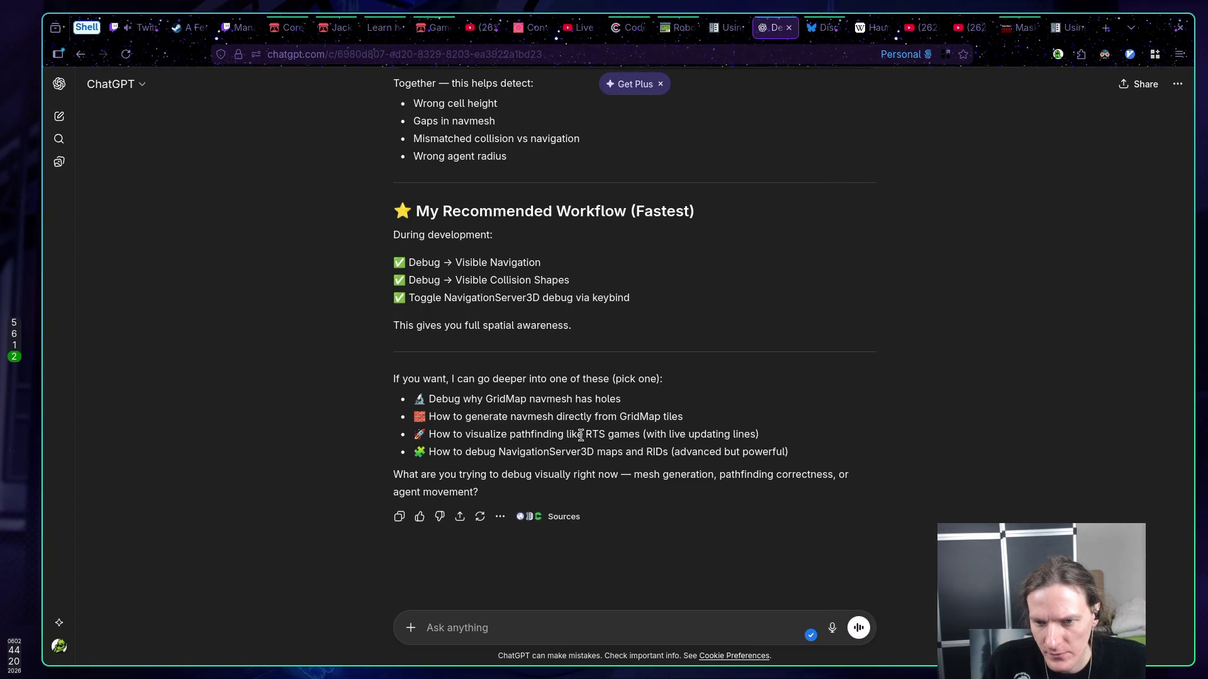
scroll(580, 434, "up", 10)
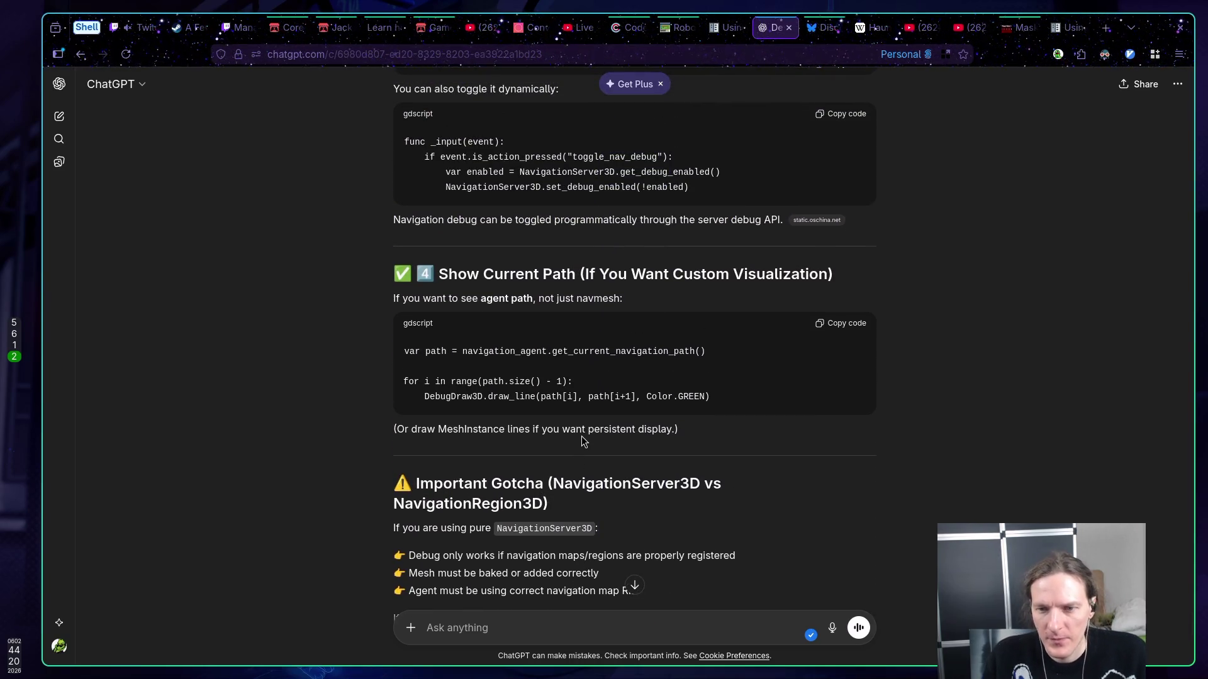
key("super+1")
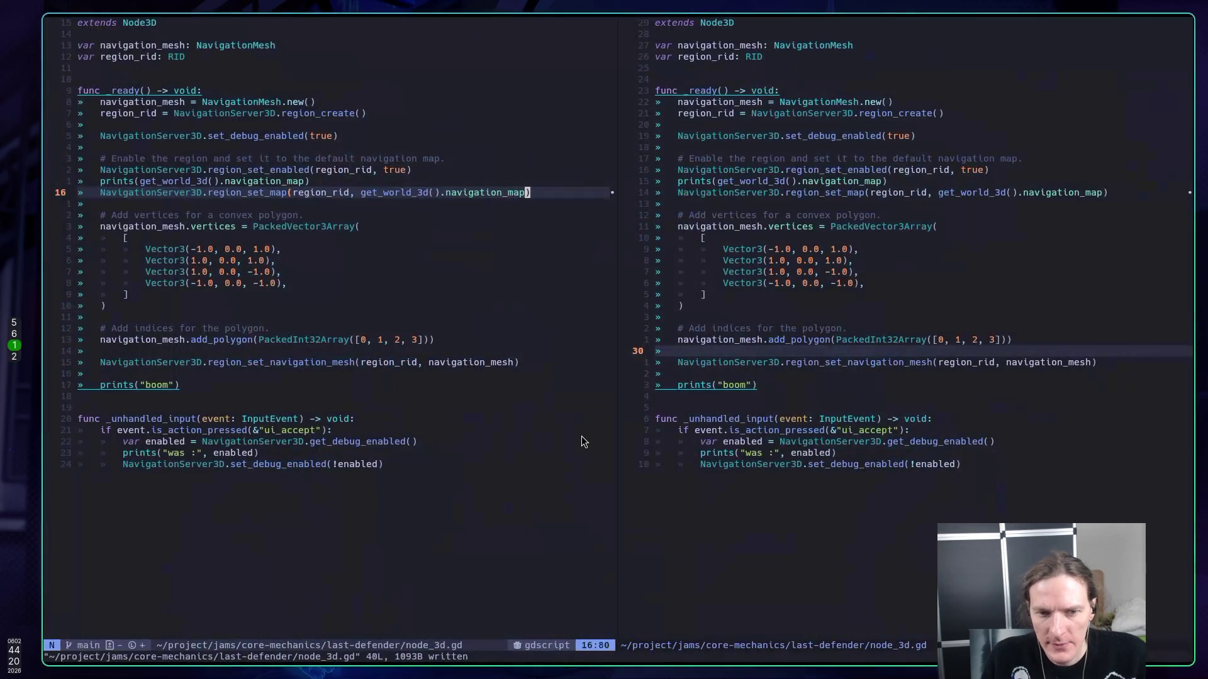
- Paste the path-drawing code above prints("boom"), indent it one level, and save
key("j")
key("j")
key("j")
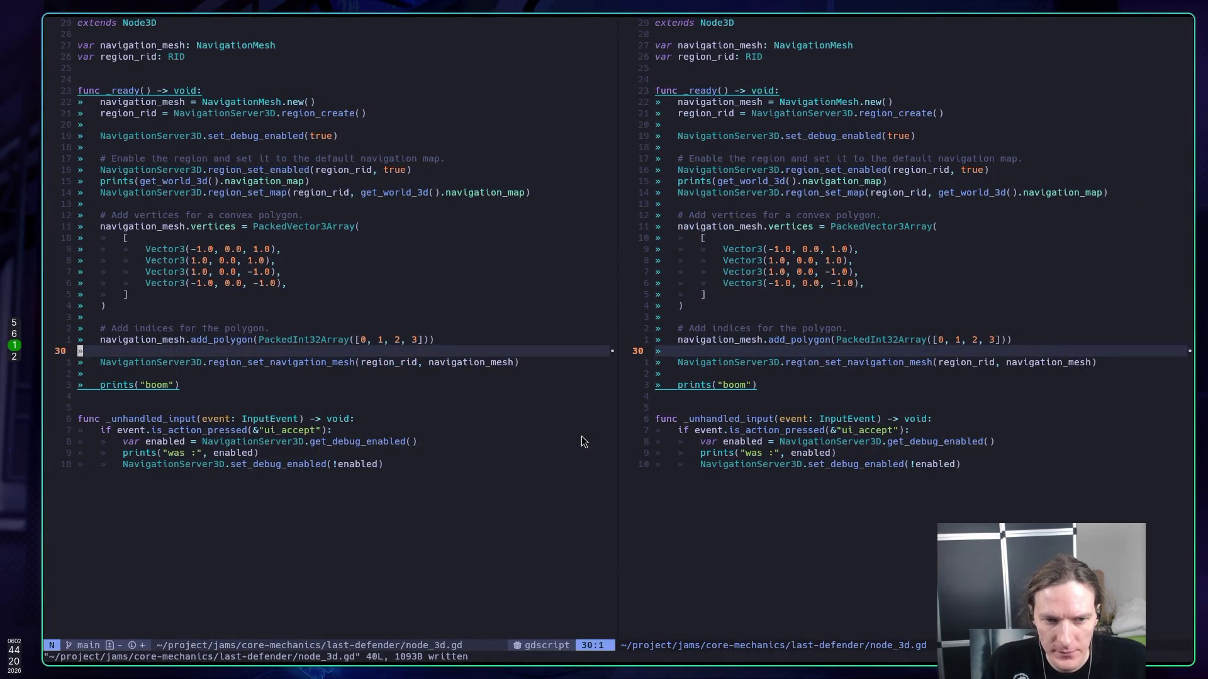
key("O")
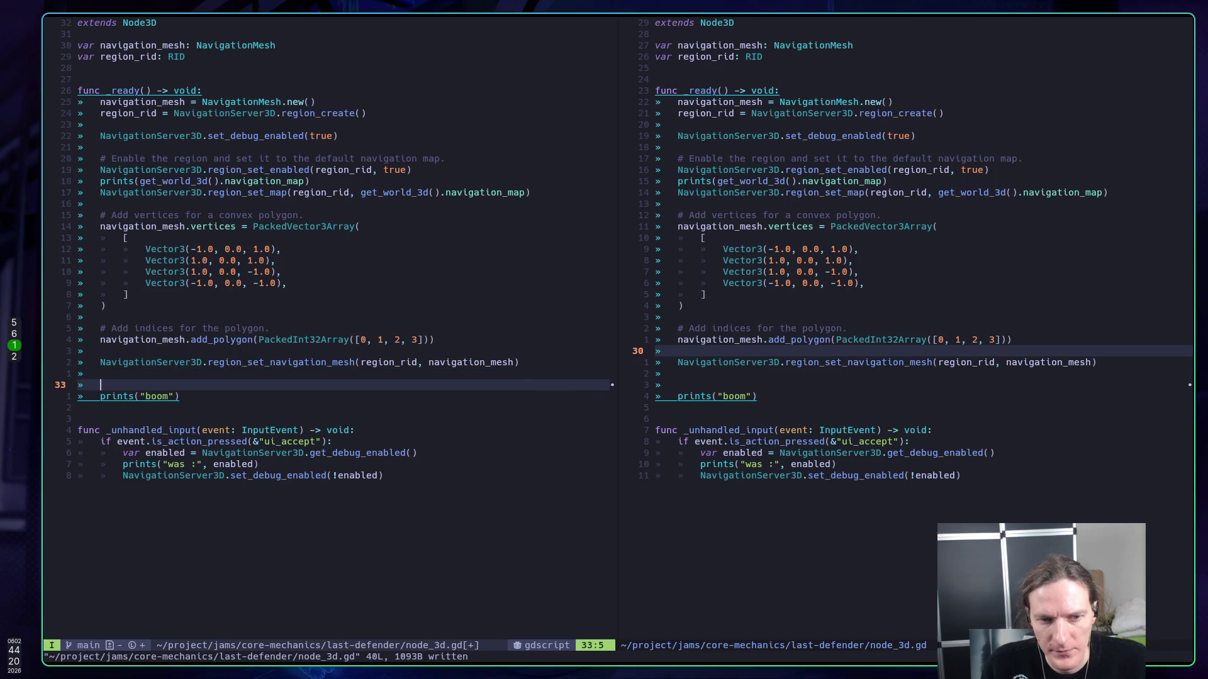
key("ctrl+shift+v")
key("Escape")
key("V")
key("j")
key("j")
key("j")
key("greater")
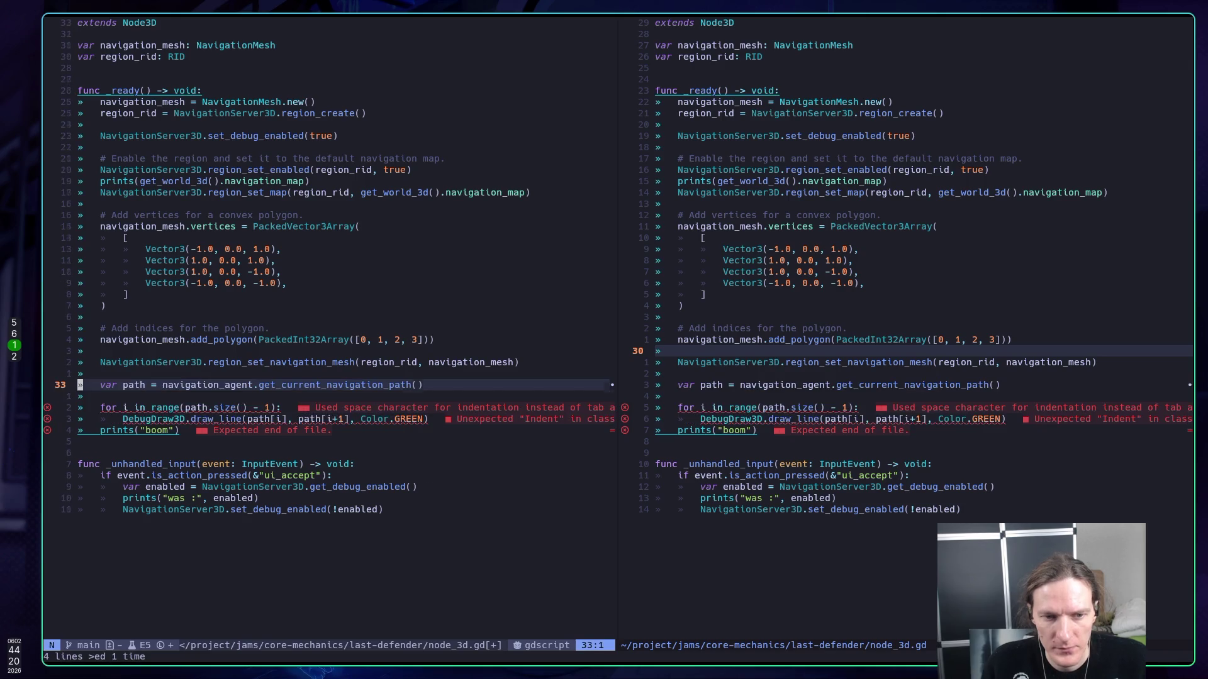
type(":w")
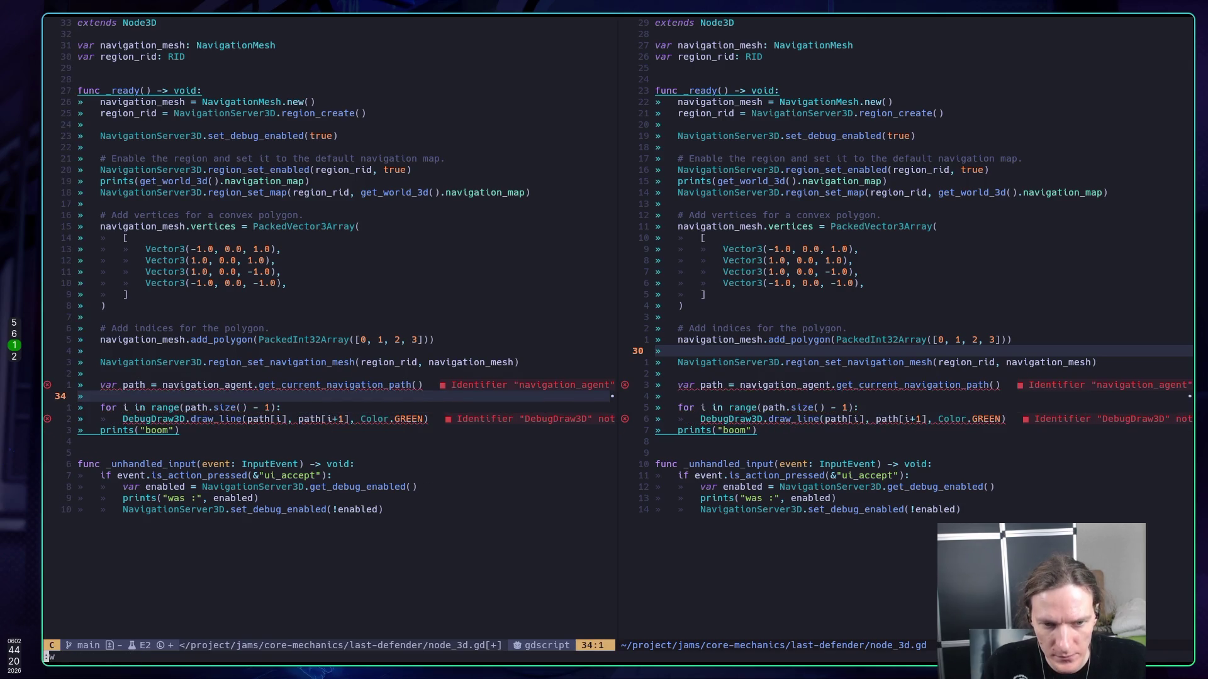
key("Return")
- Check the hover docs for the draw_line symbol and the path variable
key("j")
key("j")
key("l")
key("l")
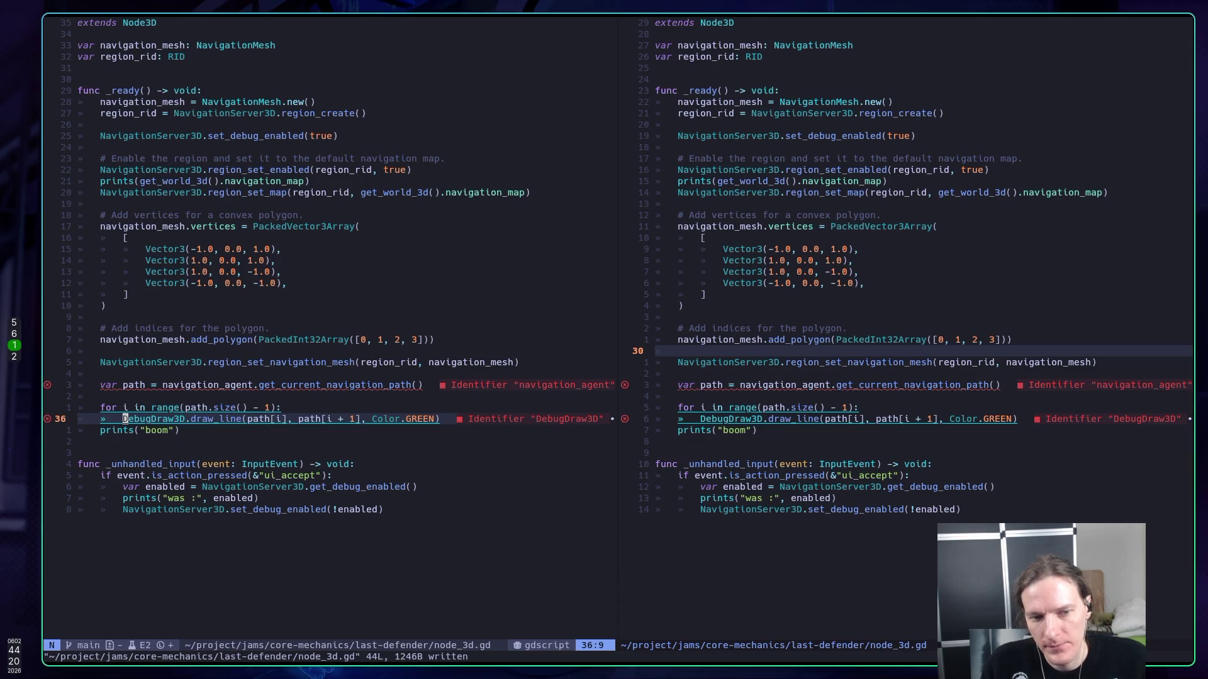
key("K")
key("k")
key("k")
key("k")
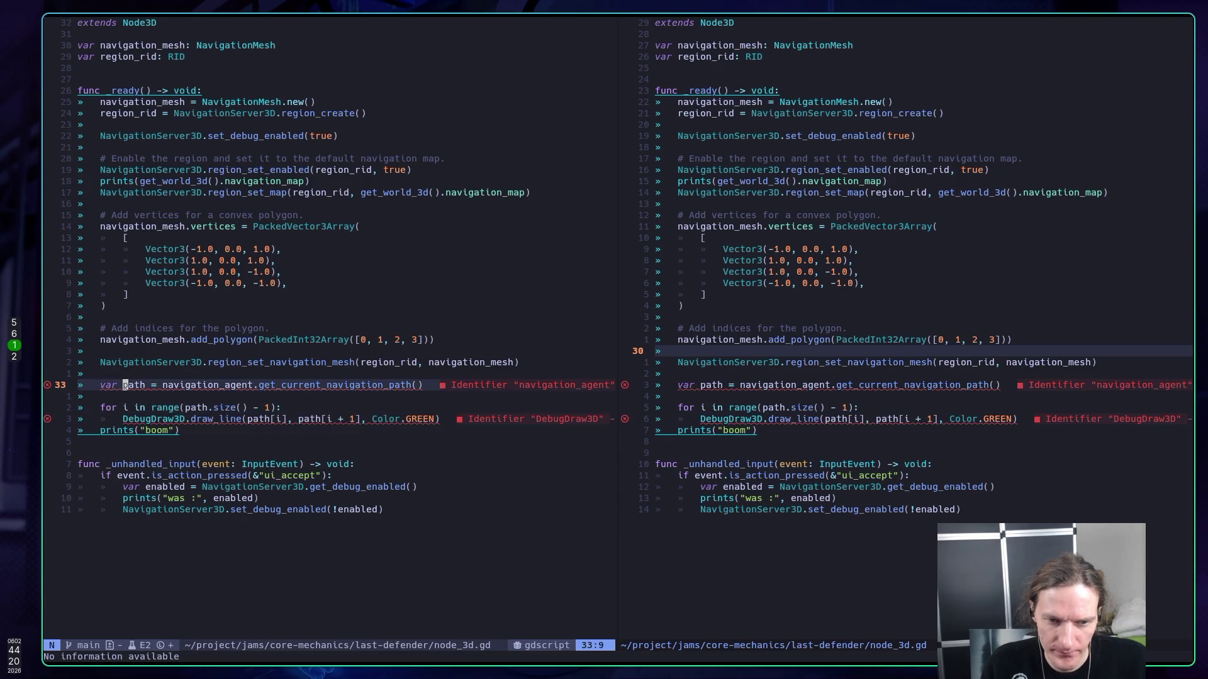
key("l")
key("l")
key("l")
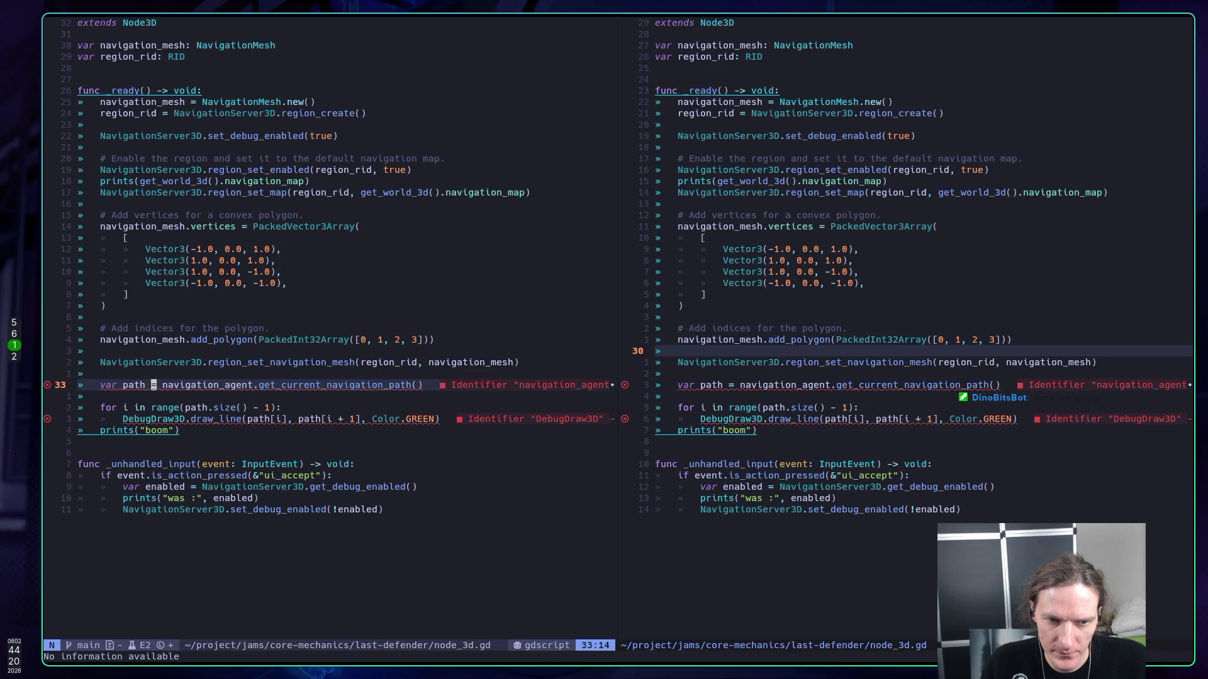
key("l")
key("super+5")
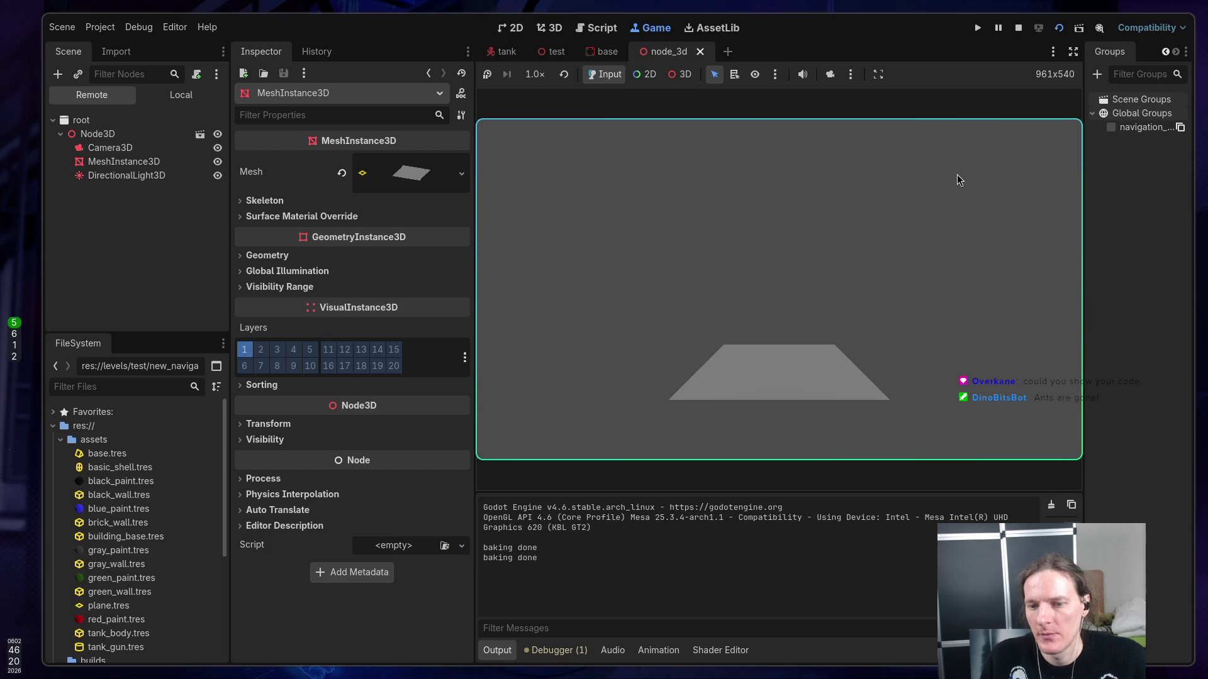
- Stop the running game and put the cursor at the top of _ready in node_3d.gd
left_click(1019, 28)
key("super+1")
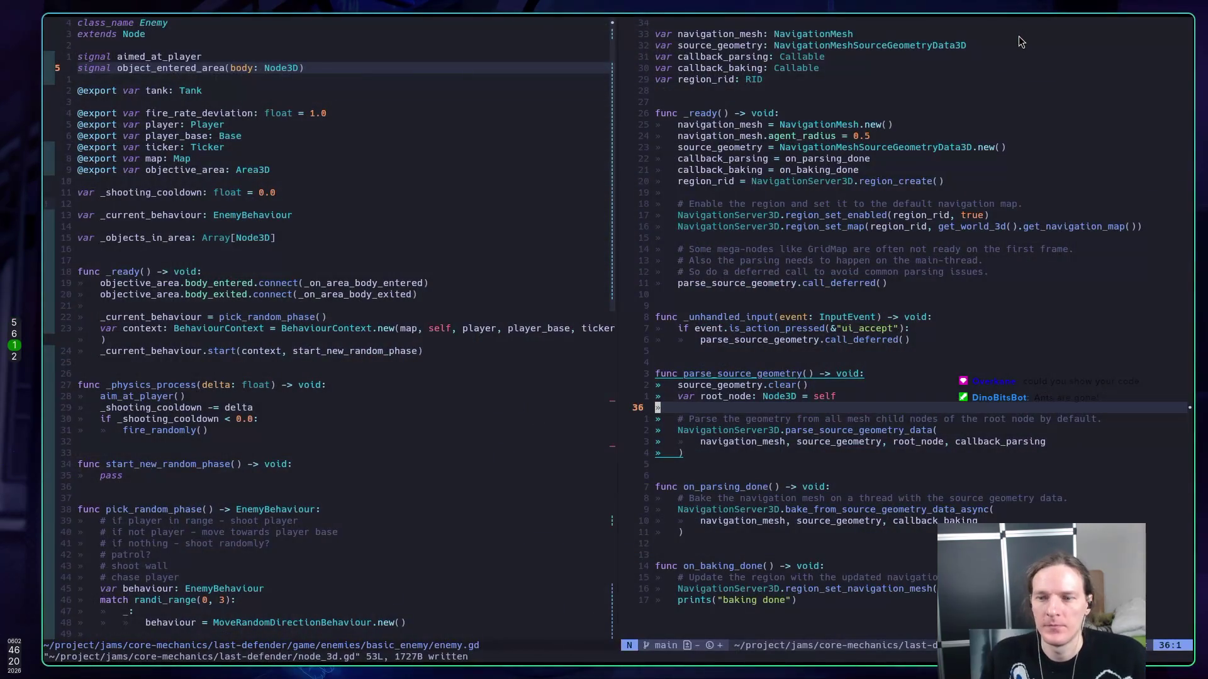
key("k")
key("2")
key("2")
key("k")
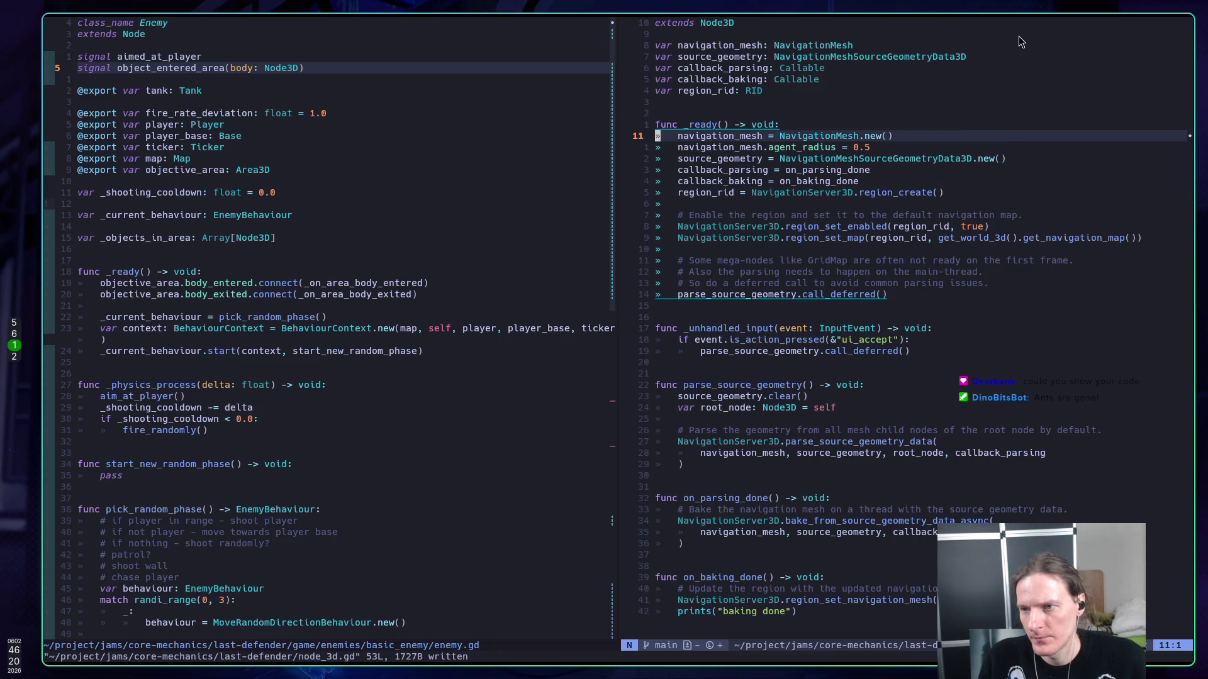
key("j")
key("j")
key("j")
key("k")
key("k")
key("k")
- Insert NavigationServer3D.set_debug_enabled(true) as the first line of _ready and save node_3d.gd
type("ONavi")
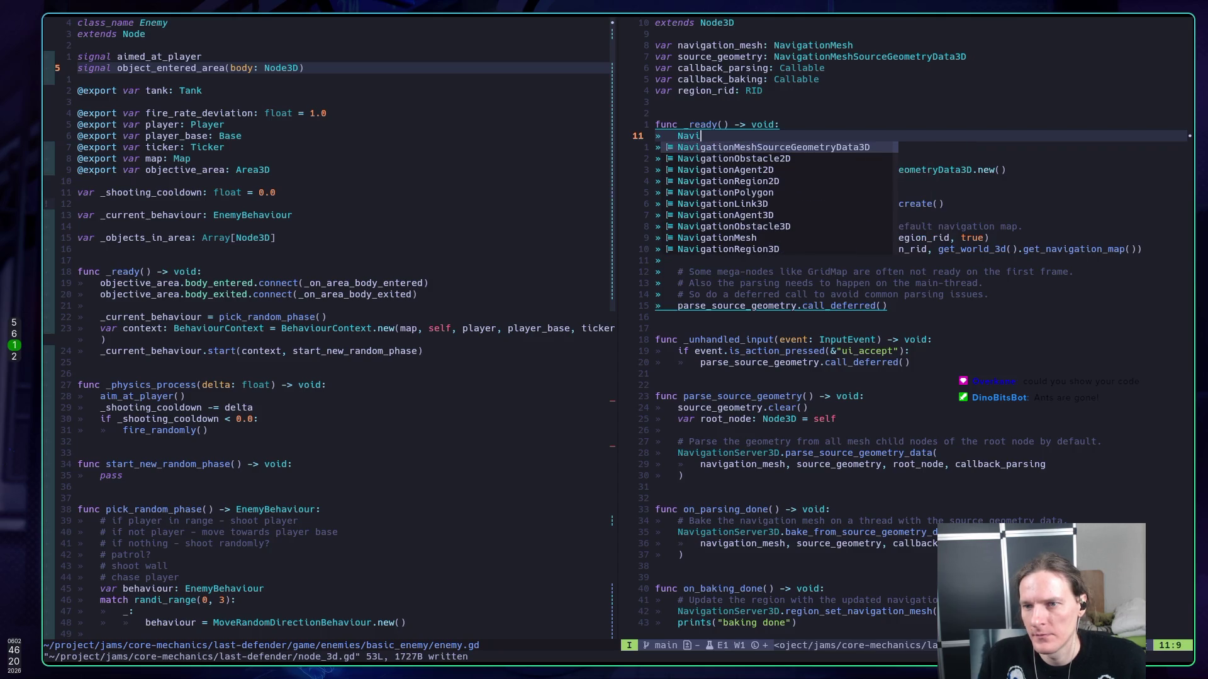
type("gationS")
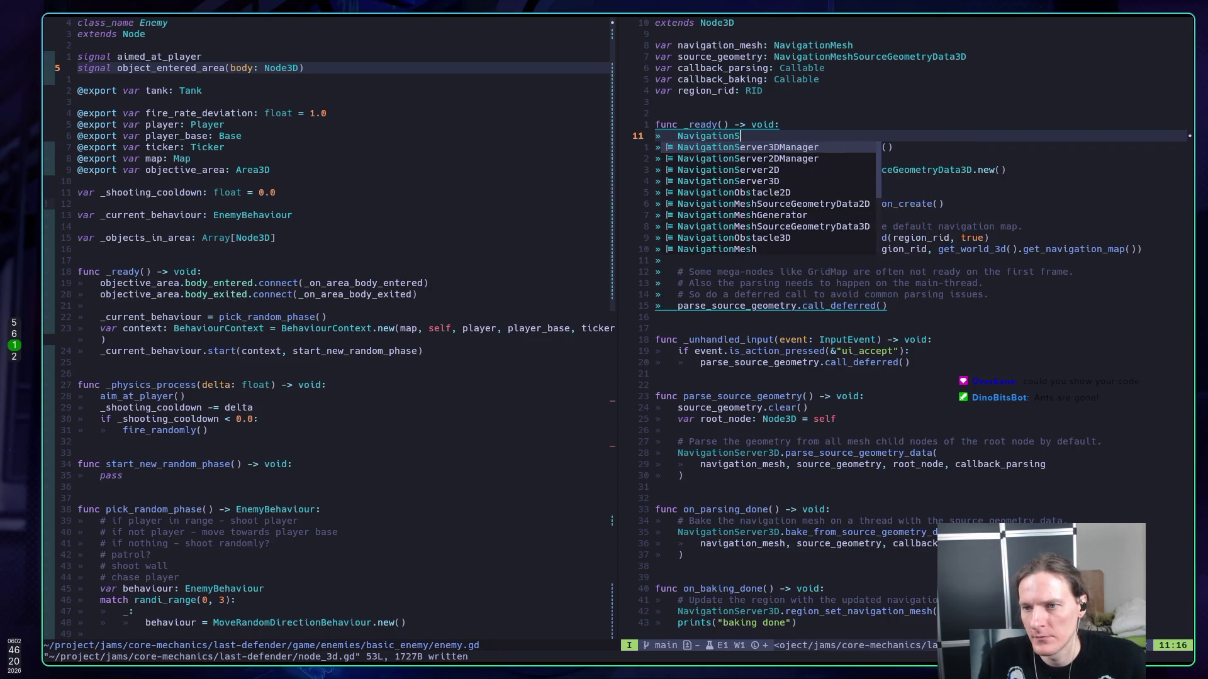
type("erver3D")
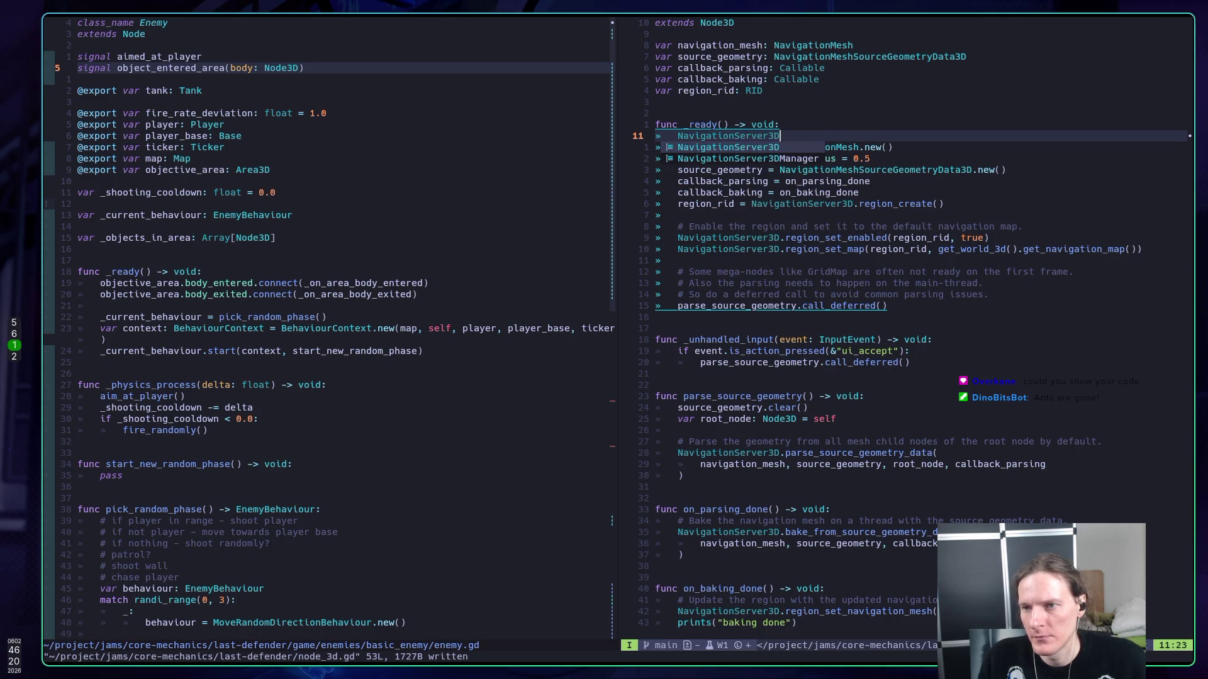
type(".de")
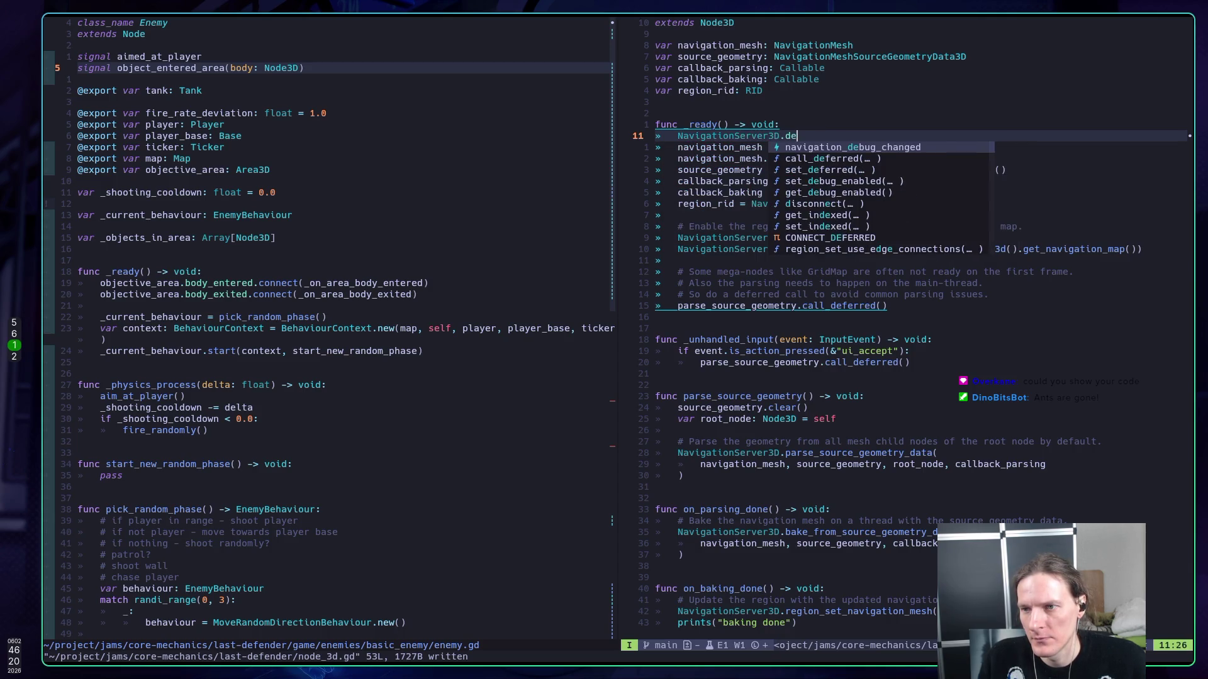
type("bug")
key("Tab")
key("Tab")
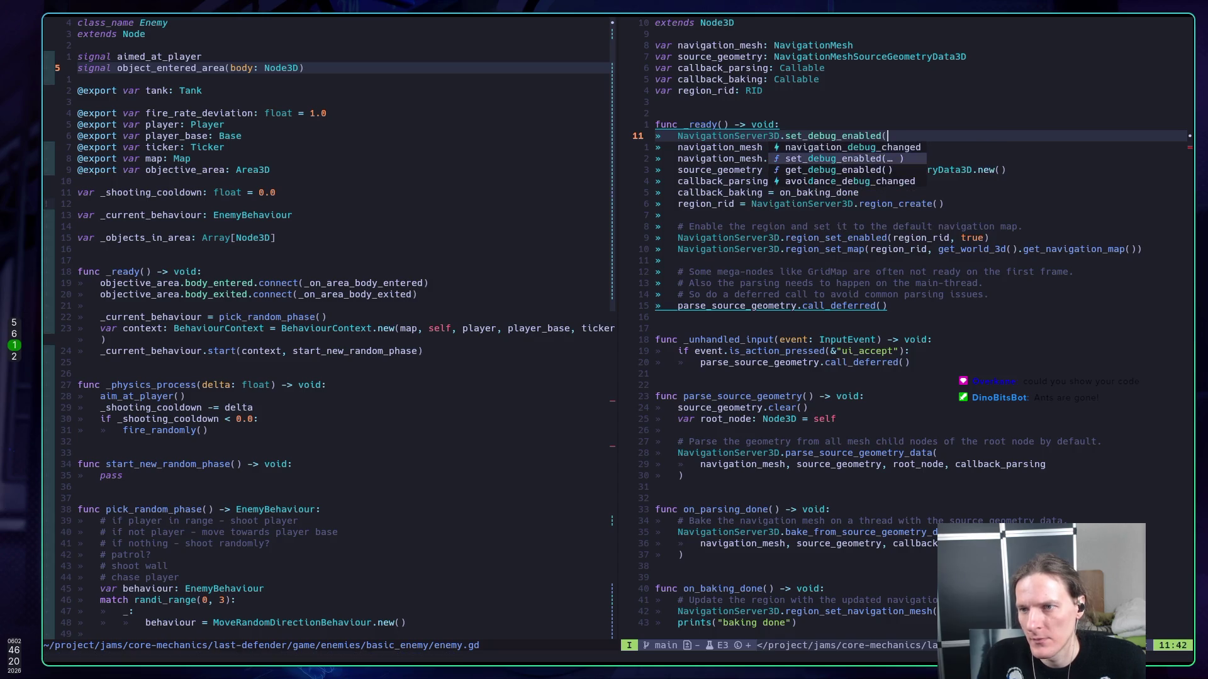
key("Return")
type("true)")
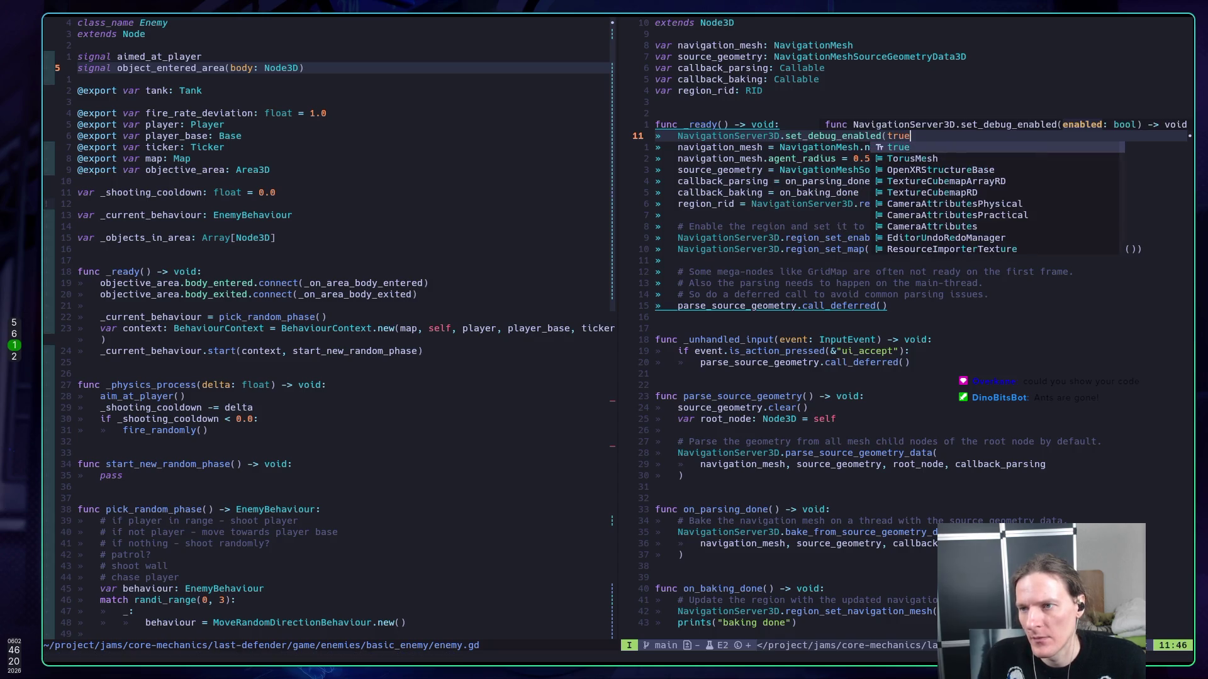
key("Escape")
type(":w")
key("Return")
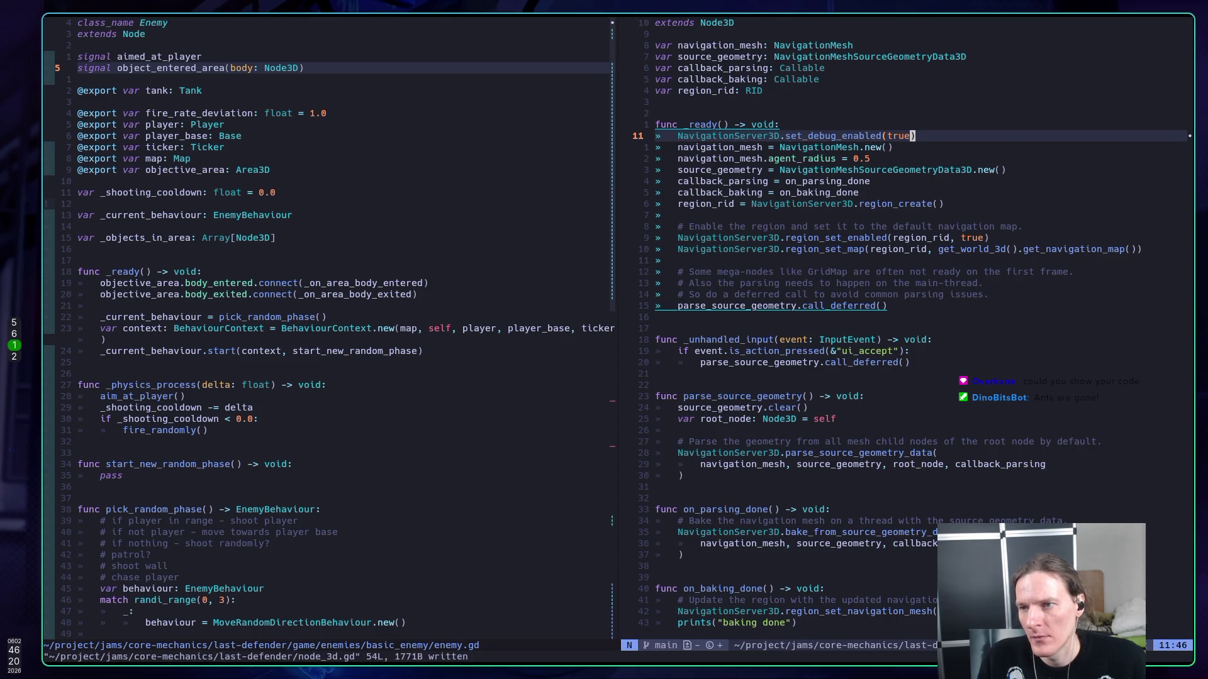
key("super+5")
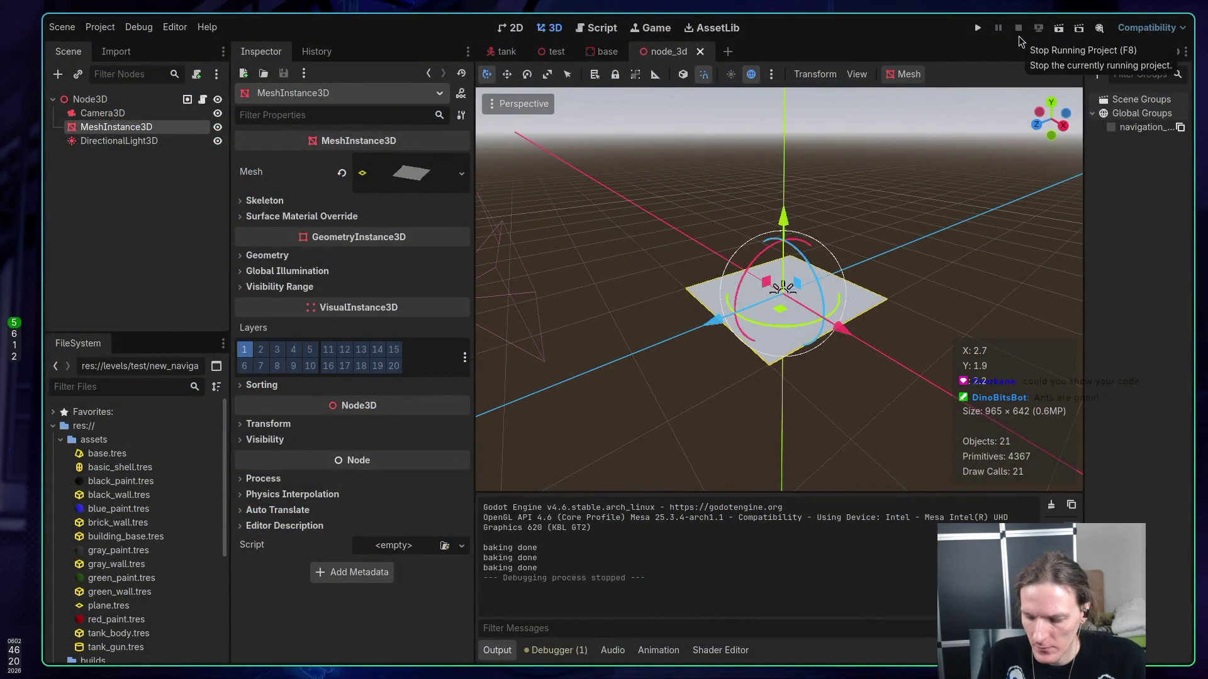
key("super+6")
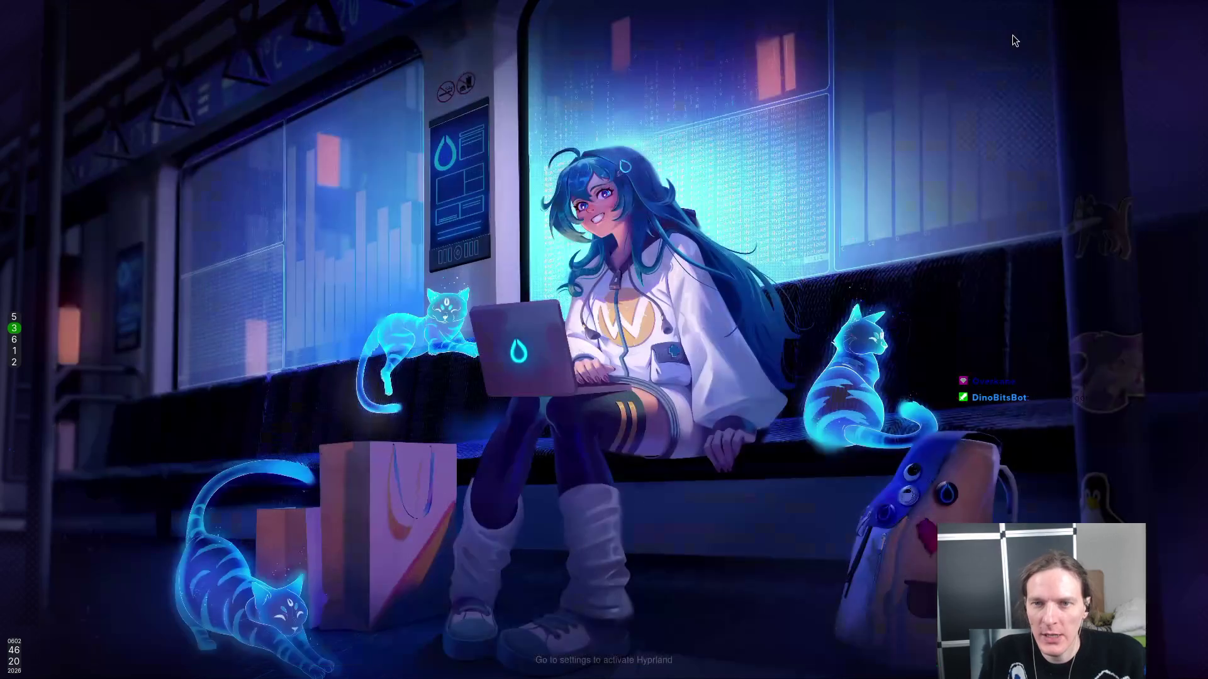
key("super+2")
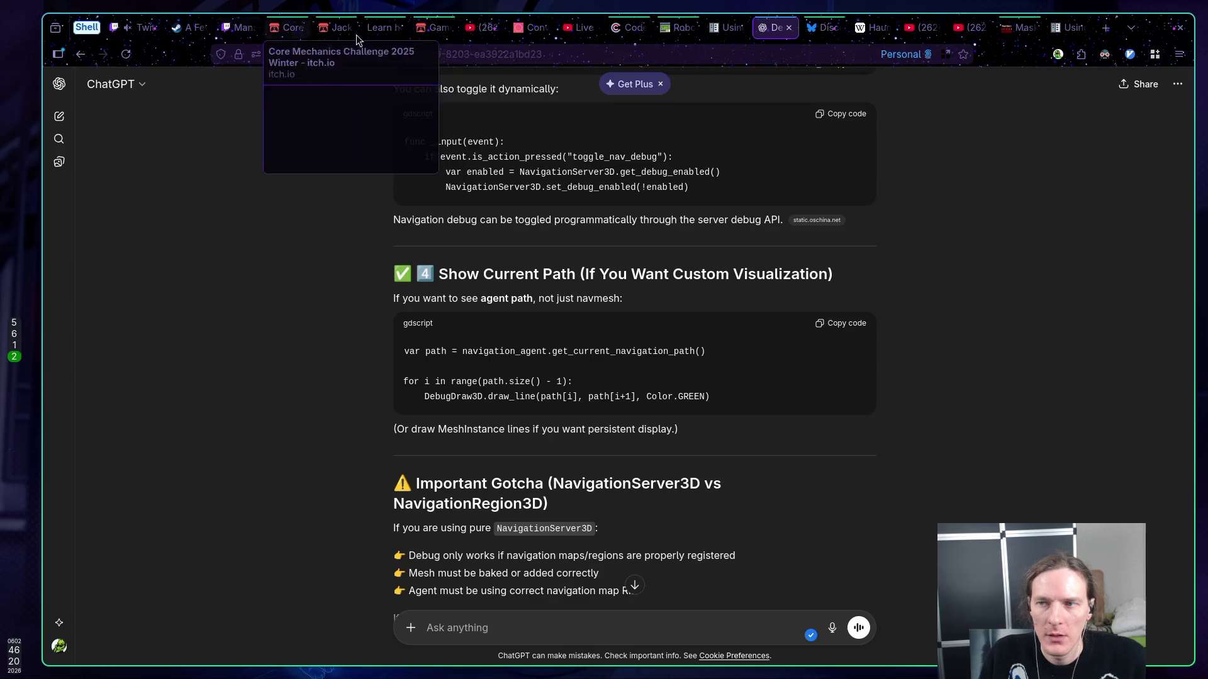
- Bring up the Using navigation meshes docs page at its script templates section
left_click(1066, 28)
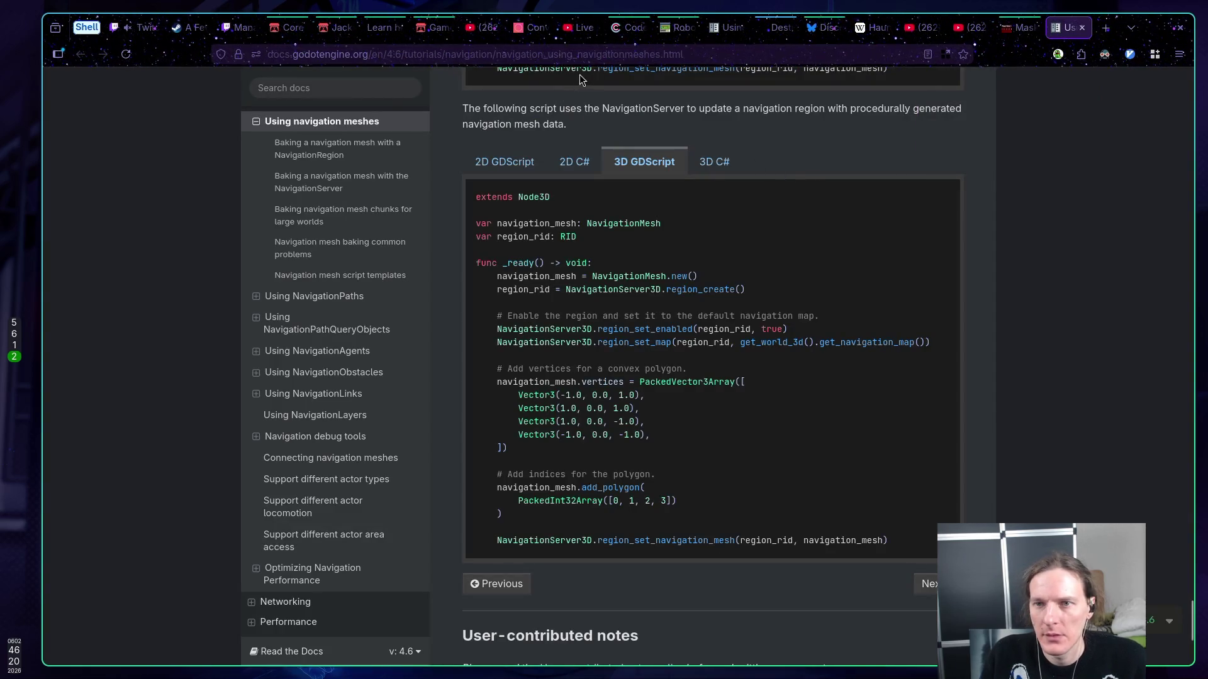
scroll(735, 248, "up", 10)
scroll(732, 244, "up", 3)
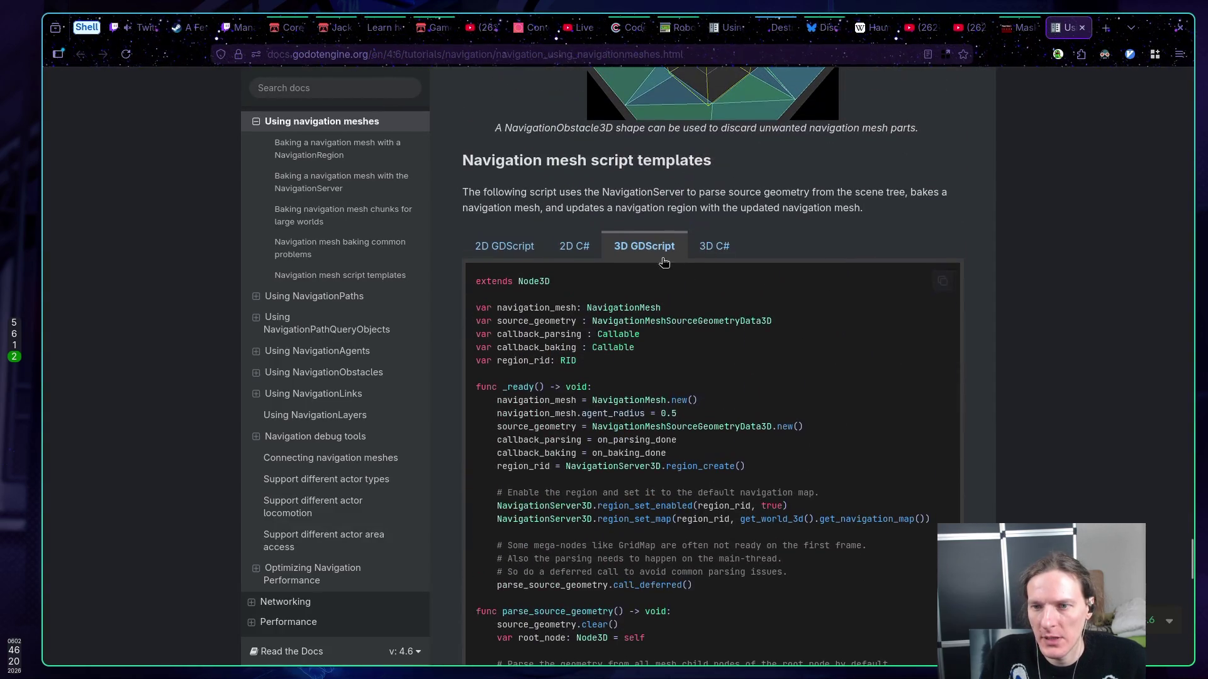
right_click(647, 250)
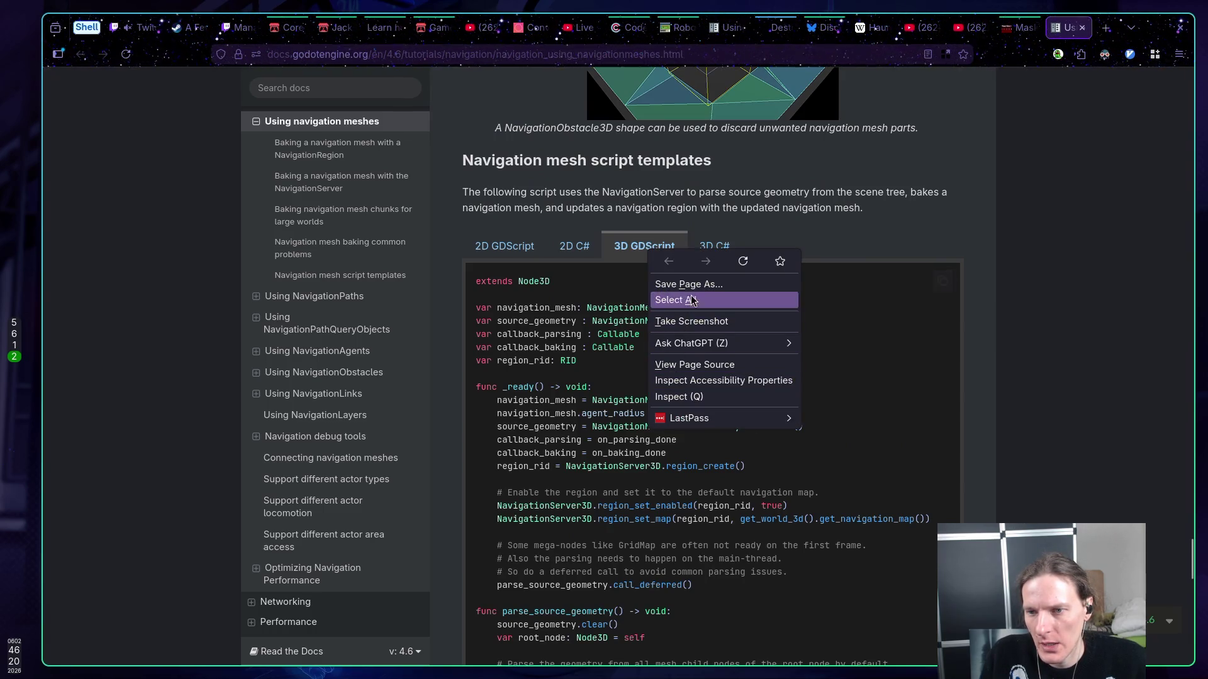
left_click(615, 344)
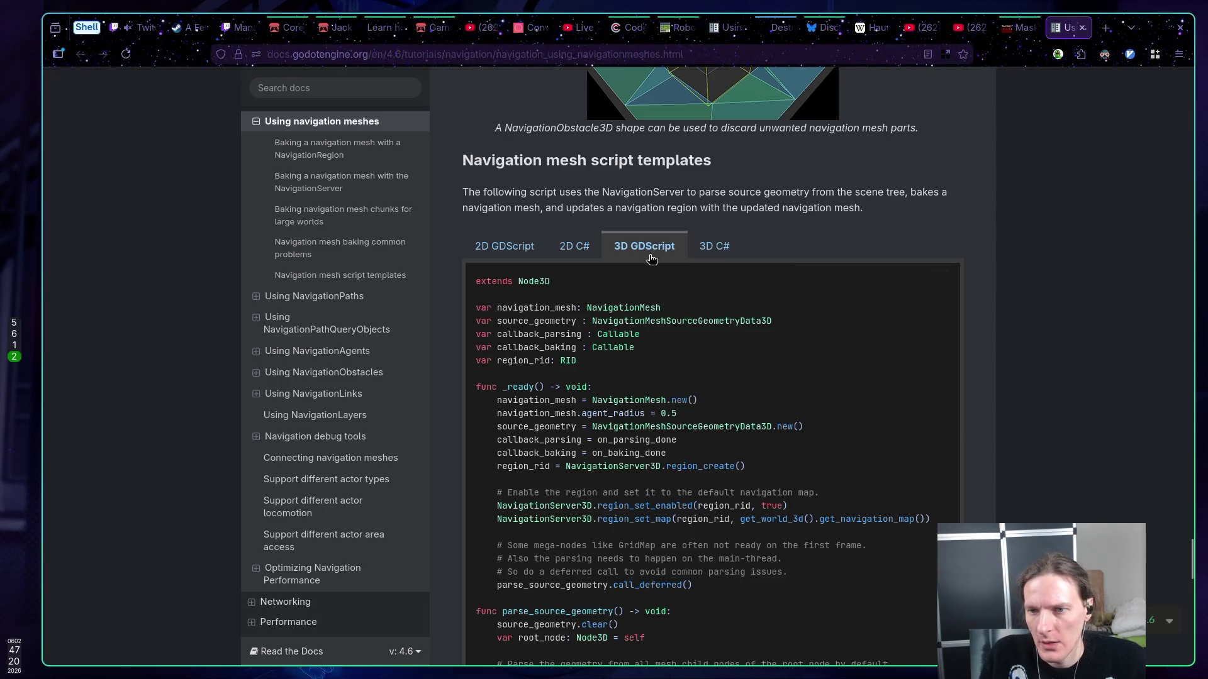
- Copy the docs page URL and post it in the Twitch stream chat
left_click(688, 62)
key("ctrl+c")
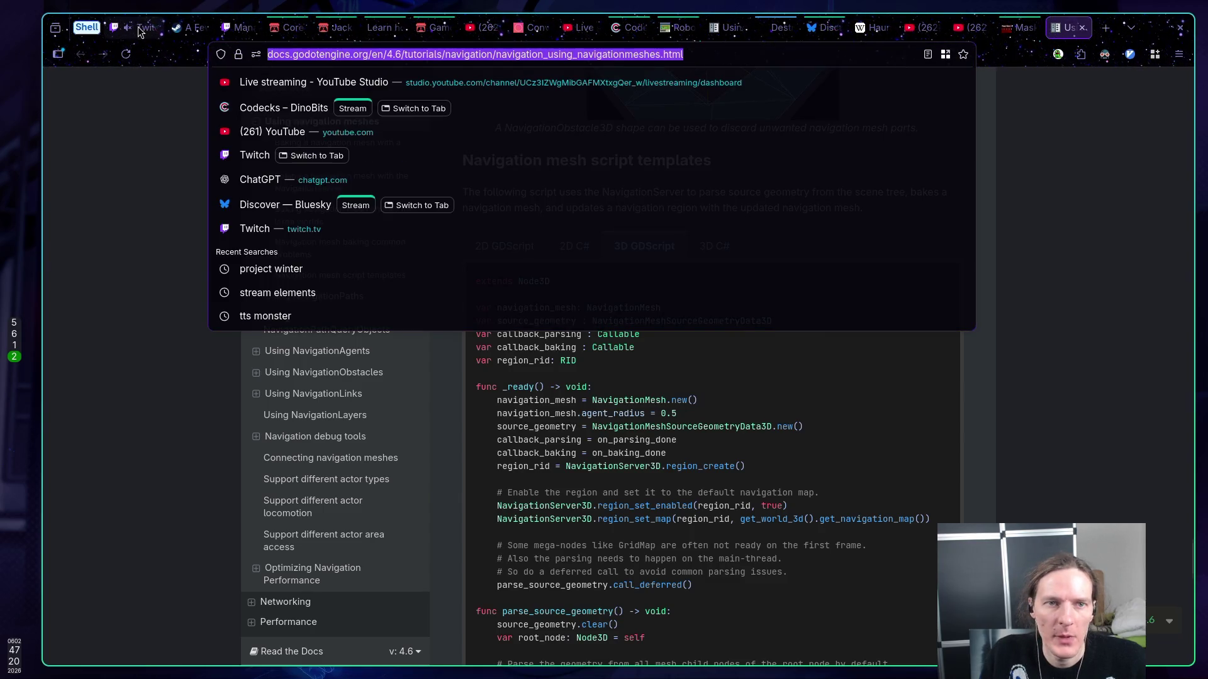
left_click(134, 28)
key("ctrl+v")
key("Return")
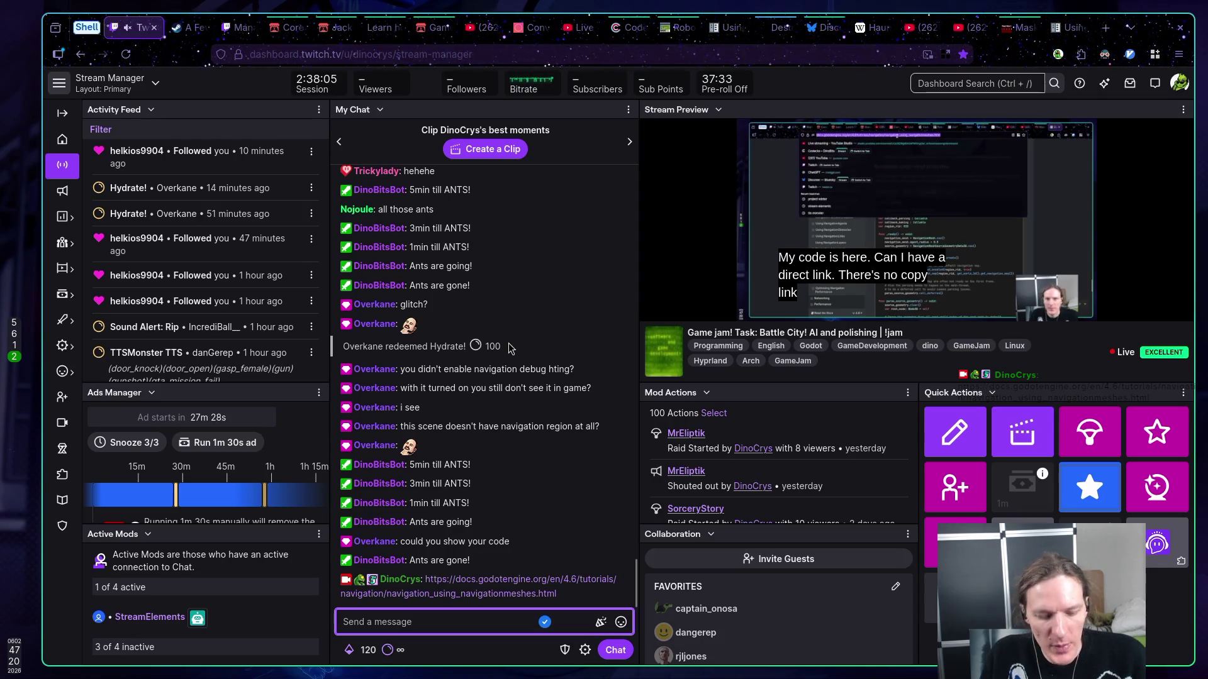
key("super+5")
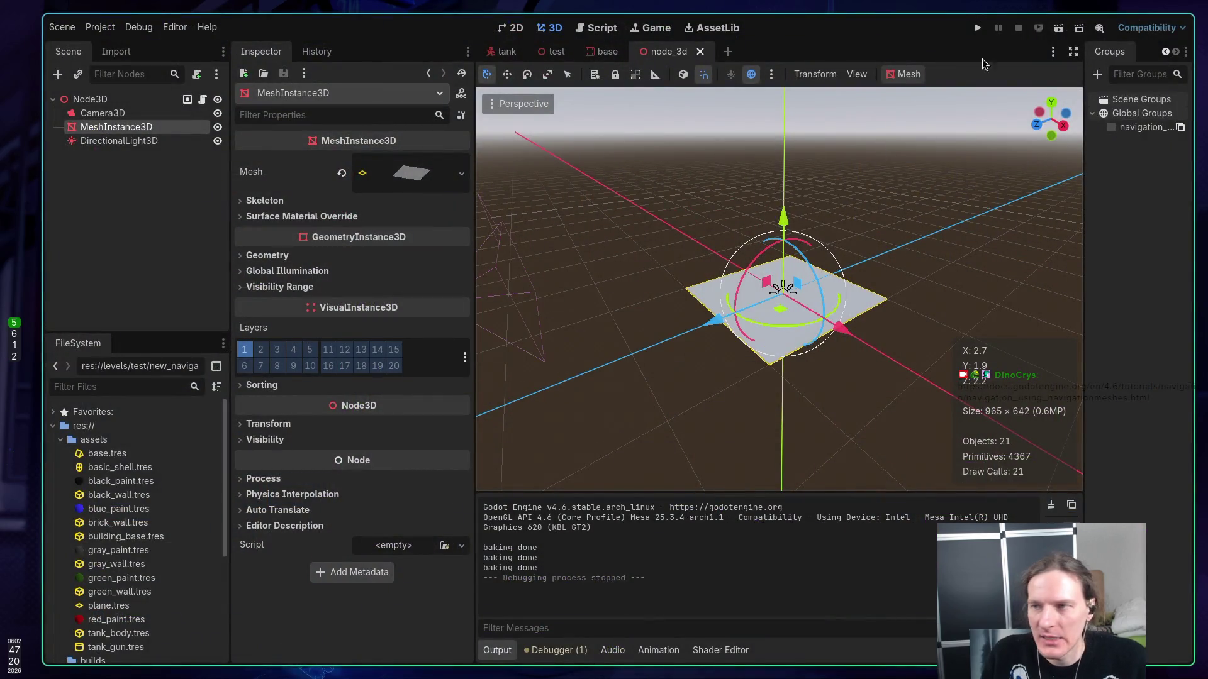
- Run the node_3d scene briefly to see more 'baking done' output, then stop it
left_click(1058, 28)
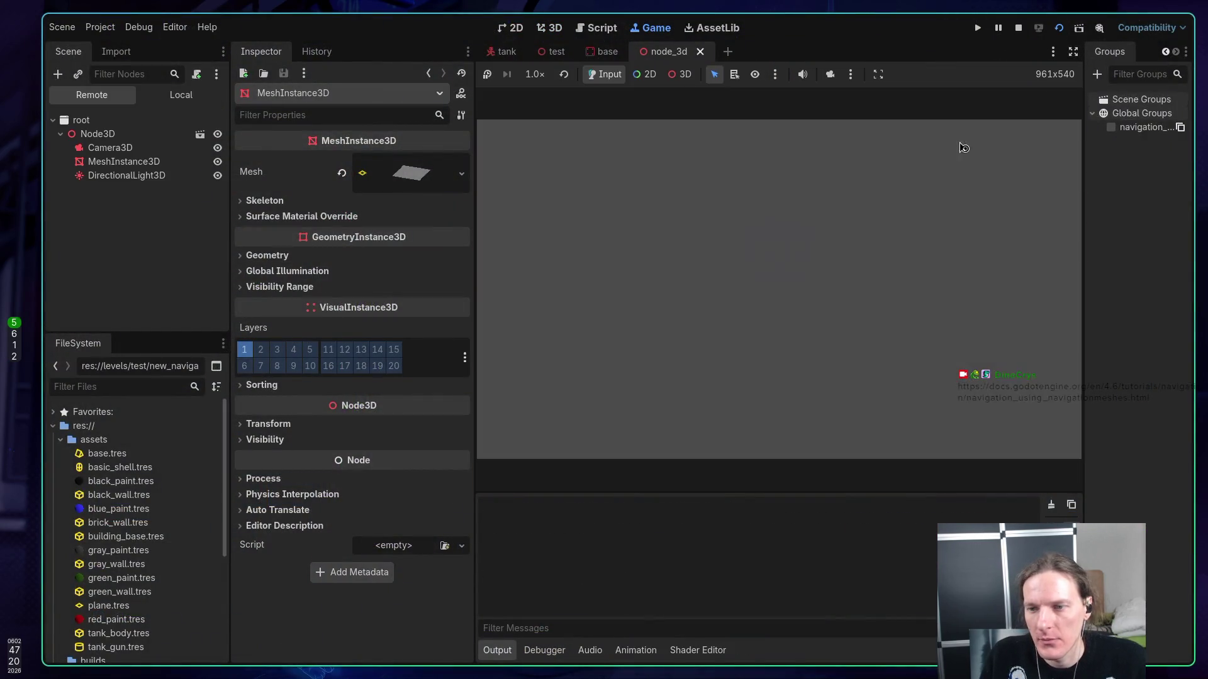
left_click(879, 210)
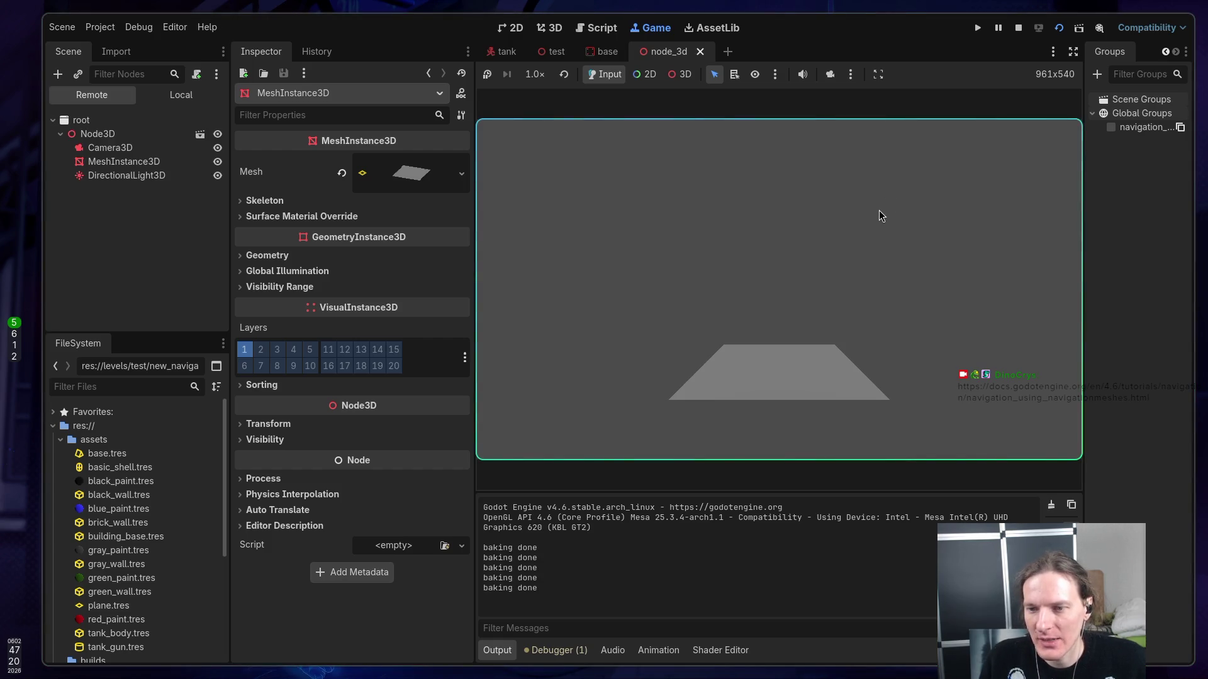
left_click(1018, 28)
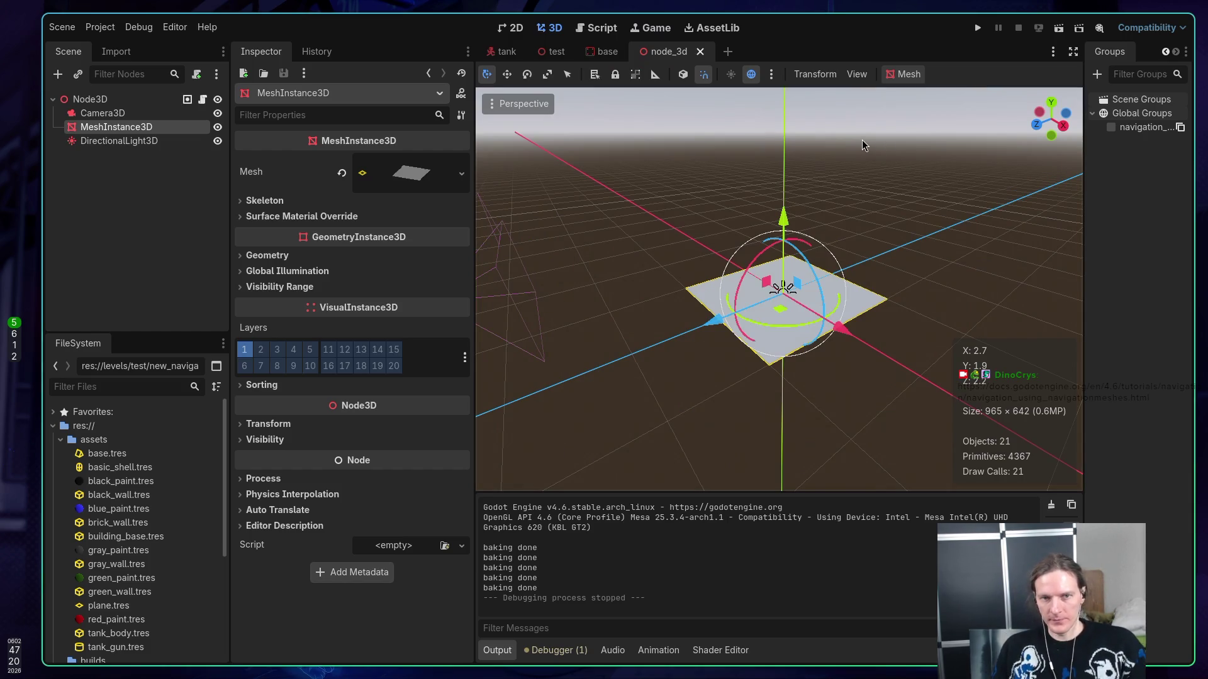
key("super+1")
- Copy the entire node_3d.gd script to the clipboard
key("1")
key("8")
key("j")
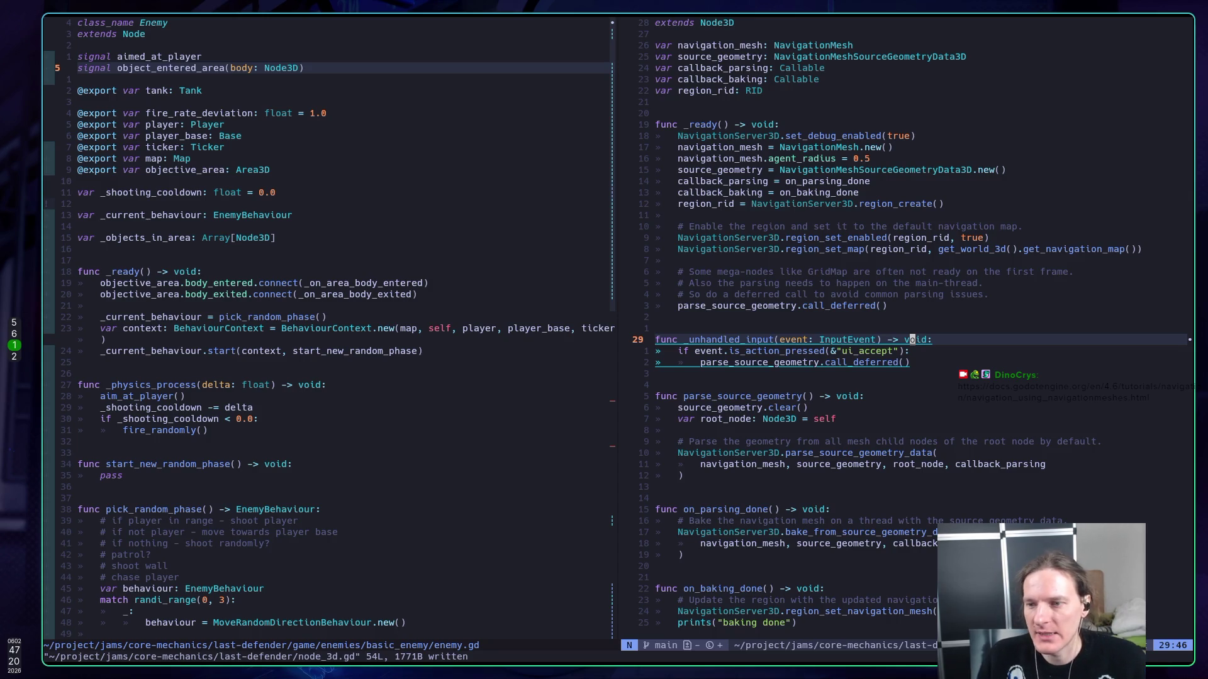
key("G")
key("g")
key("g")
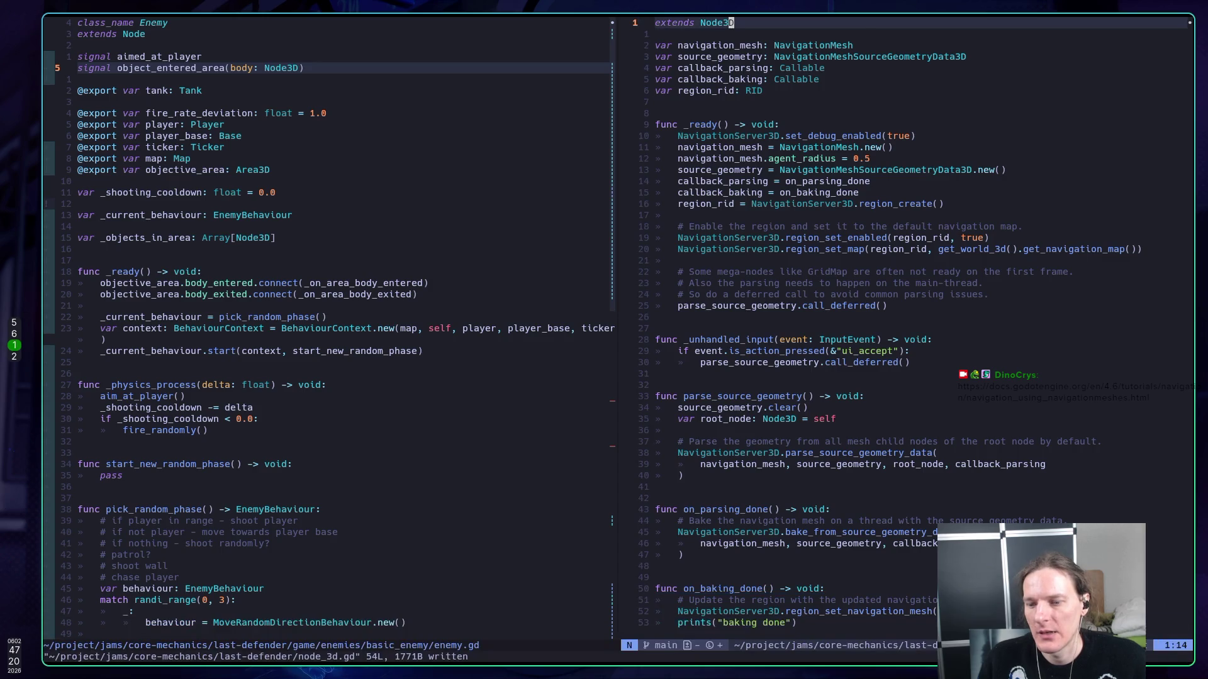
key("j")
key("j")
key("j")
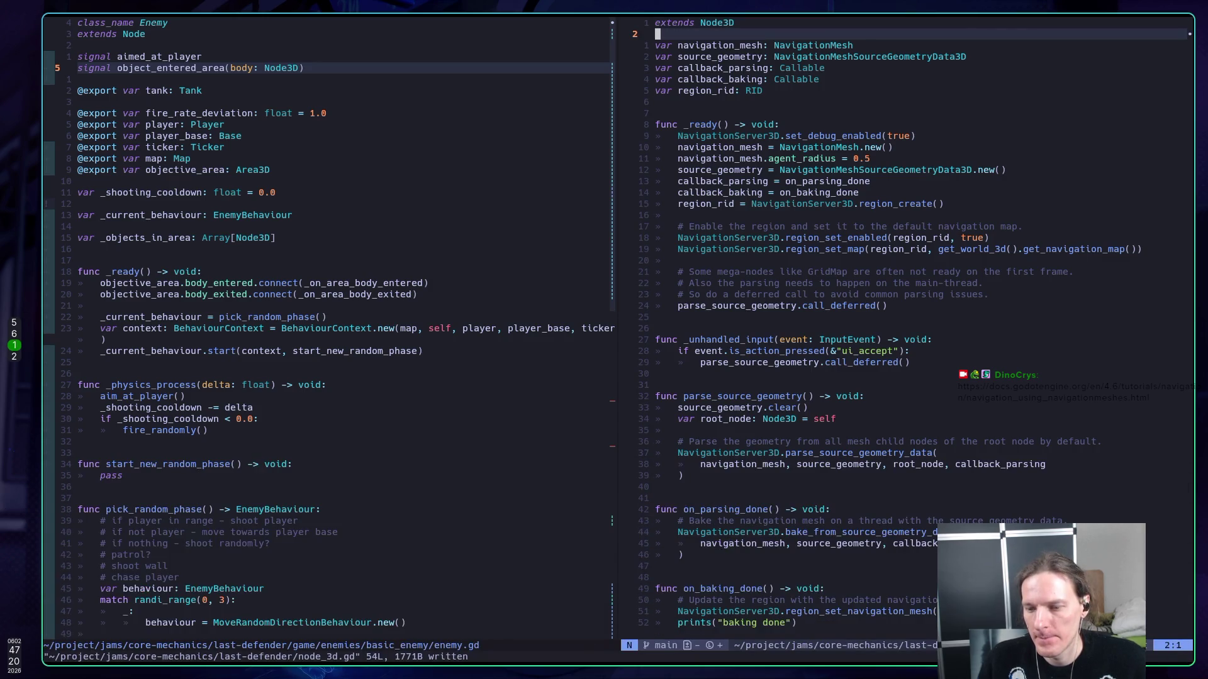
key("j")
key("j")
key("j")
key("g")
key("g")
key("V")
key("G")
key("y")
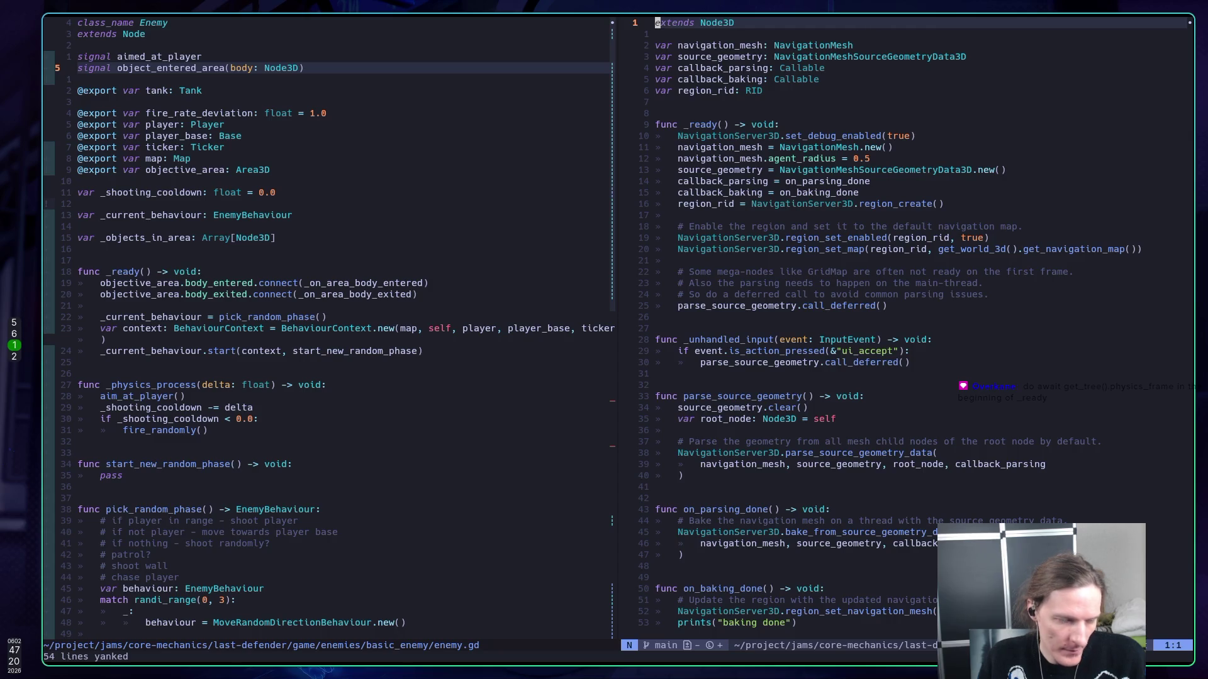
- Add await get_tree().physics_frame at the start of _ready and save the script
key("j")
key("j")
key("j")
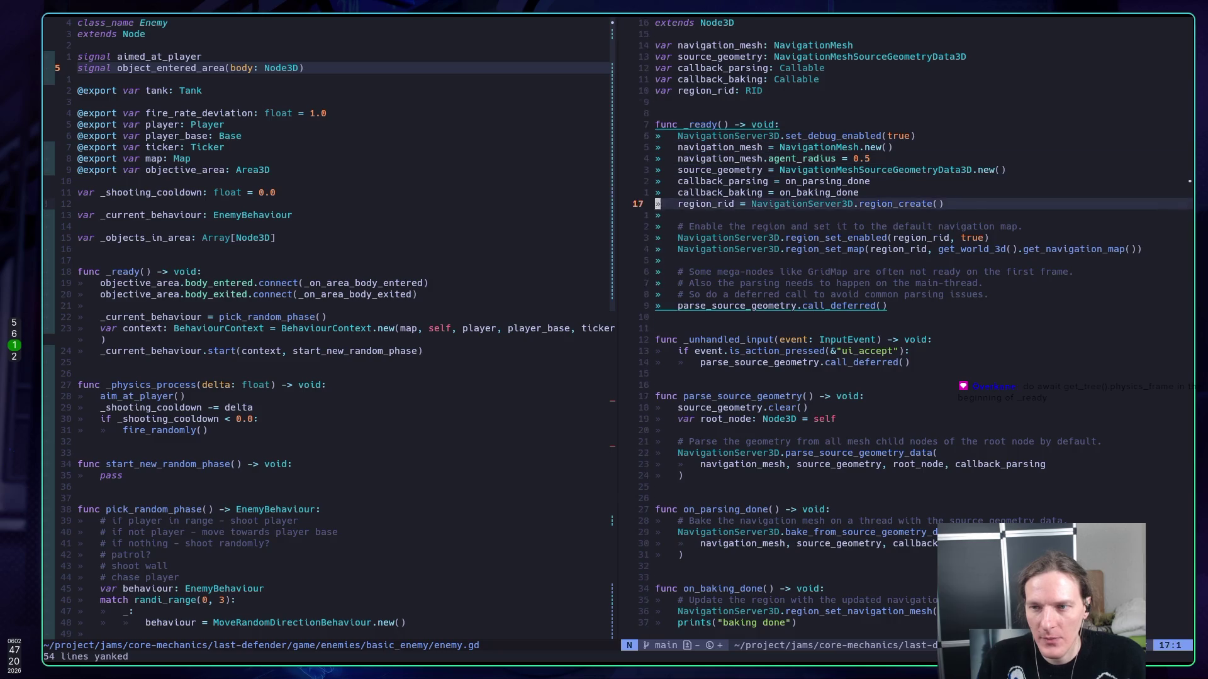
key("k")
key("k")
key("k")
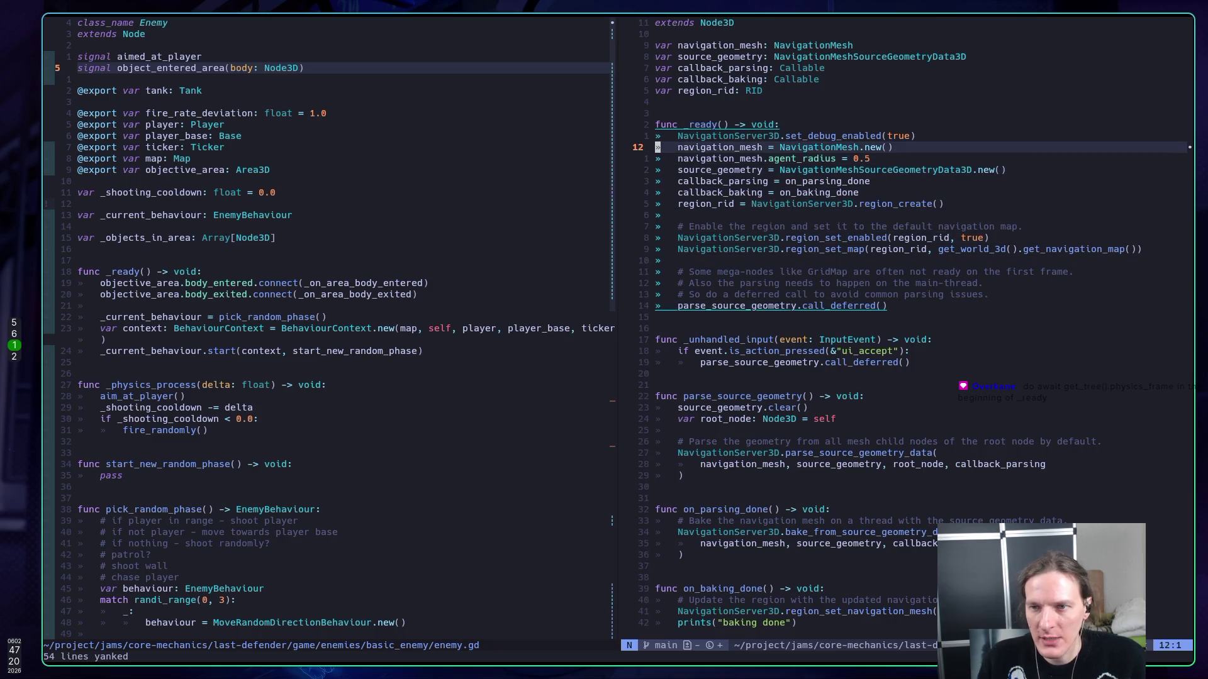
type("Oget_tr")
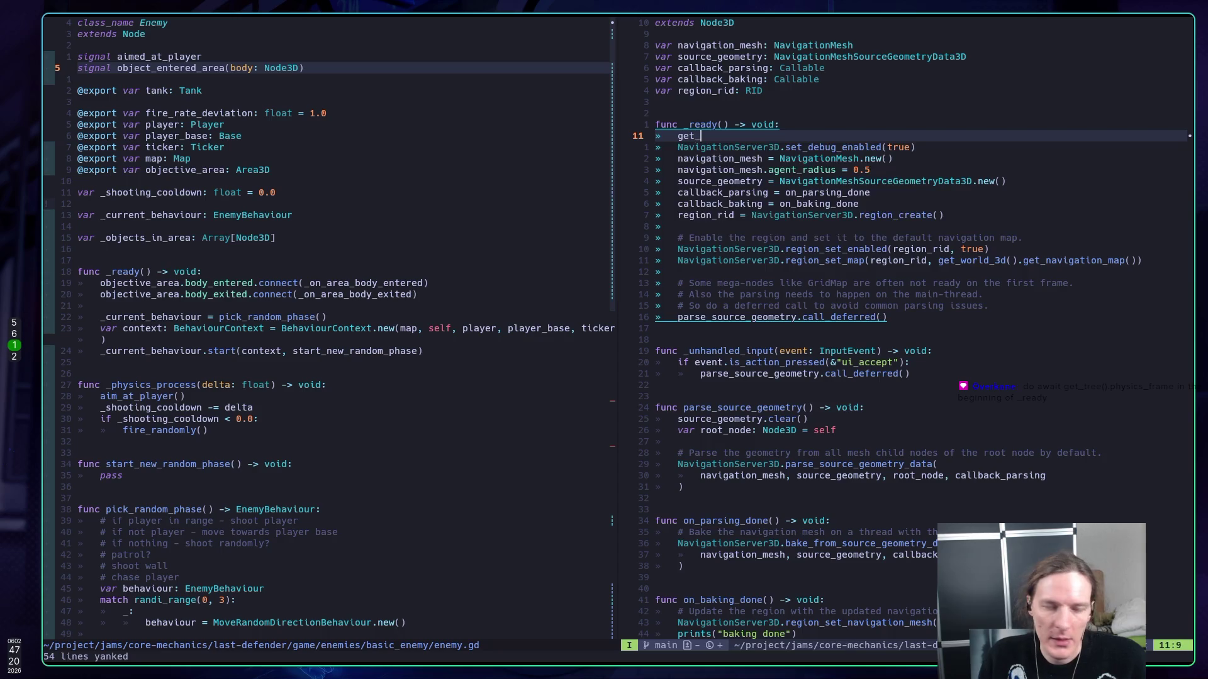
key("Tab")
type(".")
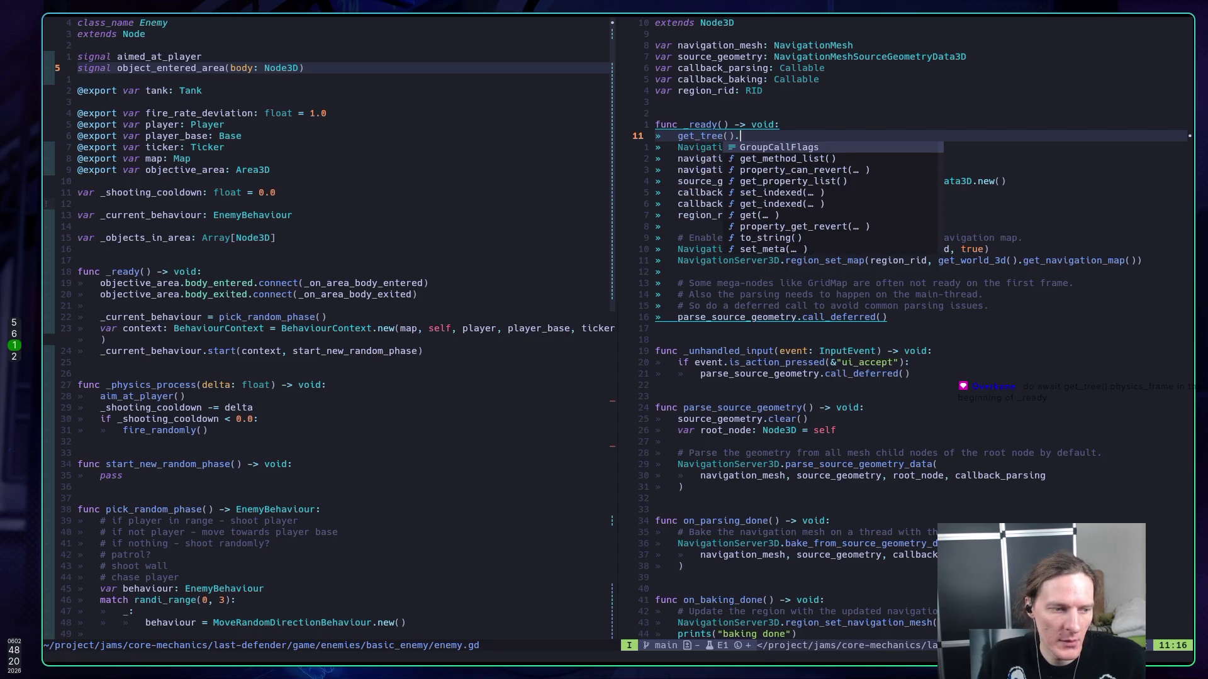
type("phy")
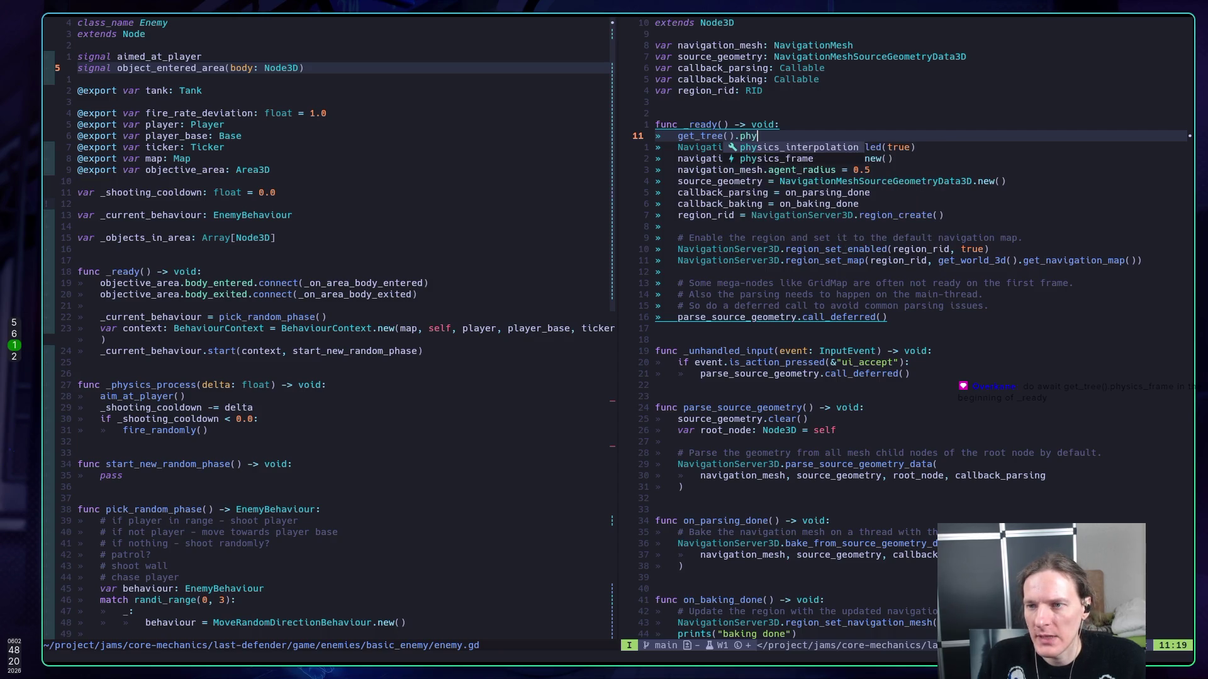
key("Down")
key("Home")
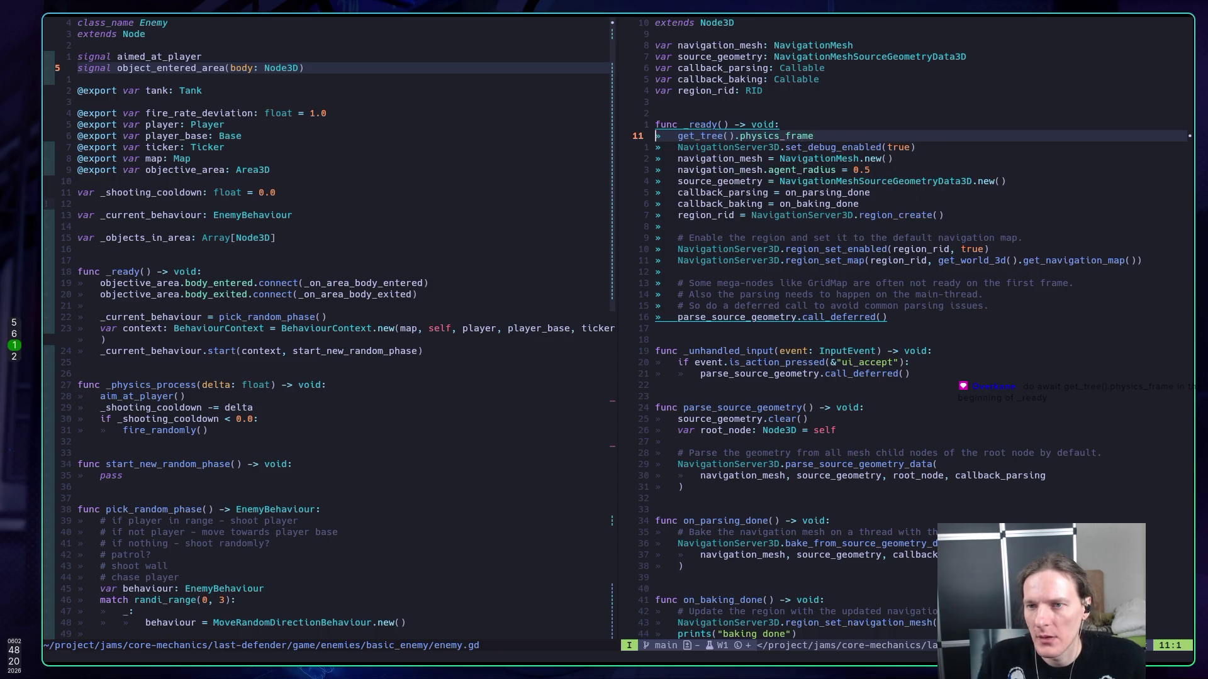
type("await")
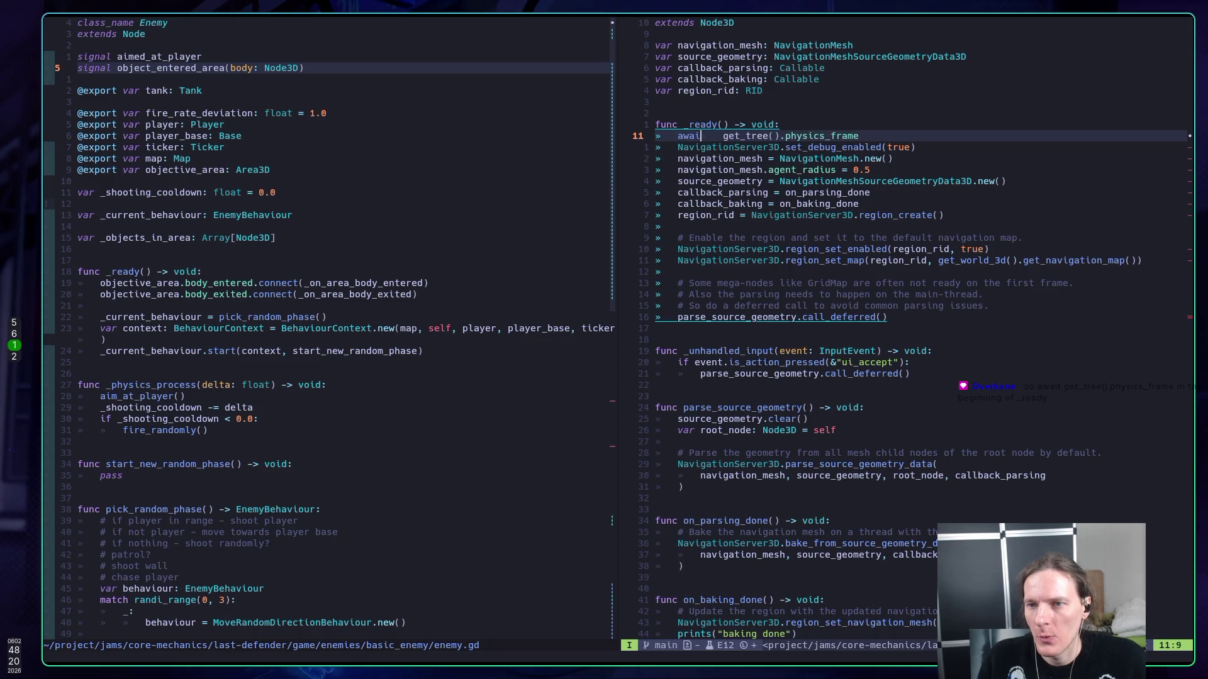
key("Escape")
type(":w")
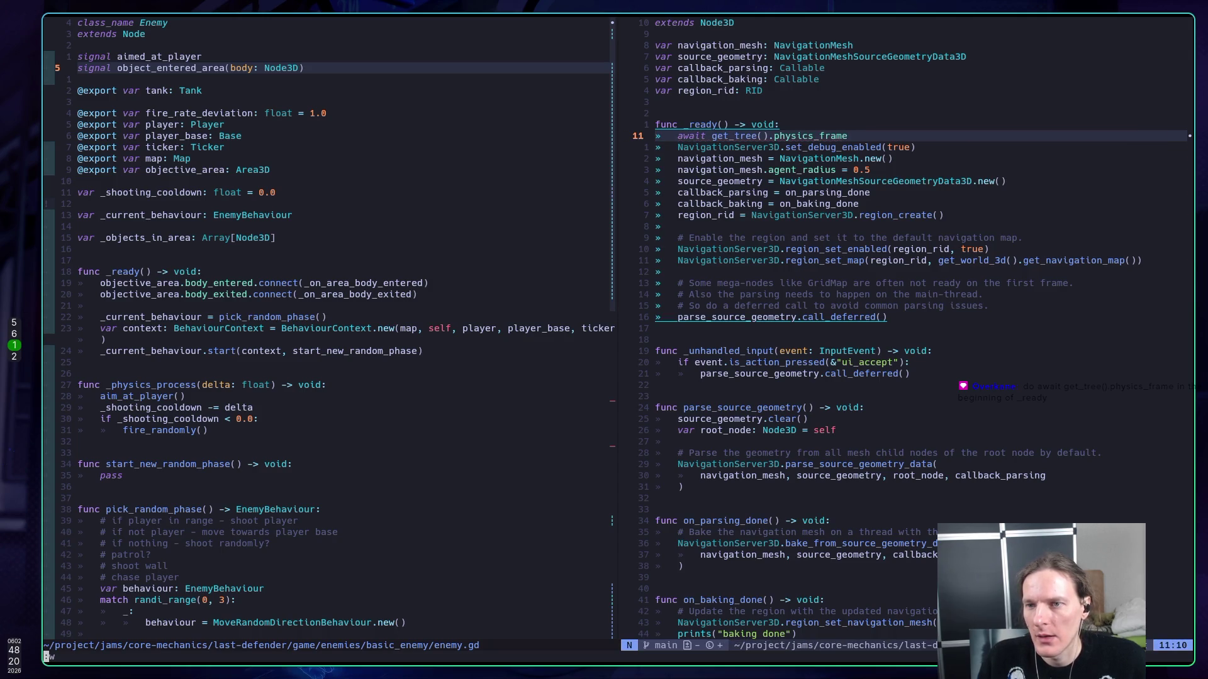
key("Return")
key("alt+Tab")
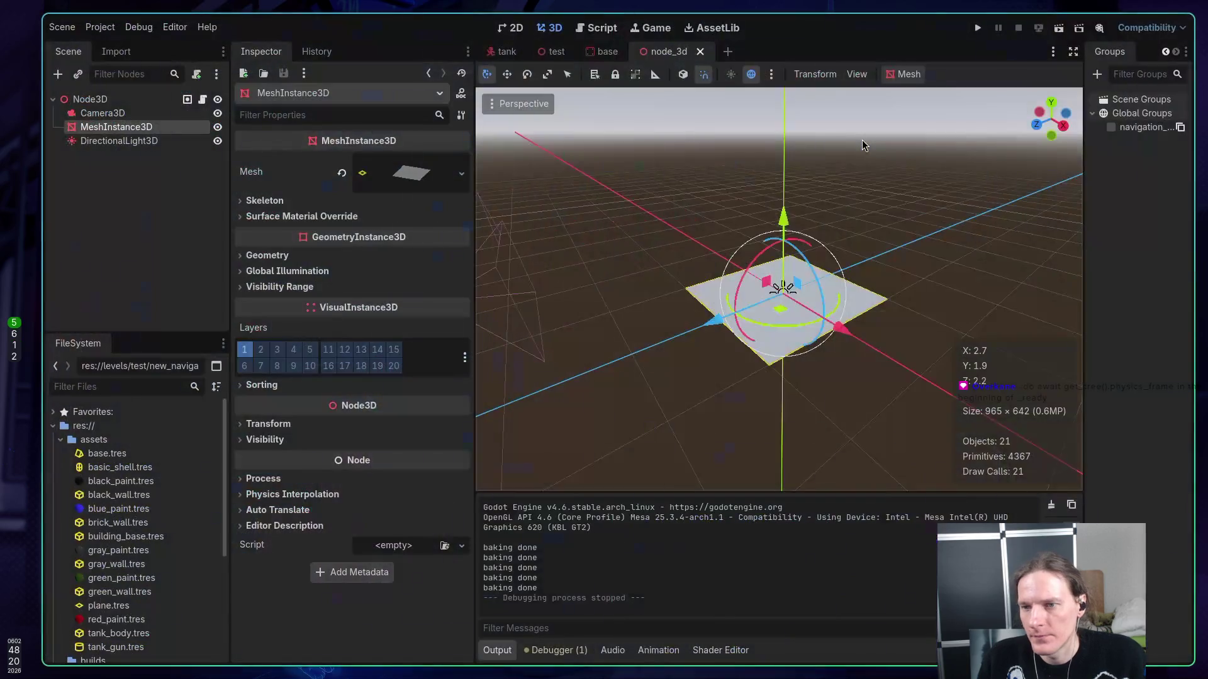
- Test the awaited _ready by running and stopping the scene, then select the await line
key("F5")
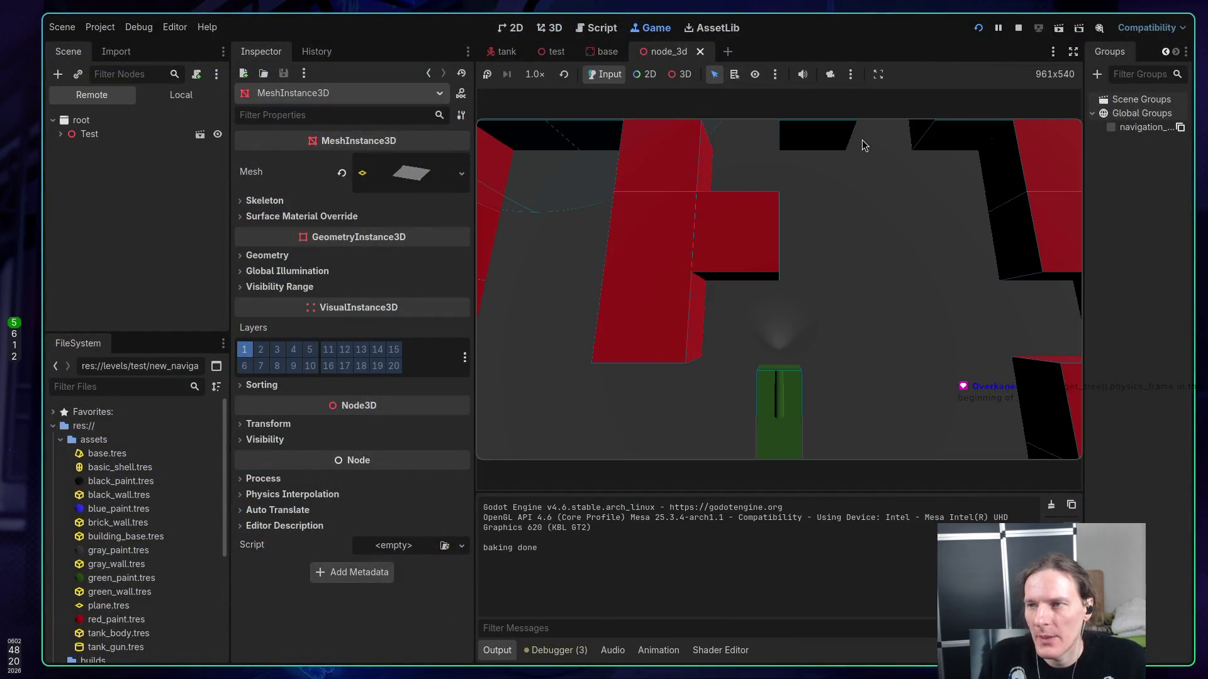
left_click(1020, 27)
left_click(1061, 28)
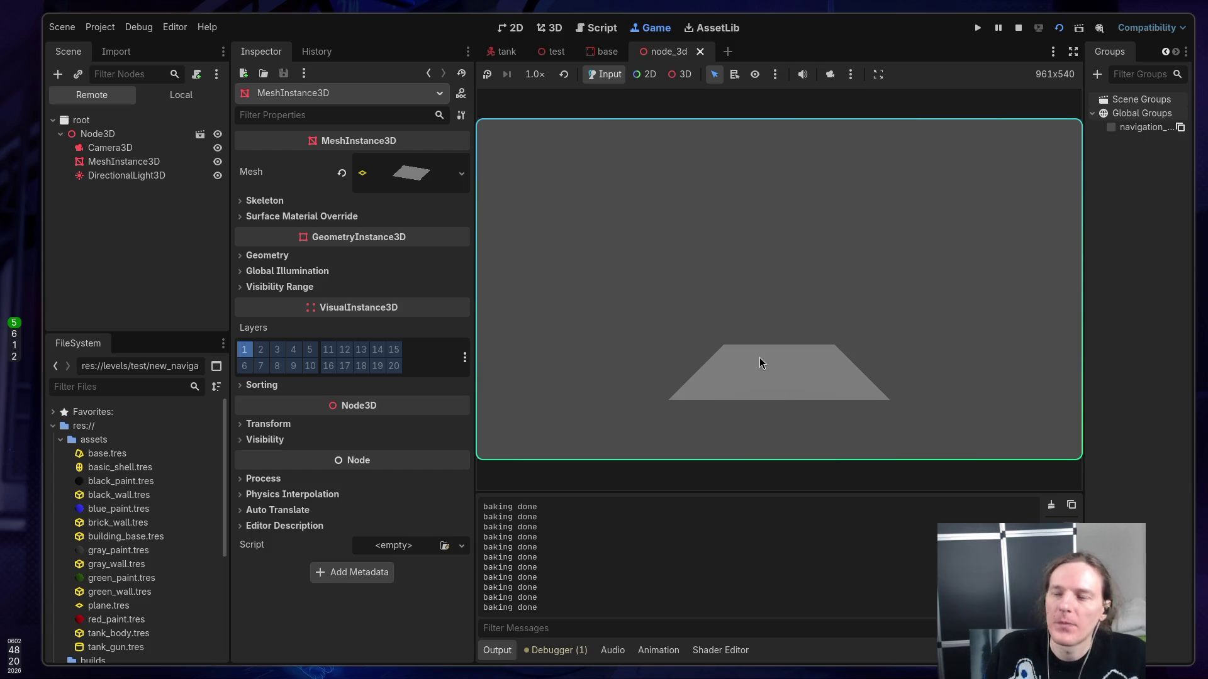
left_click(1018, 28)
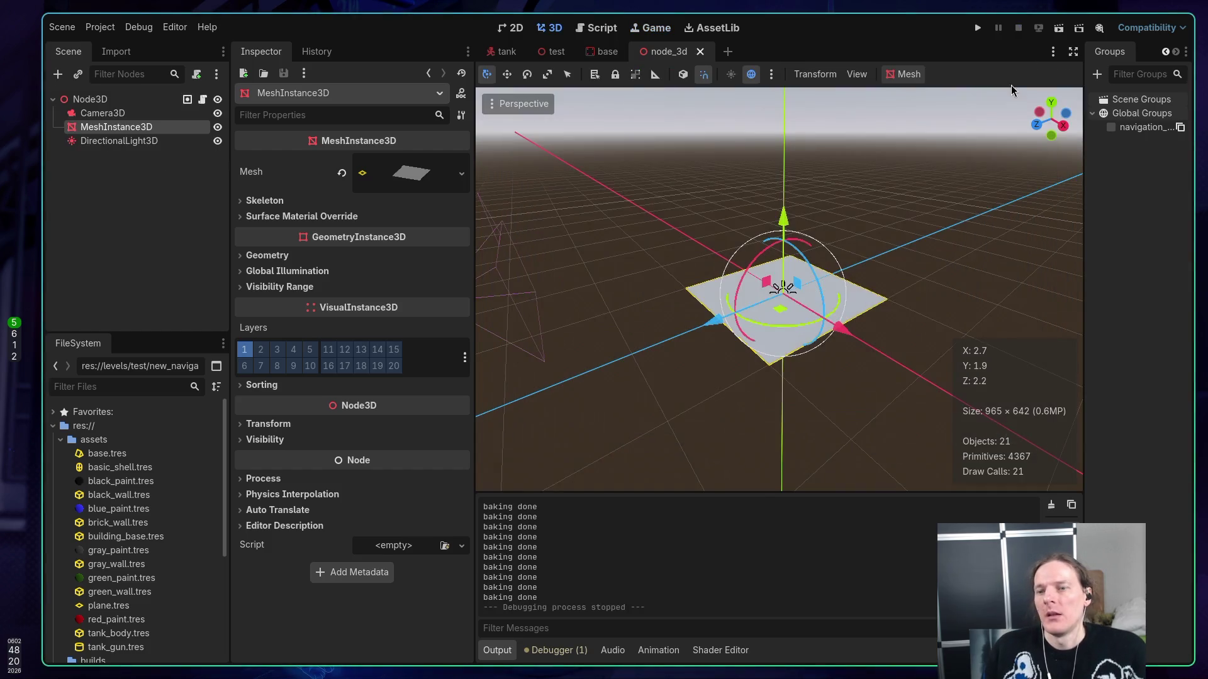
key("super+1")
key("shift+v")
key("j")
key("y")
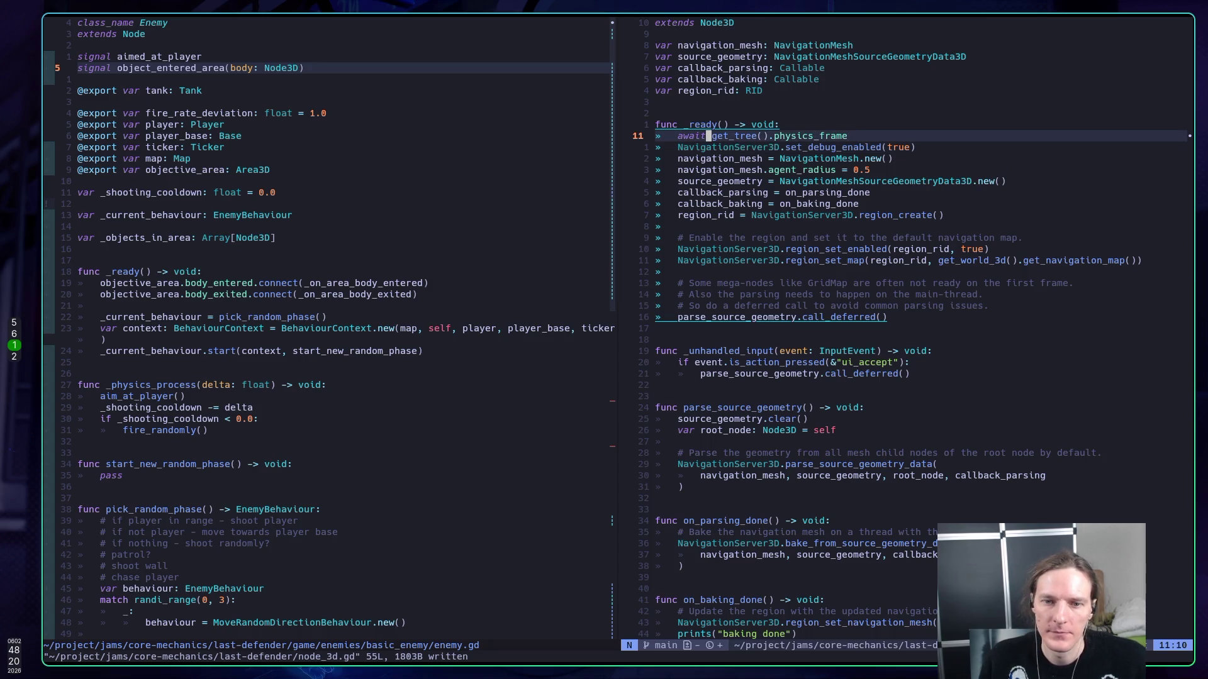
- Delete the await line, save node_3d.gd, and move down to the region_set_map line
key("d")
key("d")
type(":w")
key("Return")
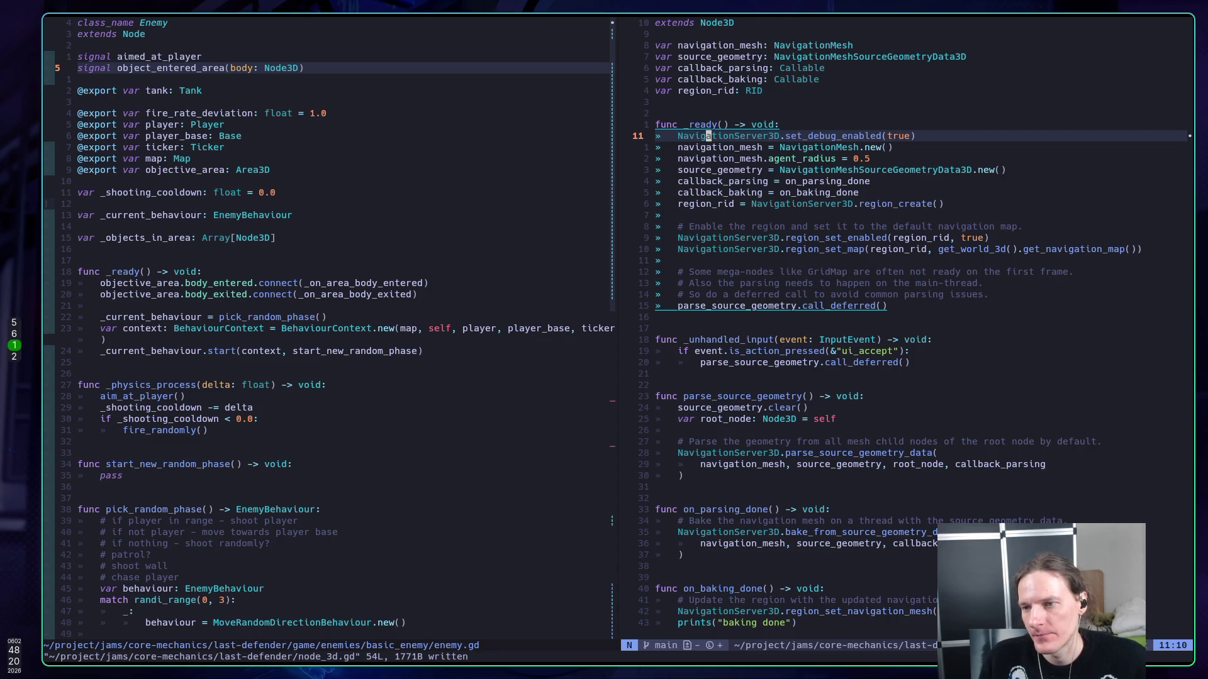
key("5")
key("j")
key("5")
key("j")
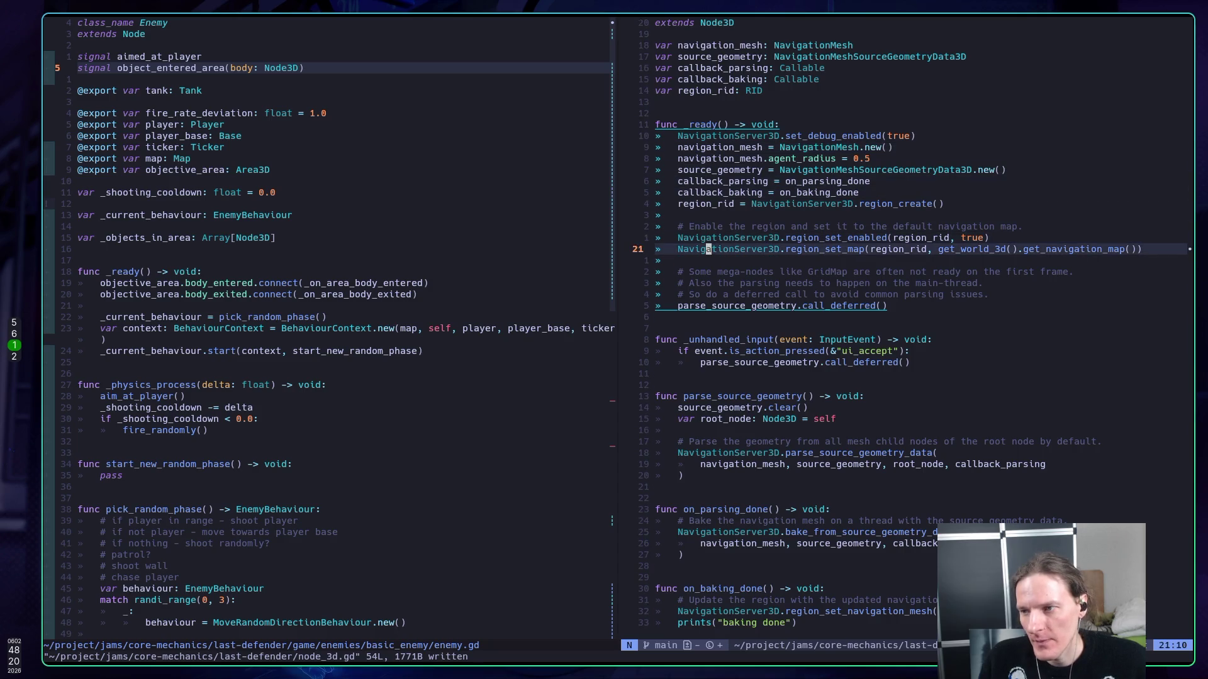
- Glance between the Godot editor, Neovim and the Twitch stream dashboard
key("super+5")
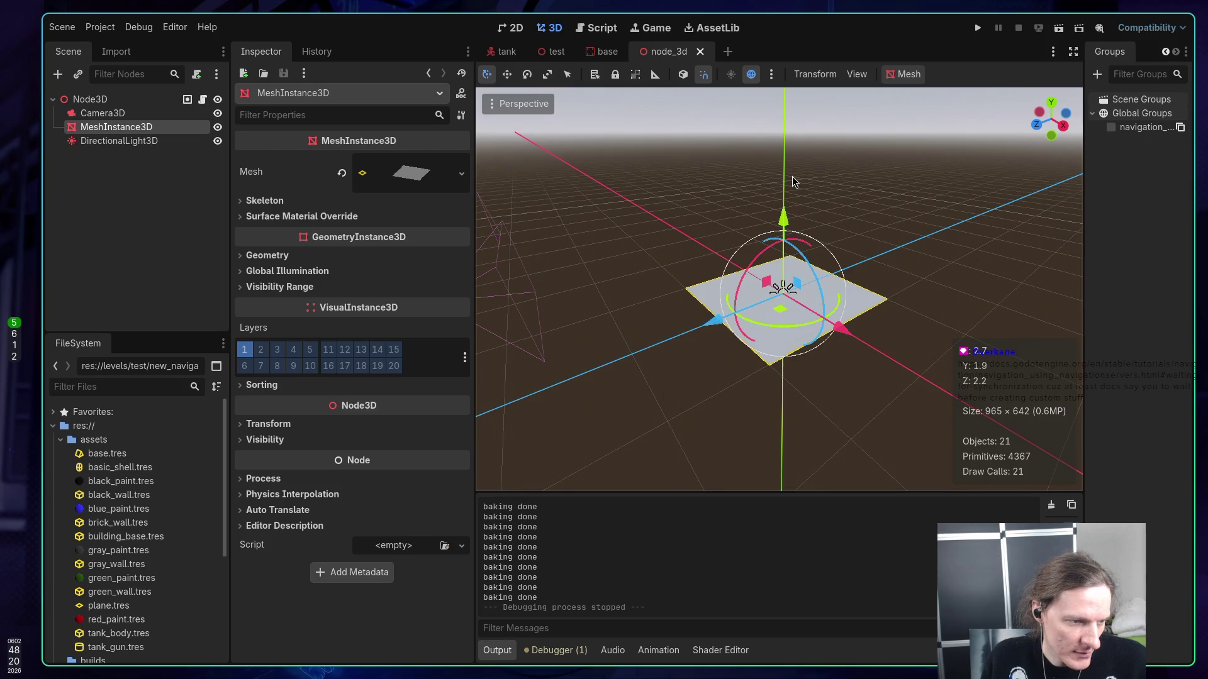
key("super+2")
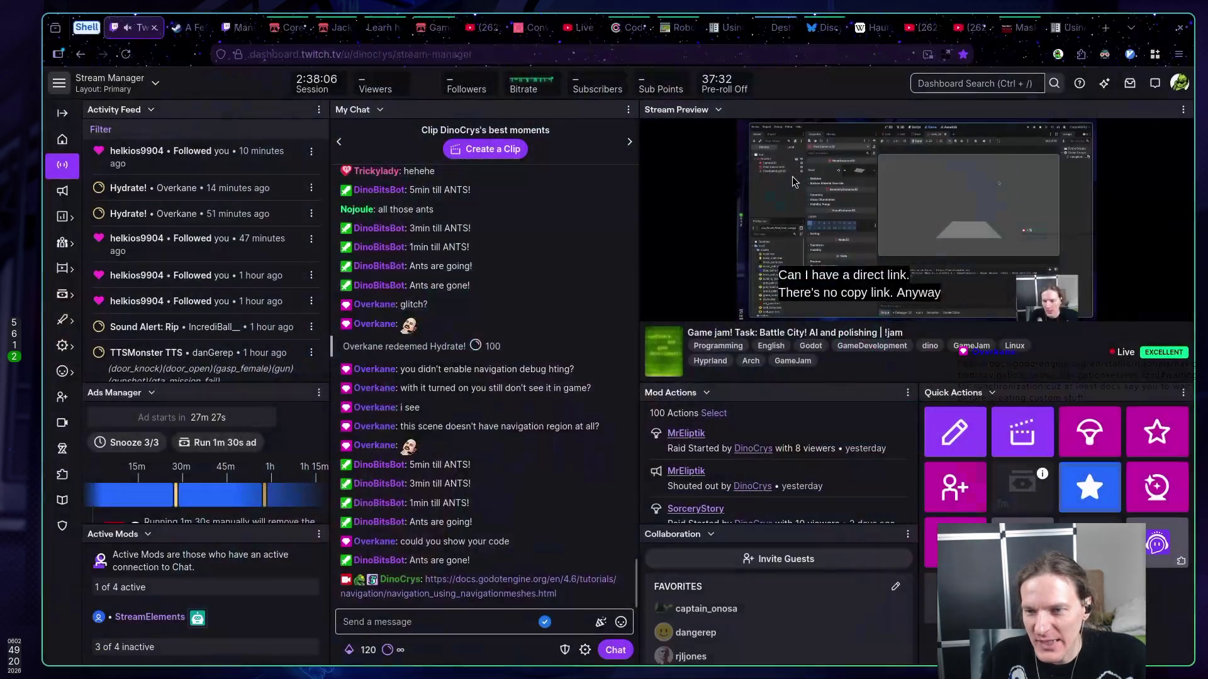
key("super+5")
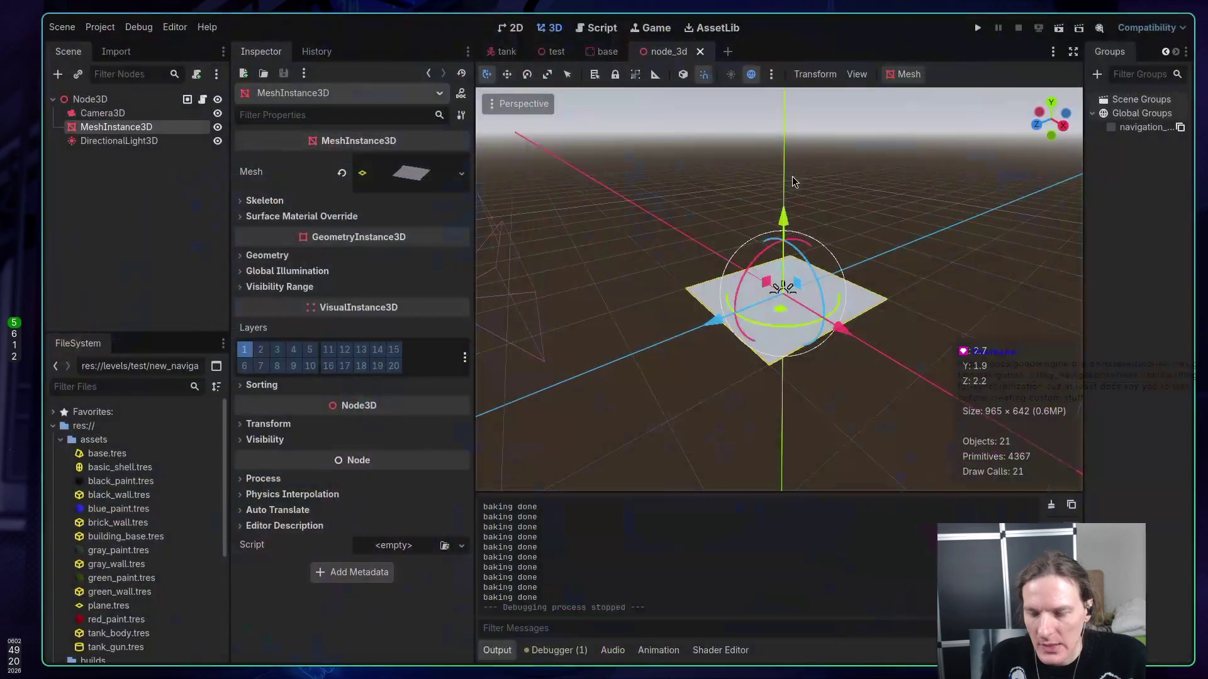
key("super+1")
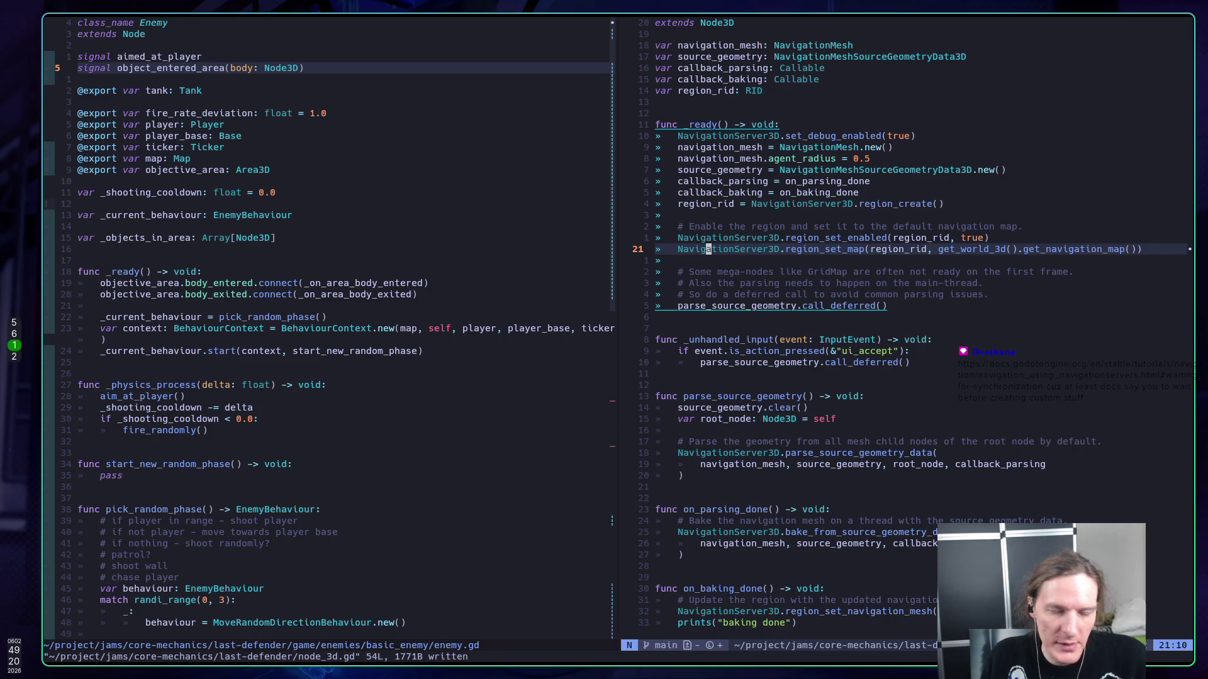
key("super+2")
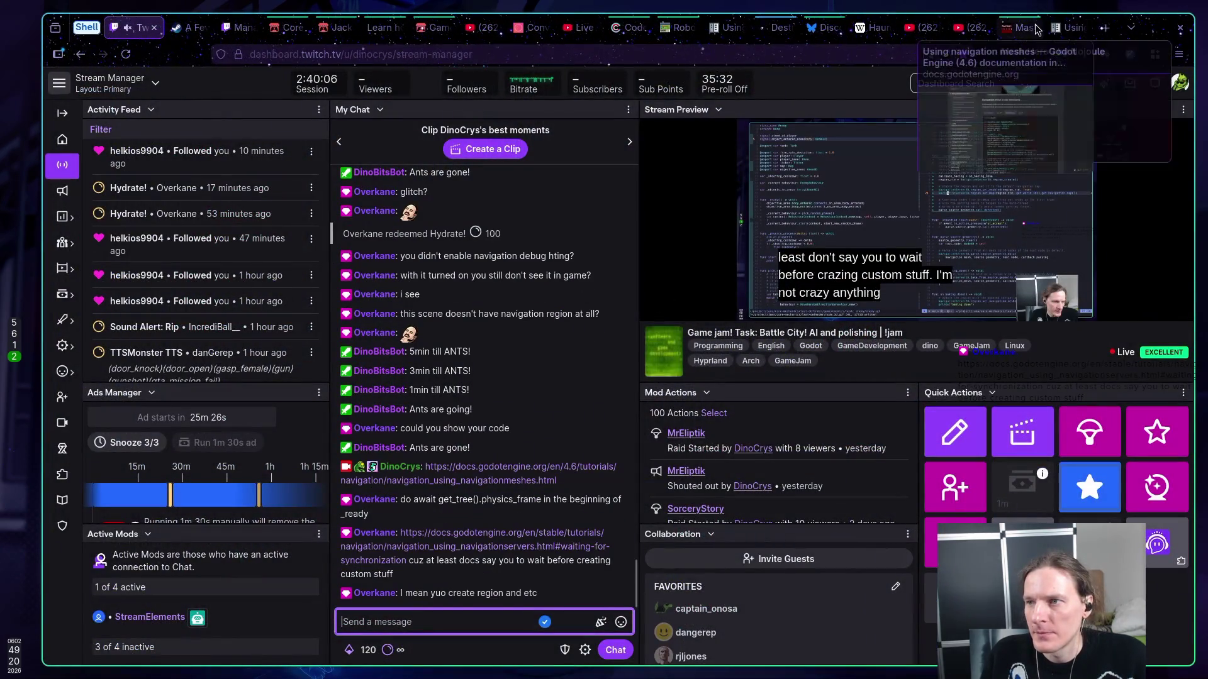
- Read the Using navigation meshes page down to its 3D GDScript template code
left_click(1063, 28)
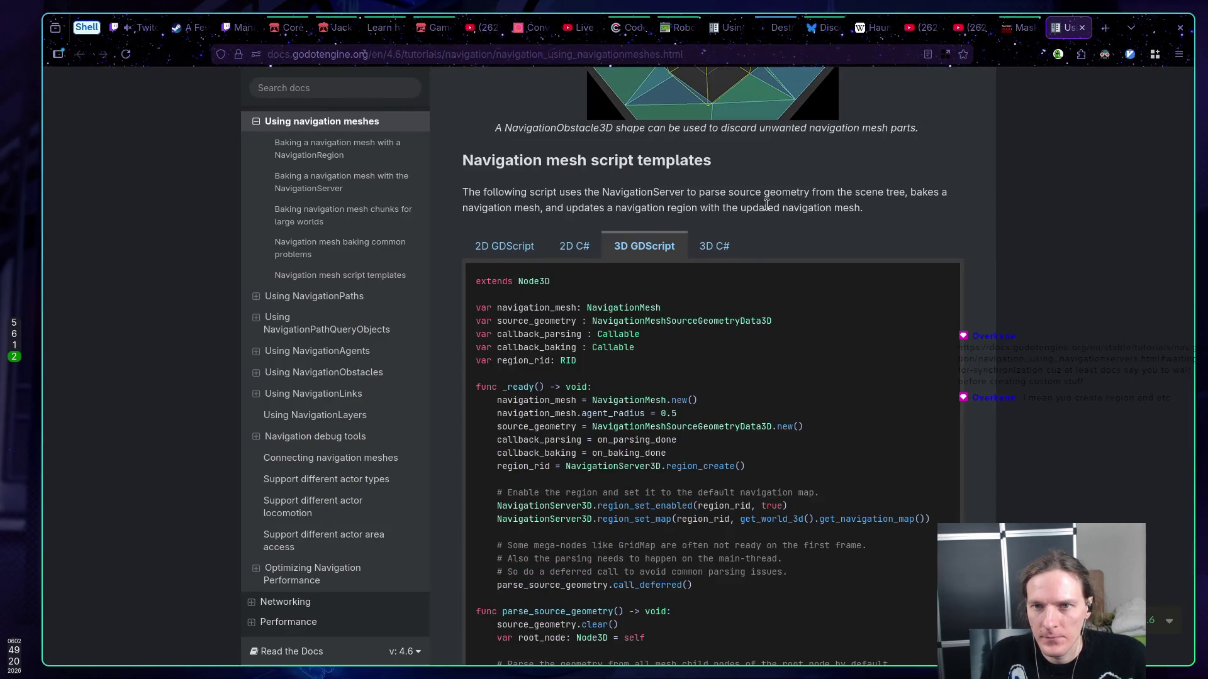
scroll(844, 220, "up", 2)
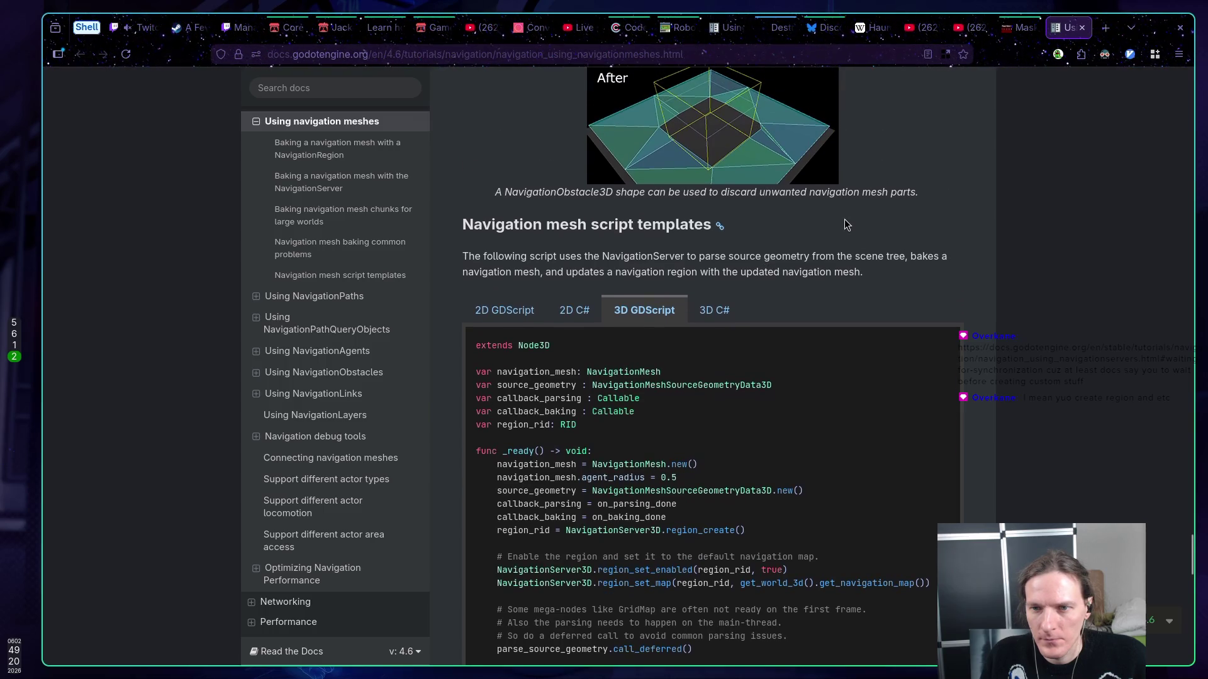
scroll(844, 220, "up", 12)
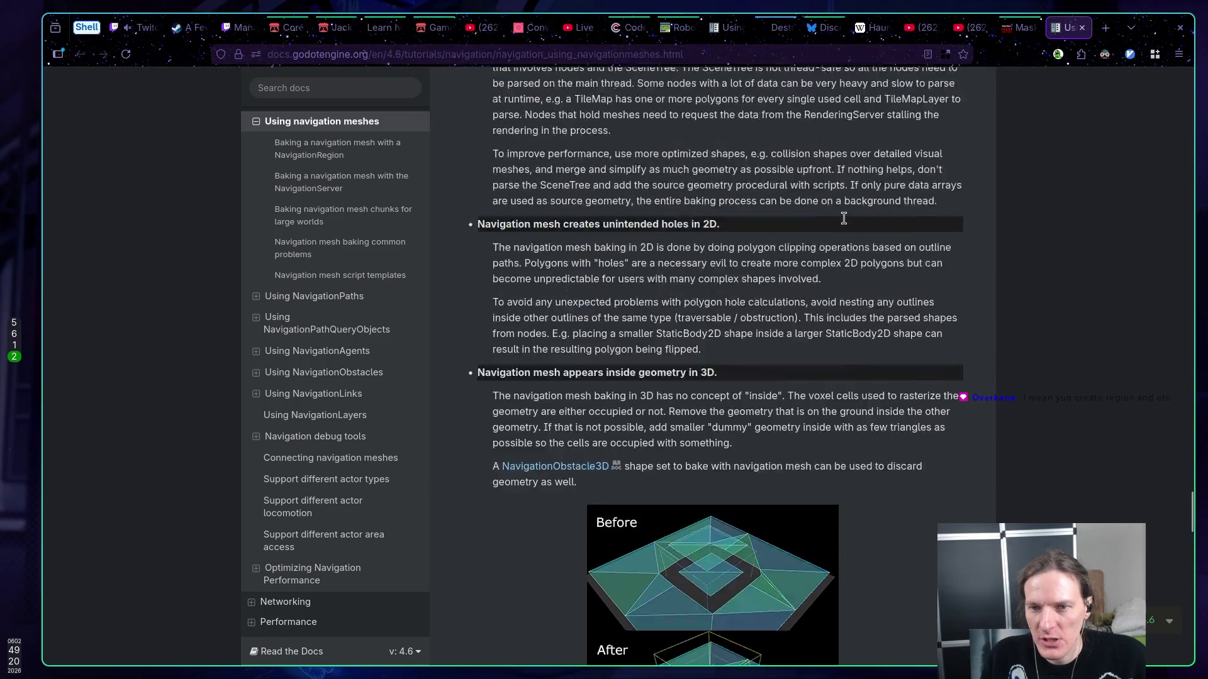
scroll(843, 219, "up", 10)
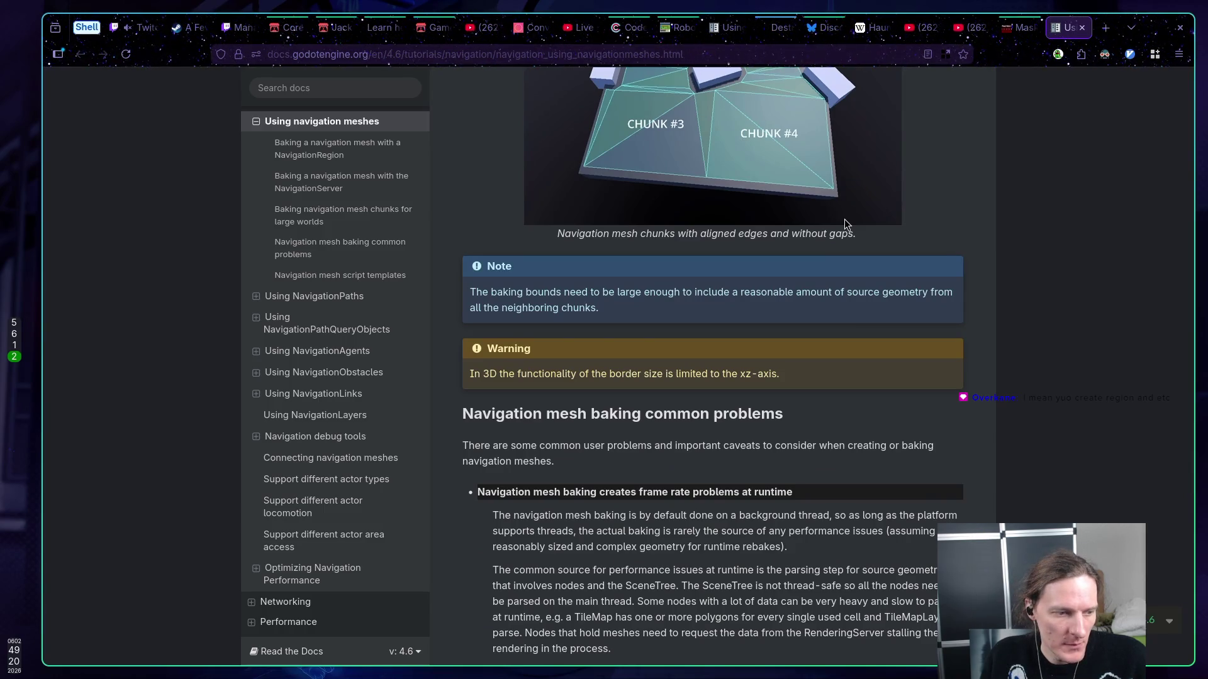
scroll(845, 219, "down", 18)
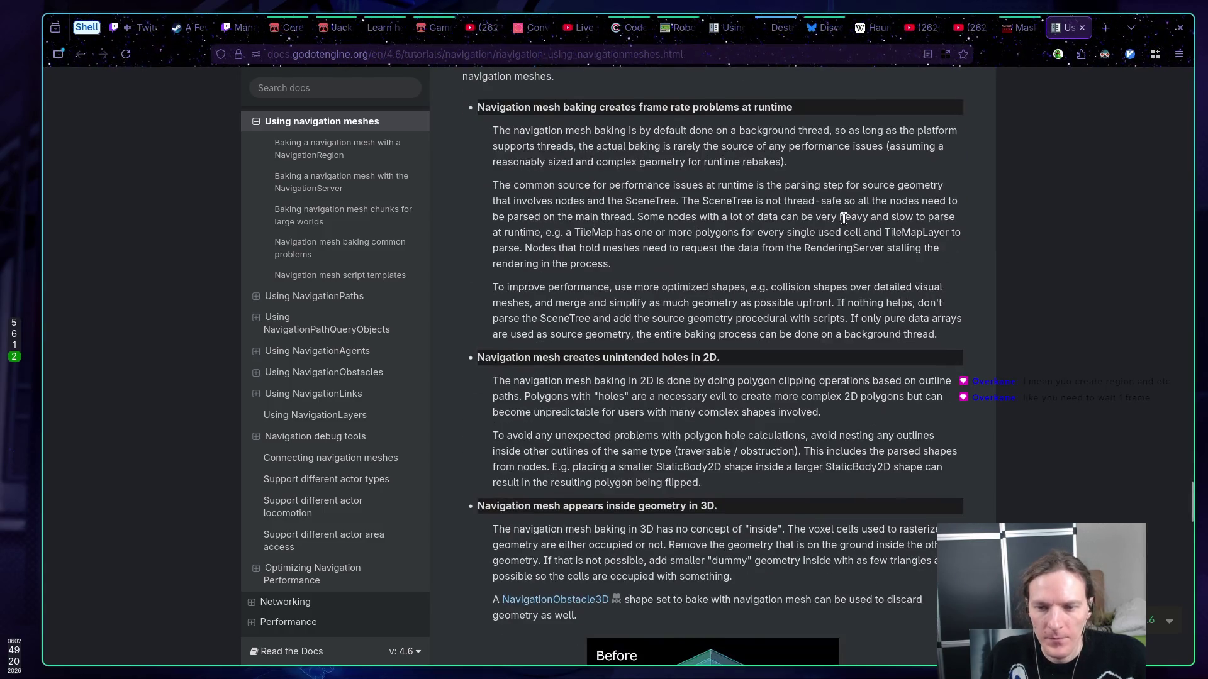
scroll(844, 224, "down", 15)
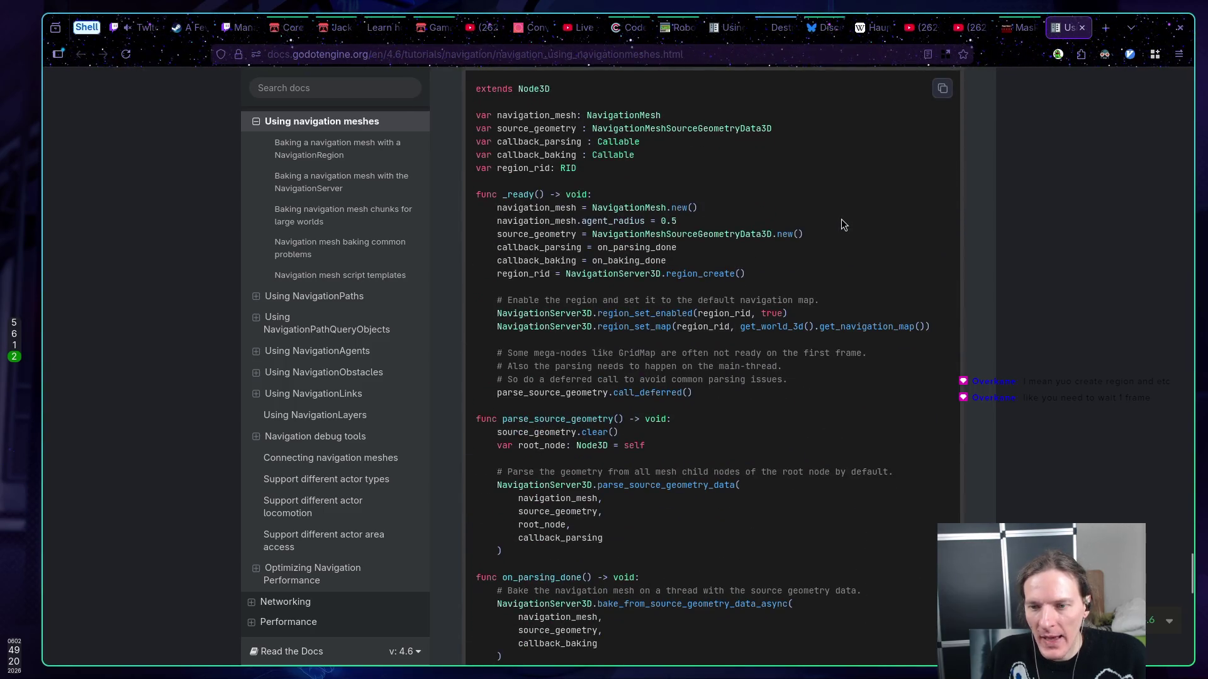
key("super+6")
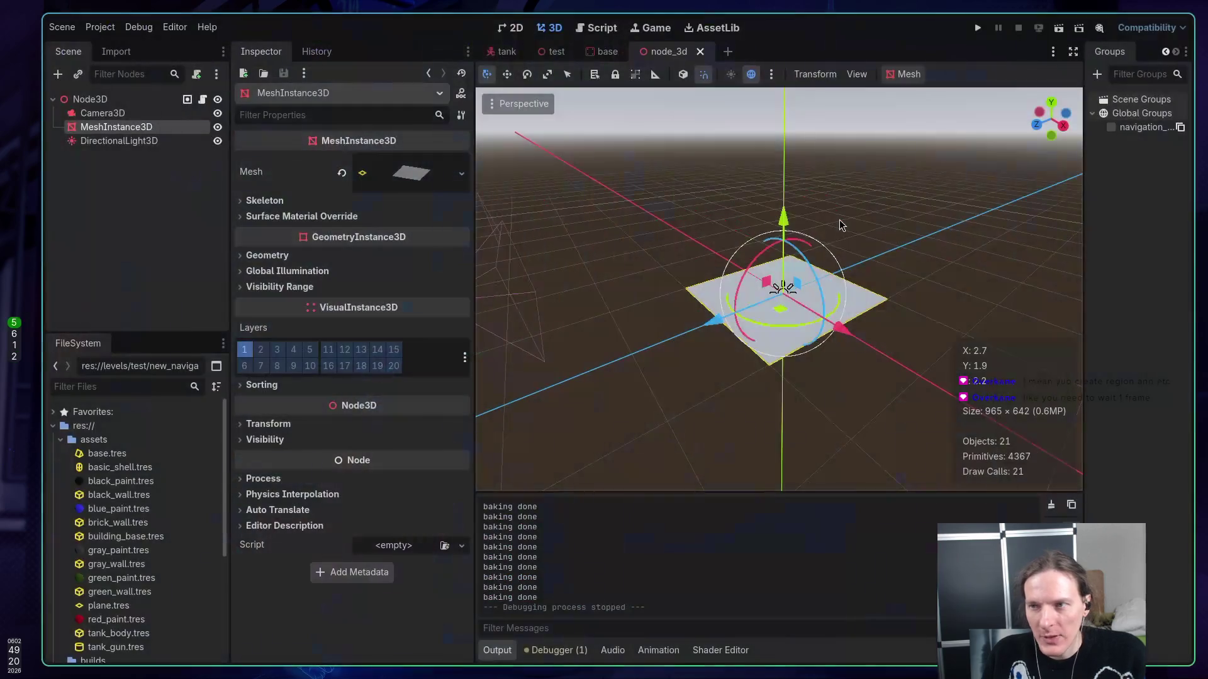
- Copy the region_set_enabled and region_set_map lines and go to parse_source_geometry
key("super+1")
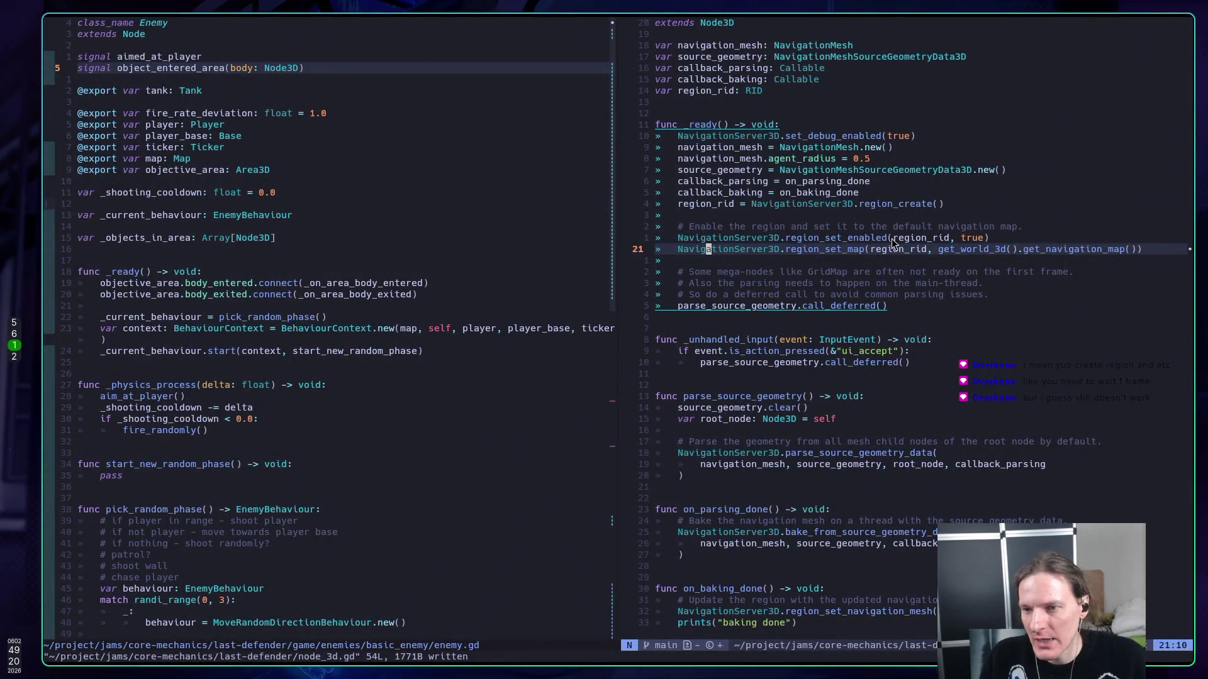
key("k")
key("k")
key("j")
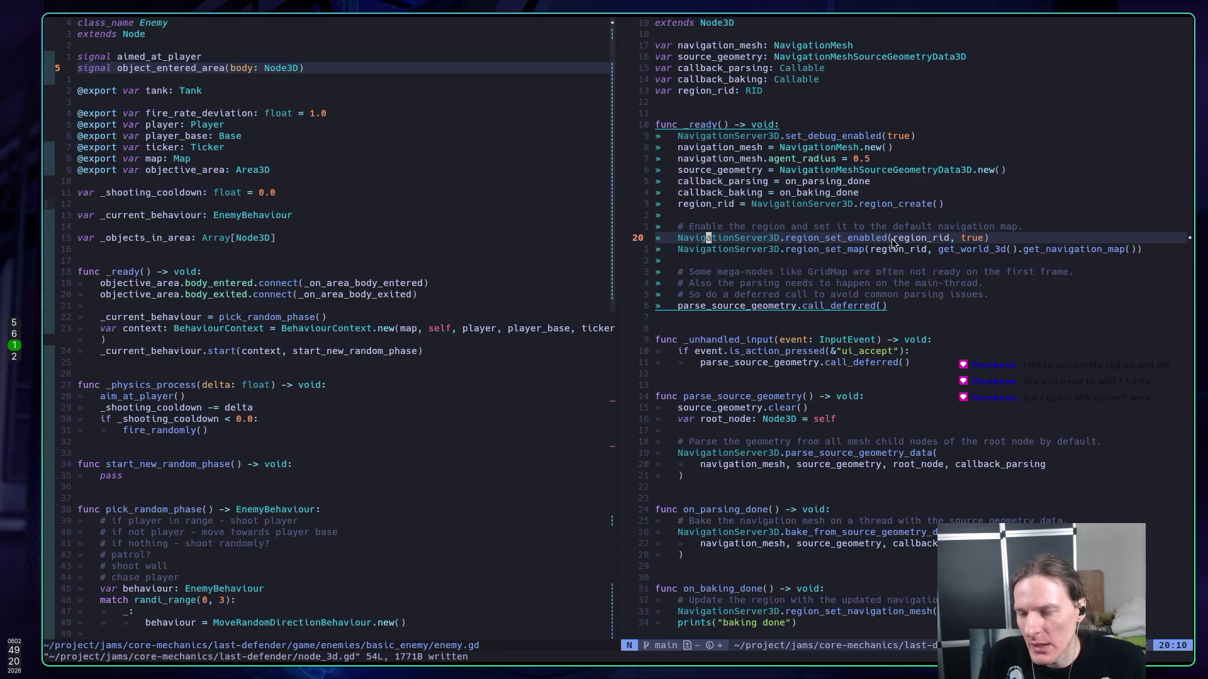
key("shift+v")
key("j")
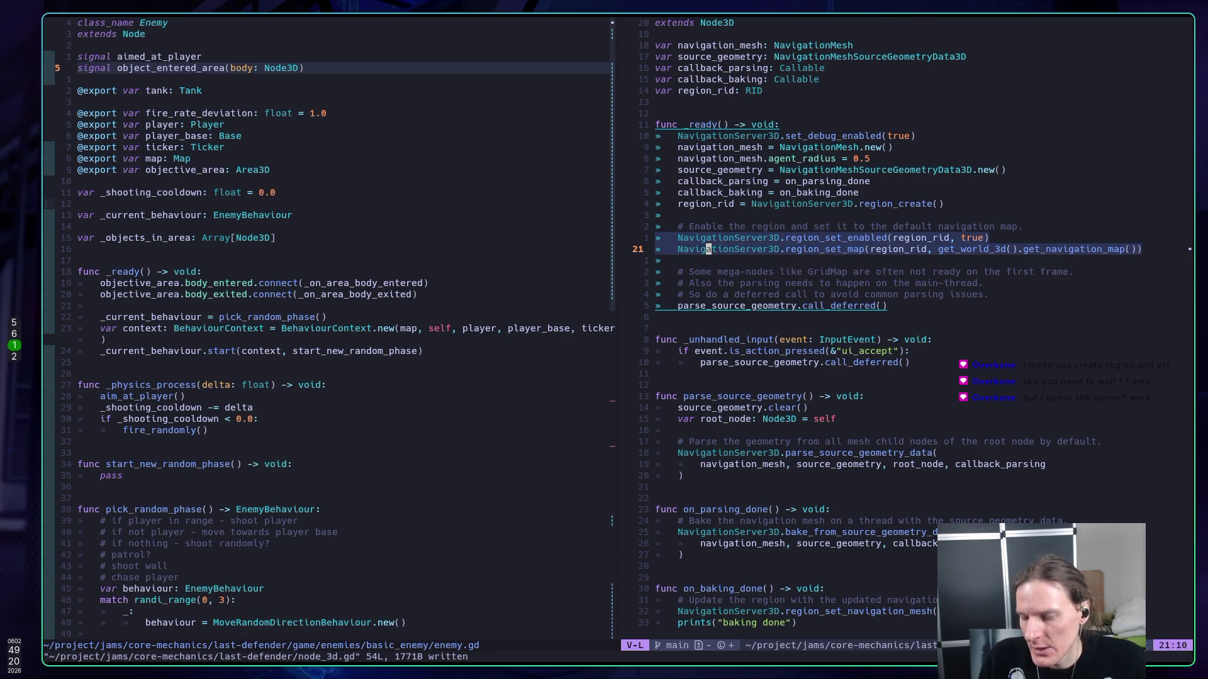
key("y")
key("j")
key("j")
key("j")
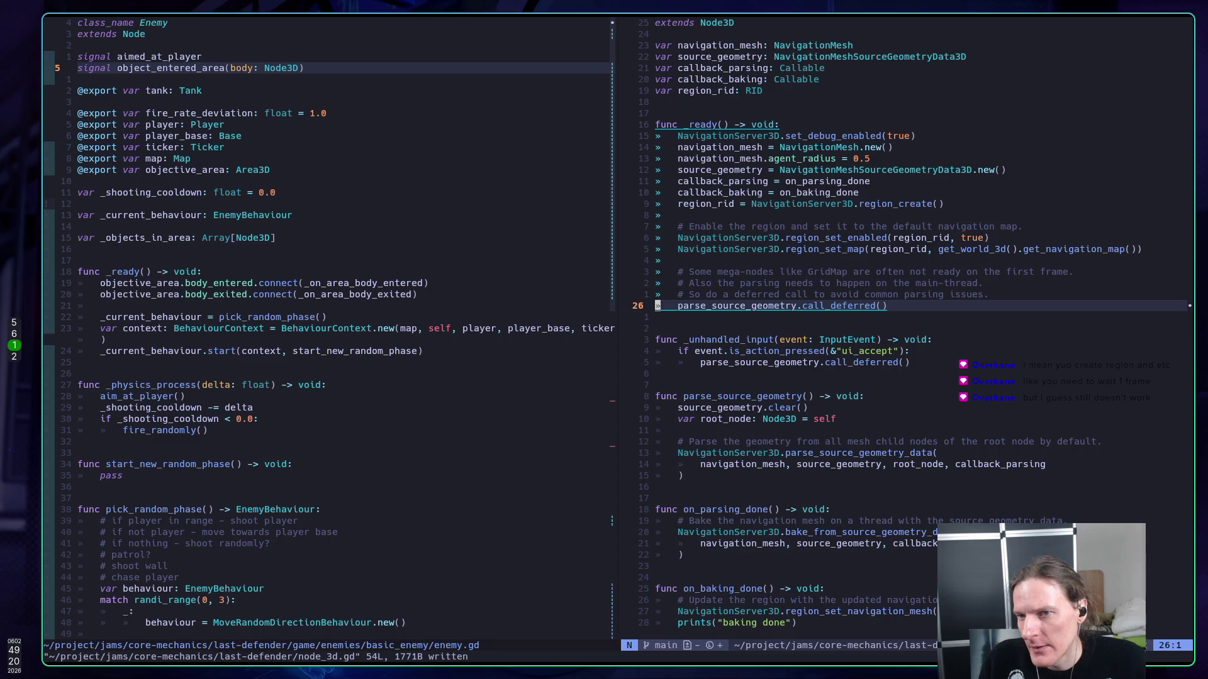
key("j")
key("j")
key("j")
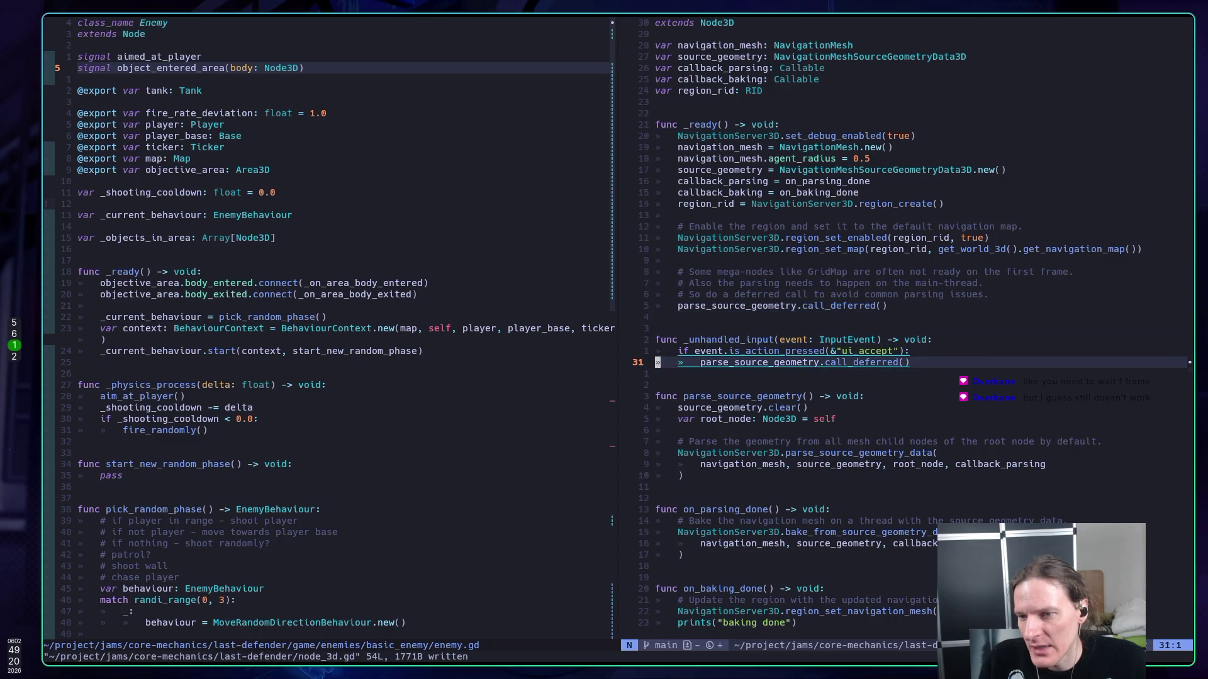
key("j")
key("j")
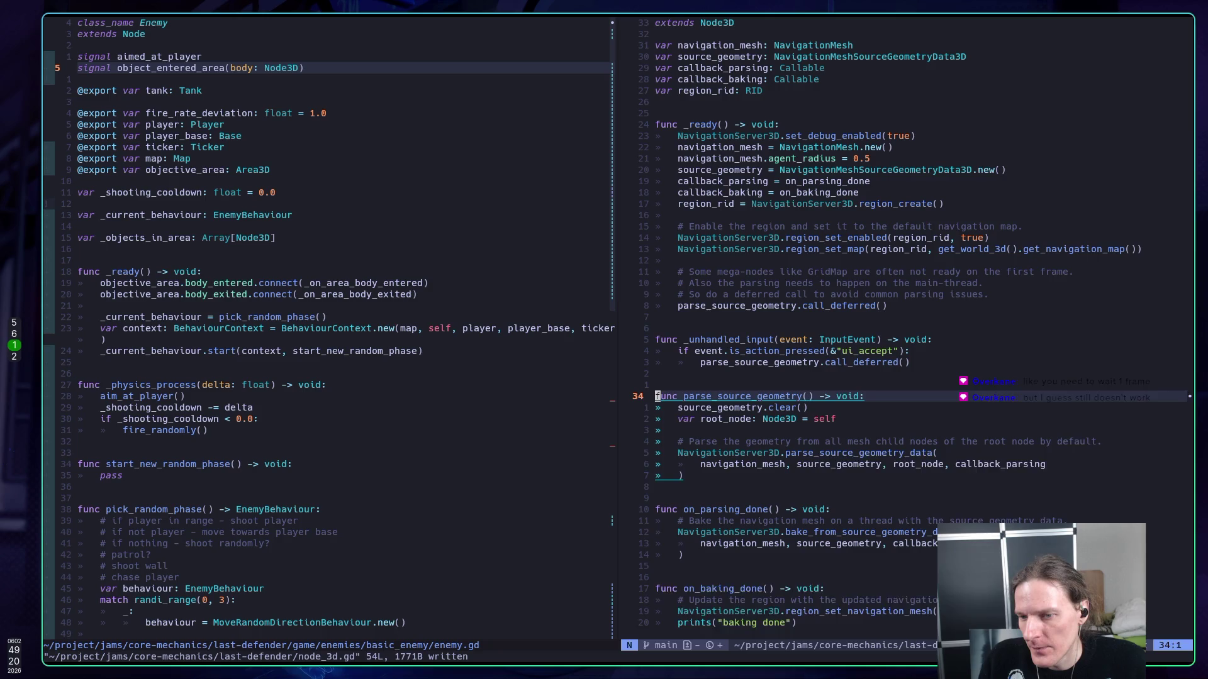
- Paste the region setup lines into parse_source_geometry, tidy blank lines, and save
key("o")
key("Escape")
key("p")
key("j")
key("o")
key("Escape")
key("k")
key("k")
key("k")
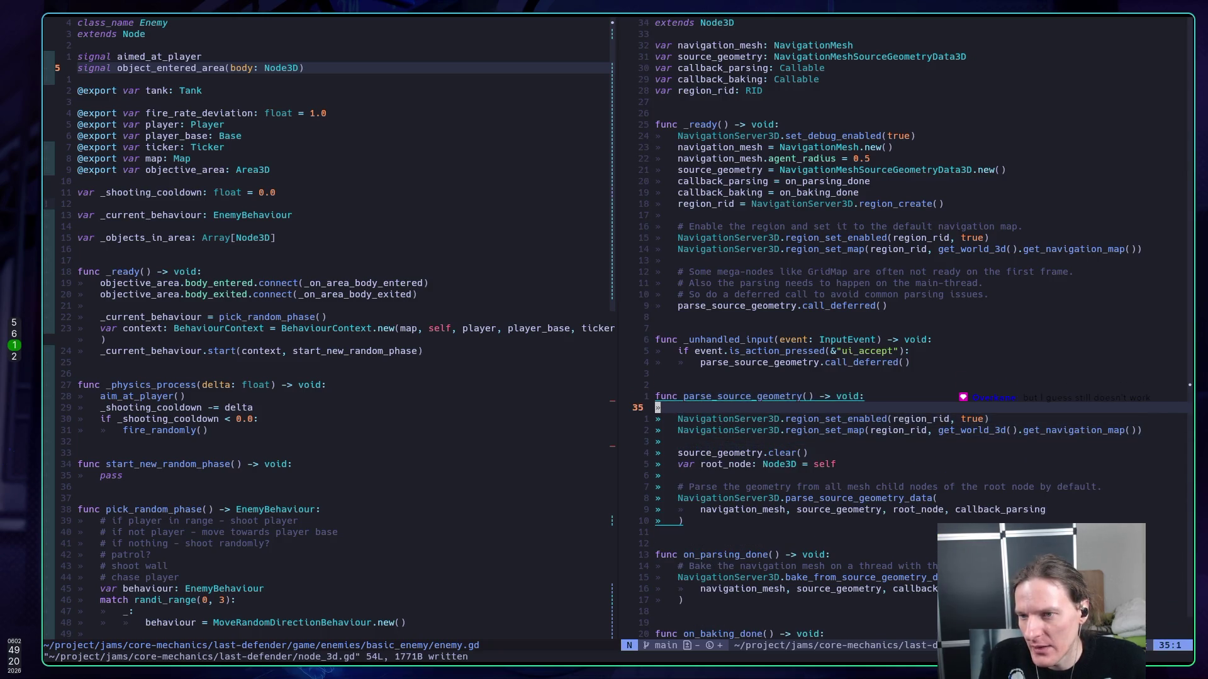
key("d")
key("d")
key("k")
key("k")
key("k")
type(":w")
key("Return")
key("k")
key("k")
key("k")
key("k")
key("k")
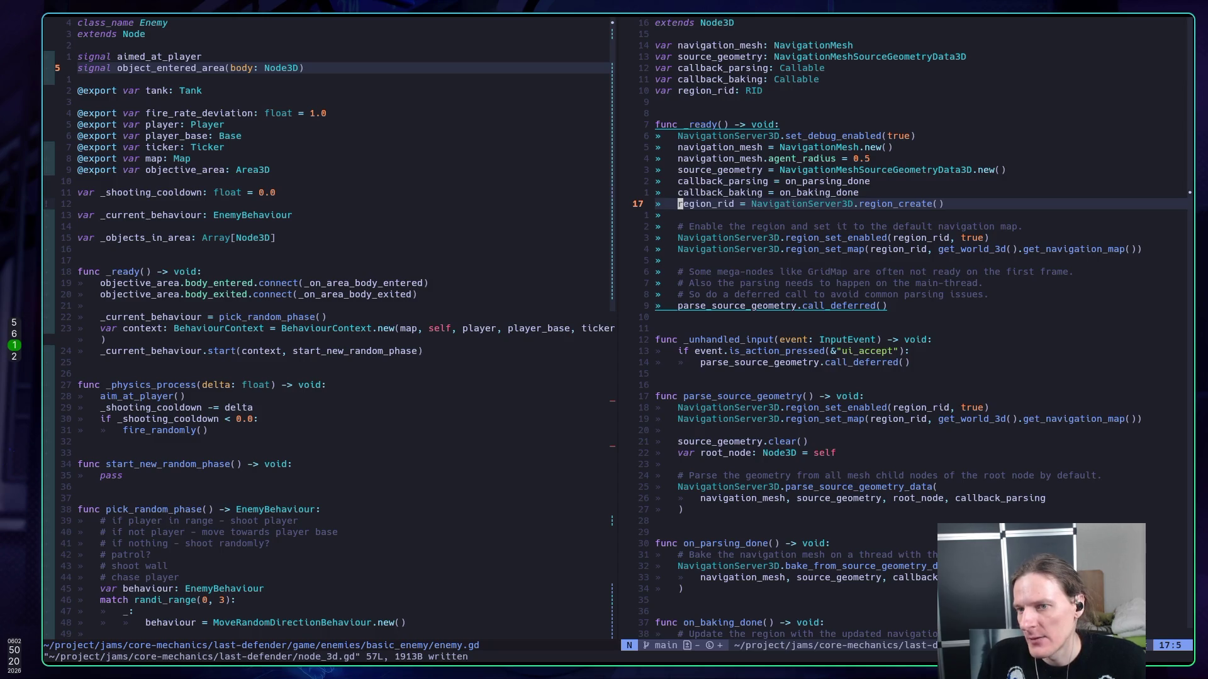
- Paste the region_create line at the top of parse_source_geometry, save, and run the scene
key("j")
key("k")
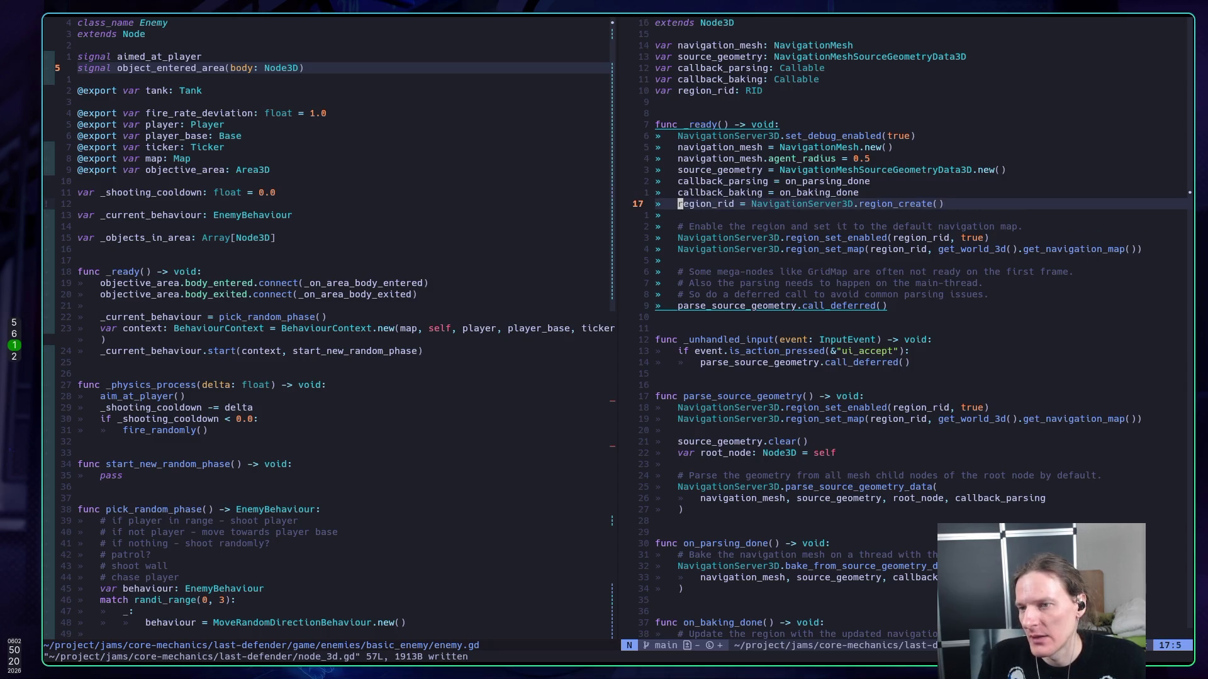
key("j")
key("j")
key("j")
type("p")
type(":w")
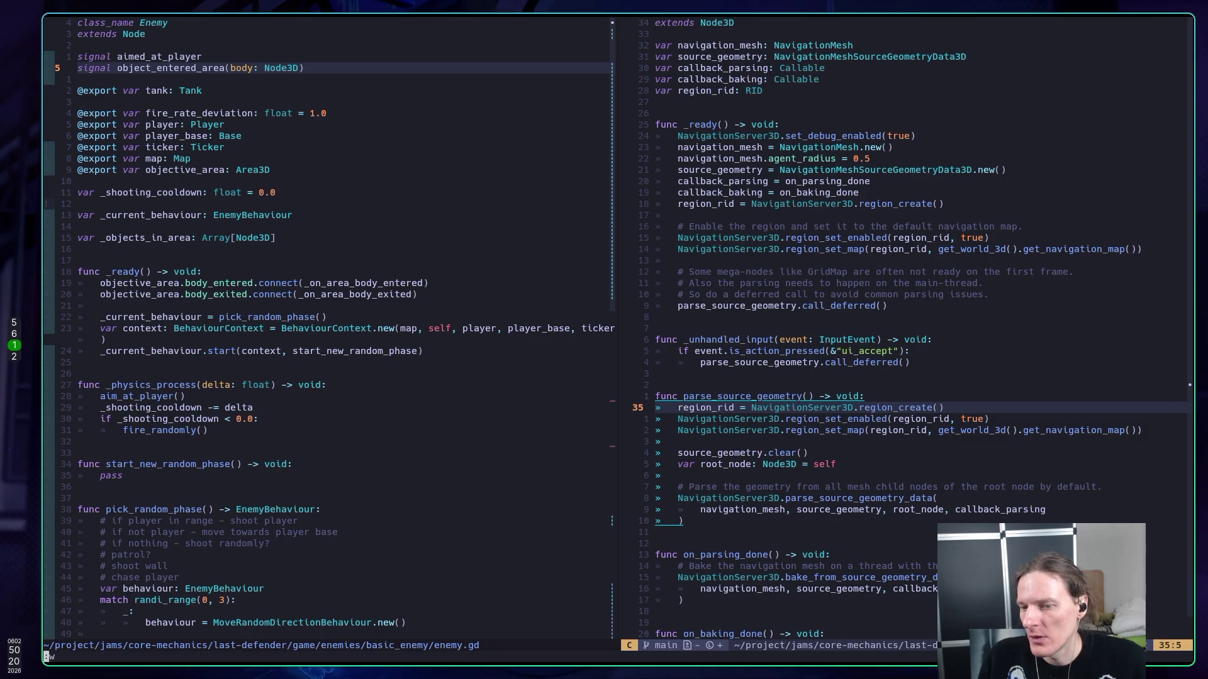
key("Return")
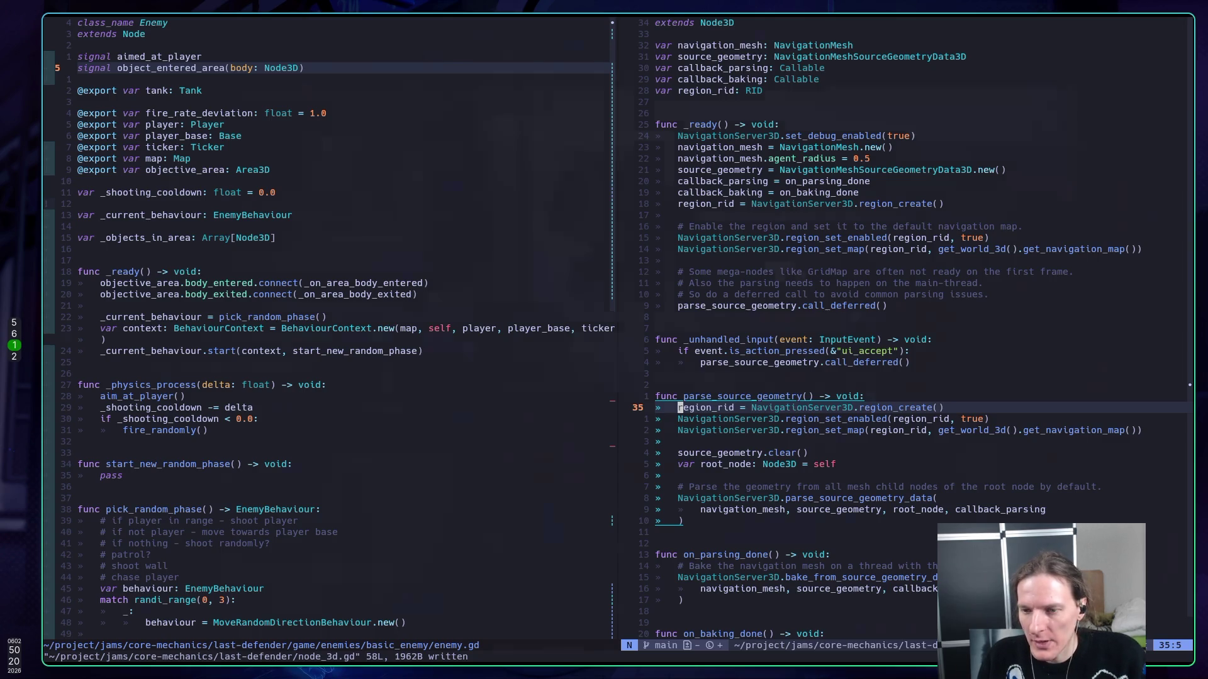
key("super+5")
key("F6")
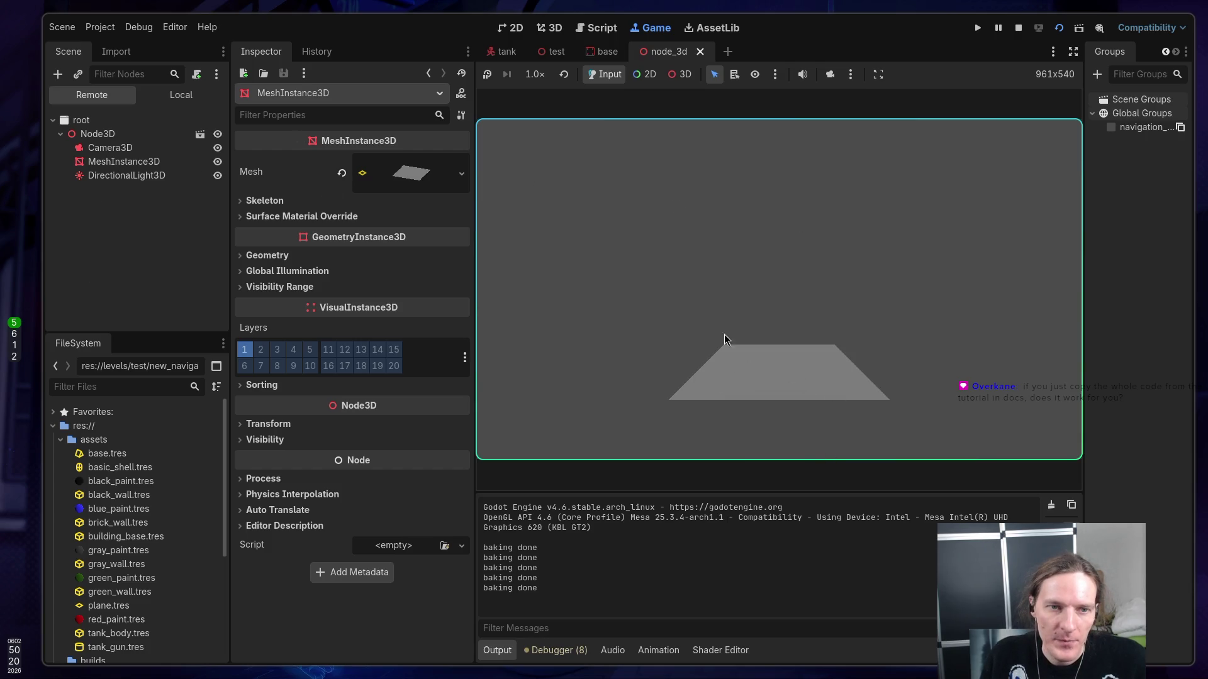
- Stop the game, duplicate MeshInstance3D, give the copy a new BoxMesh, and save
left_click(1019, 28)
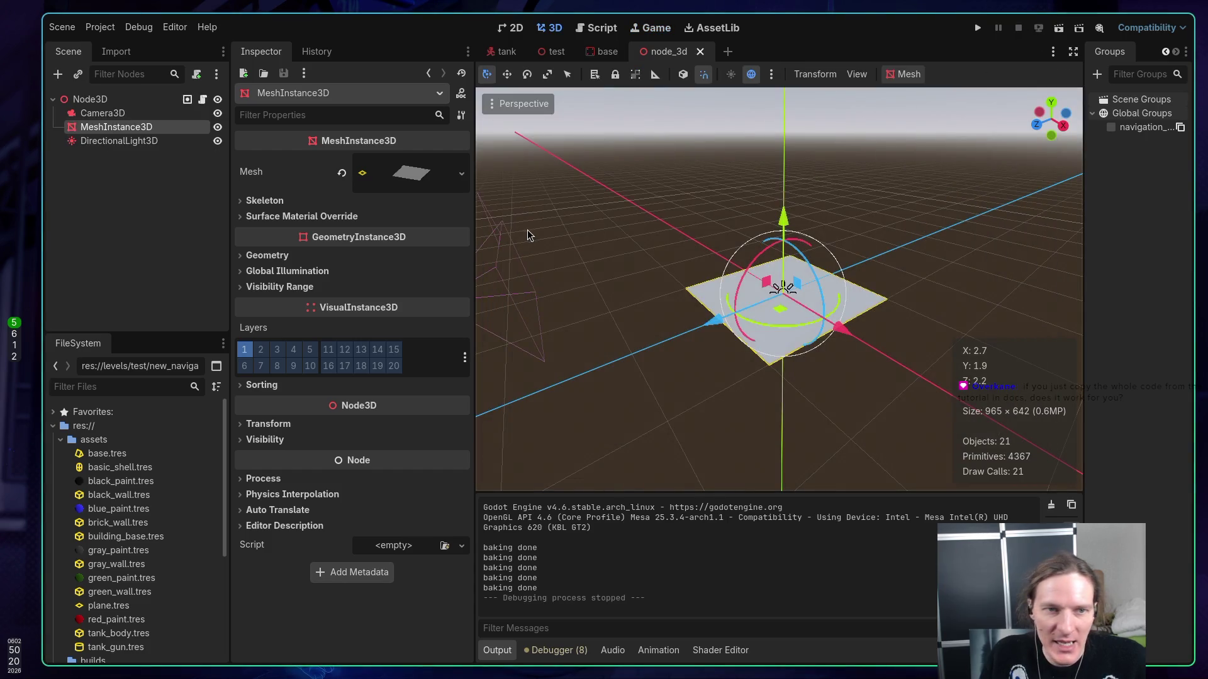
key("ctrl+d")
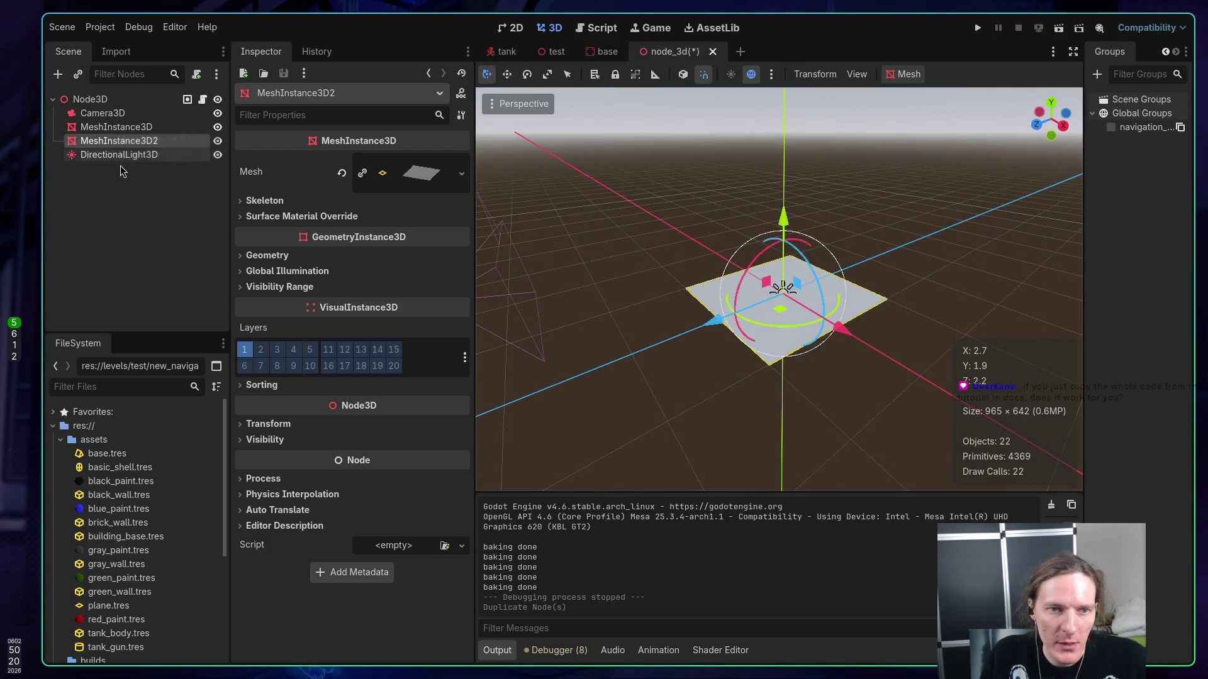
left_click(342, 173)
left_click(426, 169)
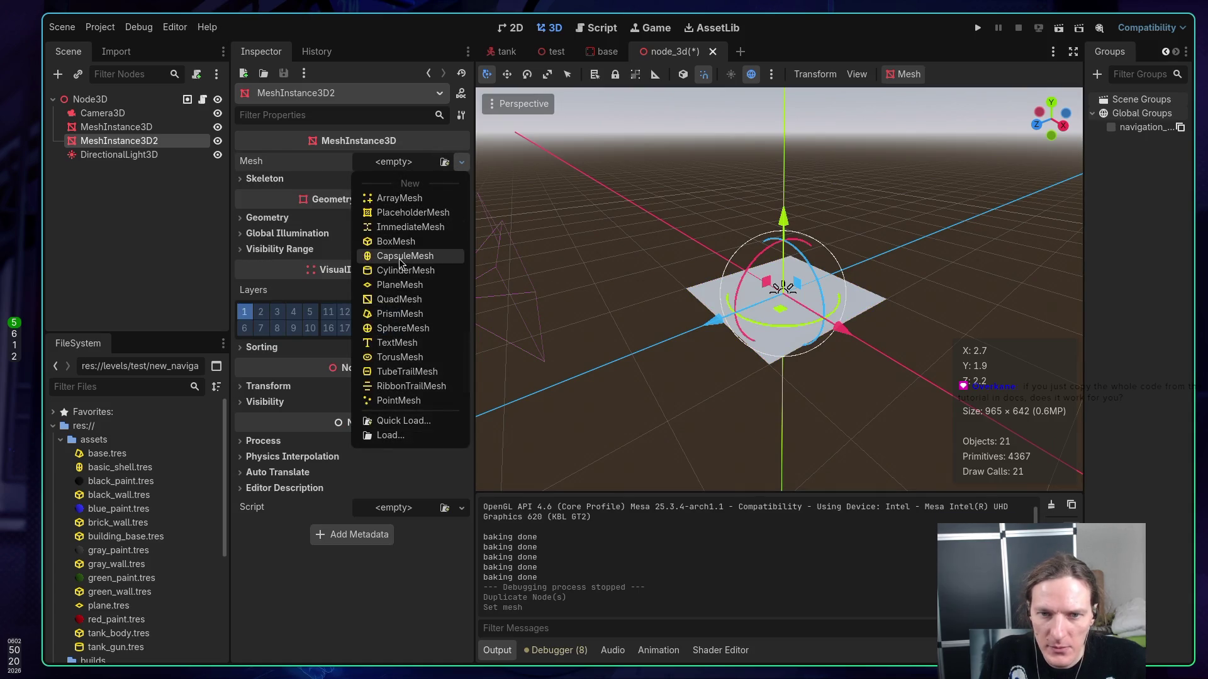
left_click(399, 243)
key("ctrl+s")
- Resize the plane mesh to 10 × 10 m
scroll(903, 277, "up", 3)
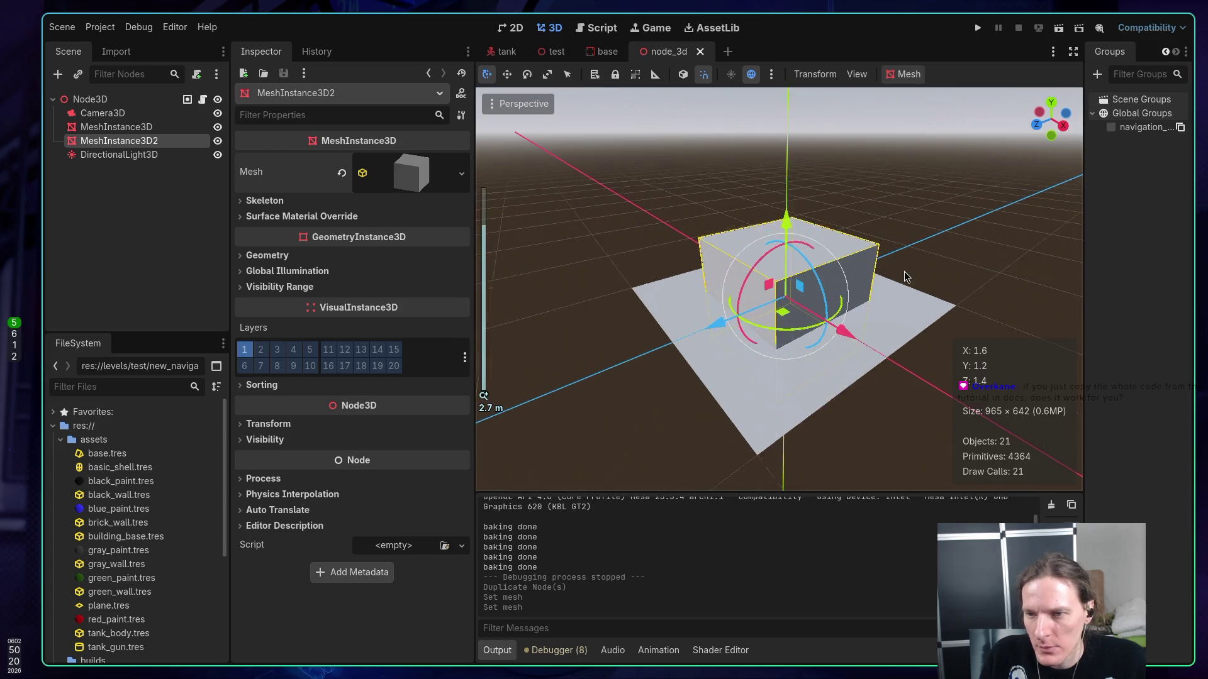
left_click(772, 379)
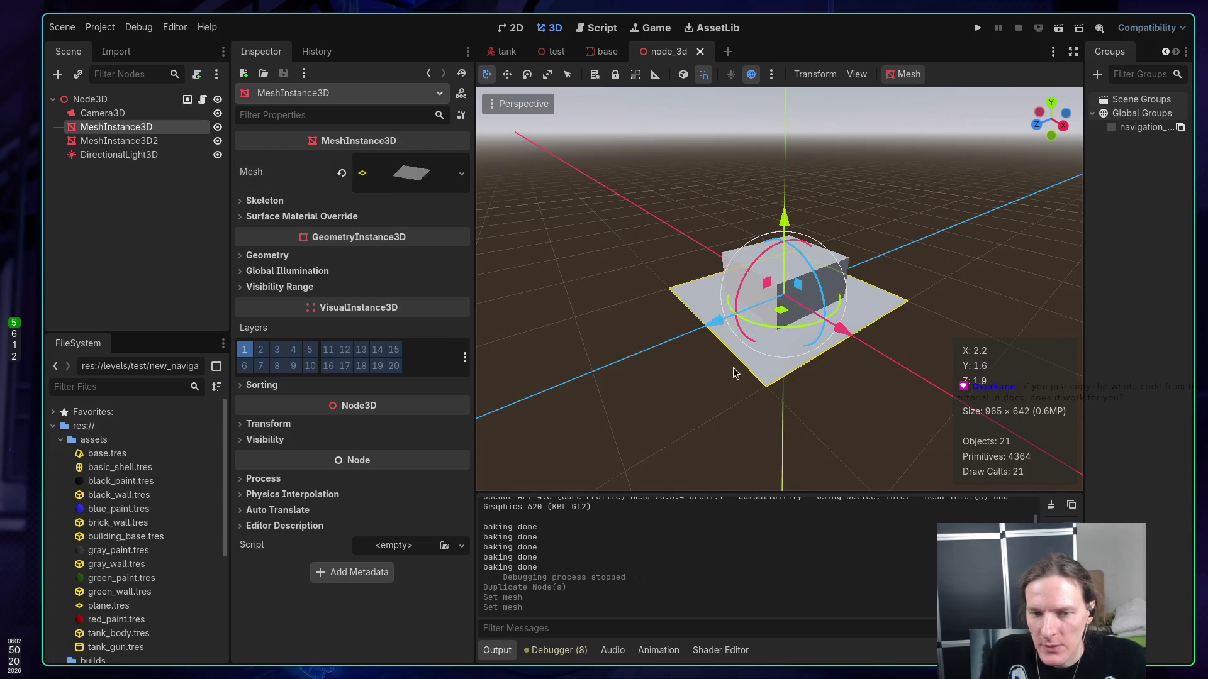
left_click(397, 180)
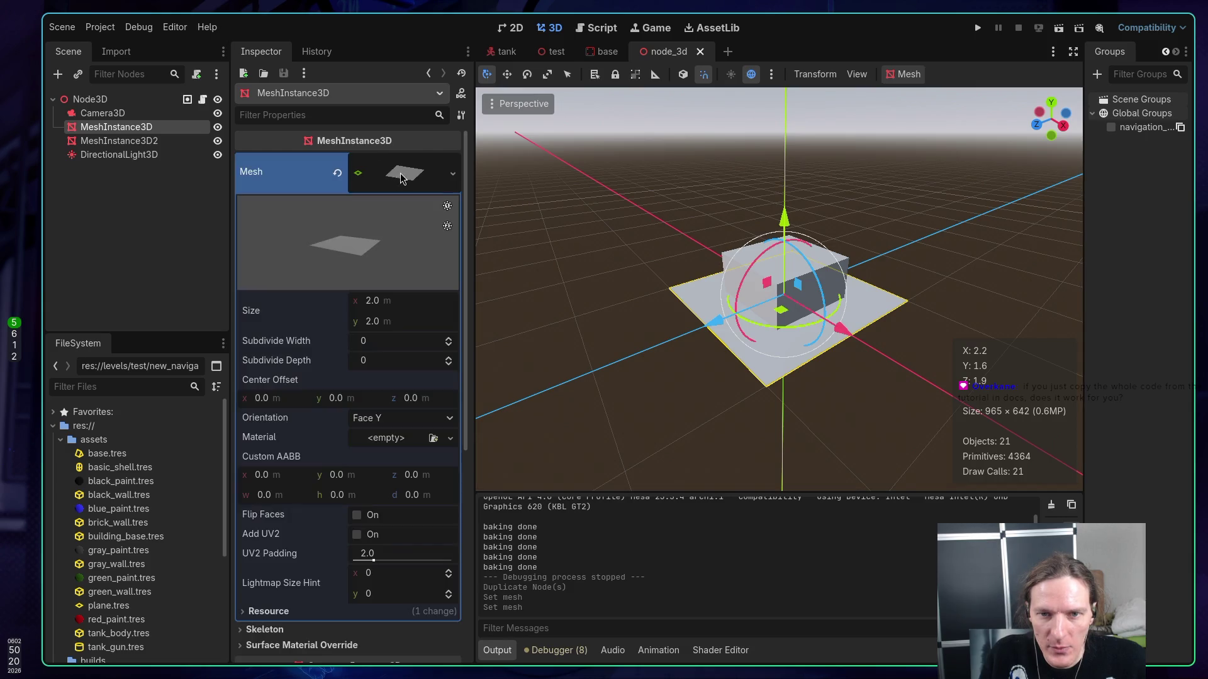
left_click(391, 300)
type("10")
key("Return")
key("Tab")
type("109")
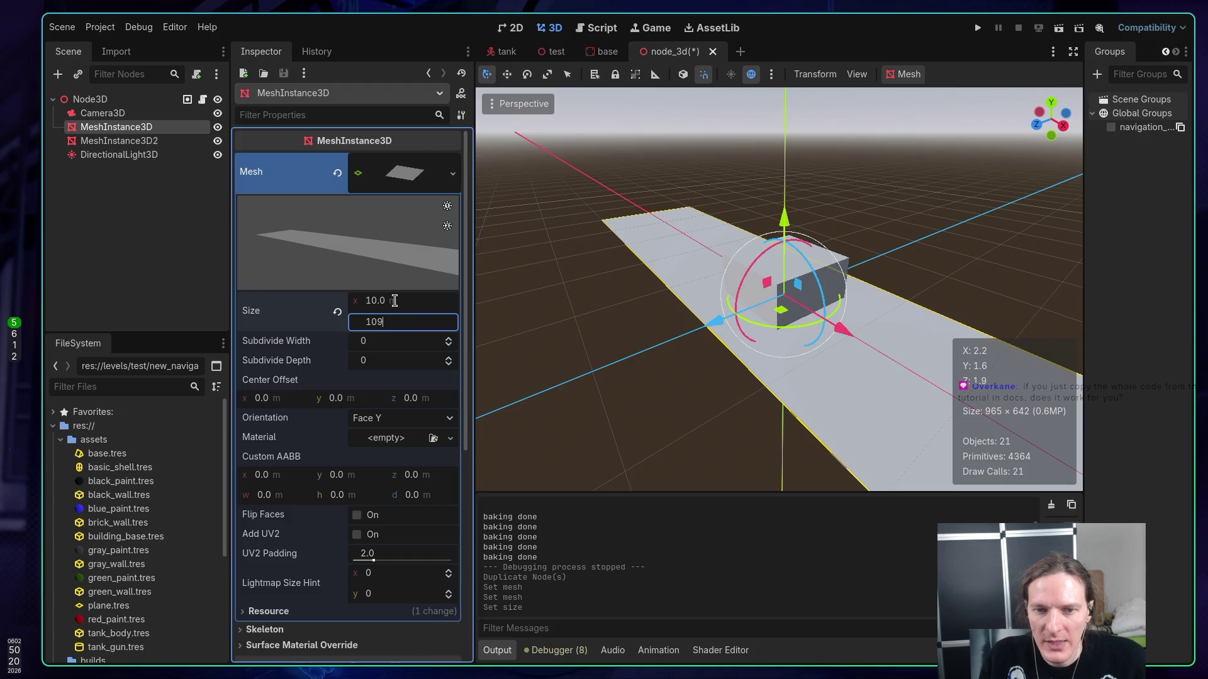
key("Return")
left_click(385, 323)
type("10")
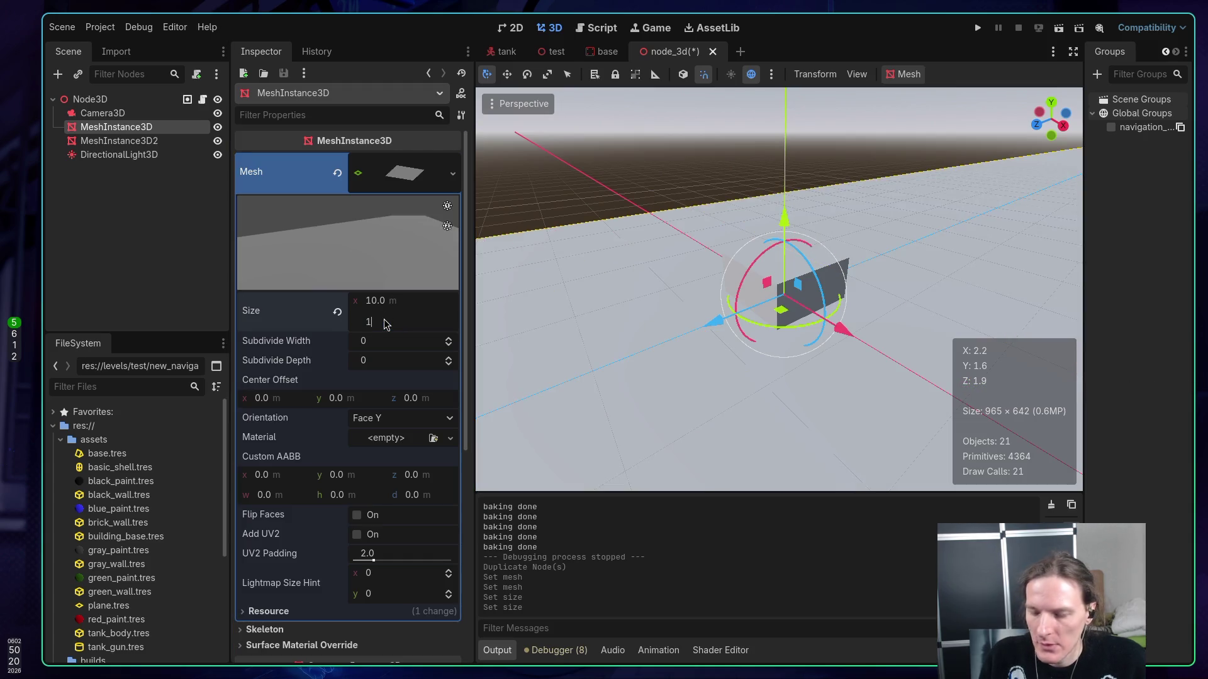
key("Return")
- Move the box MeshInstance3D2 into position on the plane and run the game
mouse_move(875, 252)
left_mouse_down()
mouse_move(844, 291)
mouse_move(708, 323)
mouse_move(824, 318)
left_mouse_up()
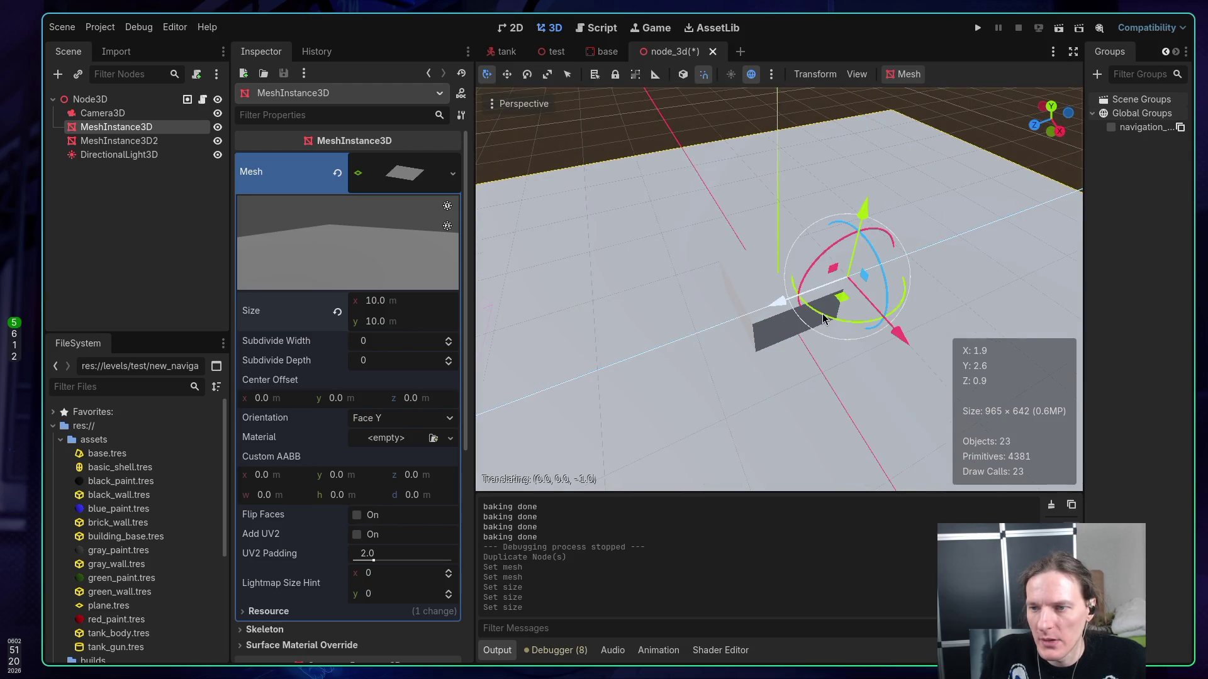
key("ctrl+z")
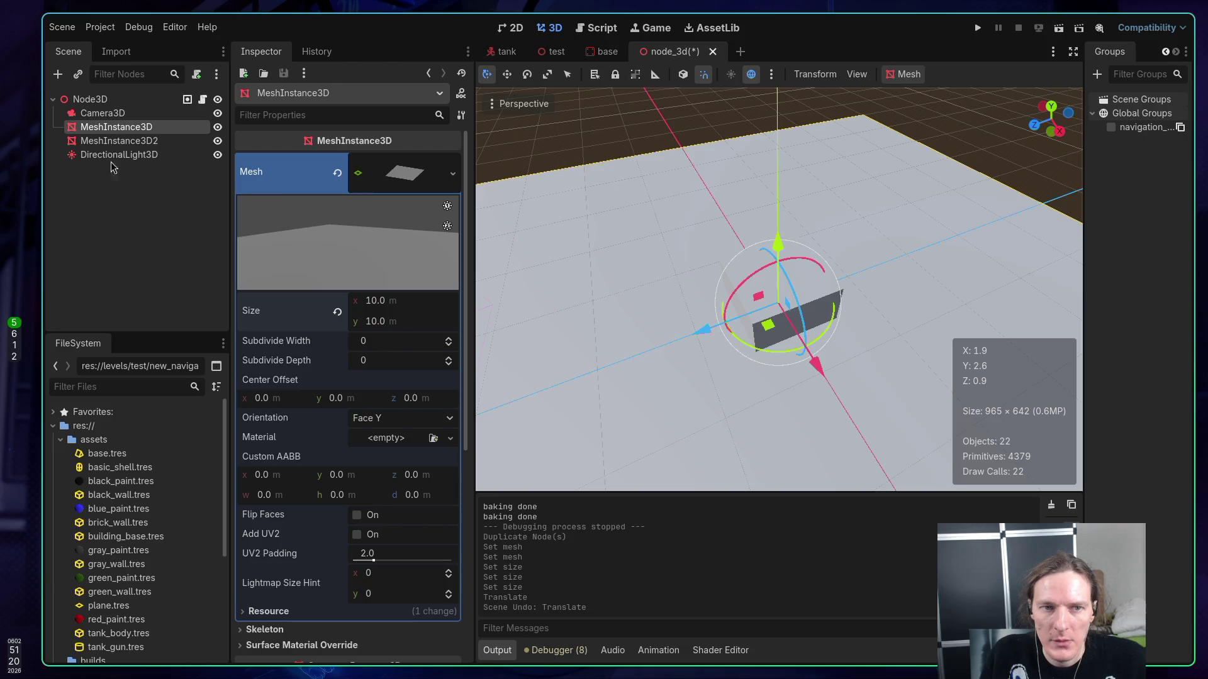
left_click(119, 140)
mouse_move(712, 334)
left_mouse_down()
mouse_move(852, 304)
mouse_move(860, 320)
mouse_move(888, 262)
left_mouse_up()
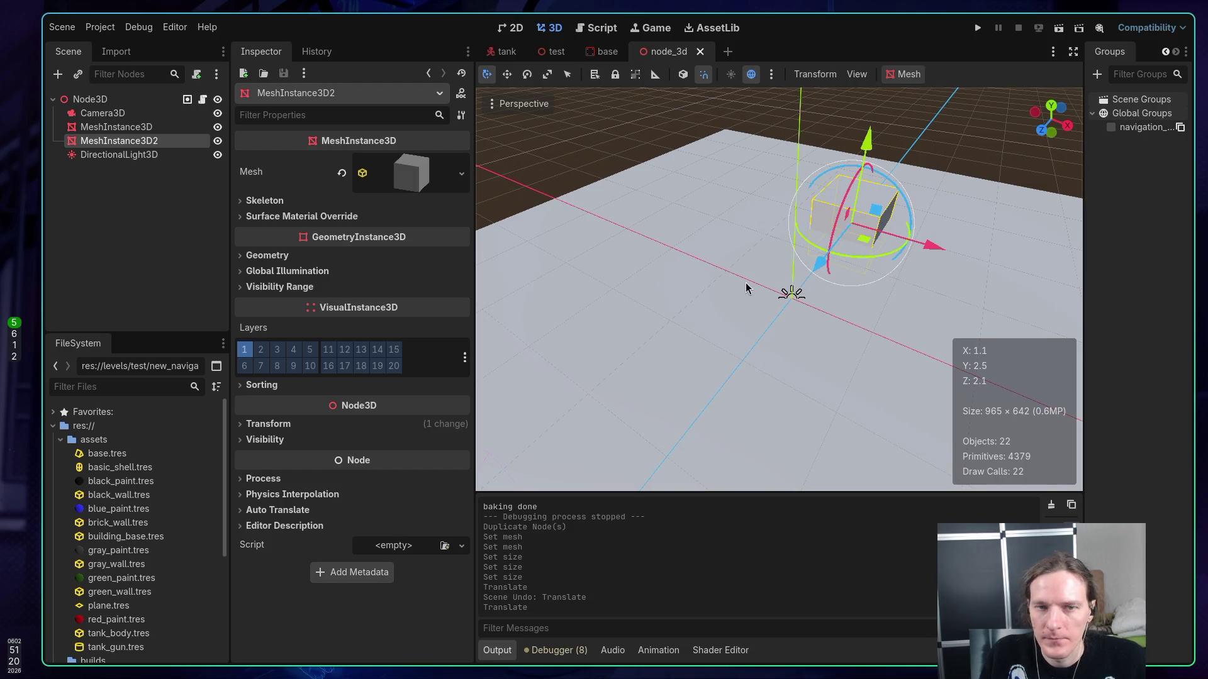
left_click(977, 28)
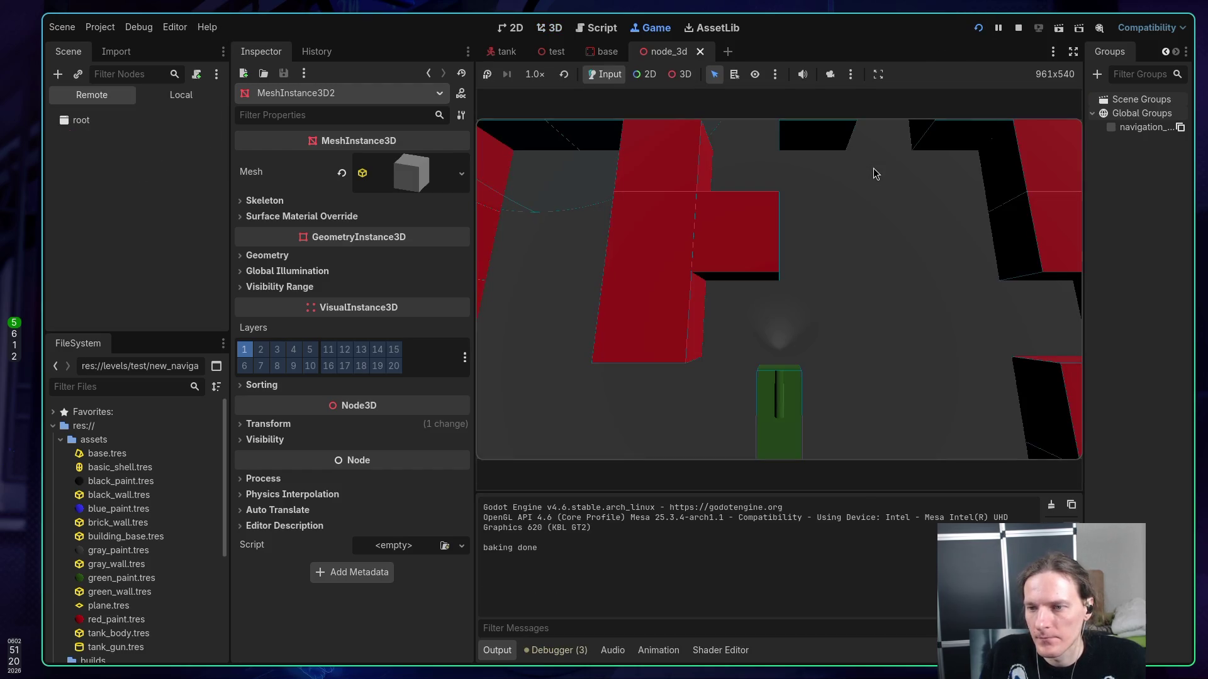
- Run the scene, check the Errors tab's parse_source_geometry visual-mesh warning, then stop it
left_click(1059, 28)
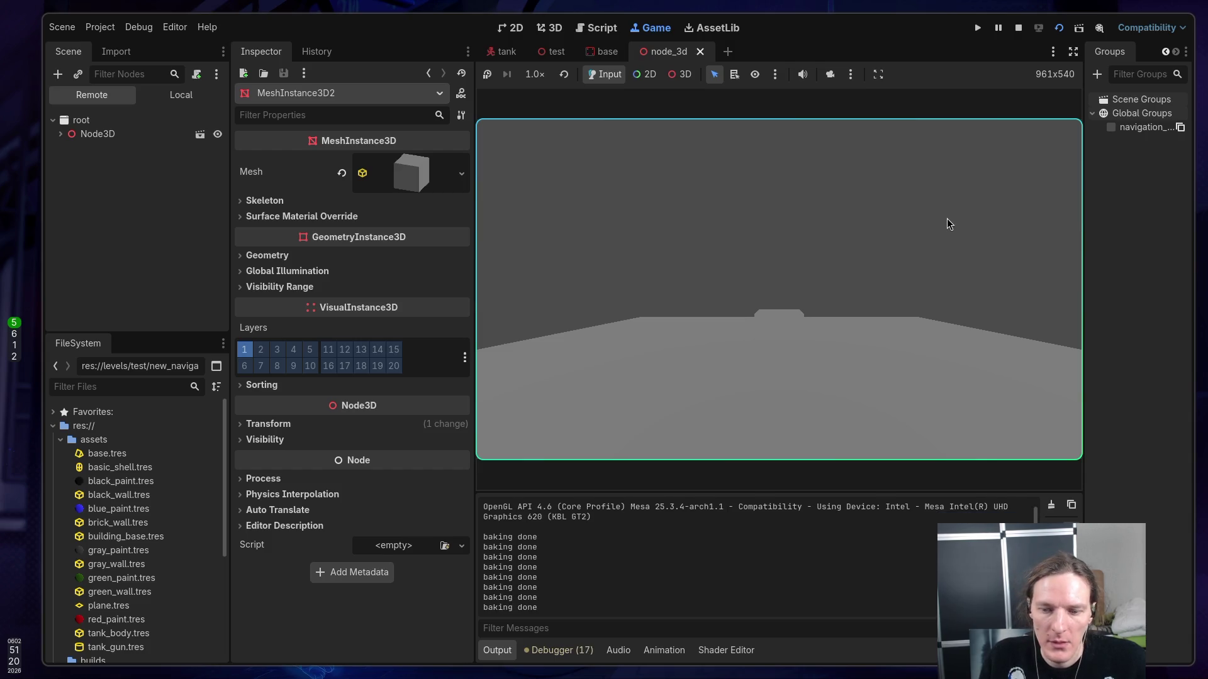
left_click(579, 651)
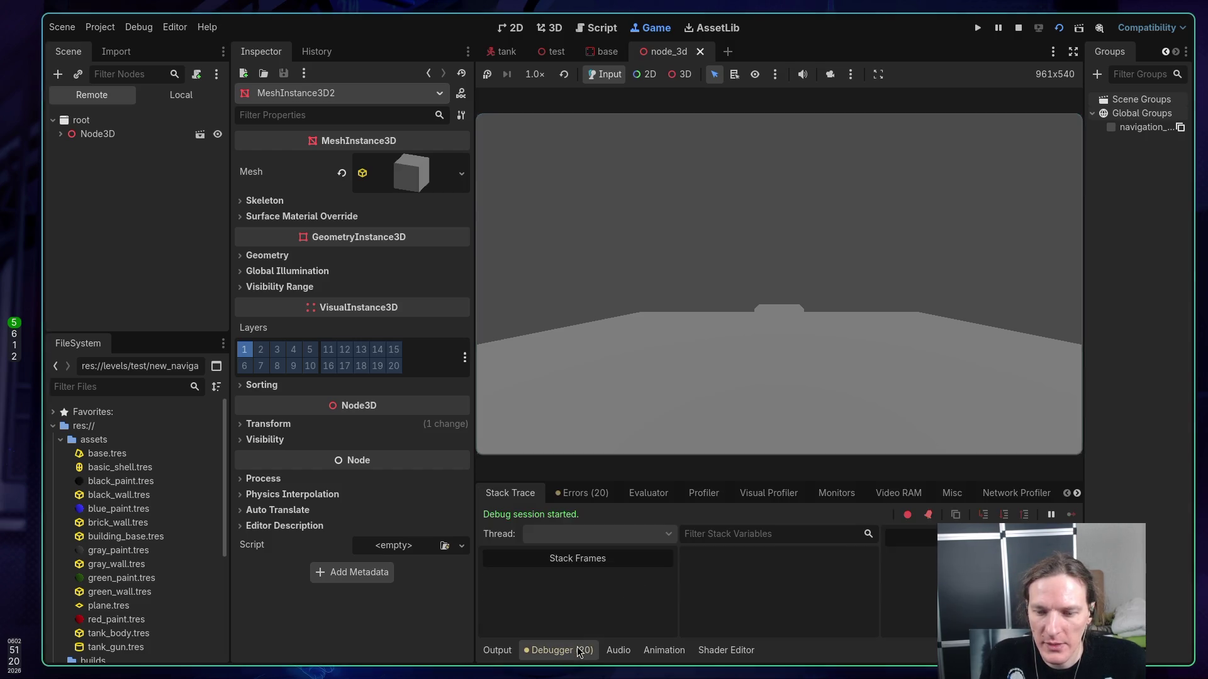
left_click(586, 494)
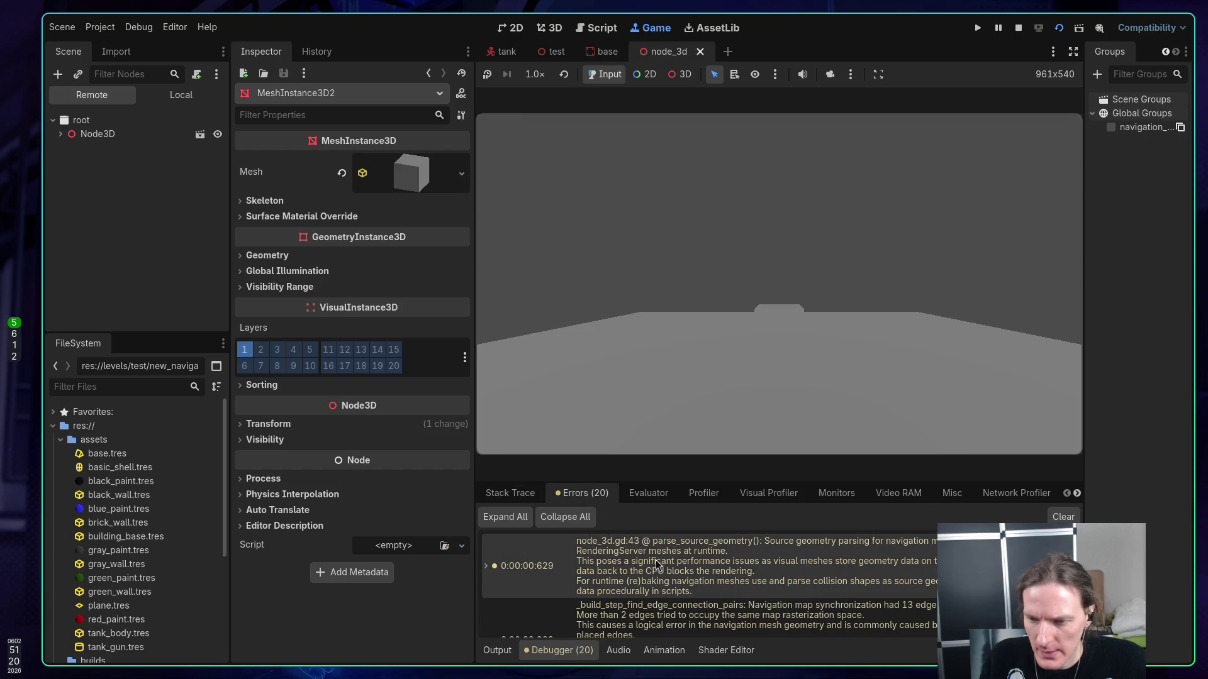
scroll(740, 541, "down", 1)
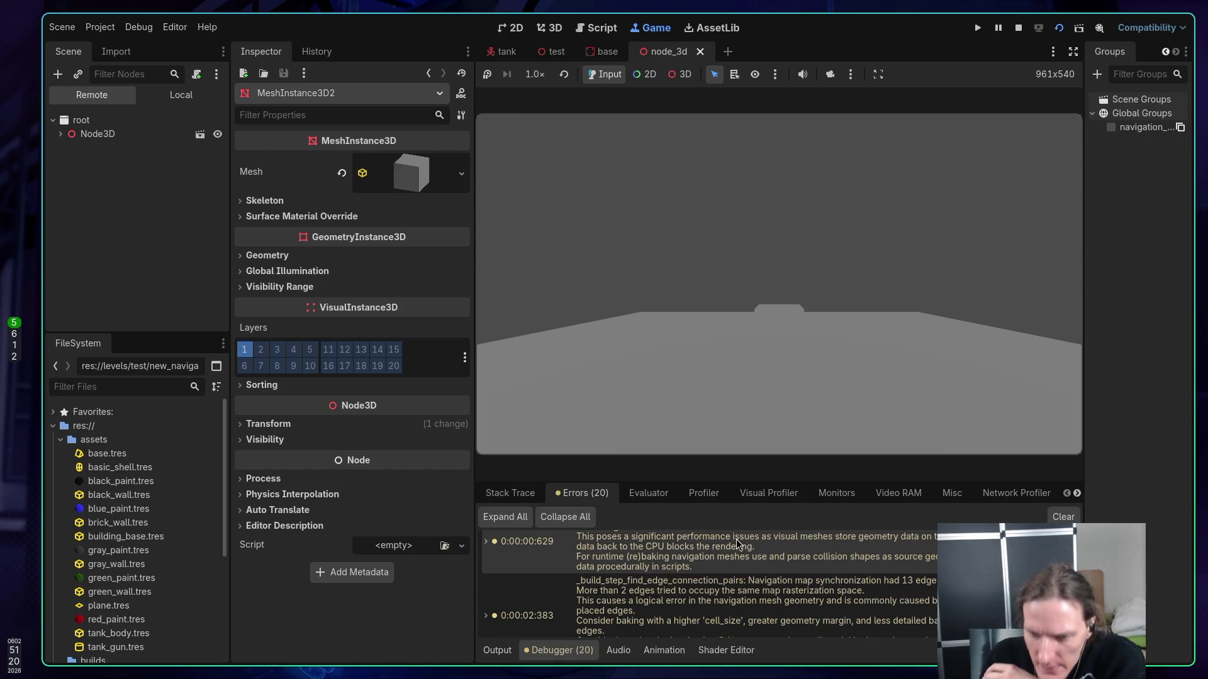
scroll(740, 557, "up", 1)
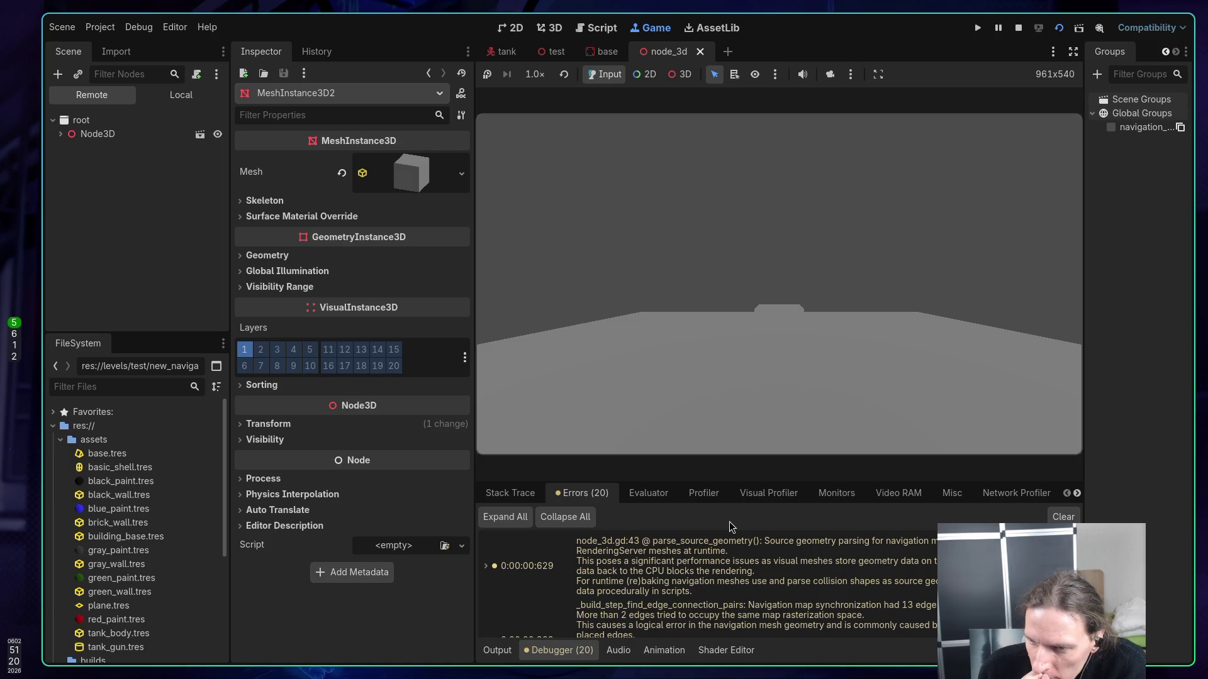
mouse_move(760, 557)
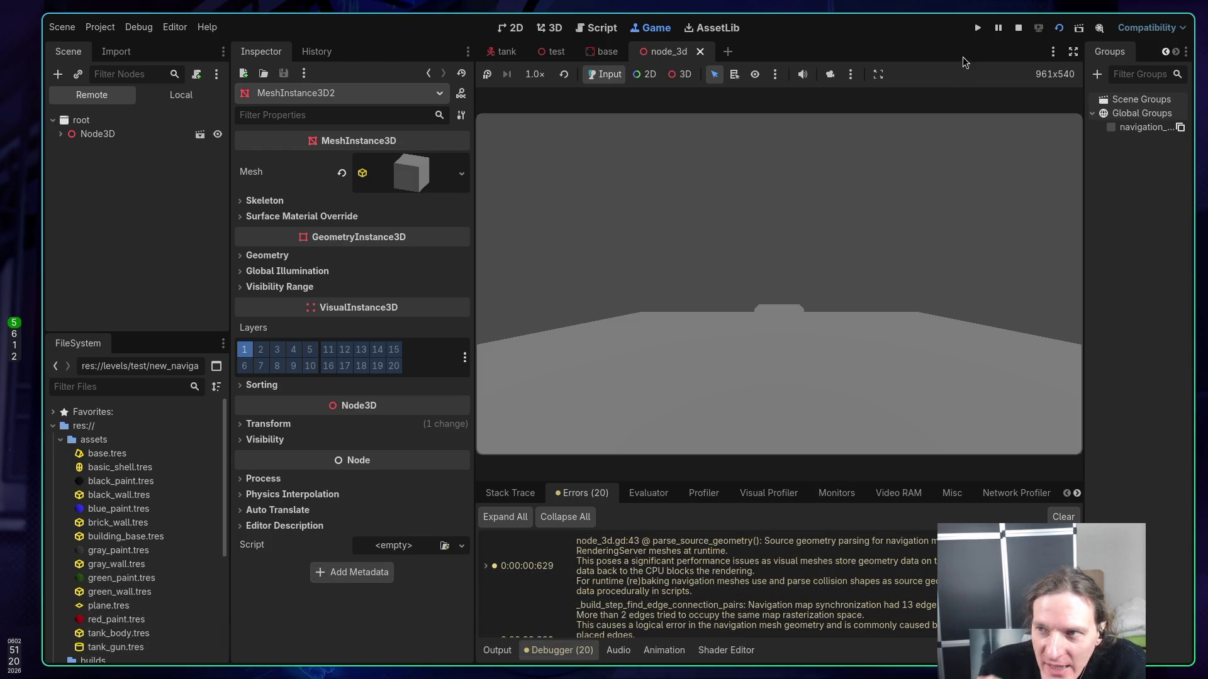
left_click(1016, 29)
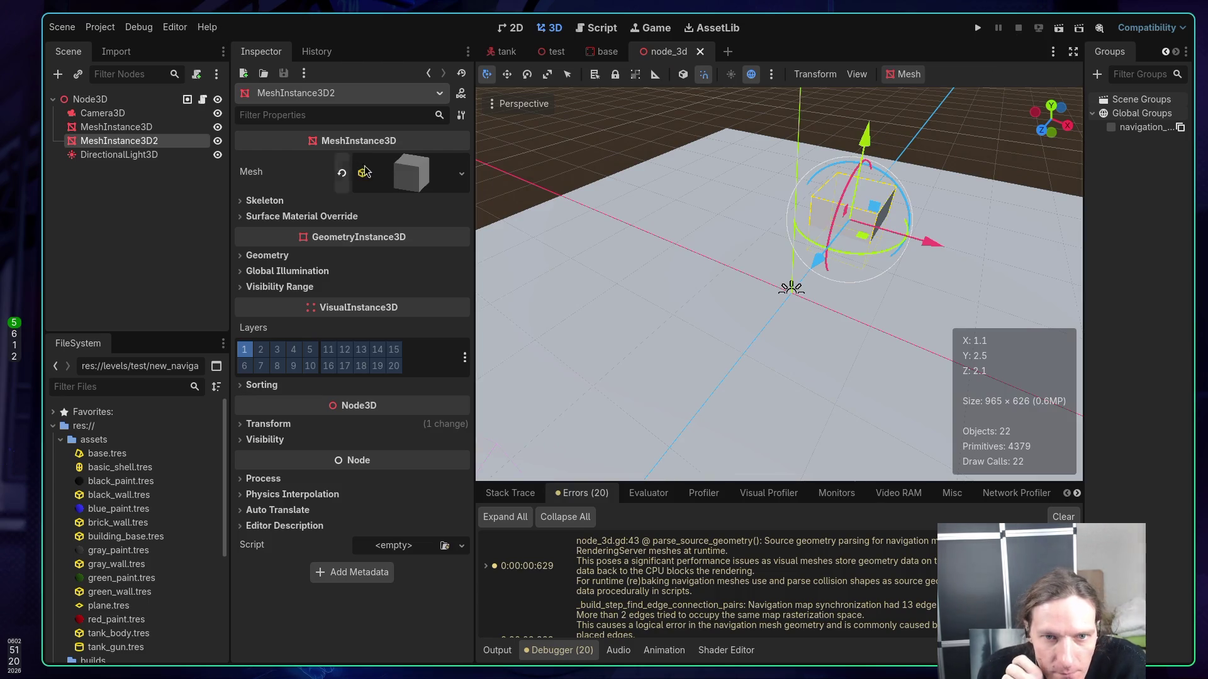
- Add a CollisionShape3D child under Node3D and give it a BoxShape3D shape
left_click(98, 128)
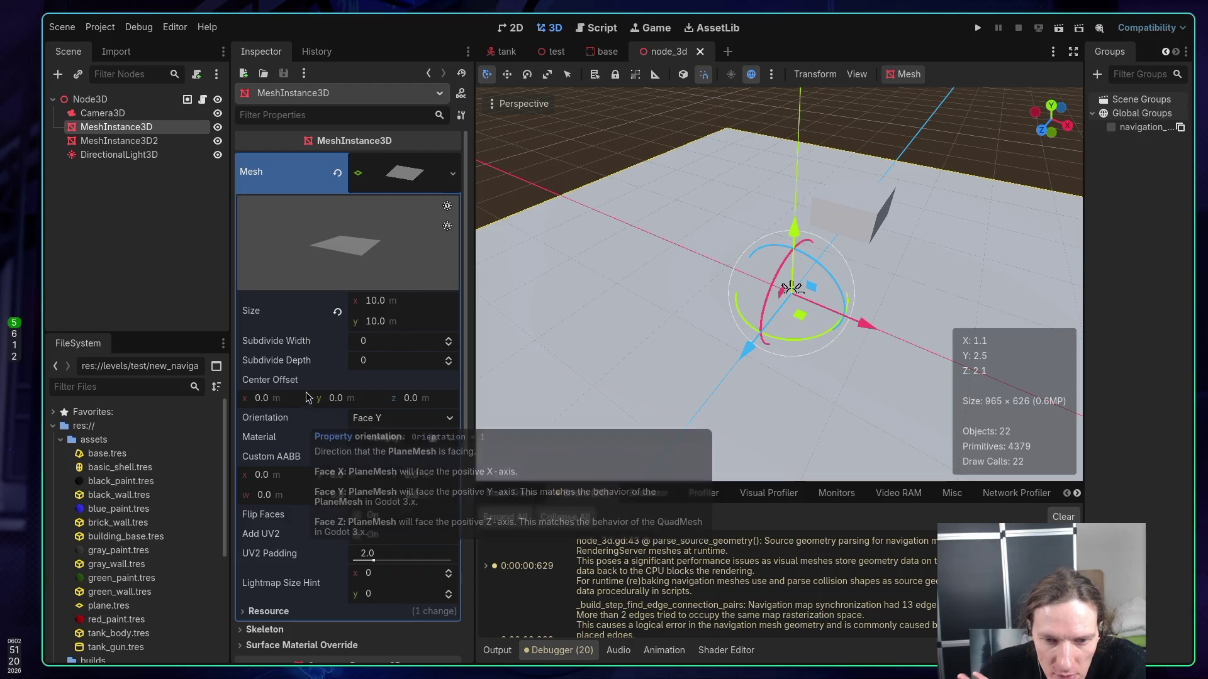
left_click(390, 181)
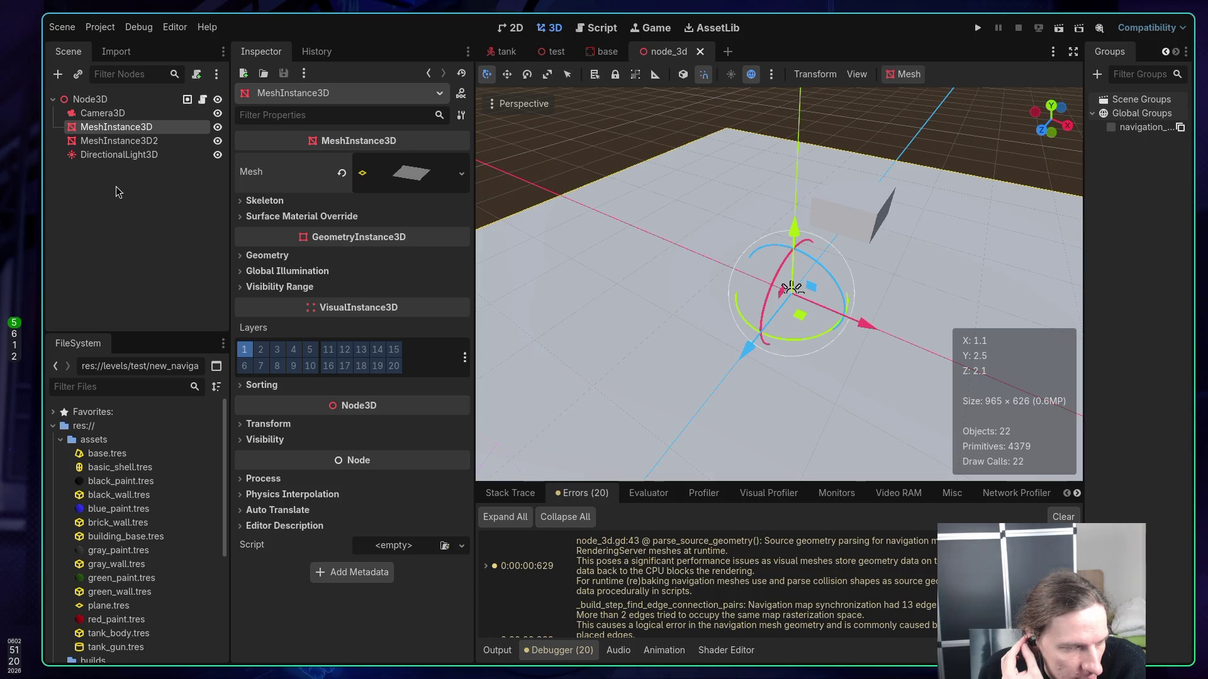
right_click(103, 101)
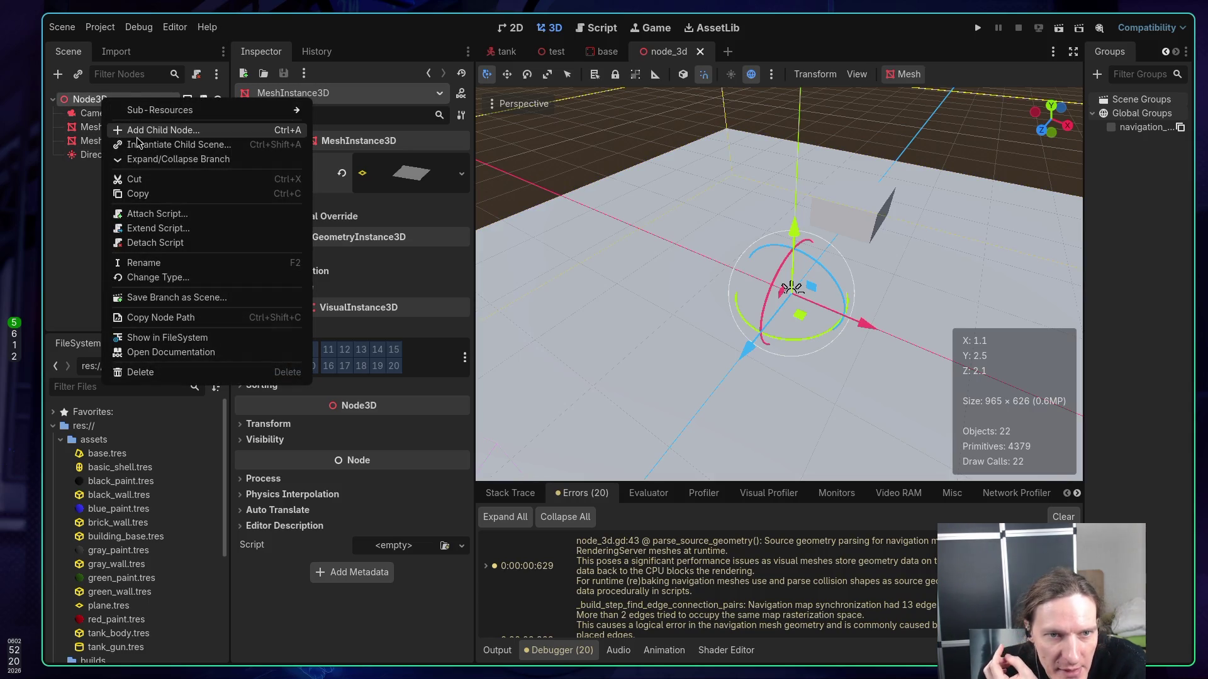
left_click(137, 134)
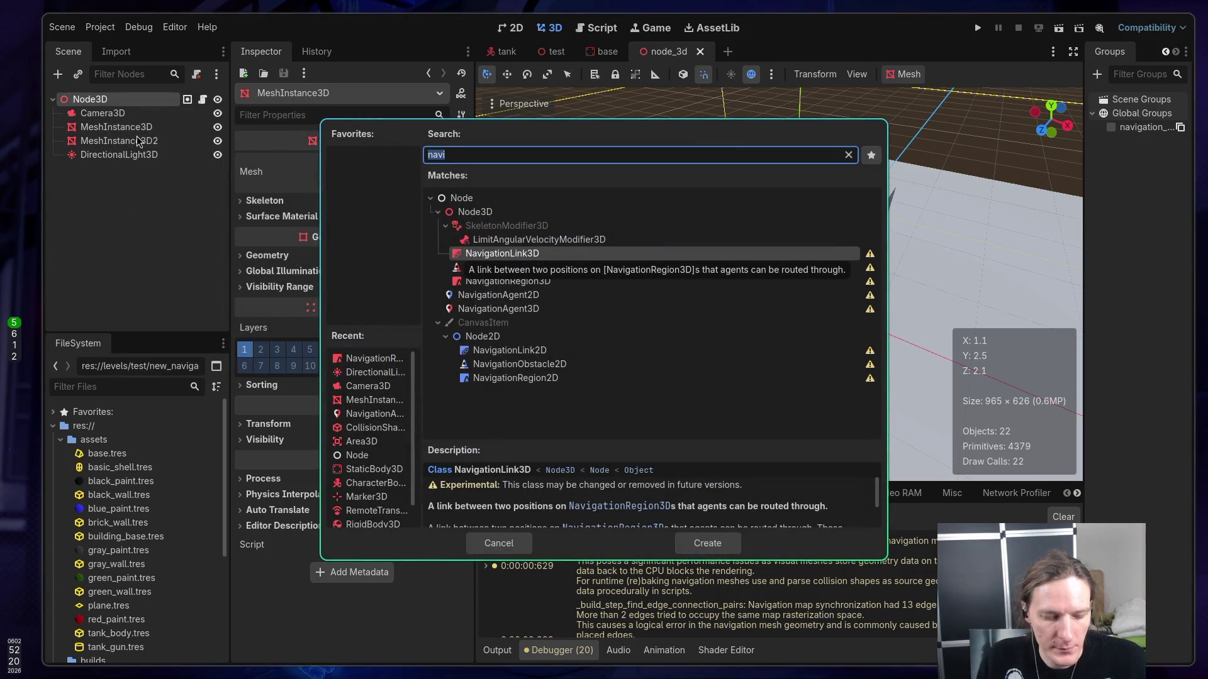
type("coll")
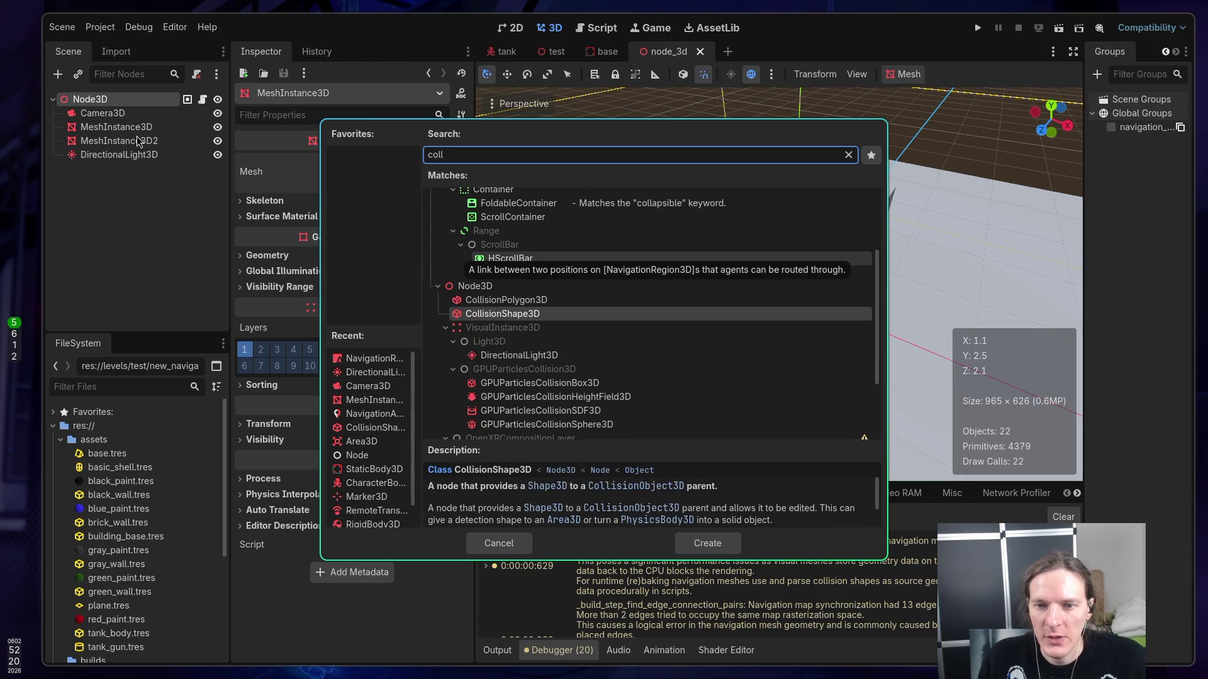
key("Return")
left_click(415, 163)
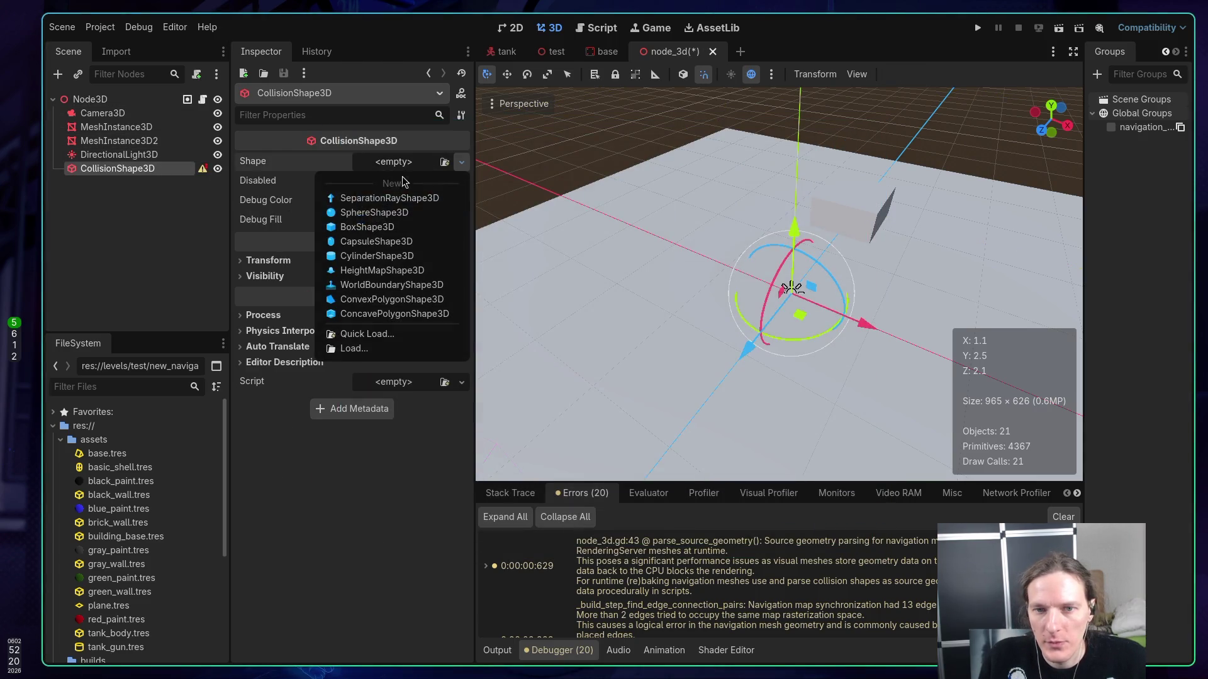
left_click(366, 227)
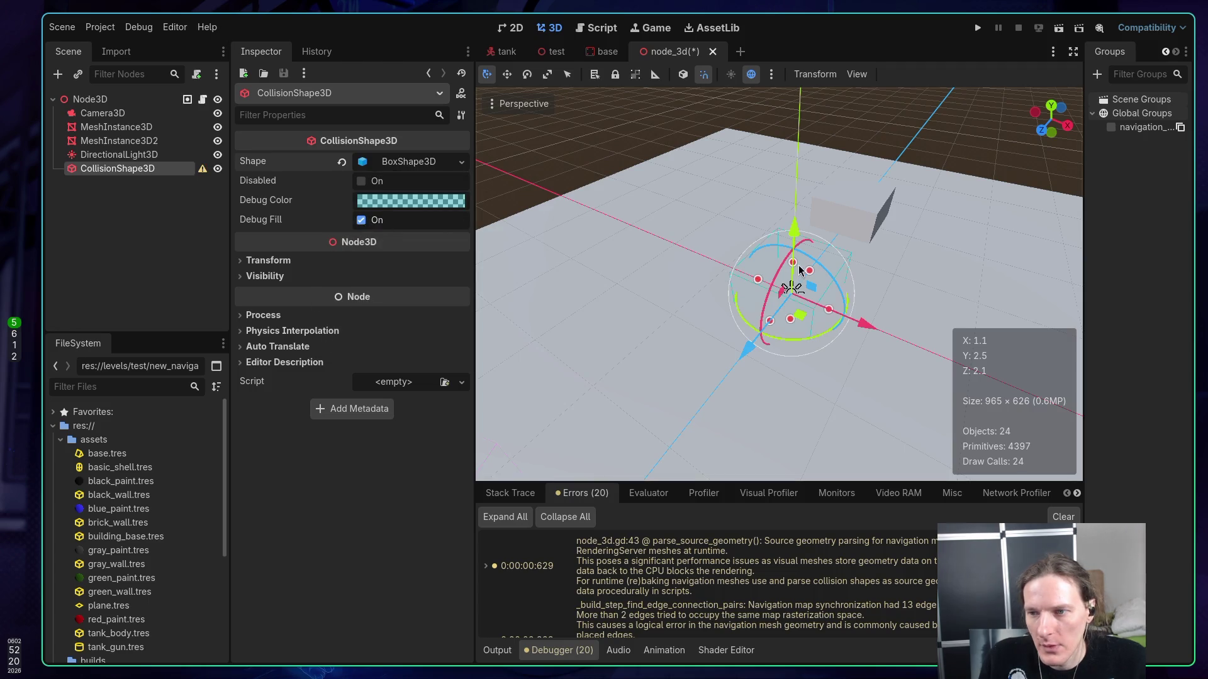
- Move the collision shape about 1 m along X and save the scene
left_click_drag(795, 227, 796, 226)
mouse_move(794, 220)
left_mouse_down()
mouse_move(843, 299)
mouse_move(833, 308)
mouse_move(704, 274)
left_mouse_up()
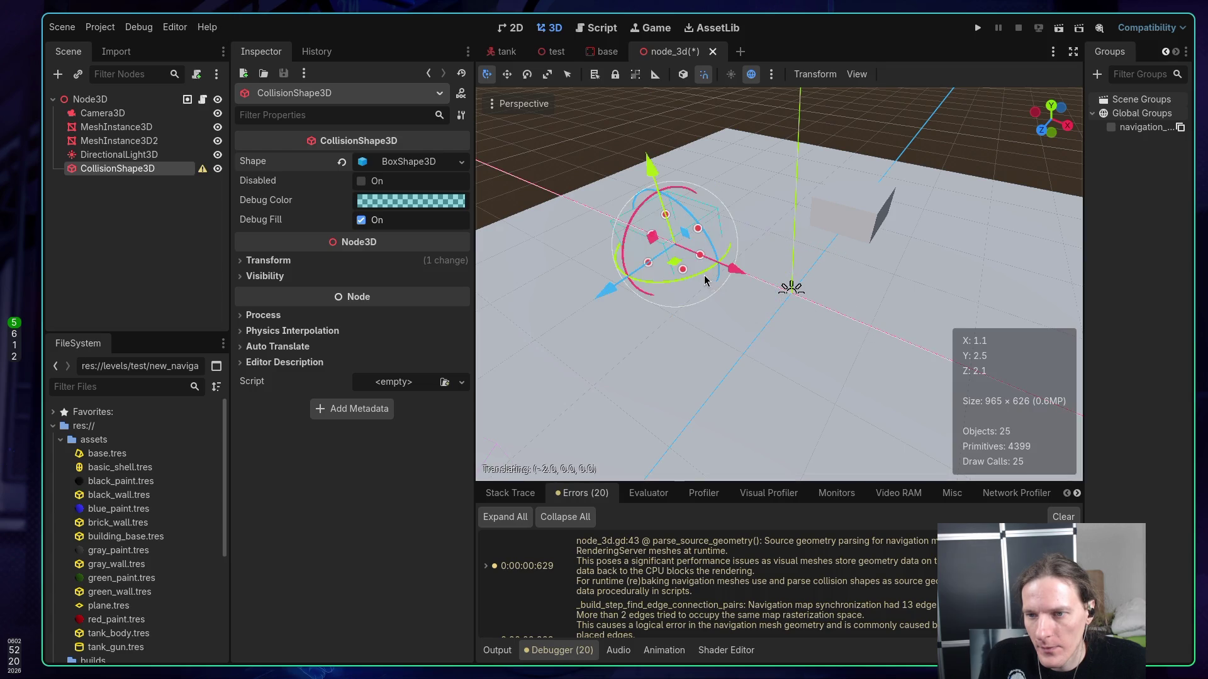
key("ctrl+s")
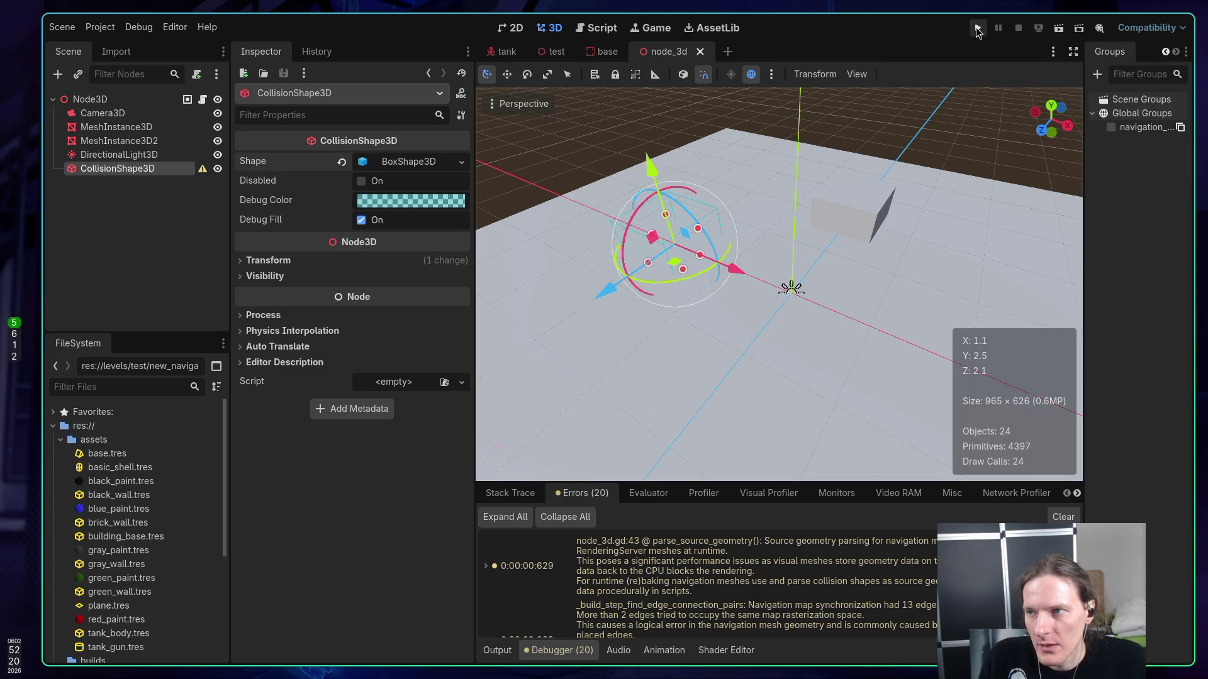
- Test-run the project, nudge the collision shape along X, and rerun it
left_click(977, 29)
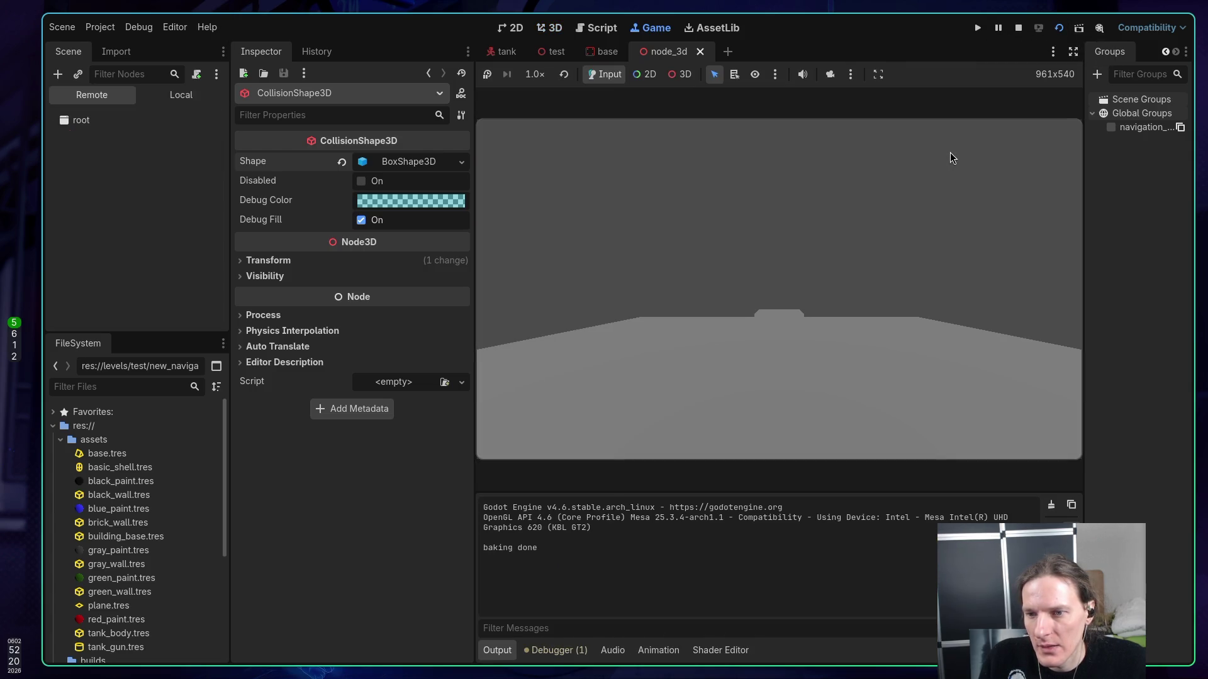
left_click(1021, 32)
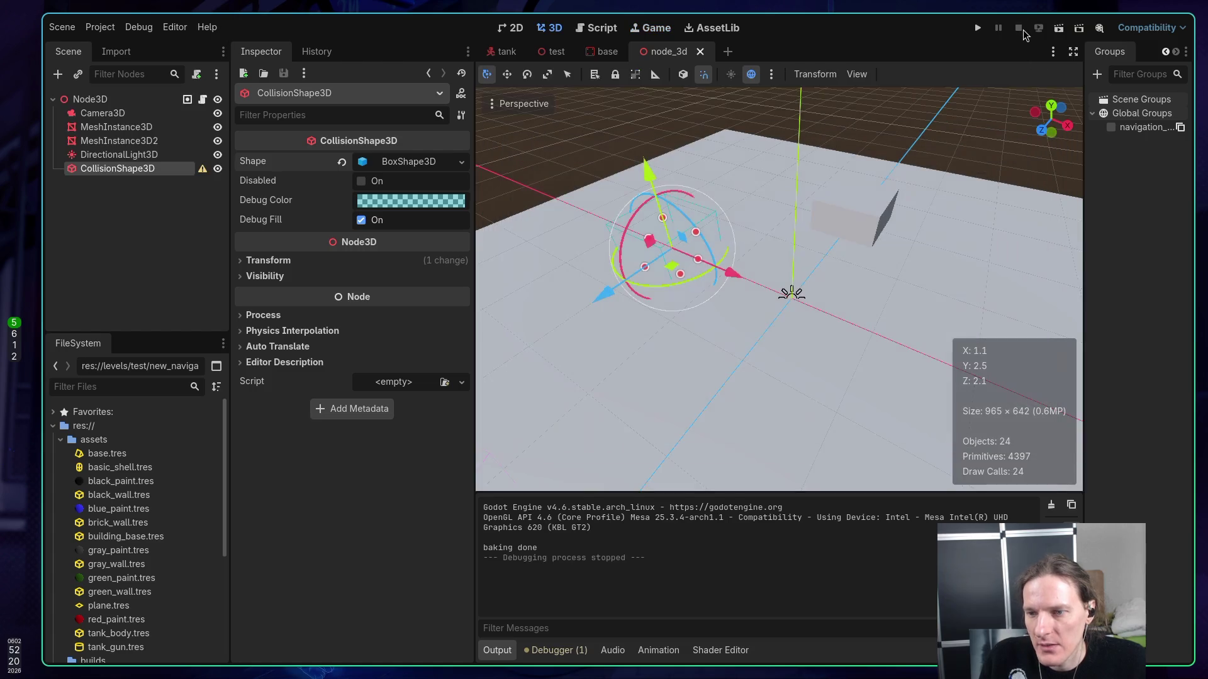
left_click_drag(785, 293, 790, 290)
key("F5")
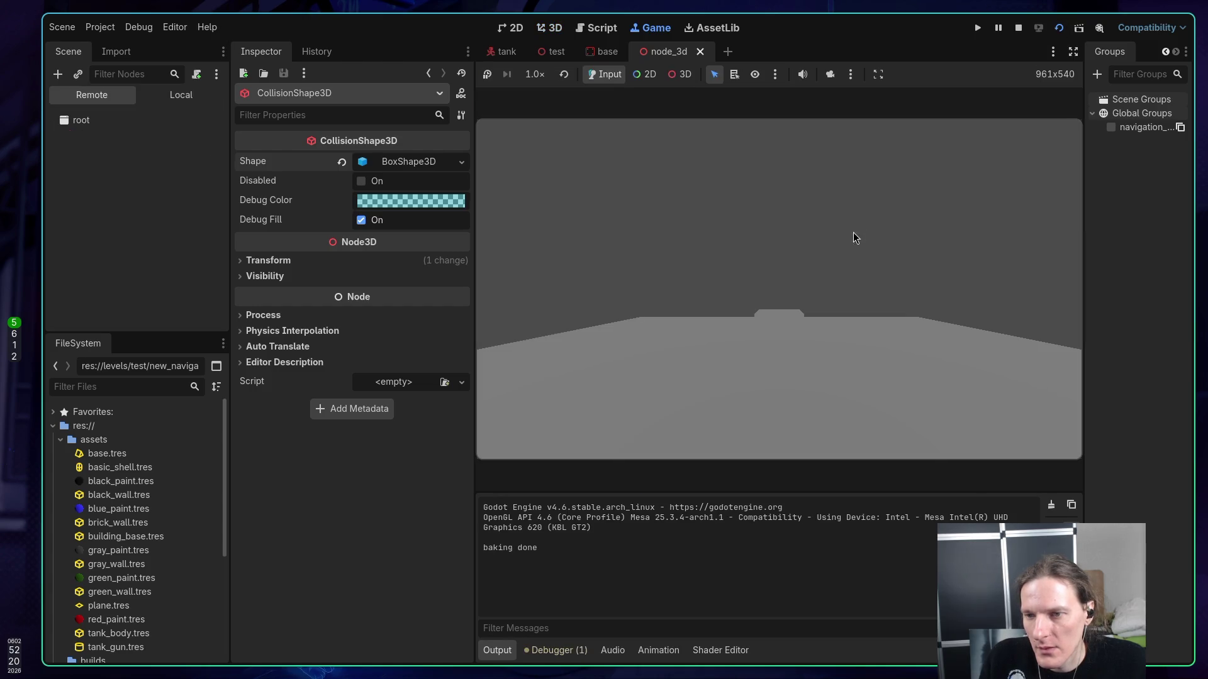
left_click(1022, 28)
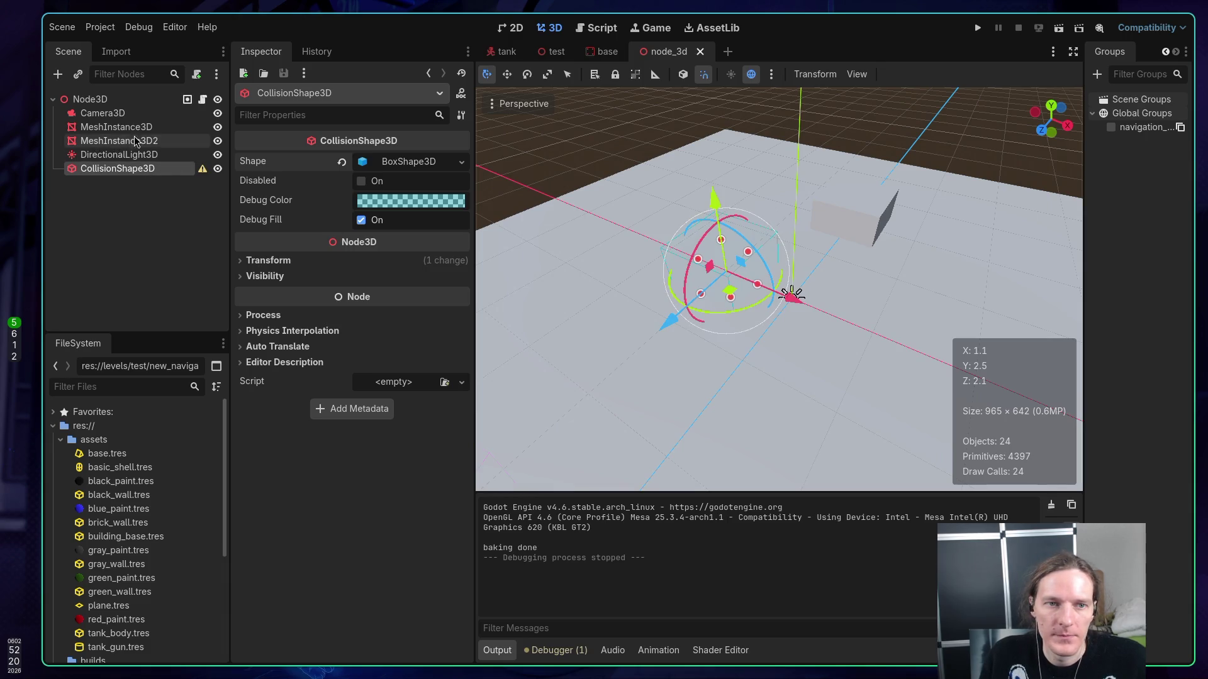
- Tilt the Camera3D down about 30 degrees, raise it on Y, and save the scene
left_click(102, 114)
key("f")
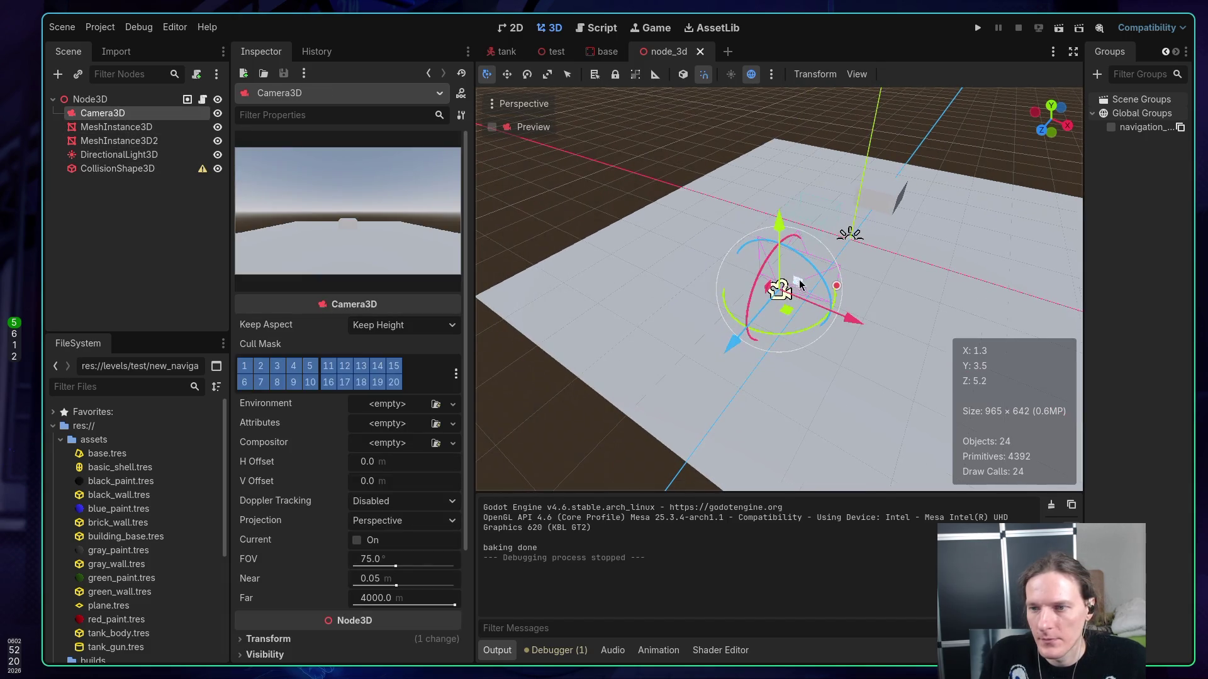
left_click_drag(770, 287, 758, 269)
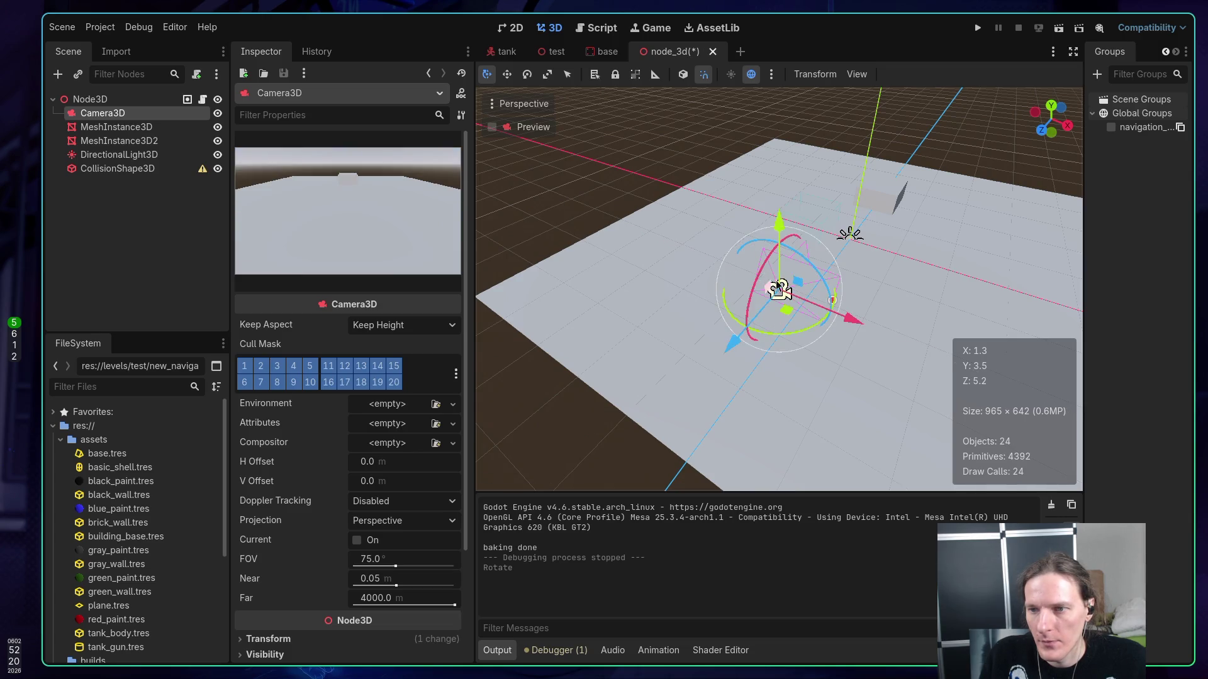
left_click_drag(776, 225, 769, 156)
left_click_drag(752, 211, 753, 198)
key("ctrl+s")
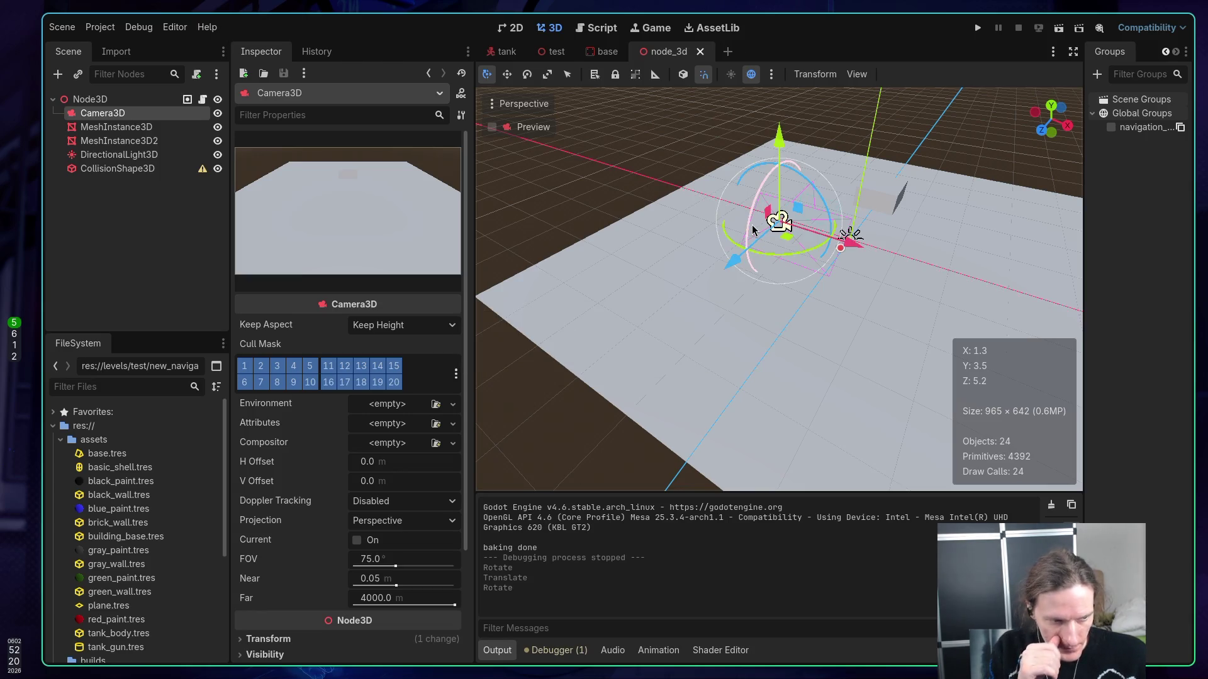
- In Neovim, find the deferred parse_source_geometry call at the end of _ready in node_3d.gd
key("super+1")
key("k")
key("k")
key("k")
key("g")
key("g")
key("j")
key("j")
key("j")
key("k")
key("k")
key("j")
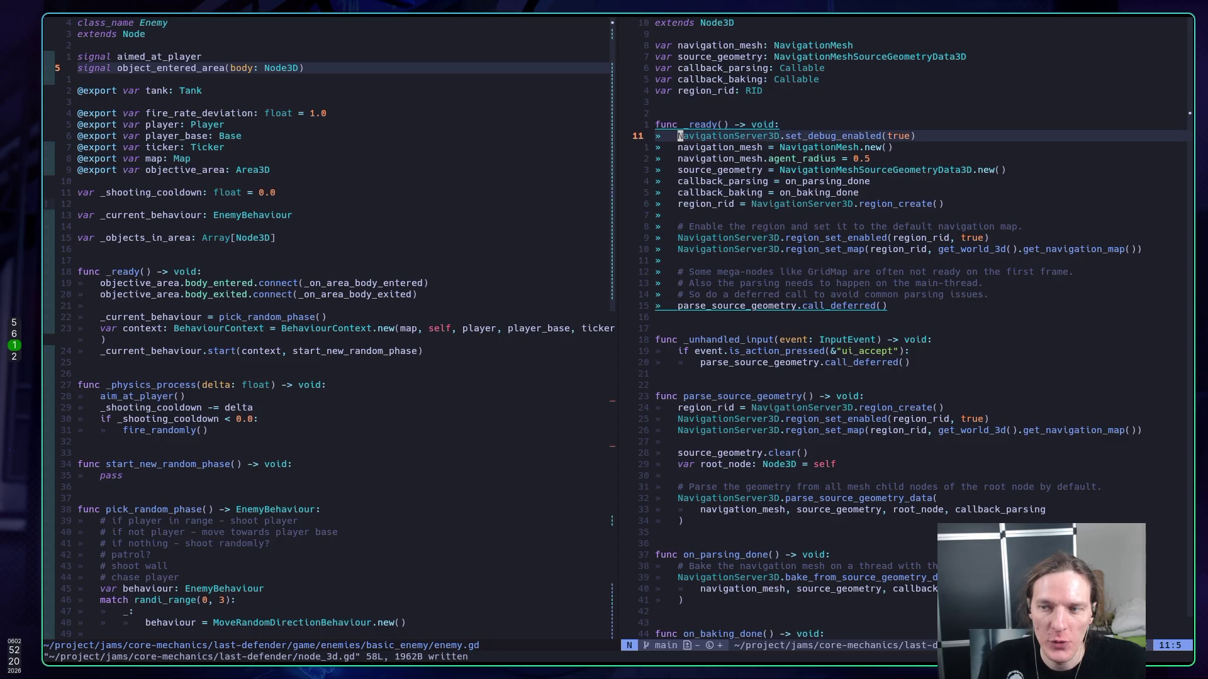
key("j")
key("j")
key("j")
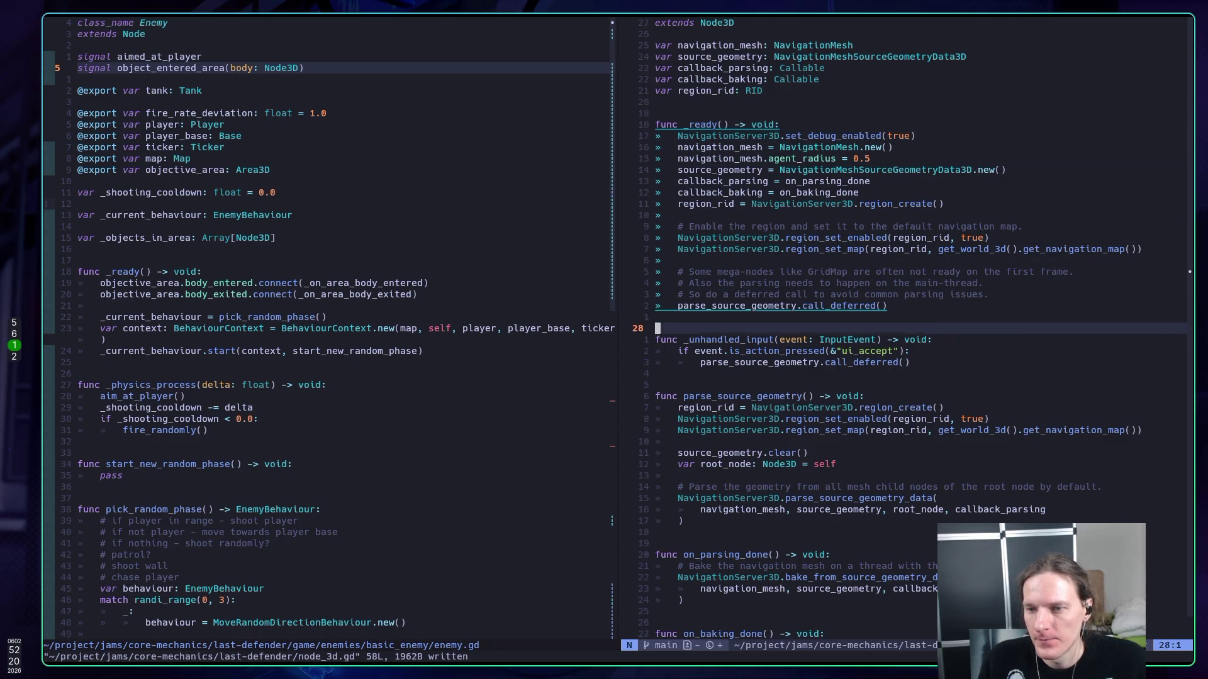
key("k")
key("k")
key("k")
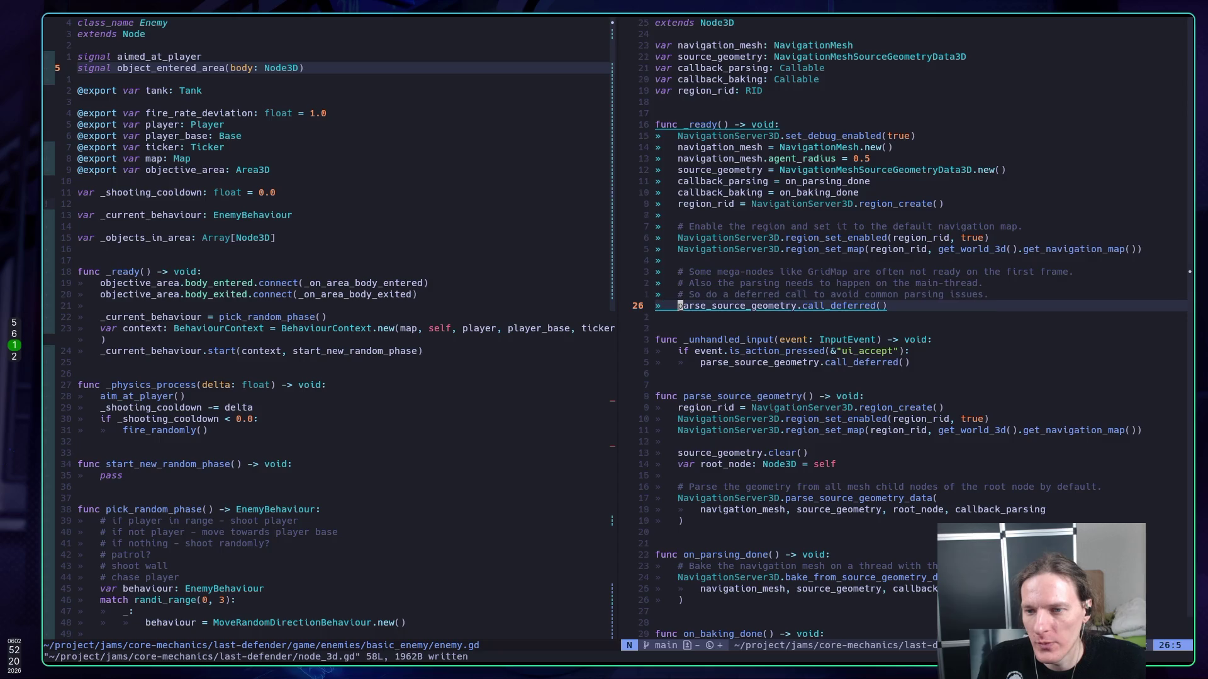
key("j")
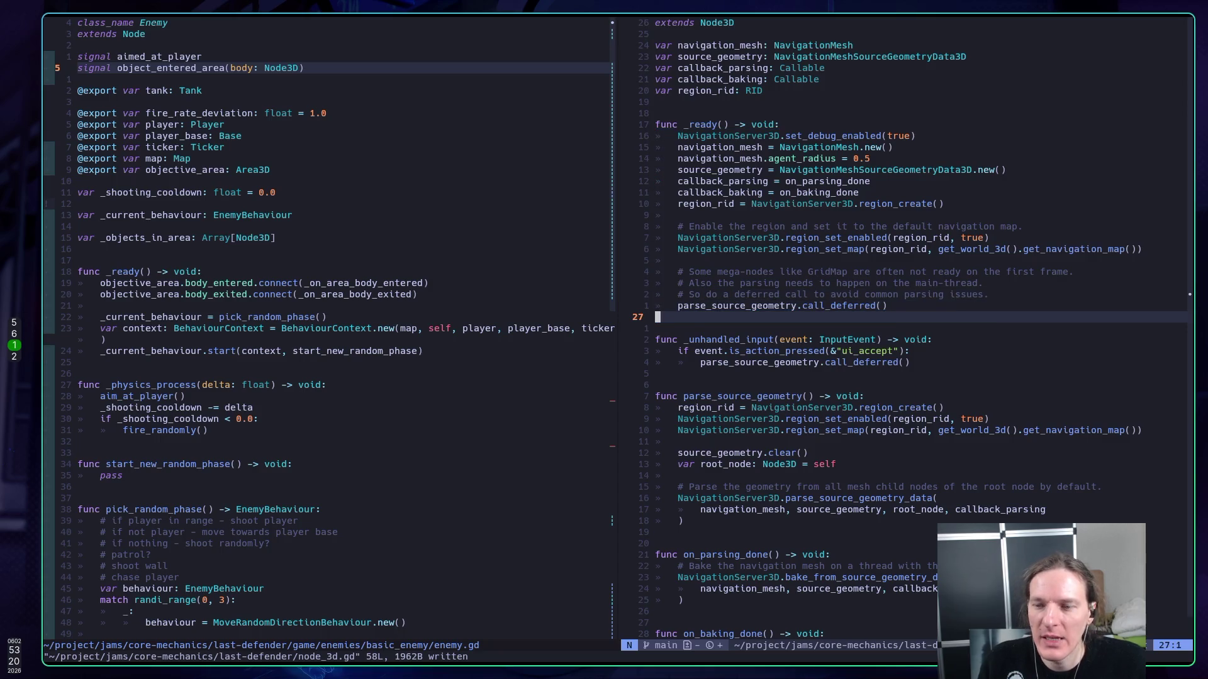
key("k")
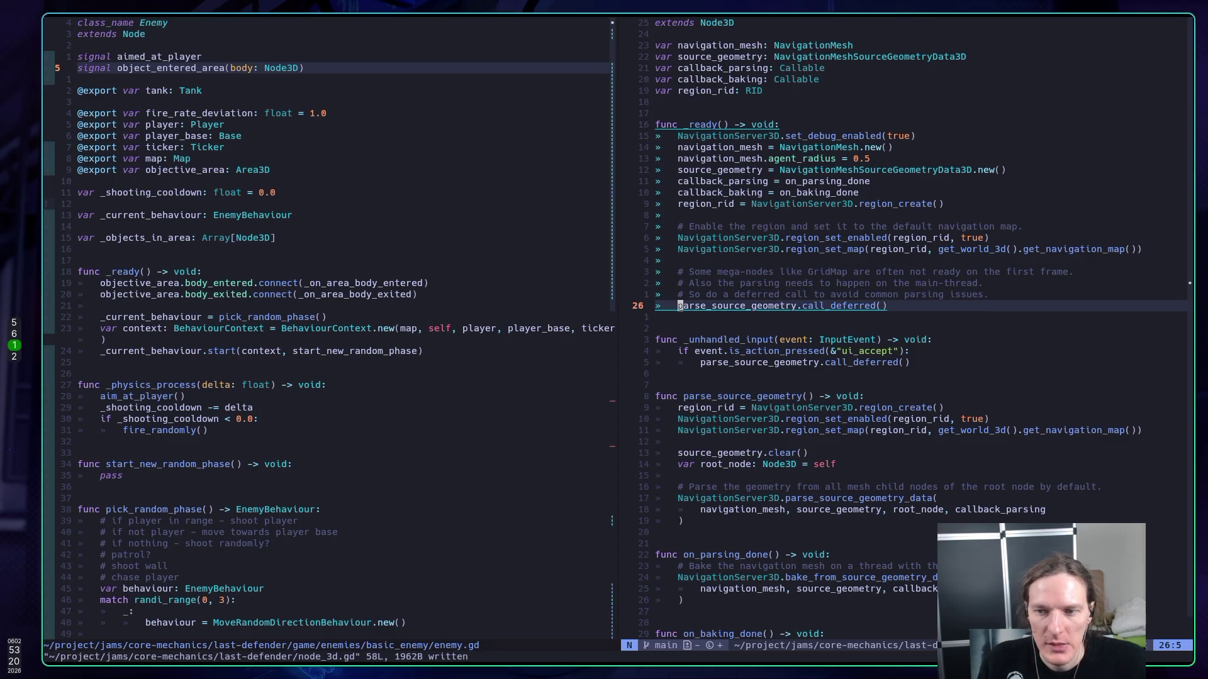
- Comment out that deferred call with gcc, save with :w, and rerun the scene in Godot
key("g")
key("c")
key("c")
type(":w")
key("Return")
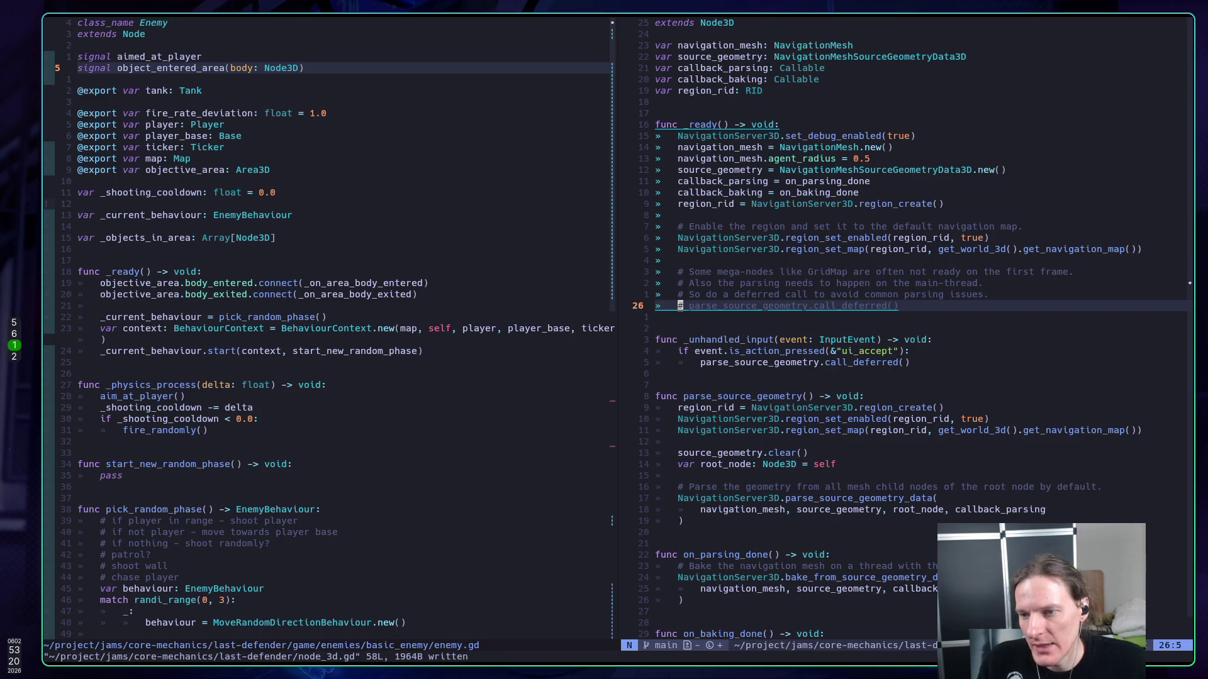
key("alt+Tab")
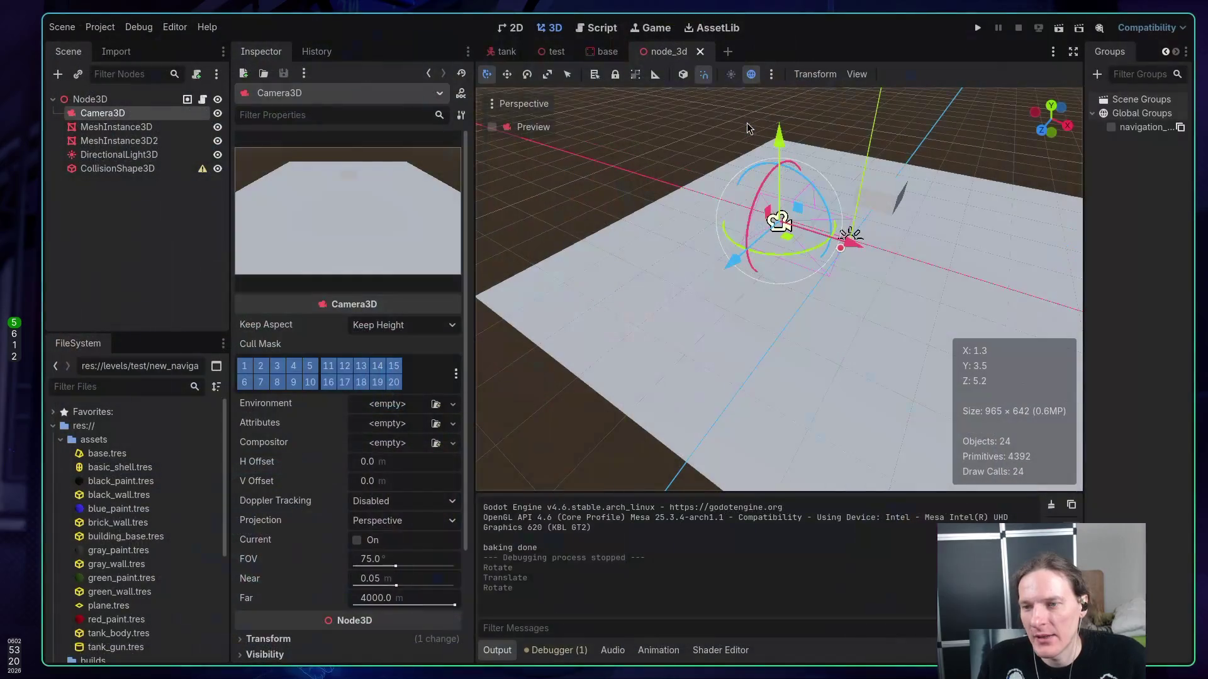
key("F5")
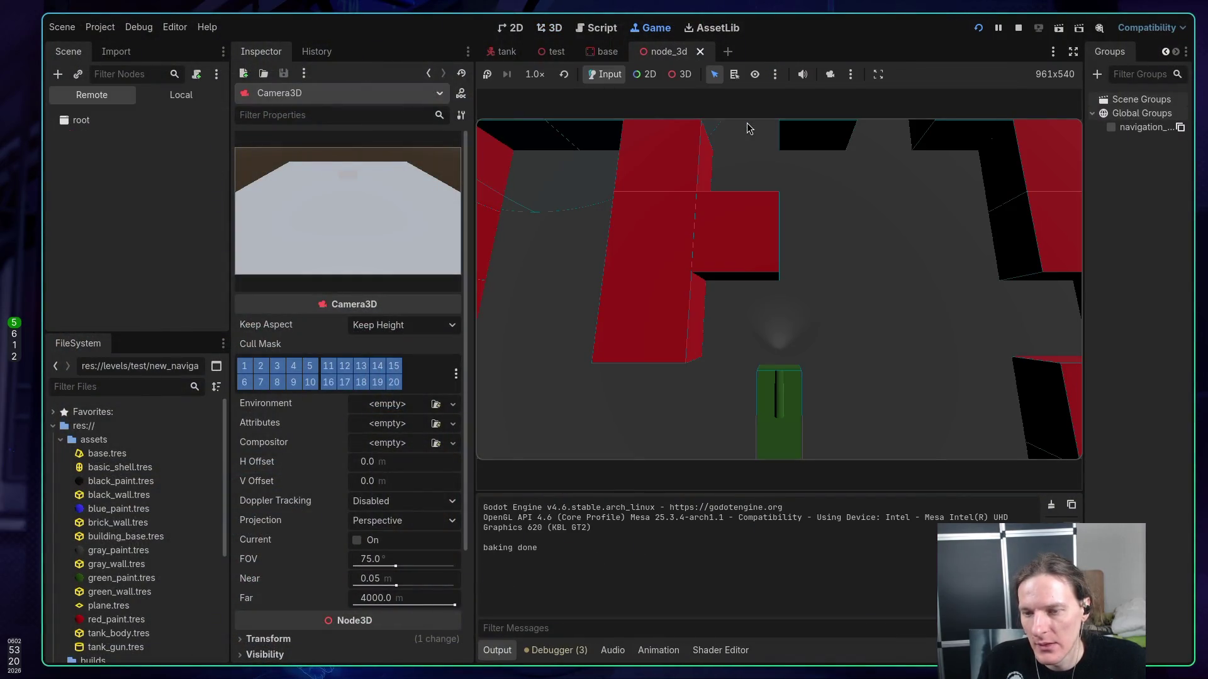
- Test-run the scene, then rotate the DirectionalLight3D by 45 degrees and save
left_click(1059, 27)
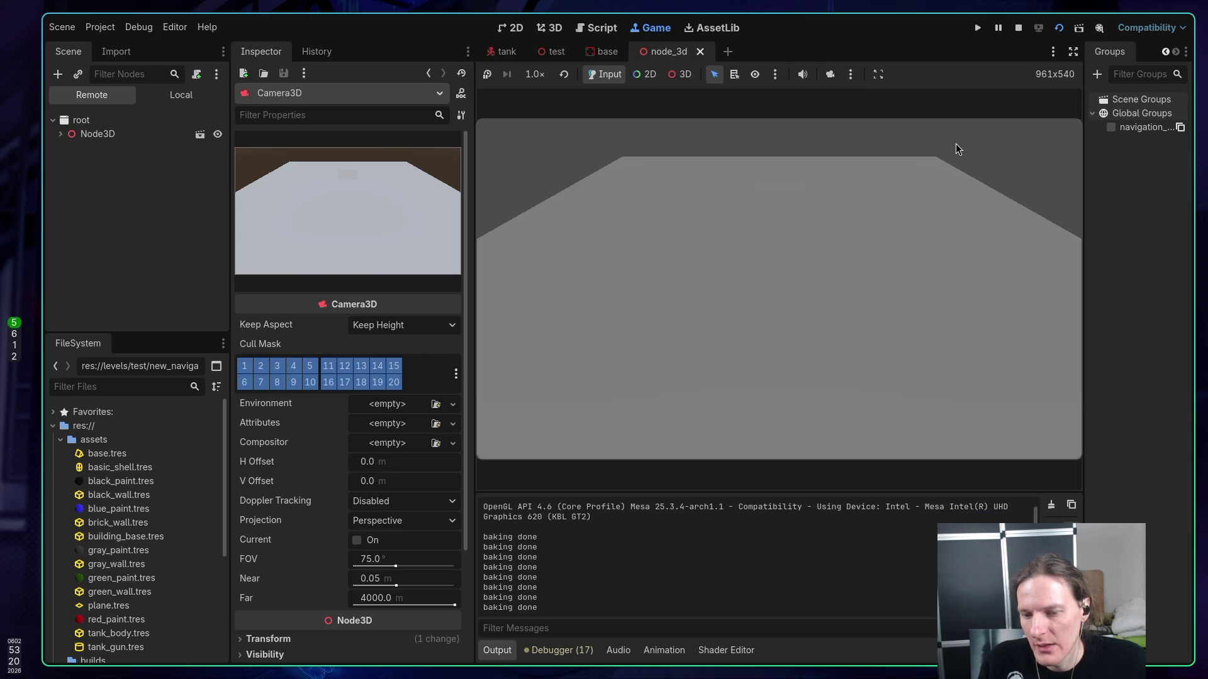
left_click(1018, 27)
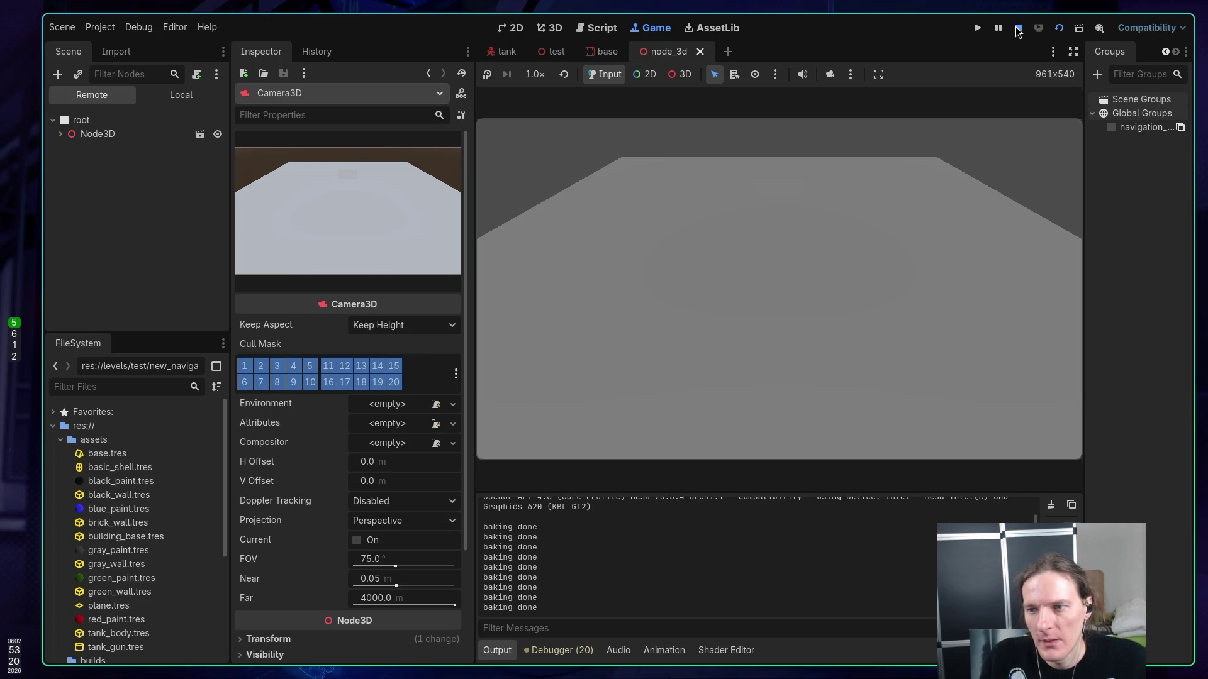
left_click(890, 183)
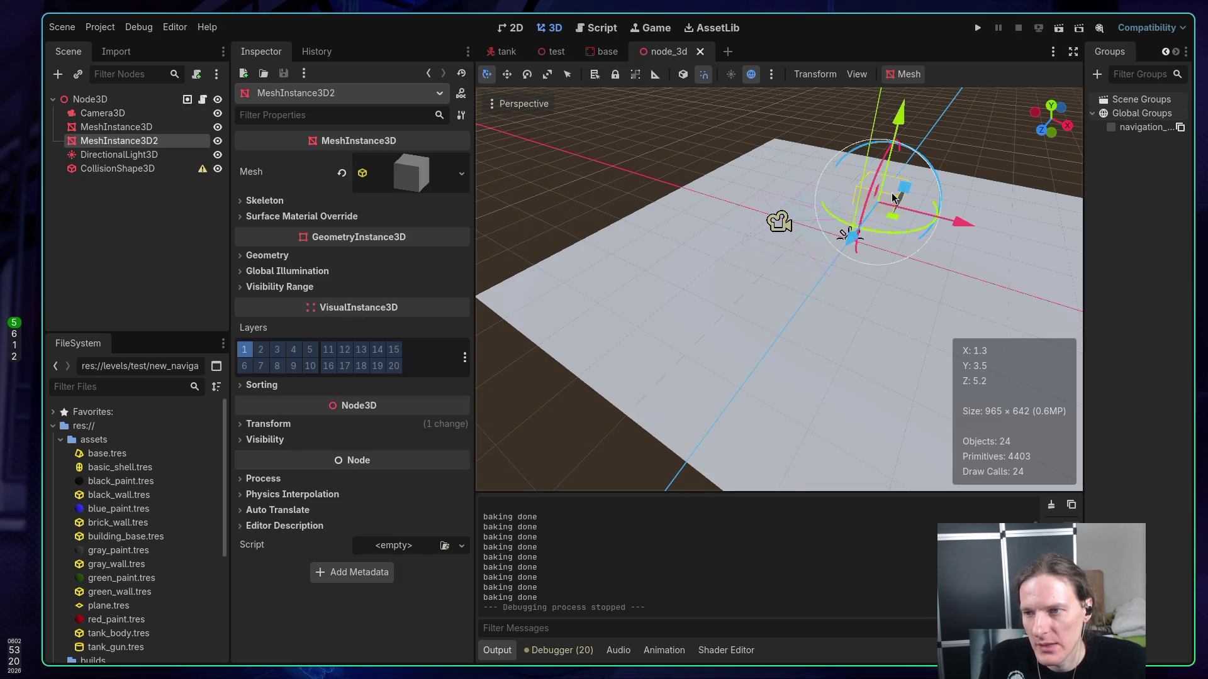
left_click(122, 154)
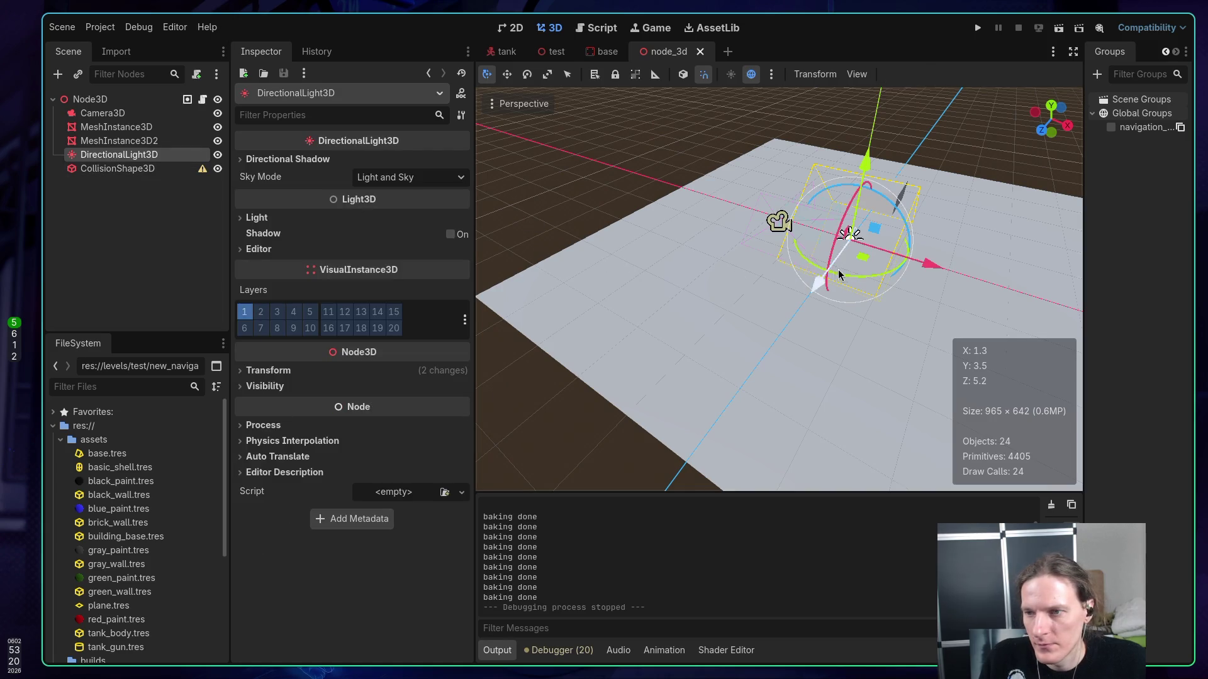
left_click_drag(878, 277, 848, 272)
key("ctrl+s")
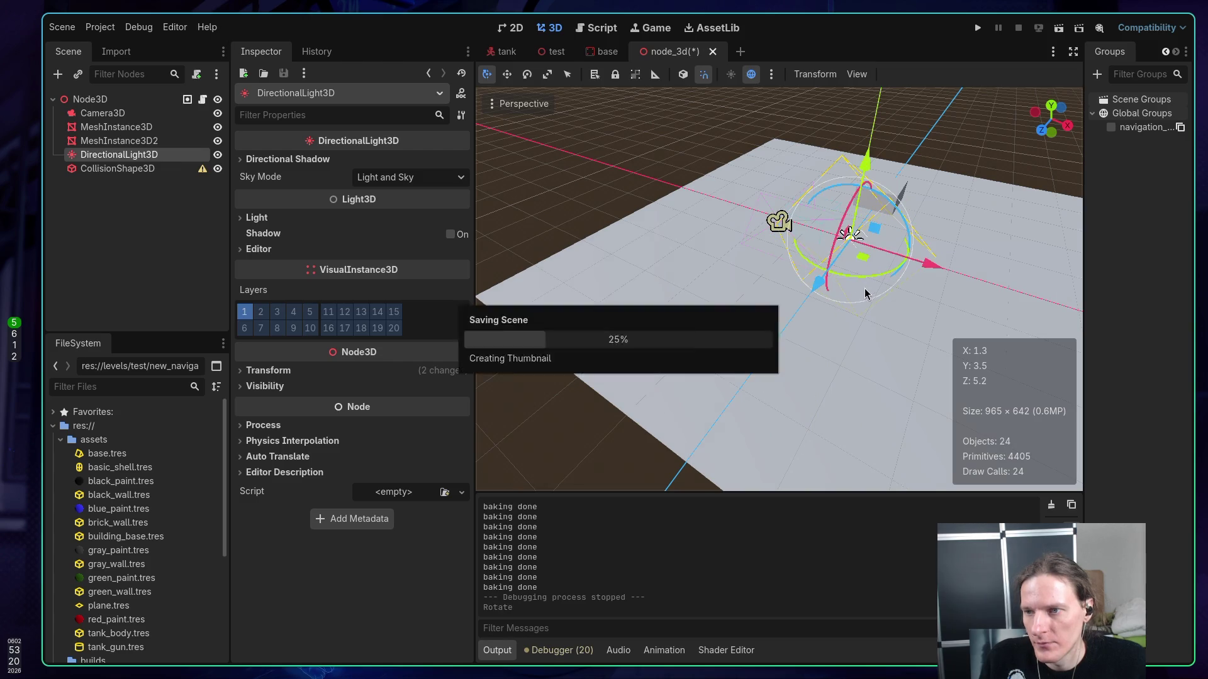
- Rerun the current scene, stop it, and return to the Neovim script
left_click(1059, 27)
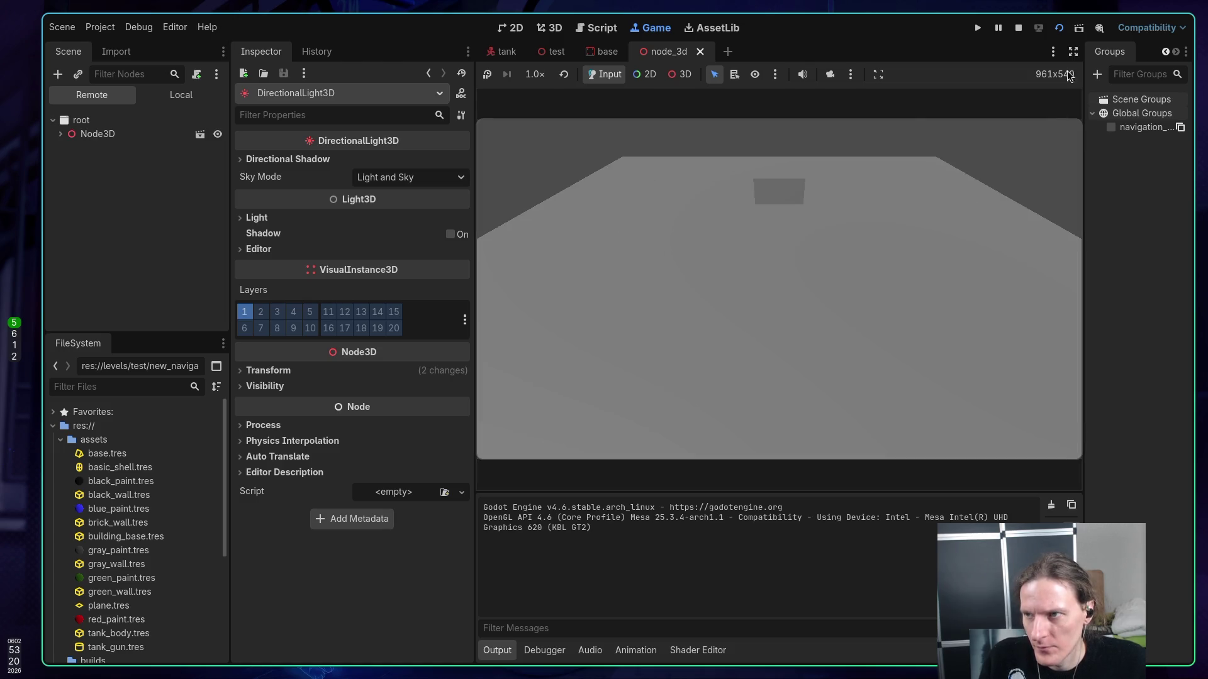
left_click(1020, 29)
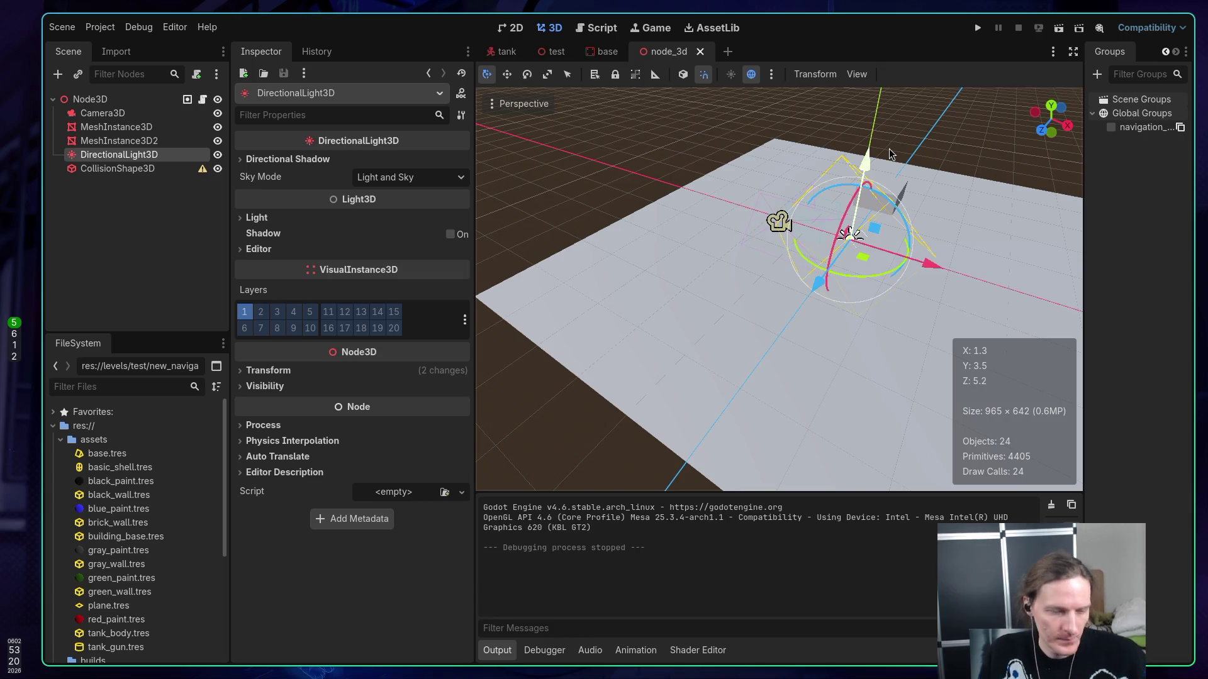
key("super+1")
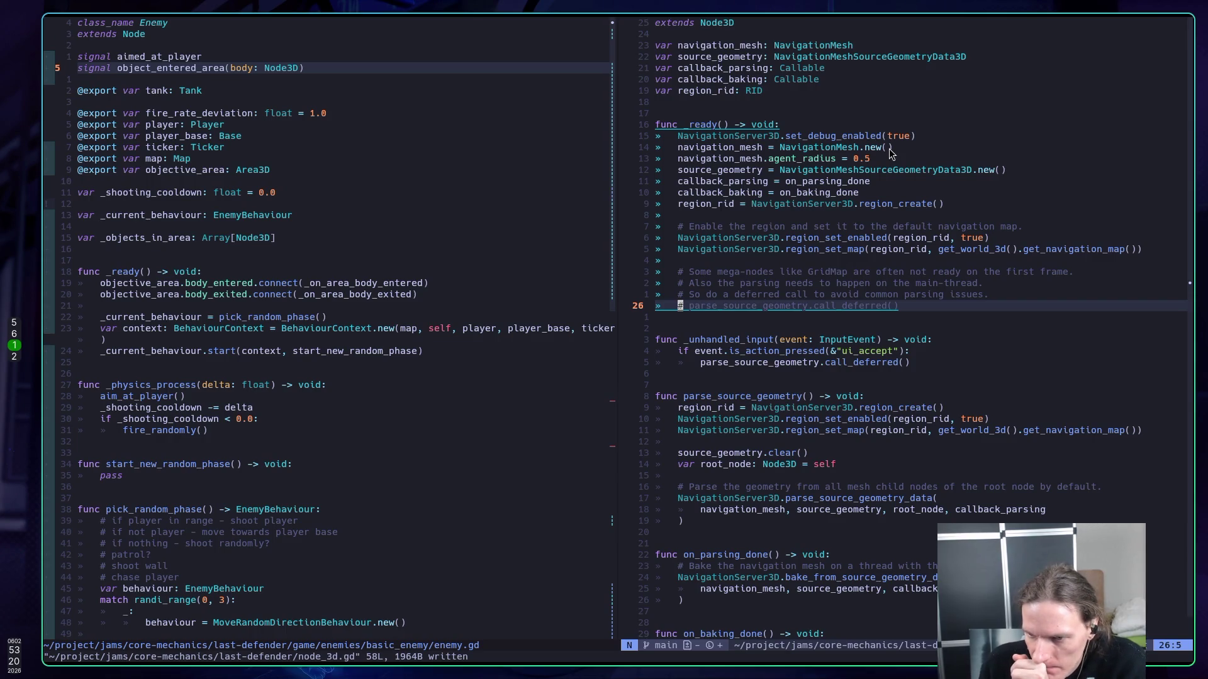
- Comment out the three region setup lines starting at region_create and save the script
key("braceright")
key("braceright")
key("4")
key("j")
key("j")
key("k")
key("k")
key("shift+v")
key("j")
key("j")
type("gc:w")
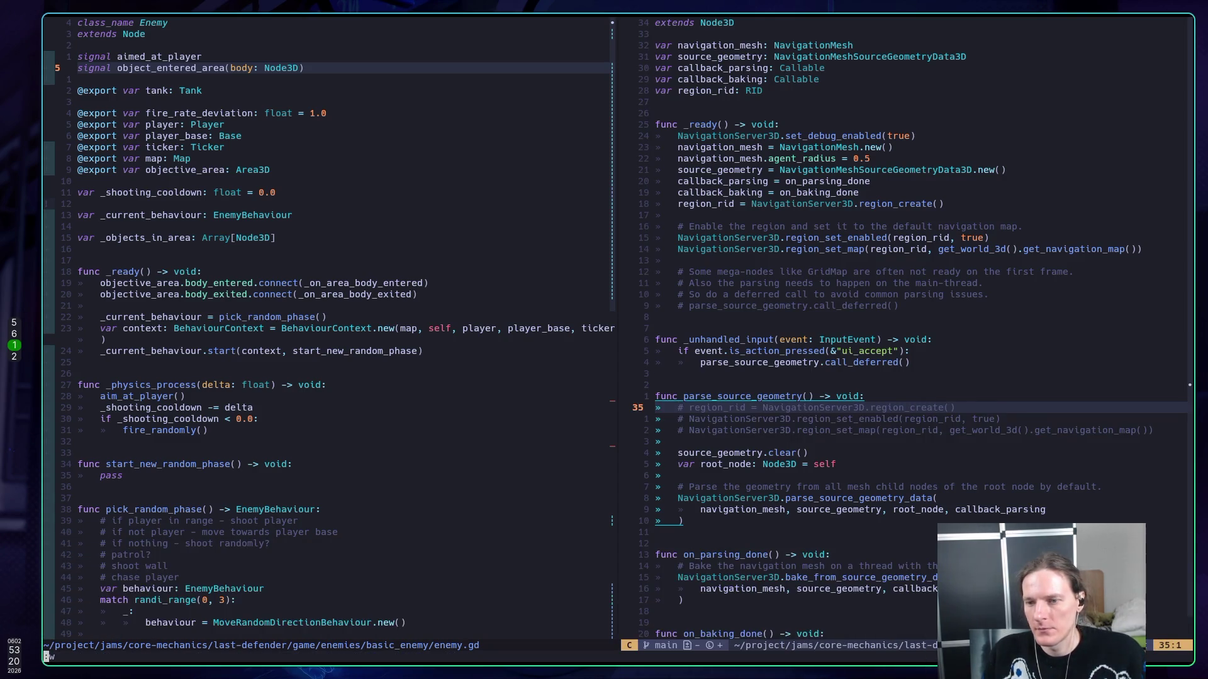
key("Return")
key("k")
key("j")
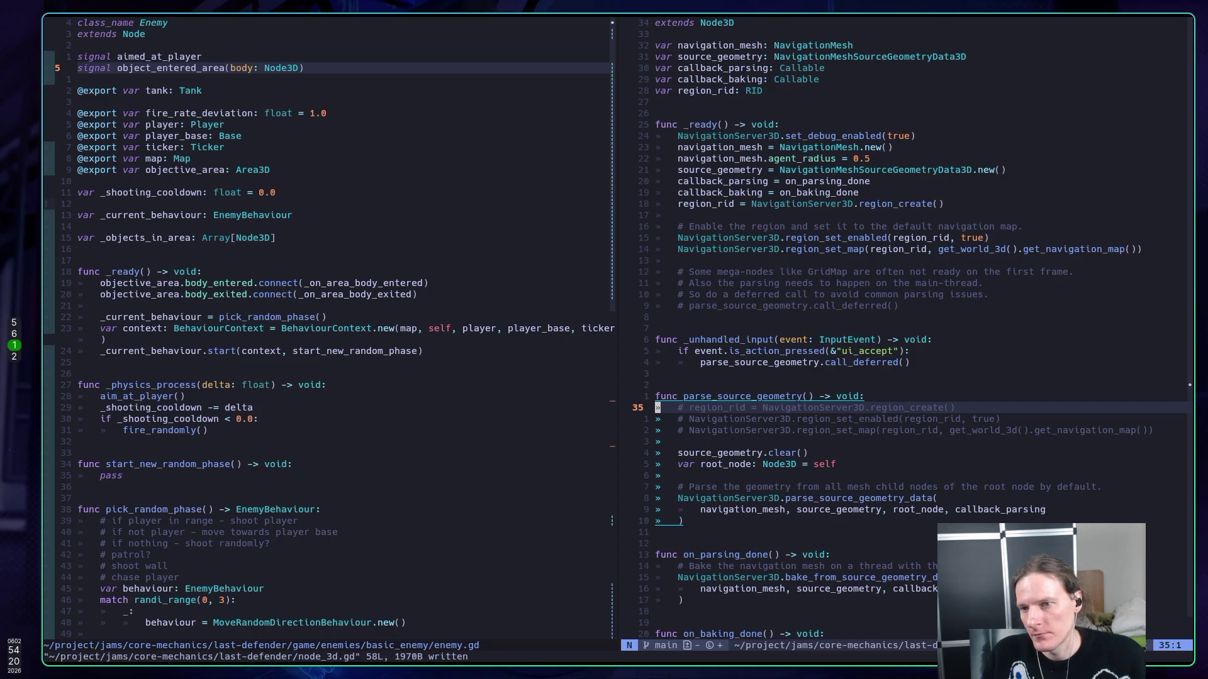
- Copy the eleven setup lines of _ready and paste them into parse_source_geometry
key("k")
key("k")
key("k")
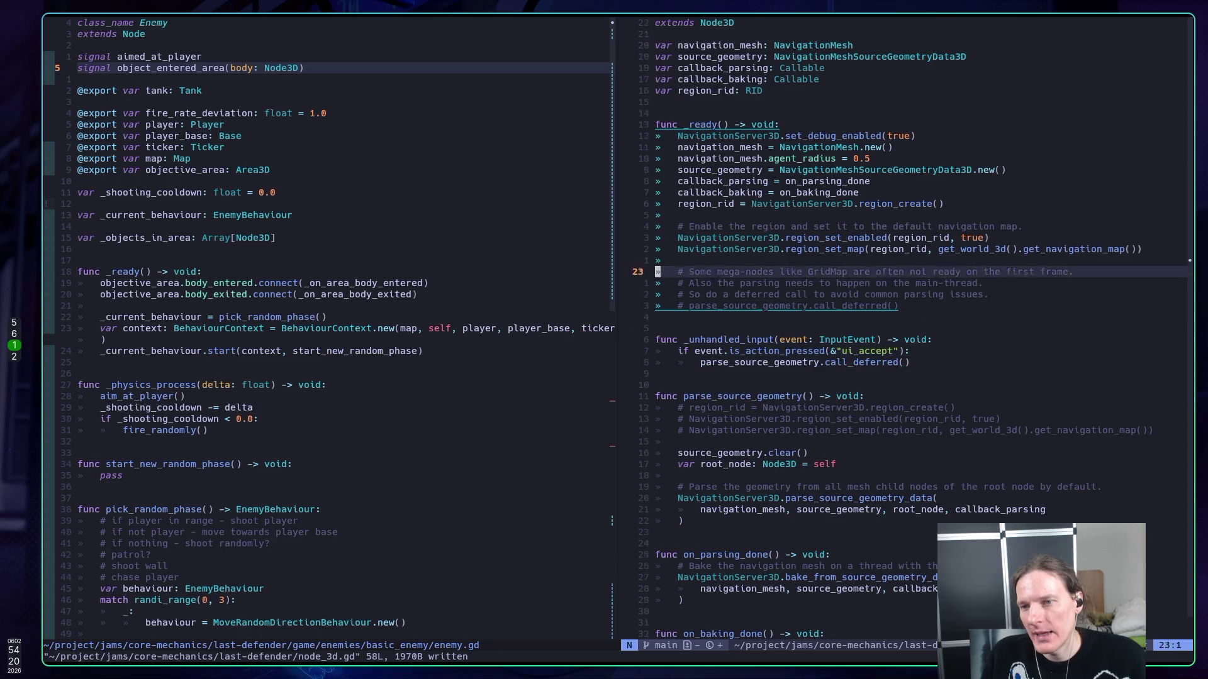
key("j")
key("k")
key("shift+v")
key("j")
key("j")
key("j")
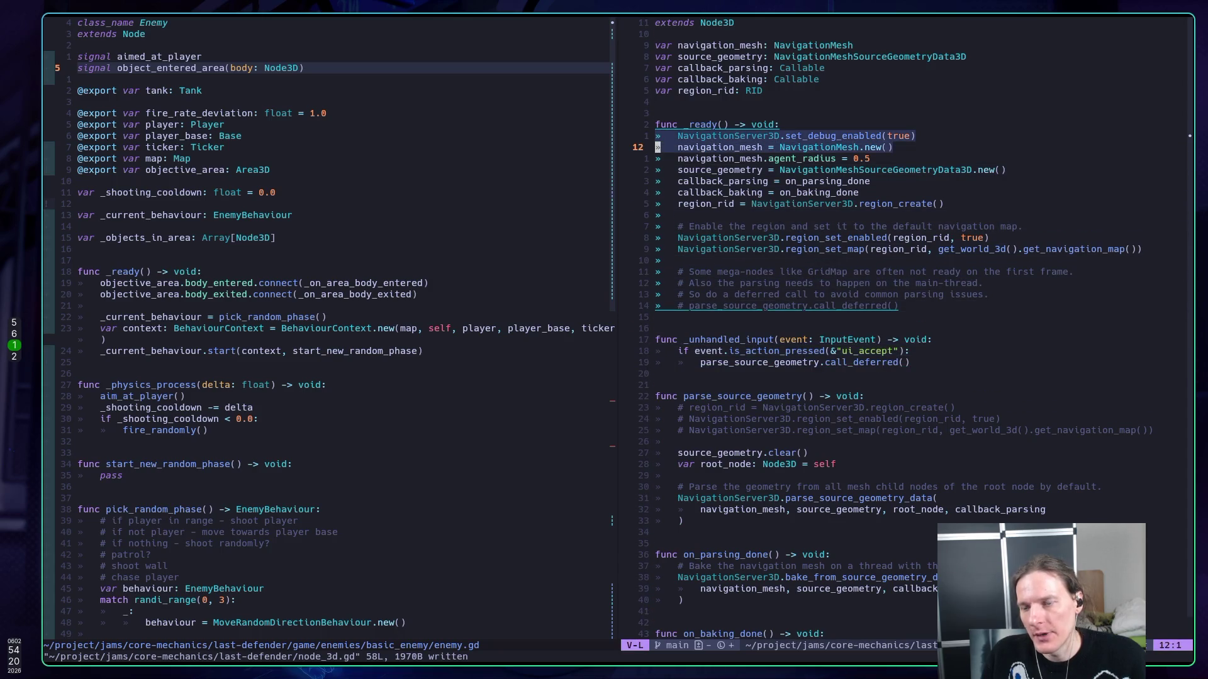
key("y")
key("j")
key("j")
key("j")
key("j")
key("k")
key("k")
key("p")
key("j")
key("j")
key("j")
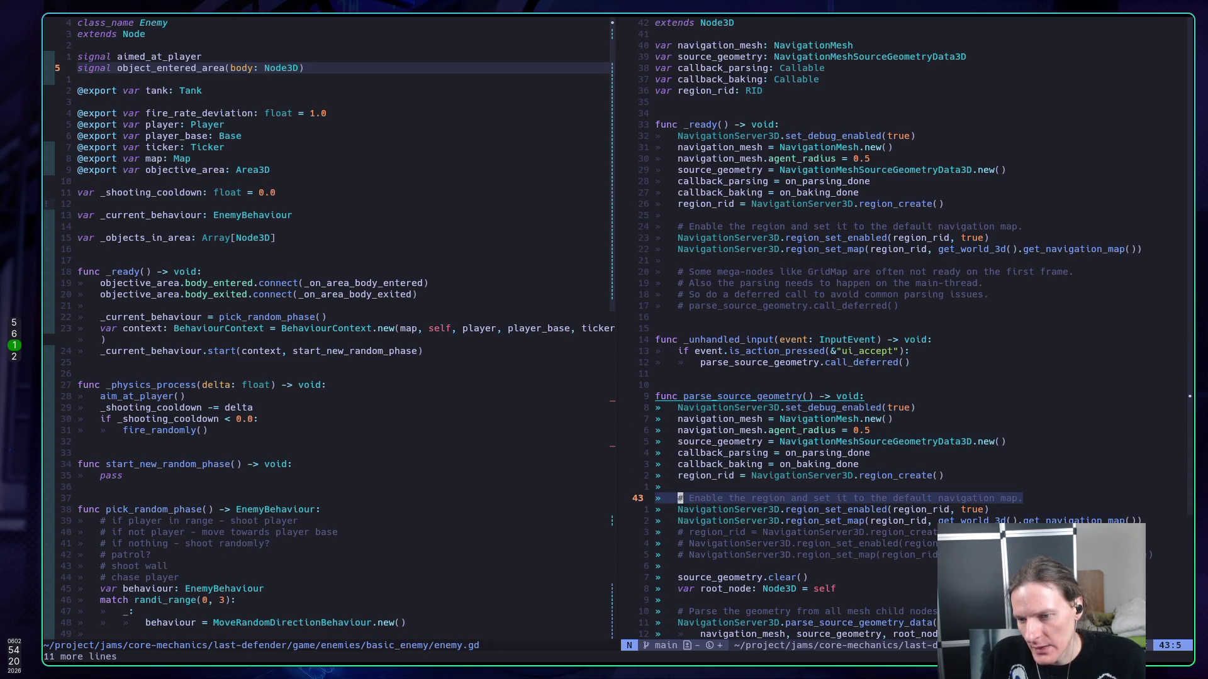
- Delete the three commented-out region lines and save node_3d.gd
key("shift+v")
key("j")
key("bracketleft")
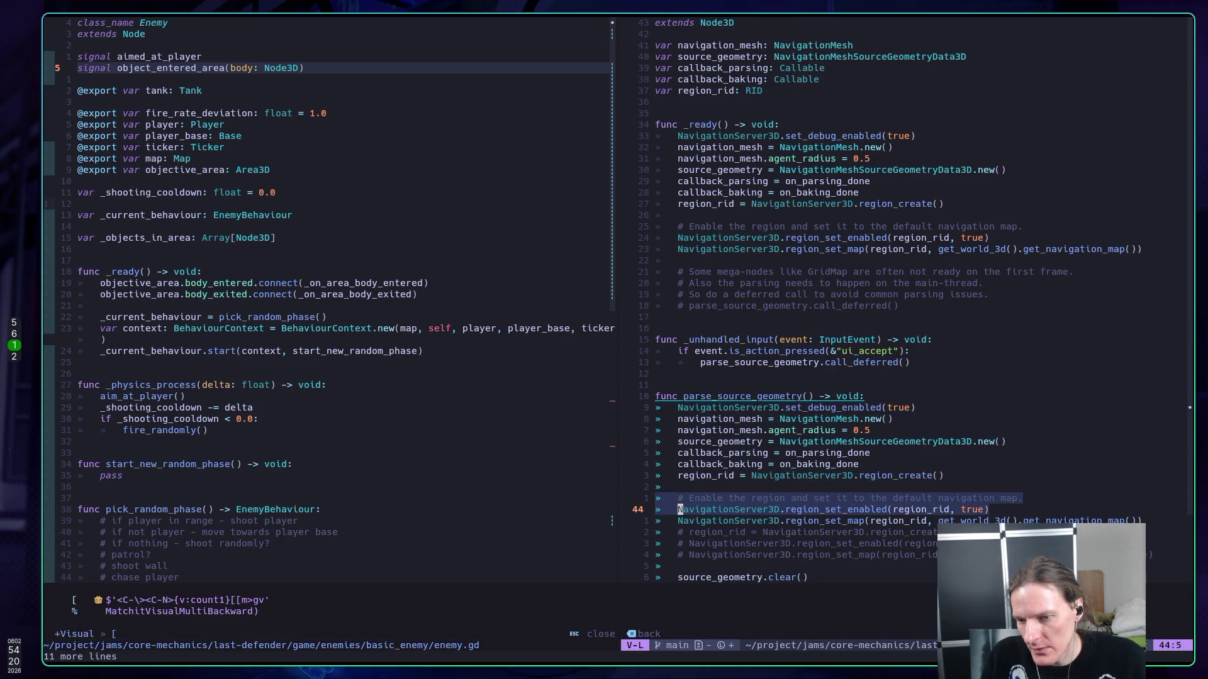
key("Escape")
key("j")
key("j")
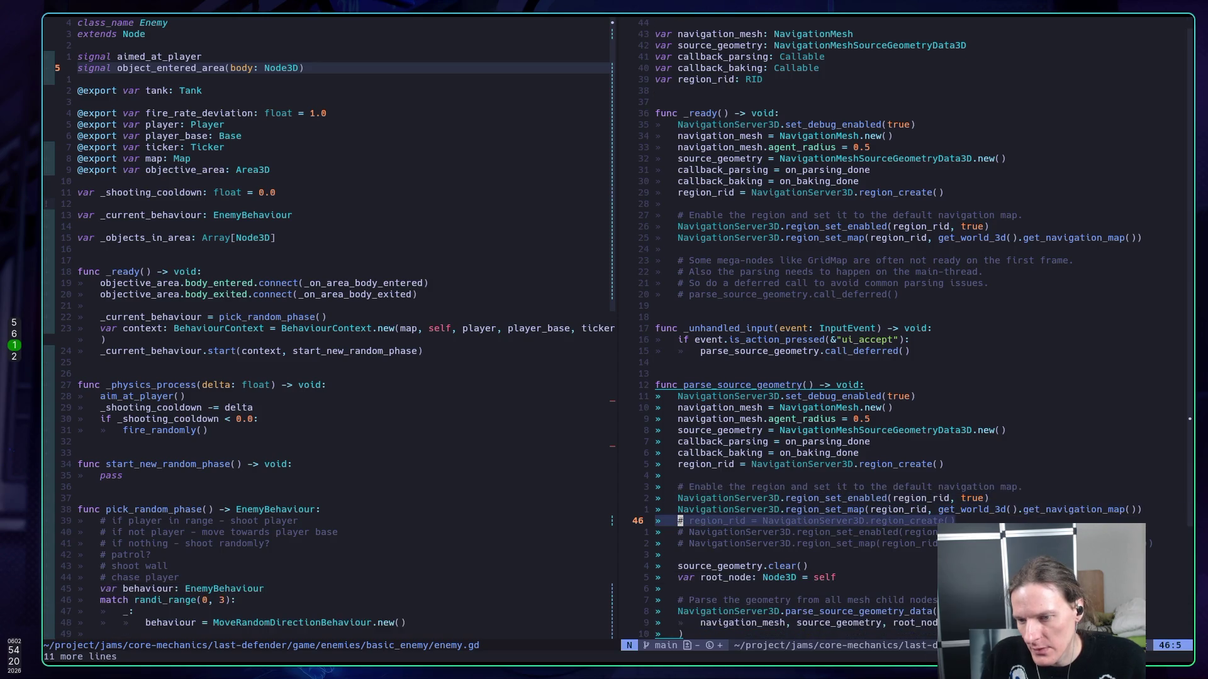
key("shift+v")
key("j")
key("j")
type("d")
type(":w")
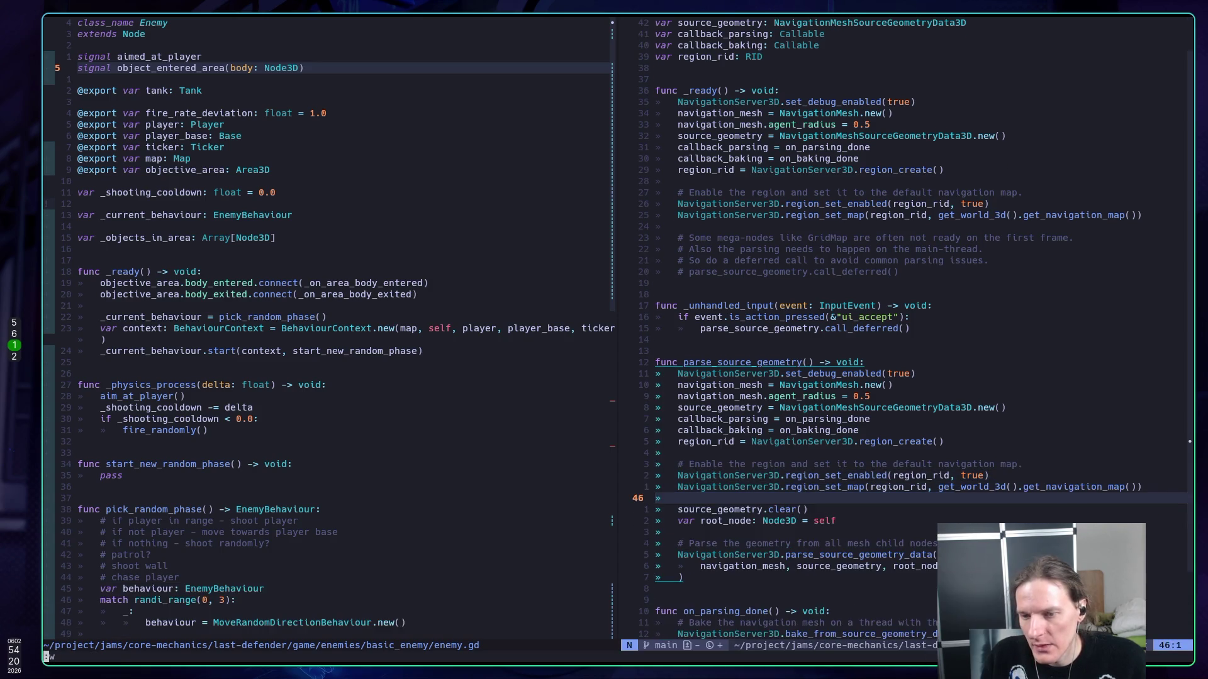
key("Return")
- Comment out _ready's setup lines 11–21 and save the script
key("2")
key("5")
key("k")
key("shift+v")
key("k")
key("k")
key("k")
type("gc")
type(":w")
key("Return")
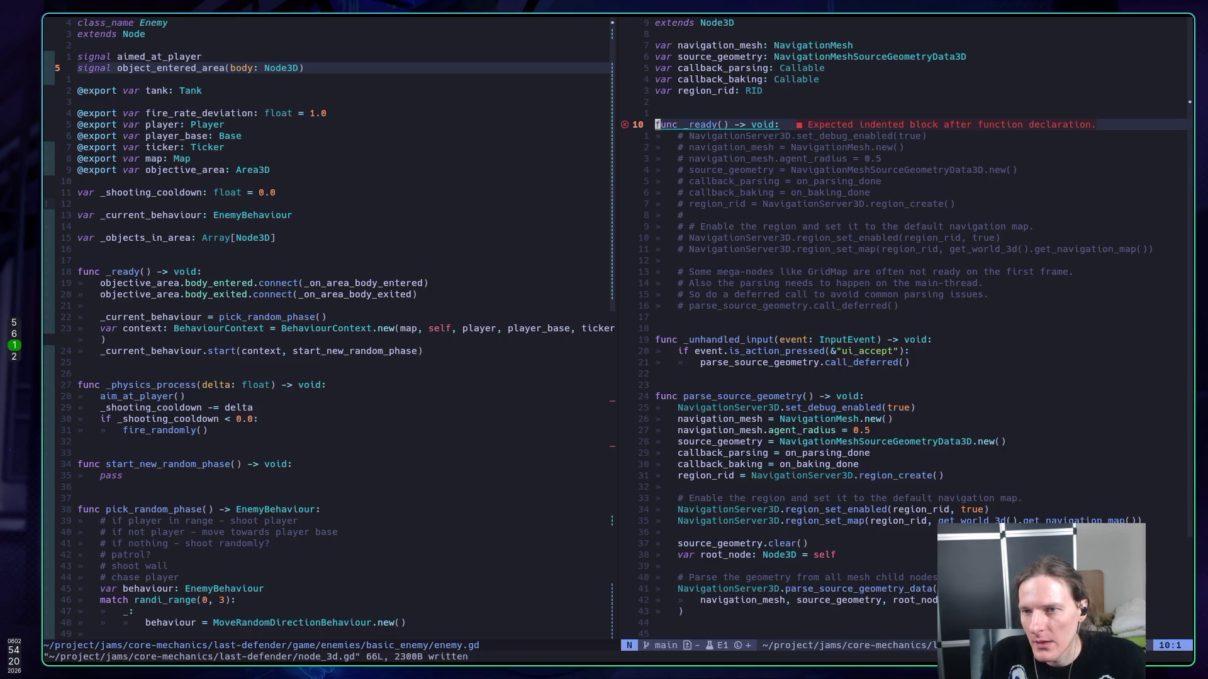
- Add pass as the body of _ready and run the current scene in Godot
type("Opass")
key("Escape")
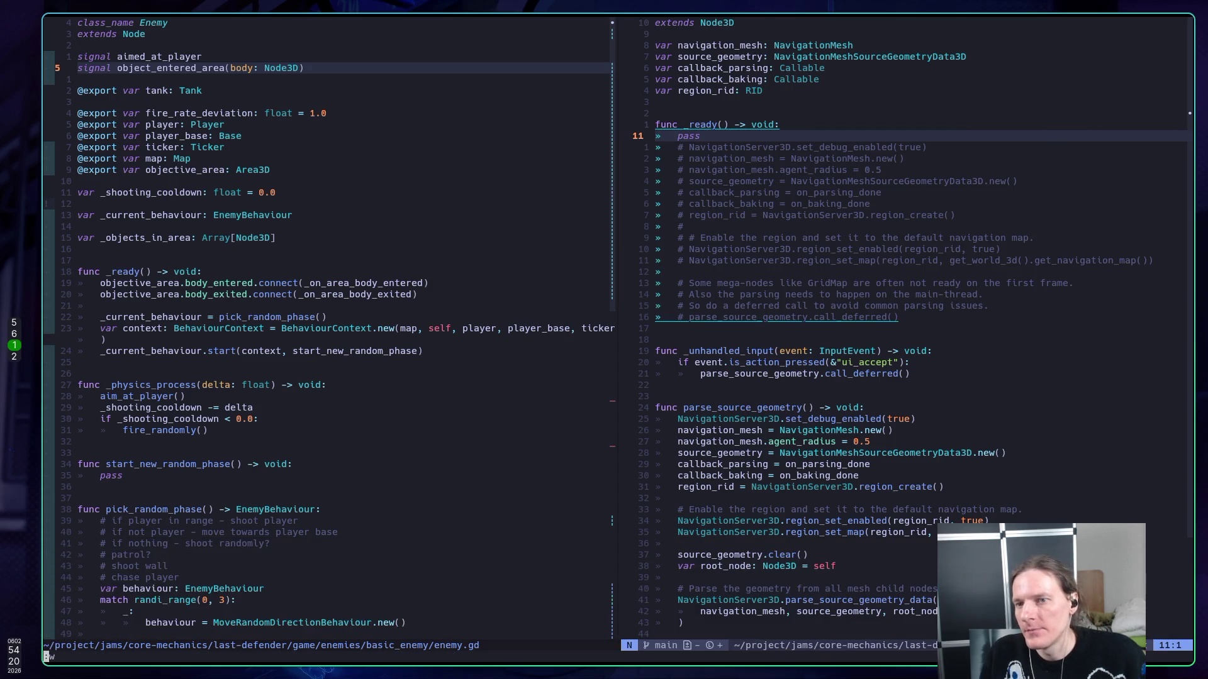
key("super+2")
key("super+5")
key("F6")
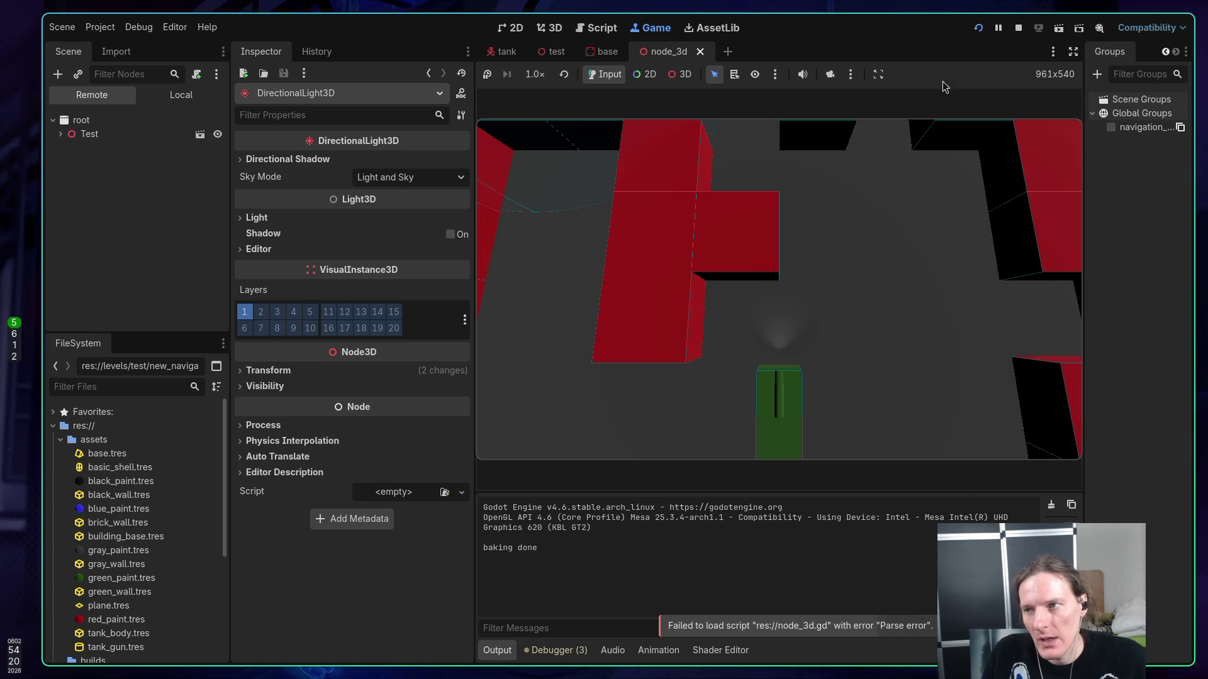
- Run the current scene with F6, then stop it once "baking done" appears in Output
key("F6")
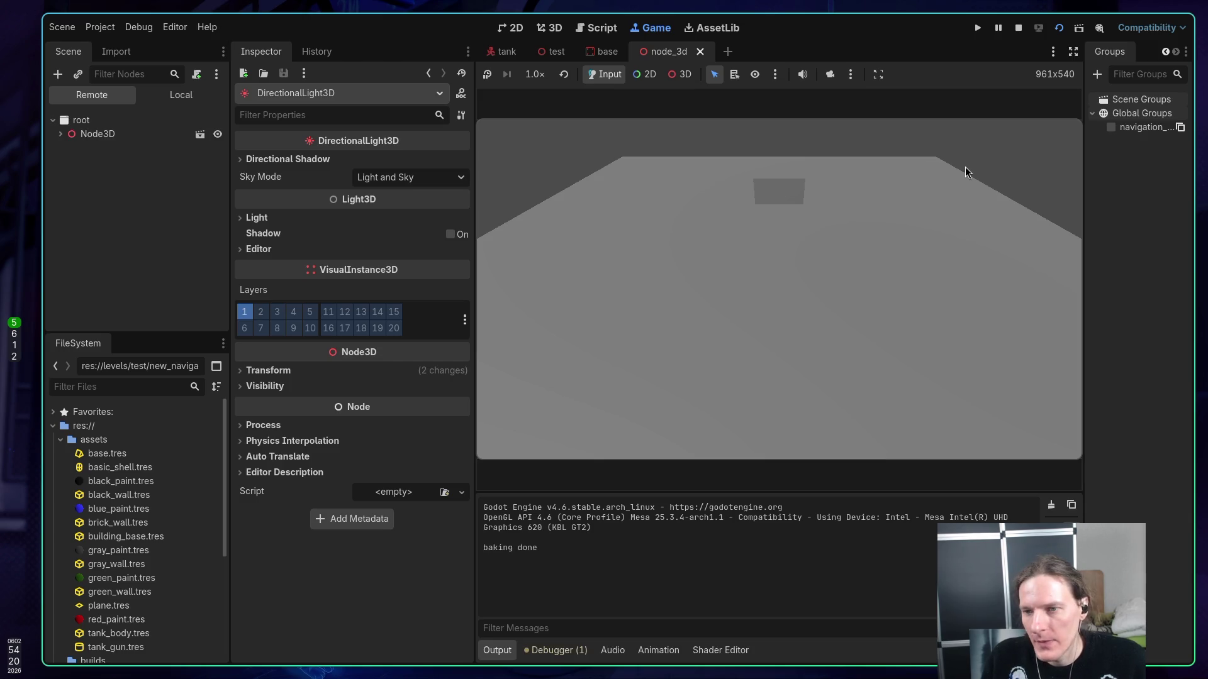
left_click(1019, 28)
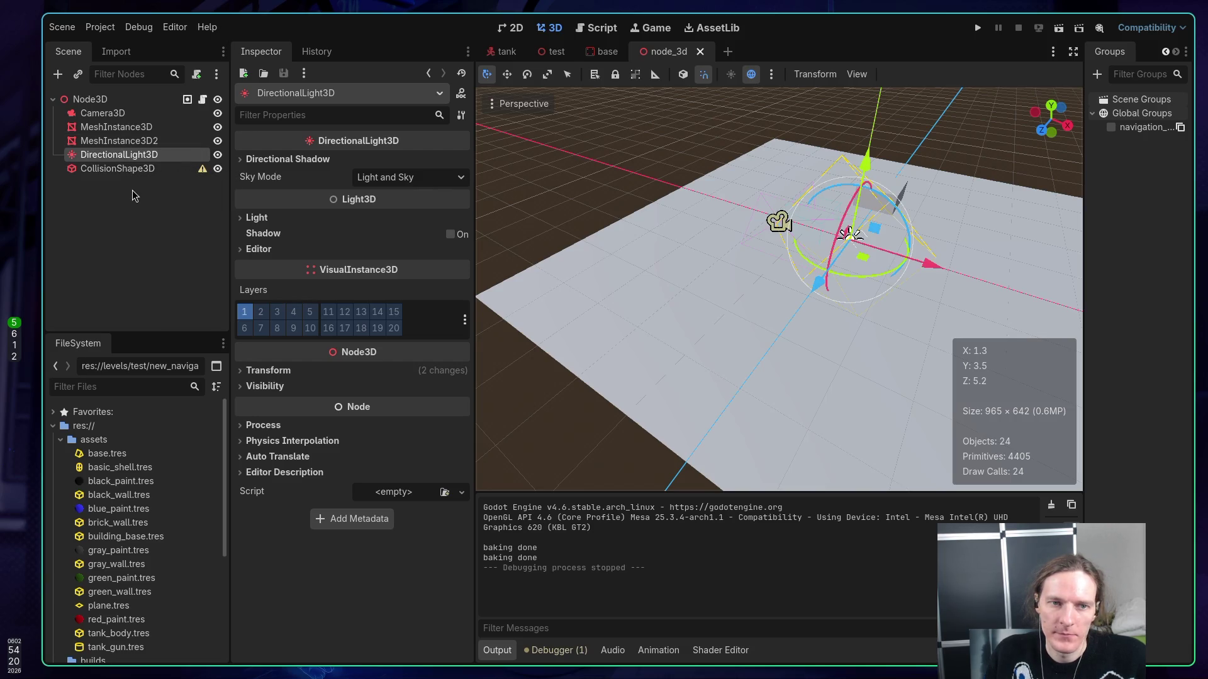
- Add a StaticBody3D under Node3D, move CollisionShape3D into it, and save
left_click(126, 171)
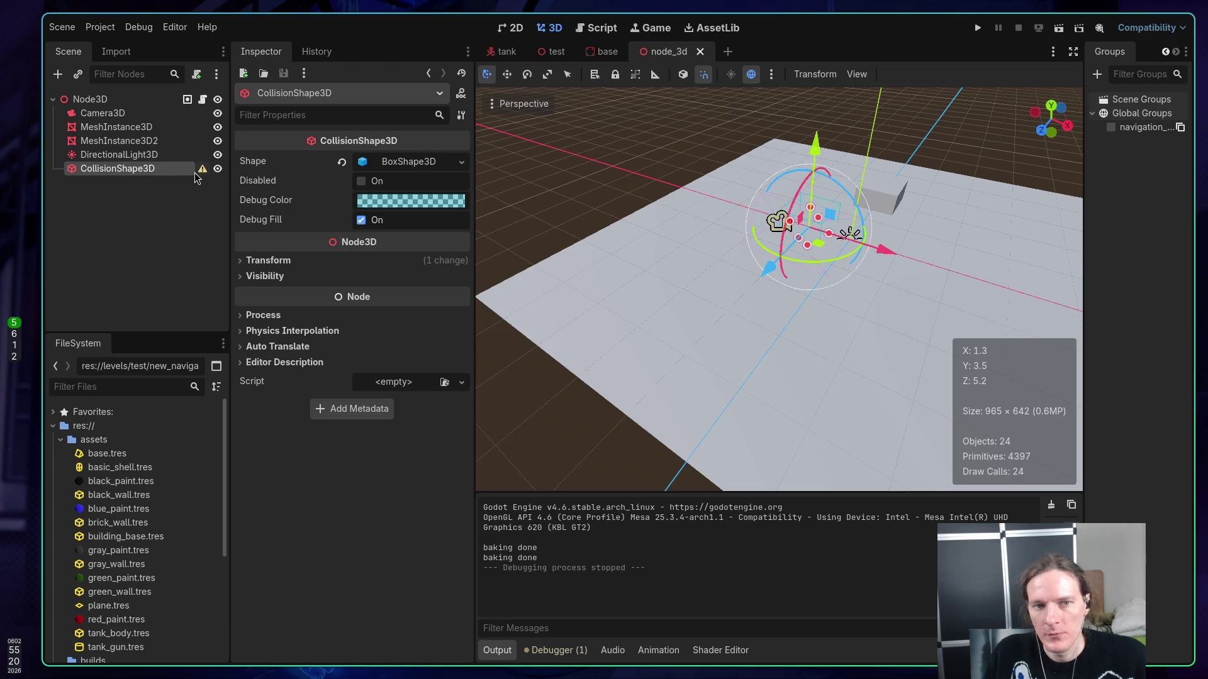
mouse_move(202, 174)
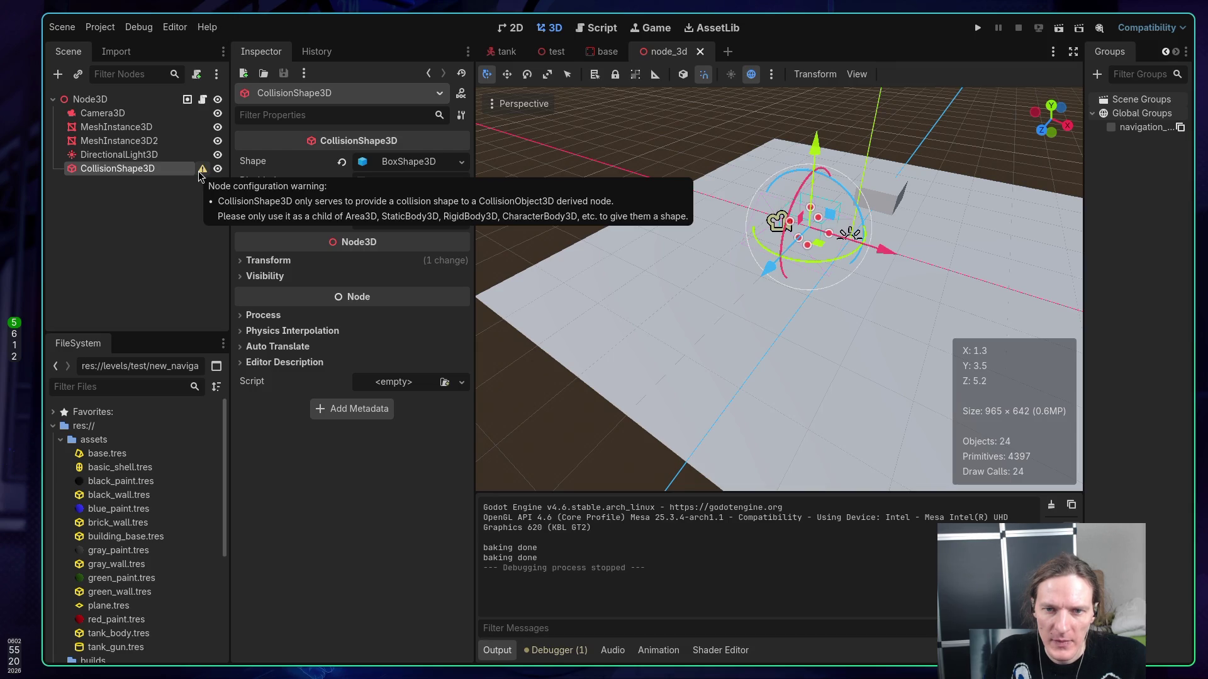
right_click(101, 99)
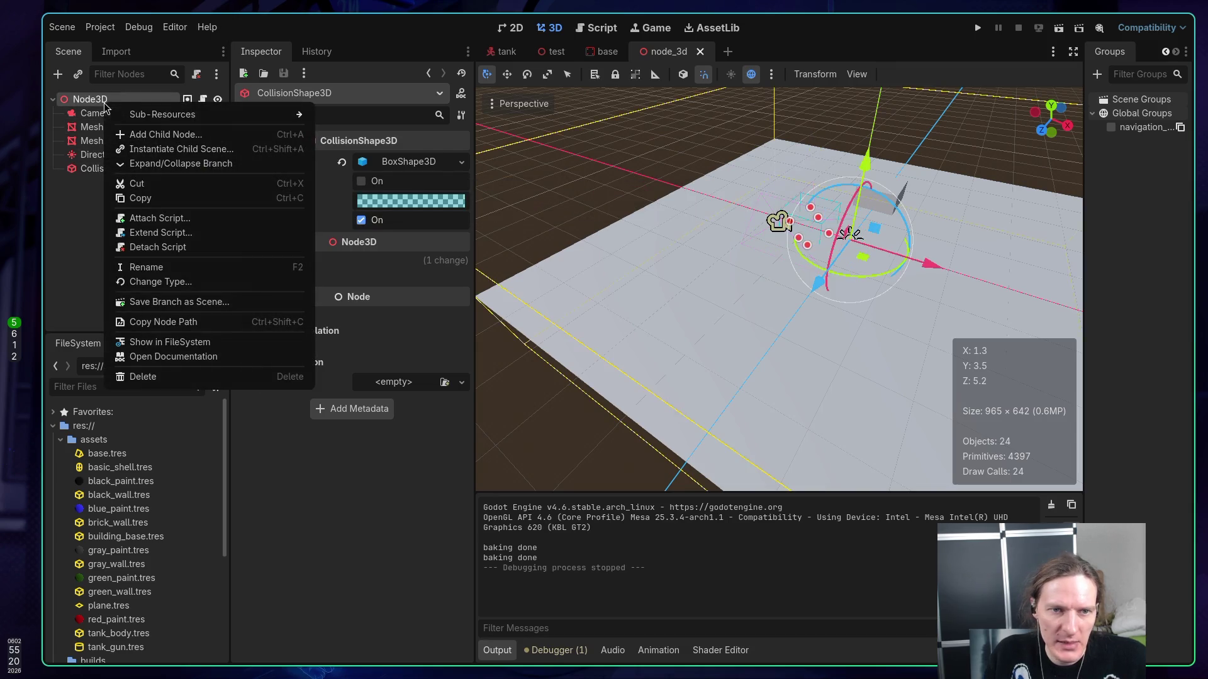
left_click(154, 132)
type("stat")
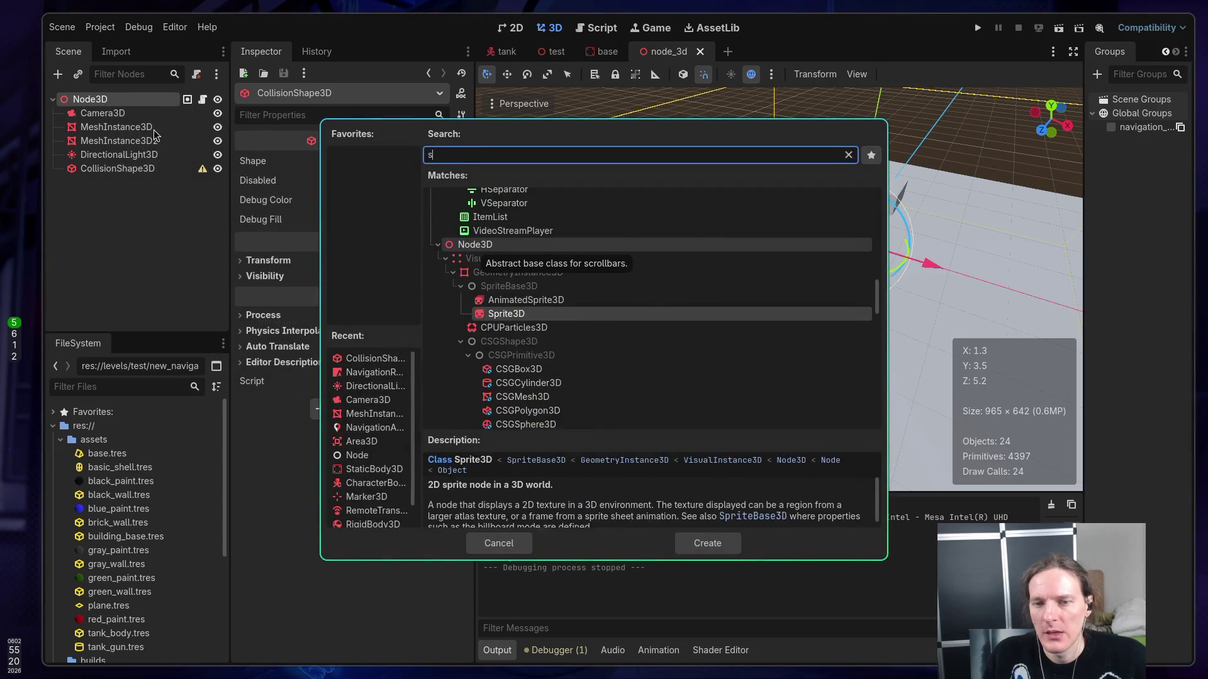
key("Return")
left_click_drag(120, 169, 118, 183)
key("ctrl+s")
- Test-run the scene, raise the StaticBody3D 1 unit on Y, and run it again
left_click(1059, 27)
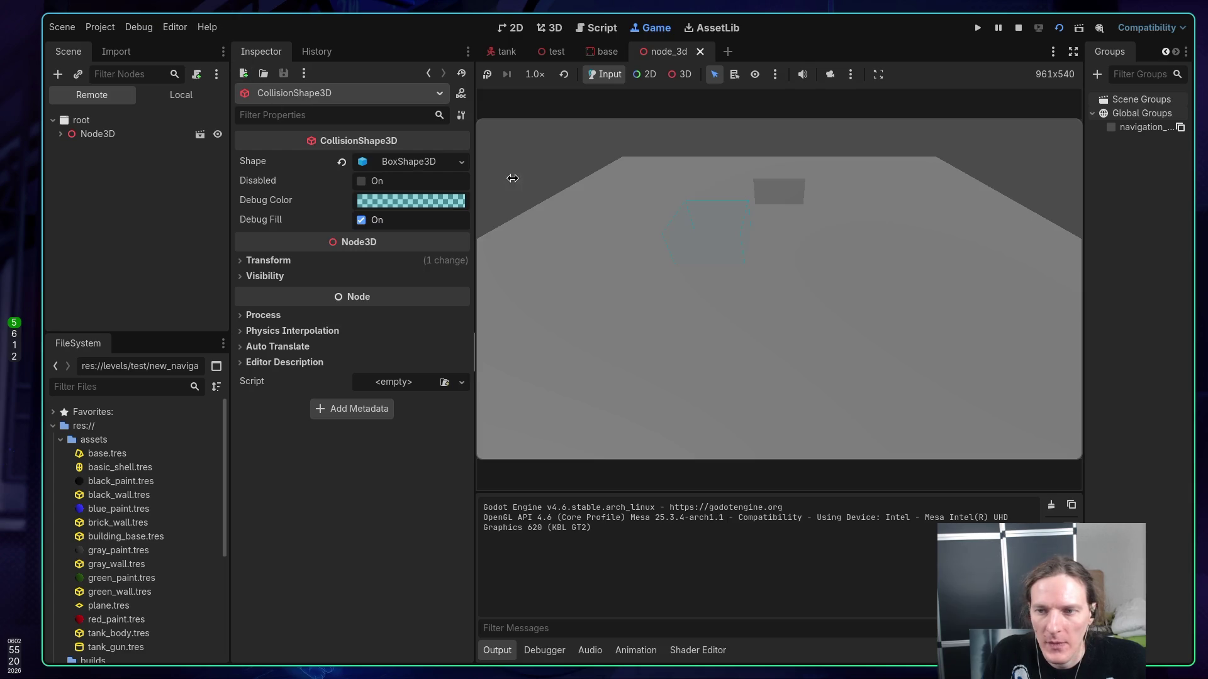
left_click(1019, 28)
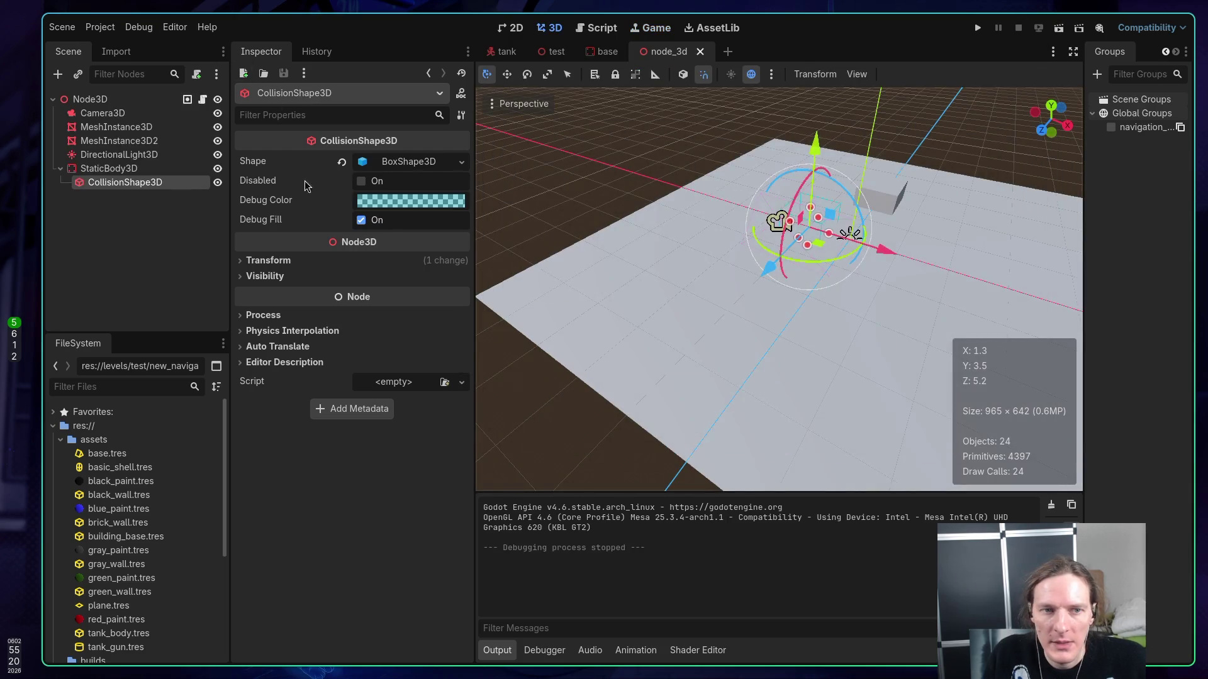
left_click(130, 175)
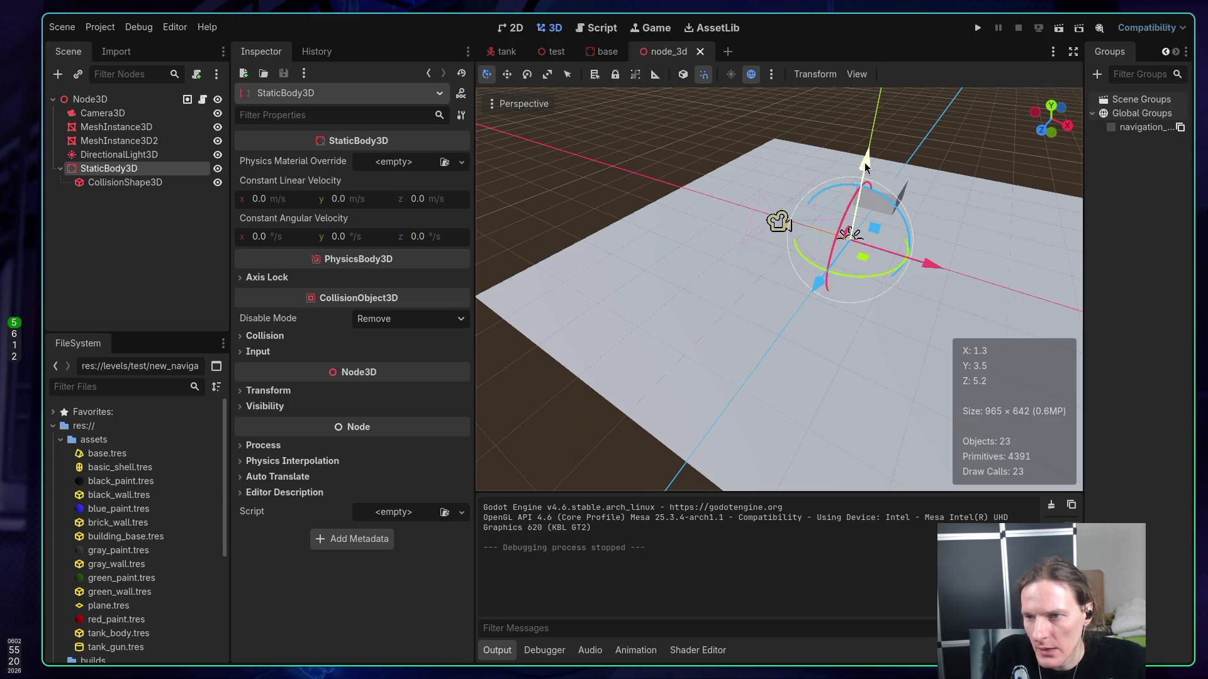
left_click_drag(866, 166, 872, 120)
key("F6")
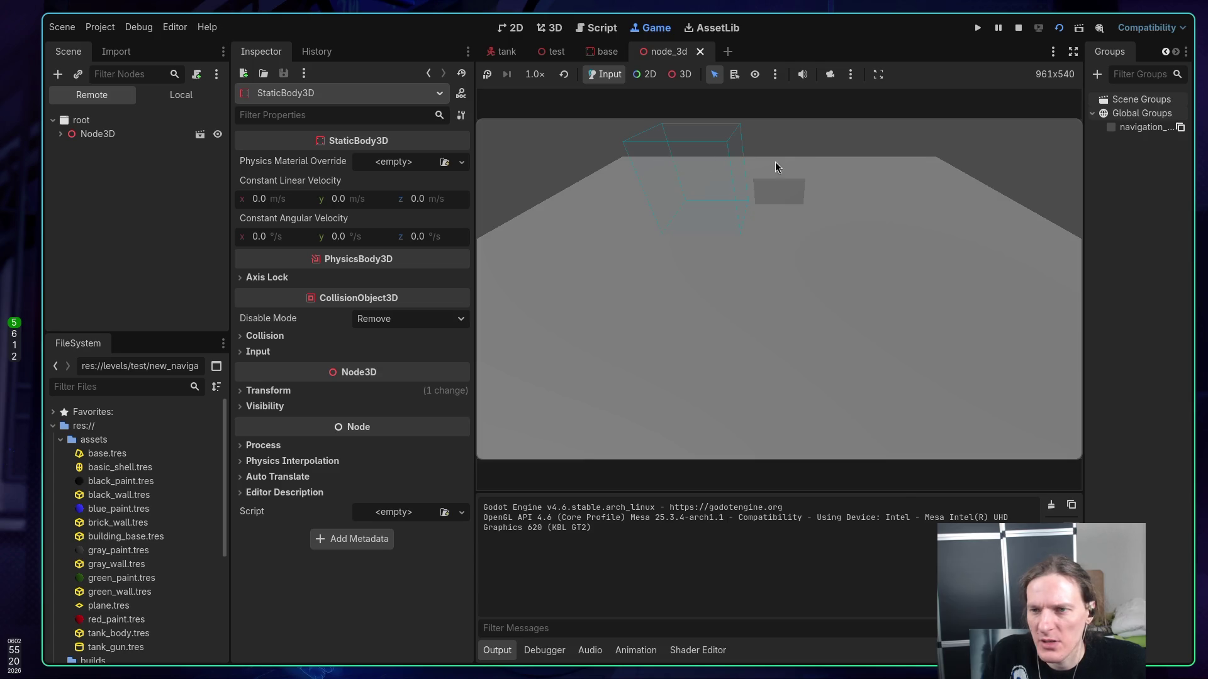
left_click(1019, 29)
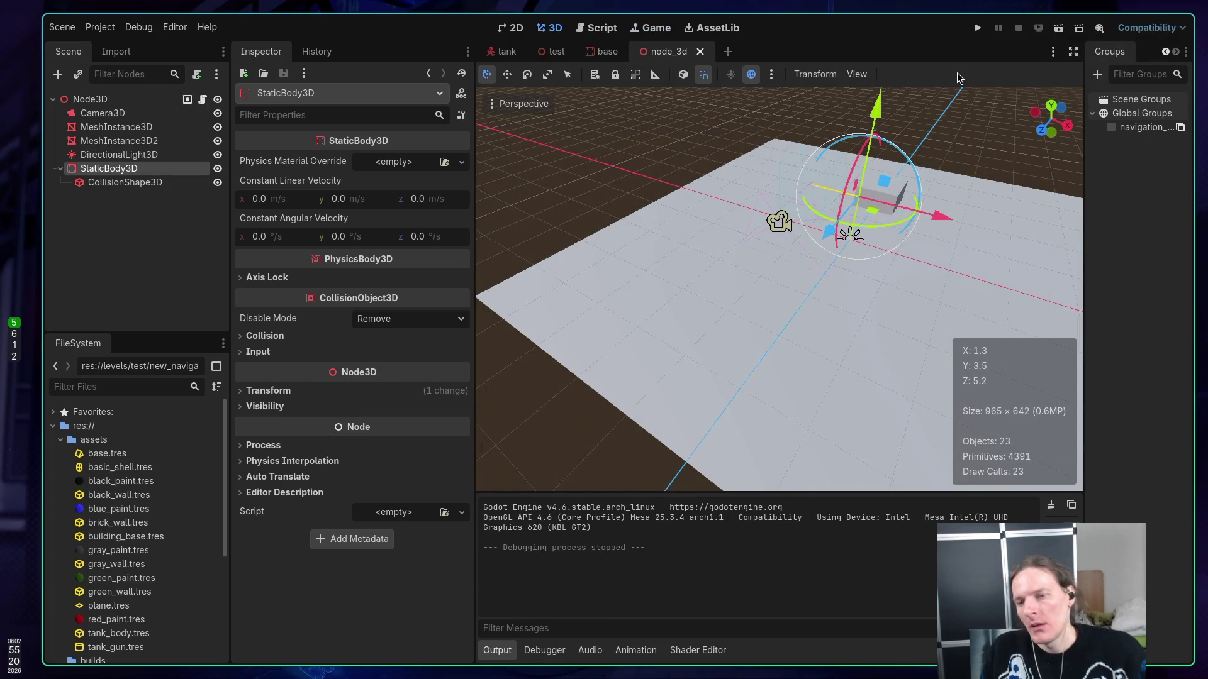
- Copy the navigation script code from the Godot docs page in the browser
key("super+2")
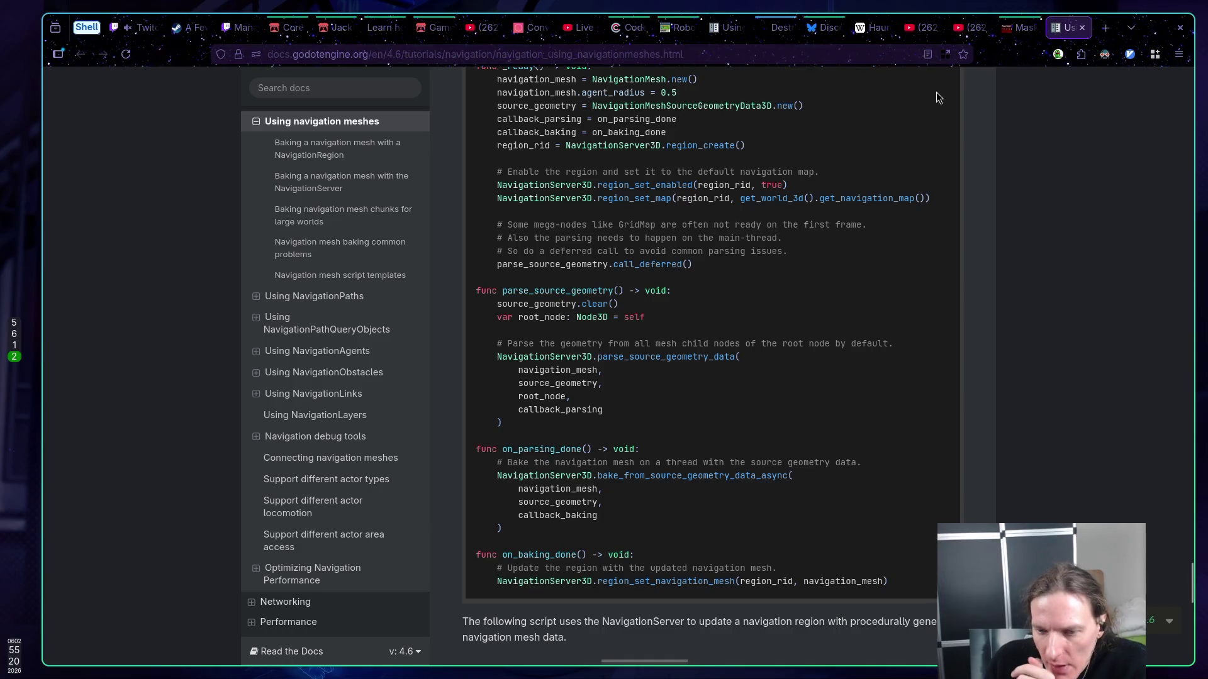
scroll(898, 137, "up", 3)
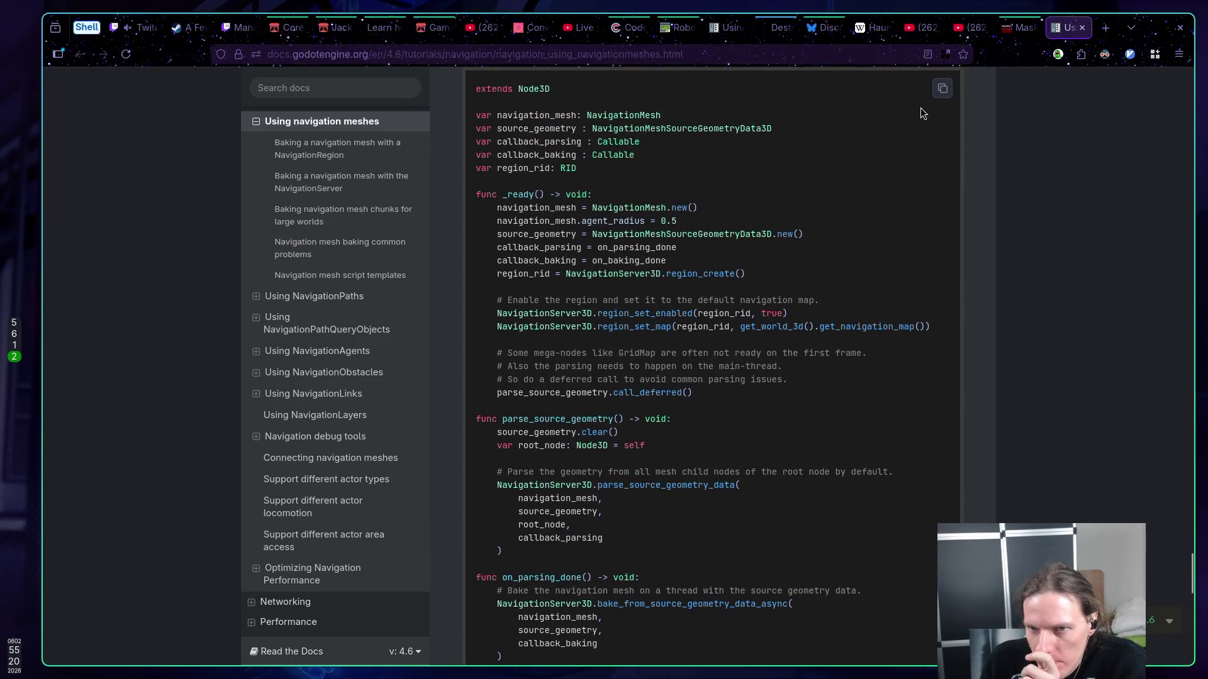
left_click(942, 88)
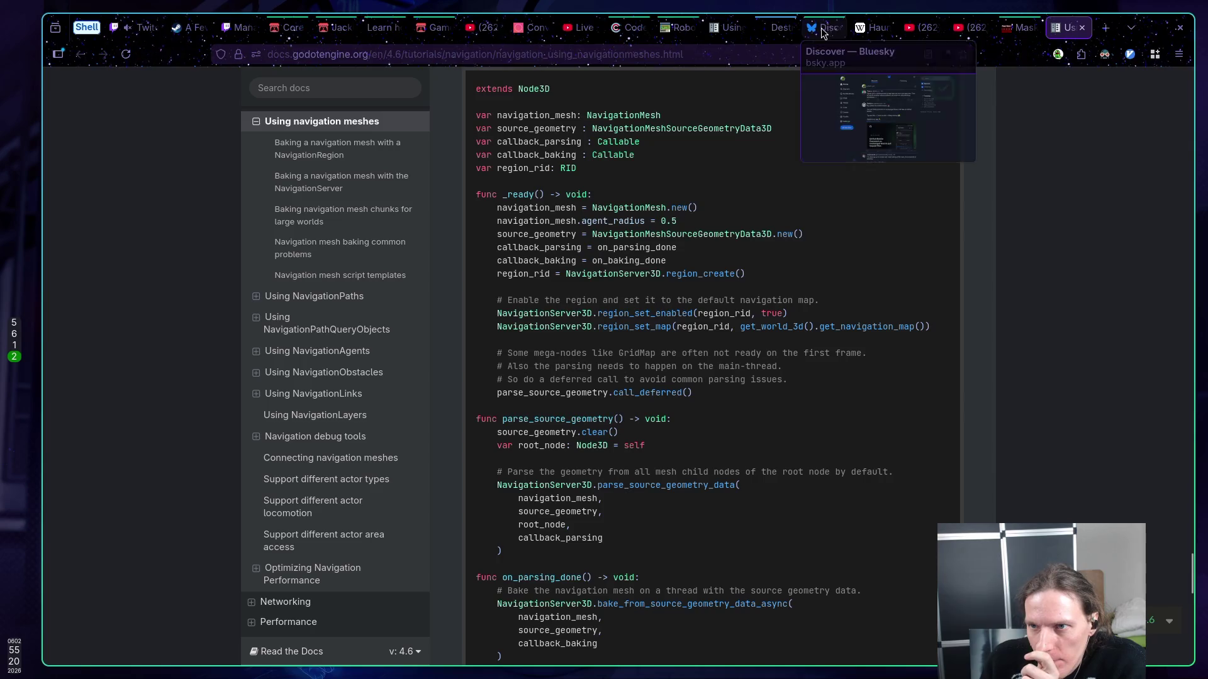
left_click(780, 28)
- Ask ChatGPT "I'm using this code, but I can not see any debug navigation mesh." with the script pasted below
scroll(759, 272, "down", 5)
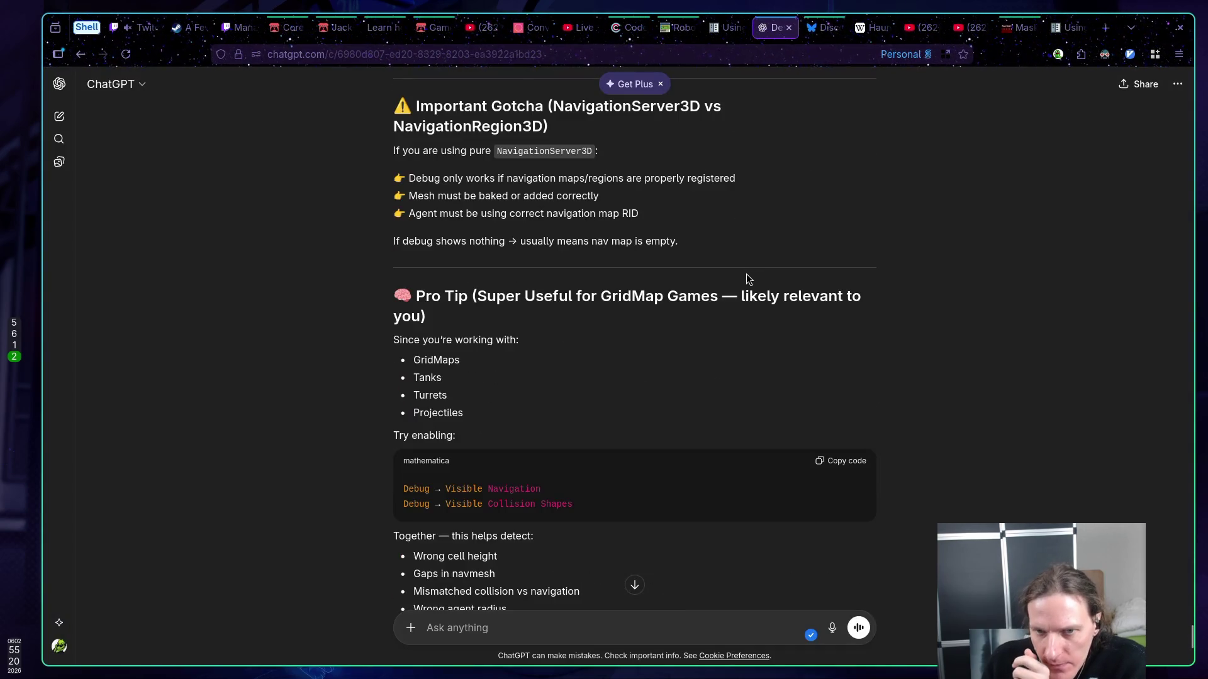
scroll(744, 280, "up", 6)
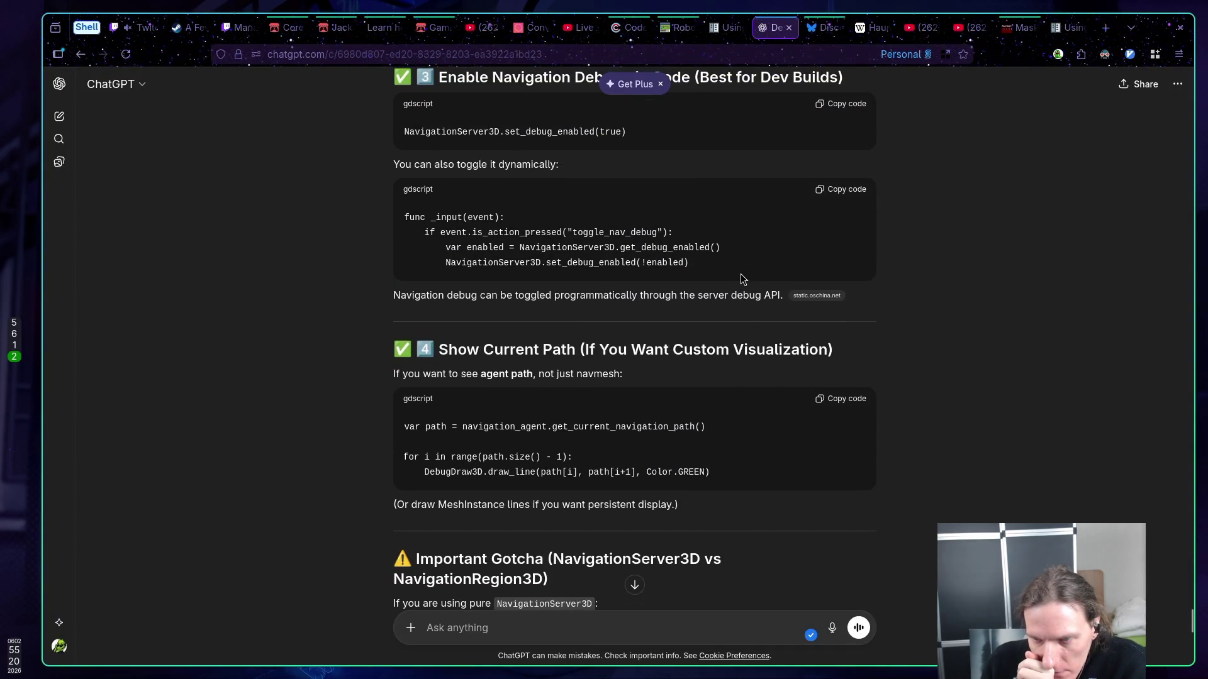
scroll(741, 275, "down", 4)
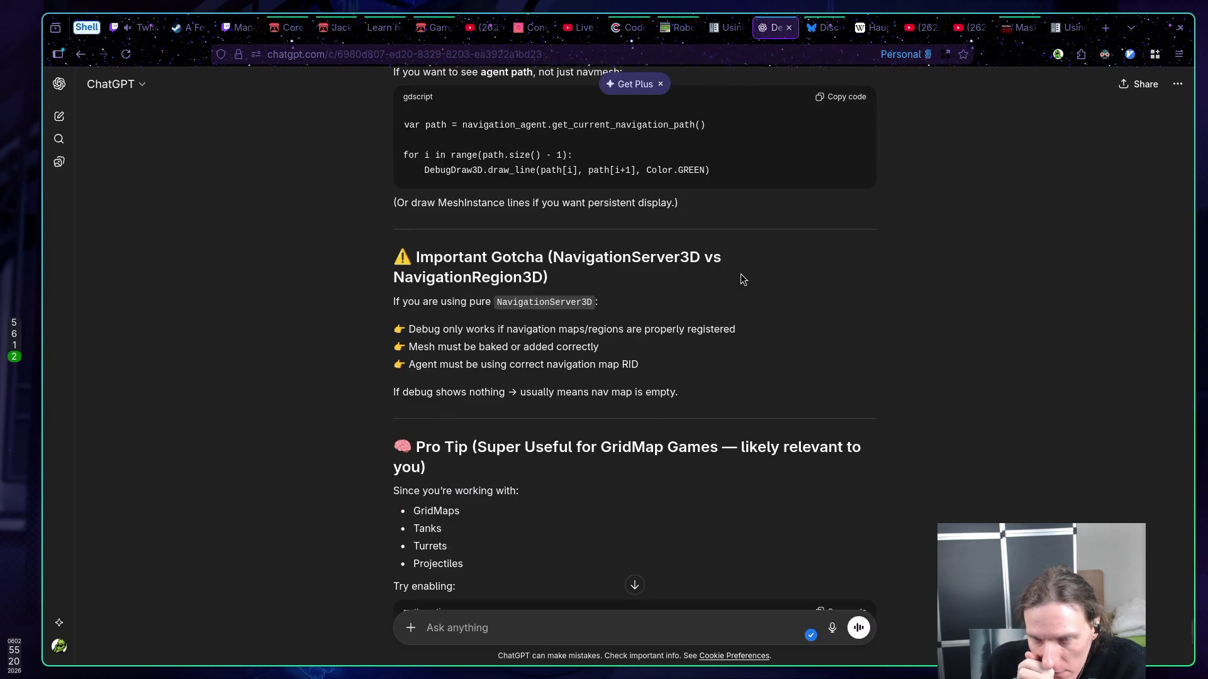
scroll(739, 274, "down", 10)
left_click(650, 622)
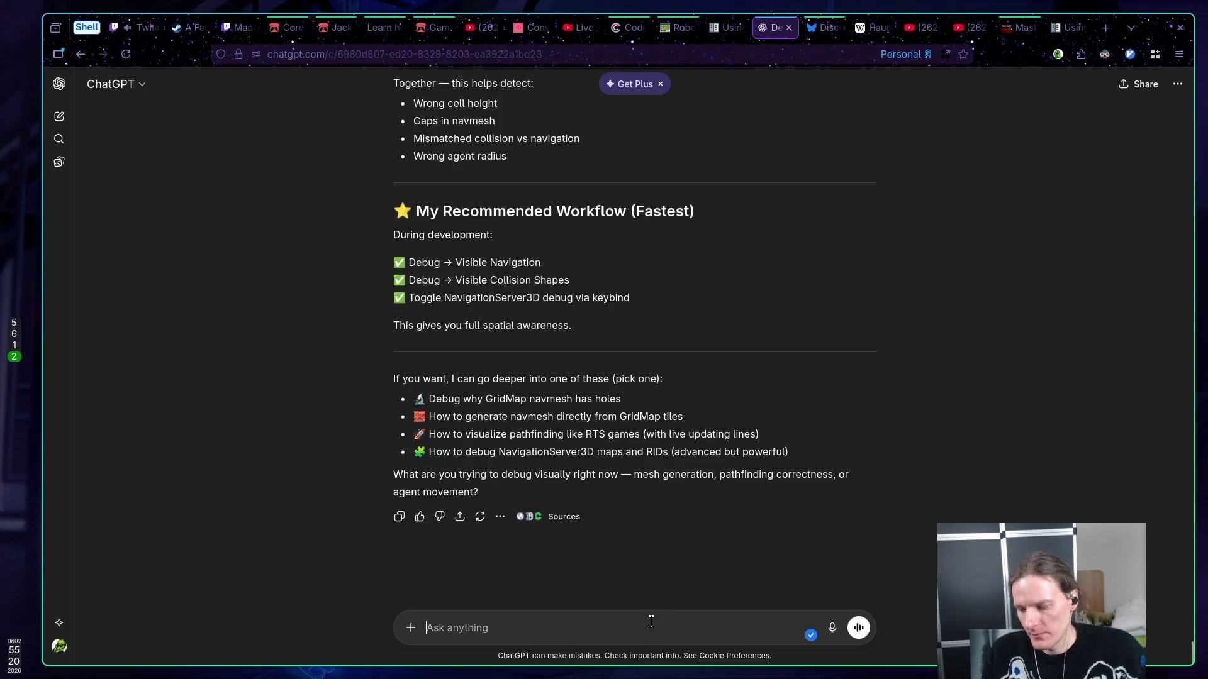
type("I'm usin")
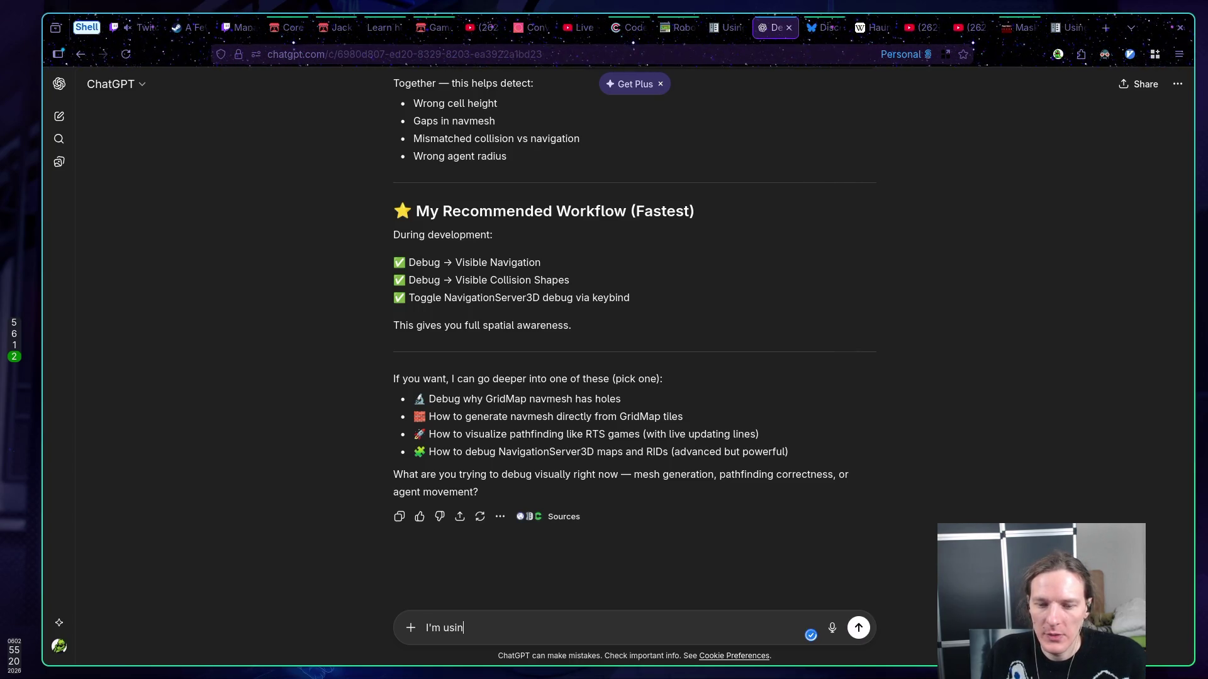
type("g this code, but I can not see ")
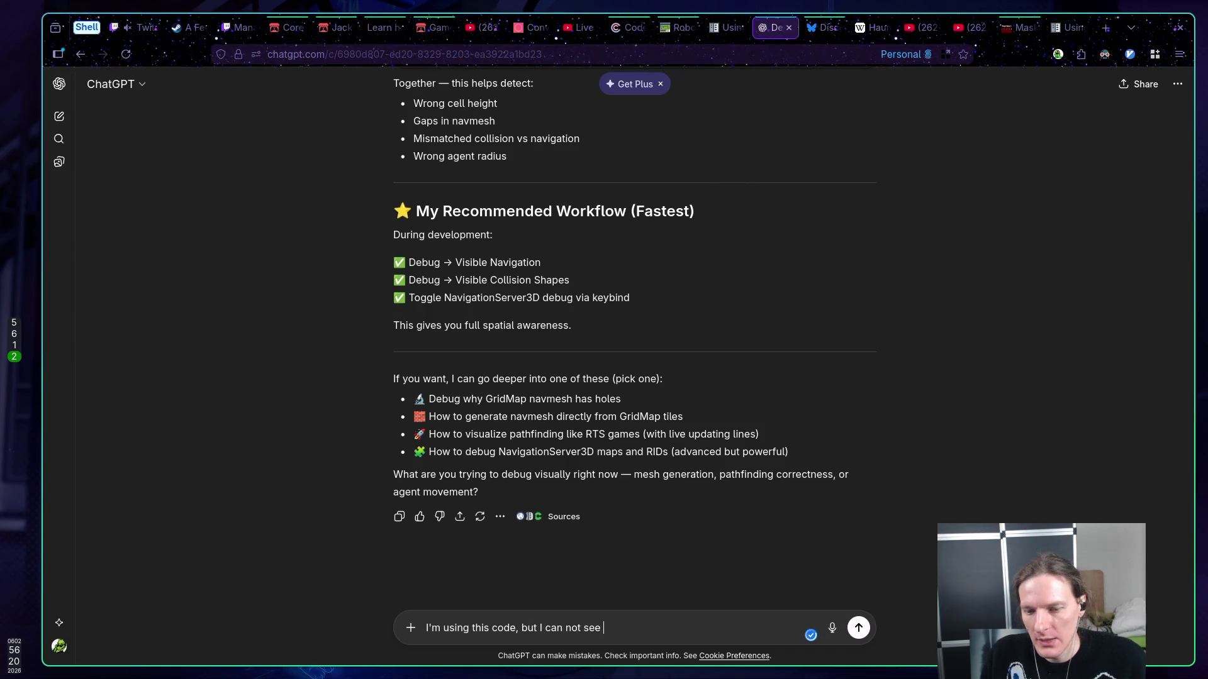
type("any ")
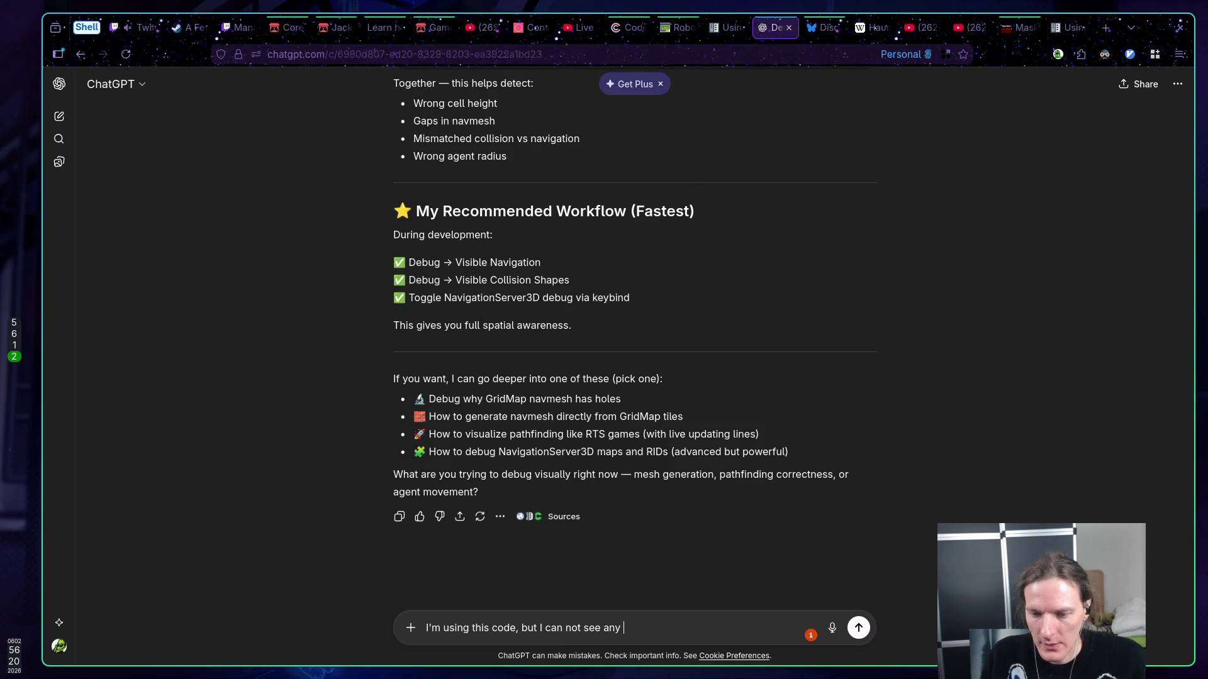
type("debug")
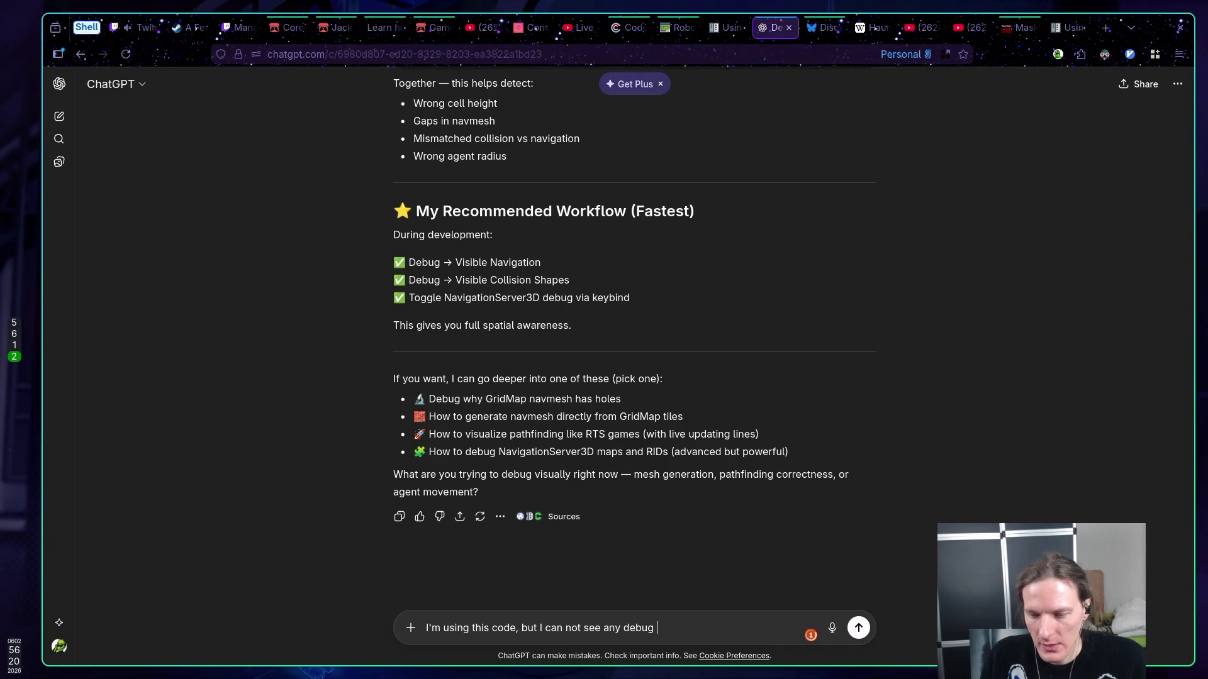
type(" navi")
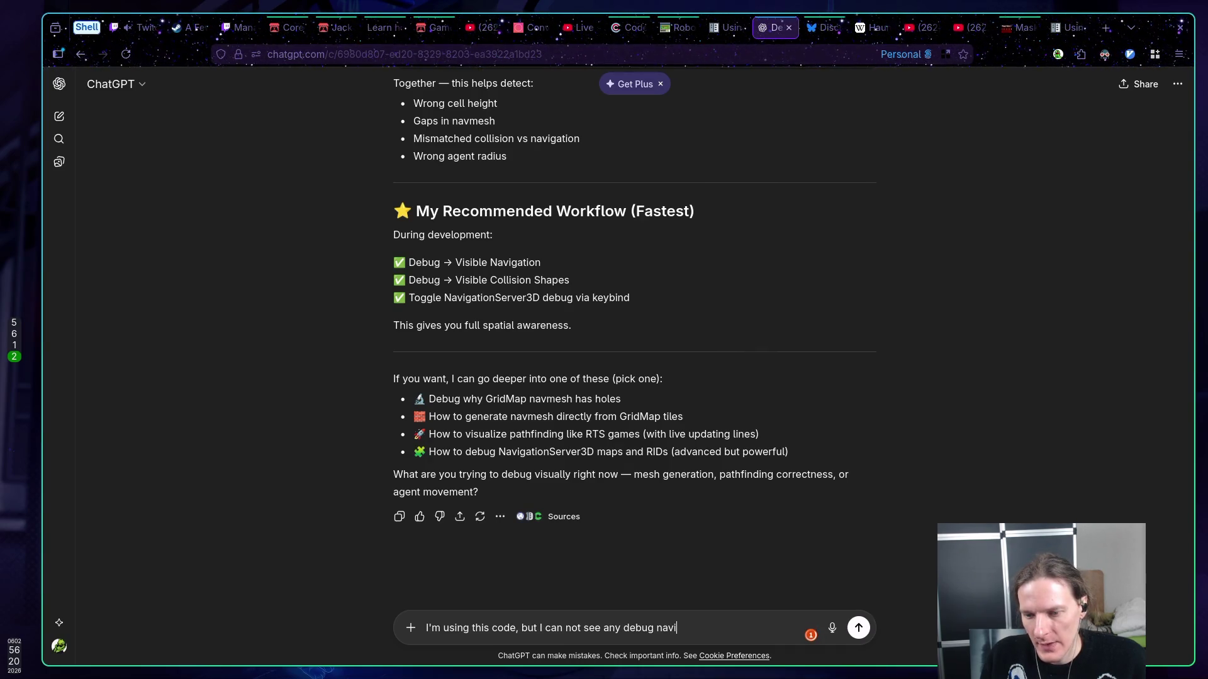
type("gation mesh")
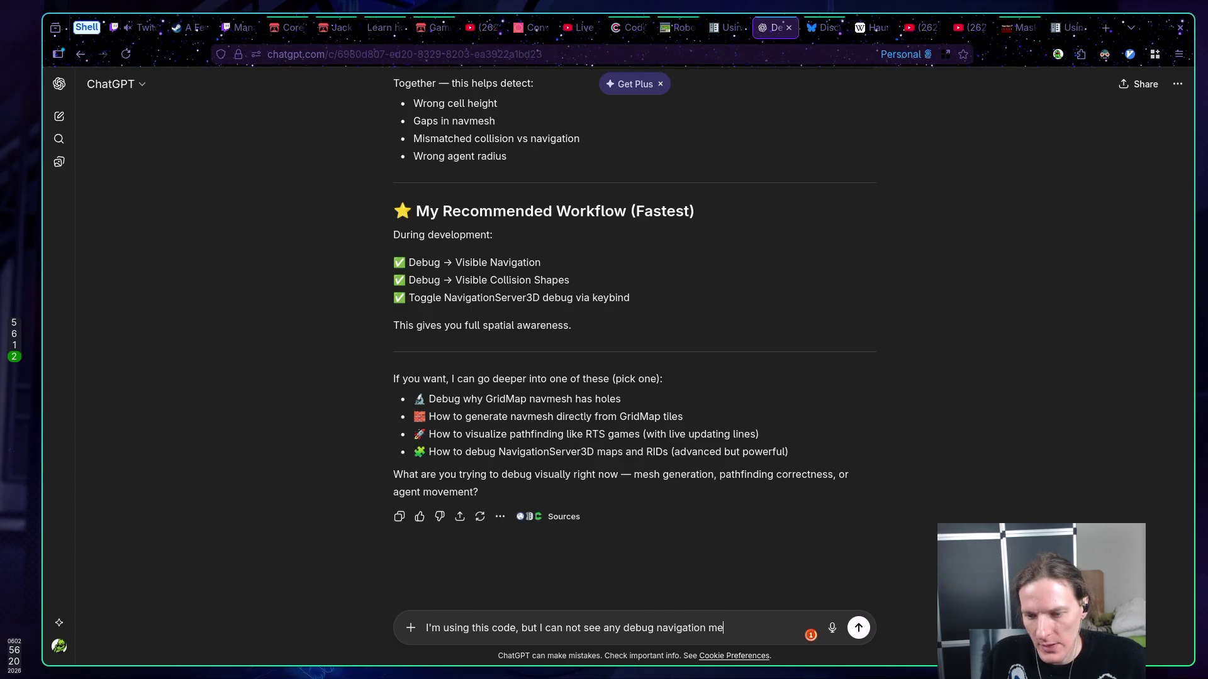
key("BackSpace")
type(".")
key("shift+Return")
key("ctrl+v")
key("Return")
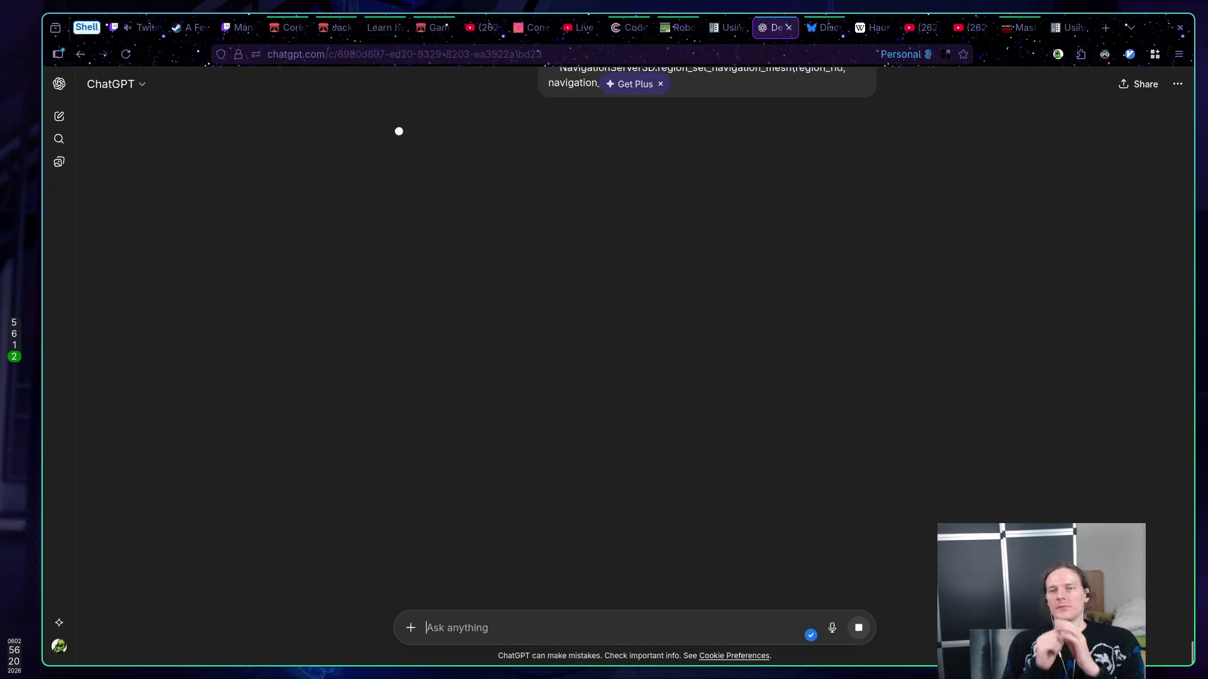
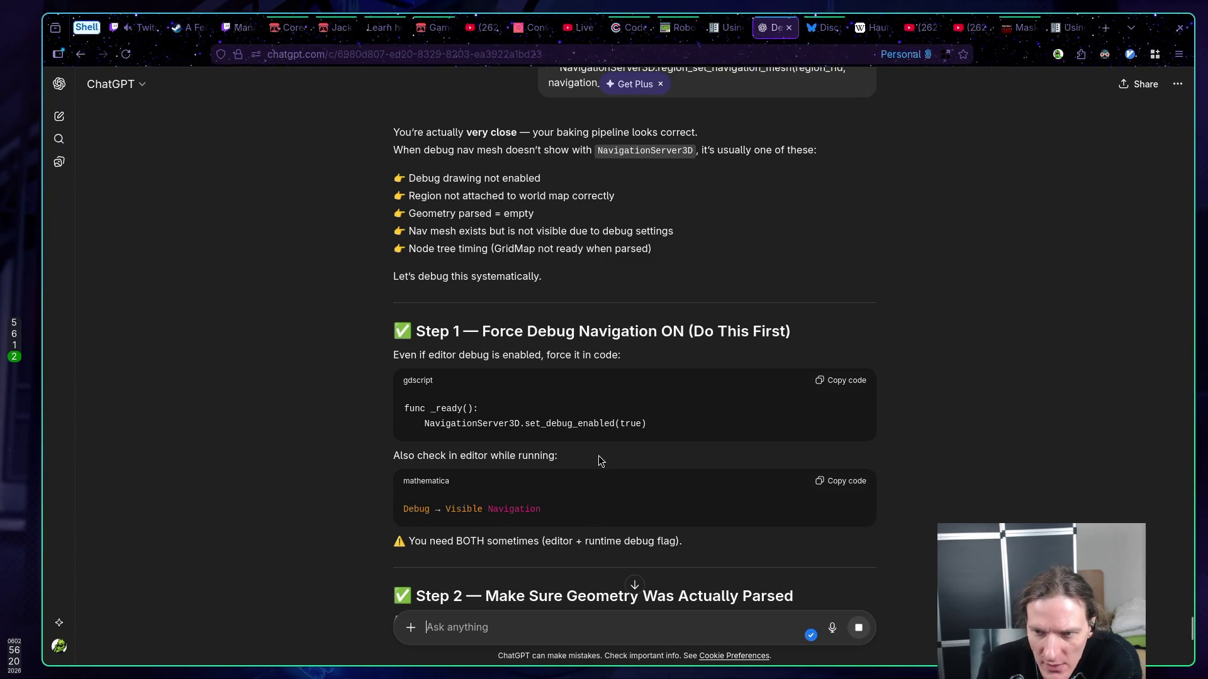
- Read ChatGPT's Step 1 advice on forcing navigation debug drawing, then bring up the Godot editor
scroll(564, 447, "down", 2)
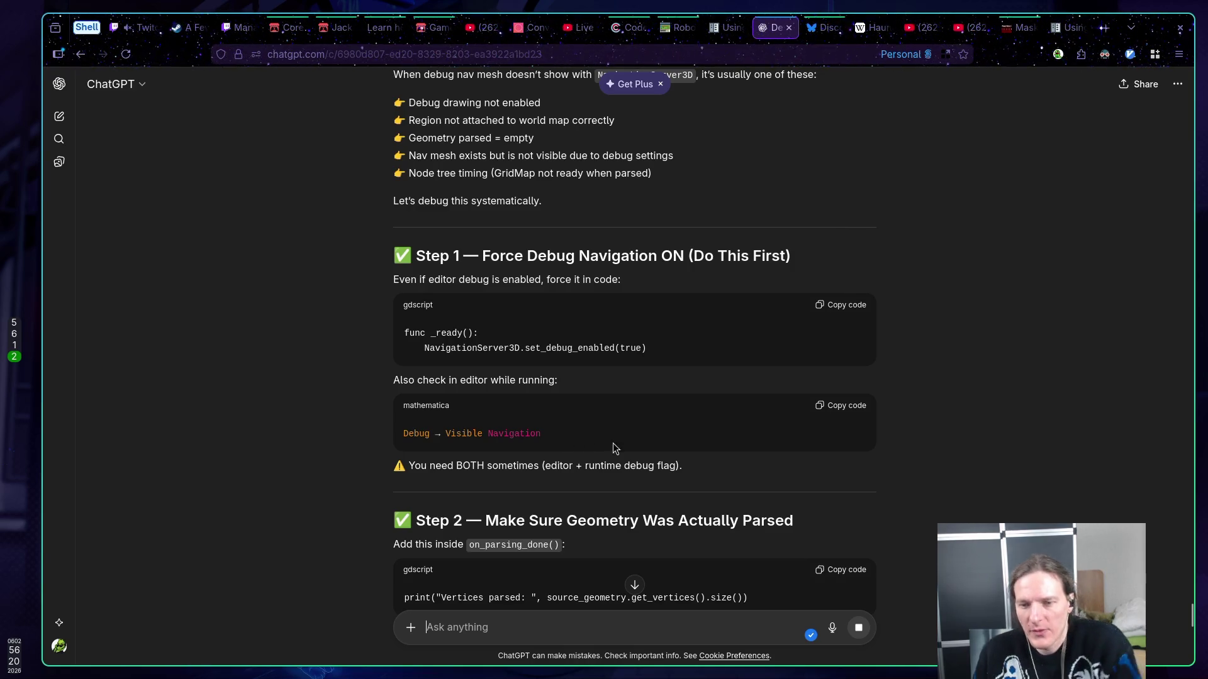
key("super+5")
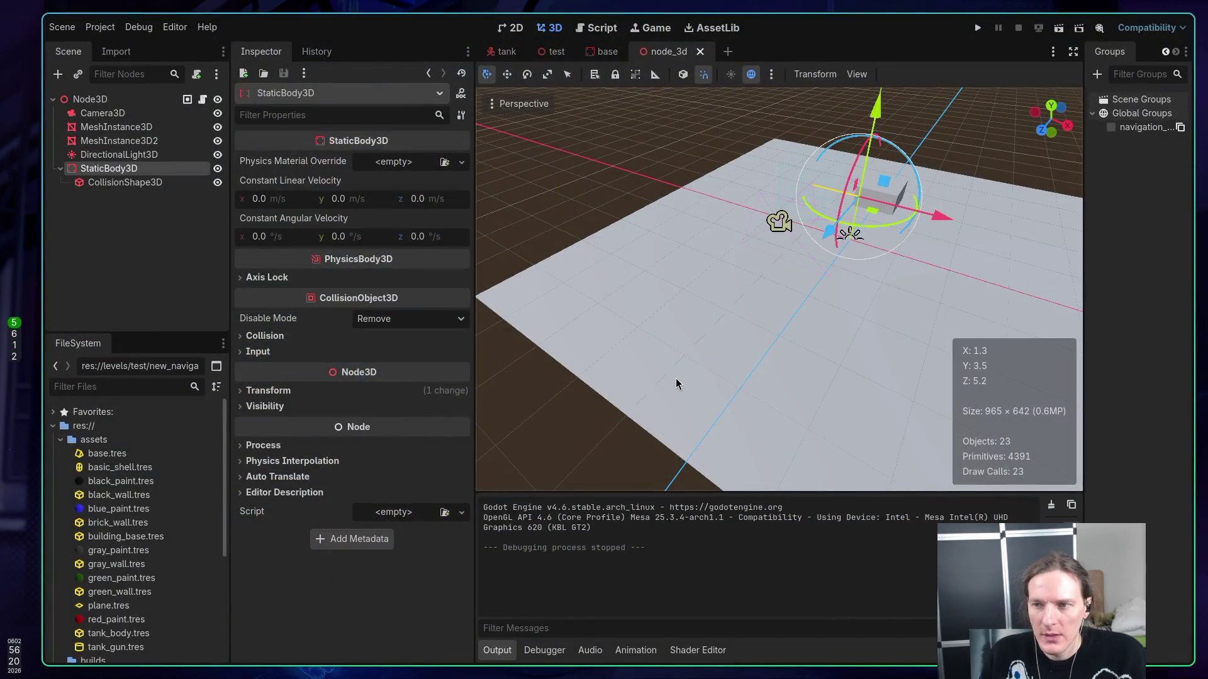
- Check Debug > Visible Navigation, then uncomment NavigationServer3D.set_debug_enabled(true) in _ready and save
left_click(139, 27)
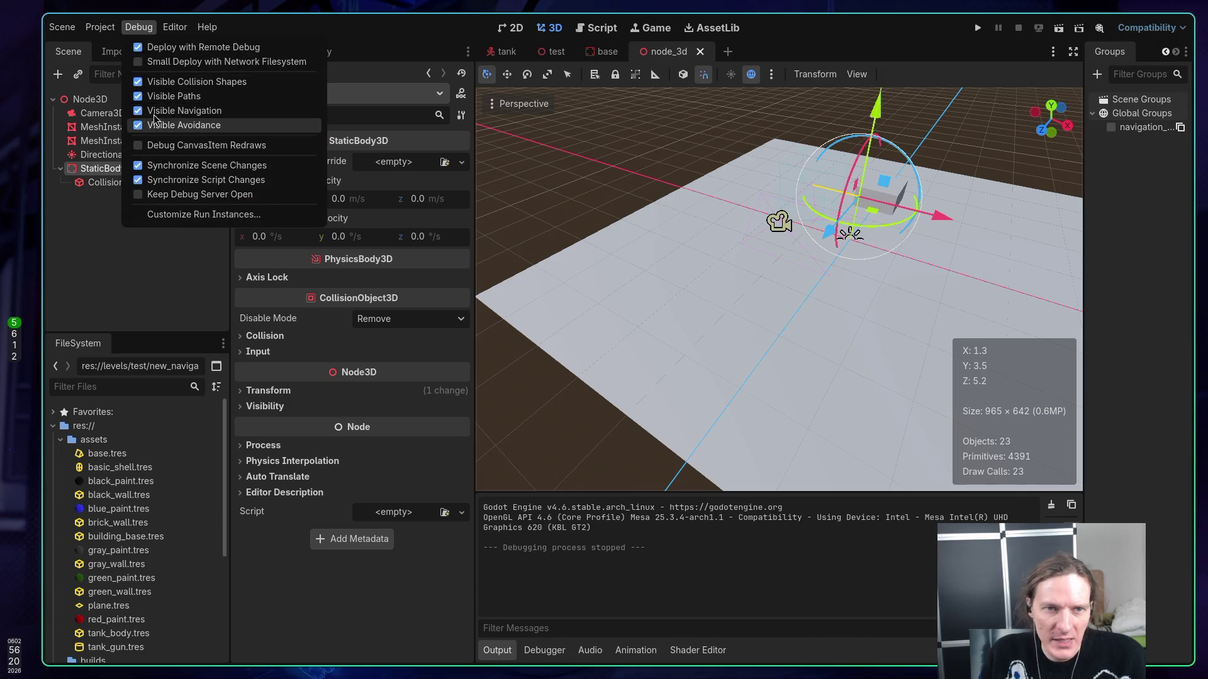
left_click(154, 327)
key("super+1")
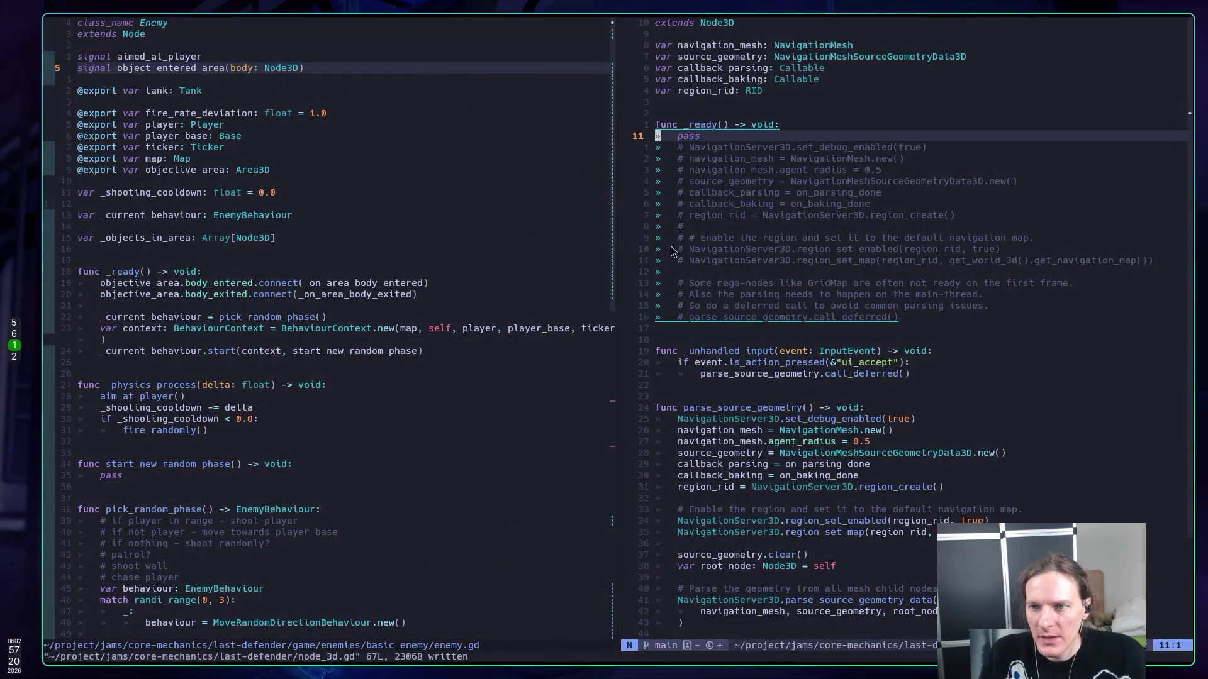
key("j")
key("g")
key("c")
key("c")
key("k")
key("d")
key("d")
key("p")
key("colon")
type("w")
key("Return")
- Run the current scene until it logs "baking done", stop it, and return to ChatGPT
key("super+5")
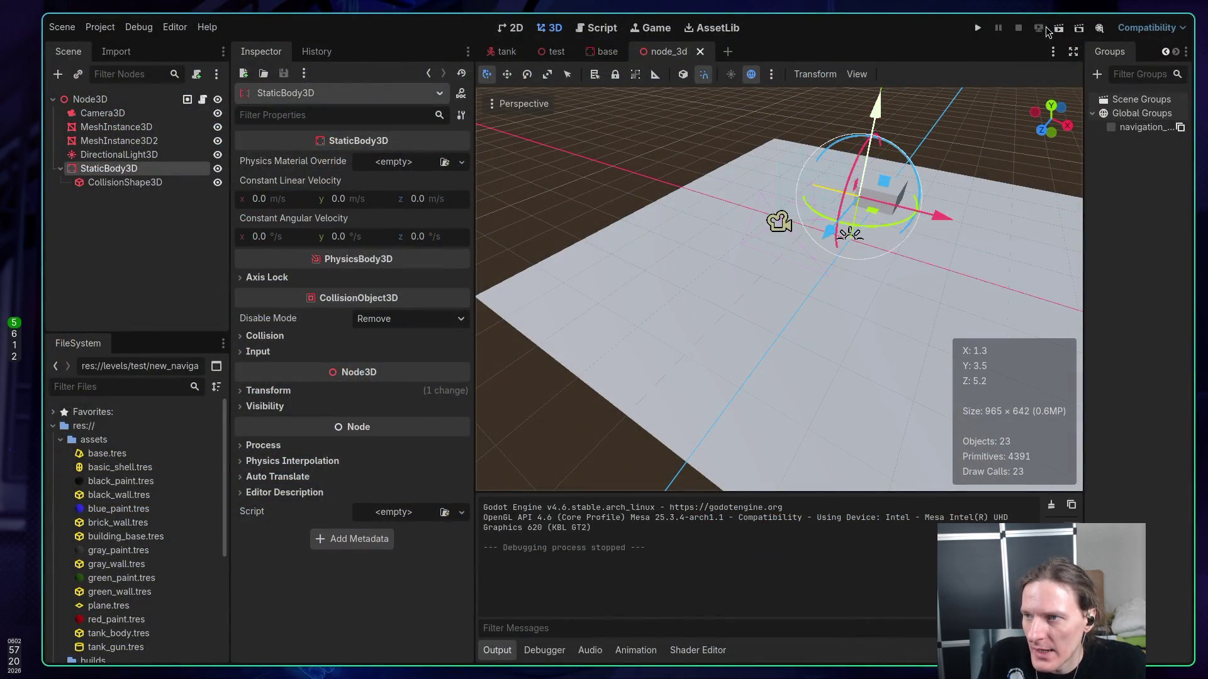
left_click(1058, 30)
left_click(822, 303)
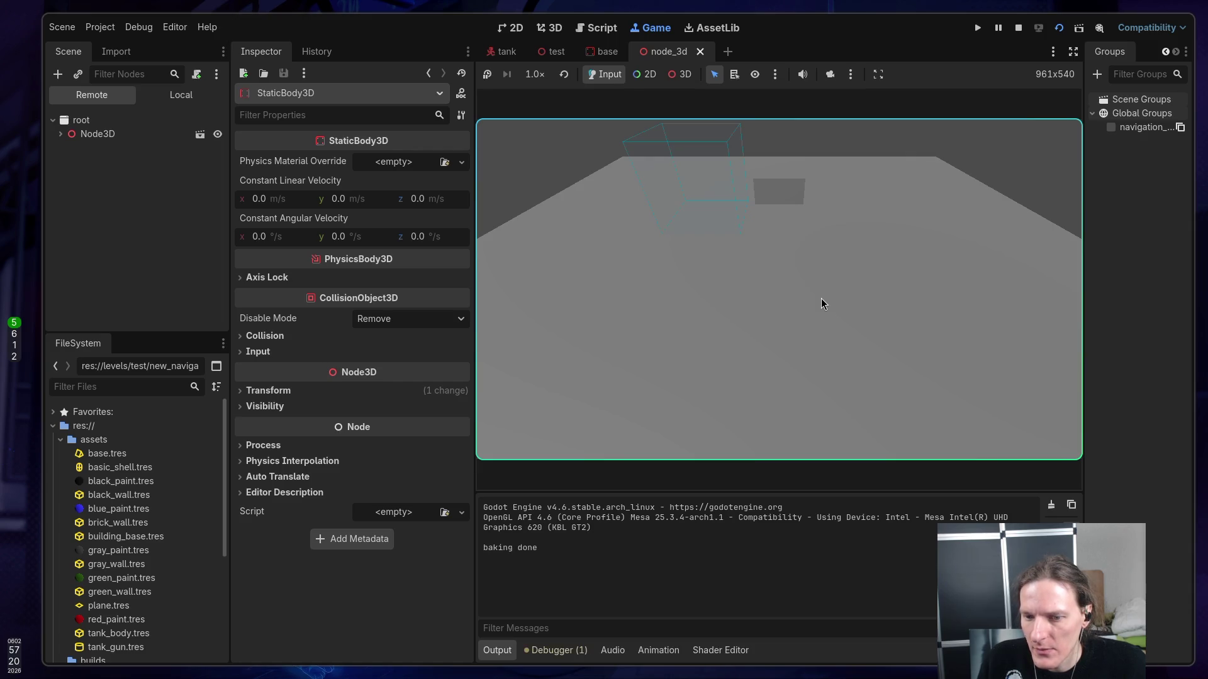
left_click(1019, 27)
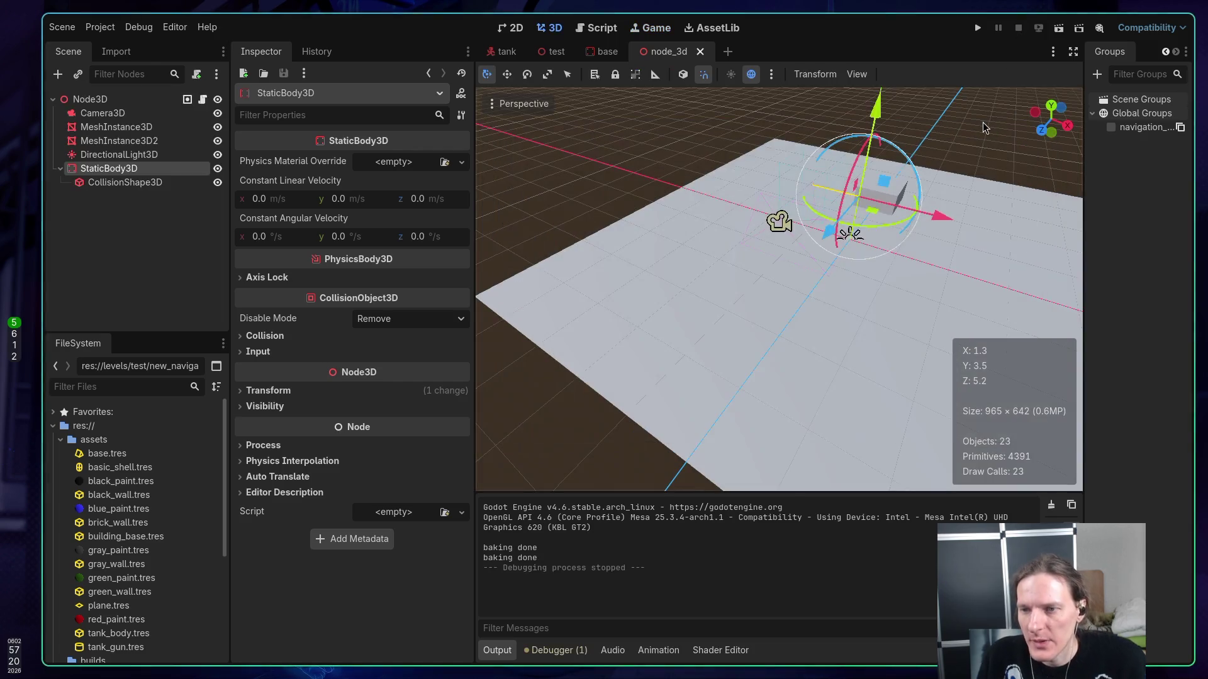
key("super+1")
key("super+2")
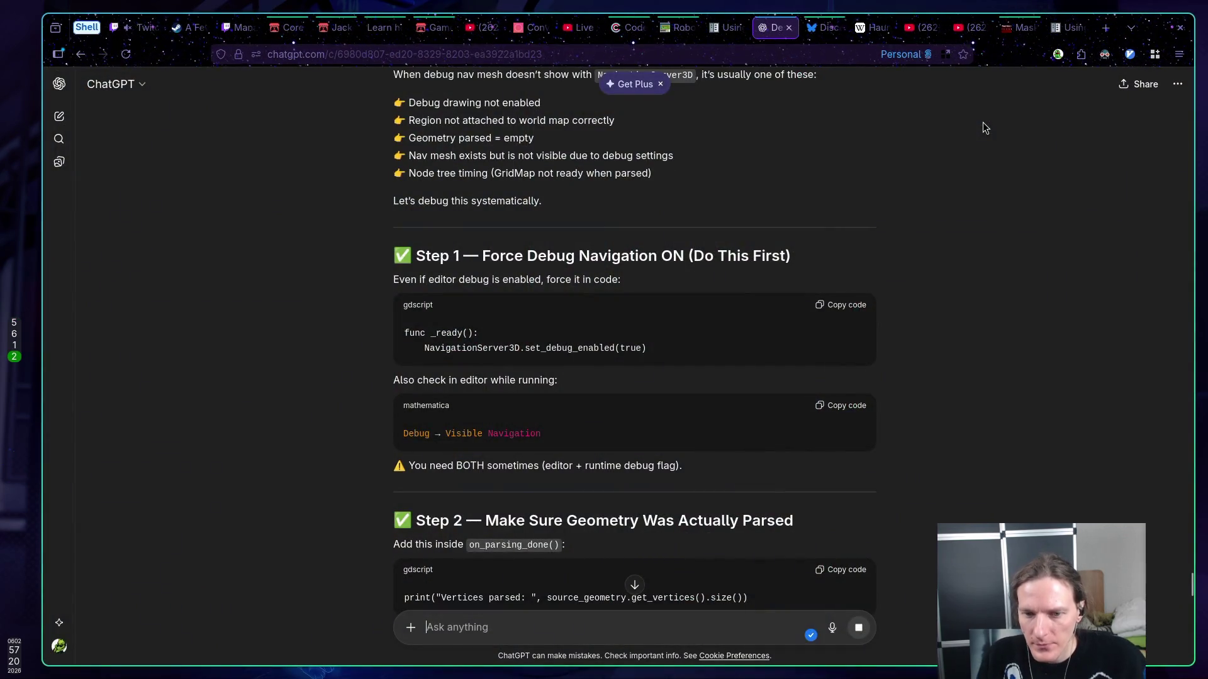
- Clear the stray "jj" from the message box and copy Step 2's vertex-count print line
type("jj")
key("BackSpace")
key("BackSpace")
scroll(944, 115, "down", 5)
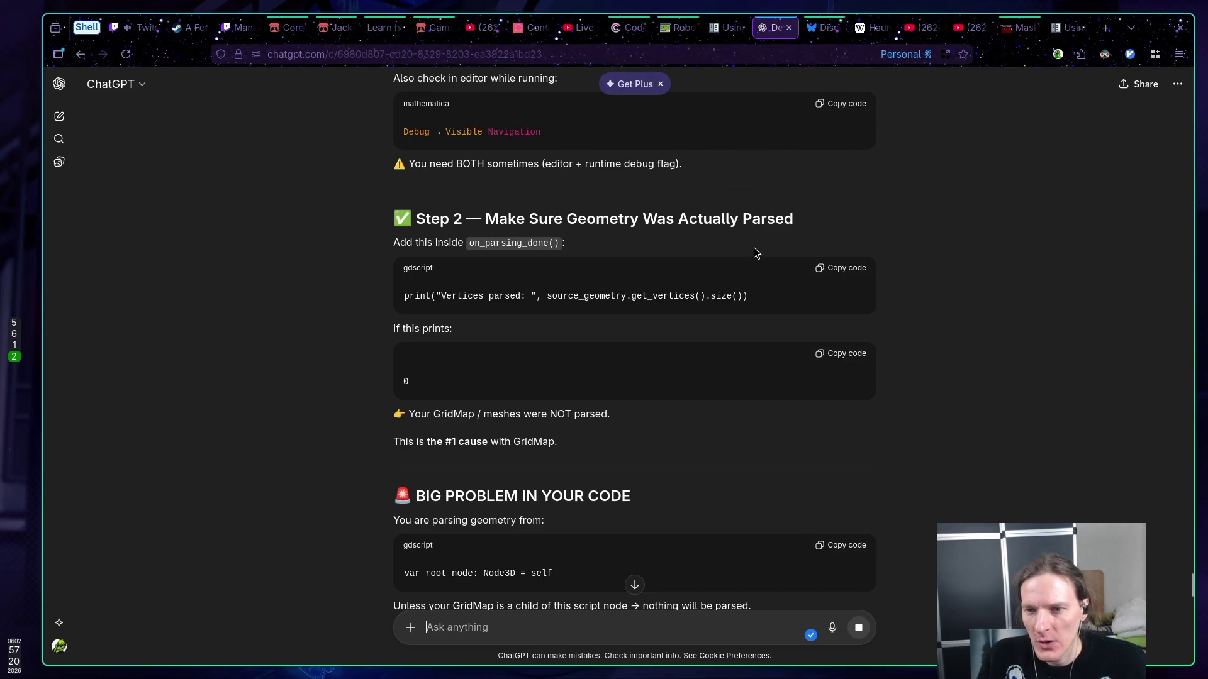
left_click(825, 270)
key("super+1")
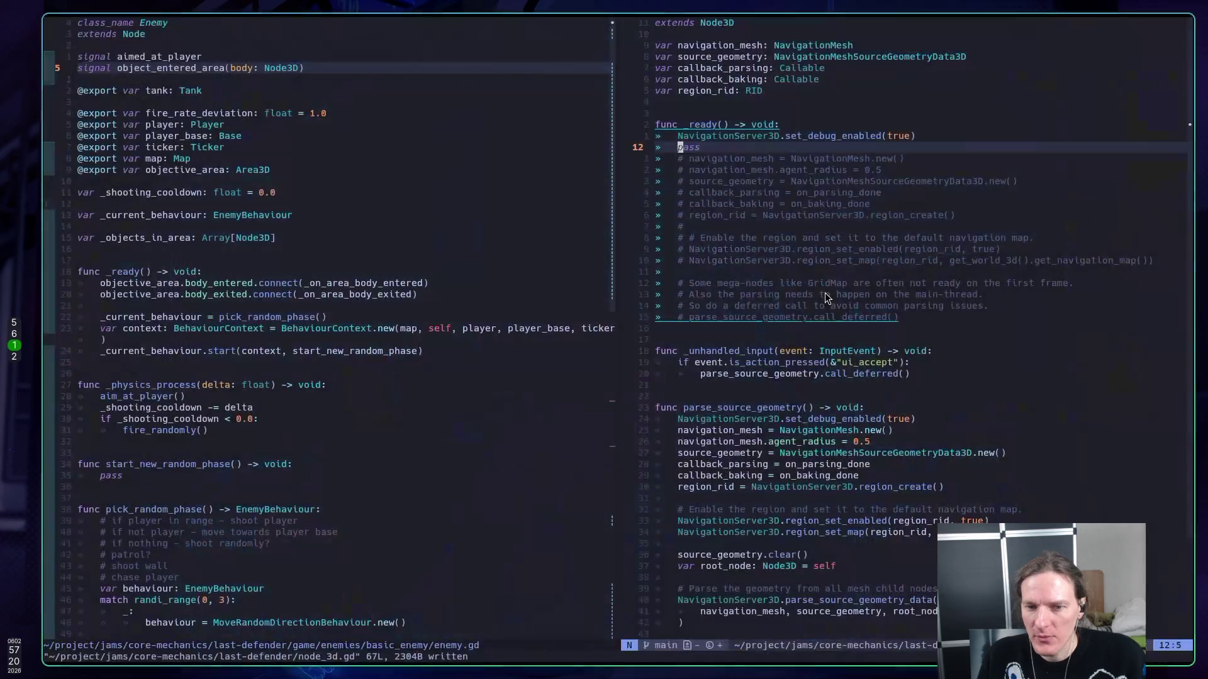
- Paste the vertex-count print line into on_parsing_done and save the script
key("j")
key("j")
key("j")
key("j")
key("j")
key("j")
key("k")
key("k")
key("k")
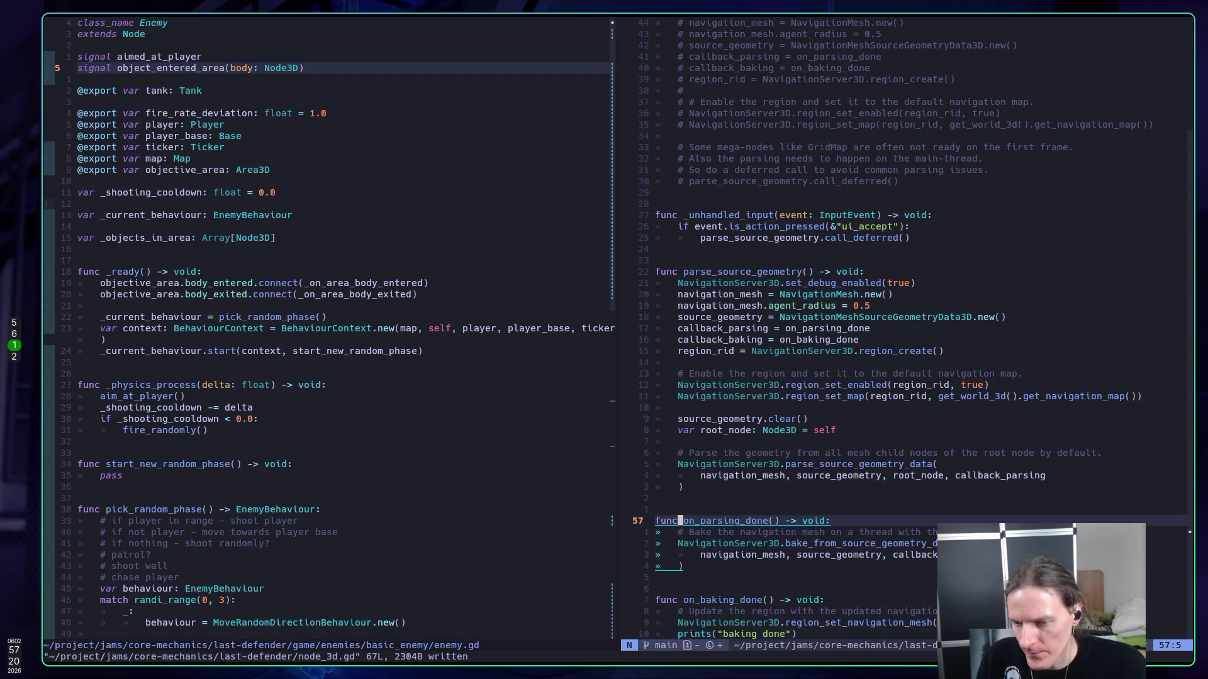
key("j")
key("P")
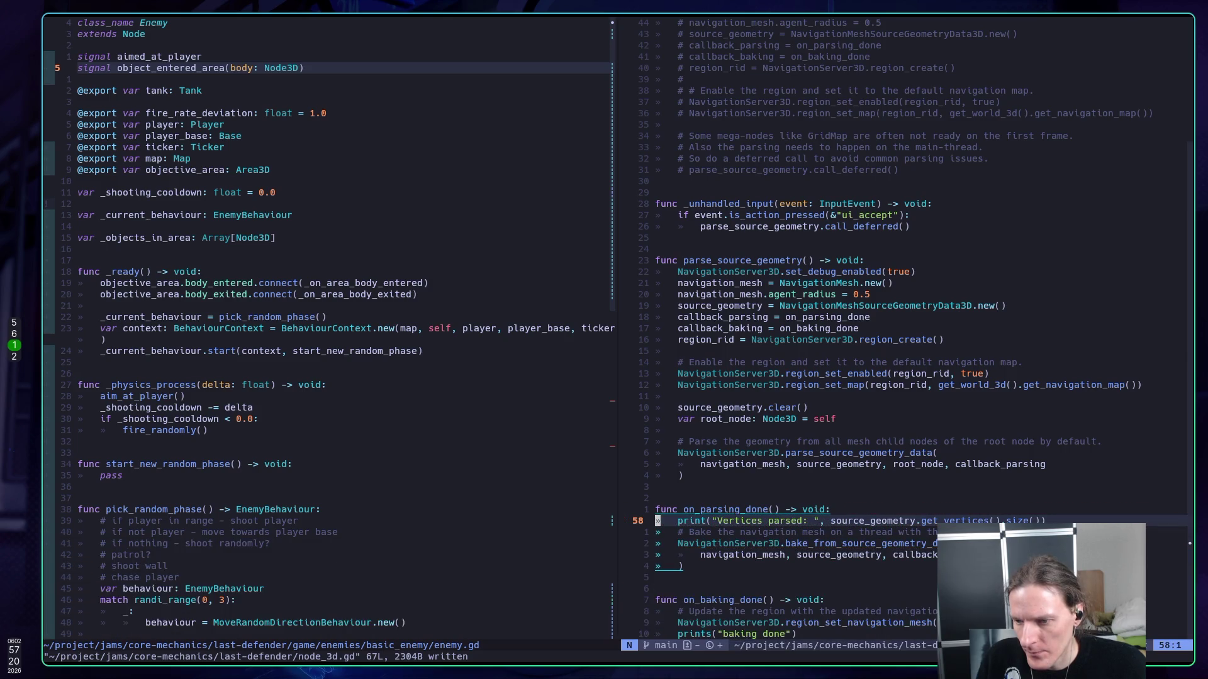
type(":w")
key("Return")
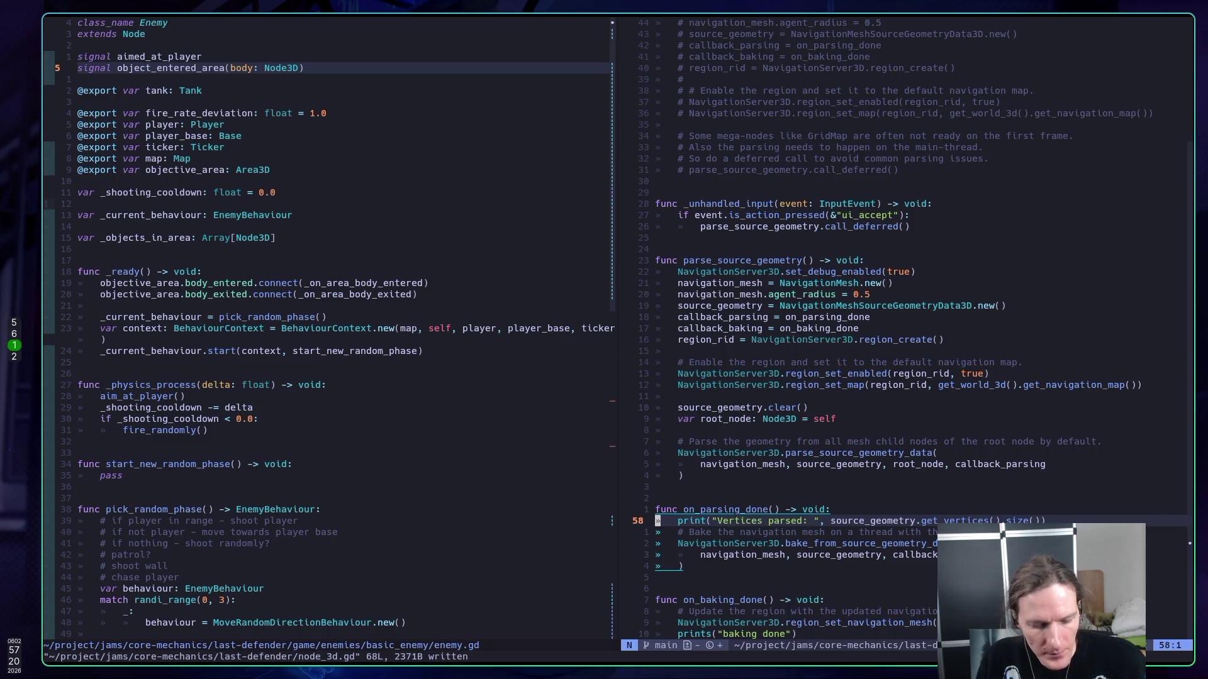
- Run the scene to confirm "Vertices parsed: 156", stop it, and return to ChatGPT
key("super+5")
key("F6")
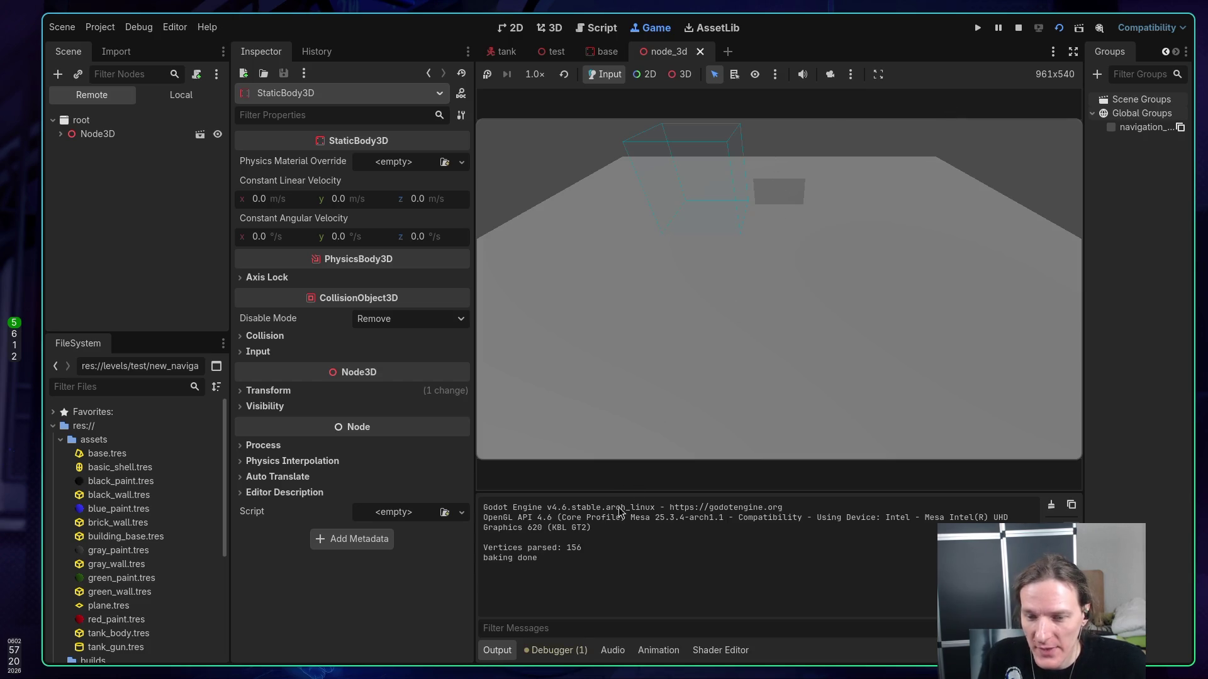
key("F8")
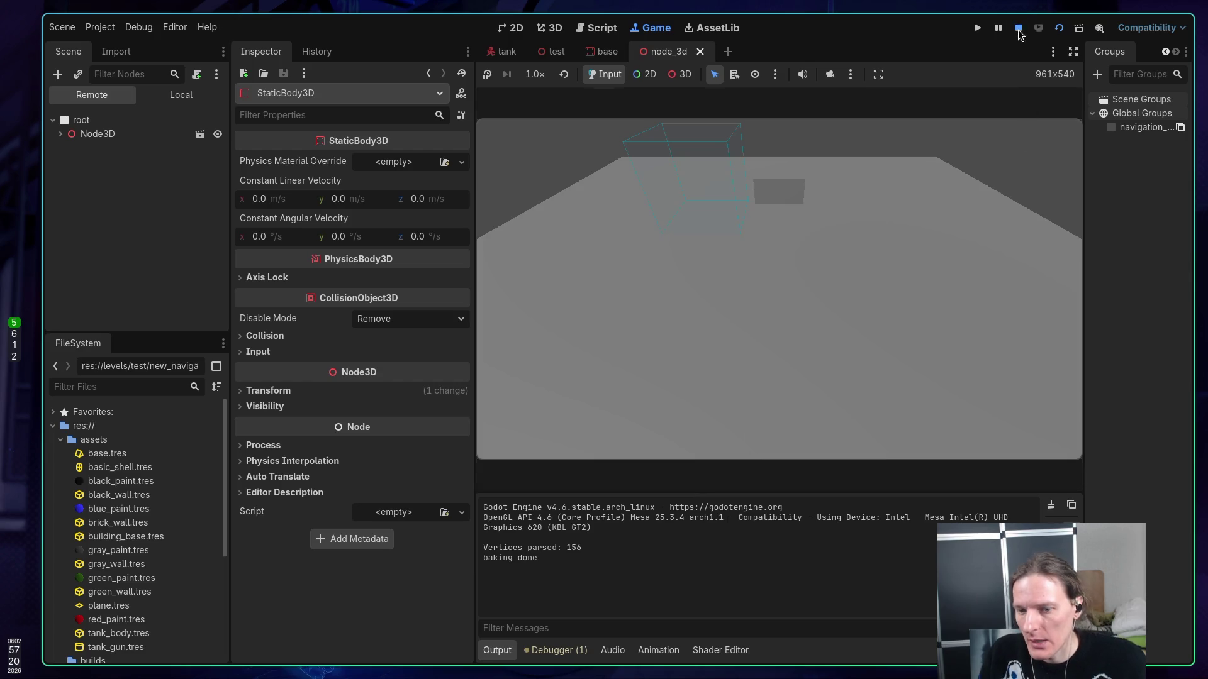
key("super+1")
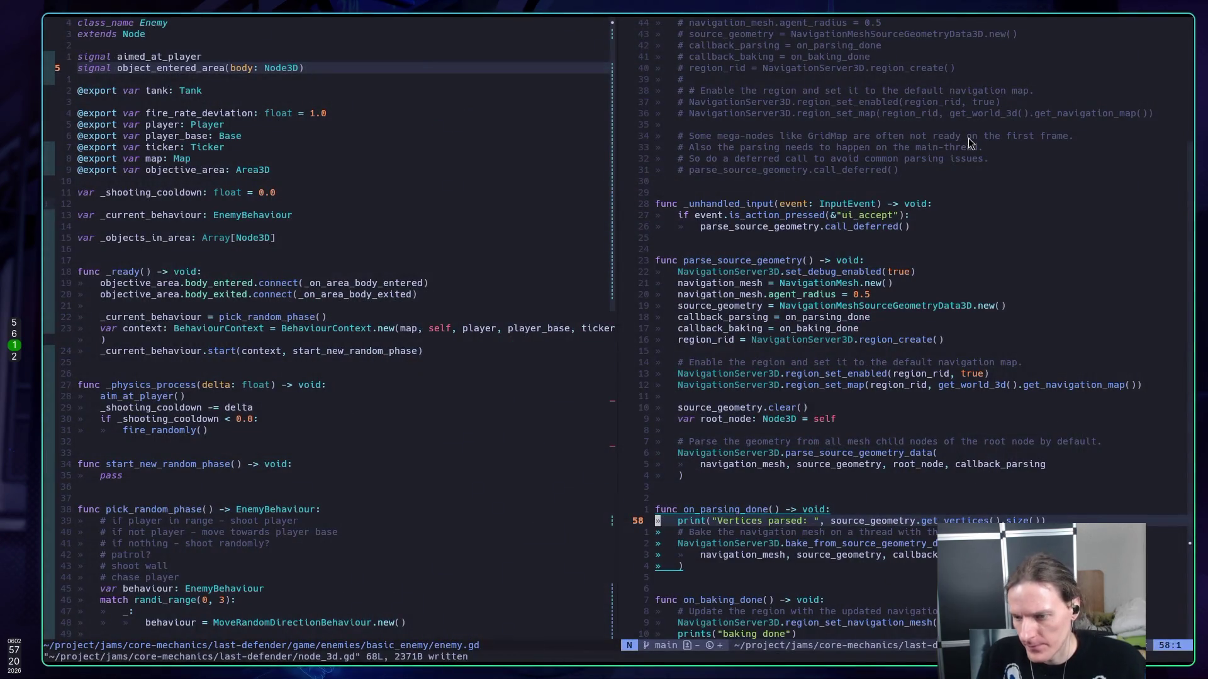
key("j")
key("j")
key("j")
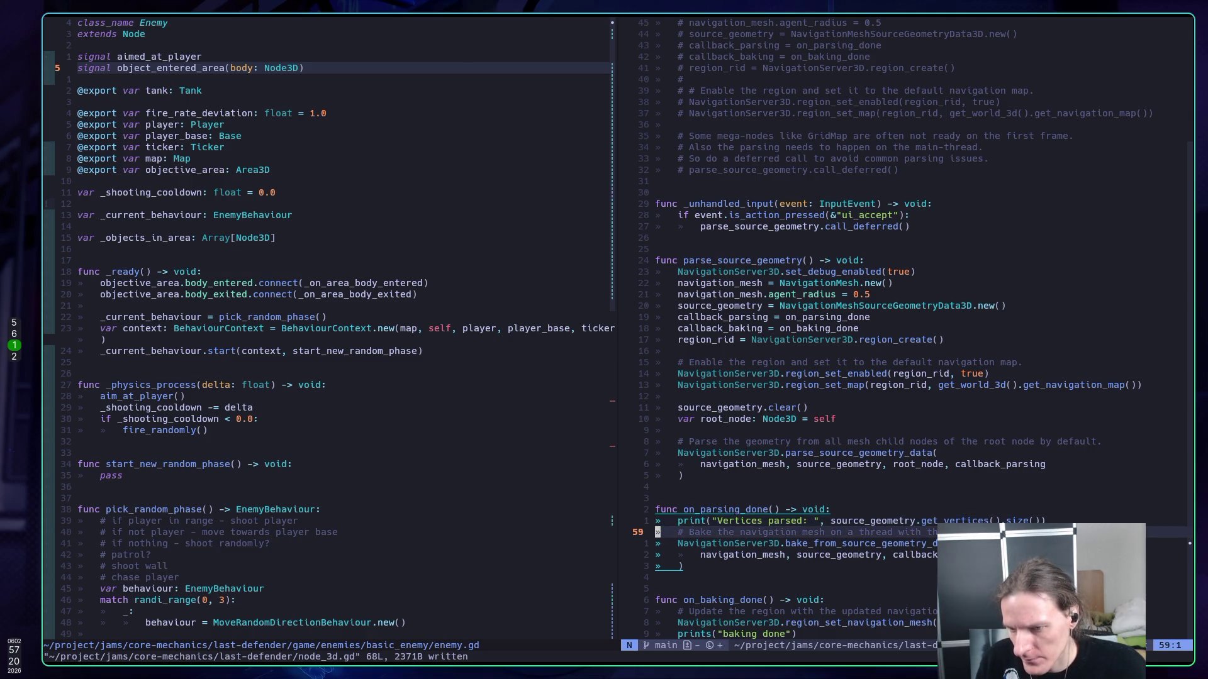
key("super+2")
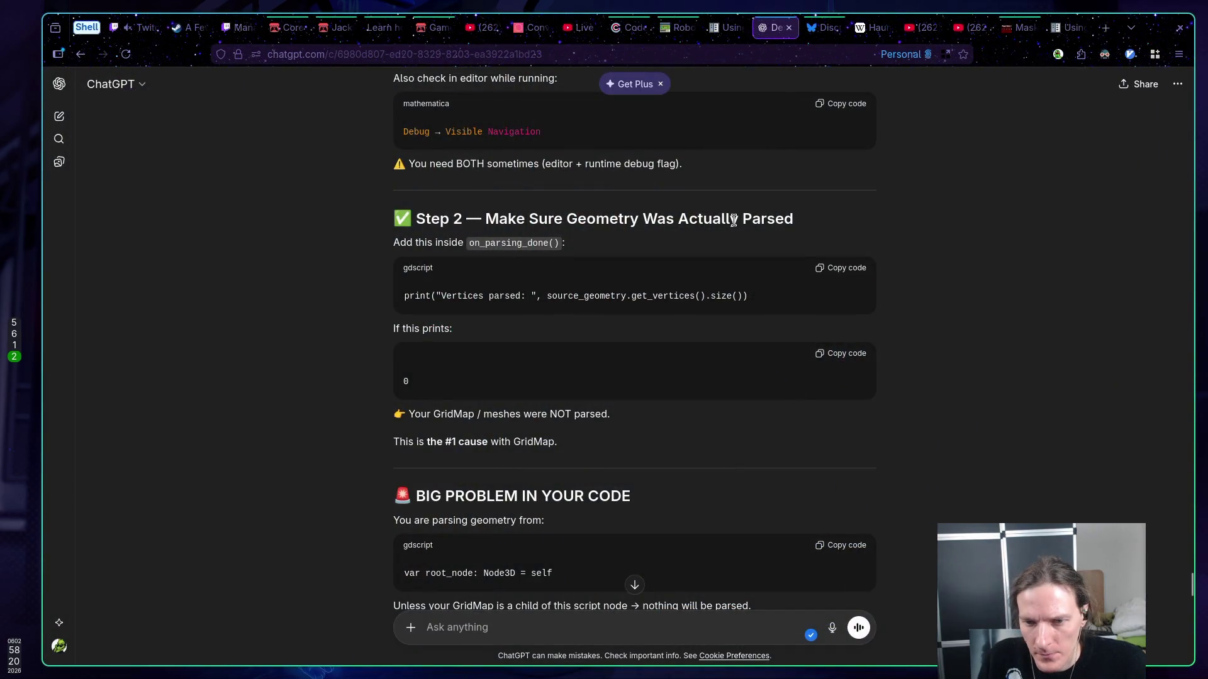
- Copy the FIX line setting root_node to get_tree().current_scene and place the cursor below root_node in Neovim
scroll(733, 221, "down", 2)
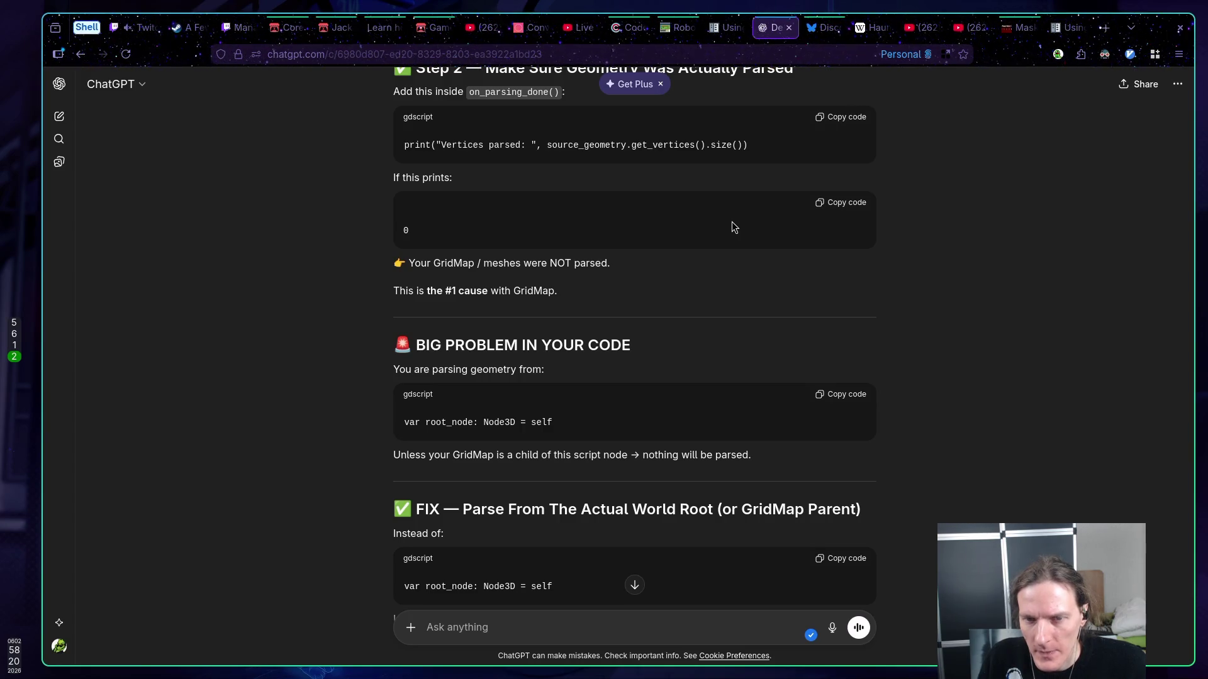
scroll(732, 225, "down", 2)
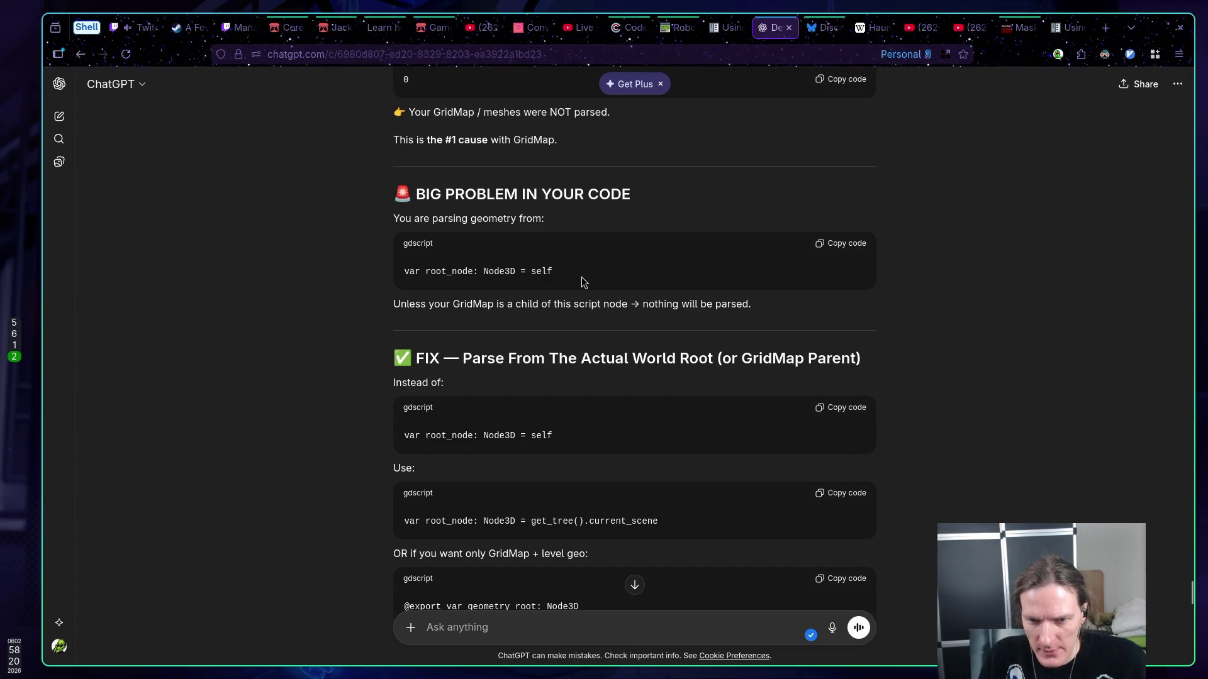
scroll(579, 281, "down", 2)
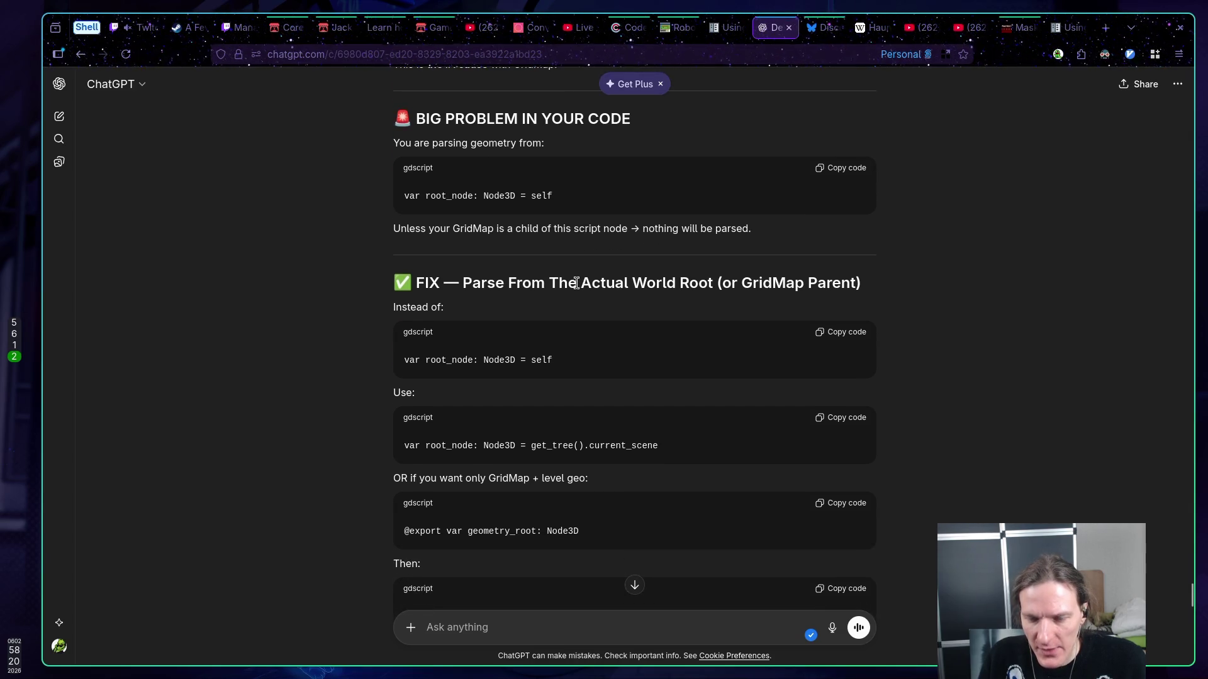
left_click(833, 426)
scroll(720, 428, "down", 2)
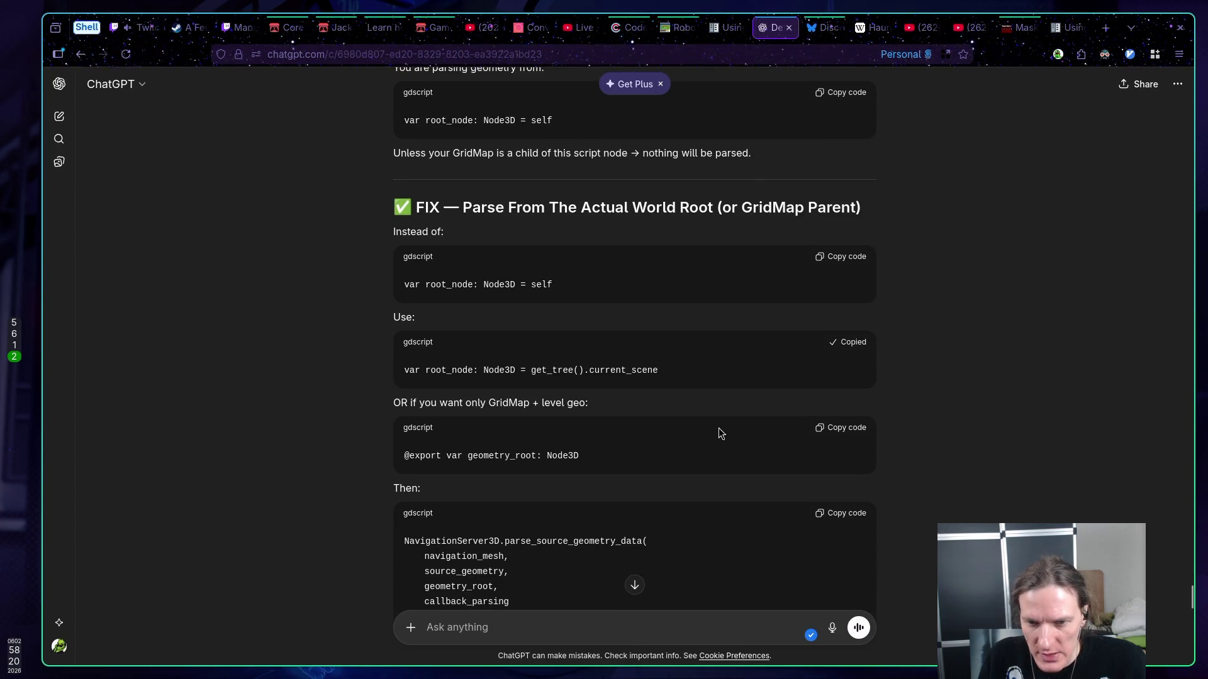
key("super+1")
left_click(705, 428)
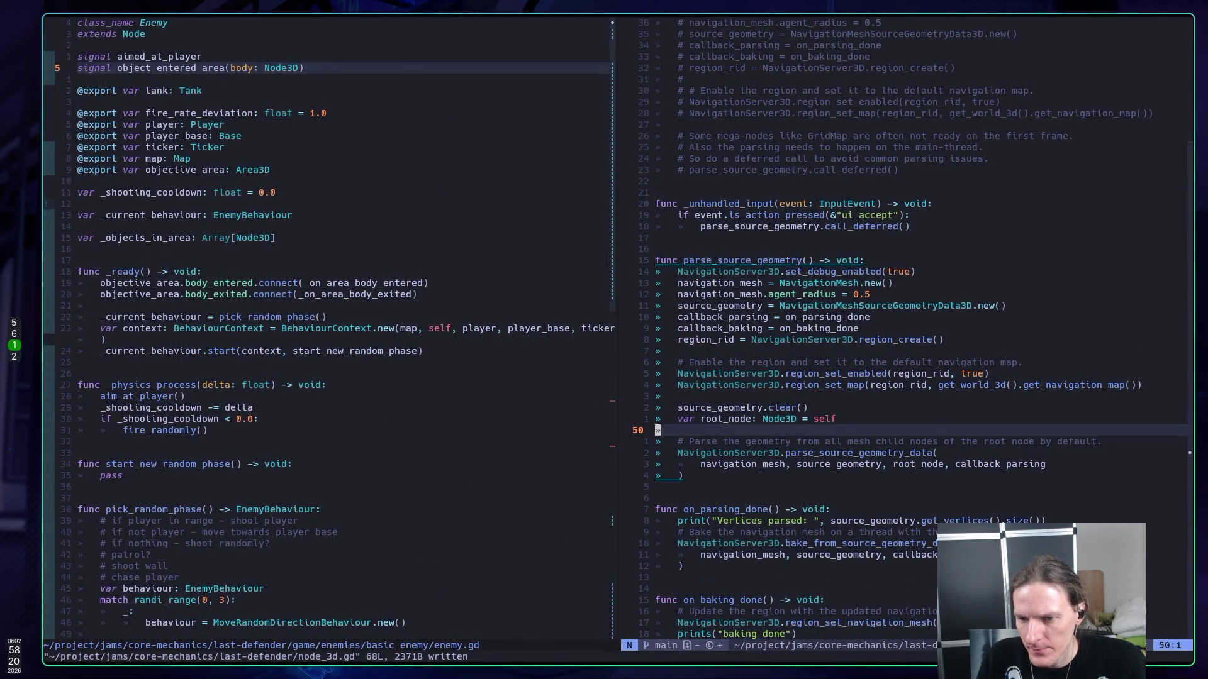
- Paste the get_tree().current_scene root_node line, comment out the old self version, and save
key("shift+p")
key("k")
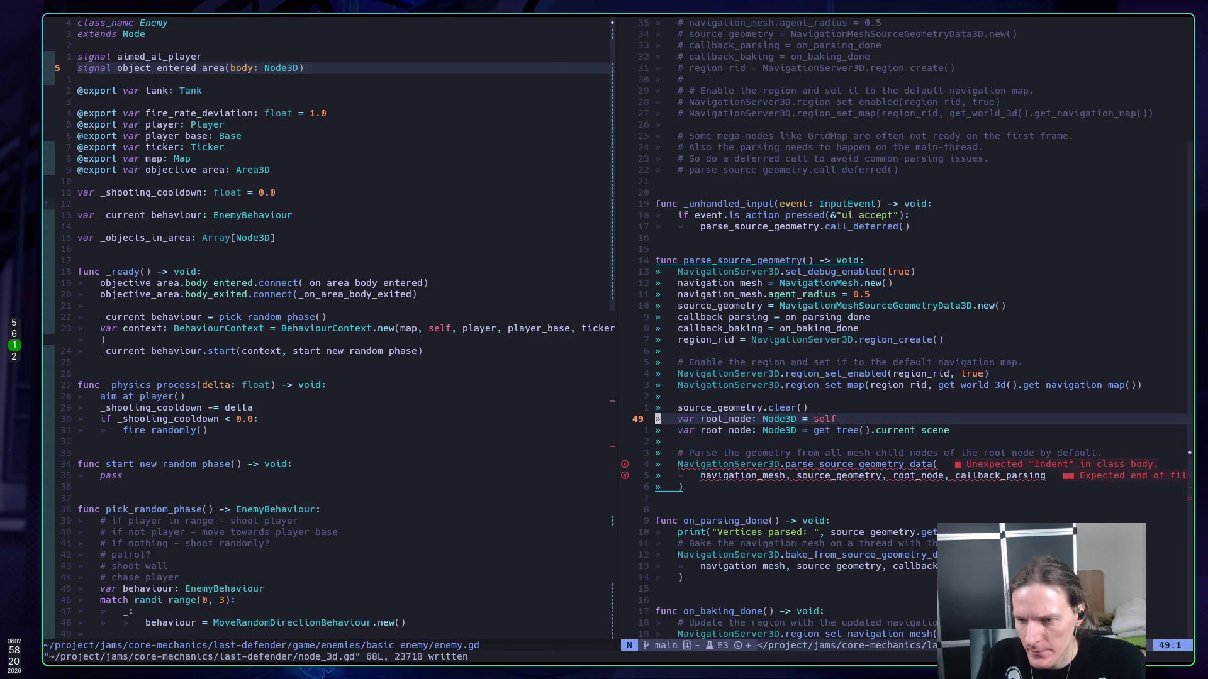
key("g")
key("c")
key("c")
type(":w")
key("Return")
- Rerun the scene to confirm it still parses 156 vertices, then stop it
key("super+5")
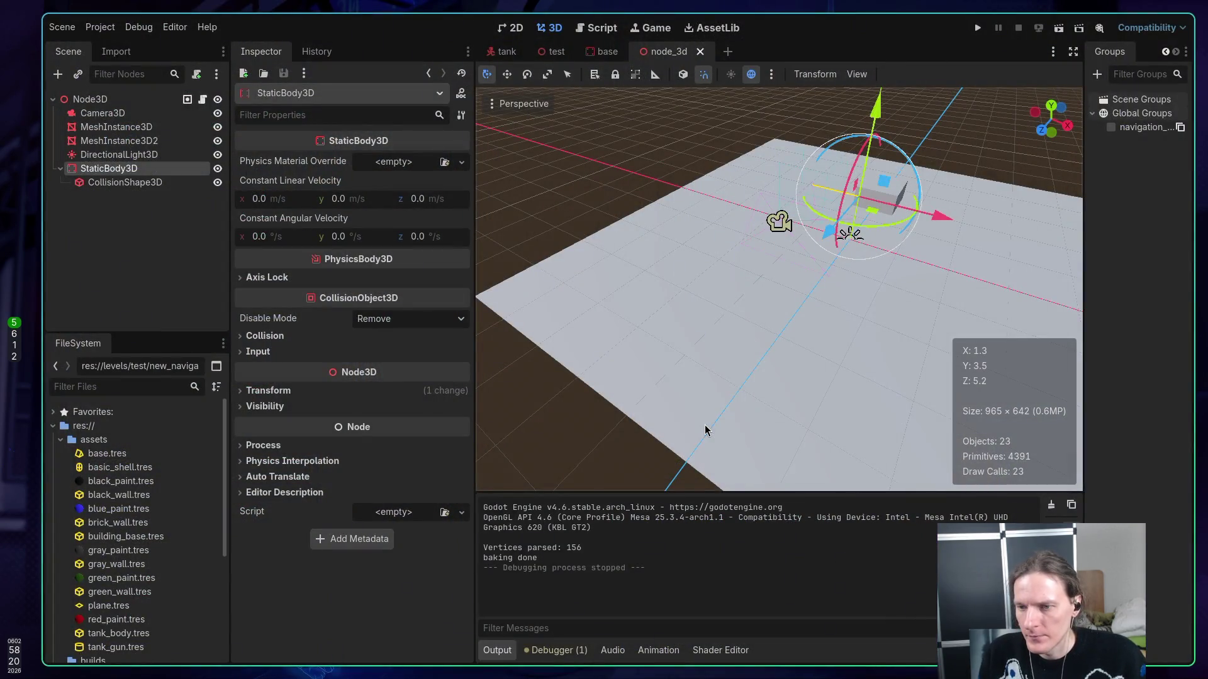
key("F6")
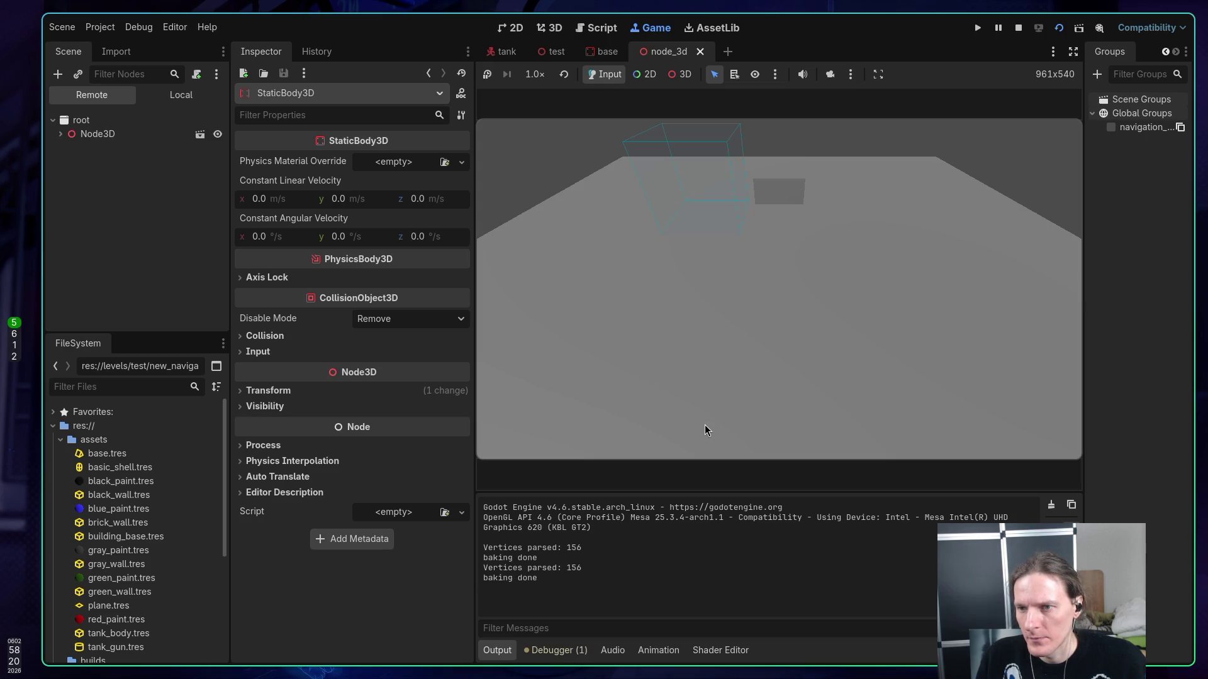
left_click(1018, 28)
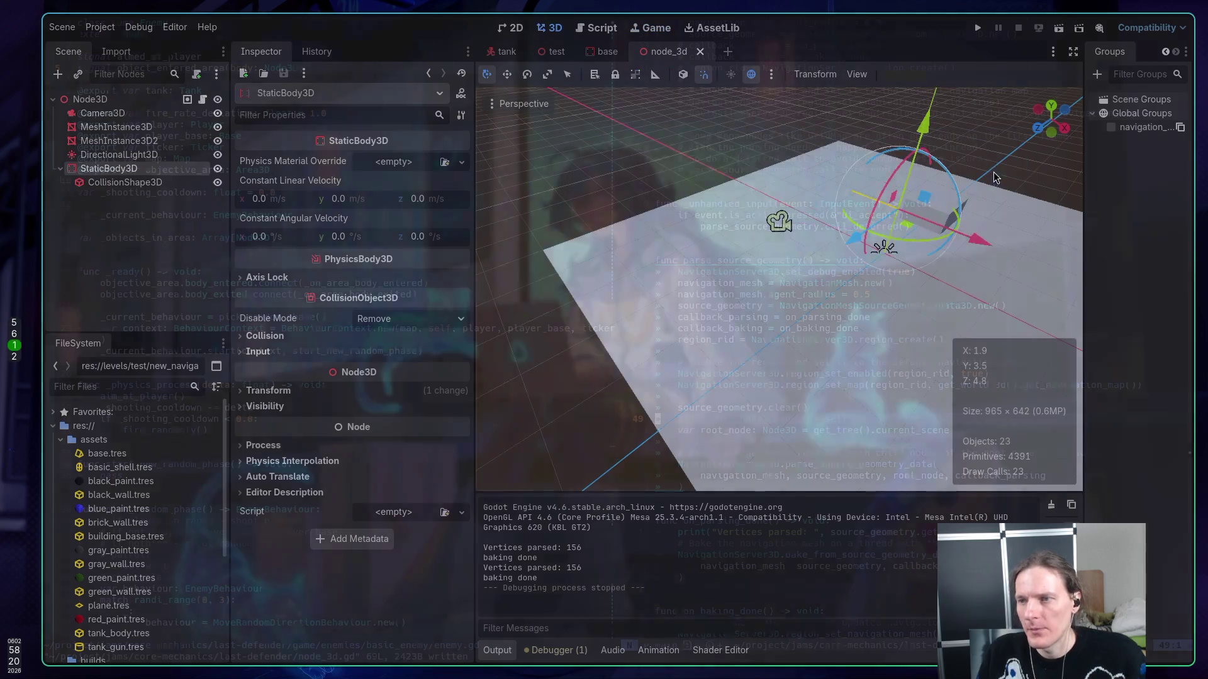
key("alt+Tab")
key("alt+Tab")
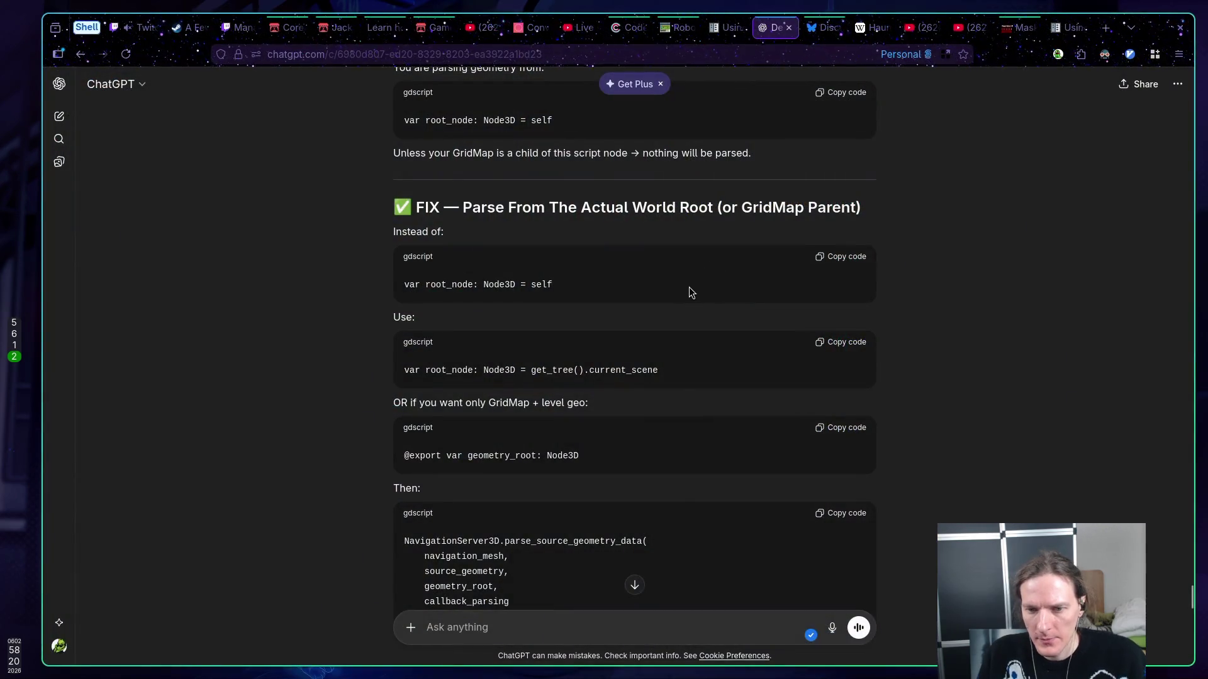
- Scroll down to Step 5 and copy its polygon-count print line
scroll(683, 281, "down", 3)
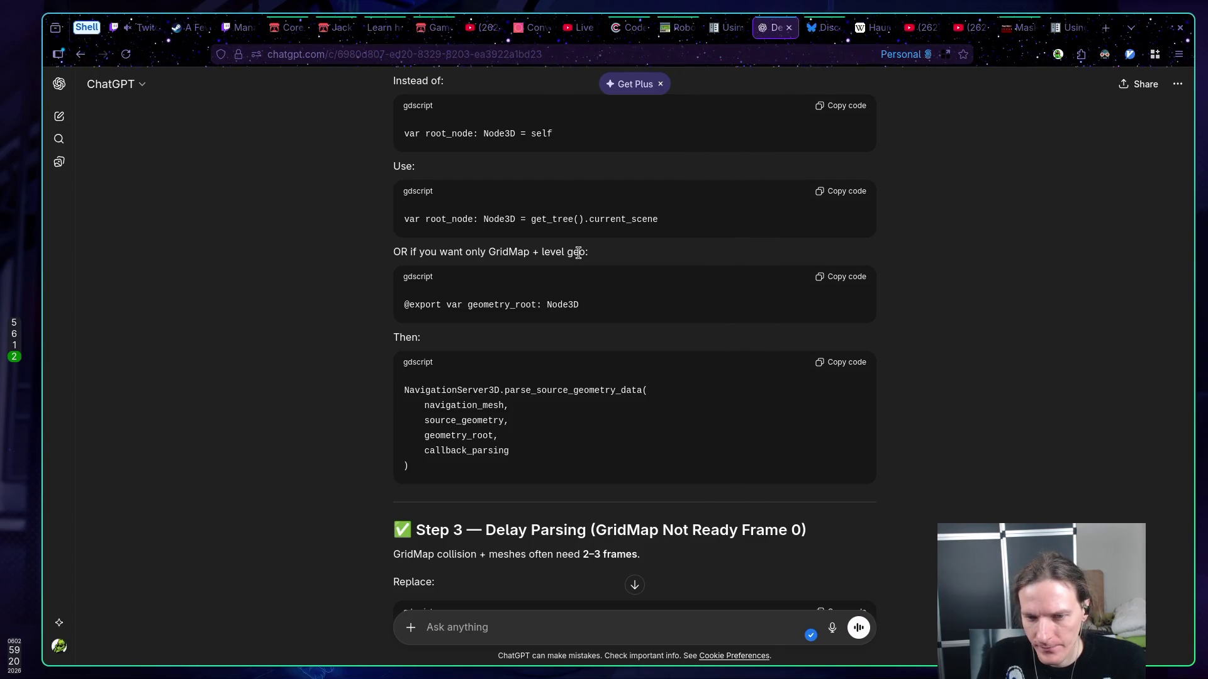
scroll(569, 252, "down", 3)
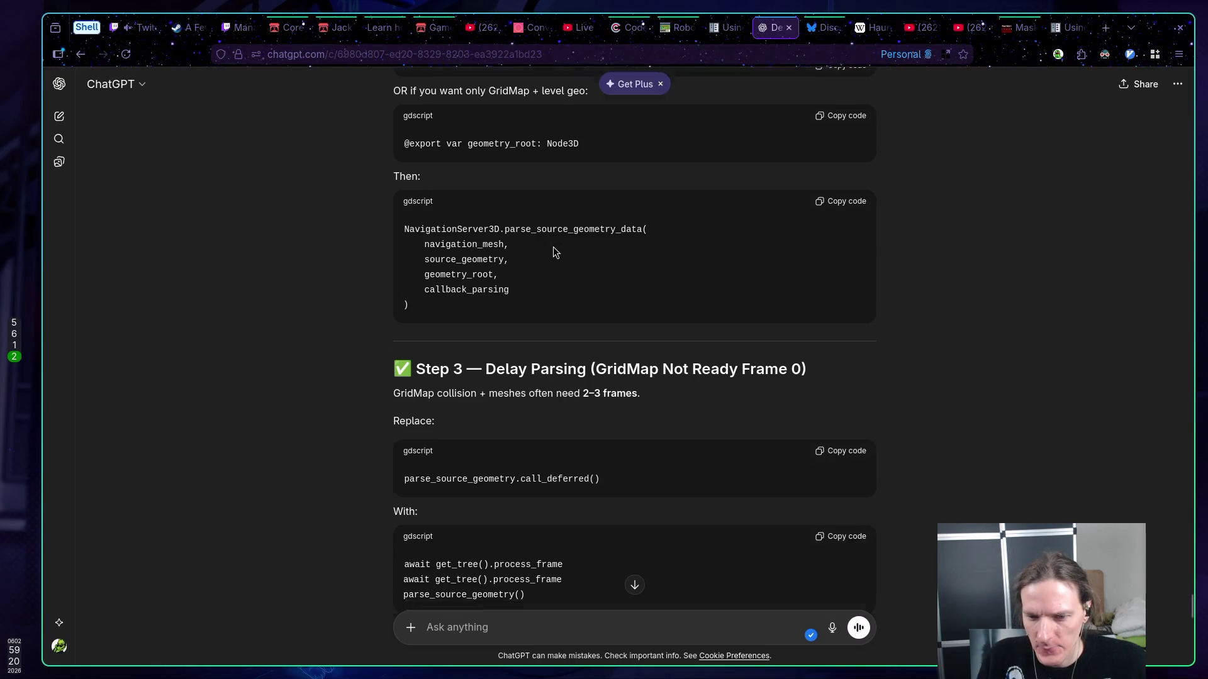
scroll(552, 248, "down", 3)
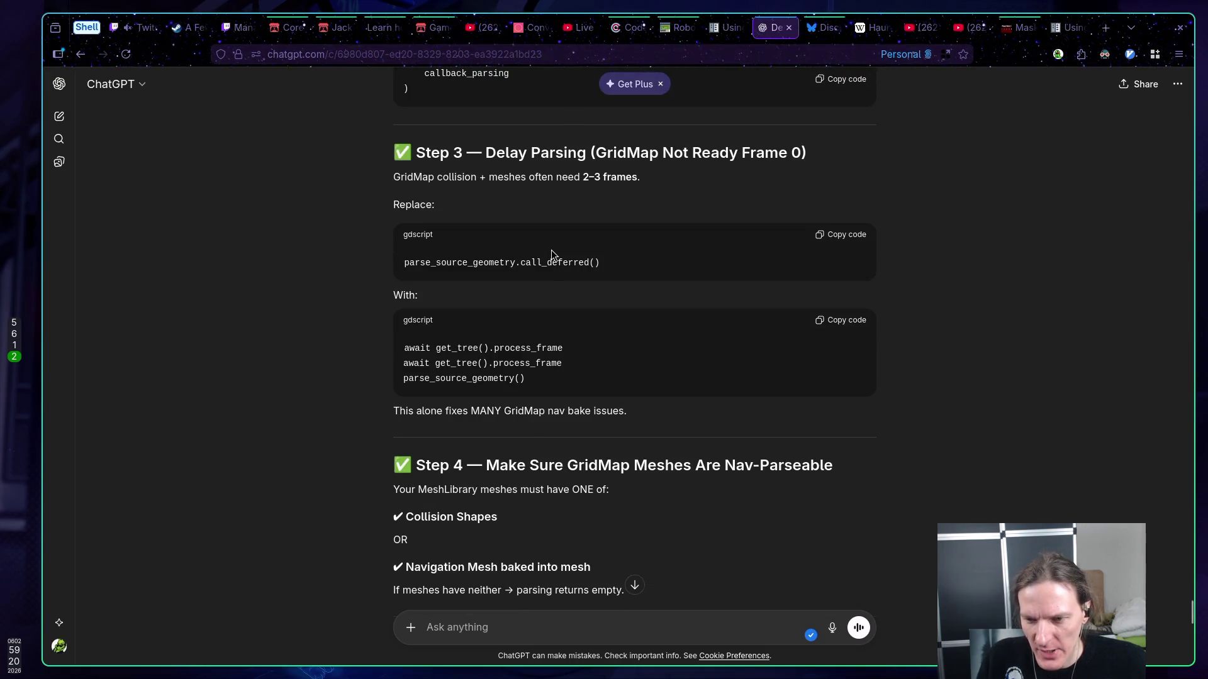
scroll(551, 250, "down", 2)
scroll(551, 250, "down", 2)
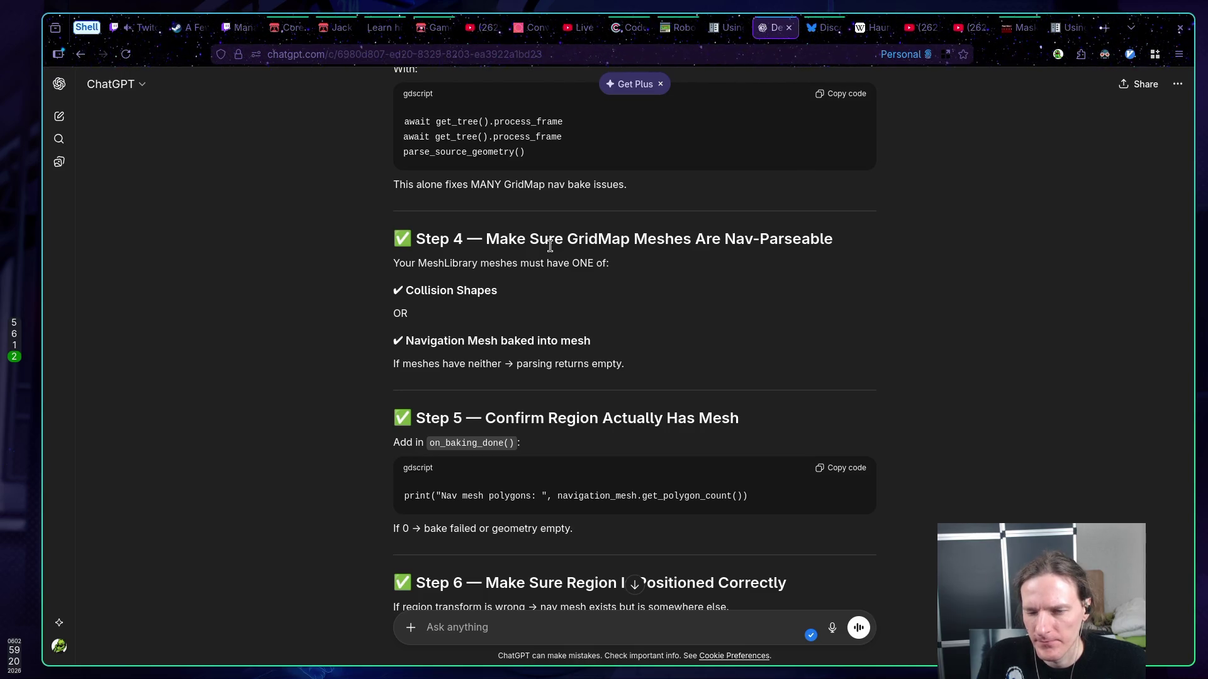
scroll(550, 246, "down", 1)
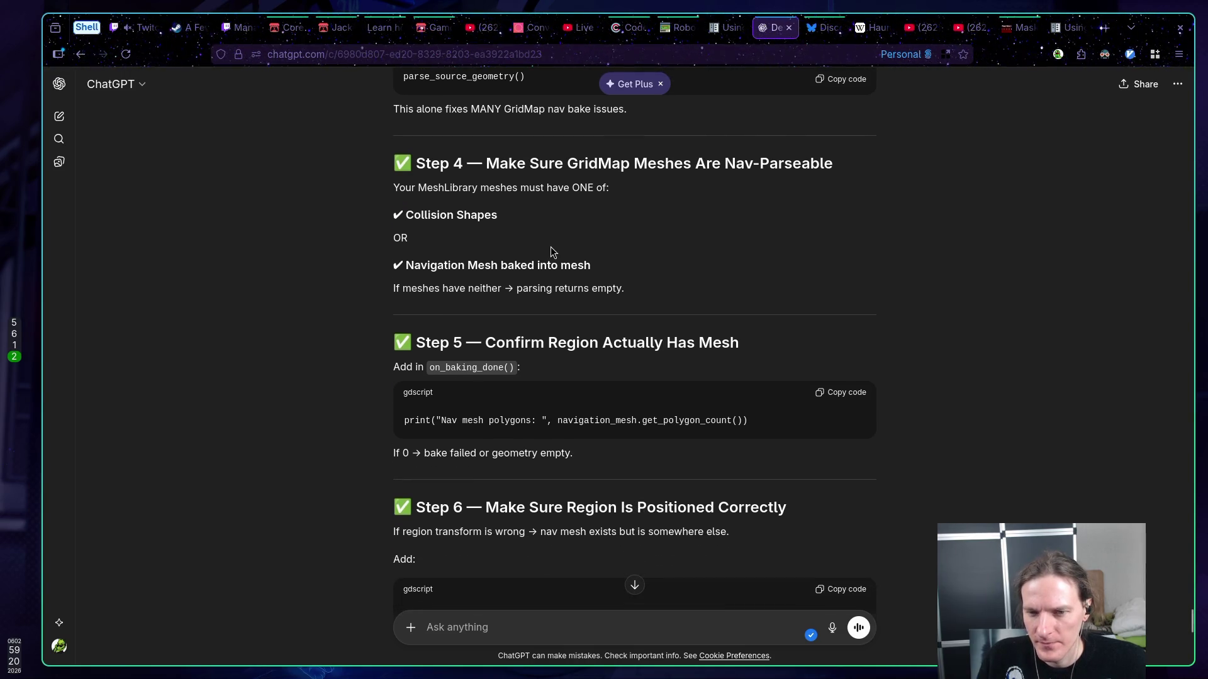
scroll(547, 250, "down", 1)
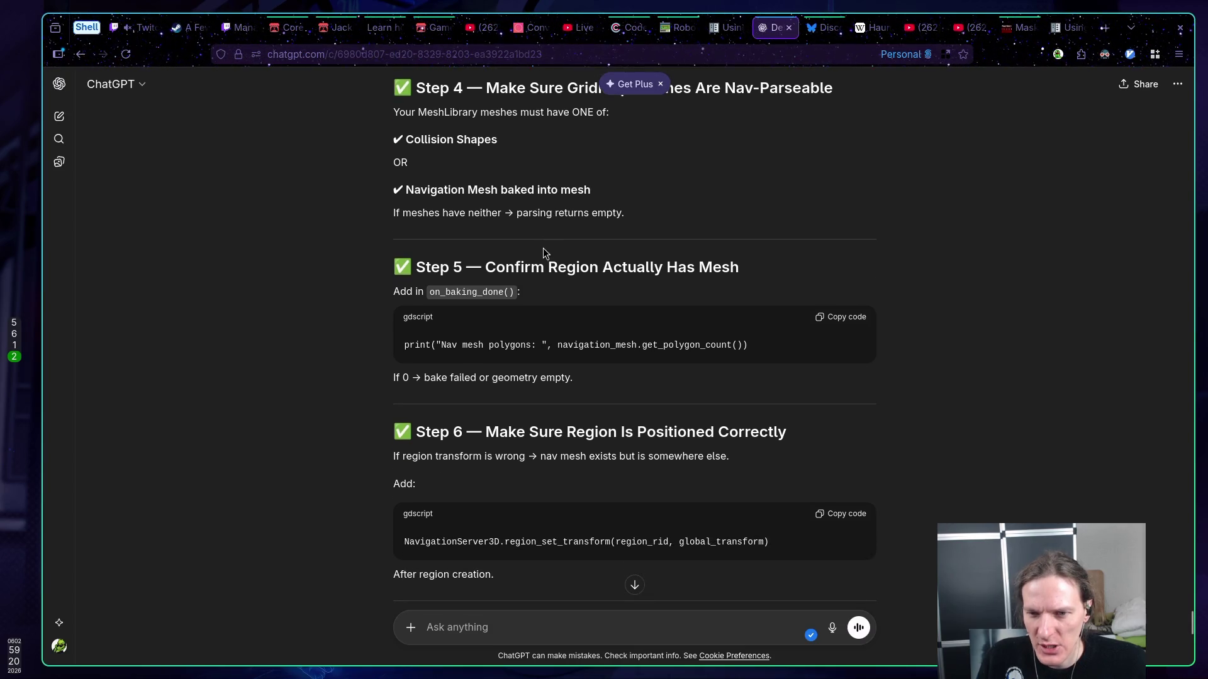
left_click(845, 318)
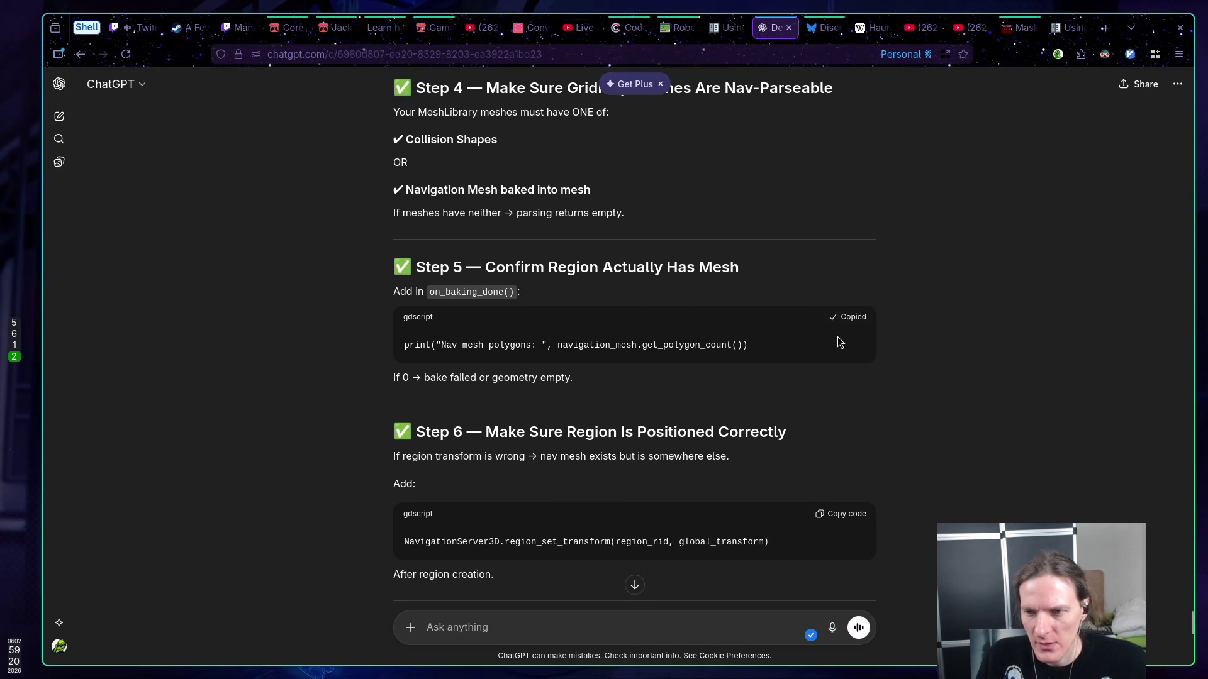
- Paste the polygon-count print line into on_baking_done and indent it
key("super+1")
key("shift+g")
key("k")
key("k")
key("shift+p")
key("greater")
key("greater")
- Save and run the scene, confirming 156 vertices and "Nav mesh polygons: 21", then stop it
type(":w")
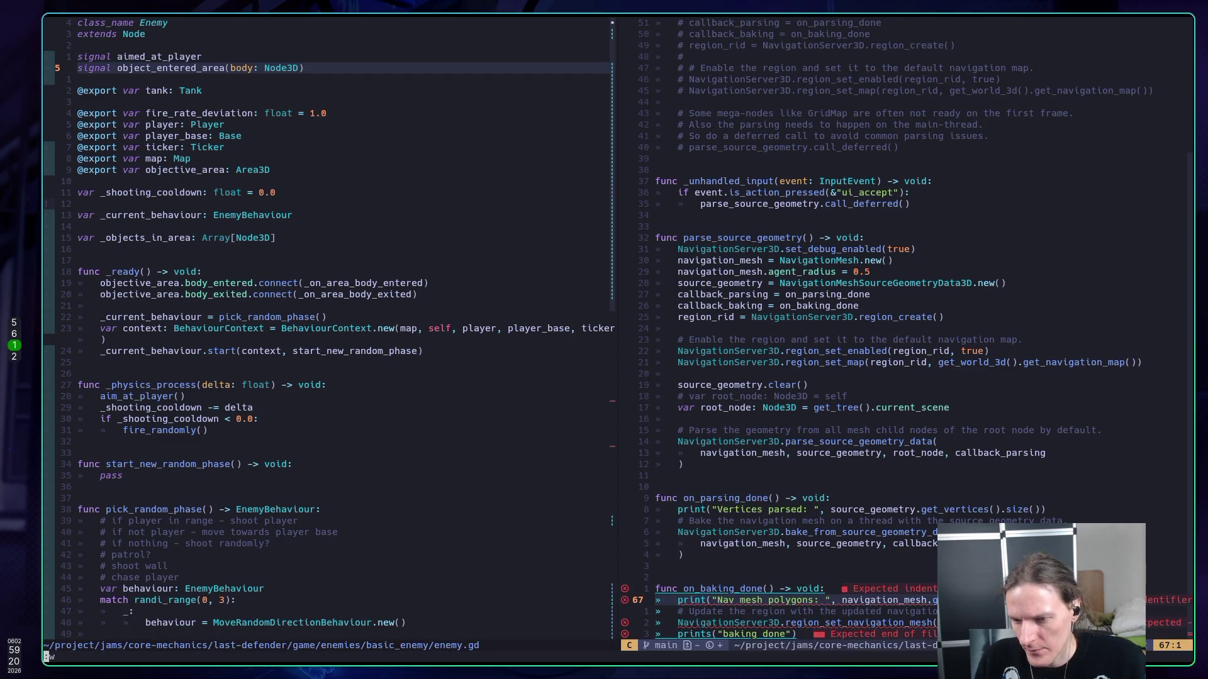
key("Return")
key("super+5")
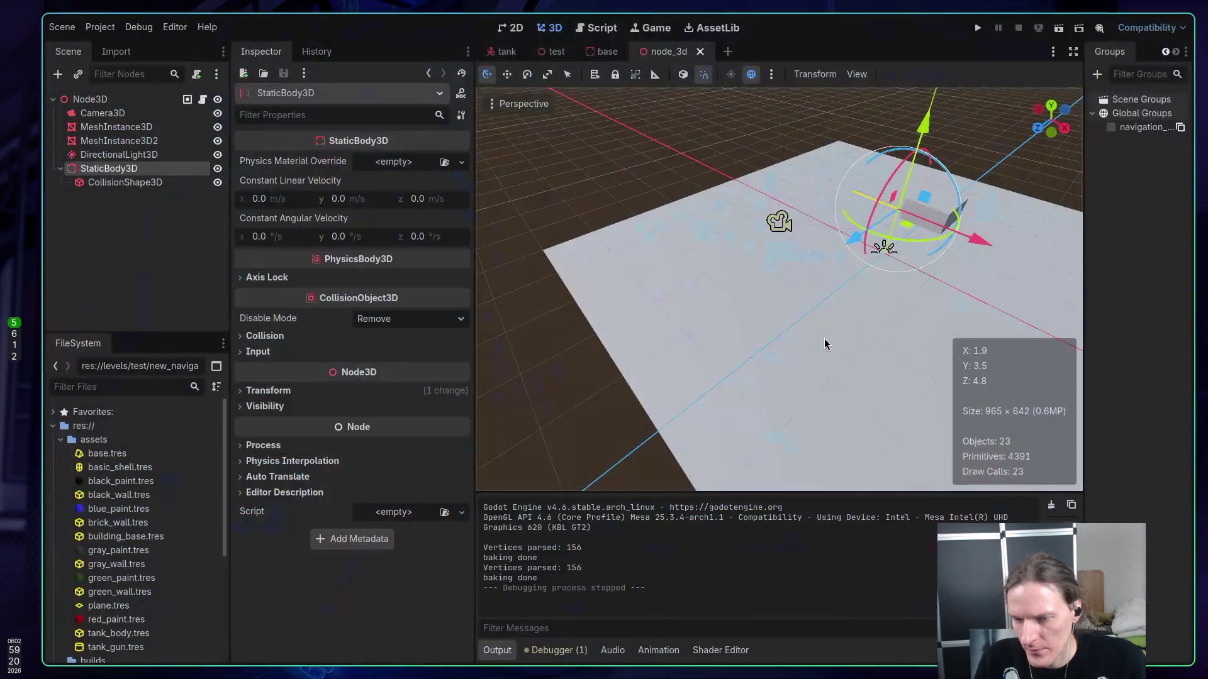
key("F6")
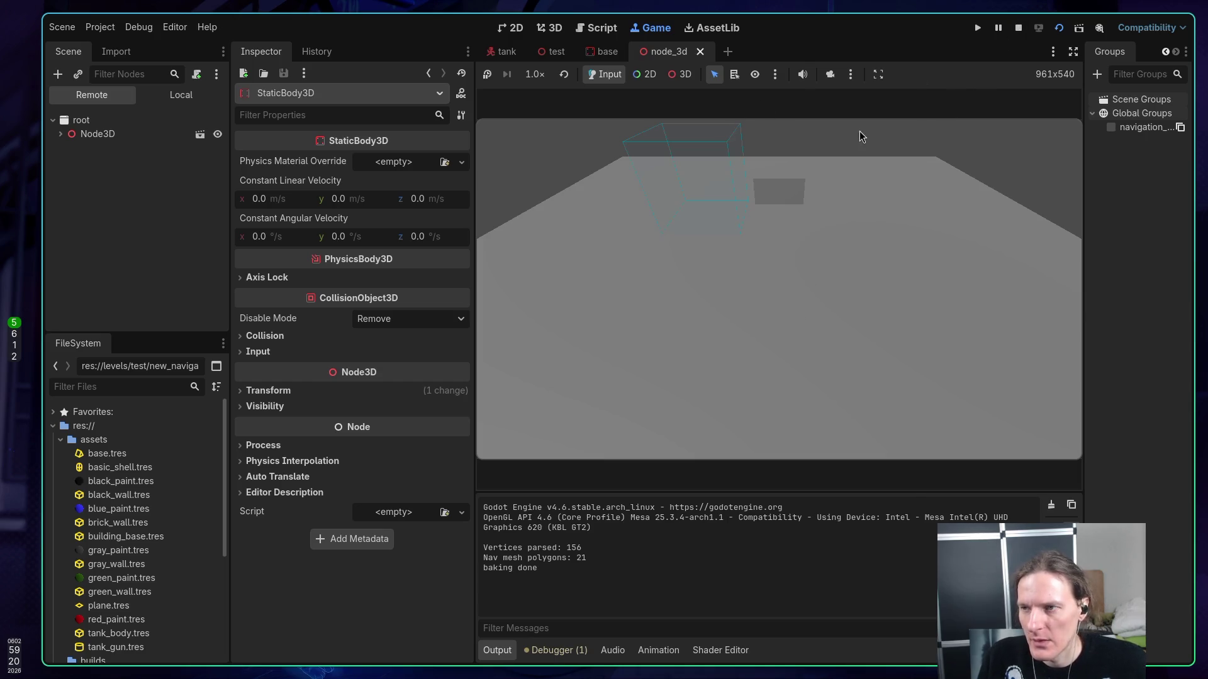
left_click(1019, 30)
key("super+1")
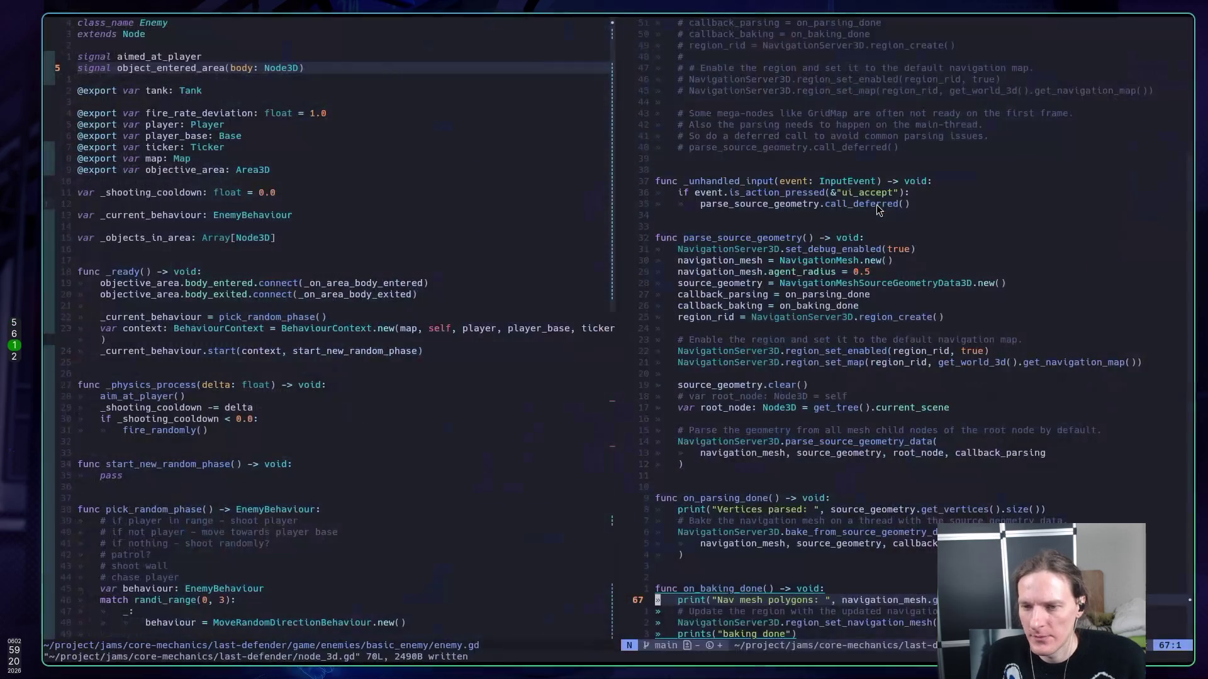
scroll(862, 227, "down", 4)
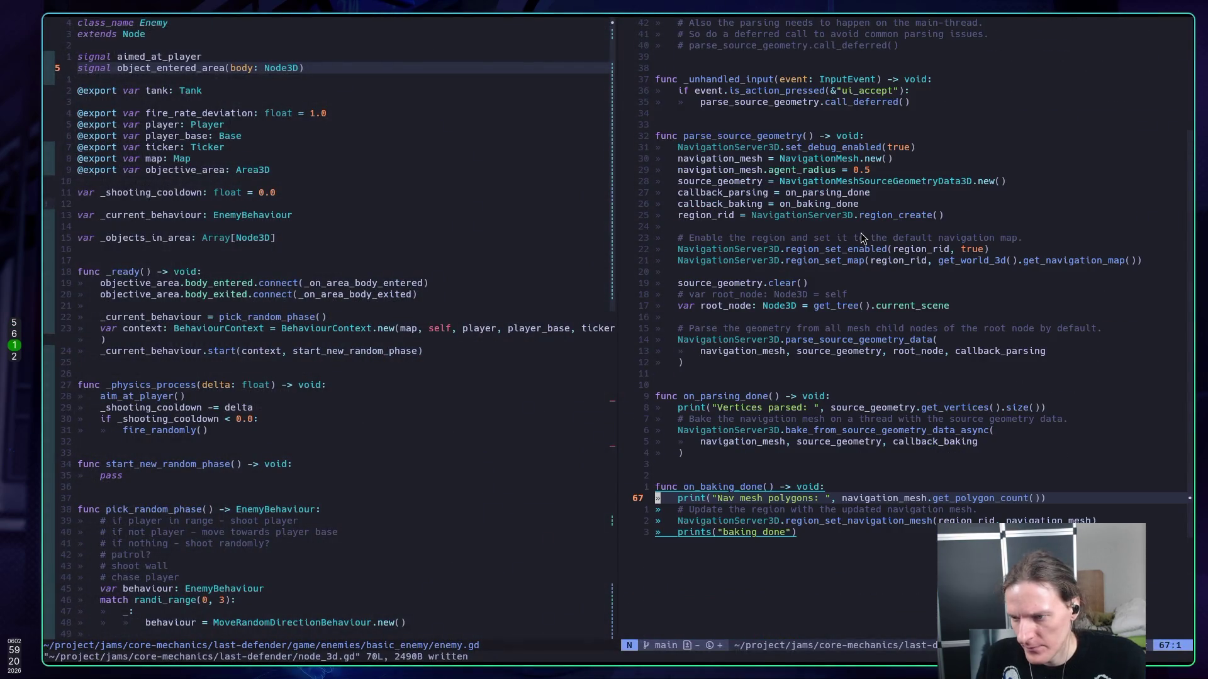
key("super+2")
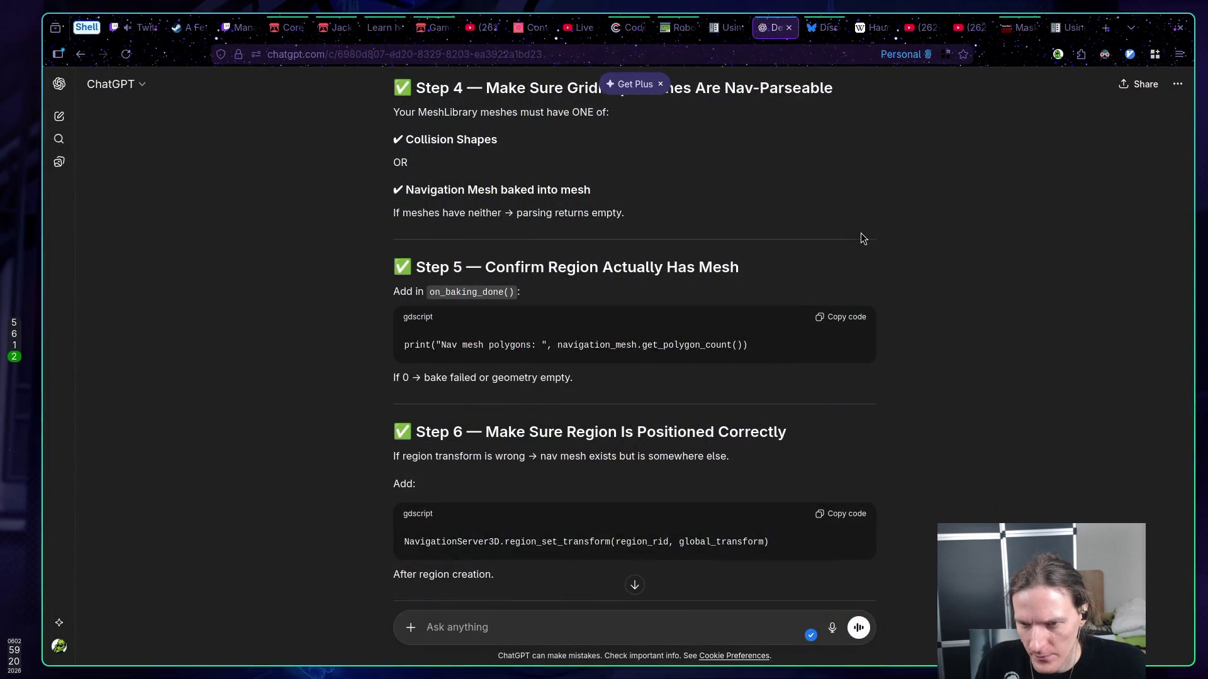
- Copy Step 6's region_set_transform(region_rid, global_transform) line and paste it at the end of on_baking_done
scroll(867, 240, "down", 2)
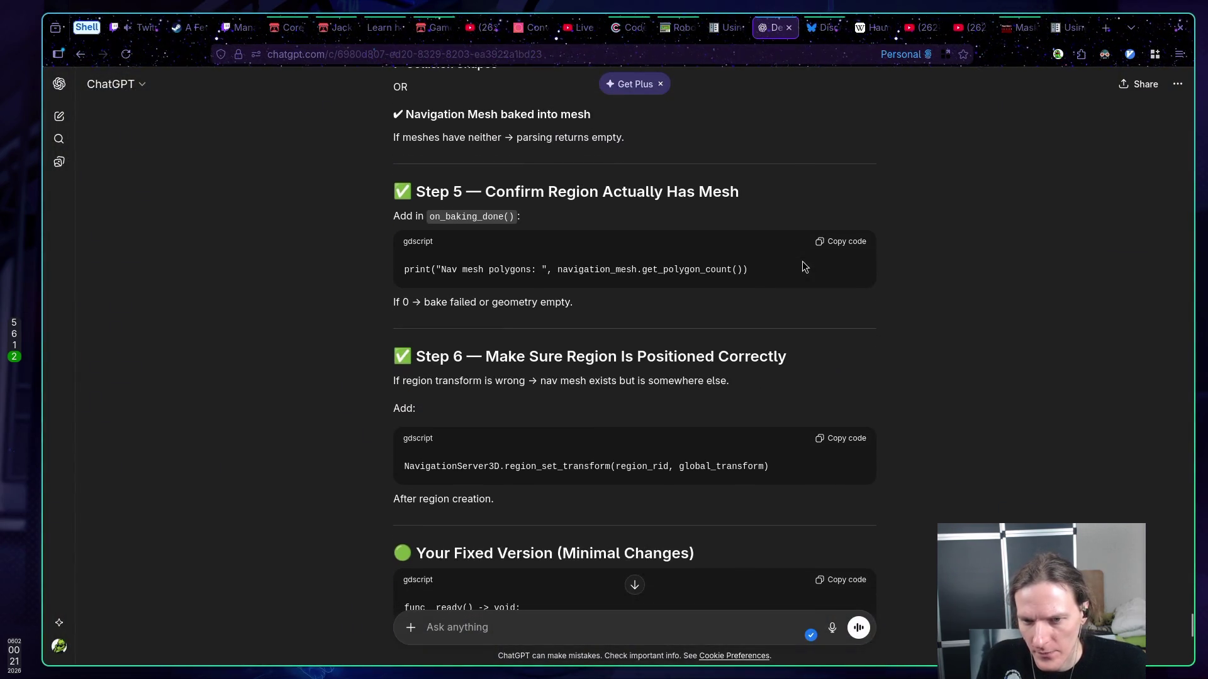
scroll(749, 251, "down", 4)
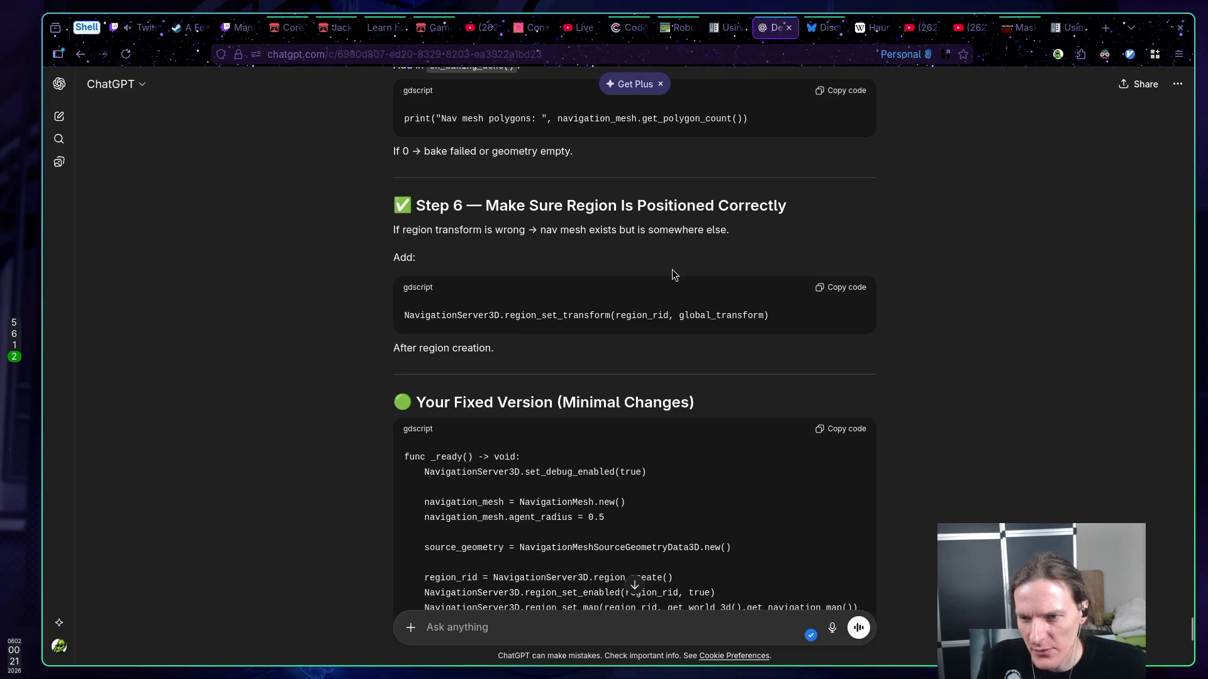
left_click(830, 289)
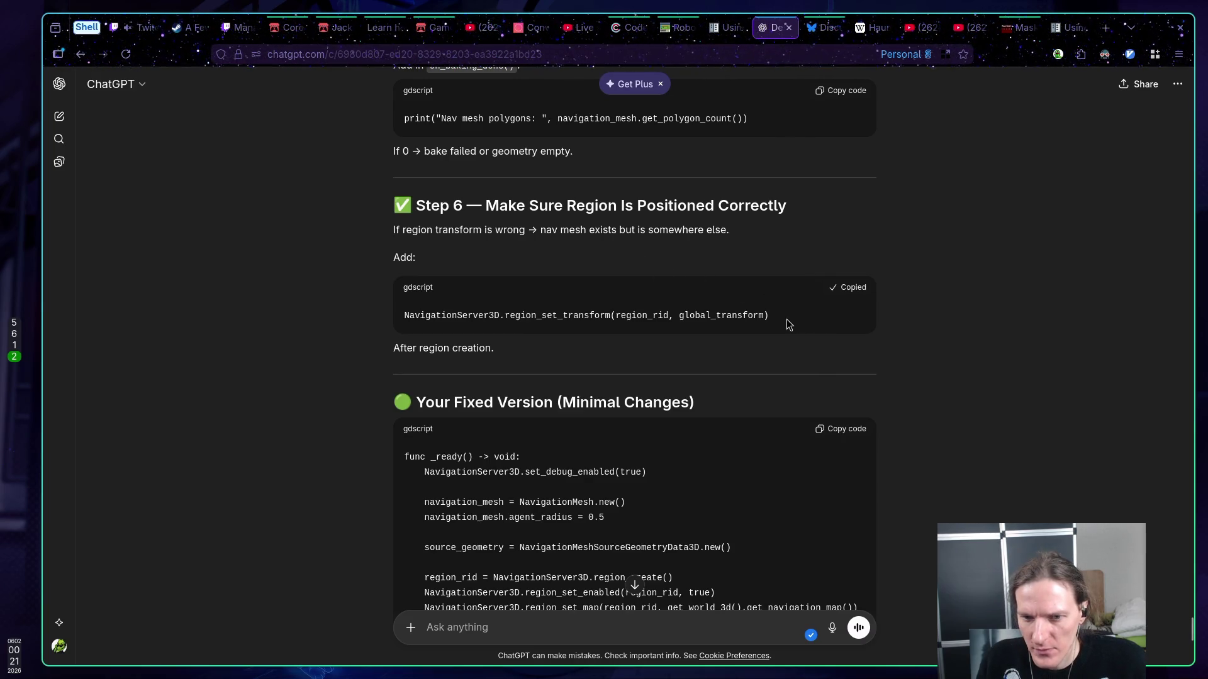
scroll(783, 319, "down", 1)
key("super+5")
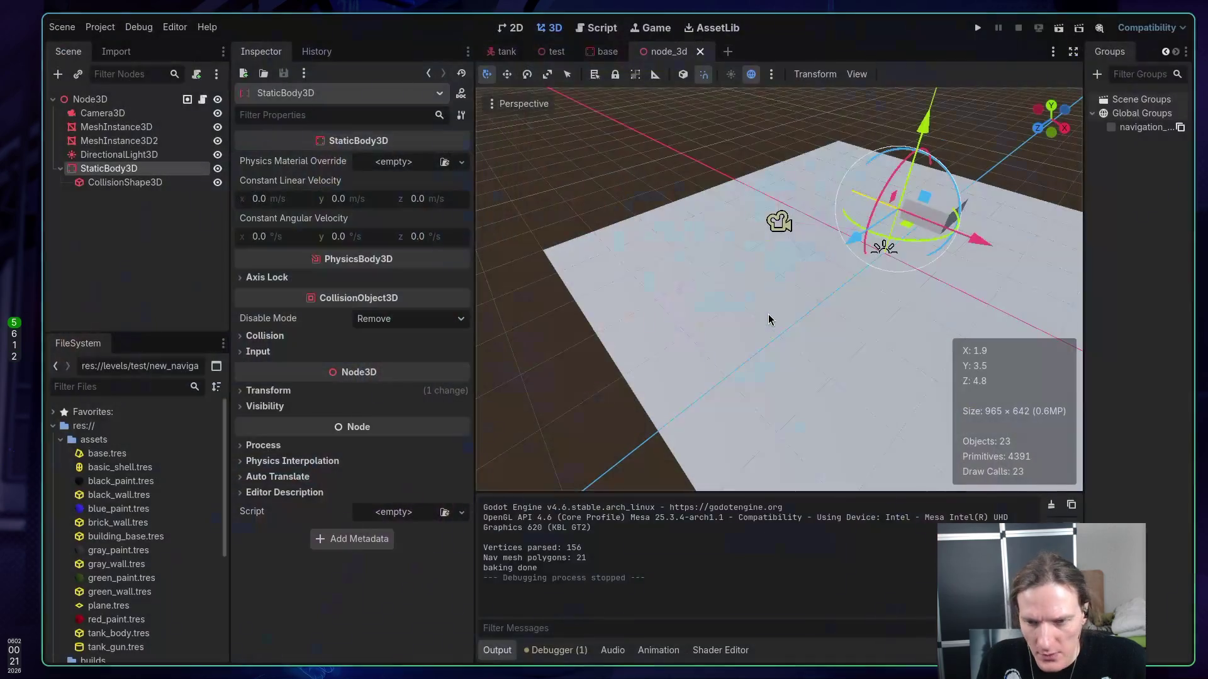
key("super+1")
key("j")
key("j")
key("p")
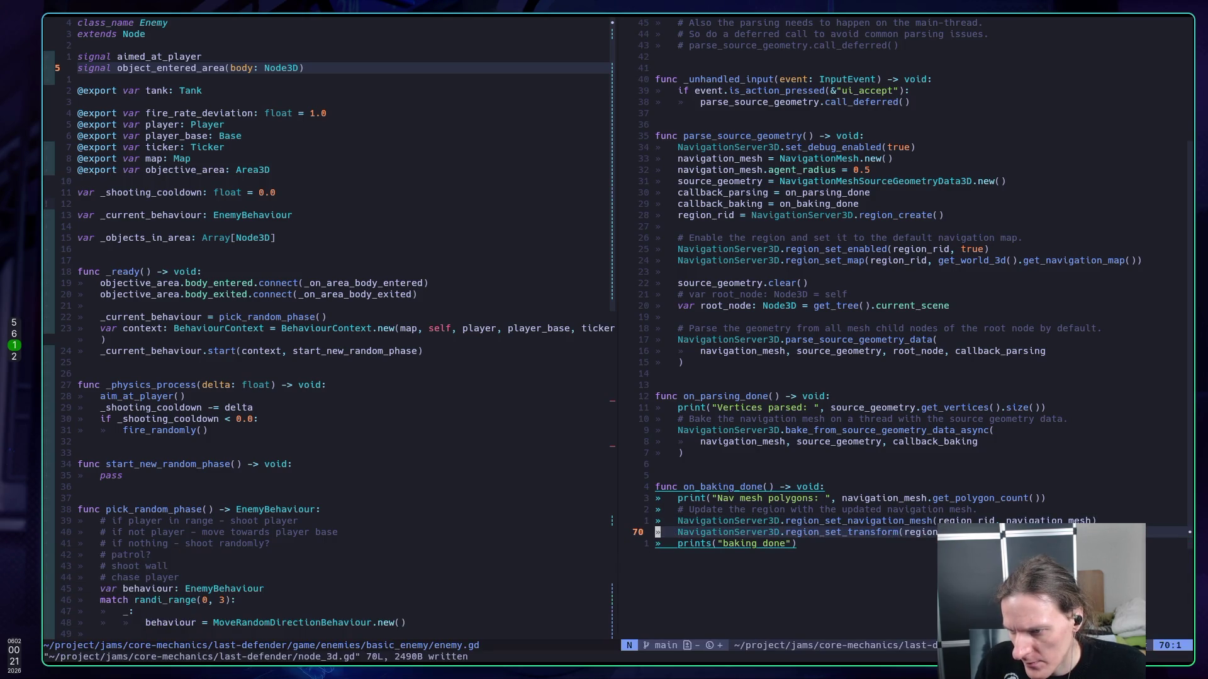
- Save and rerun the scene, inspecting it with the 3D camera override (still 21 polygons), then stop
type(":w")
key("Return")
key("super+5")
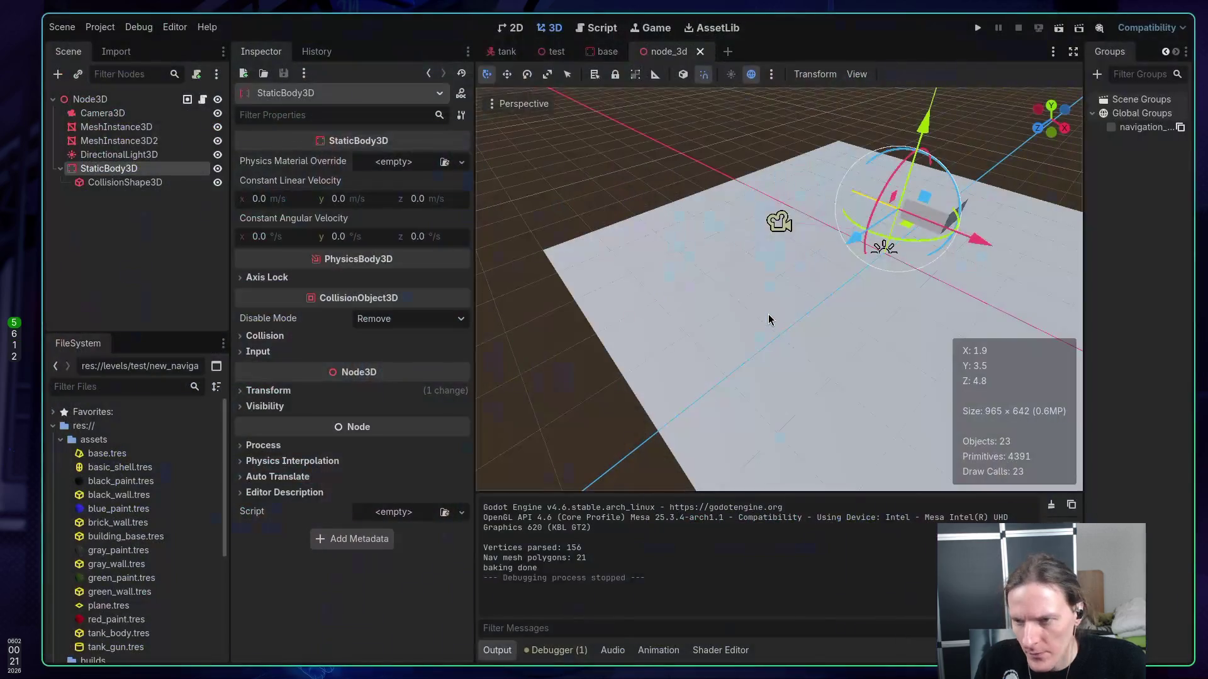
key("F6")
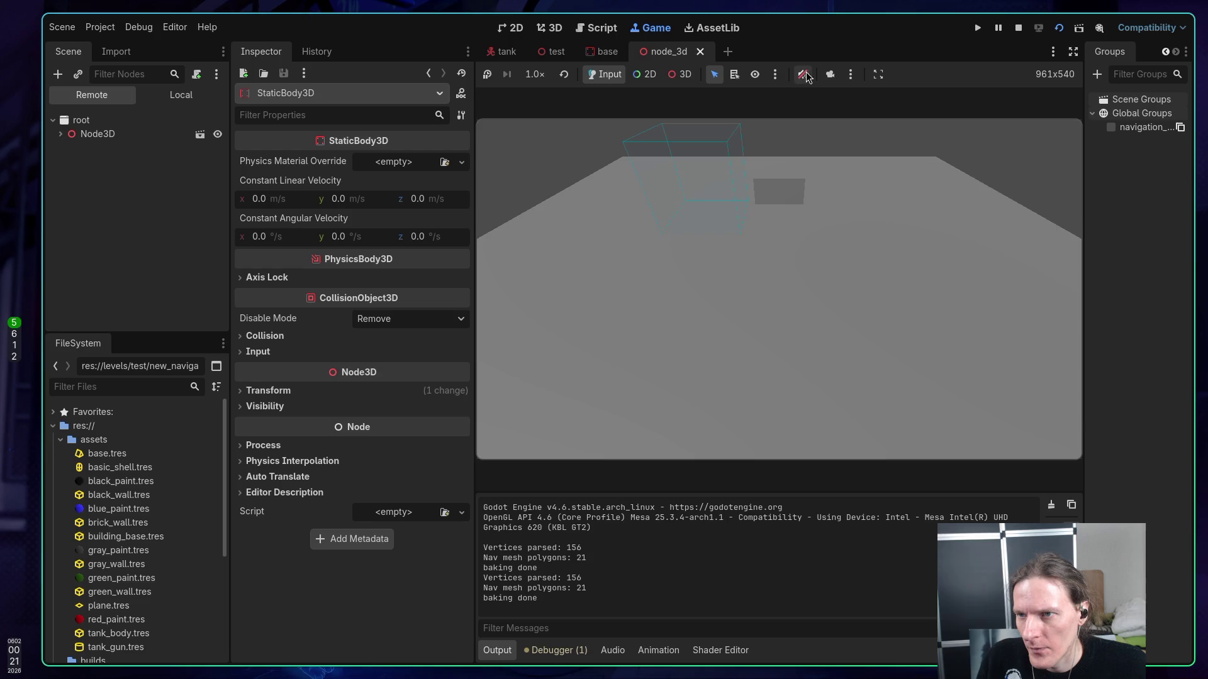
left_click(830, 74)
left_click(679, 75)
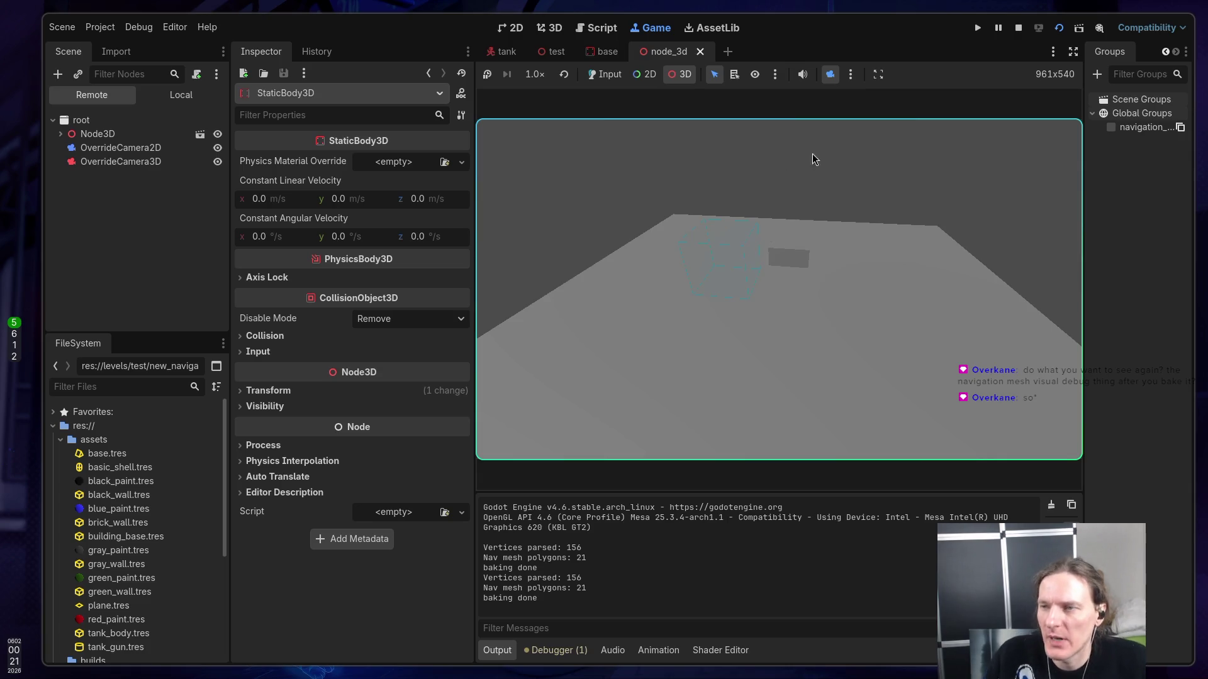
left_click(1017, 27)
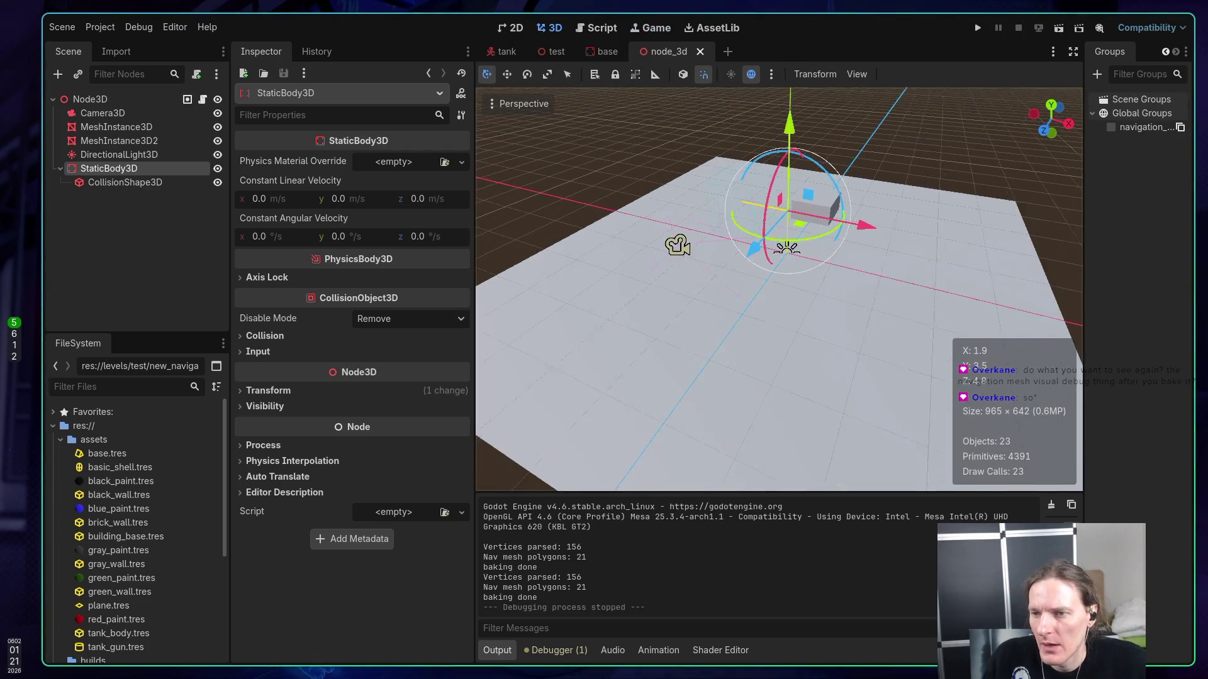
- Comment out the region_set_transform line in on_baking_done and save the script
key("super+1")
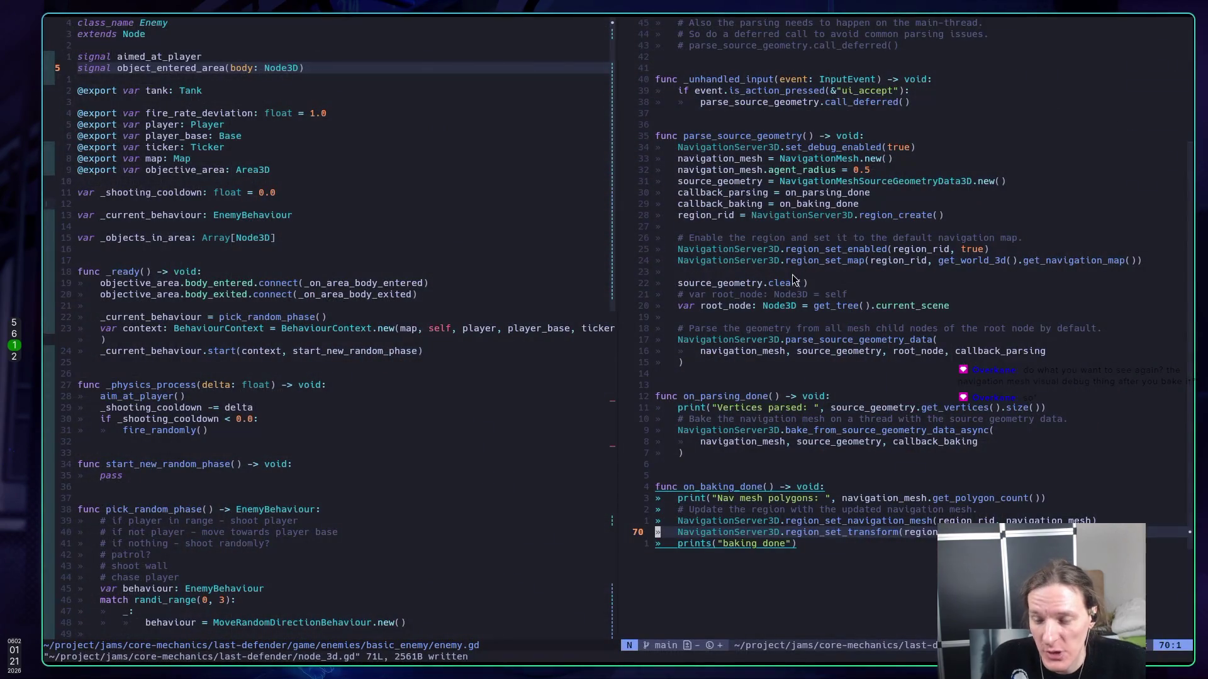
key("g")
key("c")
key("c")
type(":w")
key("Return")
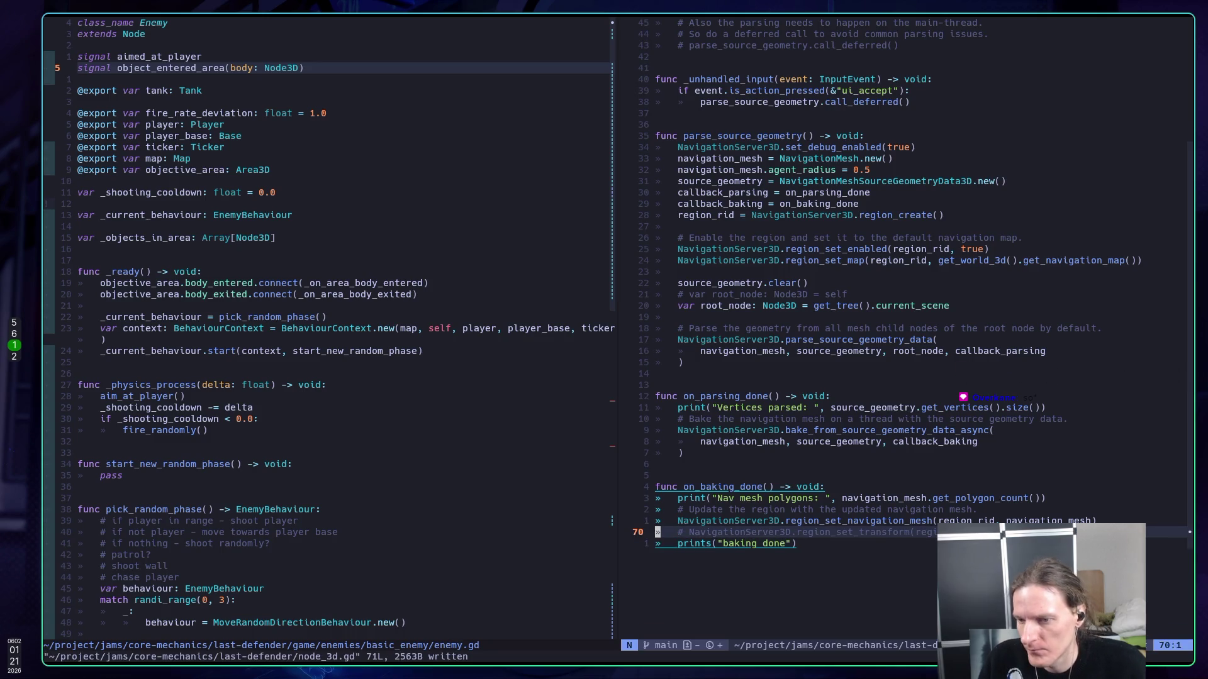
- Find the two await process_frame lines in ChatGPT's suggested fix
key("super+2")
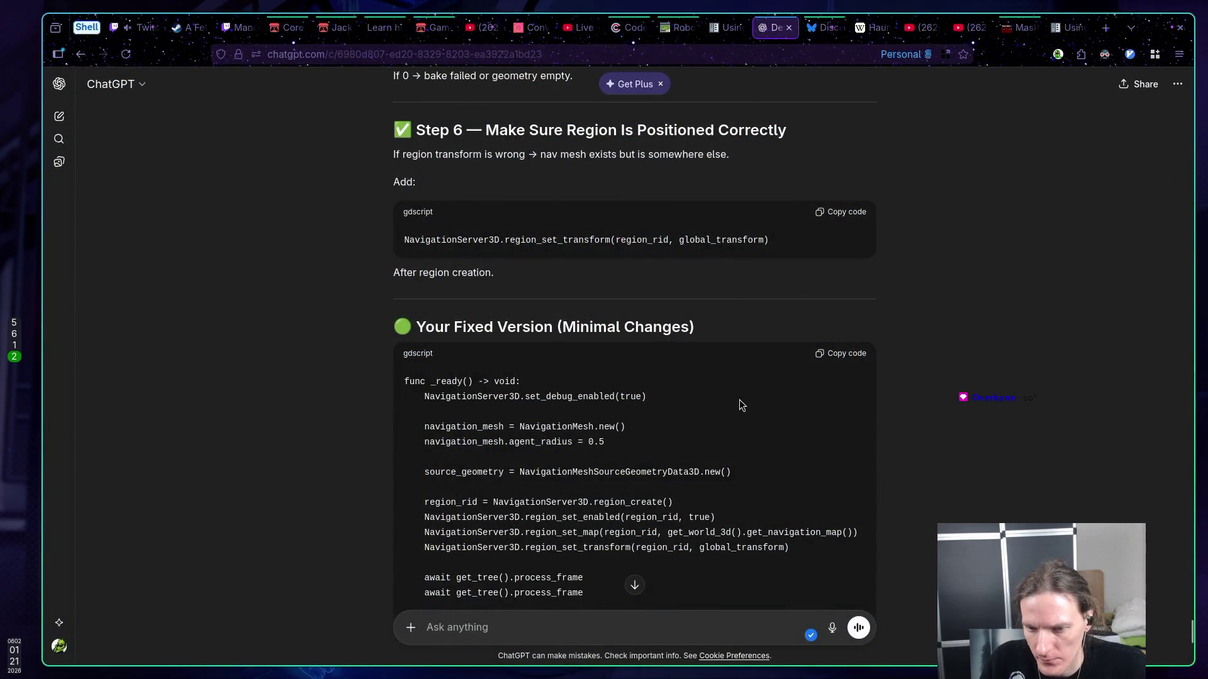
scroll(738, 399, "down", 2)
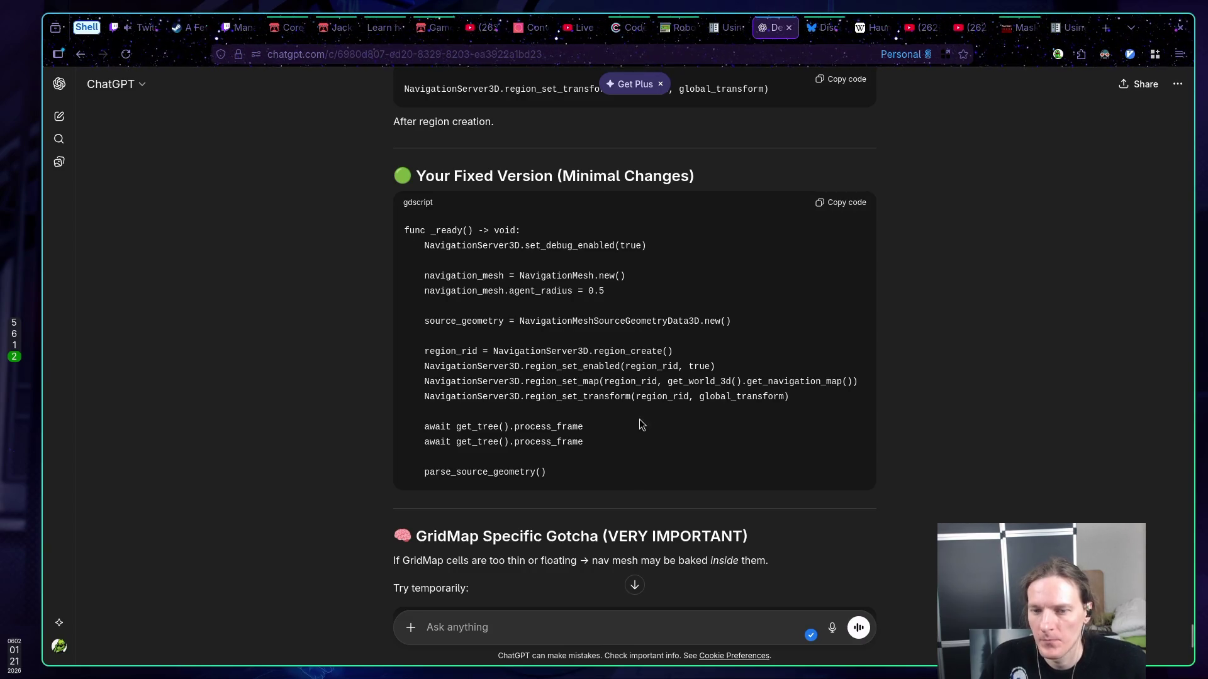
left_click_drag(594, 442, 424, 429)
left_click(635, 439)
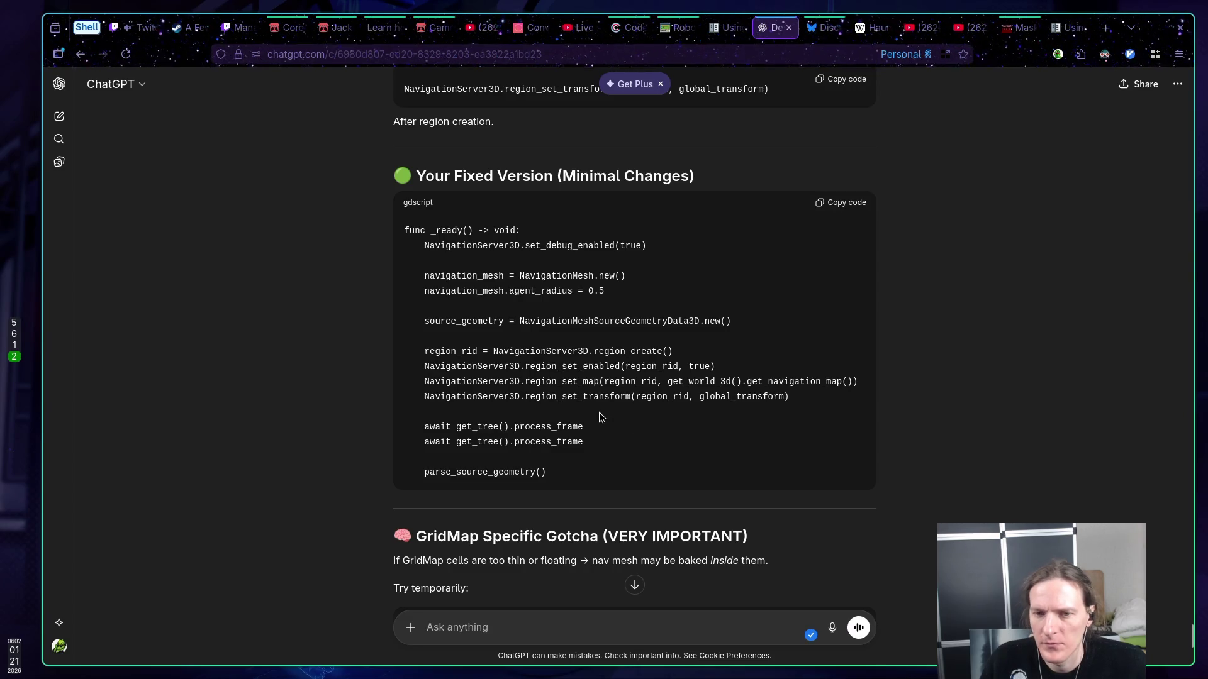
- Open levels/test/test.gd from the buffer picker beside node_3d.gd
key("super+1")
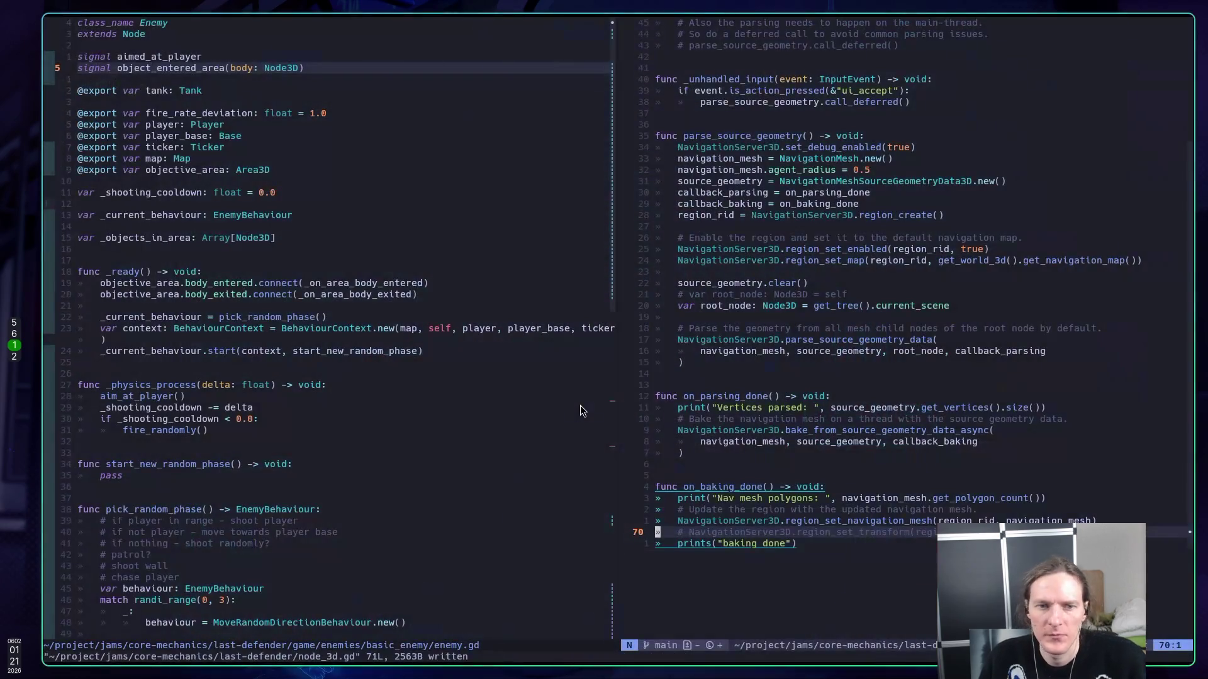
key("k")
key("k")
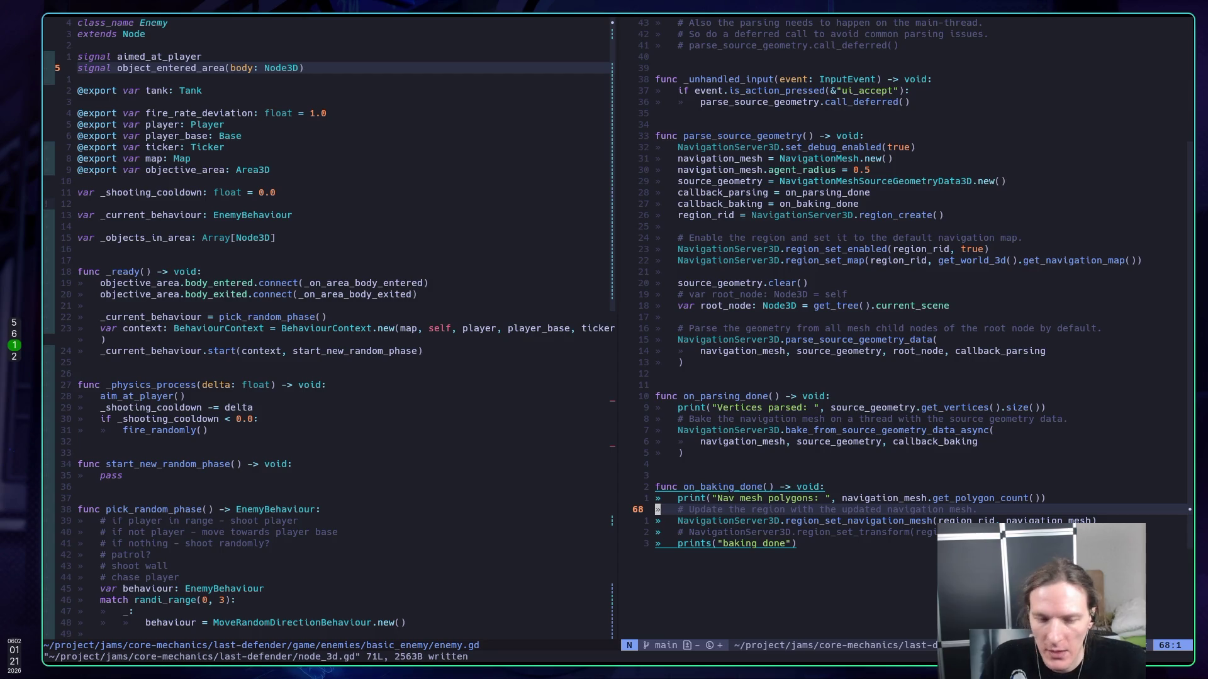
key("ctrl+h")
key("space")
type("fb")
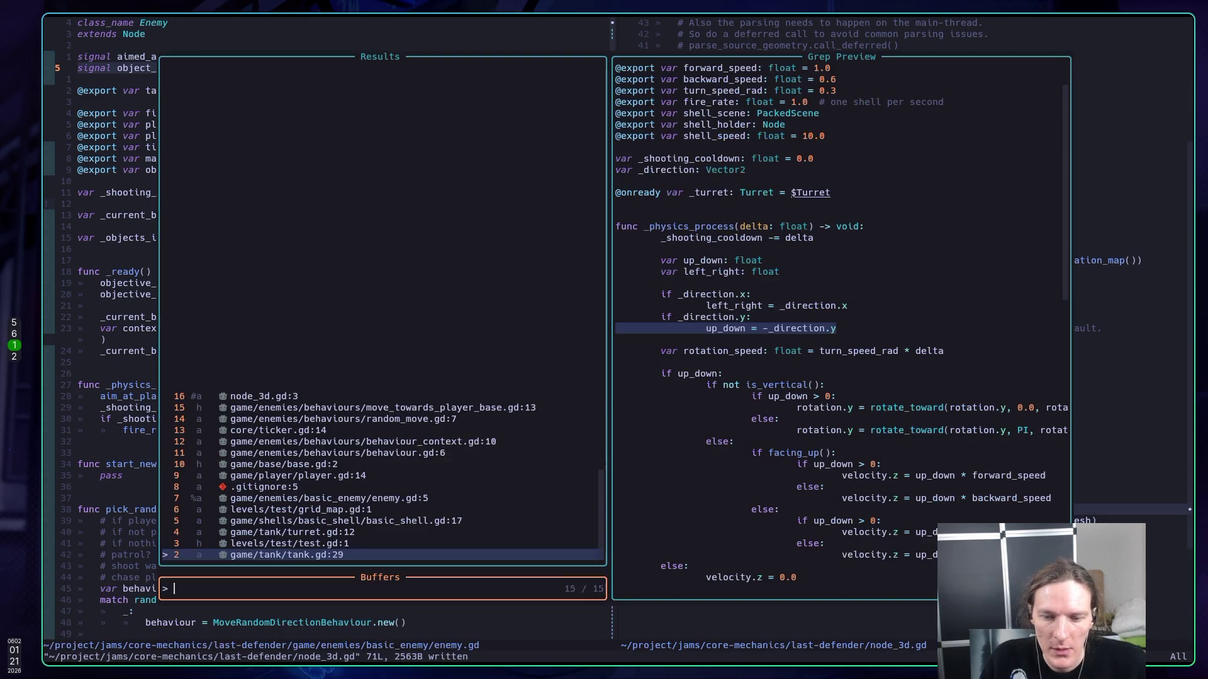
type("te")
key("Return")
key("j")
key("j")
key("j")
key("k")
key("k")
key("k")
key("k")
key("k")
key("k")
- Copy the set_debug_enabled line from ChatGPT's fix
key("super+2")
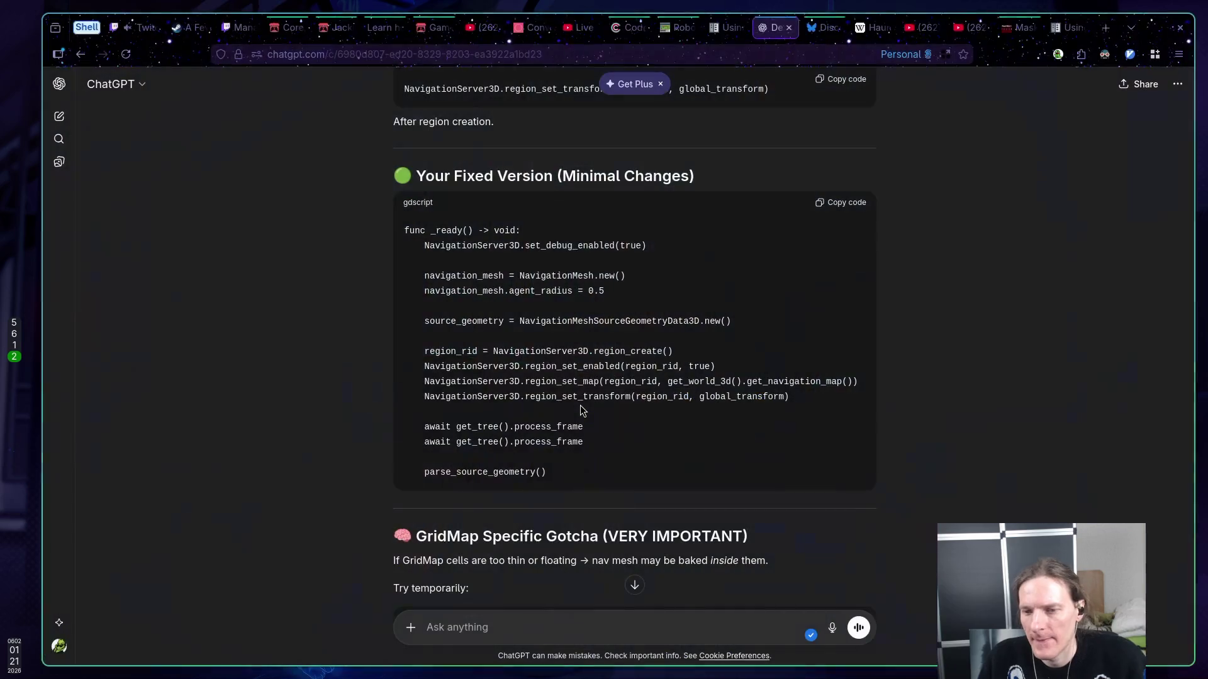
mouse_move(652, 245)
left_mouse_down()
mouse_move(418, 248)
mouse_move(648, 249)
left_mouse_up()
key("super+1")
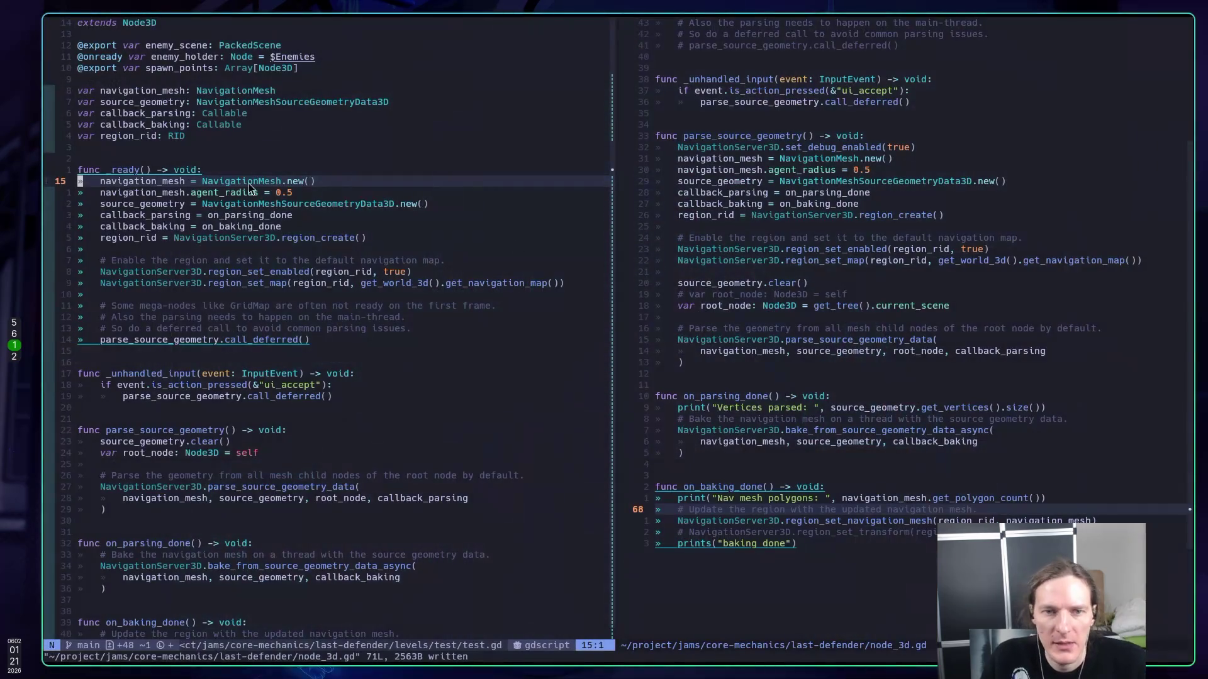
- Paste set_debug_enabled(true) at the top of _ready, indented, and save test.gd
key("P")
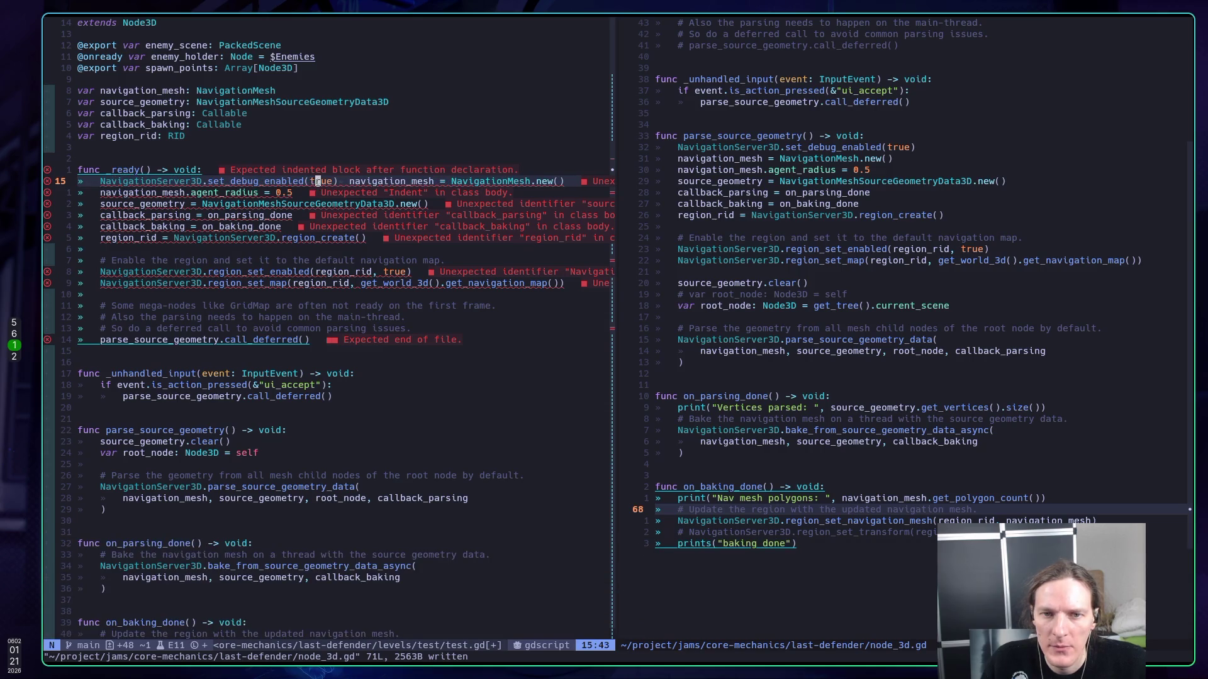
key("greater")
key("greater")
key("a")
key("Return")
key("Escape")
type(":w")
key("Return")
- Add a blank line after the debug call and save test.gd
key("k")
key("Return")
key("j")
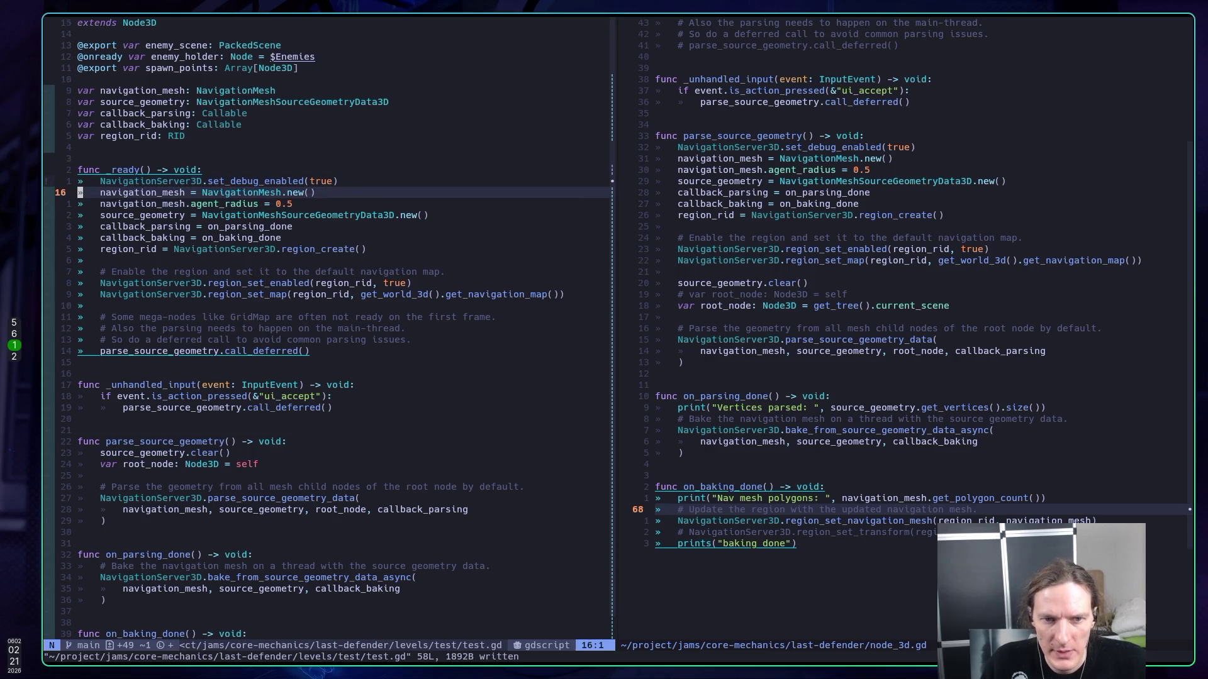
key("O")
key("Escape")
type(":w")
key("Return")
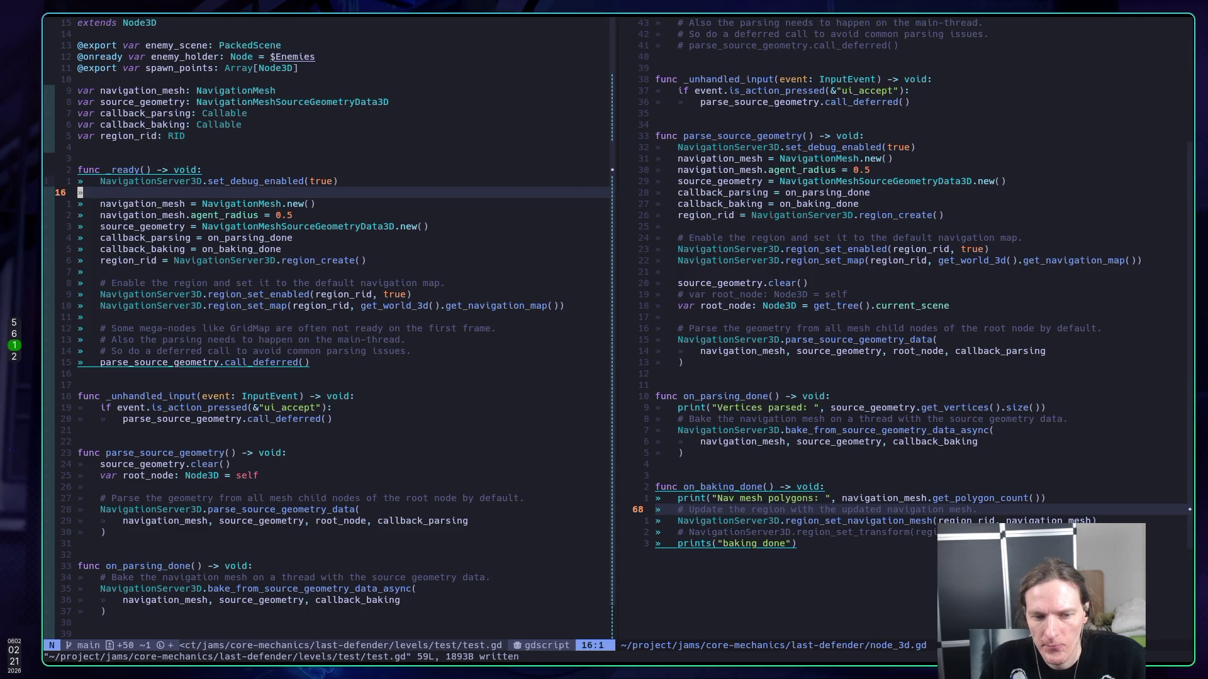
- Copy both await process_frame lines from the ChatGPT answer
key("alt+Tab")
key("super+2")
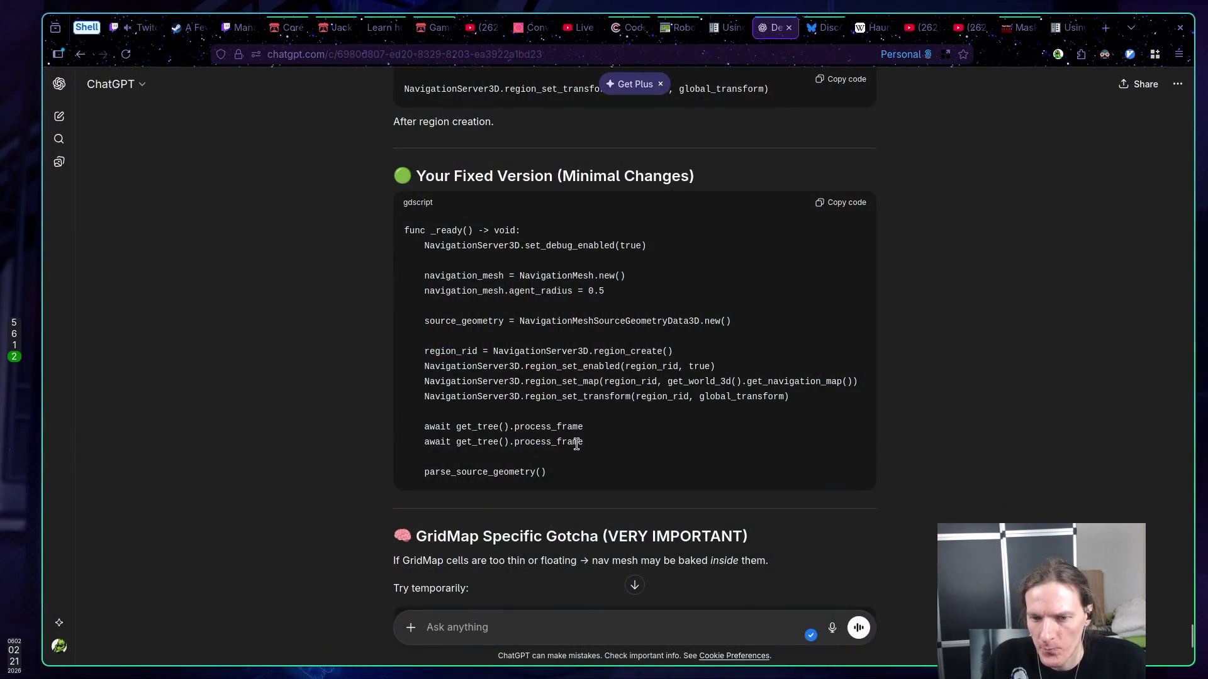
left_click_drag(591, 446, 441, 440)
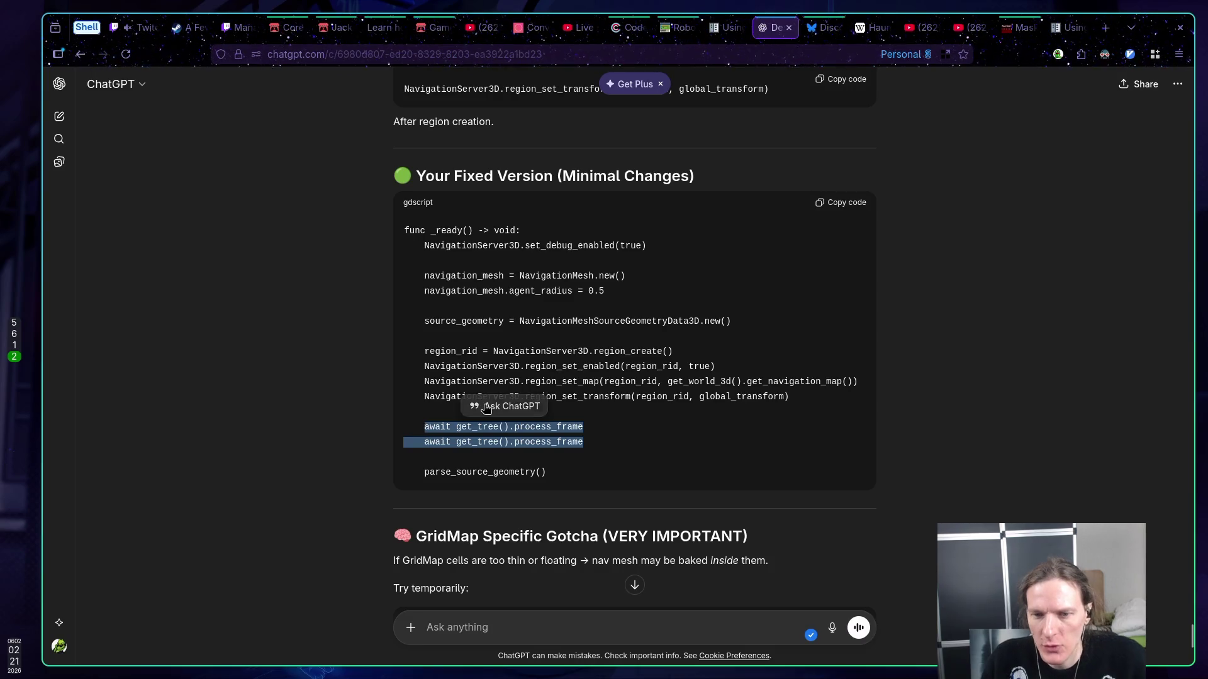
left_click(504, 405)
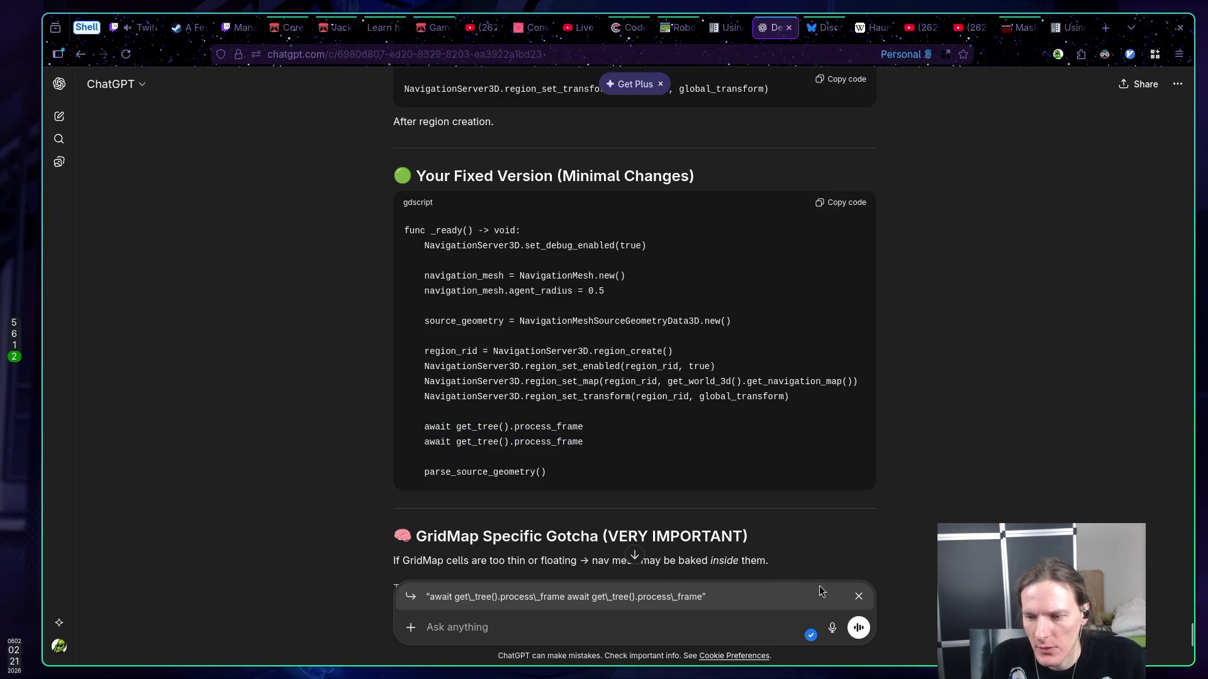
left_click(859, 597)
left_click_drag(585, 442, 423, 428)
key("super+1")
- Paste the await process_frame lines below line 27, re-indent, save, and run the game
key("j")
key("j")
key("j")
key("o")
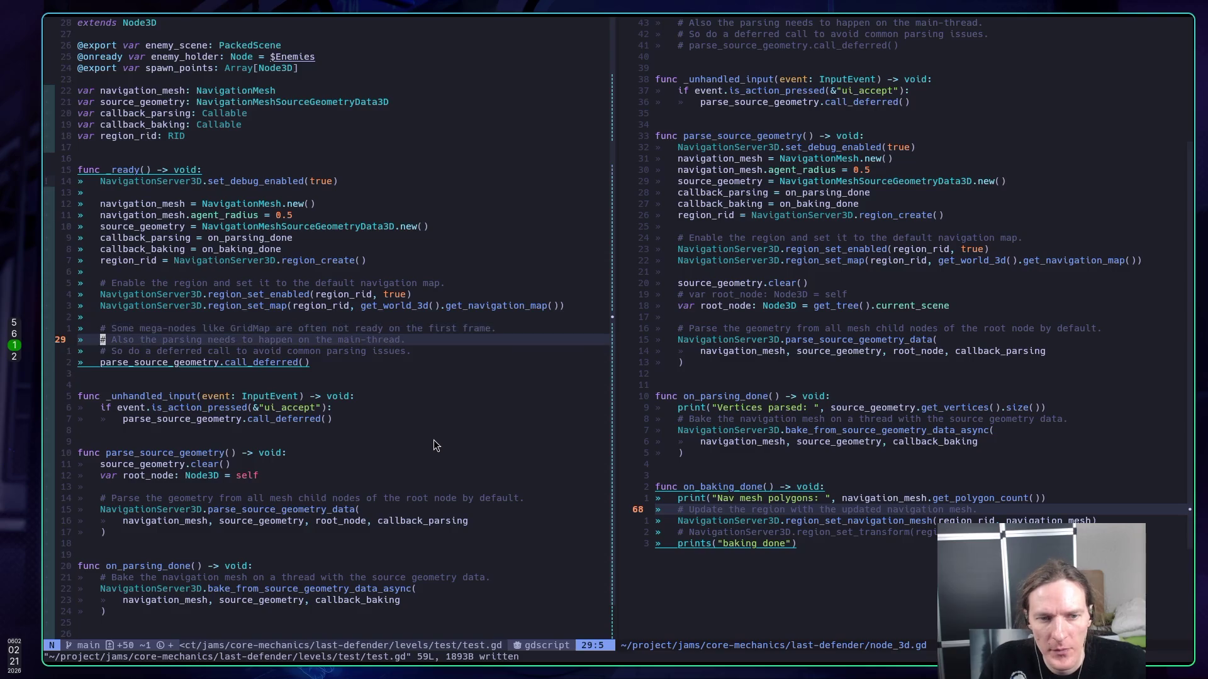
key("Escape")
key("p")
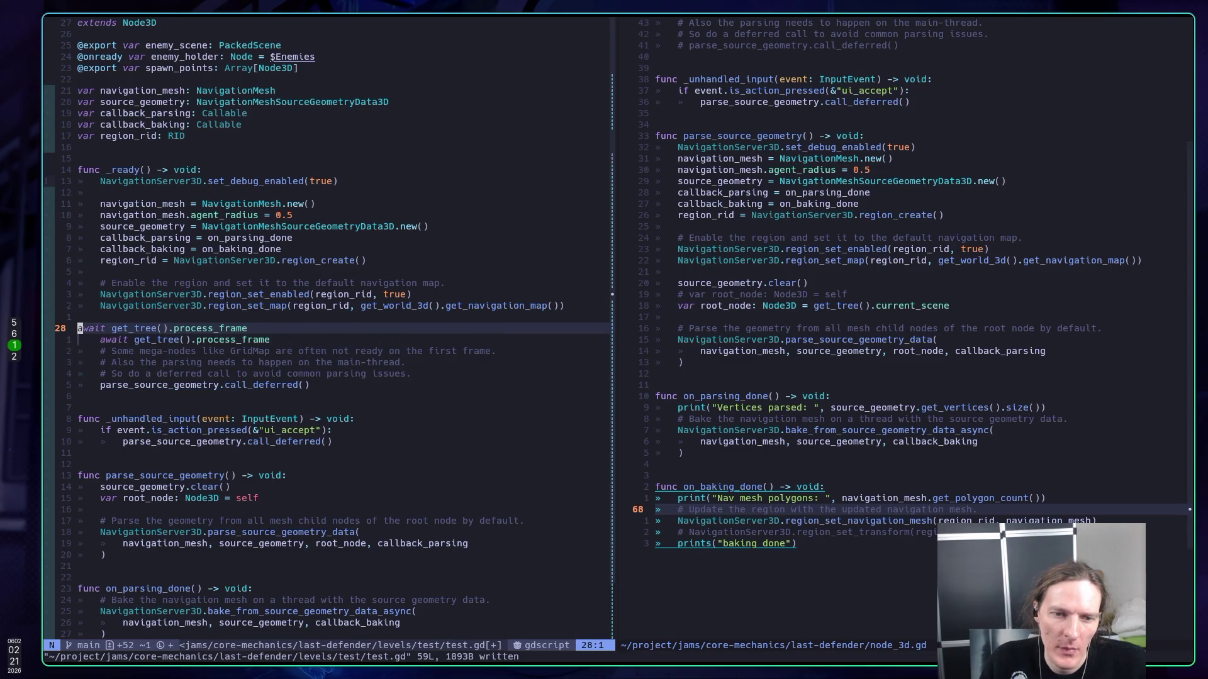
key("=")
key("=")
key("ctrl+s")
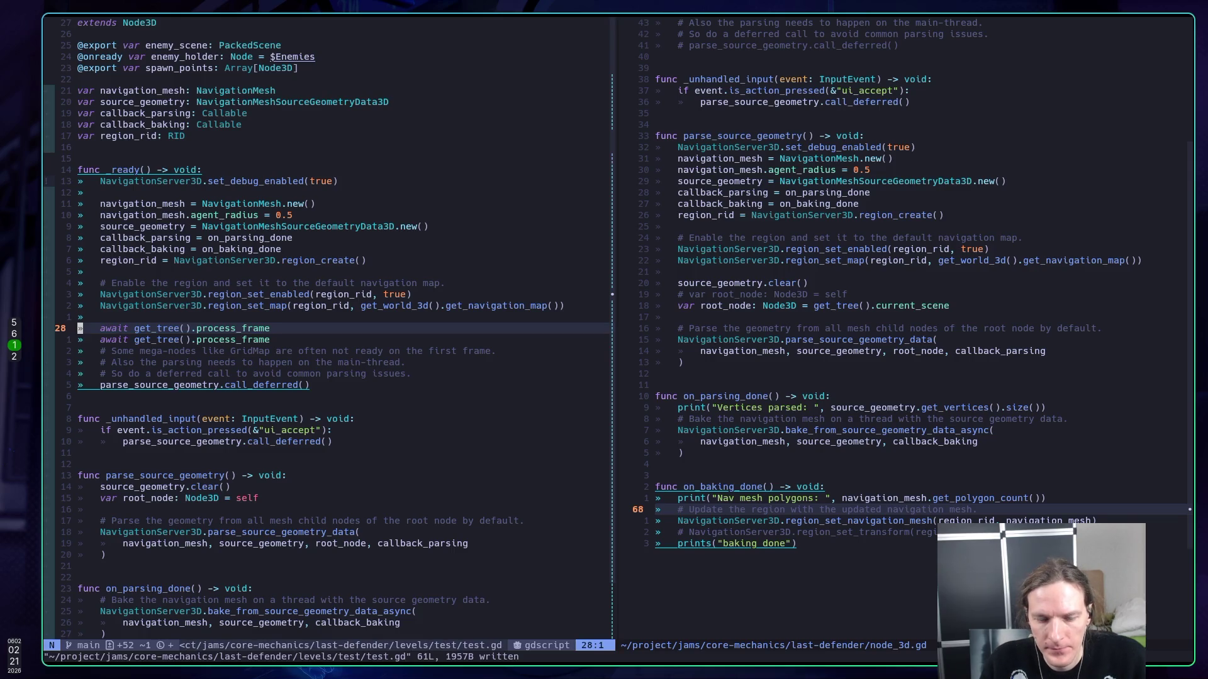
key("super+5")
key("F5")
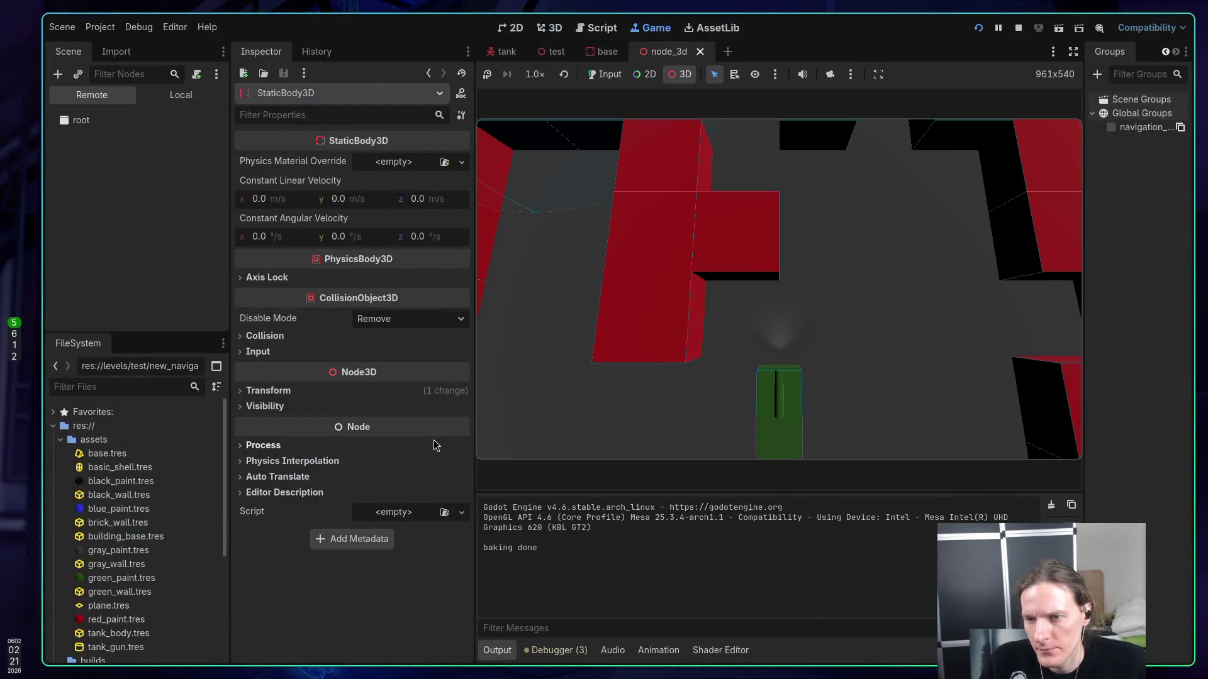
- Inspect the red wall's GridMap, drive the tank forward, then stop the test run
left_click(686, 334)
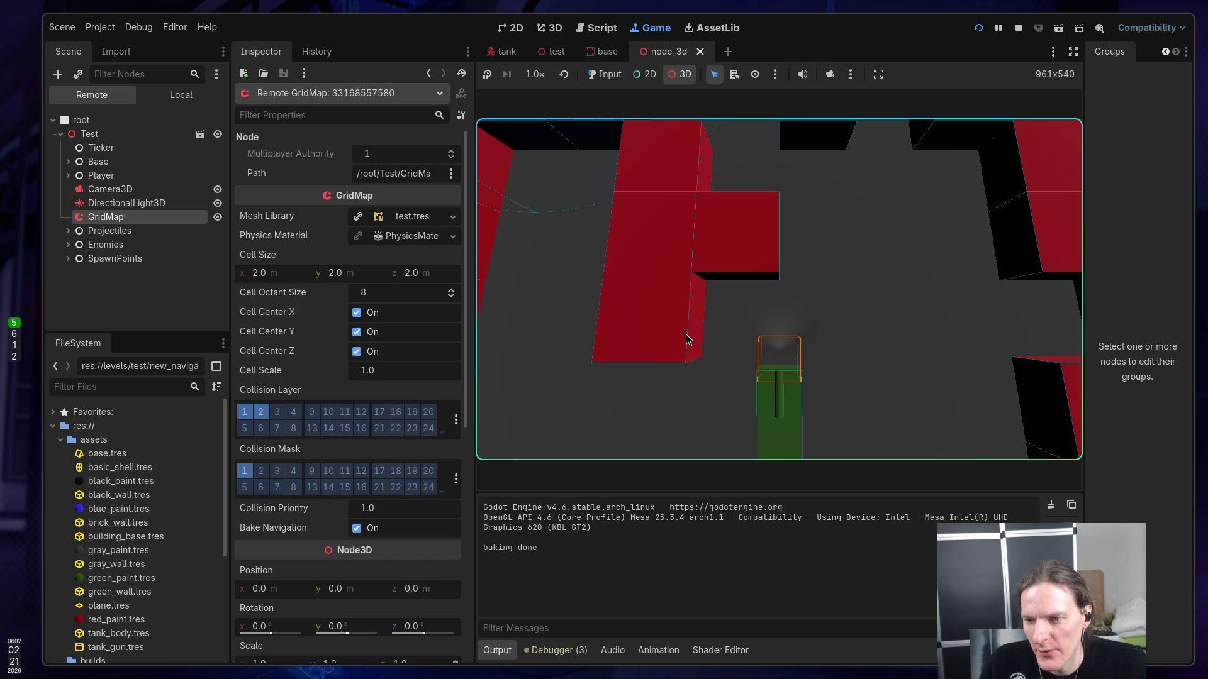
left_click(732, 368)
left_click(604, 73)
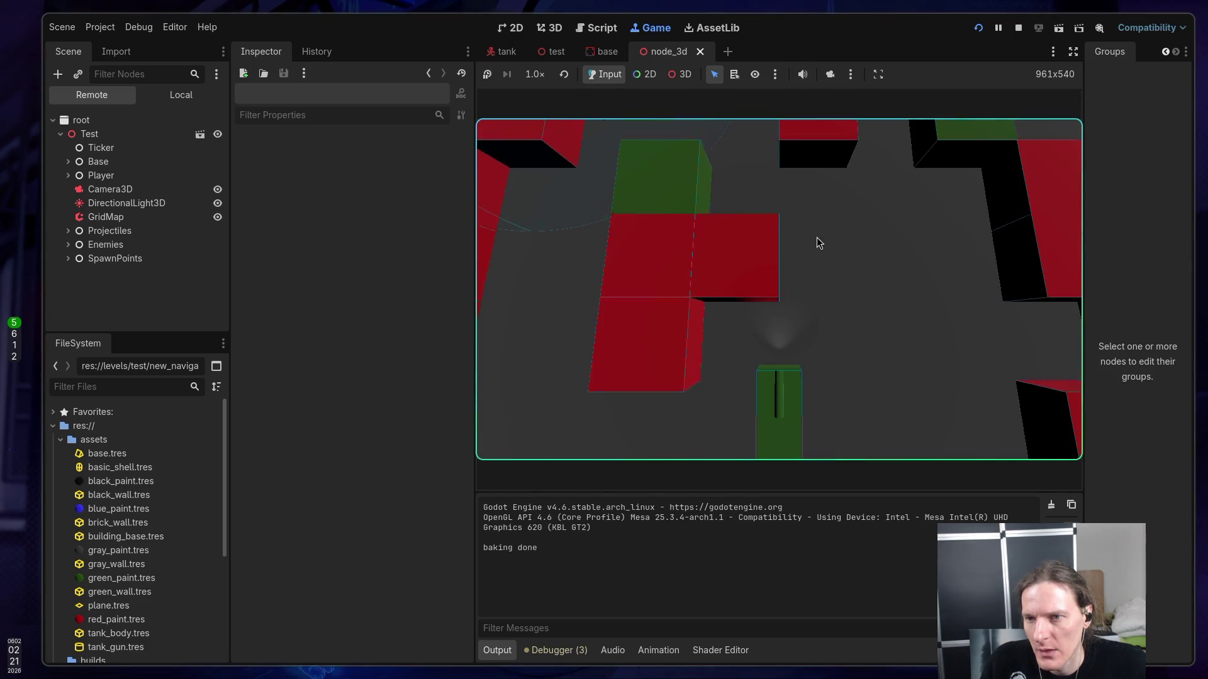
key("w")
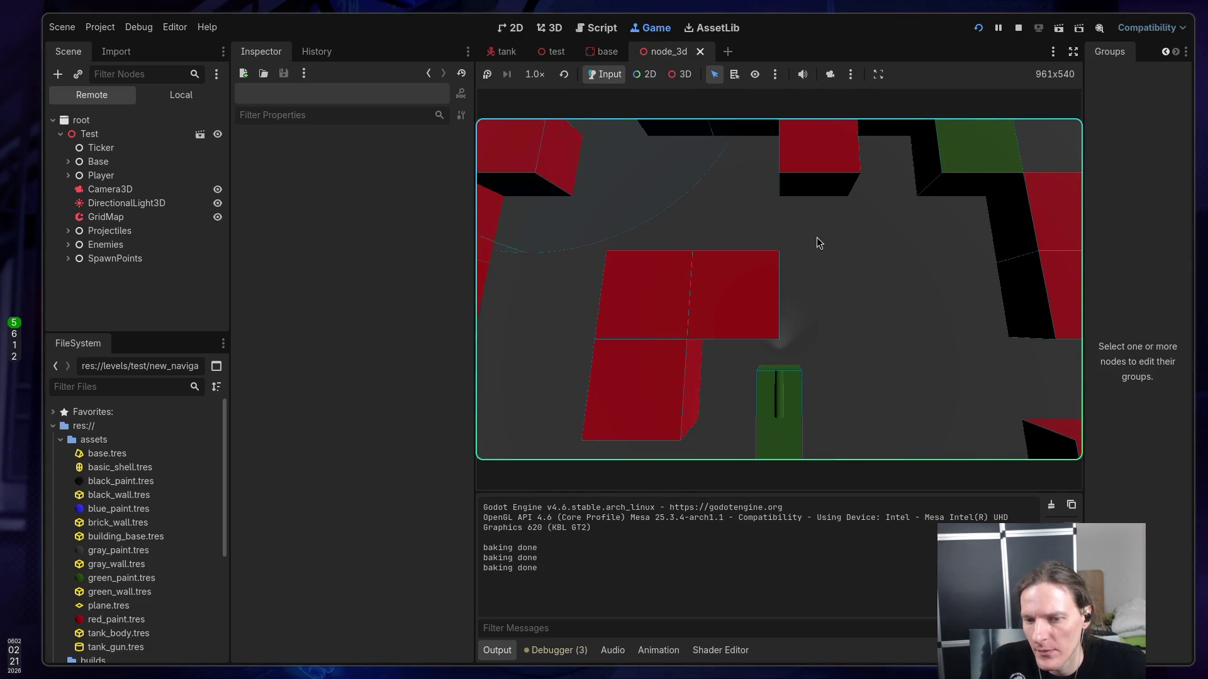
left_click(1018, 28)
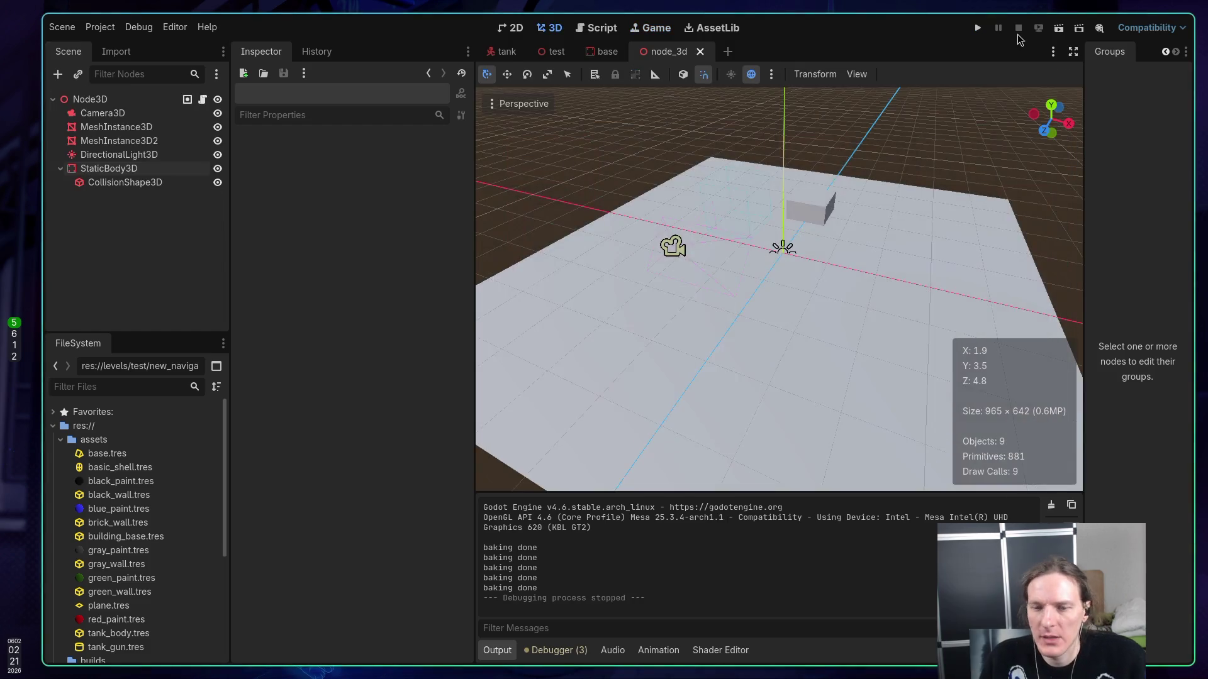
key("super+1")
- Copy the Vertices parsed print line from node_3d.gd
key("j")
key("ctrl+w")
key("l")
key("k")
key("k")
key("k")
- Paste the Vertices parsed print into test.gd's on_parsing_done above the bake comment and save
key("k")
key("k")
key("k")
key("ctrl+w")
key("h")
key("j")
key("4")
key("j")
key("7")
key("j")
key("2")
key("j")
key("k")
key("j")
key("j")
key("j")
key("G")
key("k")
key("k")
key("k")
key("k")
key("k")
key("k")
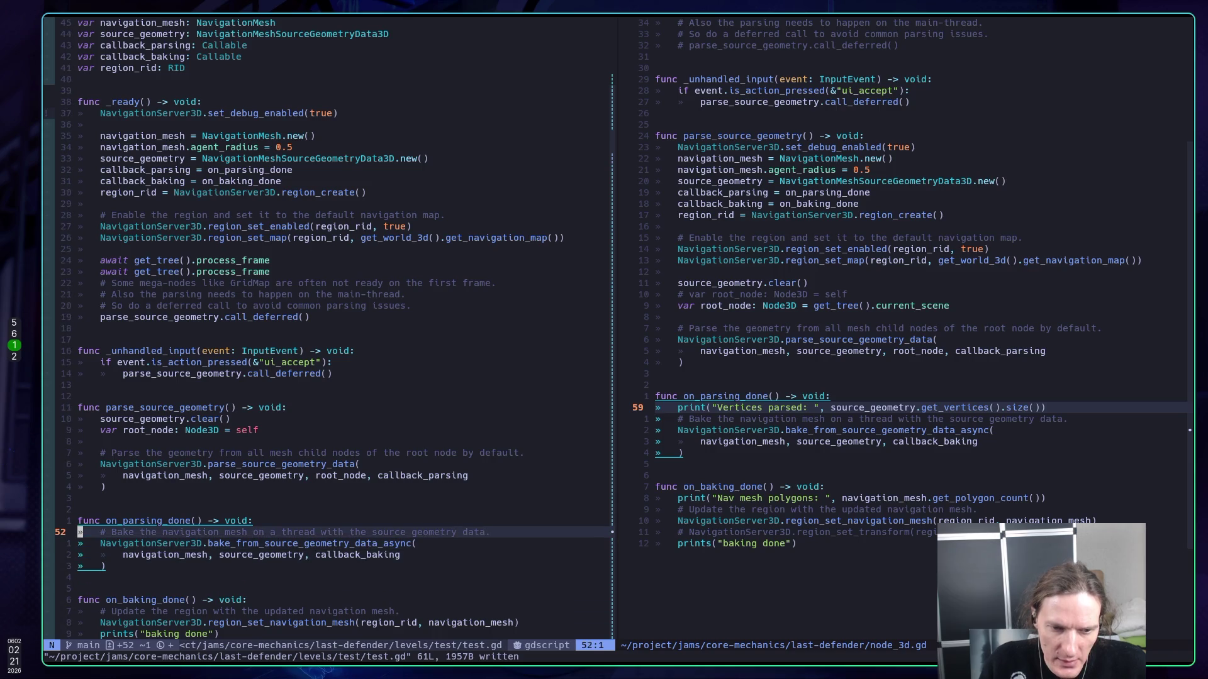
key("j")
key("j")
key("k")
key("k")
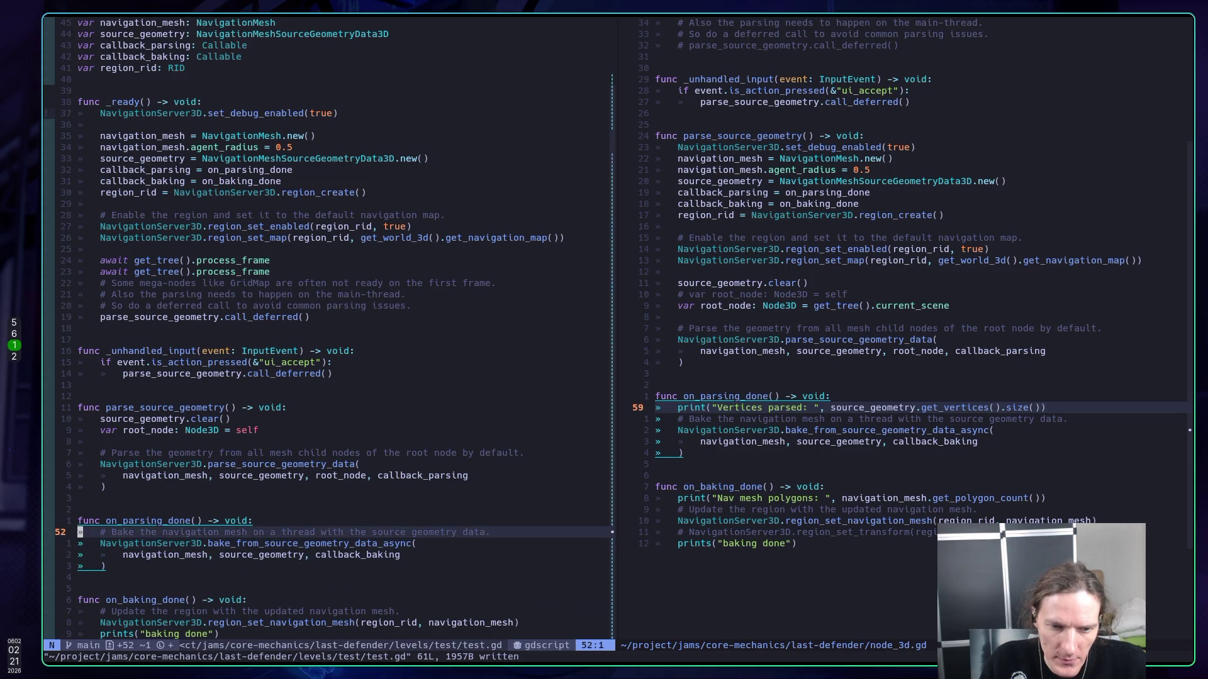
key("P")
key("ctrl+s")
key("j")
key("j")
key("j")
key("j")
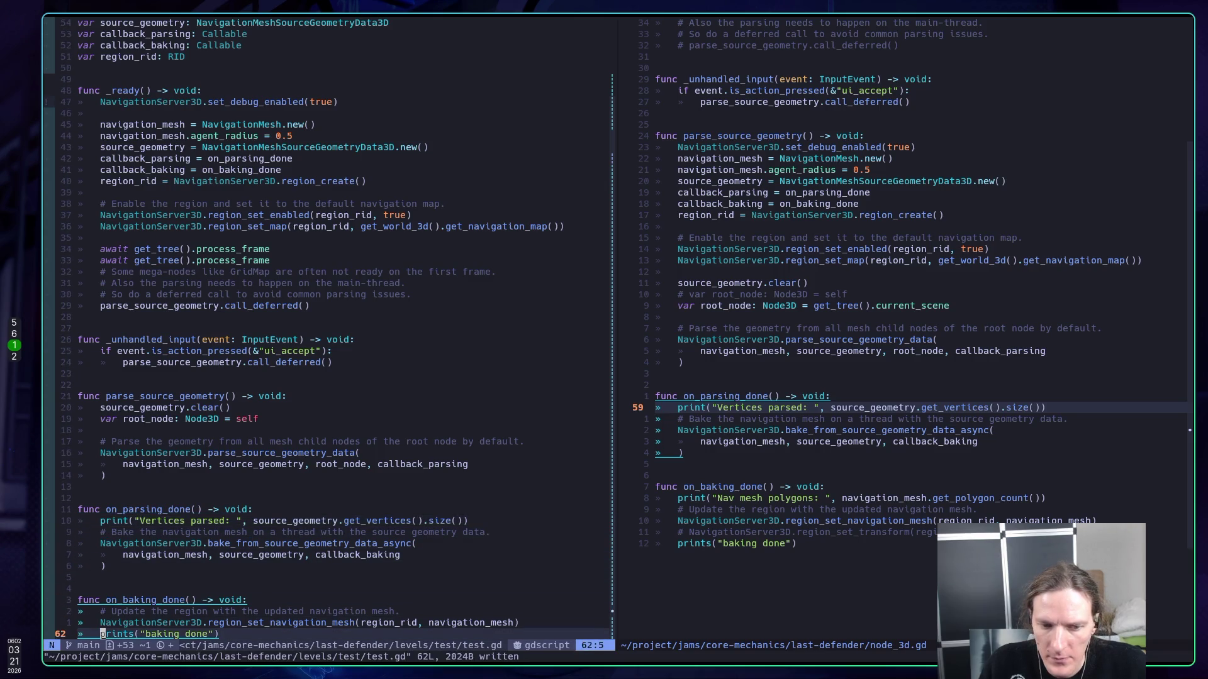
- Replace on_baking_done's baking done print with node_3d.gd's Nav mesh polygons print and save
key("d")
key("d")
key("ctrl+w")
key("l")
key("k")
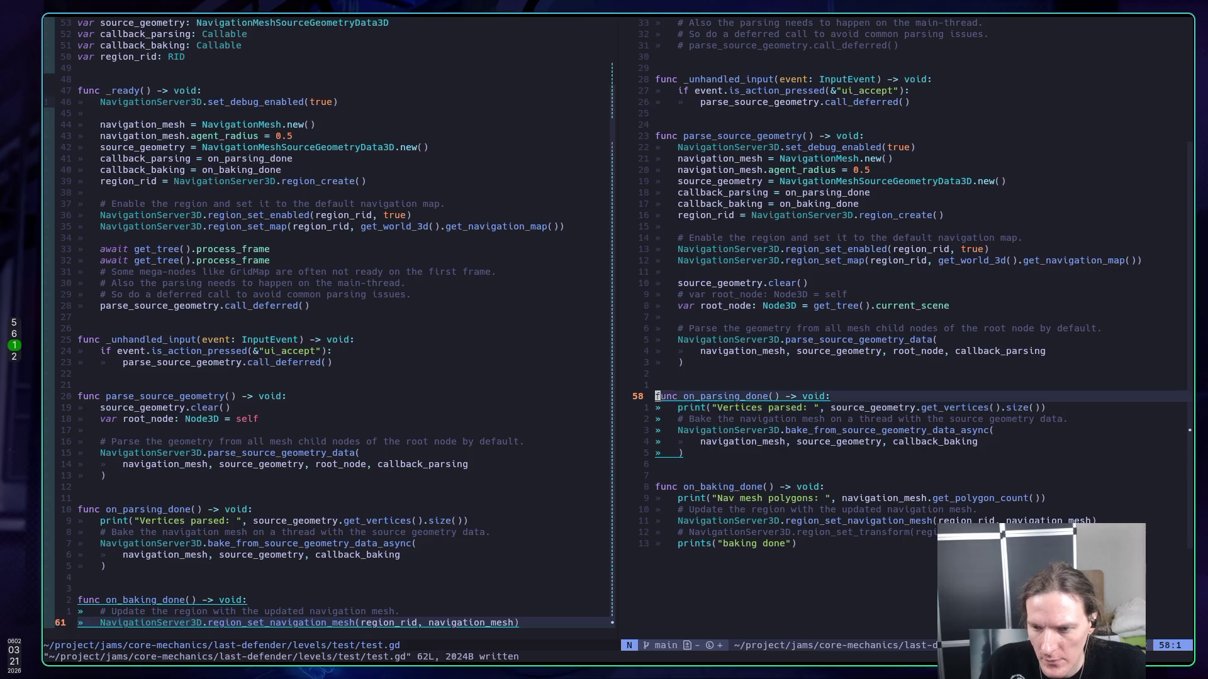
key("j")
key("j")
key("j")
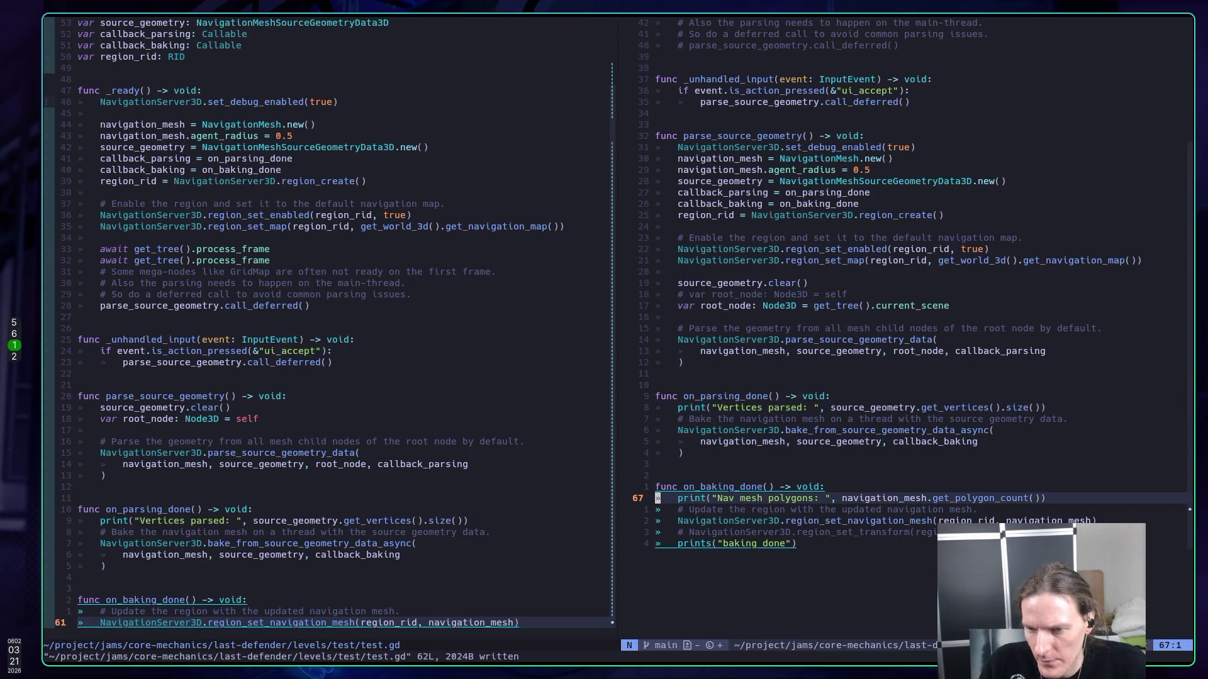
key("ctrl+w")
key("h")
key("k")
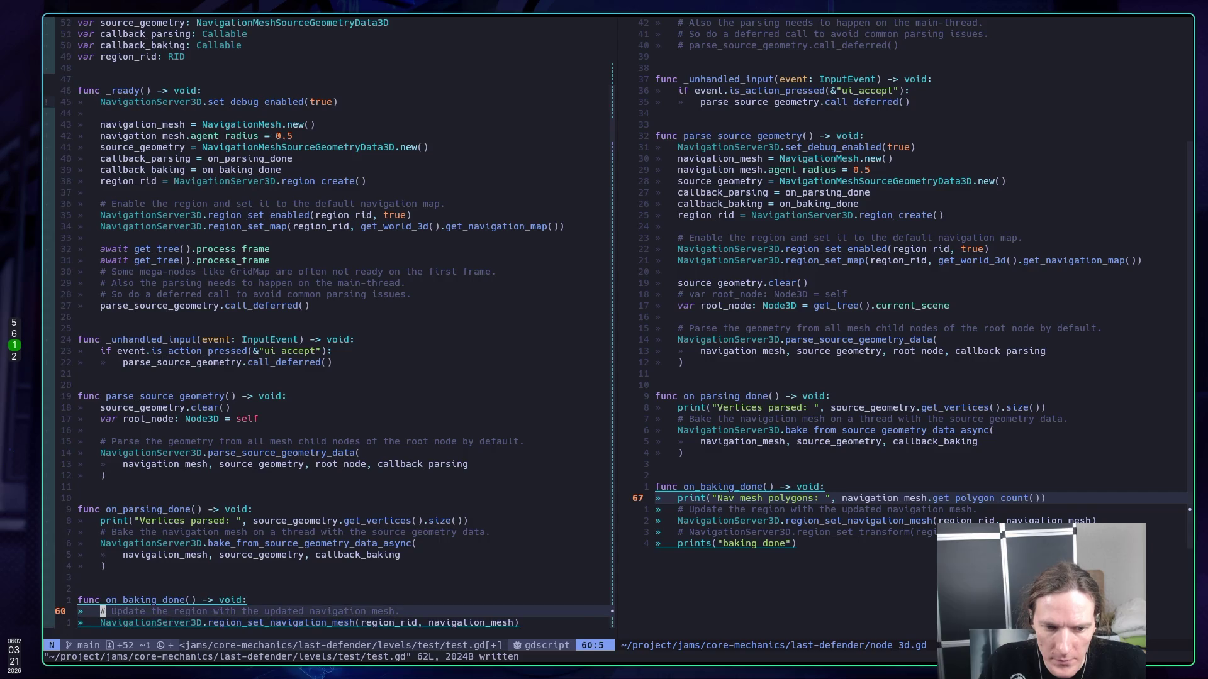
type("P")
type(":w")
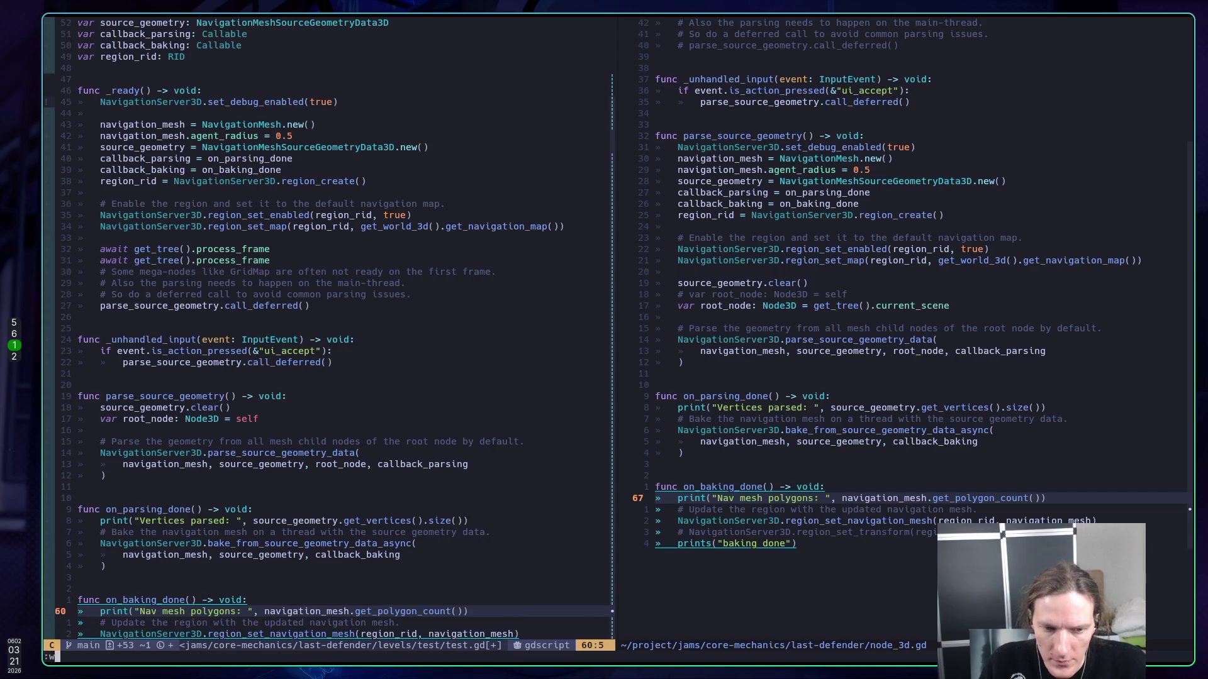
key("Return")
key("j")
key("j")
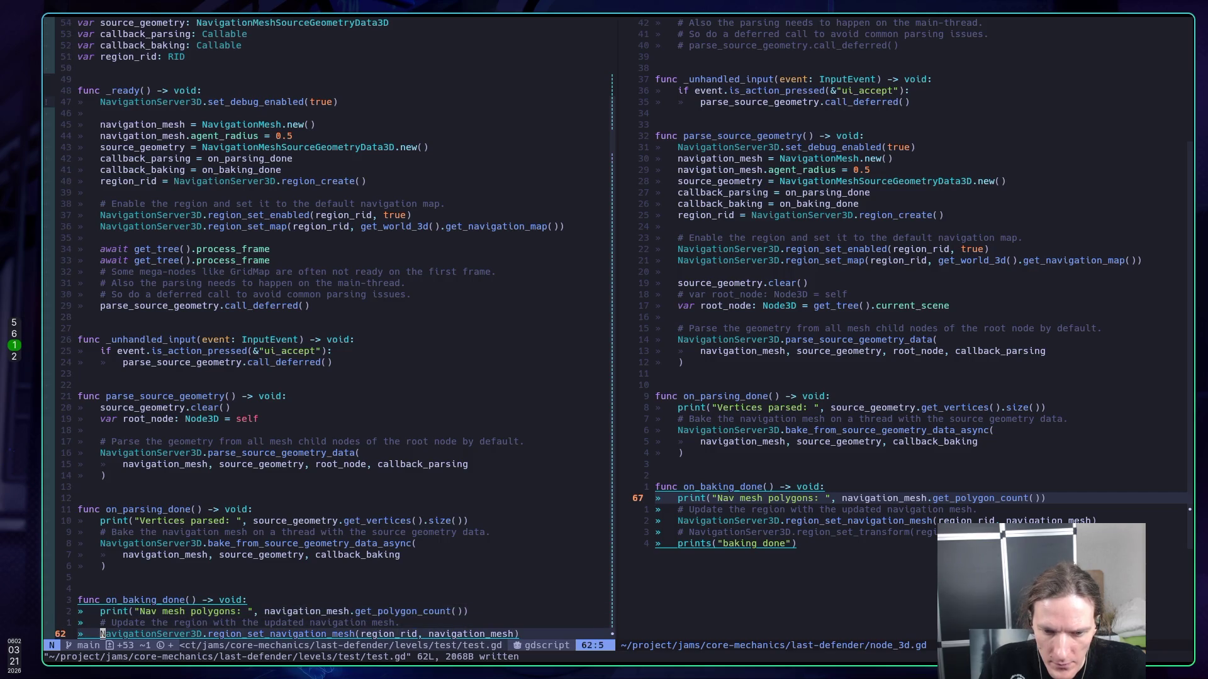
key("alt+Tab")
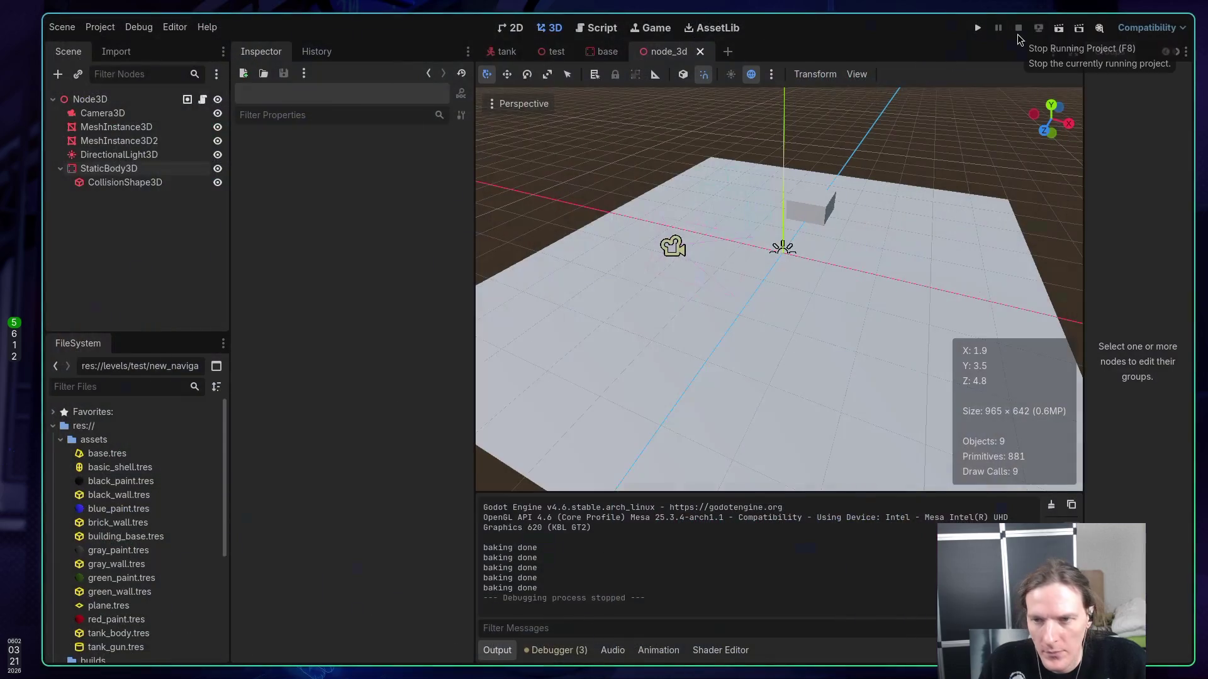
- Run the project and read 16266 parsed vertices and 112 nav mesh polygons in Output
key("F5")
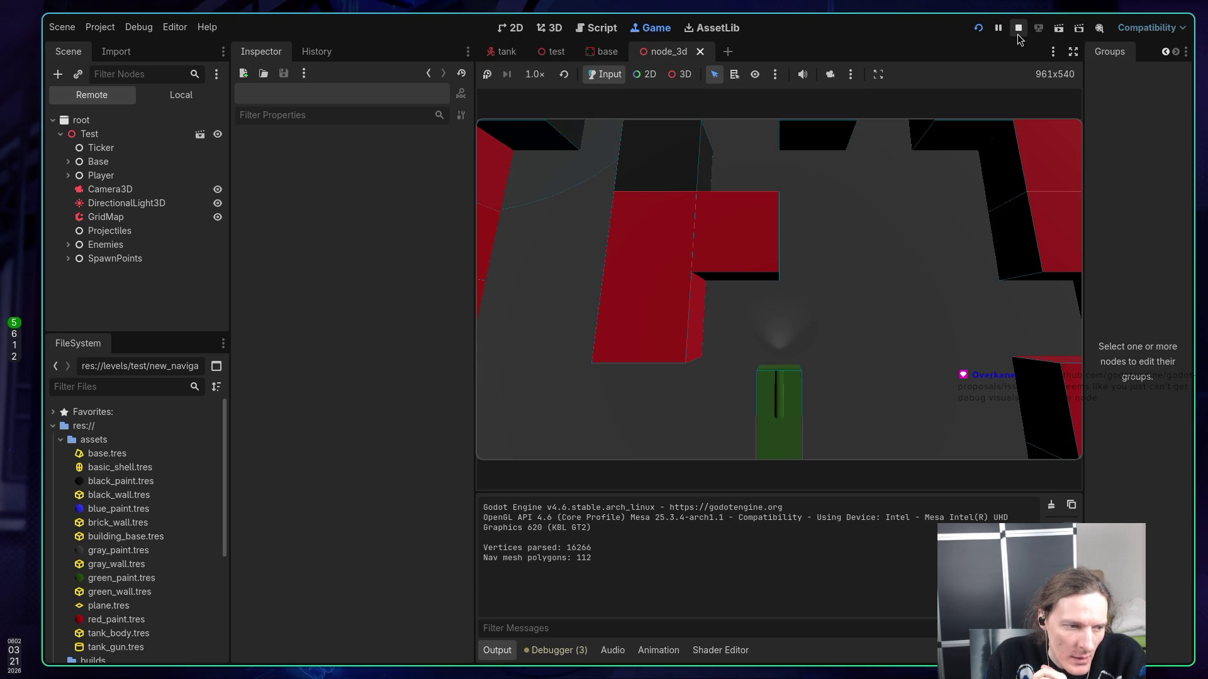
key("super+2")
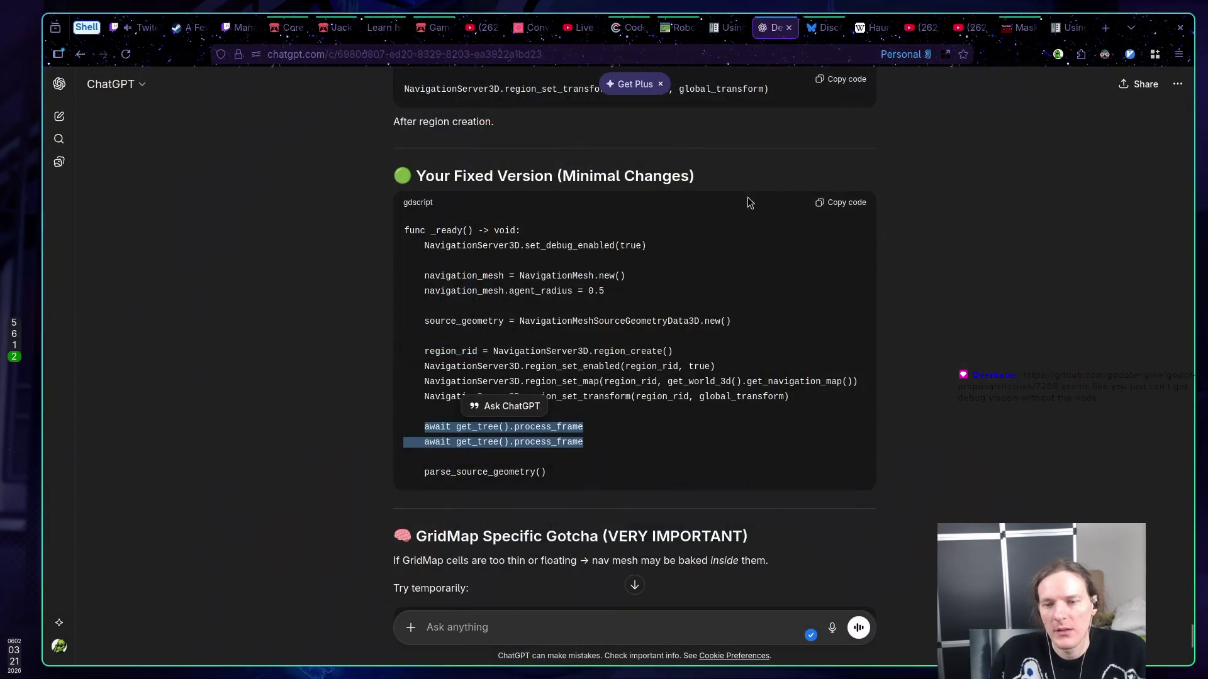
left_click(141, 27)
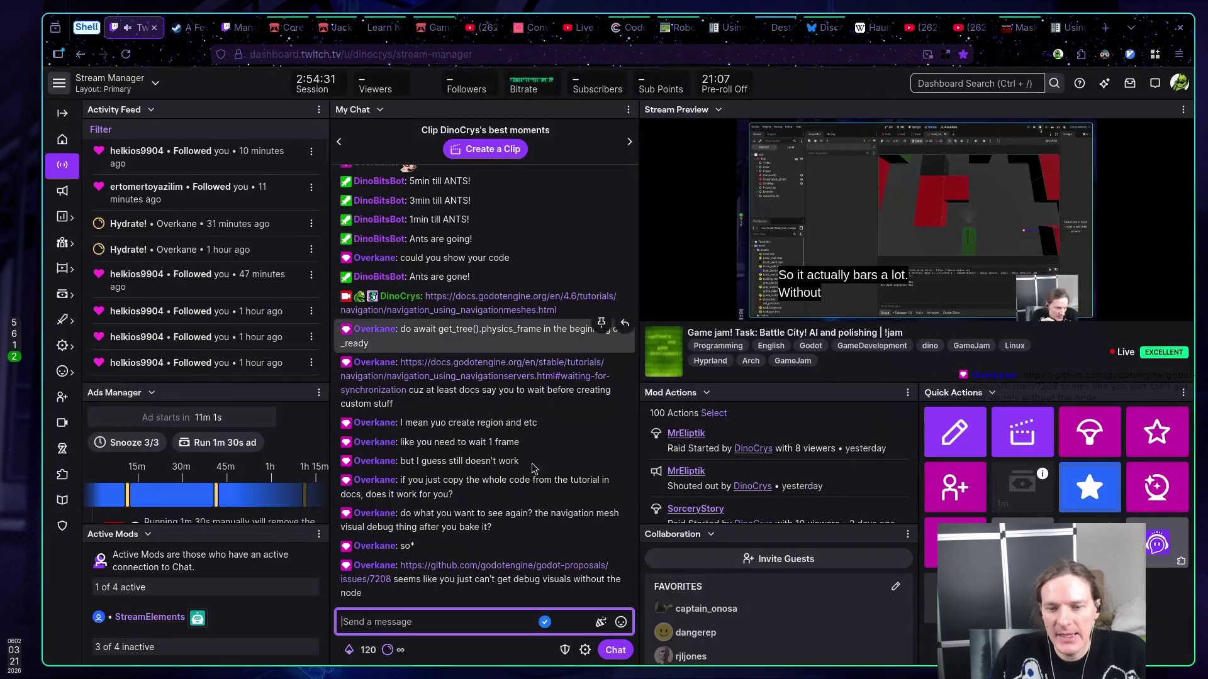
- Open the godot-proposals issue #7208 link from the Twitch chat
left_click(479, 570)
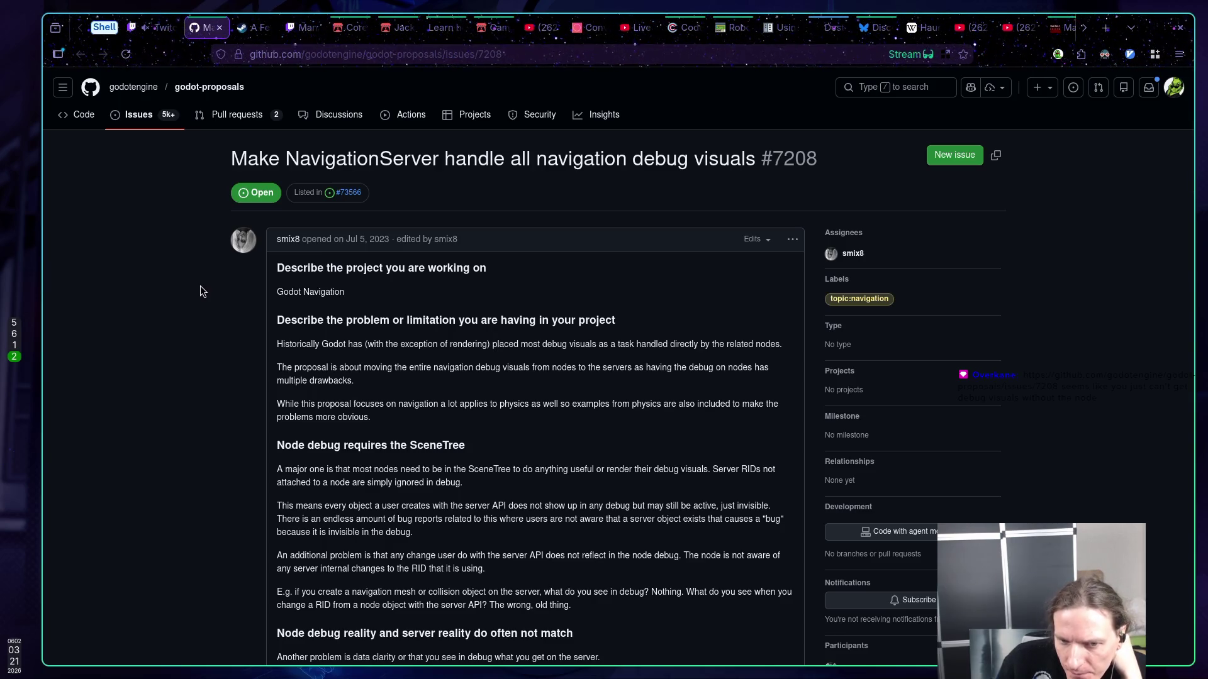
- Read proposal #7208 through its comments, including the note deferring work until the 2D/3D server split
scroll(200, 291, "down", 2)
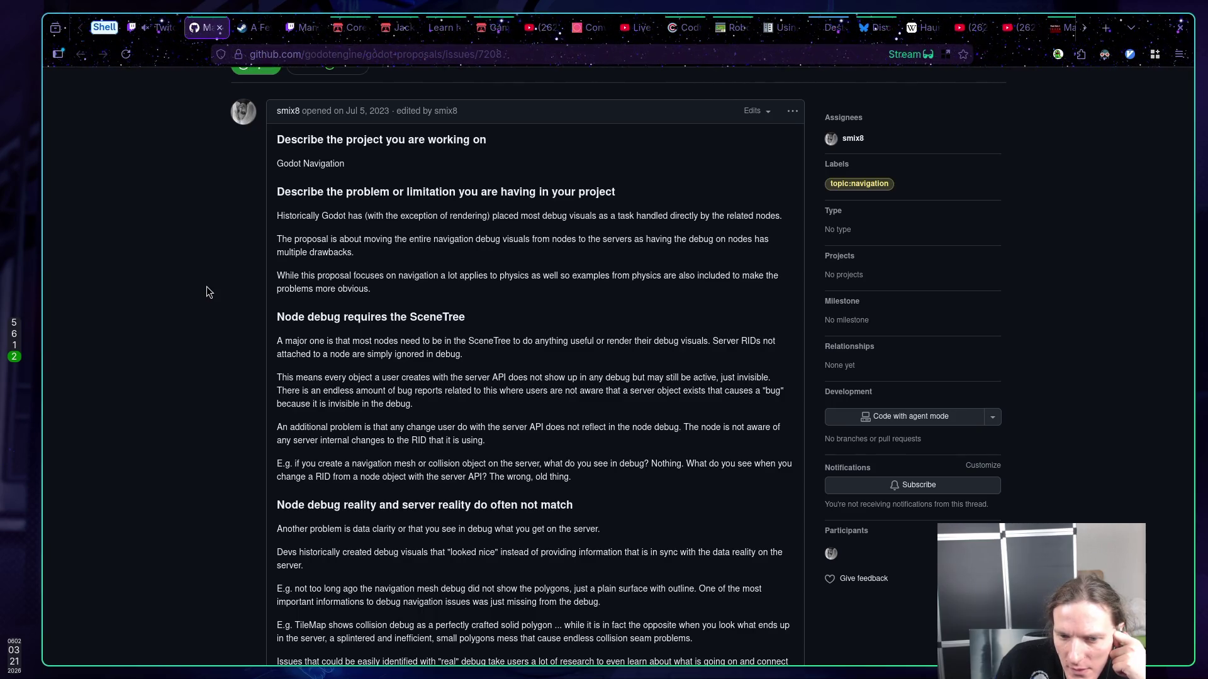
scroll(206, 286, "down", 4)
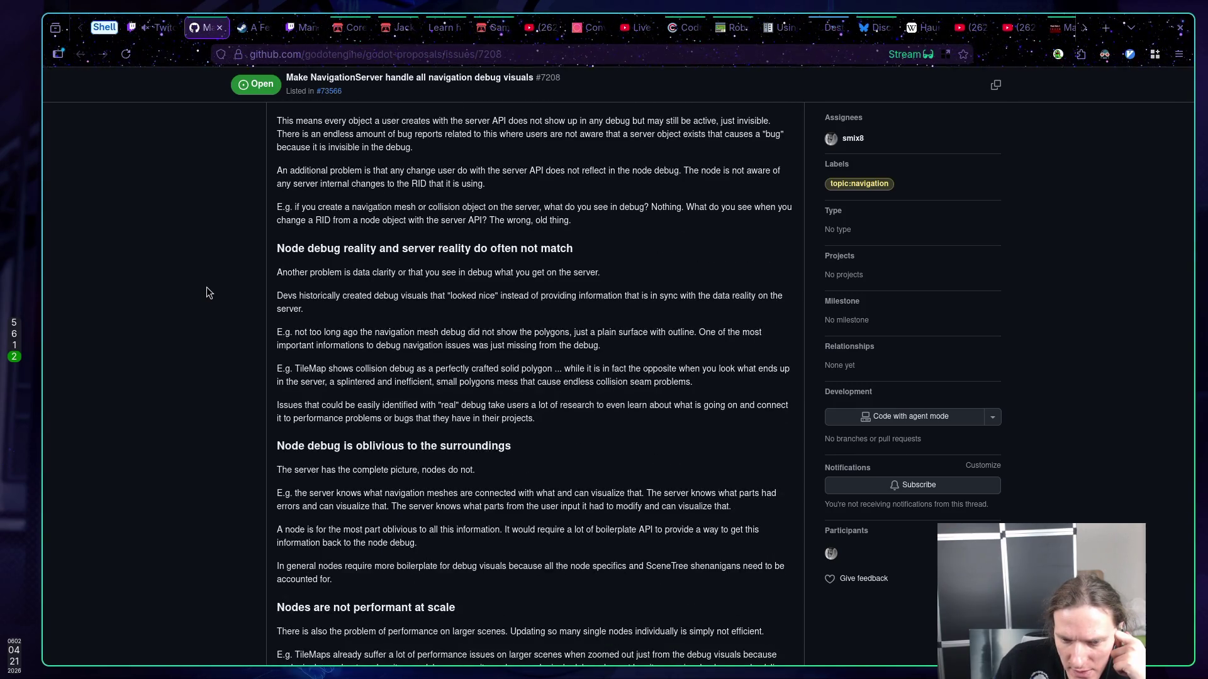
scroll(206, 293, "down", 2)
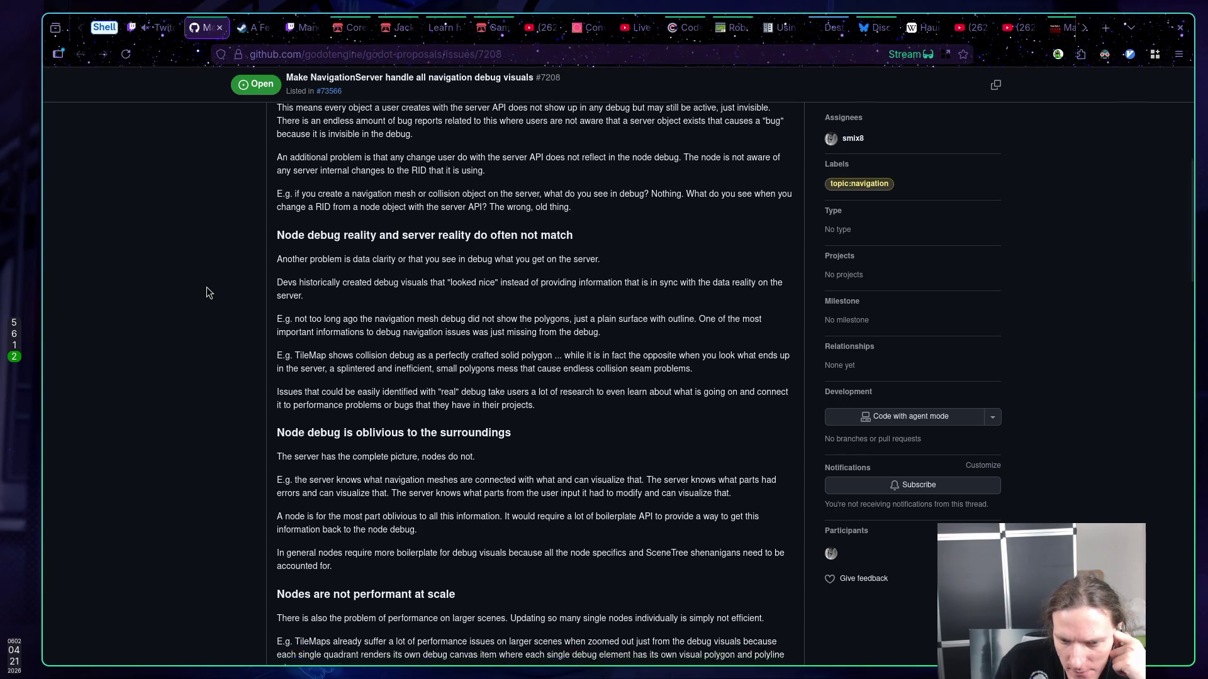
scroll(206, 293, "down", 3)
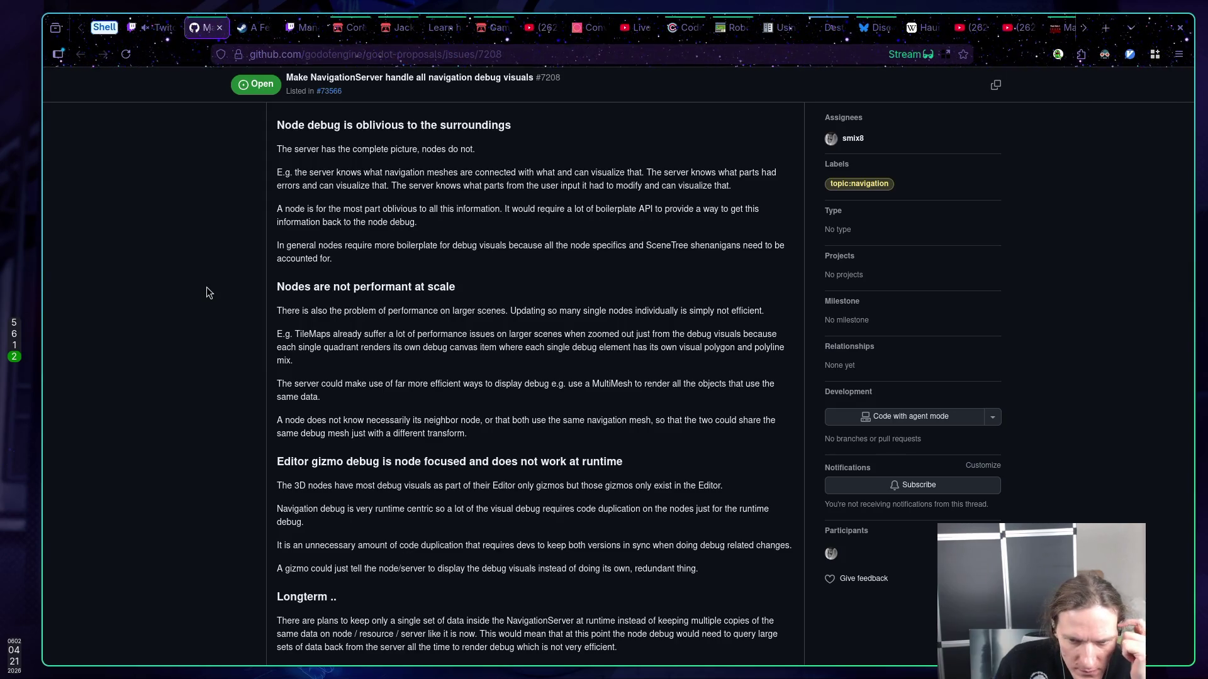
scroll(206, 286, "down", 3)
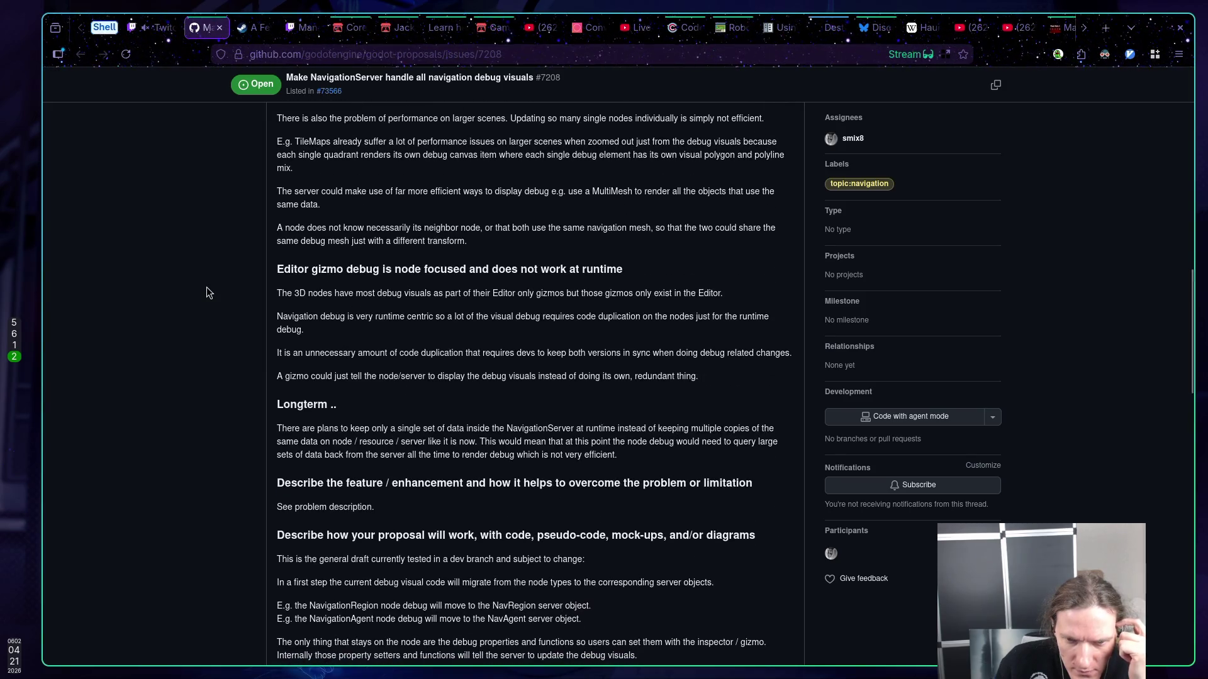
scroll(207, 287, "down", 2)
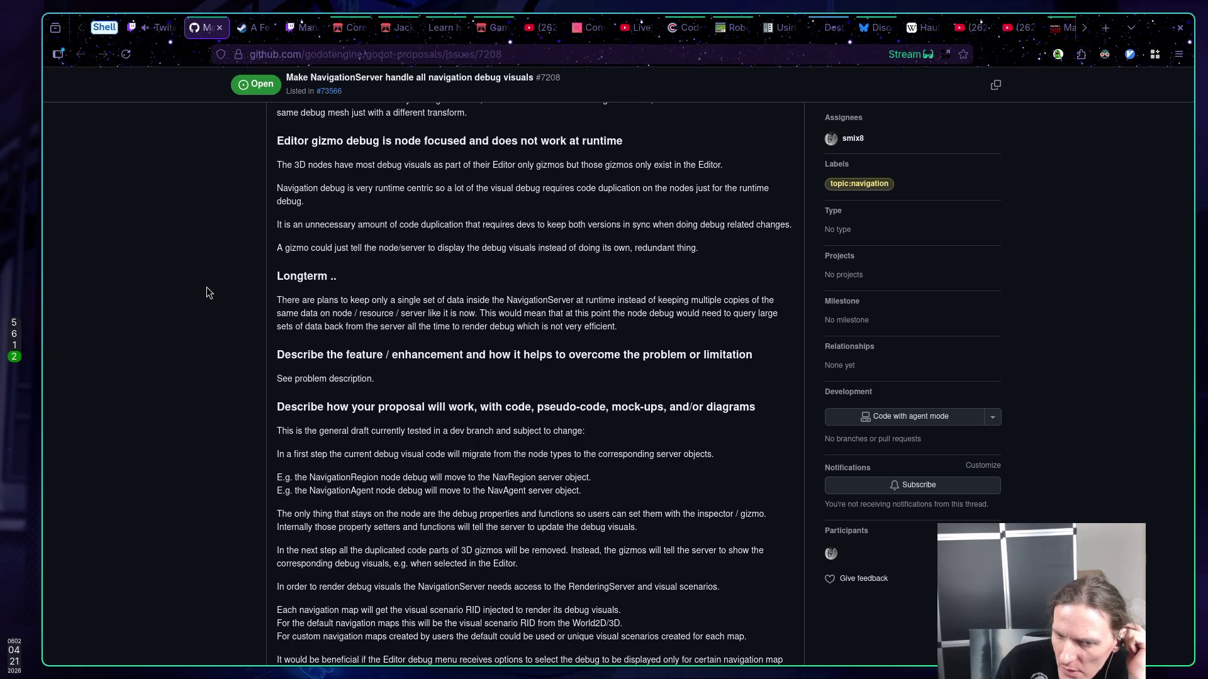
scroll(207, 287, "down", 4)
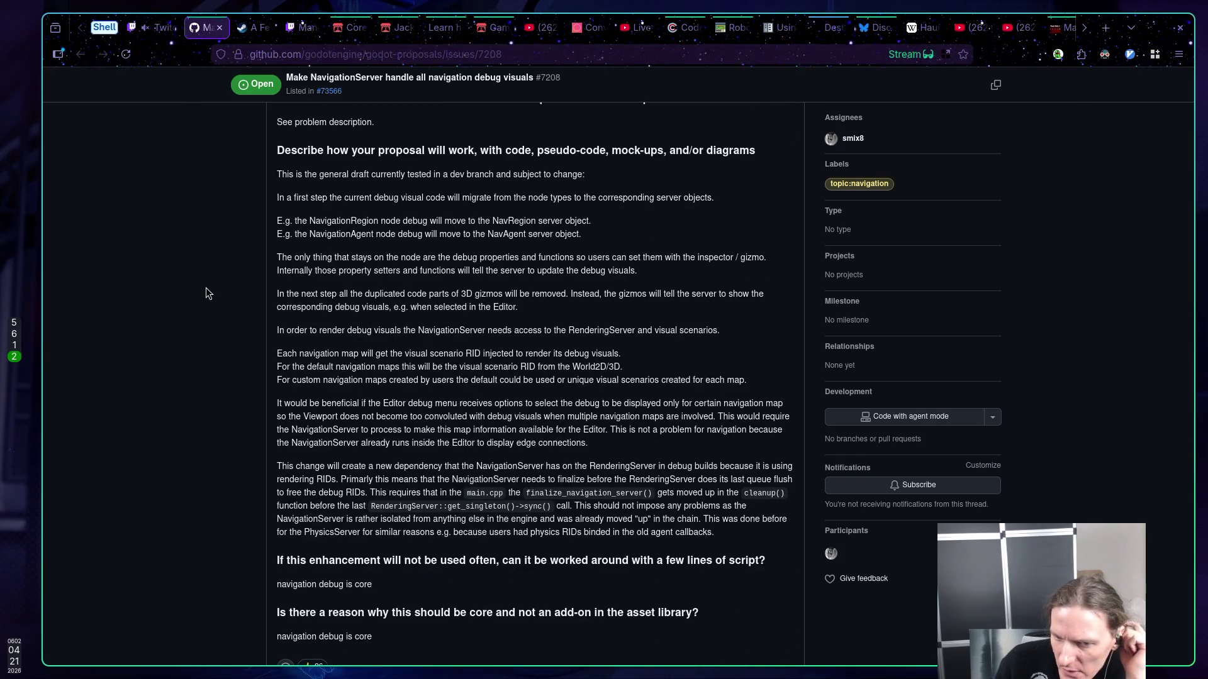
scroll(205, 287, "down", 2)
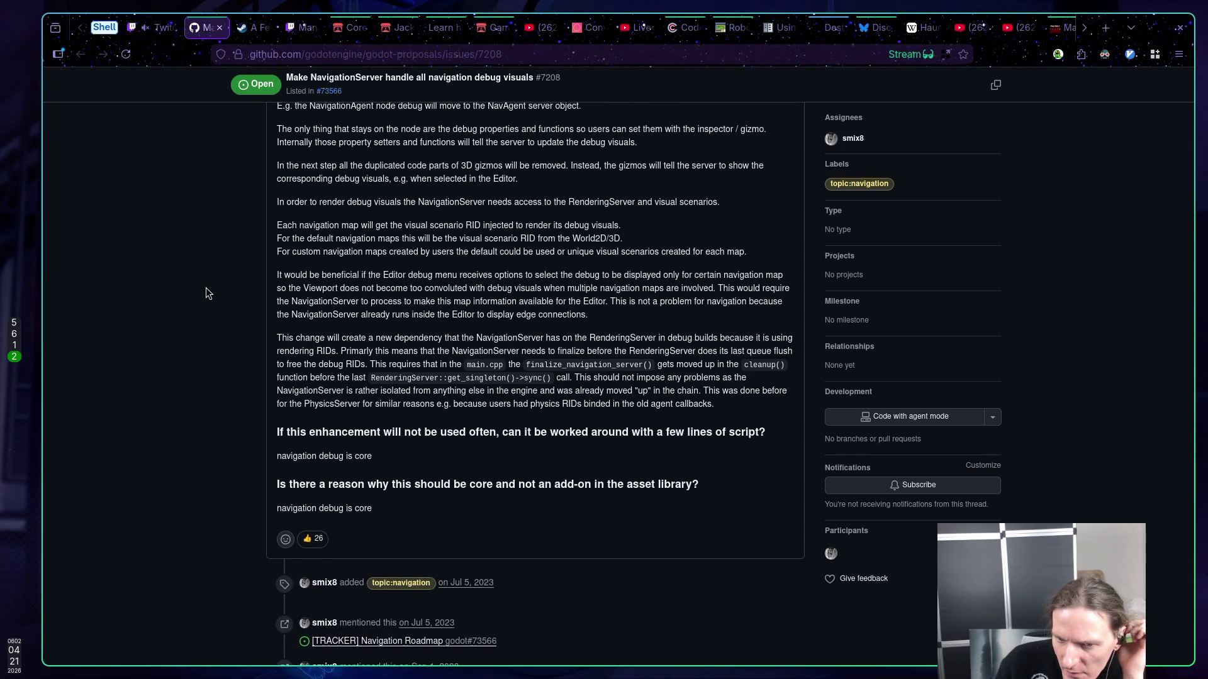
scroll(206, 293, "down", 5)
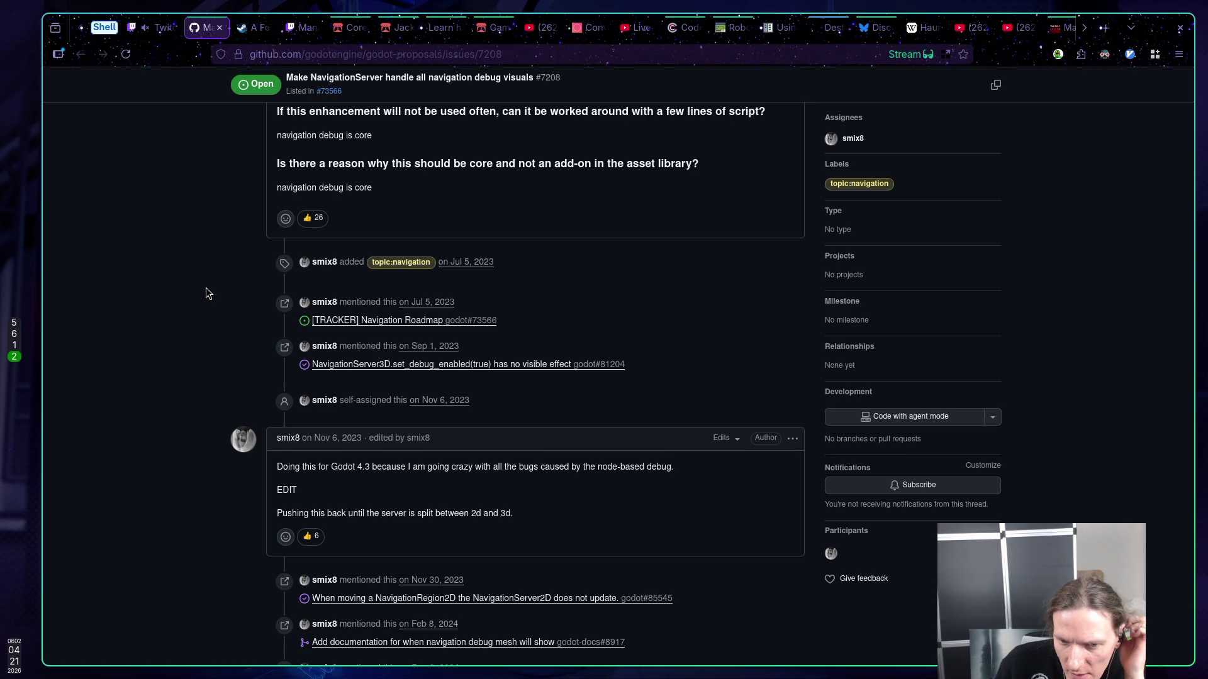
scroll(206, 292, "down", 2)
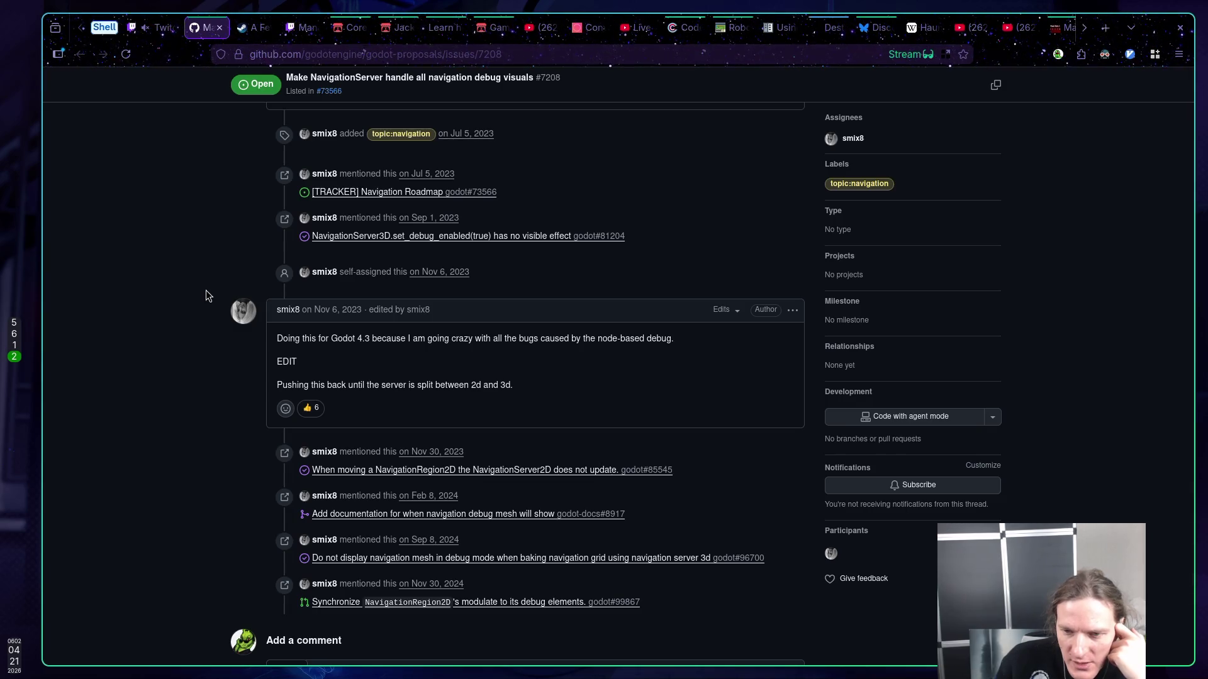
scroll(205, 292, "down", 4)
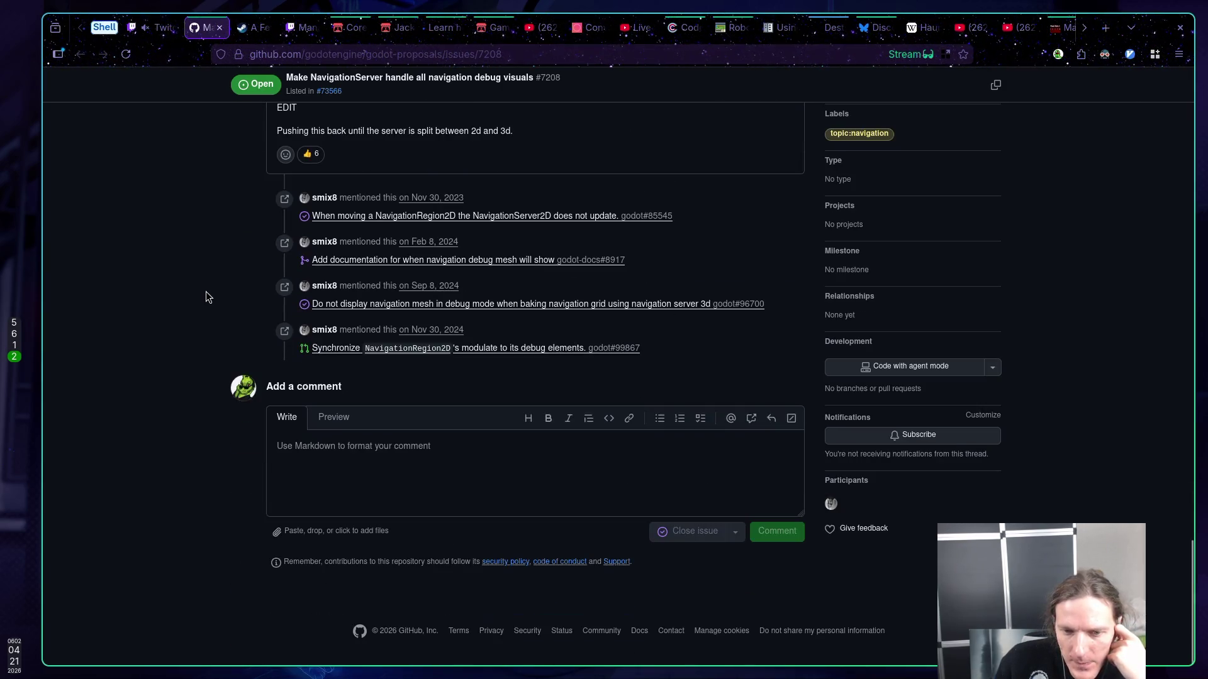
scroll(206, 292, "up", 4)
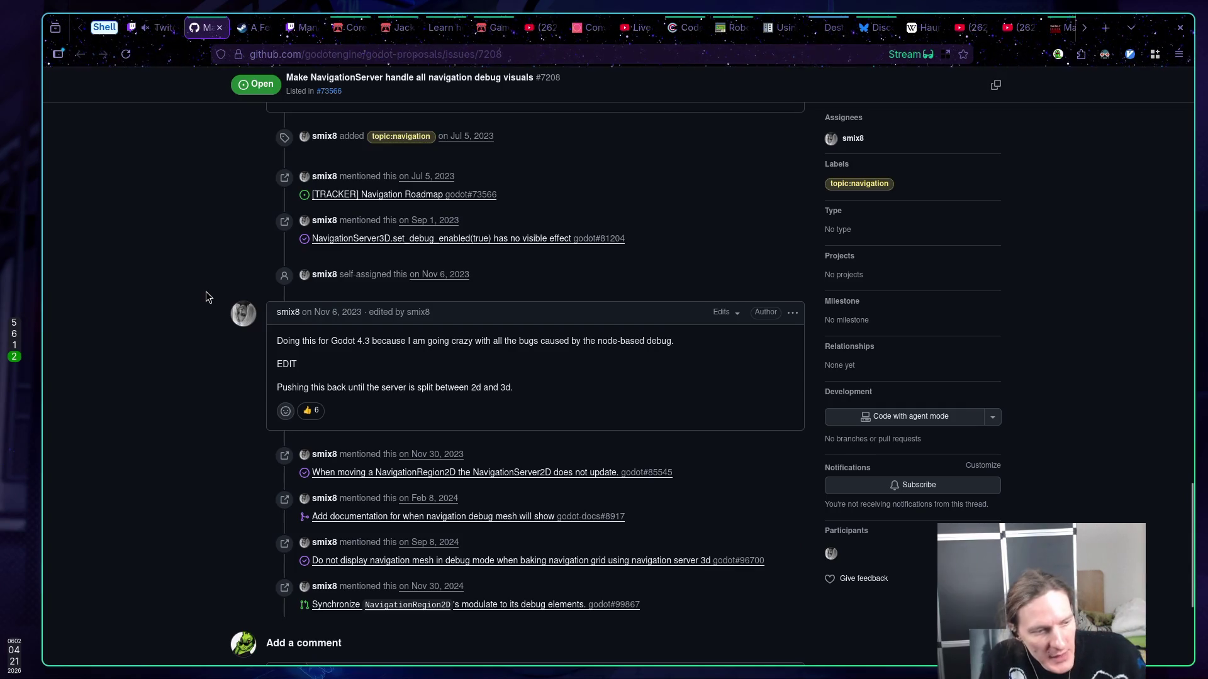
- Return to the running Godot game
key("super+1")
key("k")
key("k")
key("k")
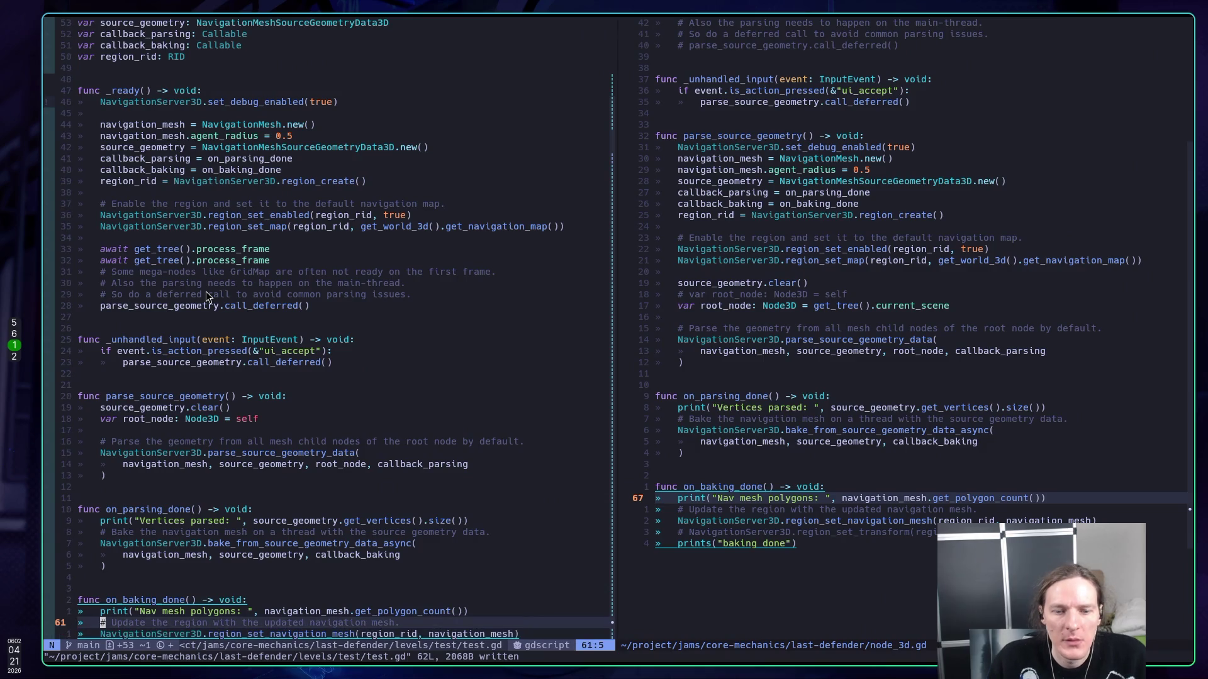
key("super+2")
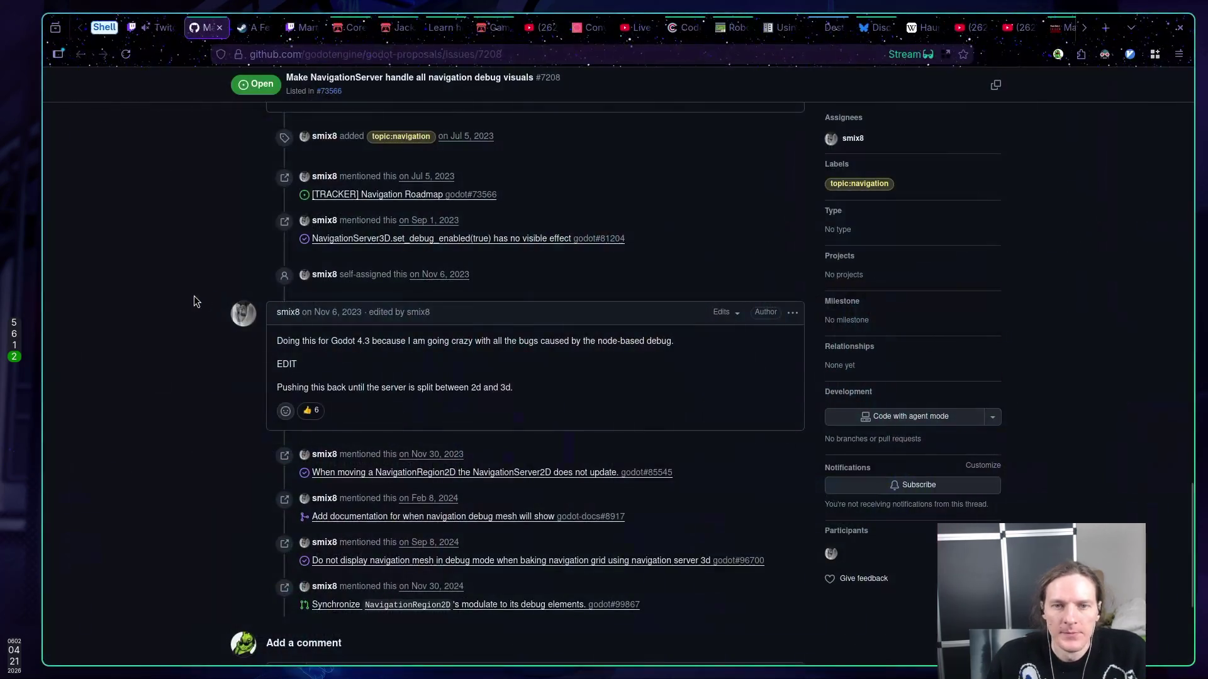
key("super+5")
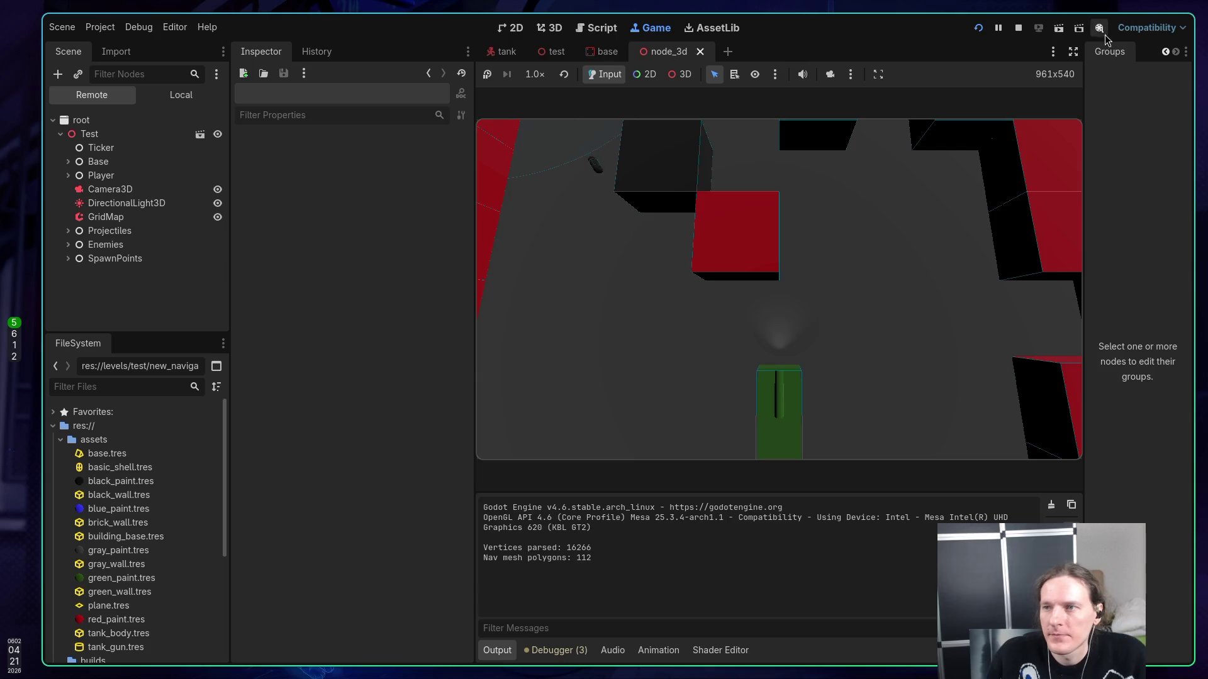
- Stop the game, switch to the test scene, and add a NavigationRegion3D child under Test
left_click(1018, 27)
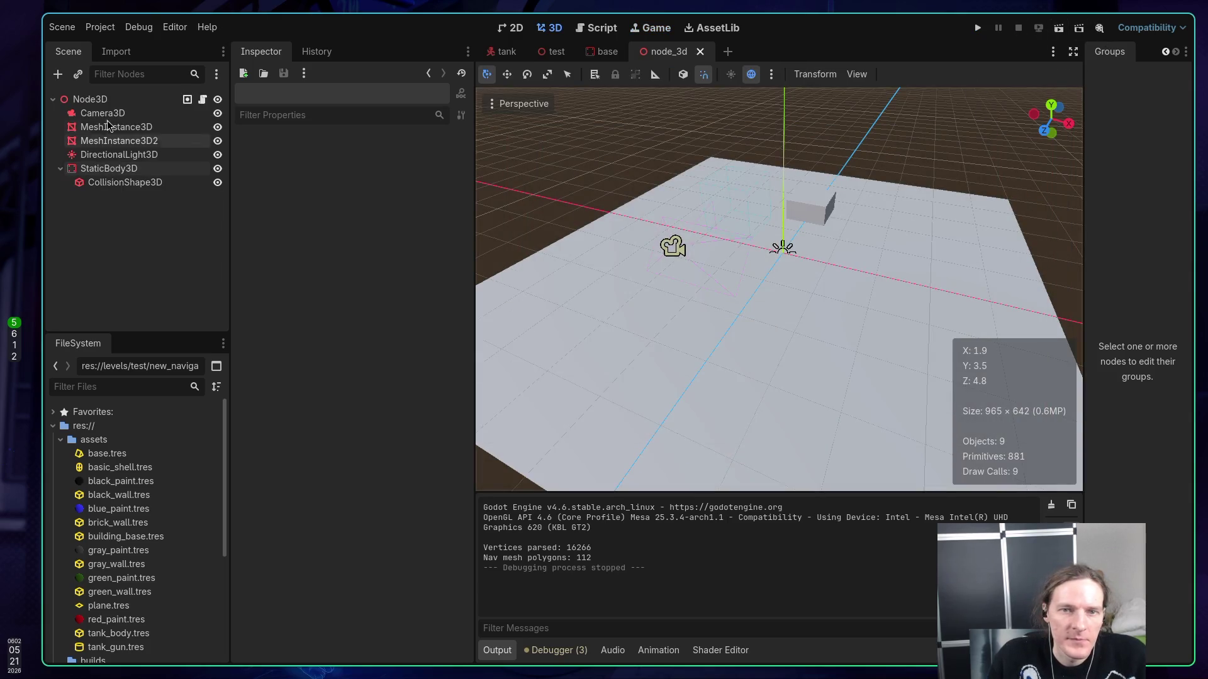
left_click(700, 52)
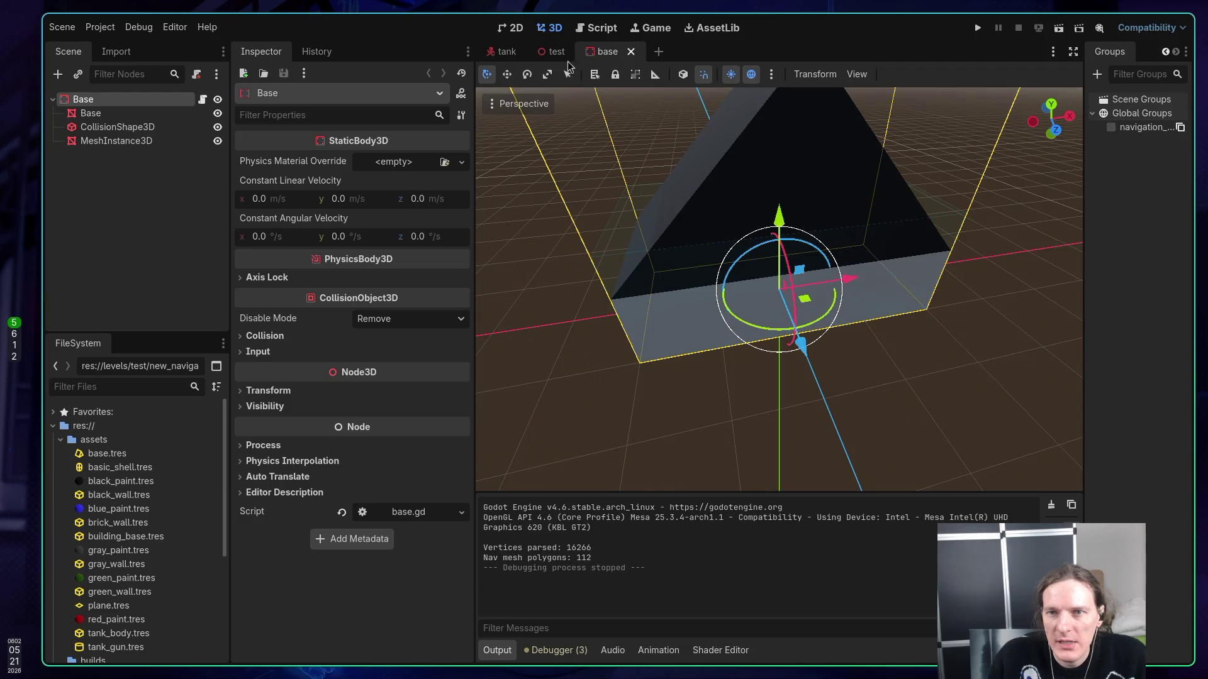
left_click(554, 52)
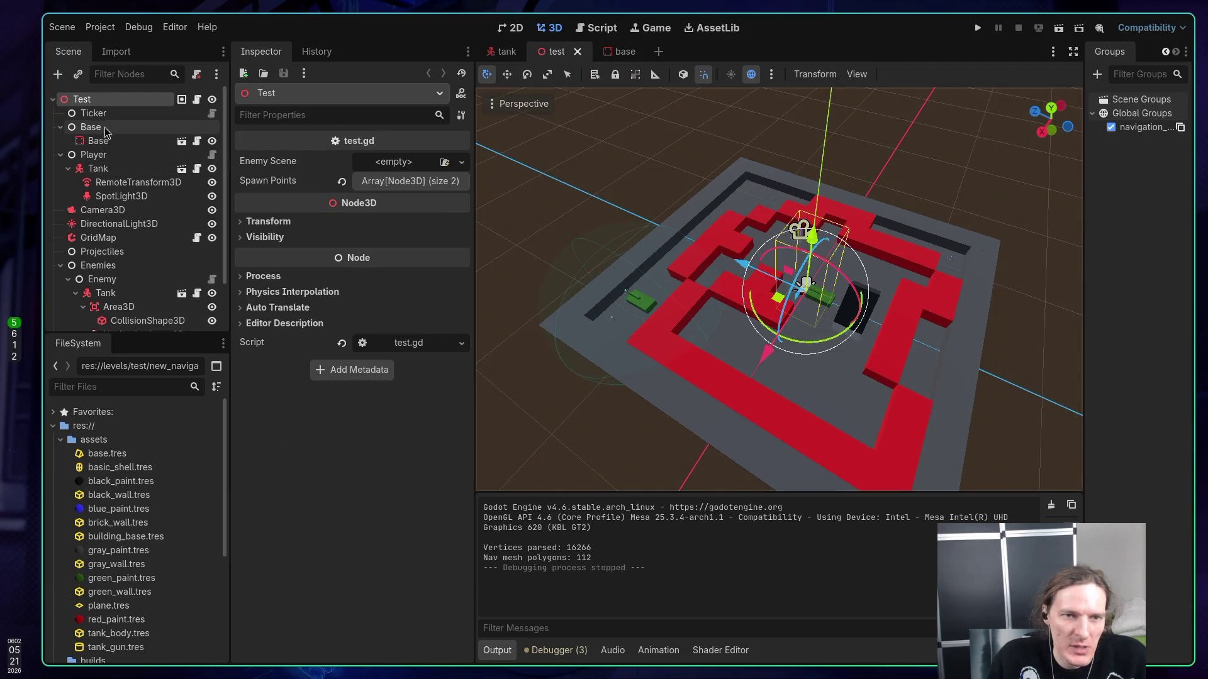
right_click(95, 100)
left_click(133, 134)
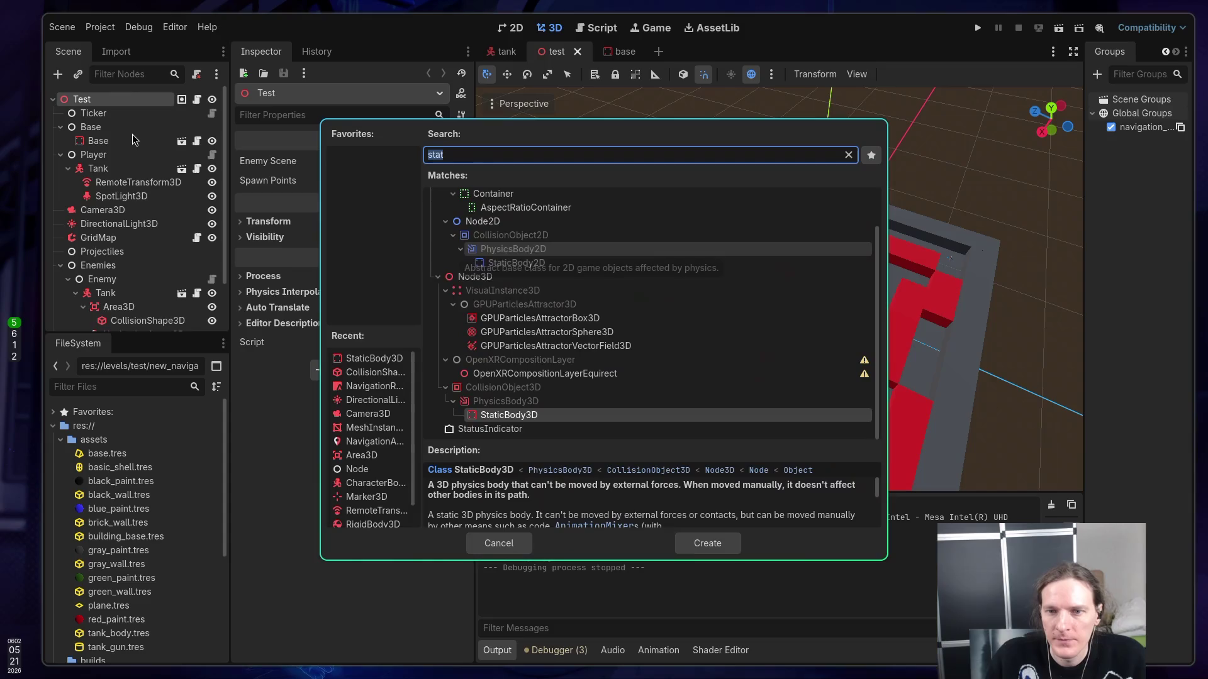
type("regi")
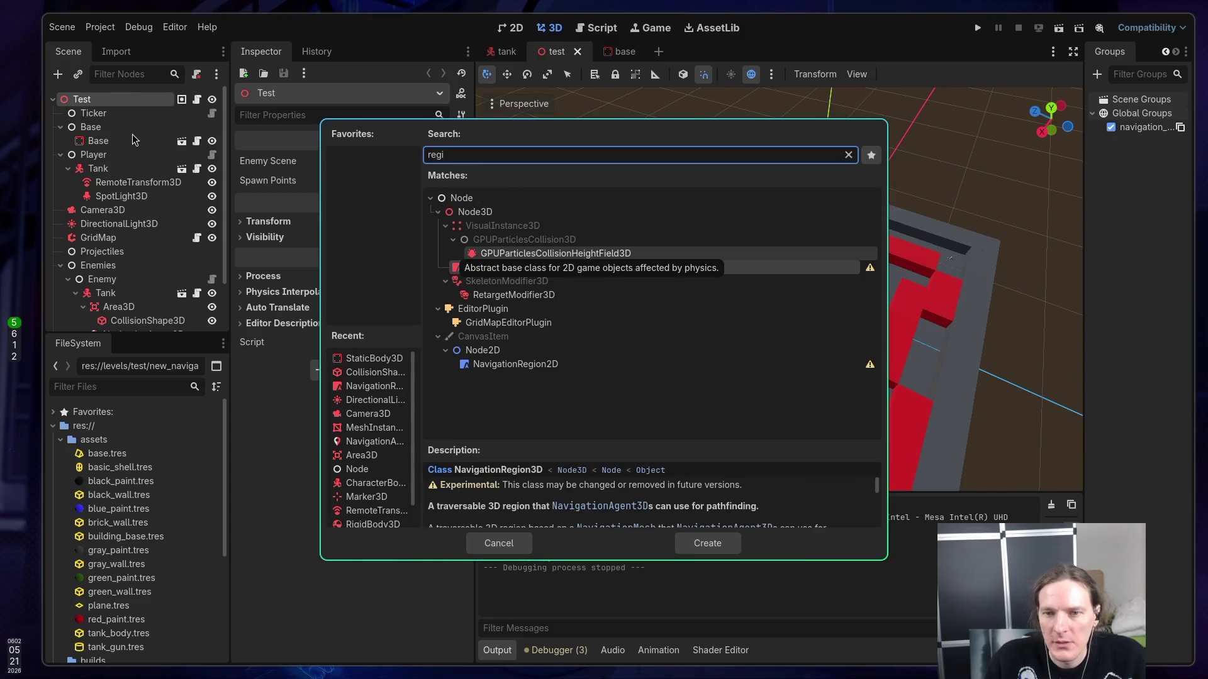
left_click(543, 272)
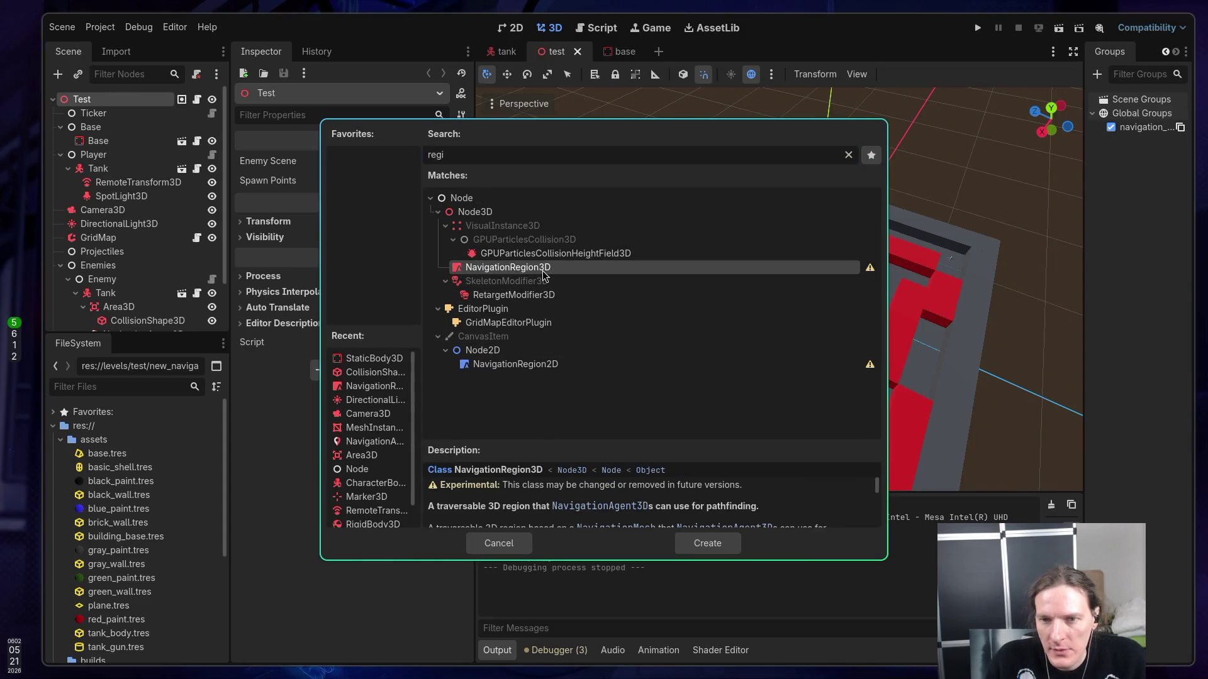
double_click(543, 272)
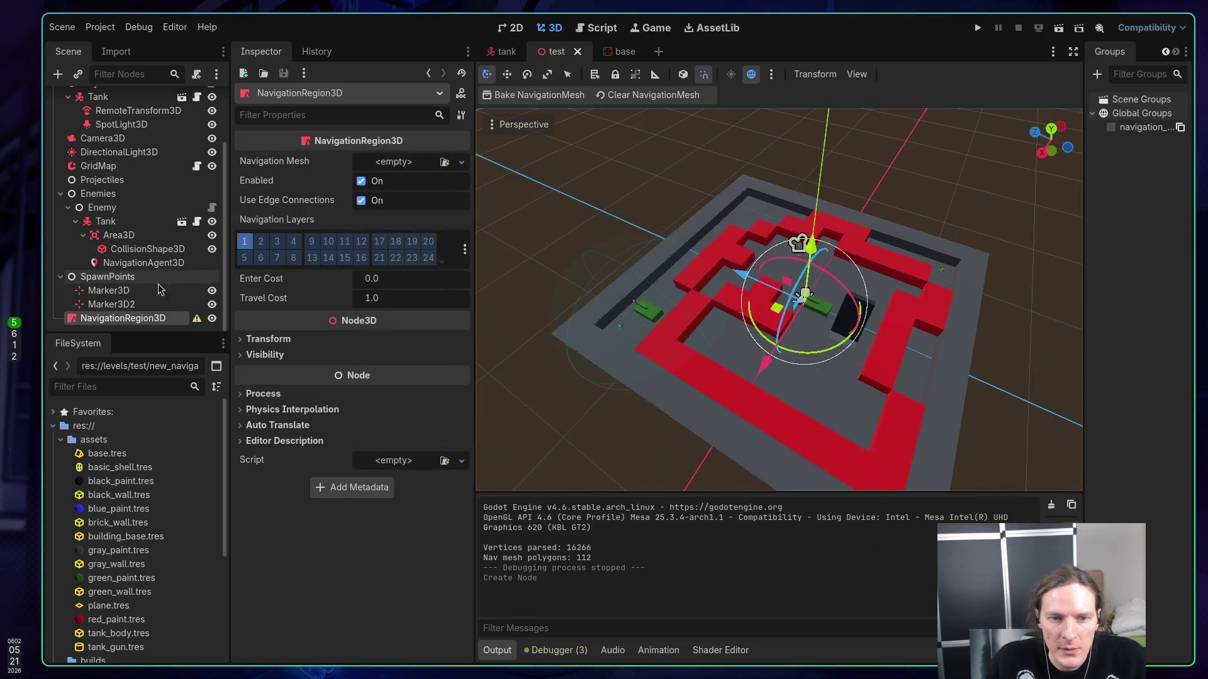
- Assign new_navigation_mesh to the region, make it Test's first child, and save the scene
left_click(444, 163)
double_click(490, 176)
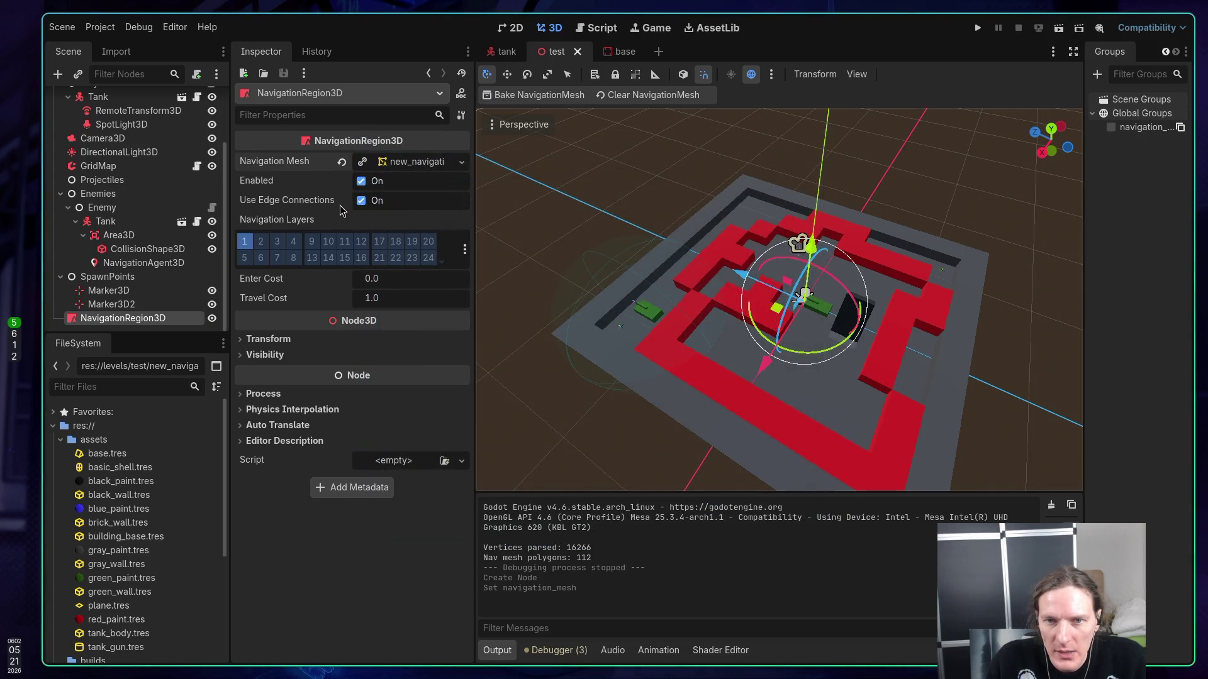
left_click(397, 163)
left_click(398, 163)
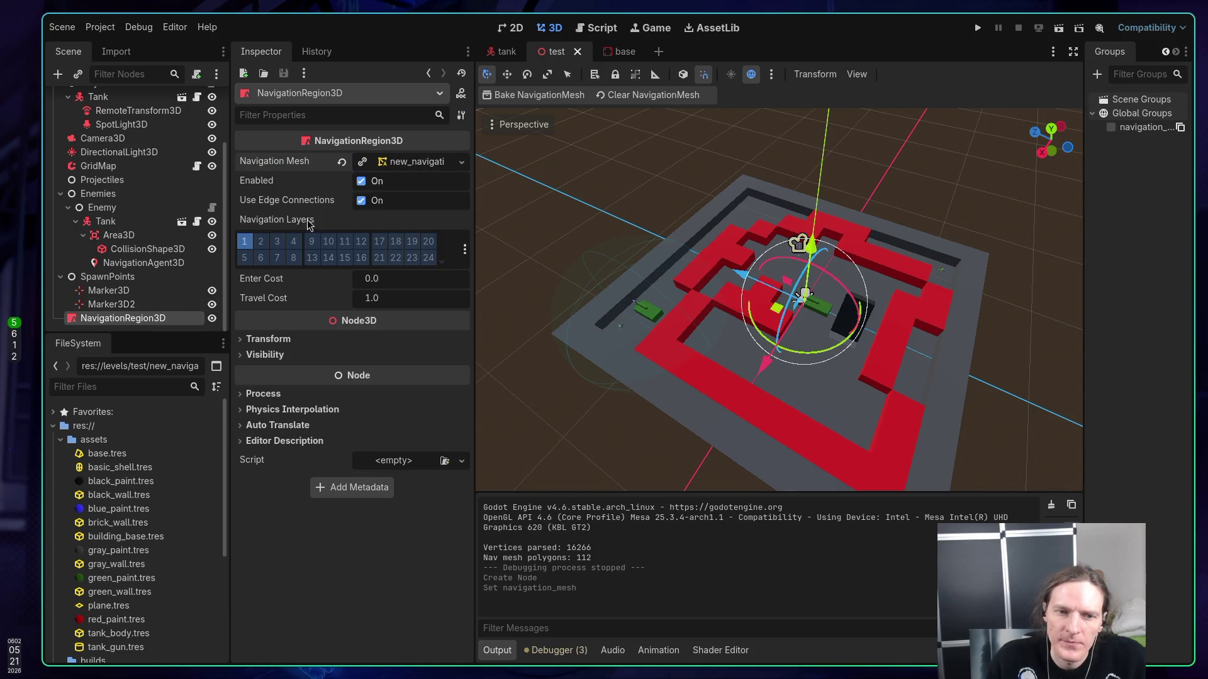
mouse_move(148, 319)
left_mouse_down()
mouse_move(112, 143)
mouse_move(90, 112)
left_mouse_up()
key("ctrl+s")
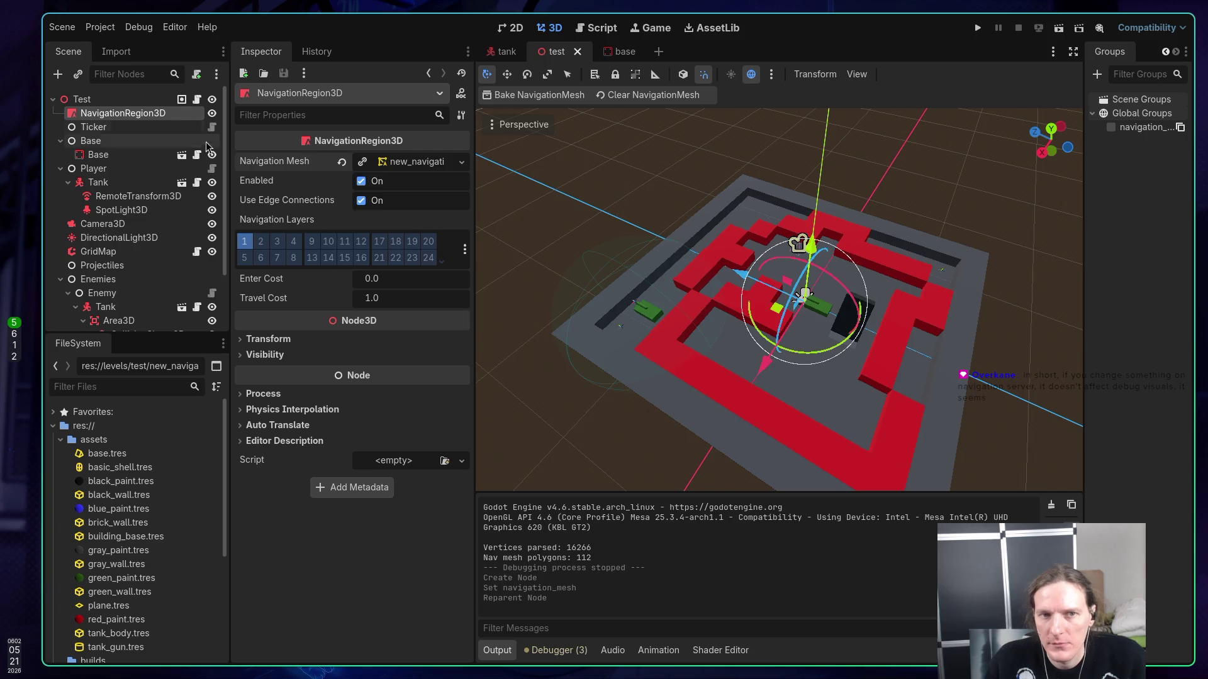
key("super+1")
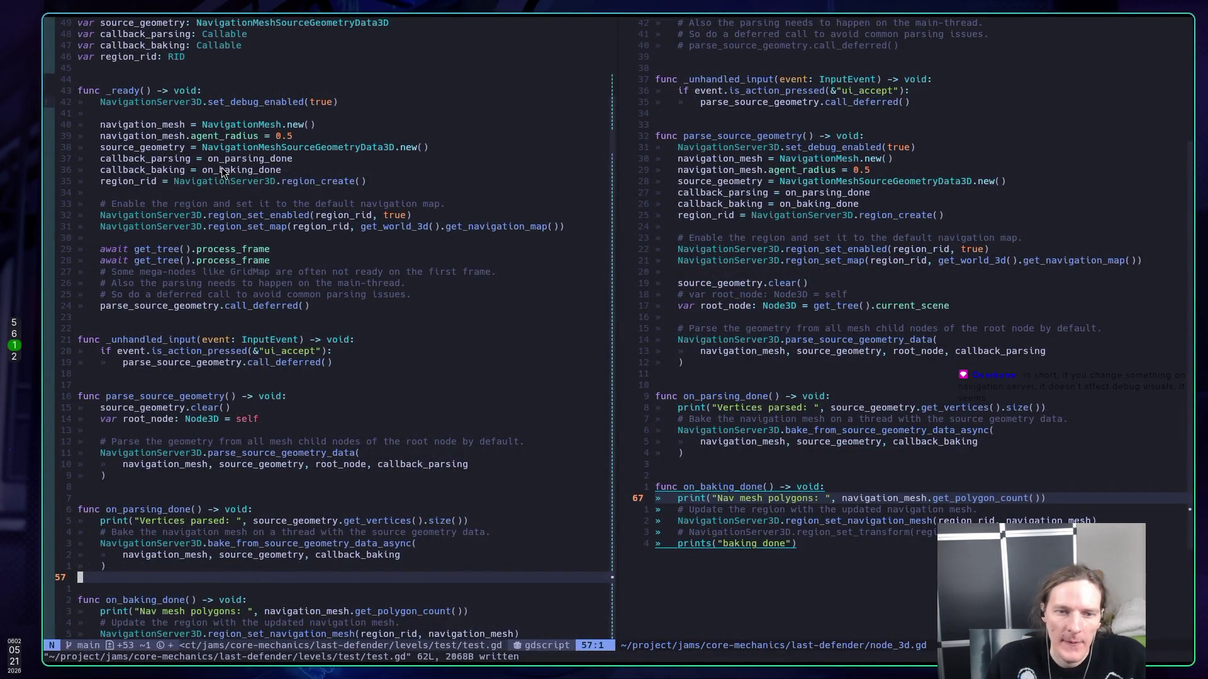
- Open a new line at the end of on_baking_done referencing $NavigationRegion3D, checking the property name in Godot
scroll(286, 216, "down", 6)
key("j")
key("shift+g")
key("k")
key("k")
key("k")
key("j")
key("j")
key("j")
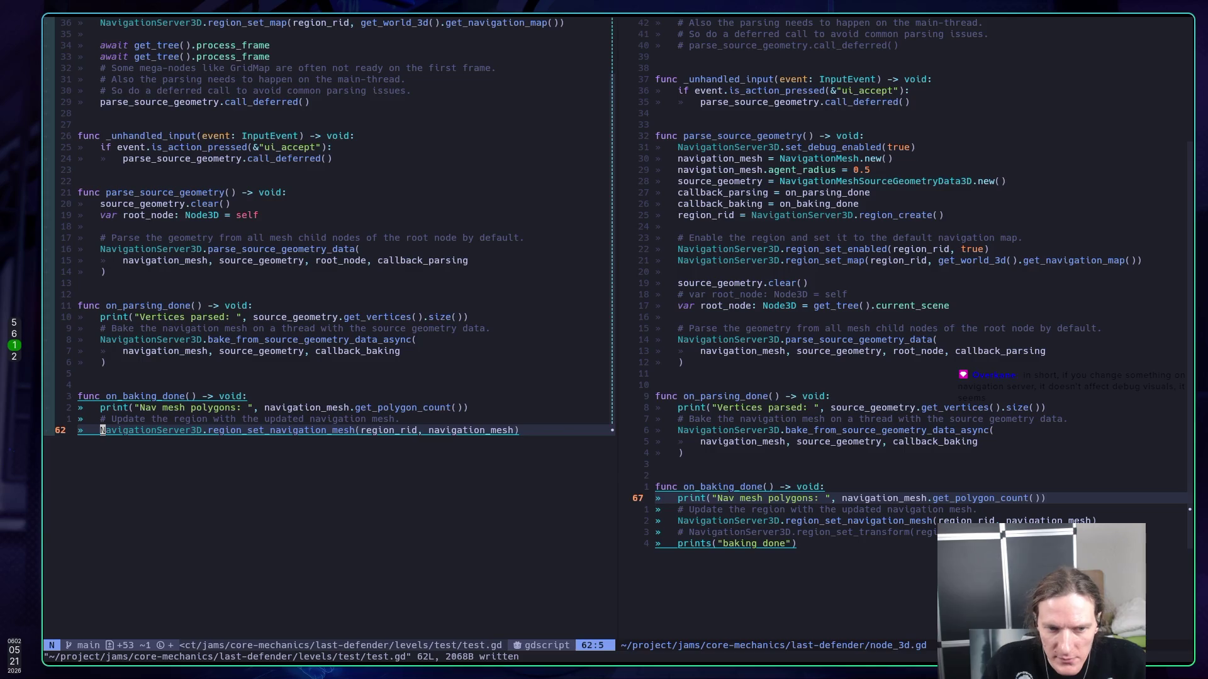
type("oNavigation")
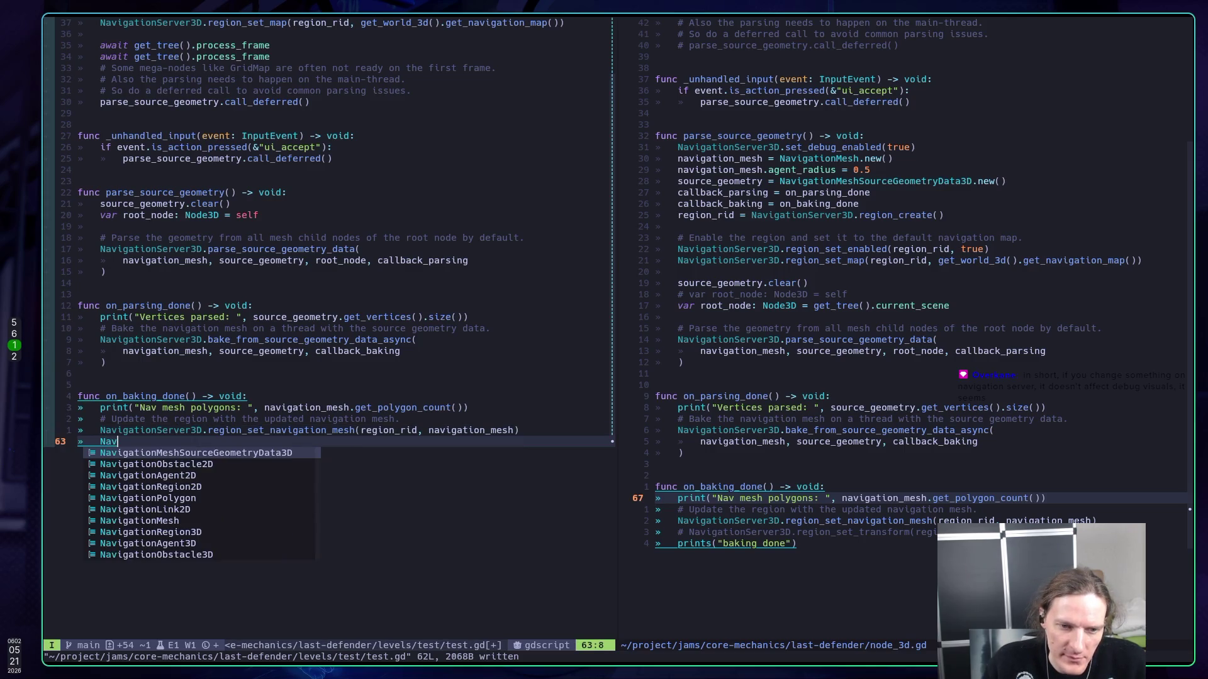
key("ctrl+w")
type("Nav")
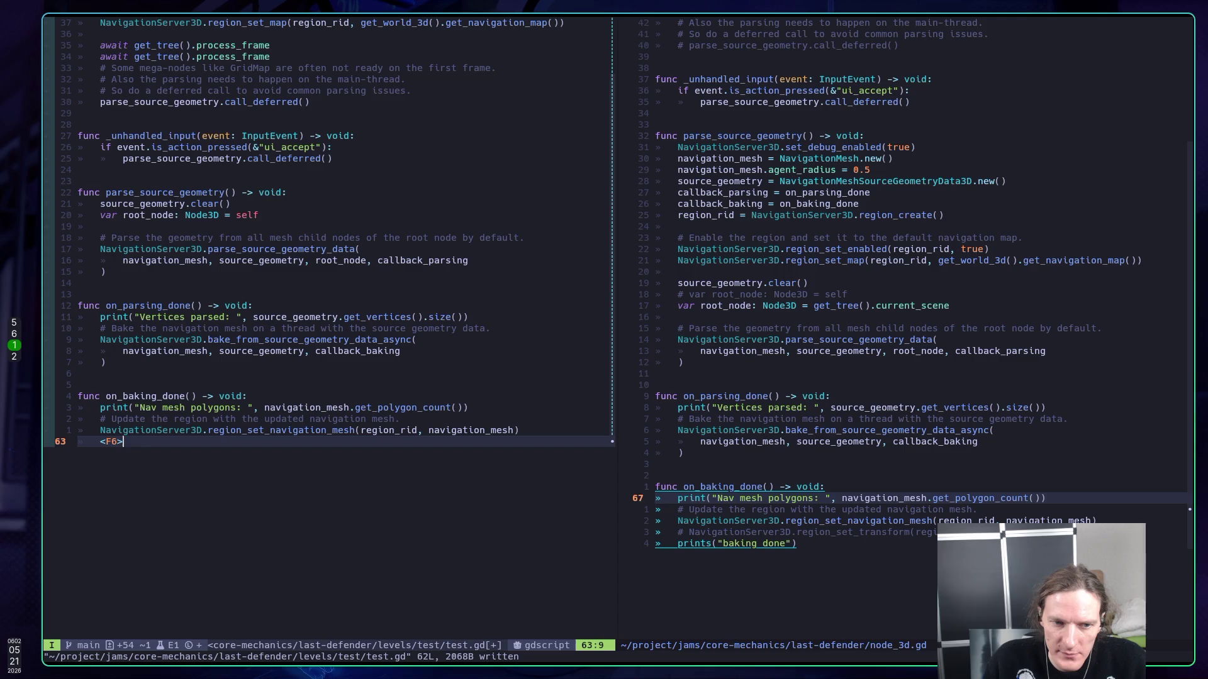
key("ctrl+w")
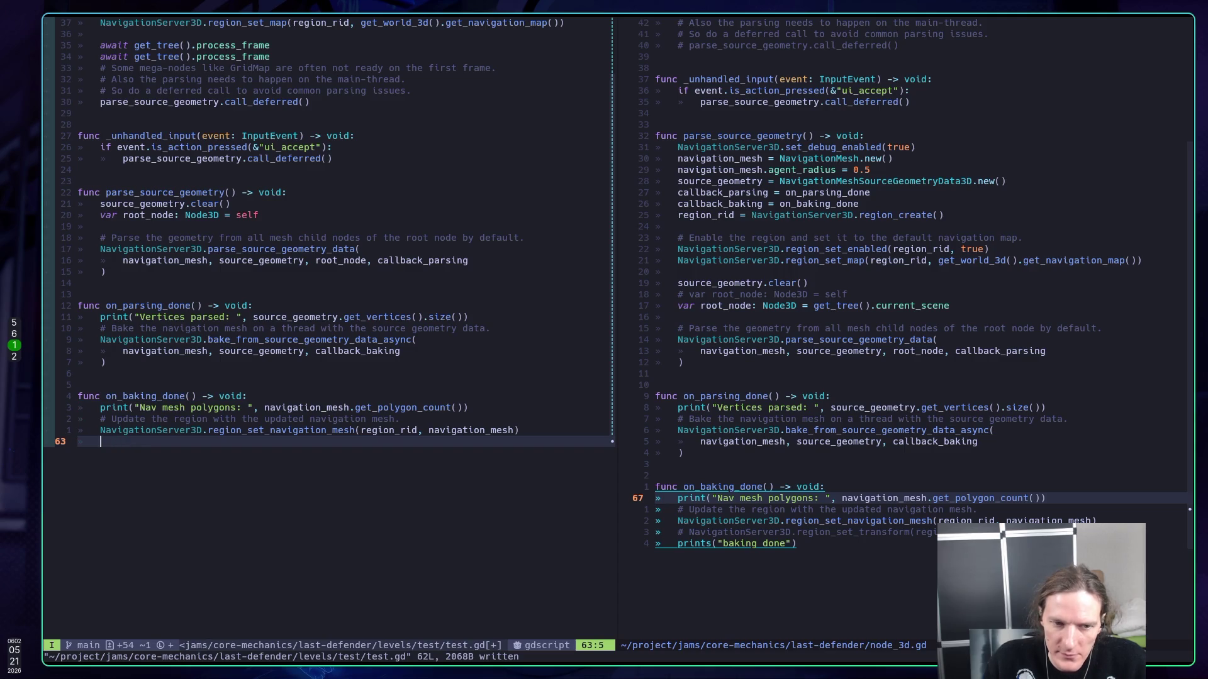
type("$")
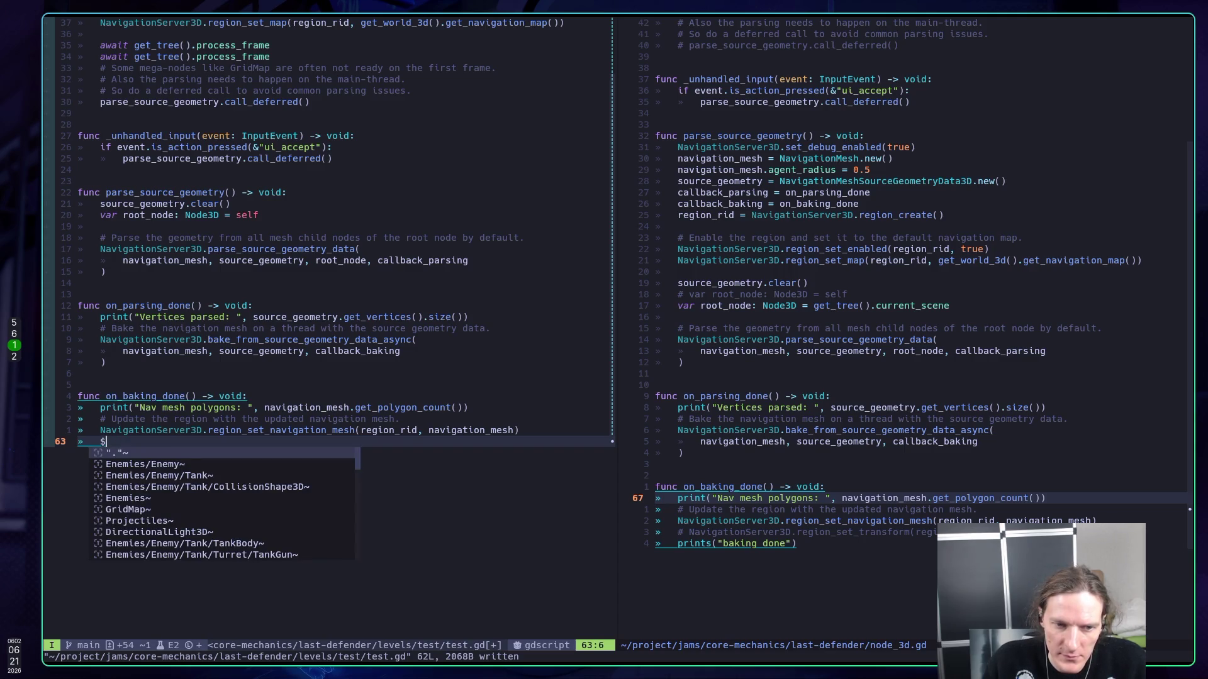
type("NavigationRegion3Dl.")
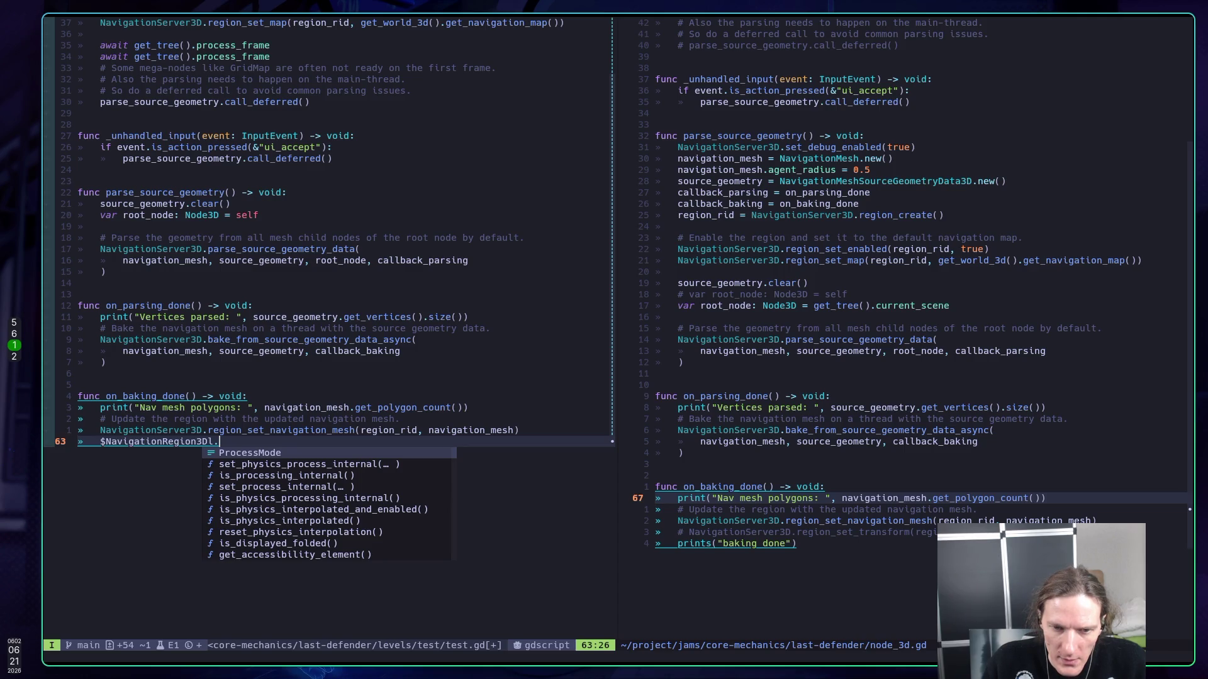
type("m")
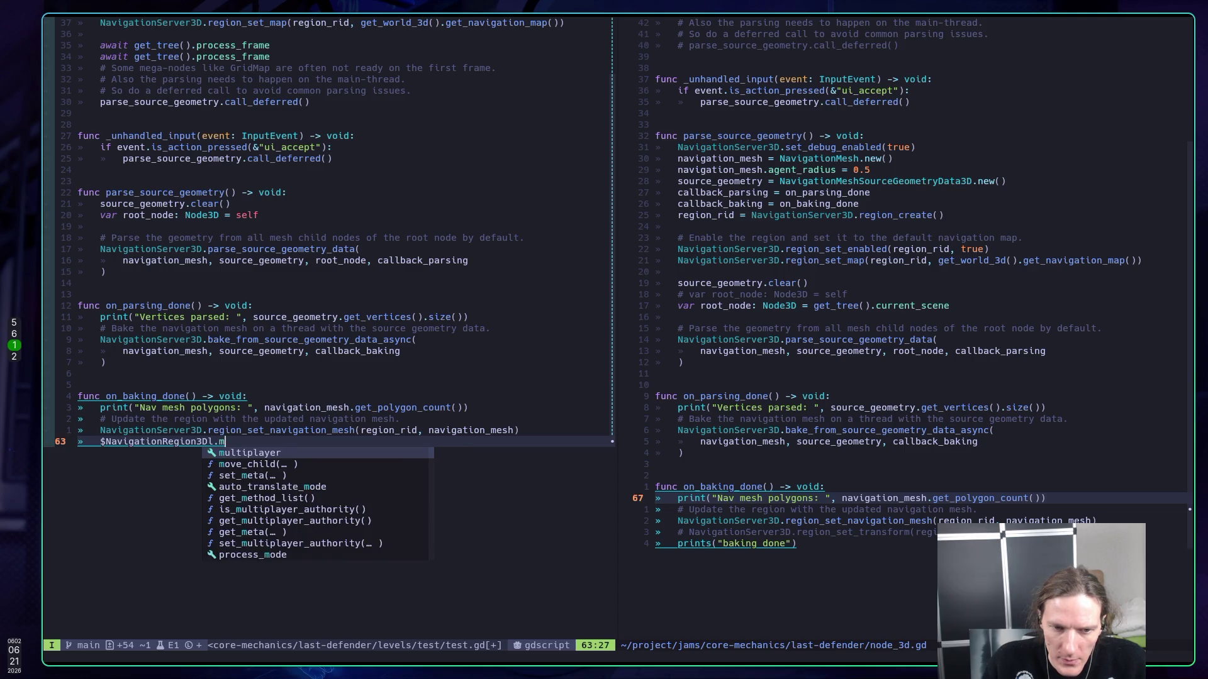
type("esh")
key("BackSpace")
key("BackSpace")
key("BackSpace")
type("set")
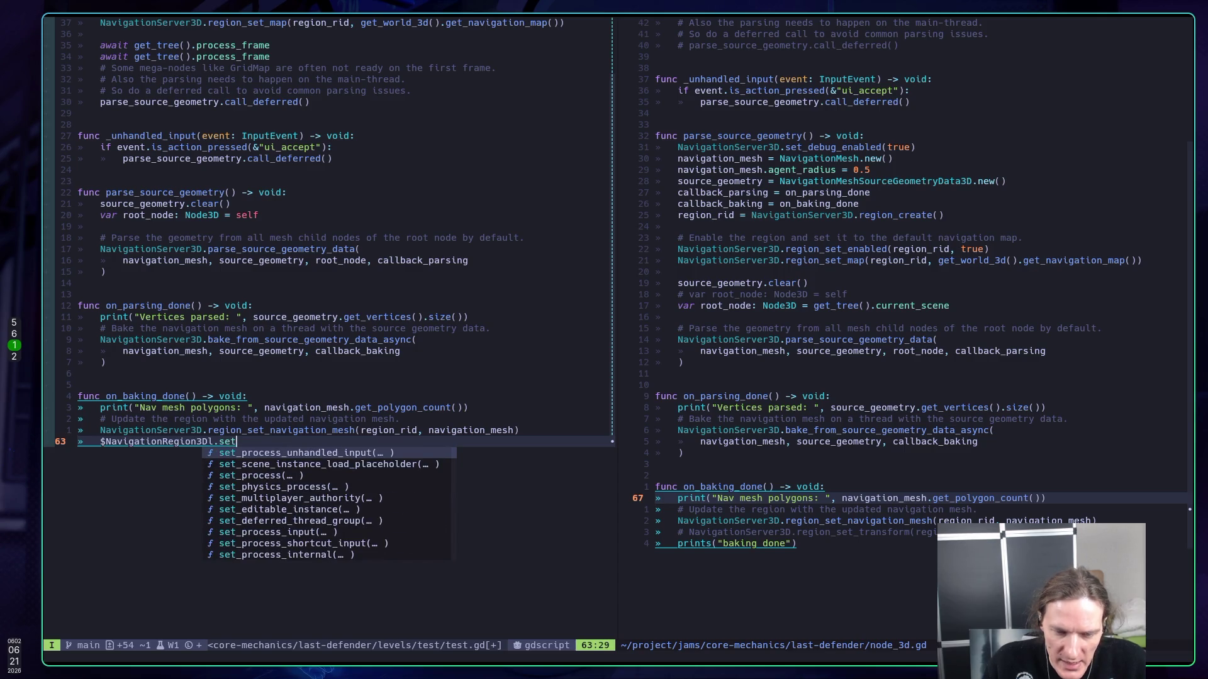
type("_na")
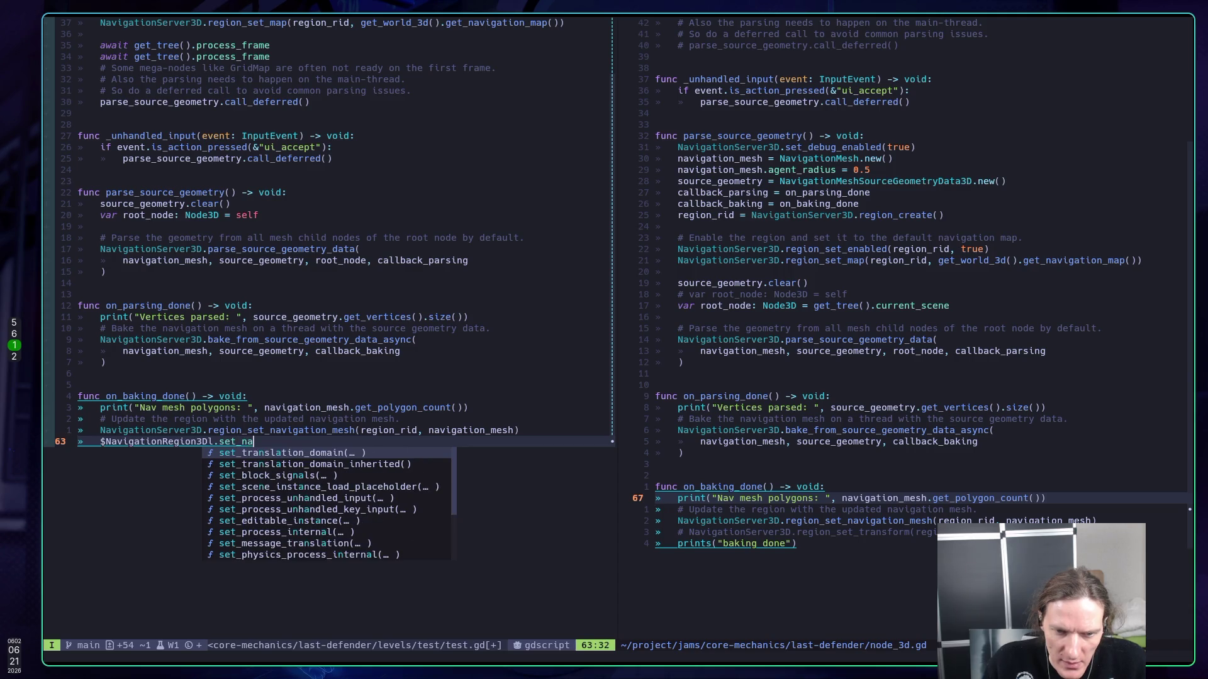
type("i")
key("super+2")
key("super+5")
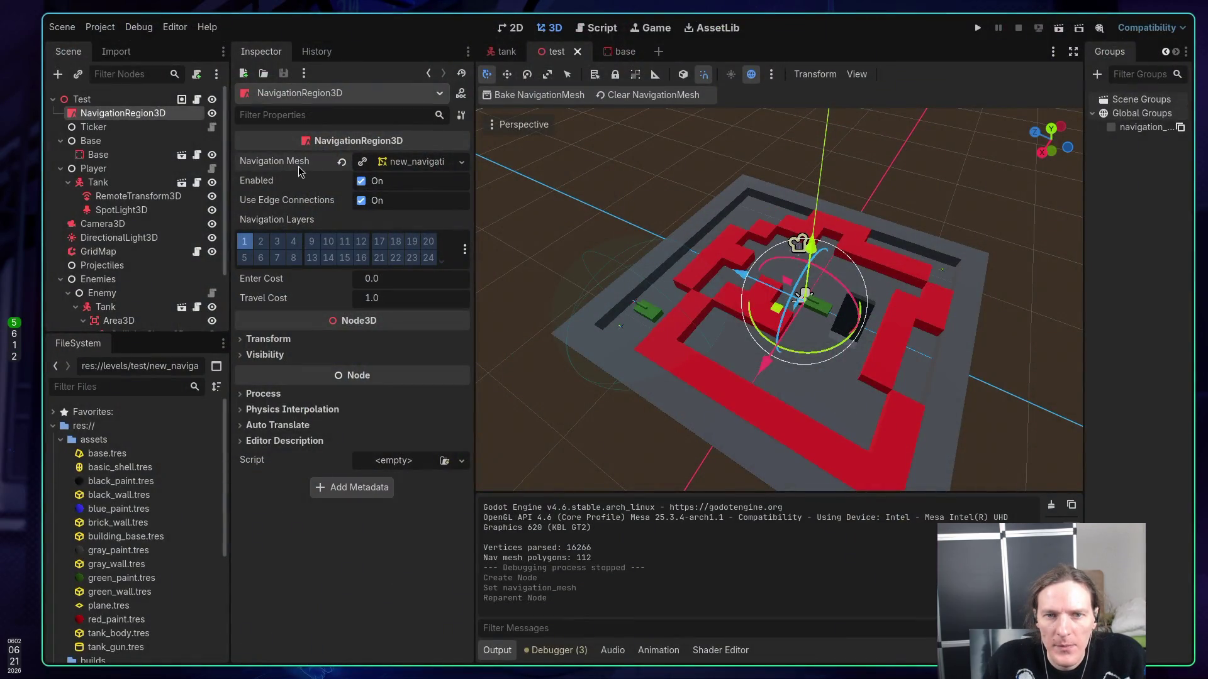
key("super+1")
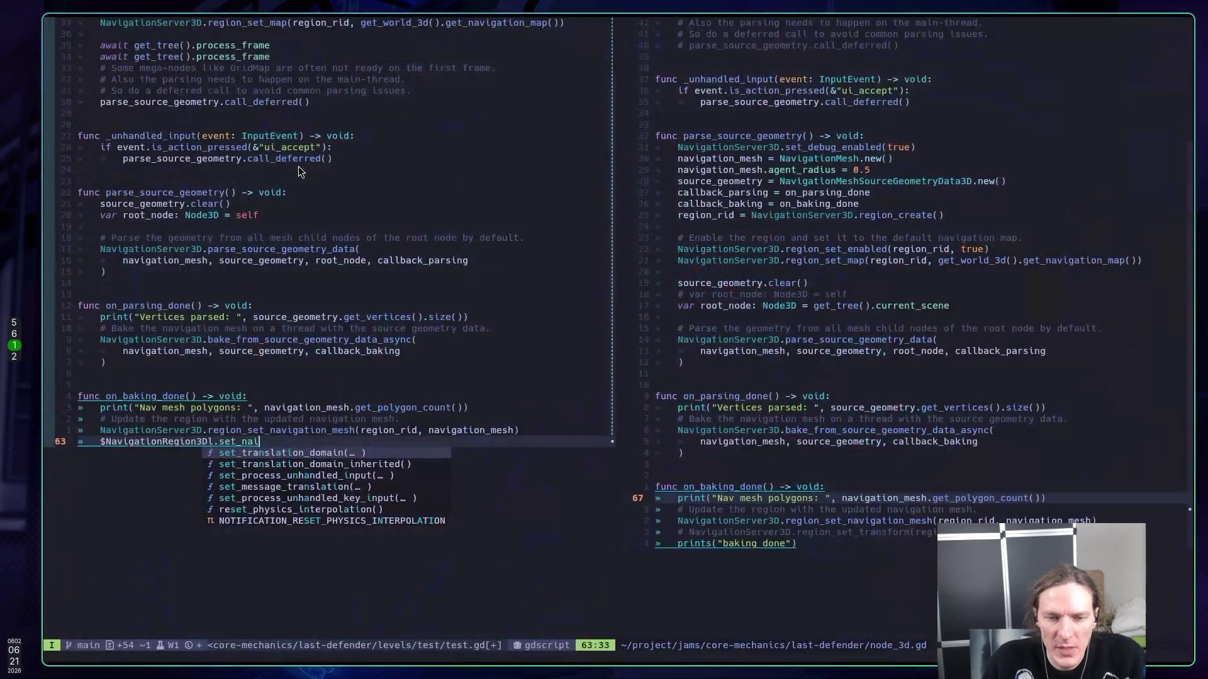
- Complete the line as `$NavigationRegion3D.navigation_mesh = navigation_mesh` and save test.gd with :w
key("BackSpace")
key("BackSpace")
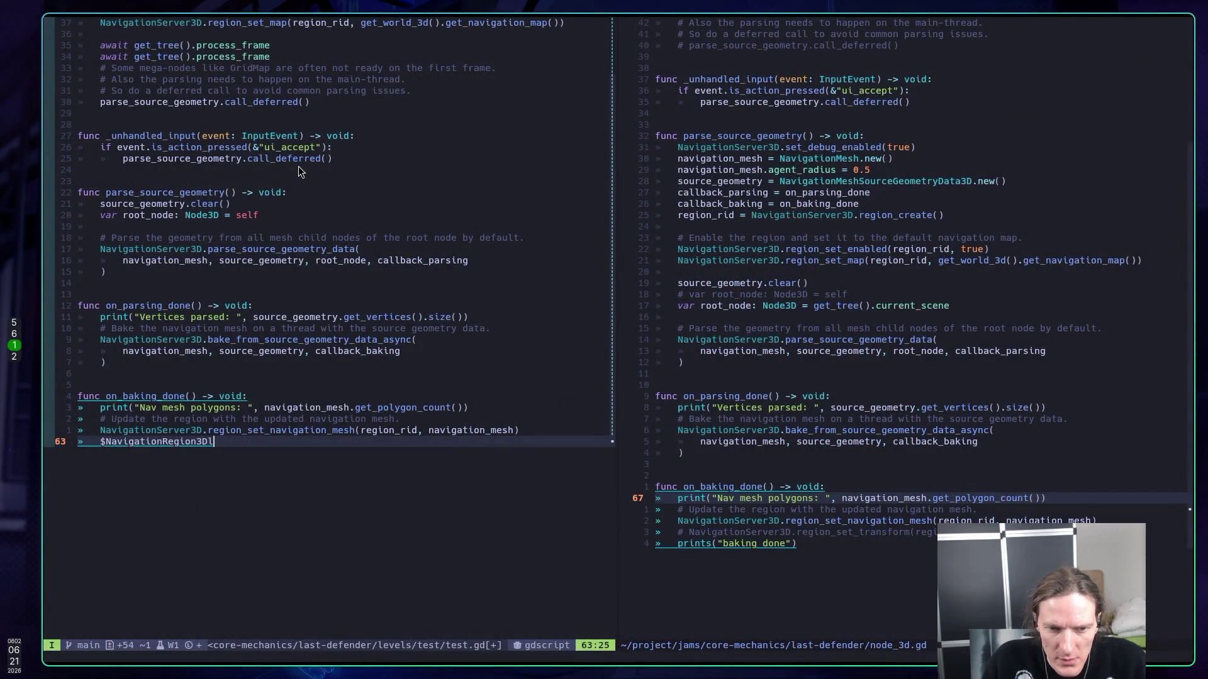
type(".")
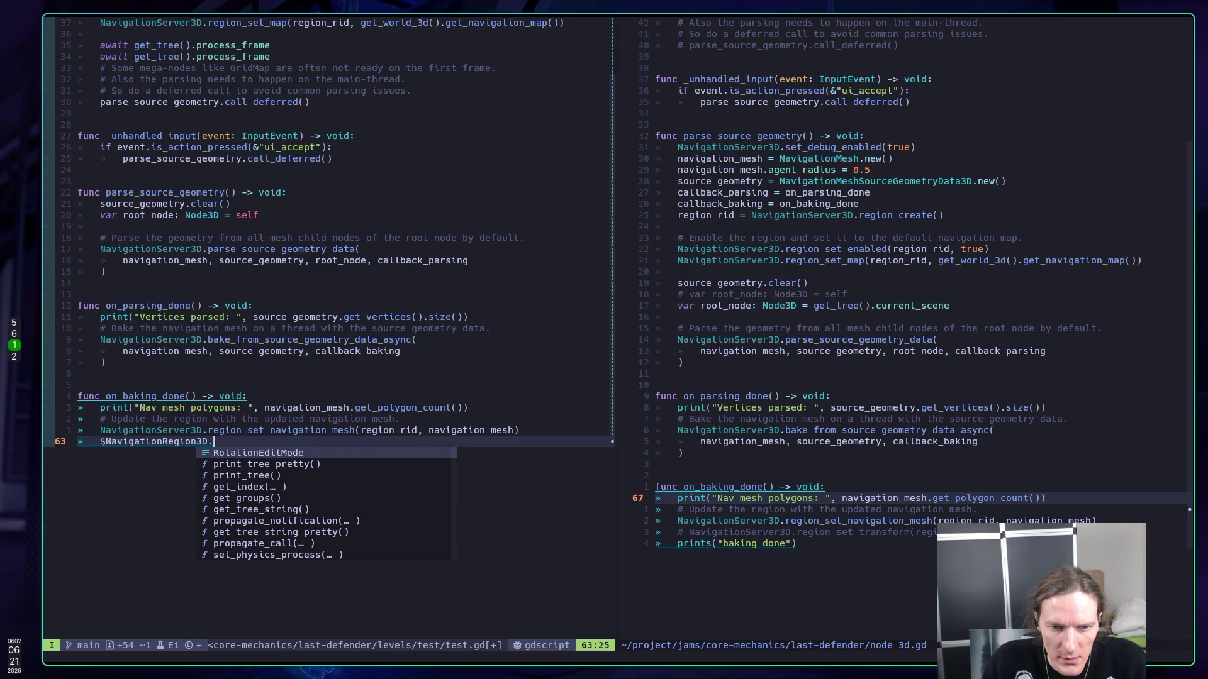
type("na")
key("Tab")
key("Tab")
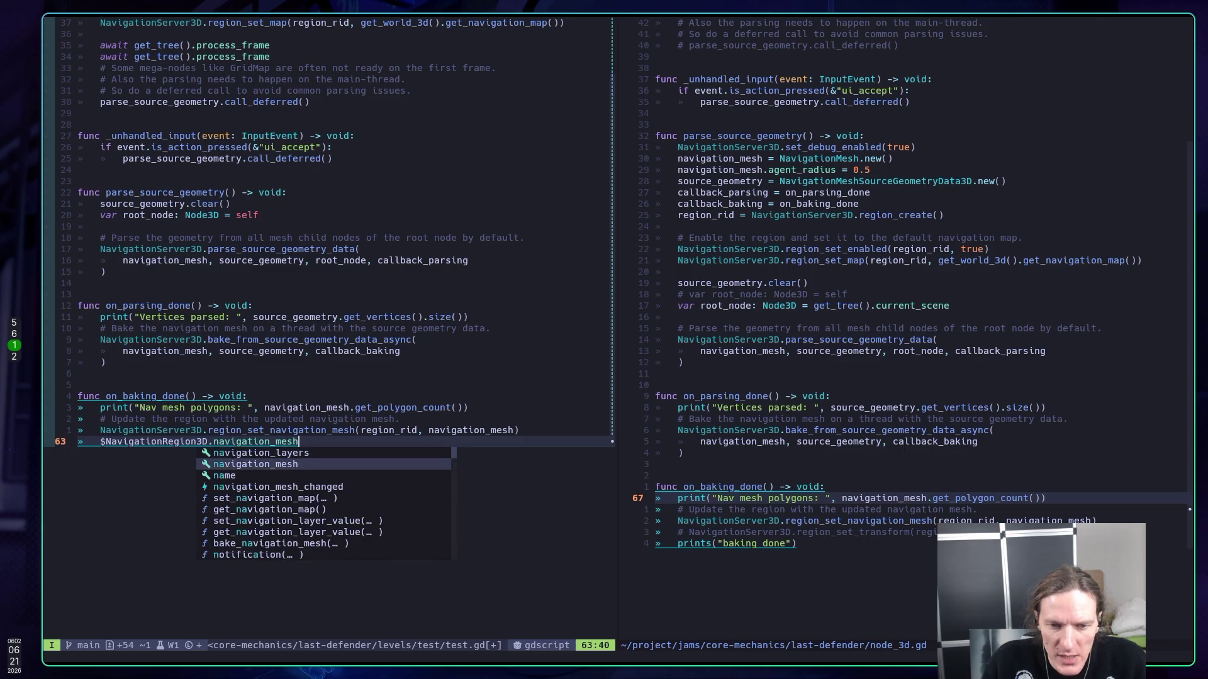
type(" = ")
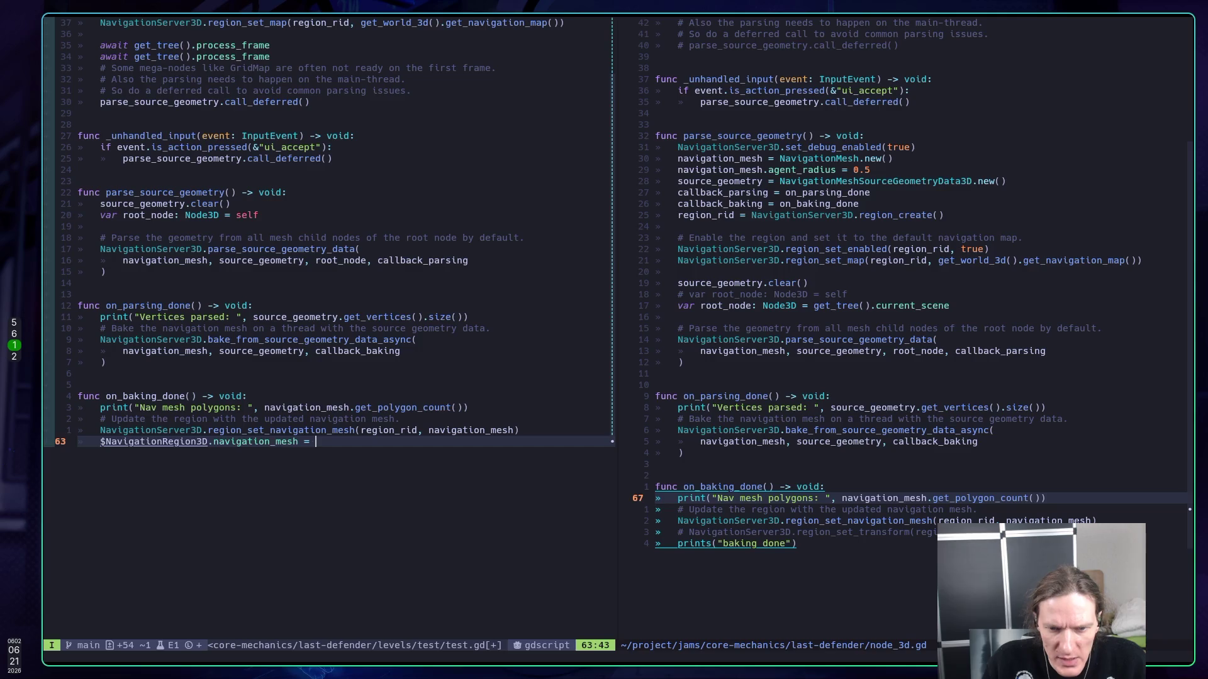
type("na")
key("Tab")
key("Escape")
type(":w")
key("Return")
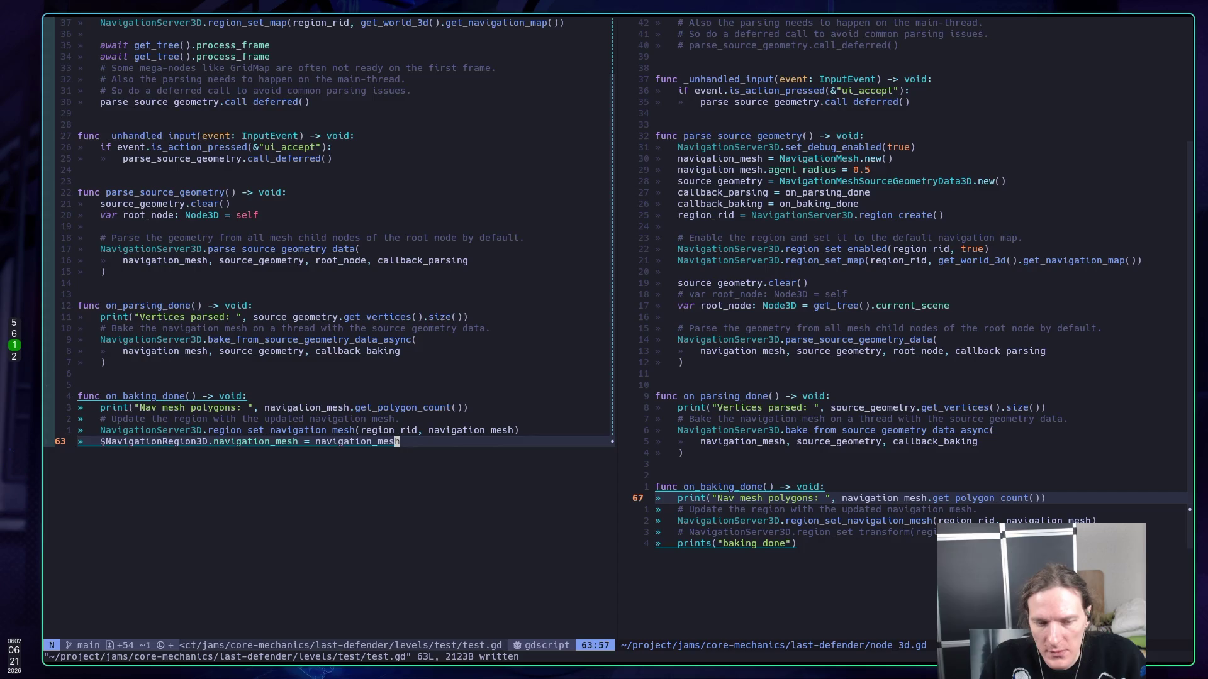
key("super+5")
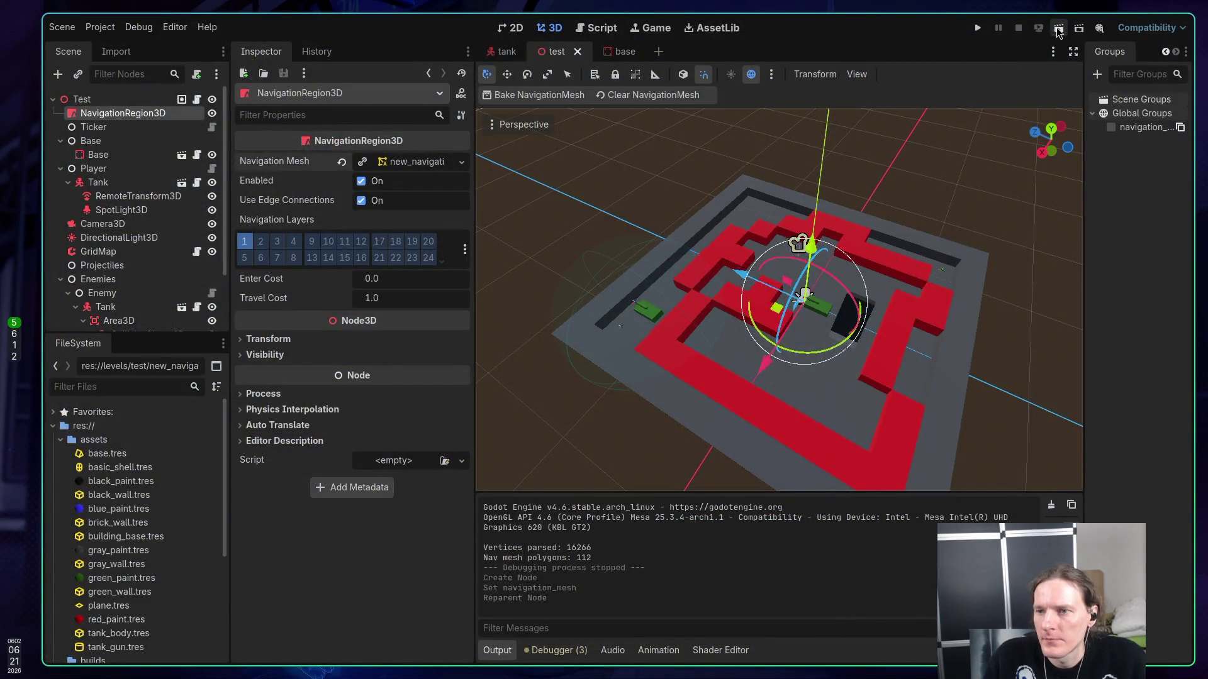
- Test-run the game briefly, then clear the region's Navigation Mesh property to empty
left_click(977, 27)
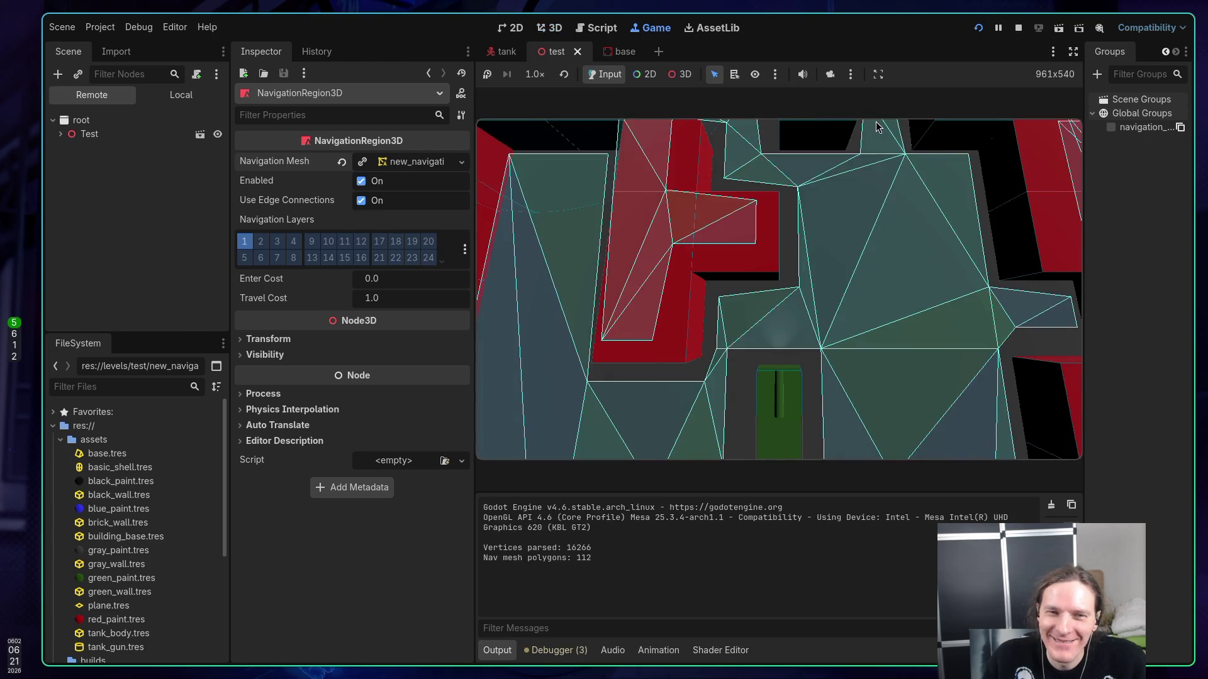
left_click(1018, 27)
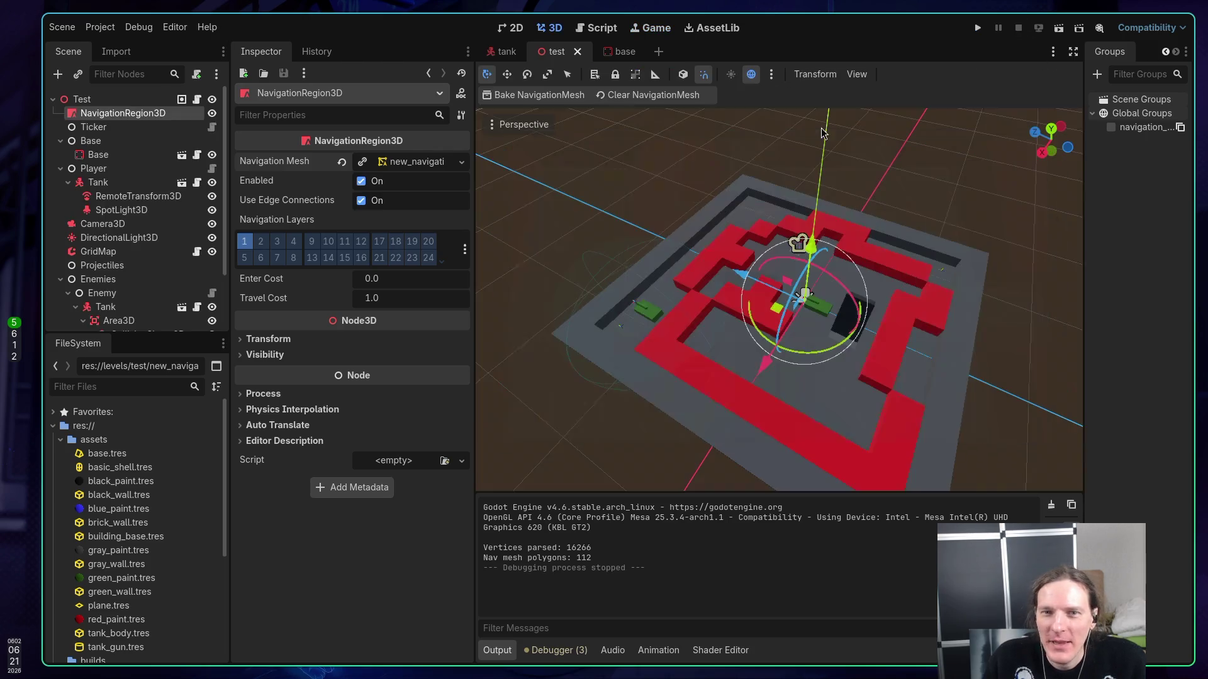
left_click(341, 162)
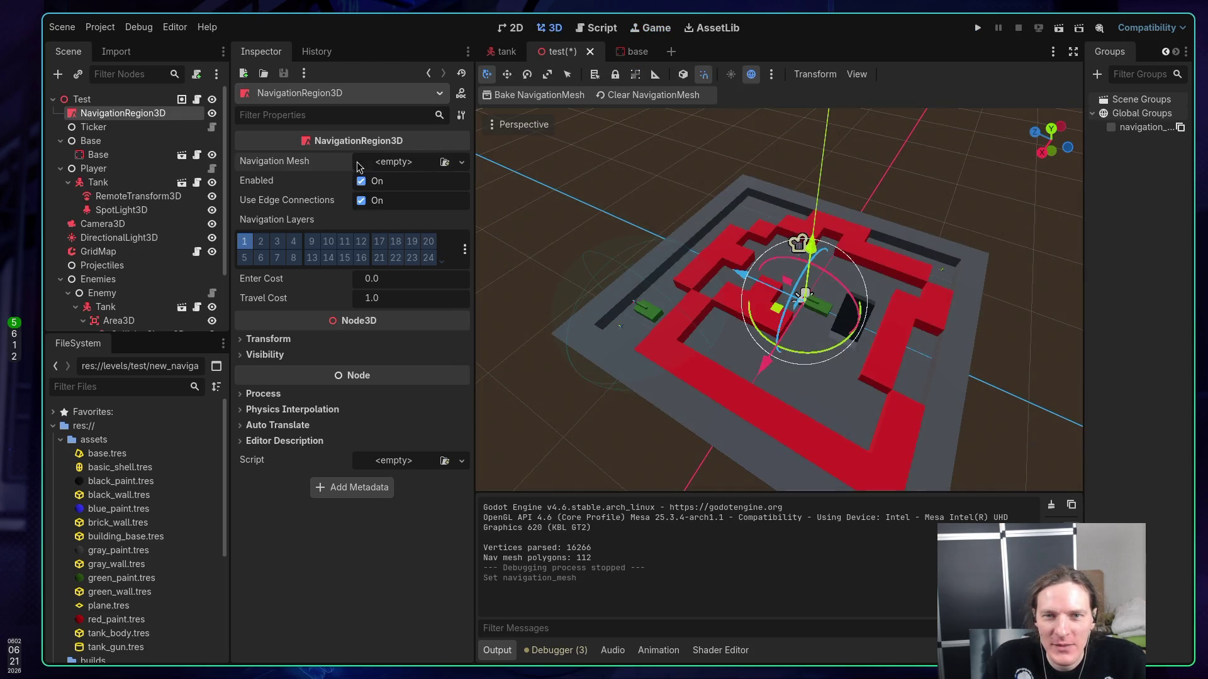
- Run the game again without a preset mesh, drive the tank around, and stop it
left_click(978, 28)
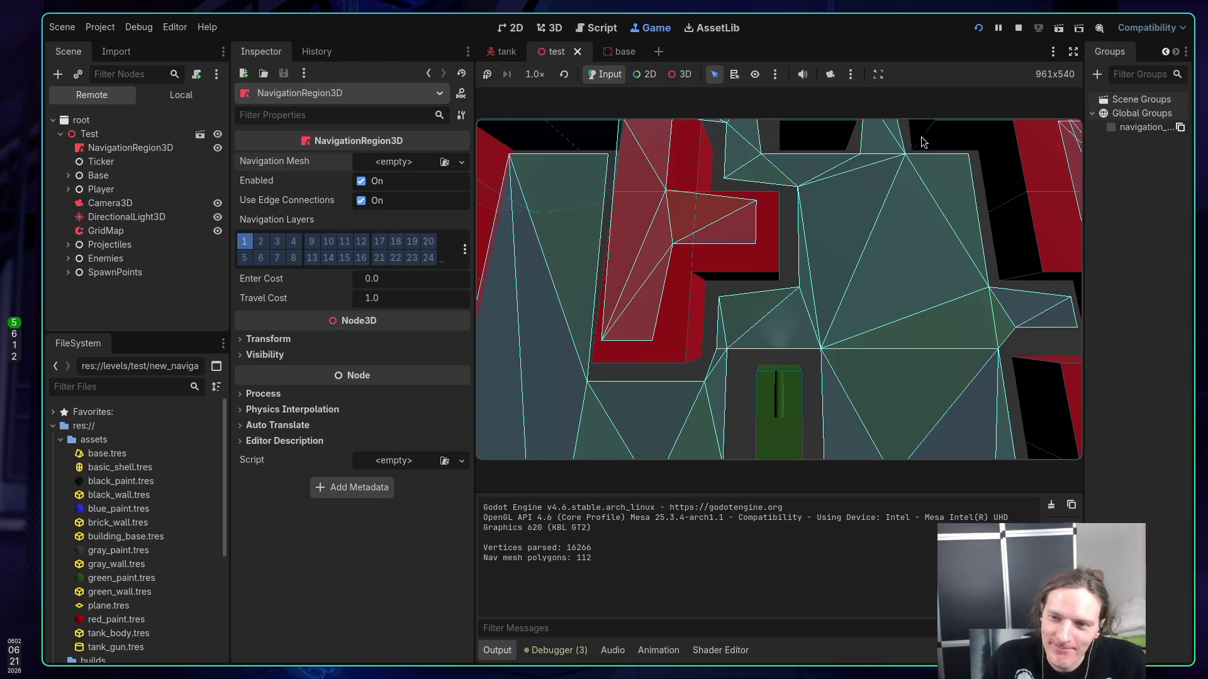
key("w")
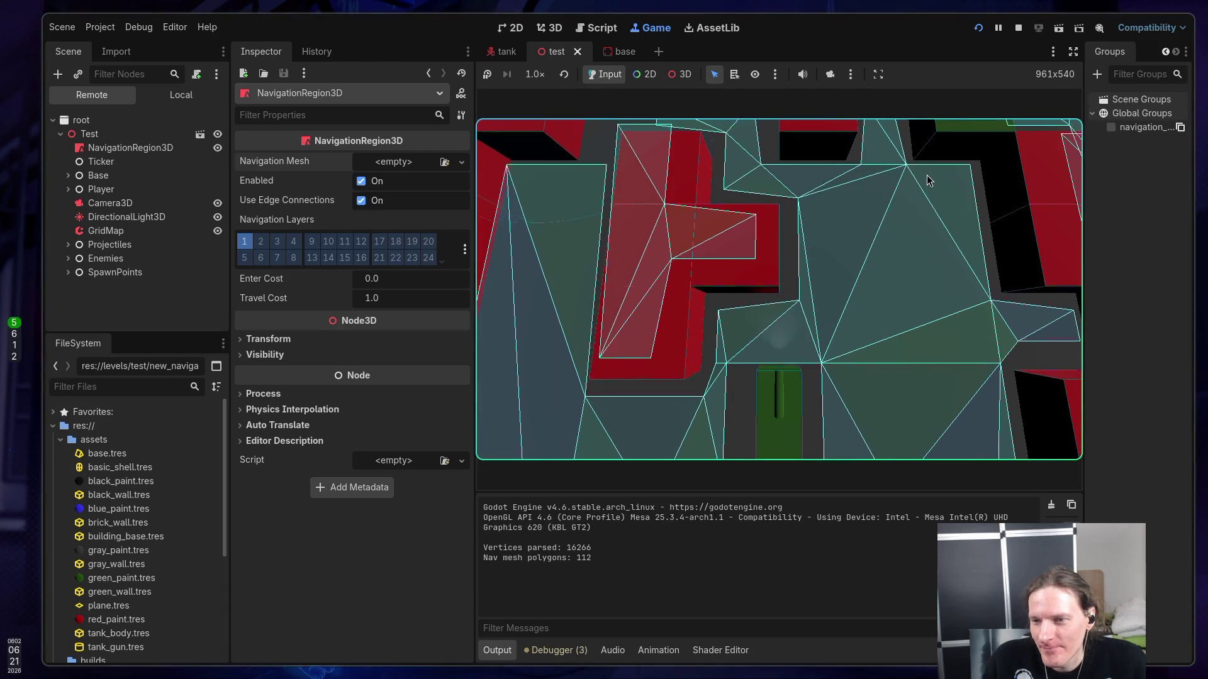
key("w")
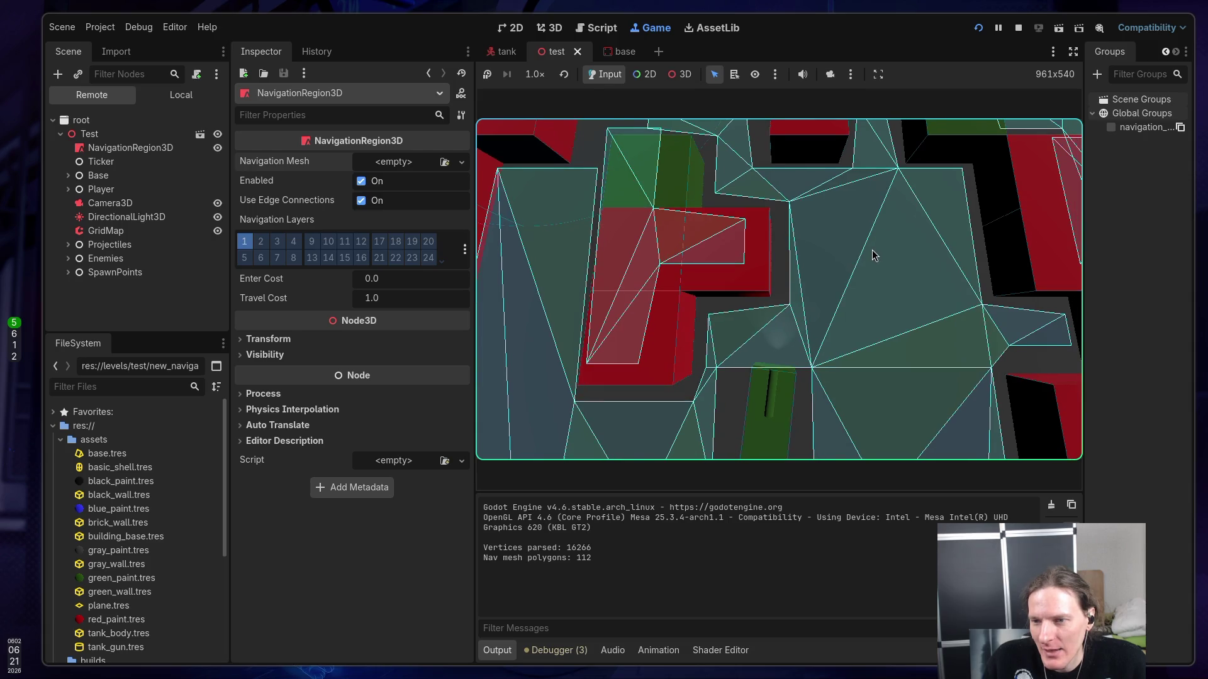
key("d")
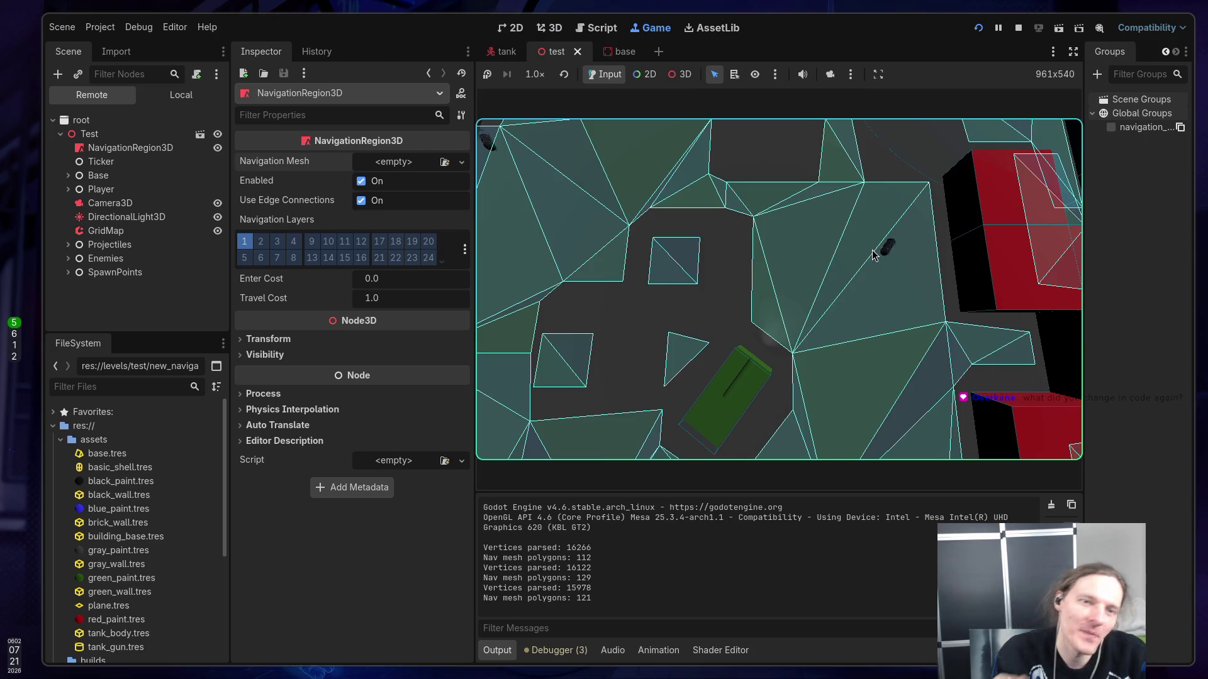
left_click(1018, 28)
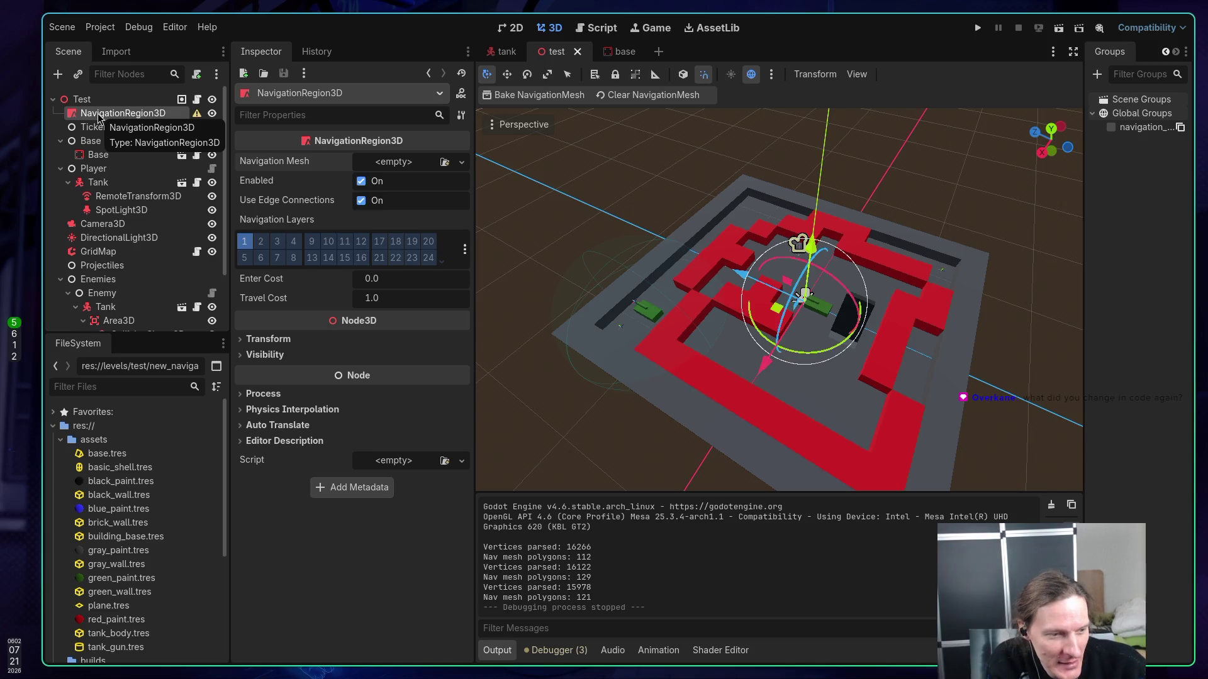
key("super+1")
key("k")
key("j")
key("k")
key("l")
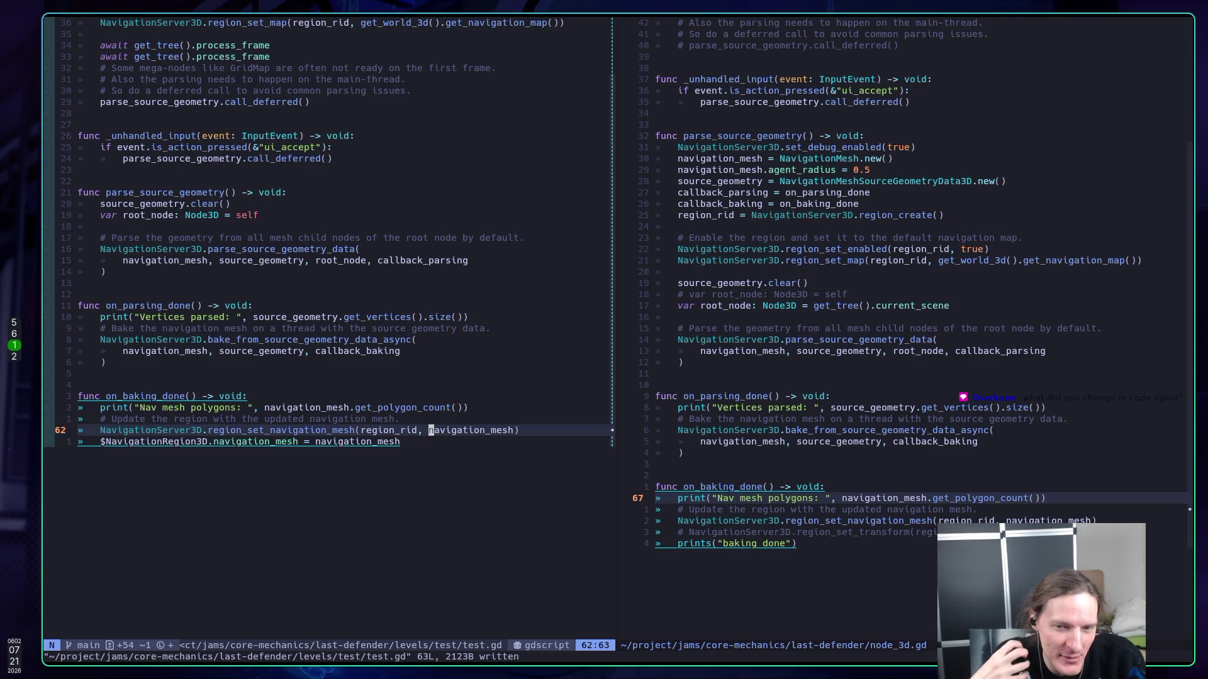
key("j")
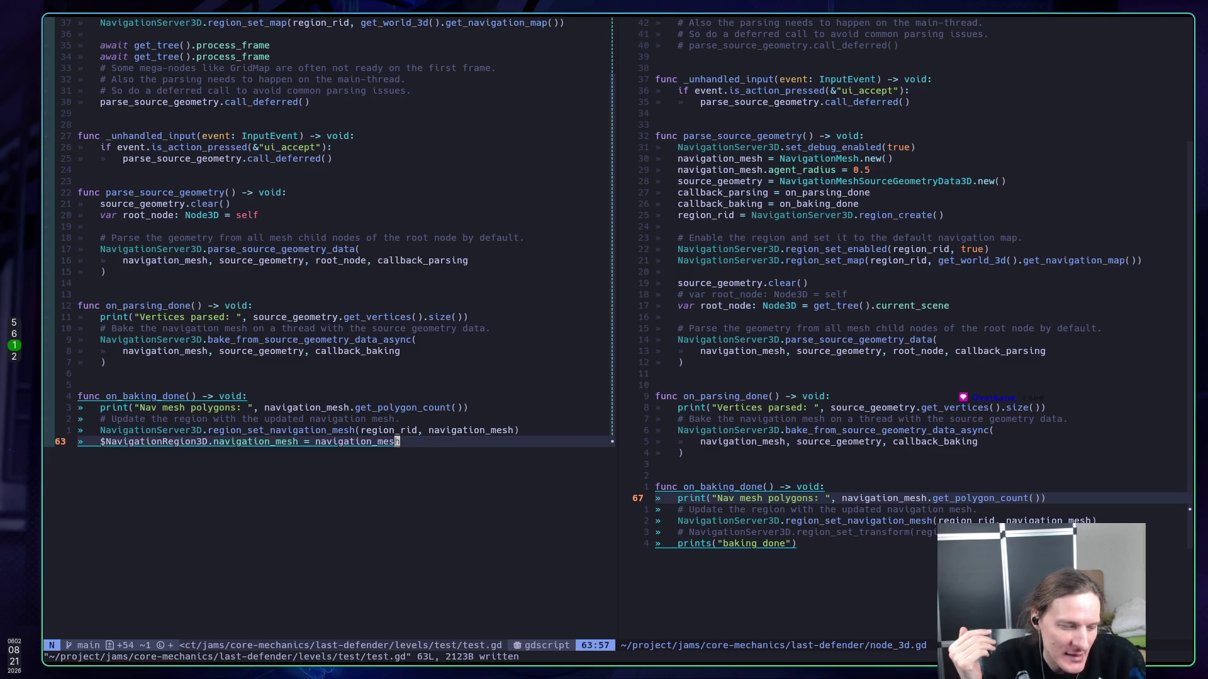
key("super+5")
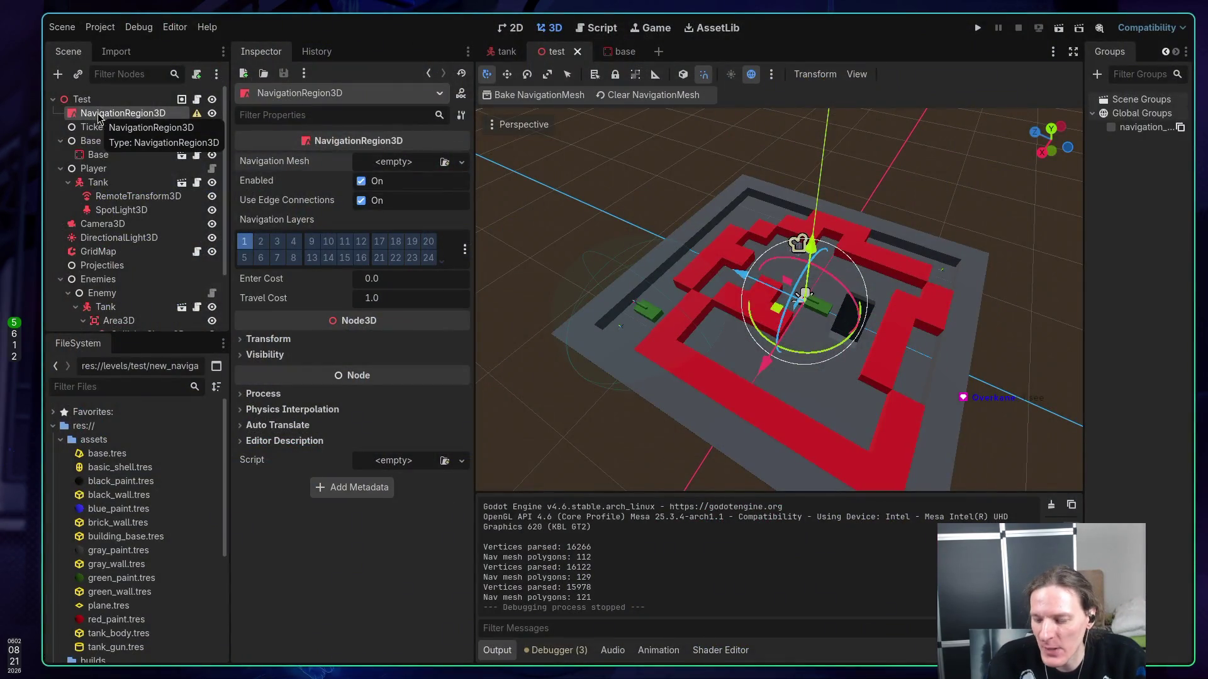
- Run the game with F5, drive the tank through the maze as the nav mesh rebakes, then stop
key("F5")
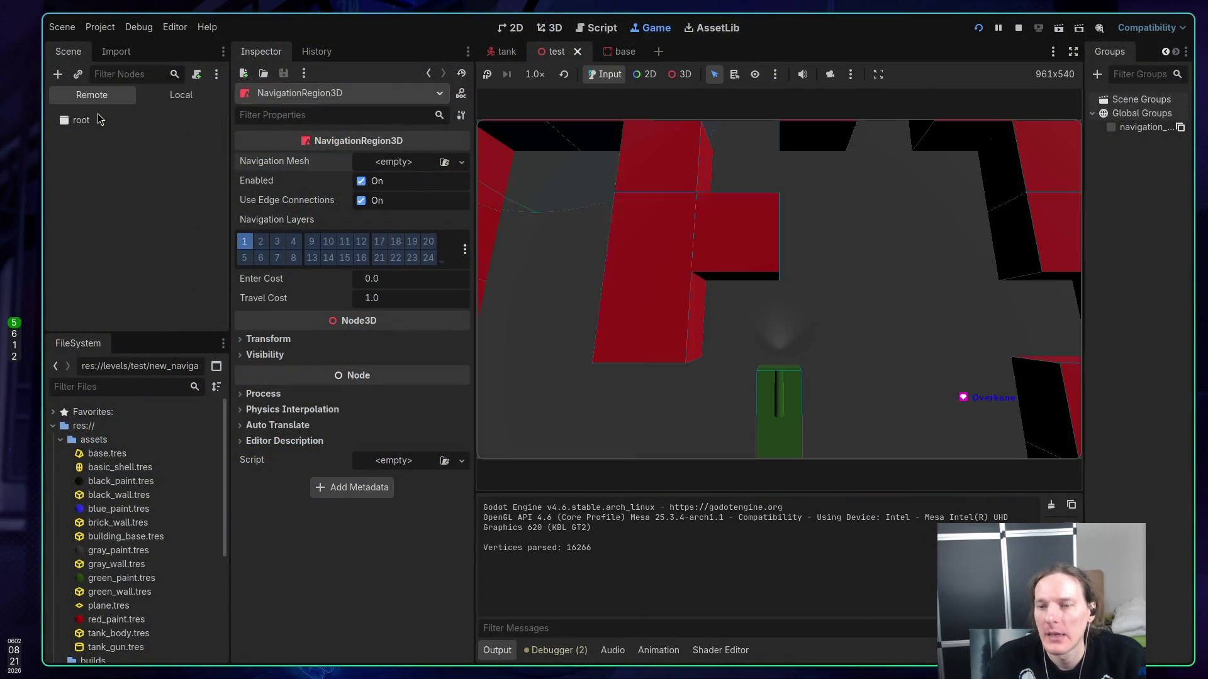
key("w")
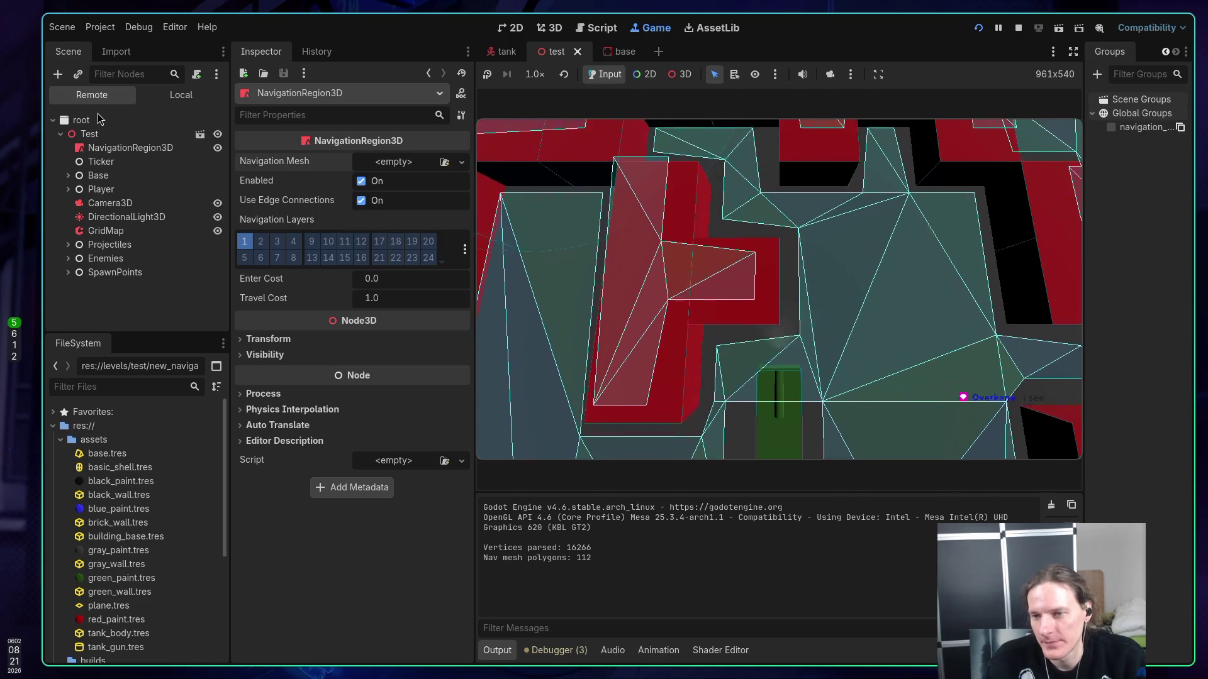
key("d")
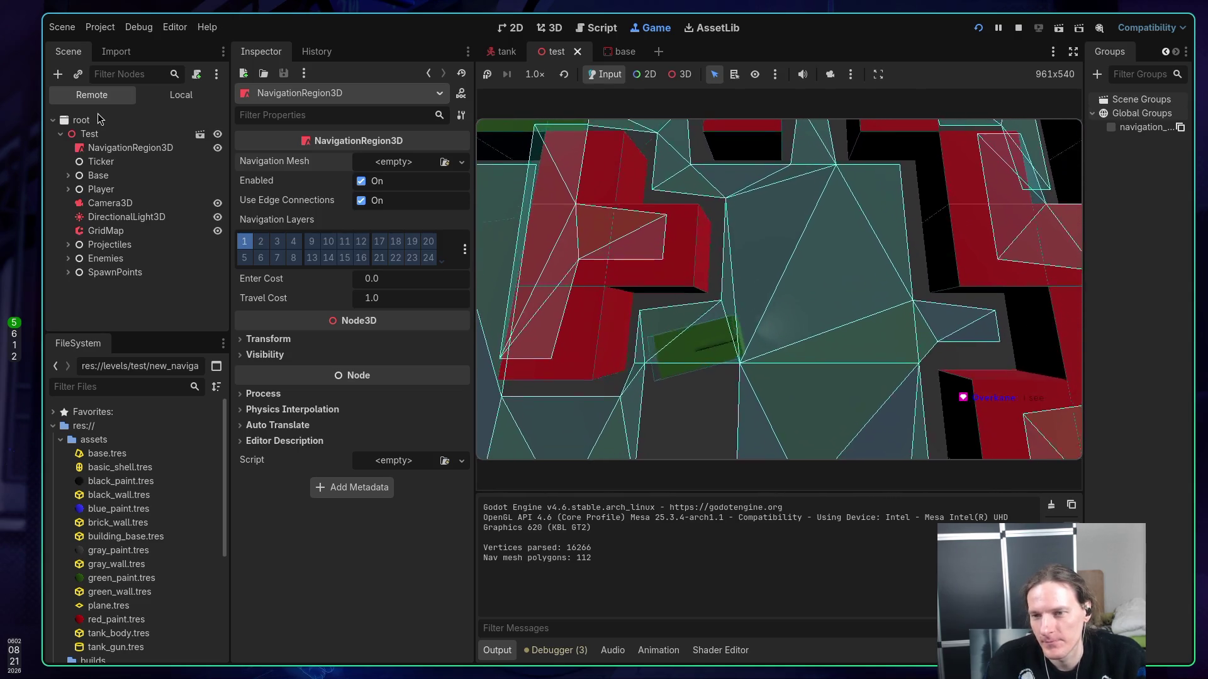
key("s")
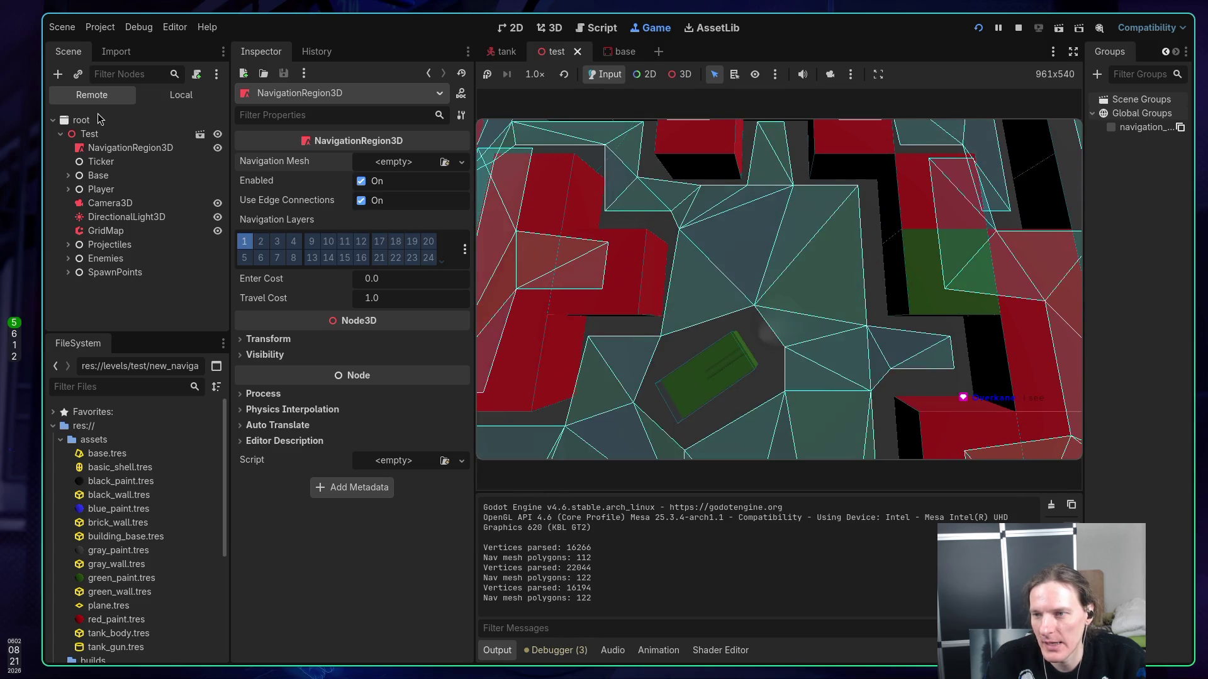
key("d")
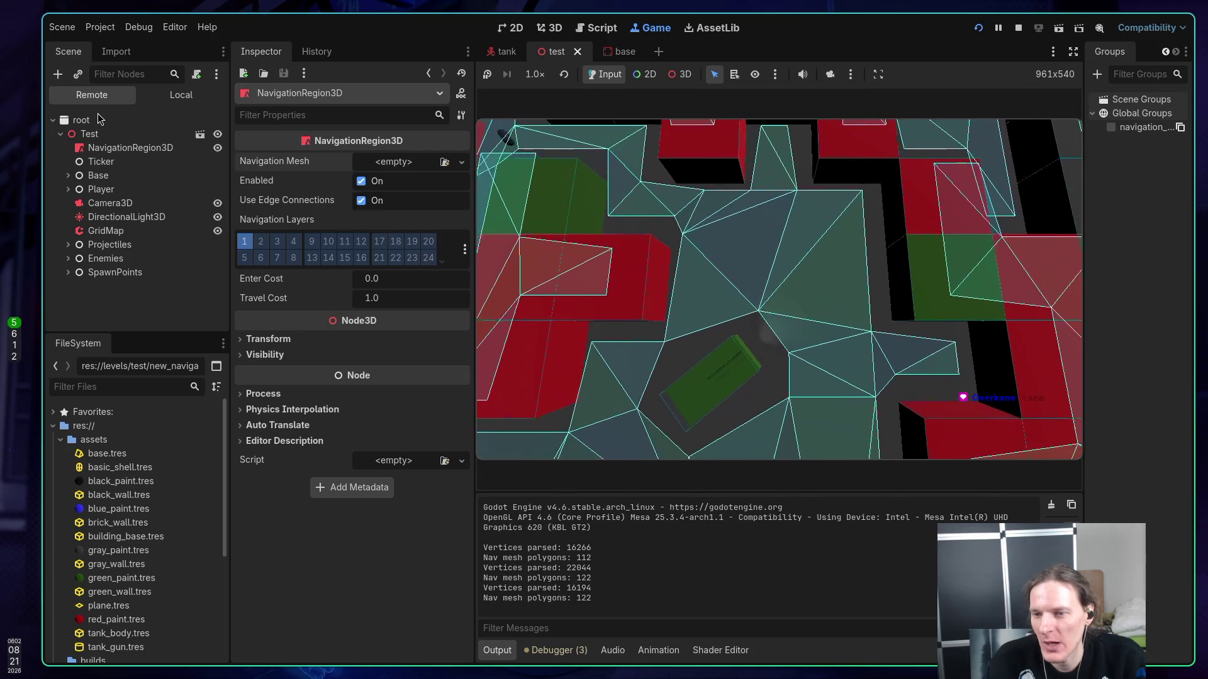
key("d")
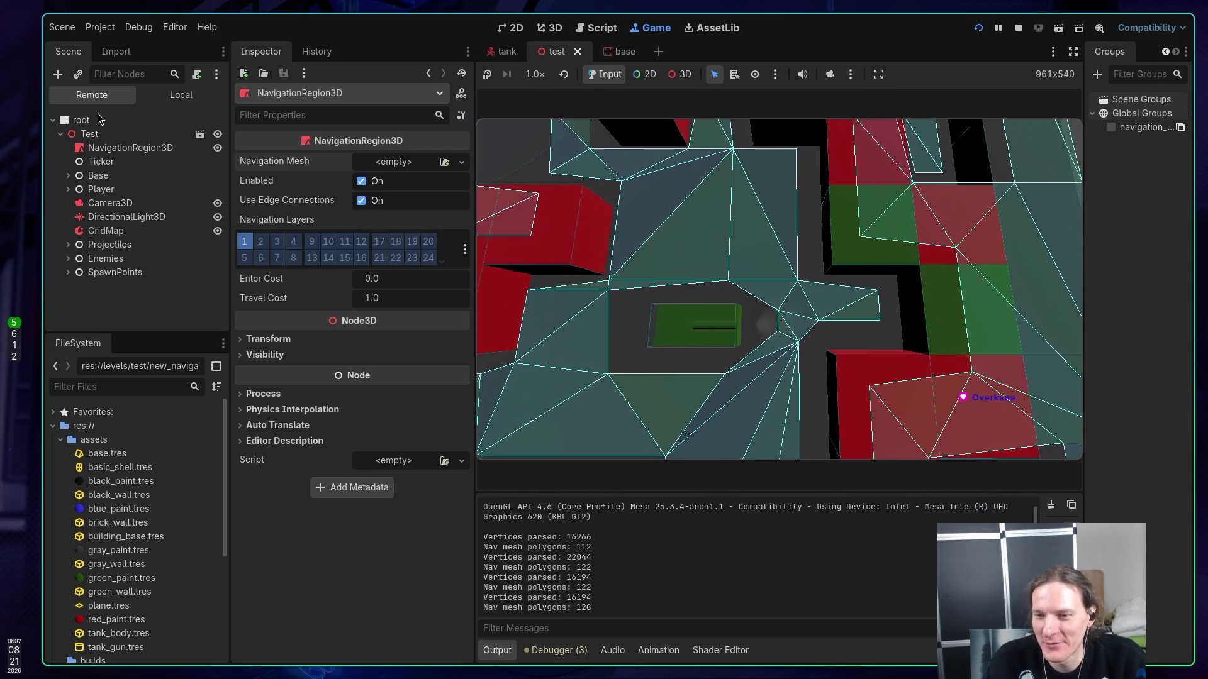
key("d")
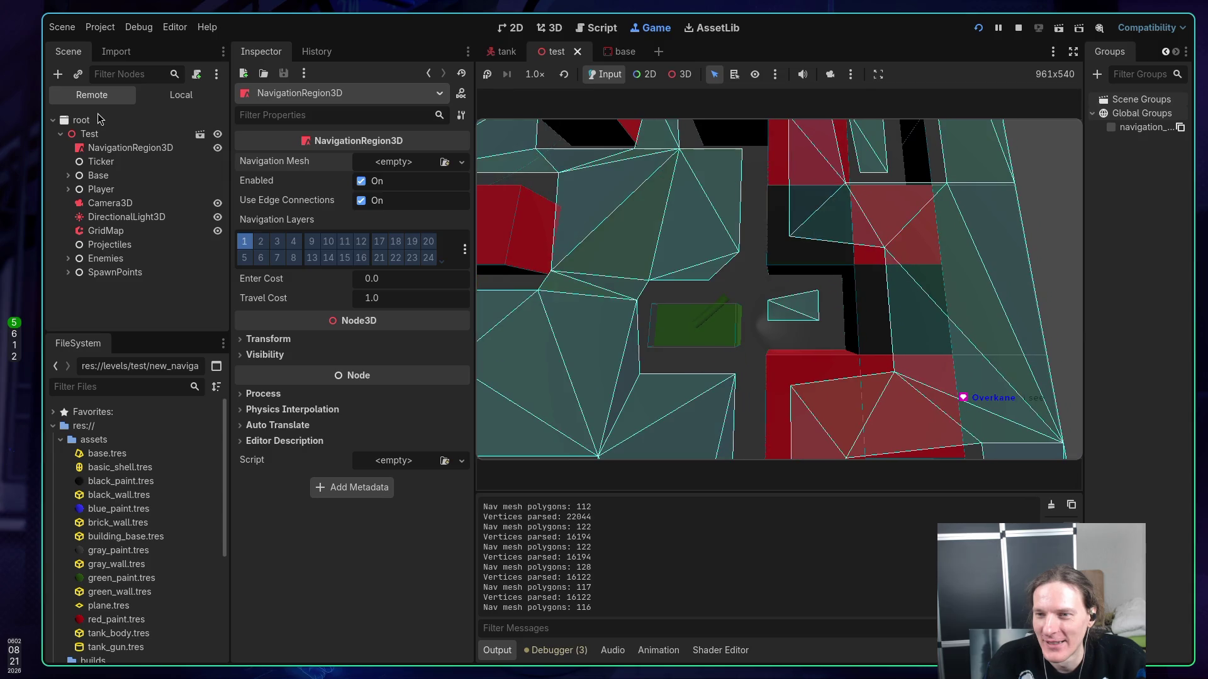
key("s")
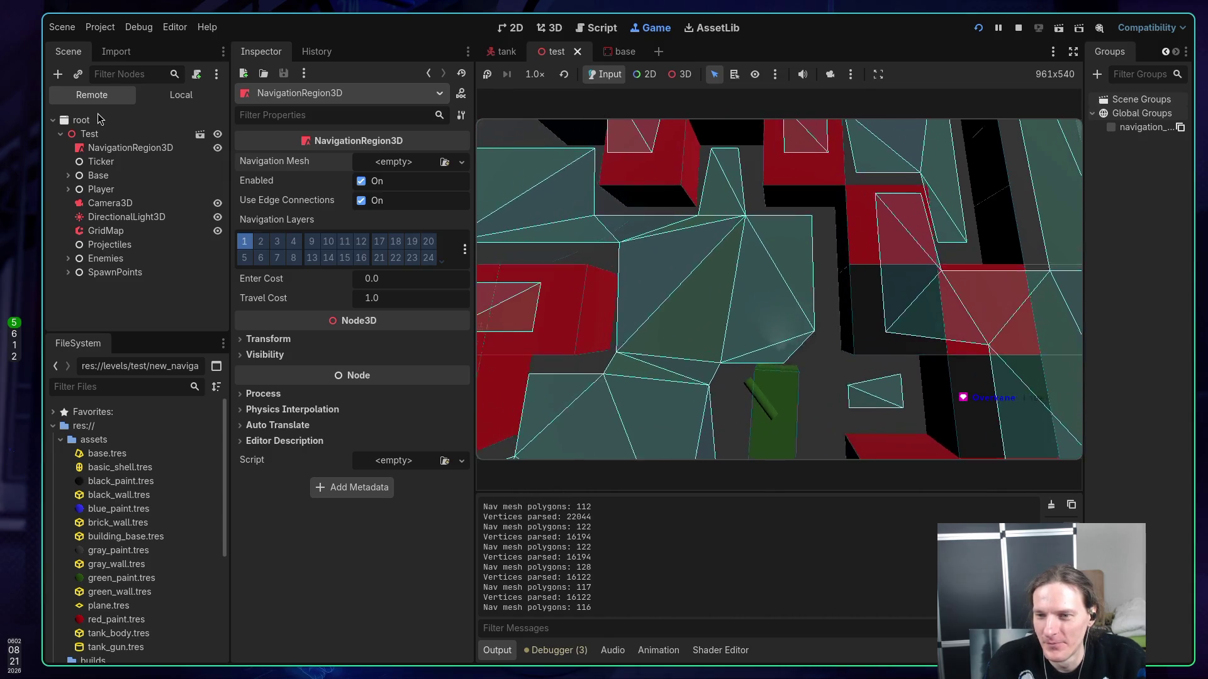
key("s")
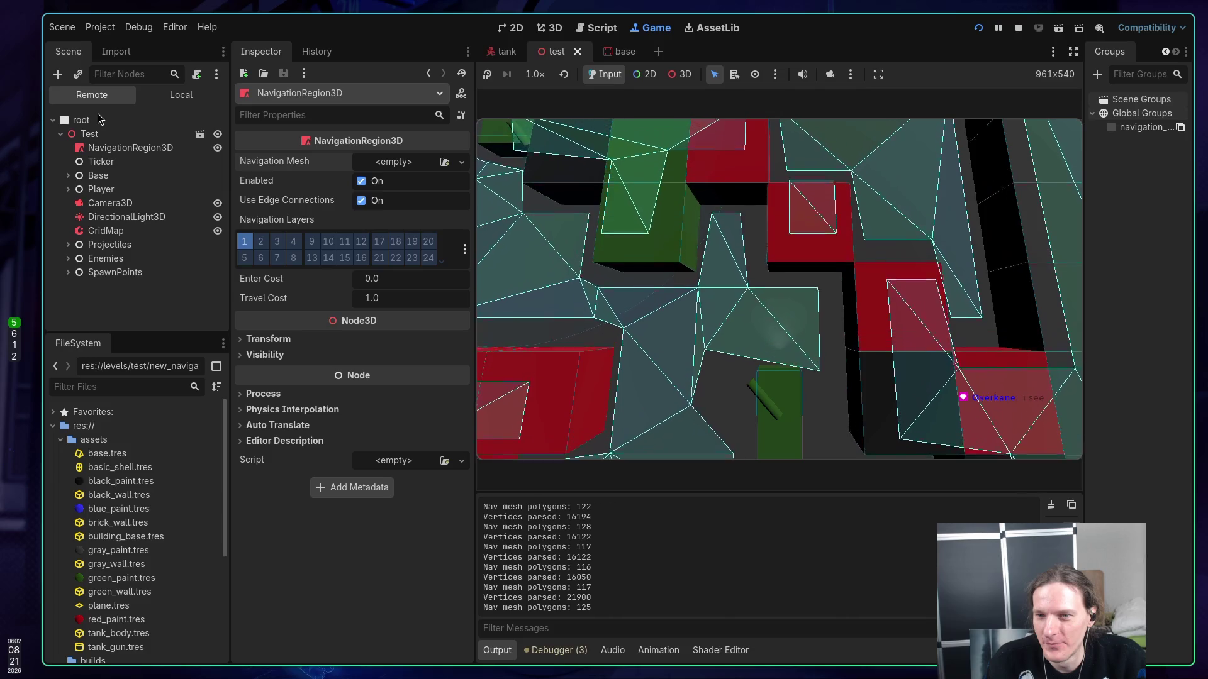
key("w")
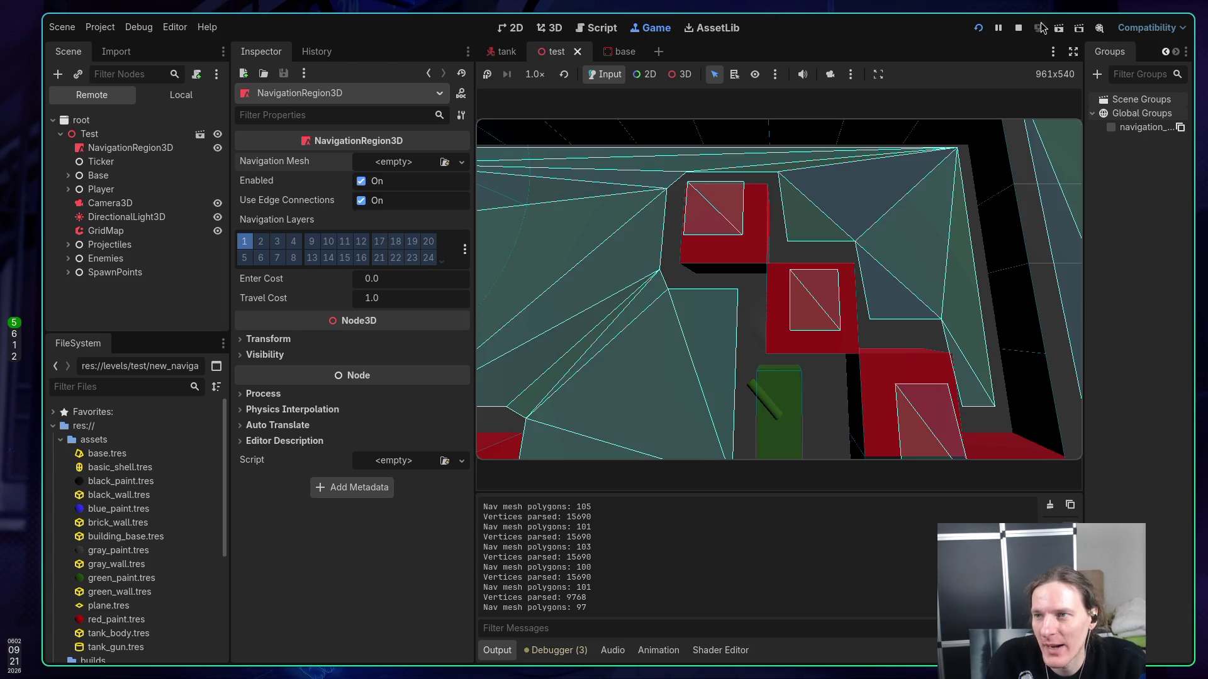
left_click(1017, 29)
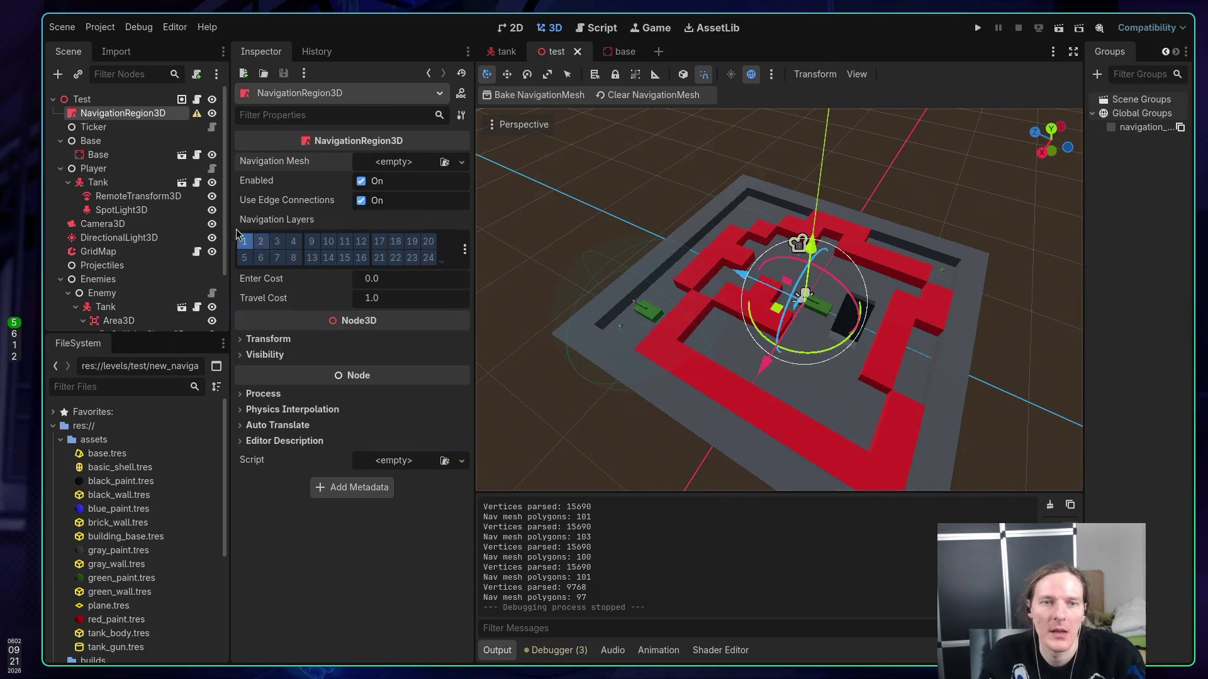
- Delete the await process_frame lines below agent_radius in _ready, save test.gd, and relaunch the game
key("super+1")
scroll(239, 233, "up", 8)
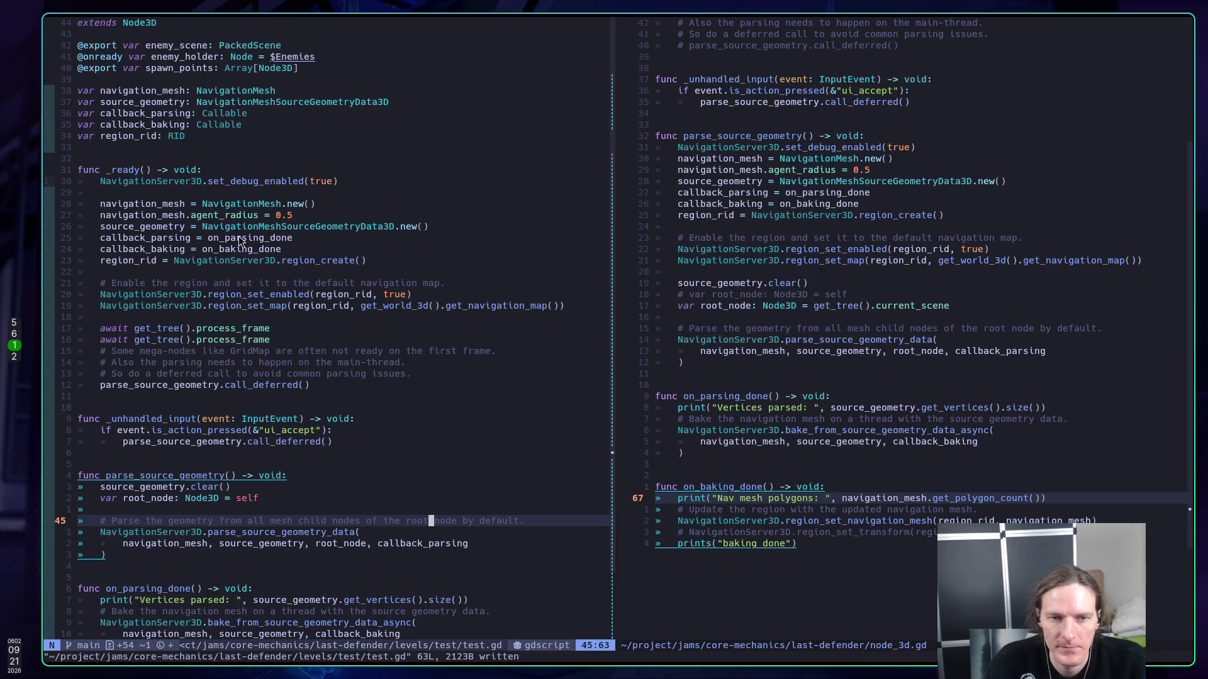
left_click(232, 215)
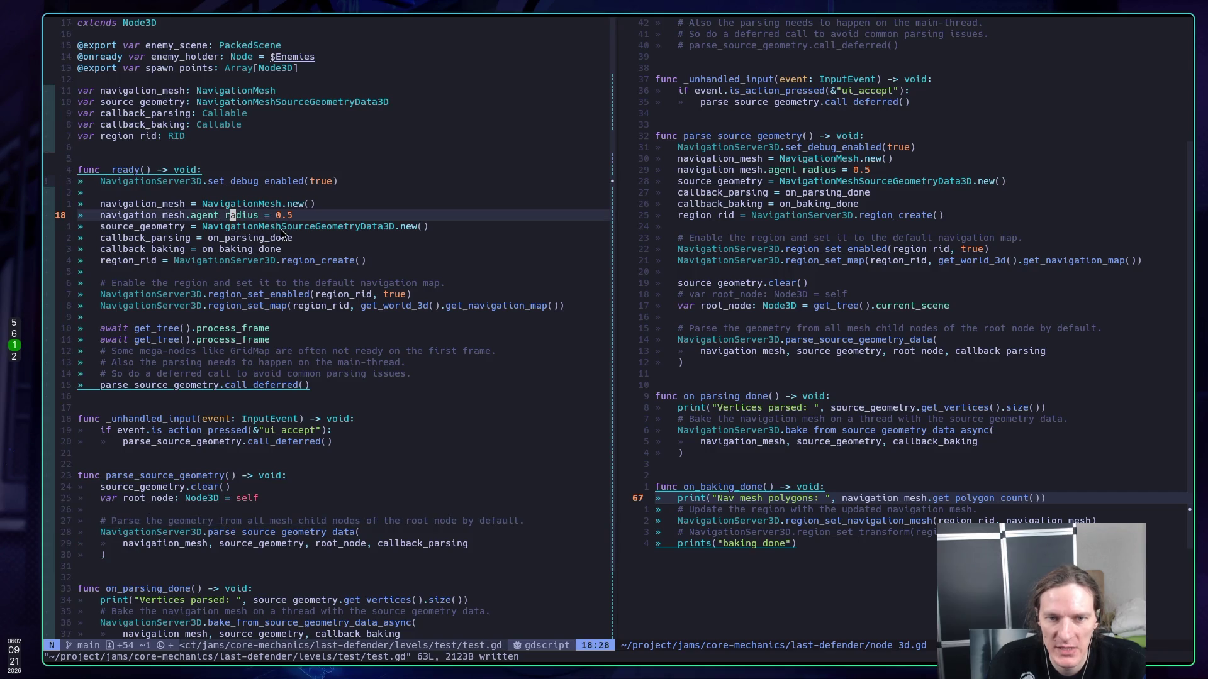
key("j")
key("j")
key("j")
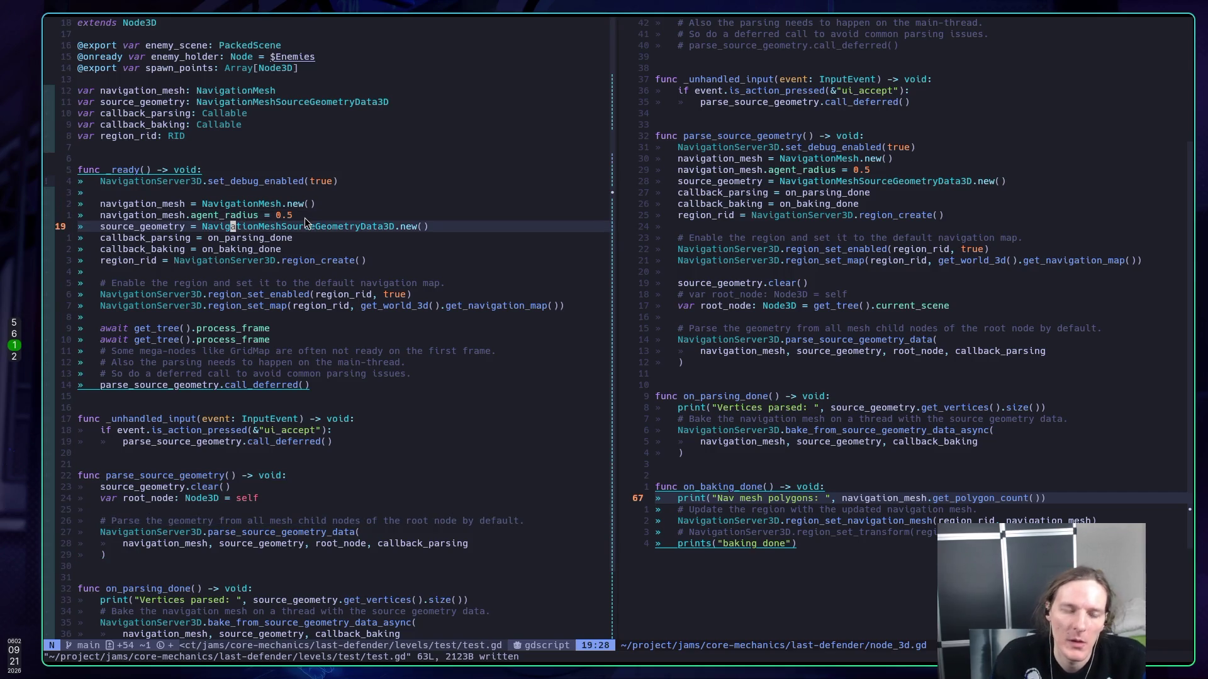
key("d")
key("d")
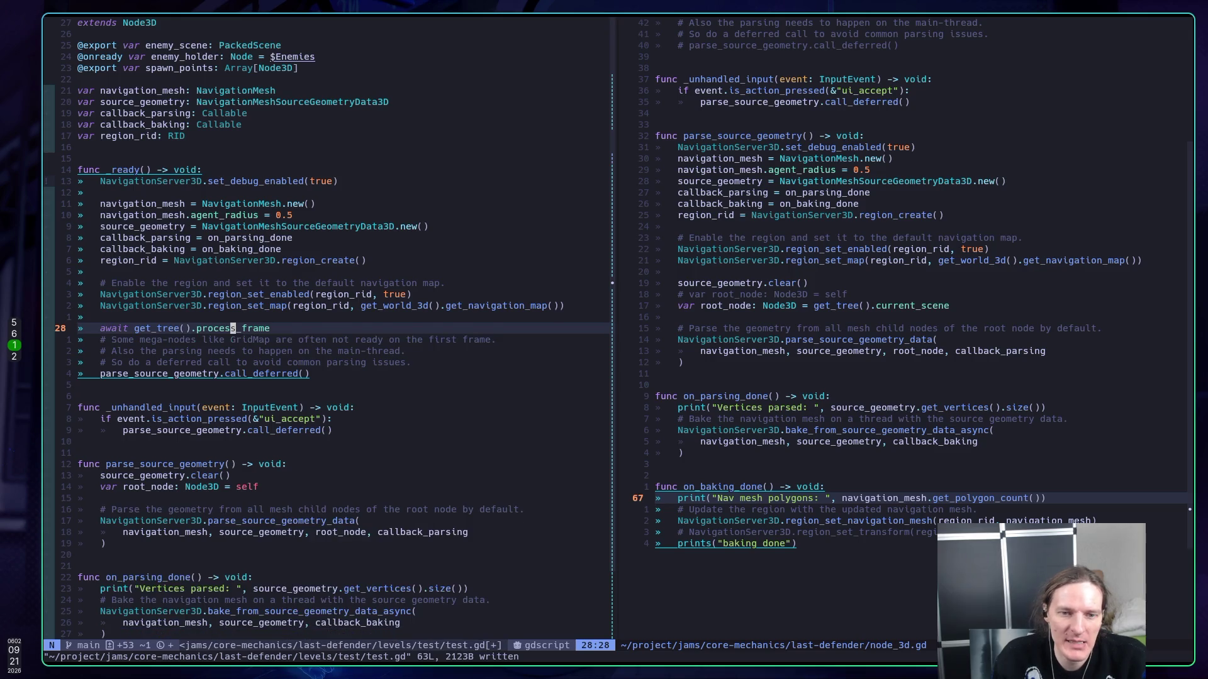
key("d")
key("d")
type(":w")
key("Return")
key("super+5")
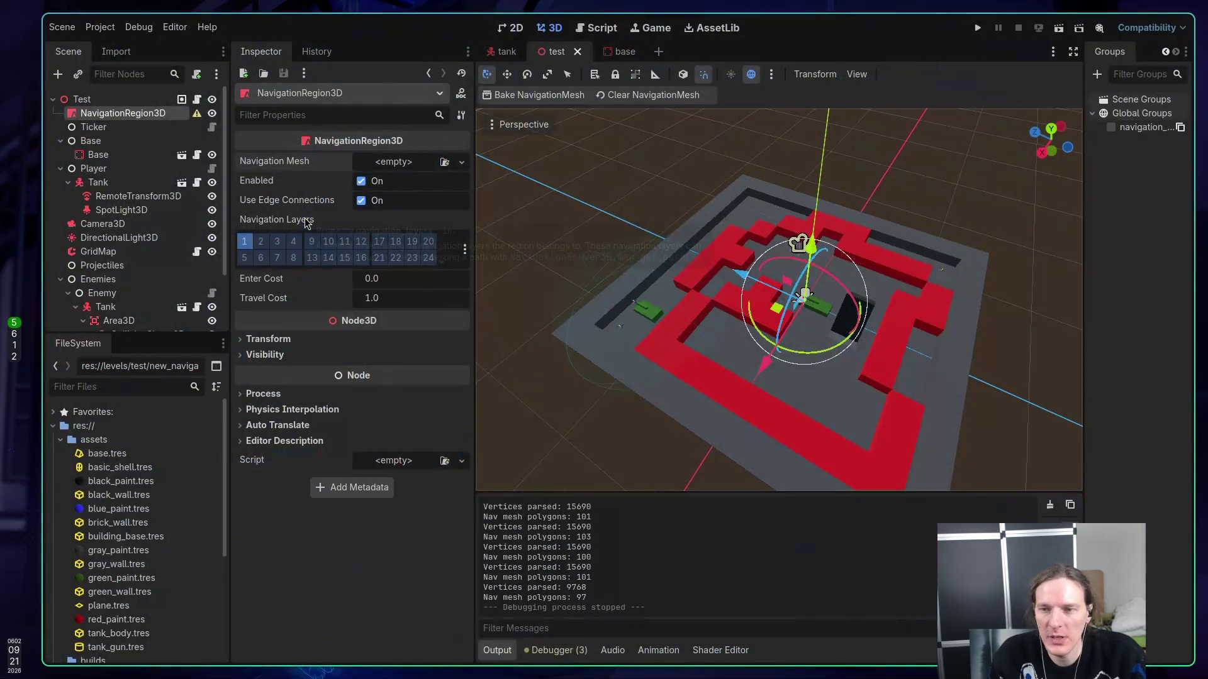
key("F5")
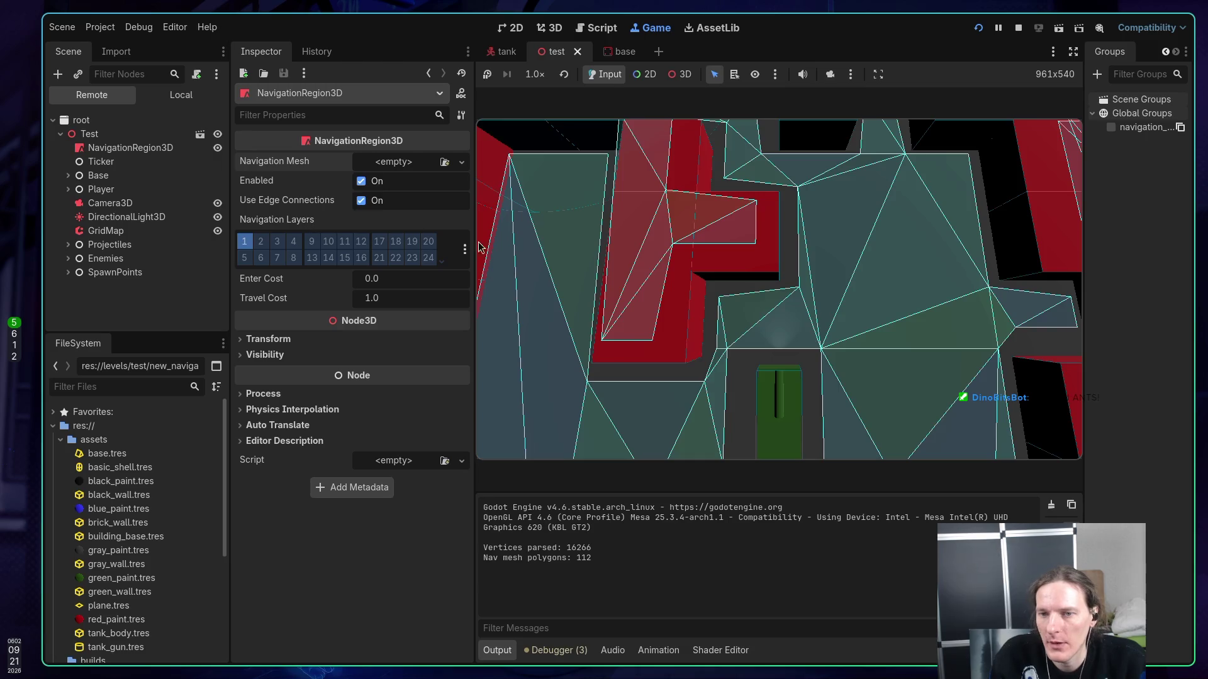
- Drive the tank up the level to trigger nav mesh rebakes, then stop the game
key("w")
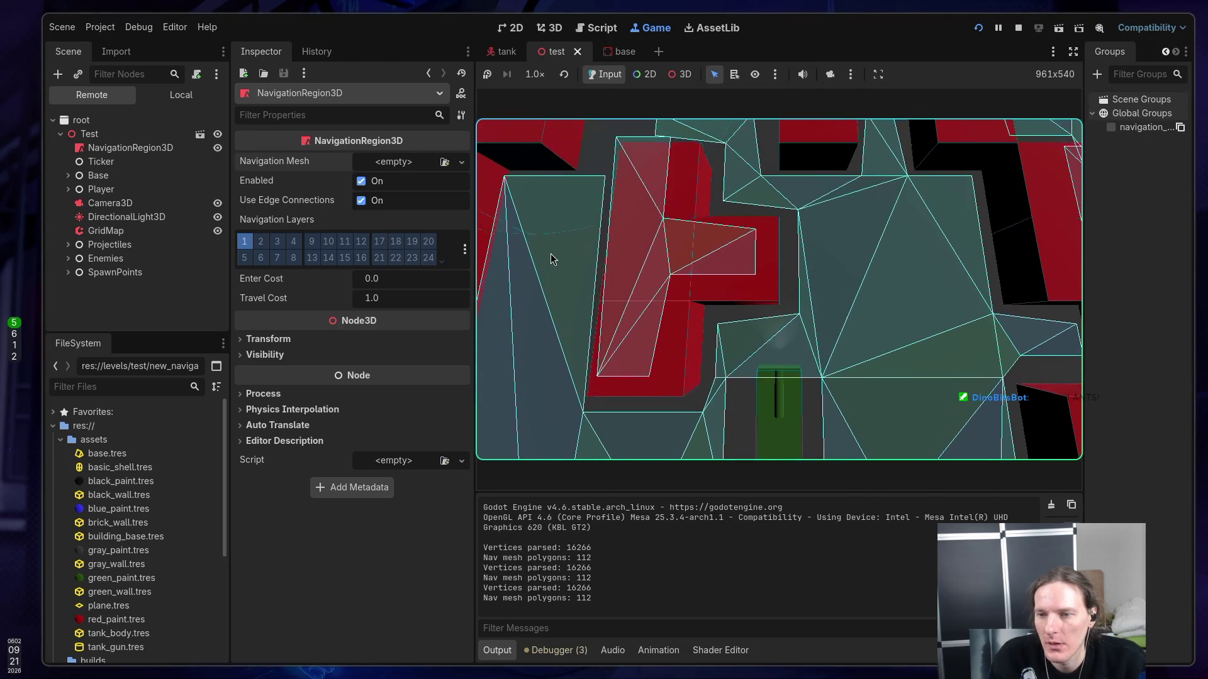
key("w")
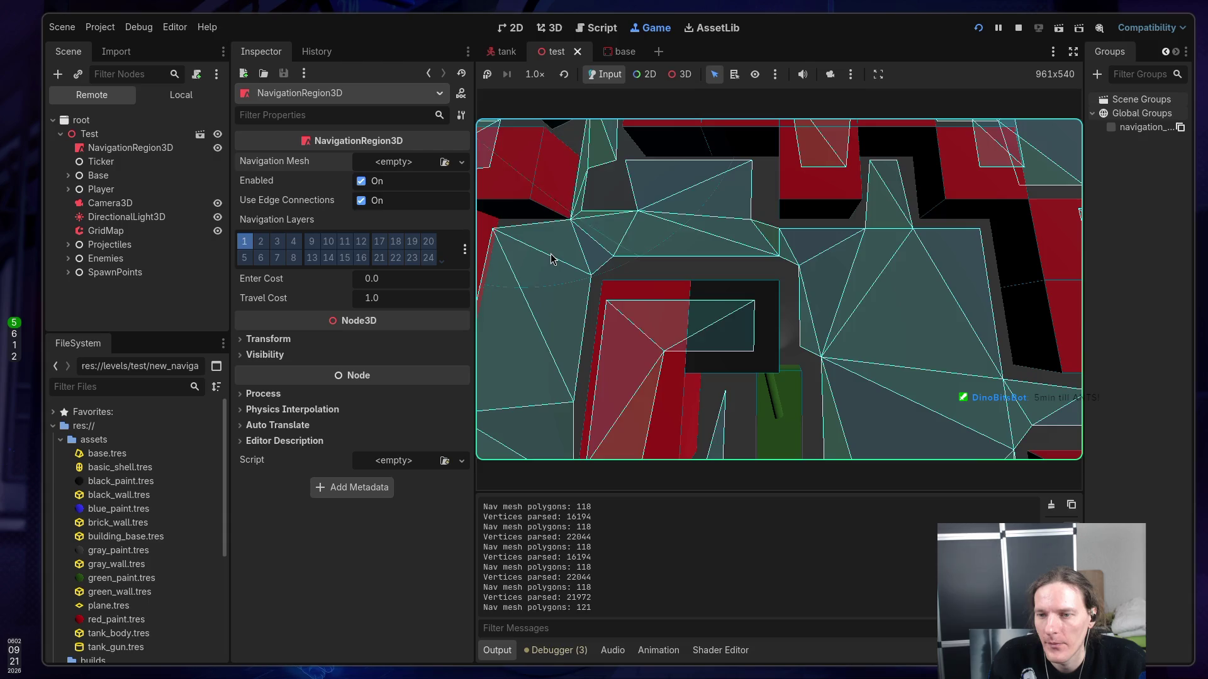
key("w")
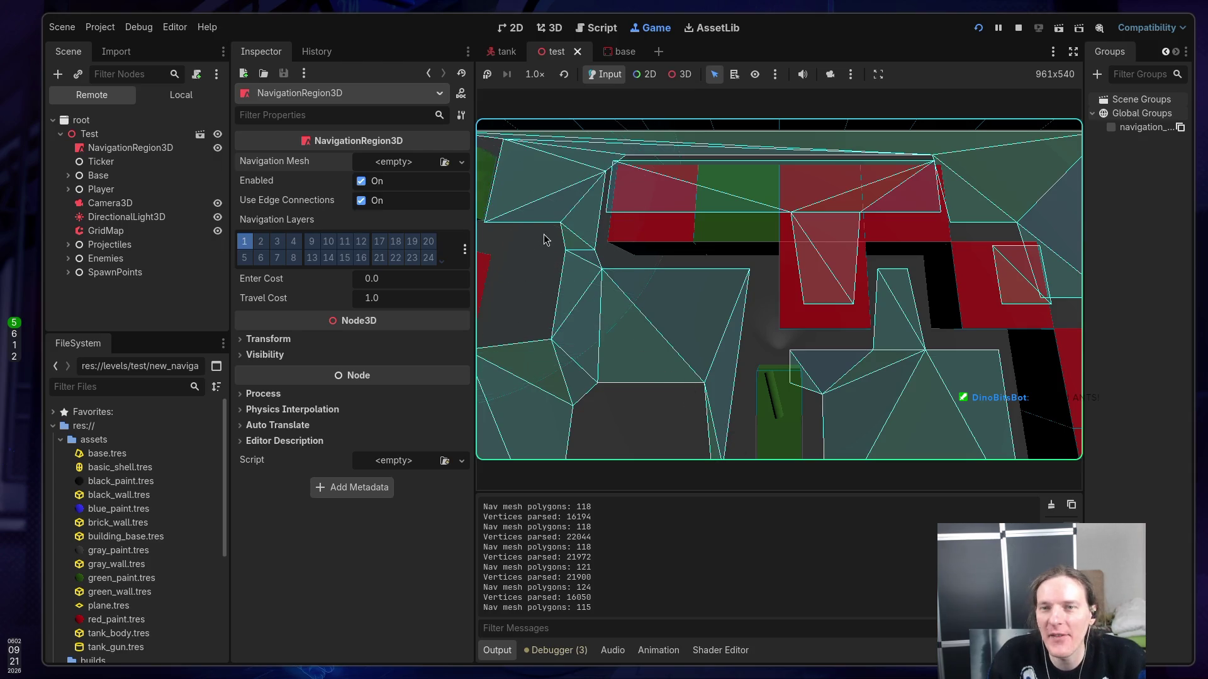
left_click(1018, 28)
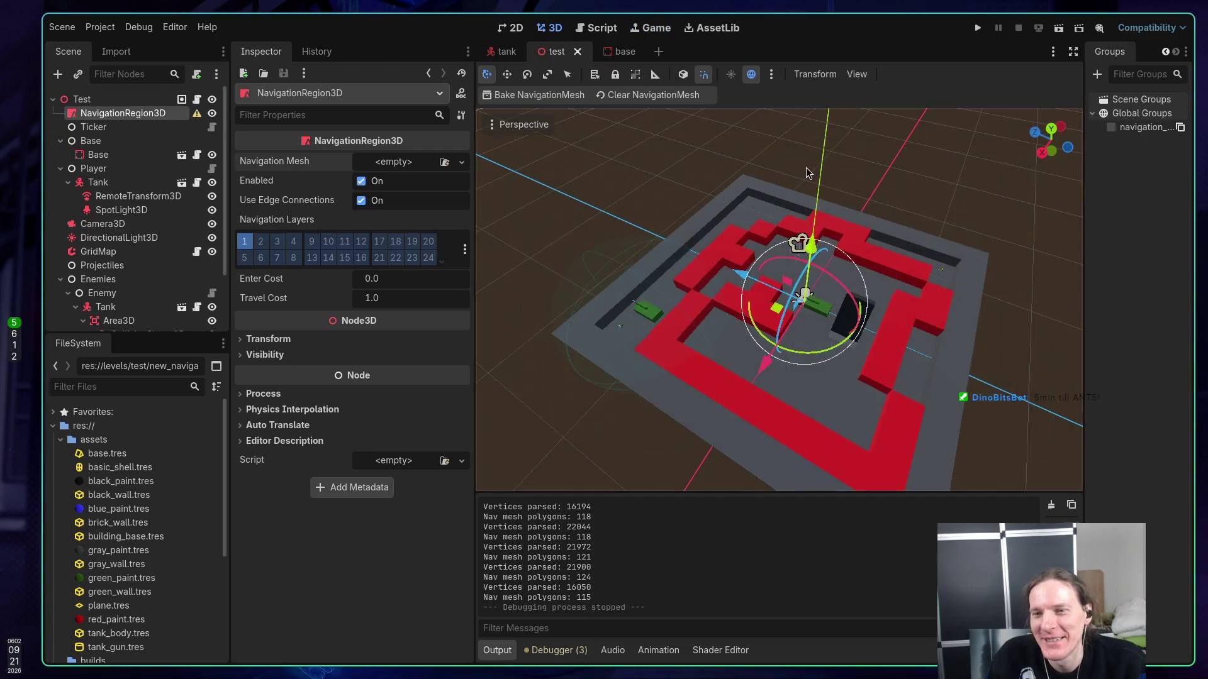
- Glance at the World3D docs in the script editor, return to the 3D view, and go to the browser
left_click(590, 32)
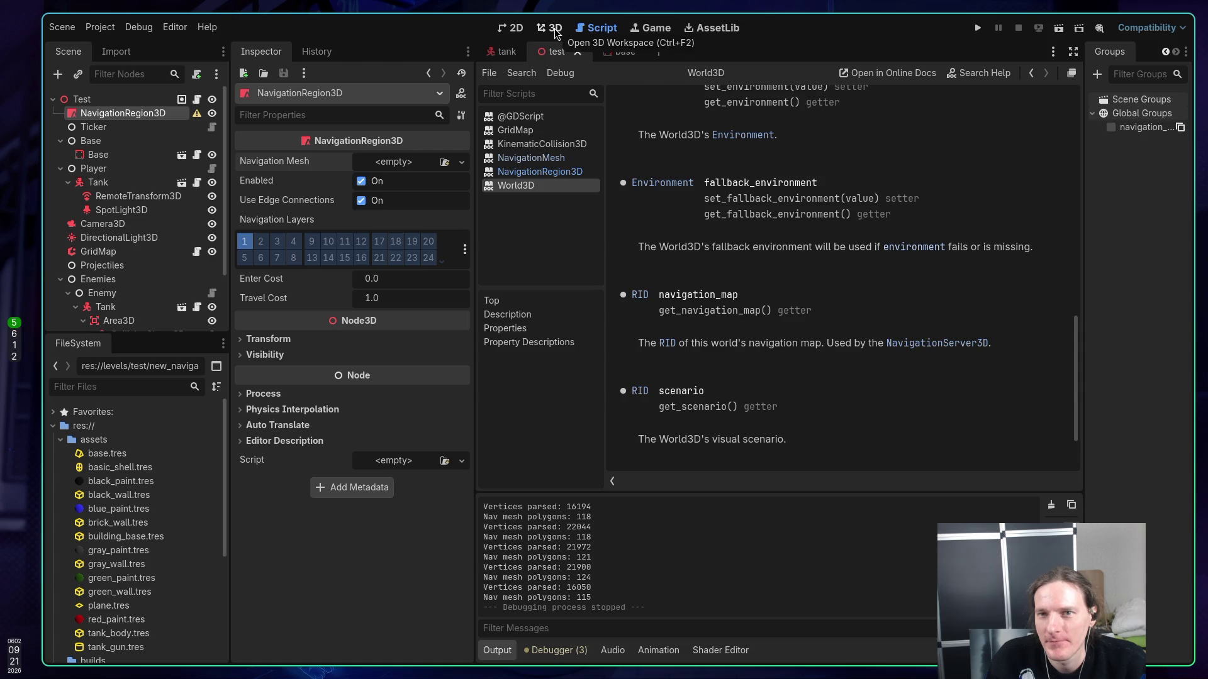
left_click(556, 32)
key("alt+Tab")
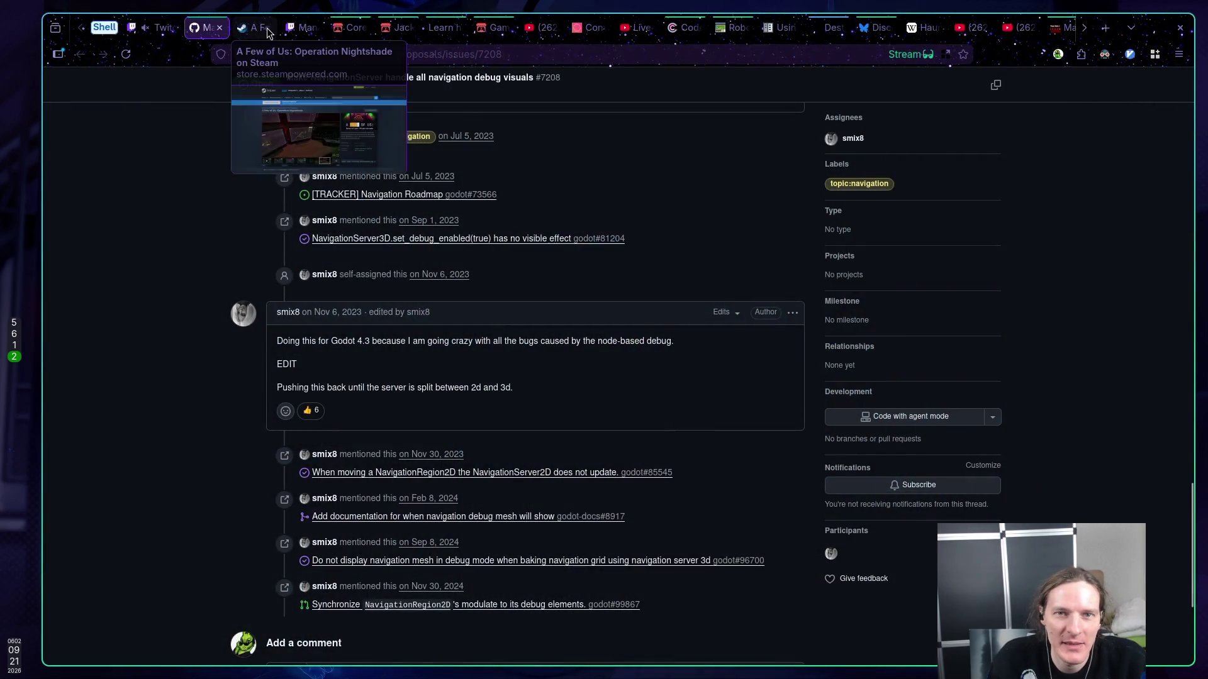
- Go to the itch.io Core Mechanics Challenge jam page and open its edit page
left_click(303, 27)
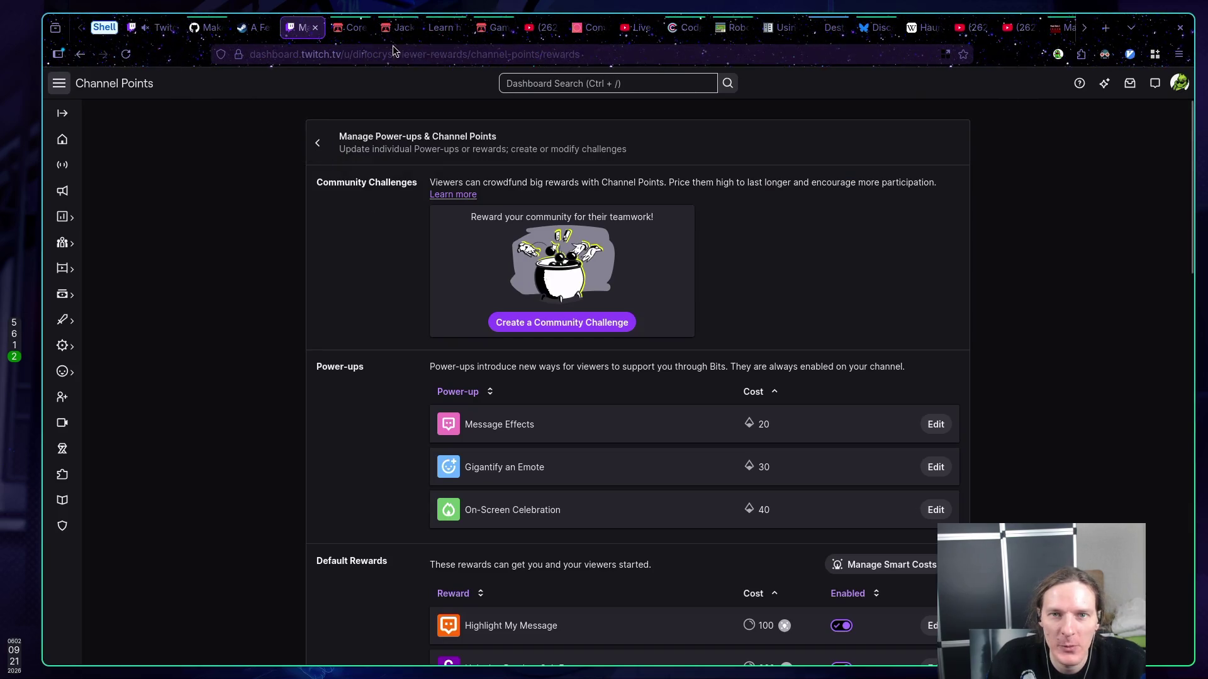
left_click(351, 28)
scroll(729, 318, "down", 3)
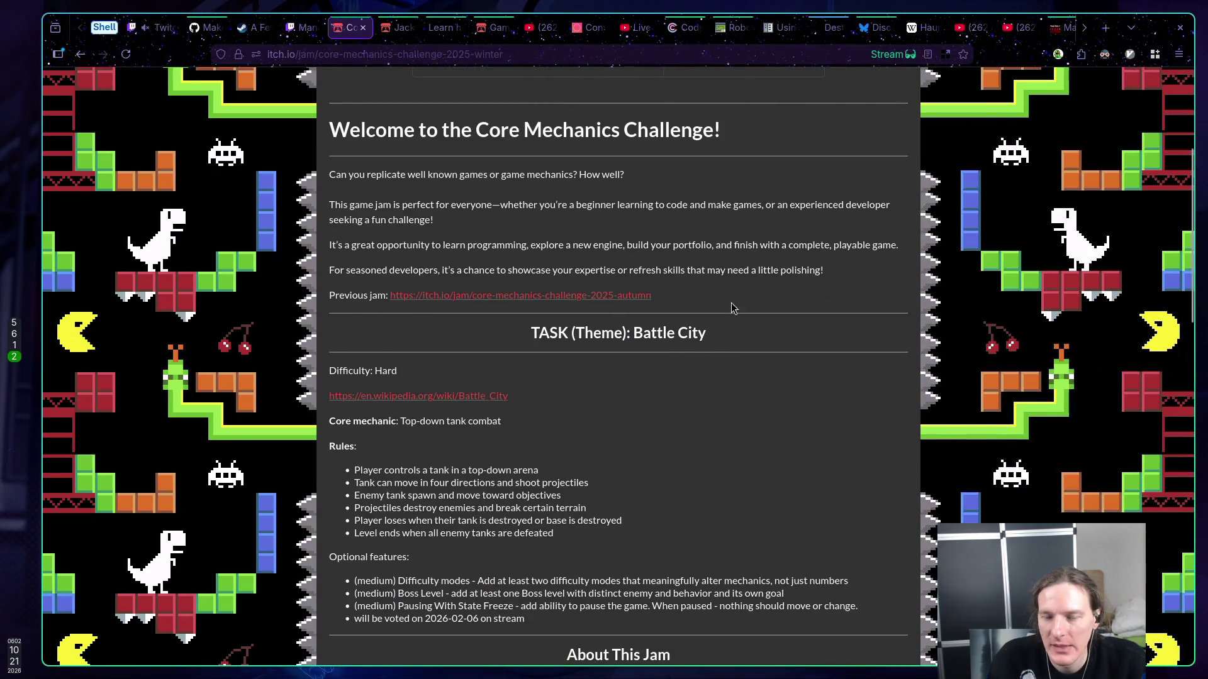
scroll(729, 314, "up", 5)
left_click(735, 206)
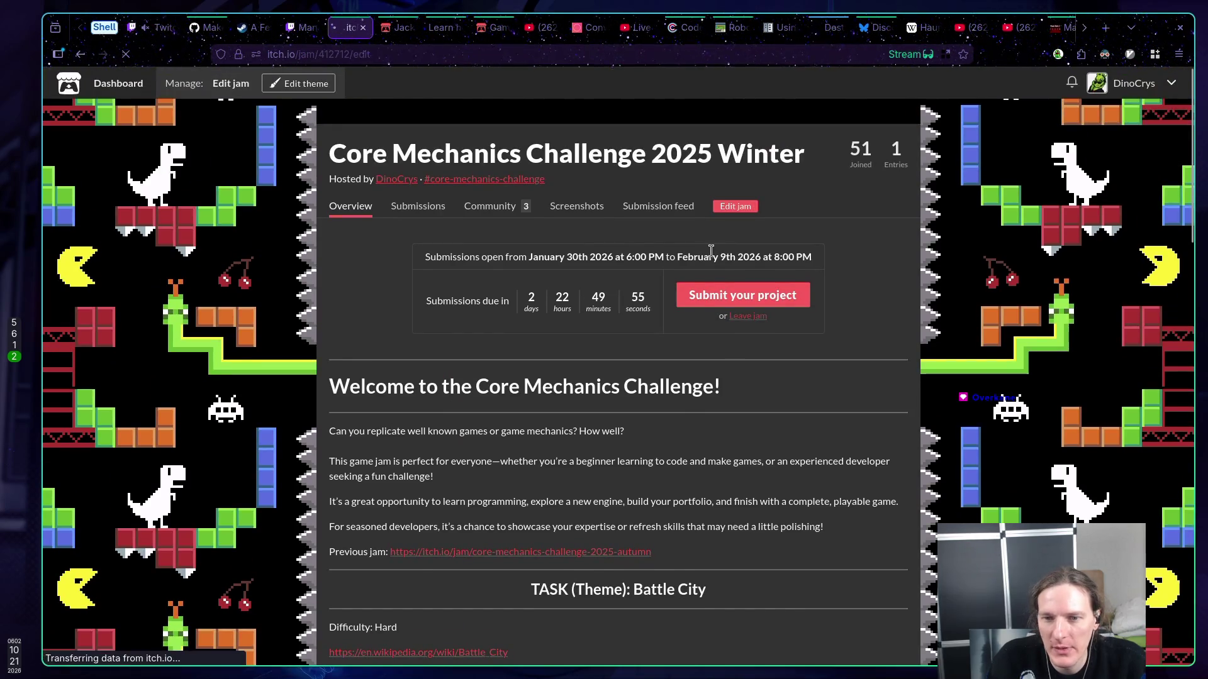
- Replace the last optional-feature bullet with the (medium) 3+ power ups feature text
scroll(715, 338, "down", 15)
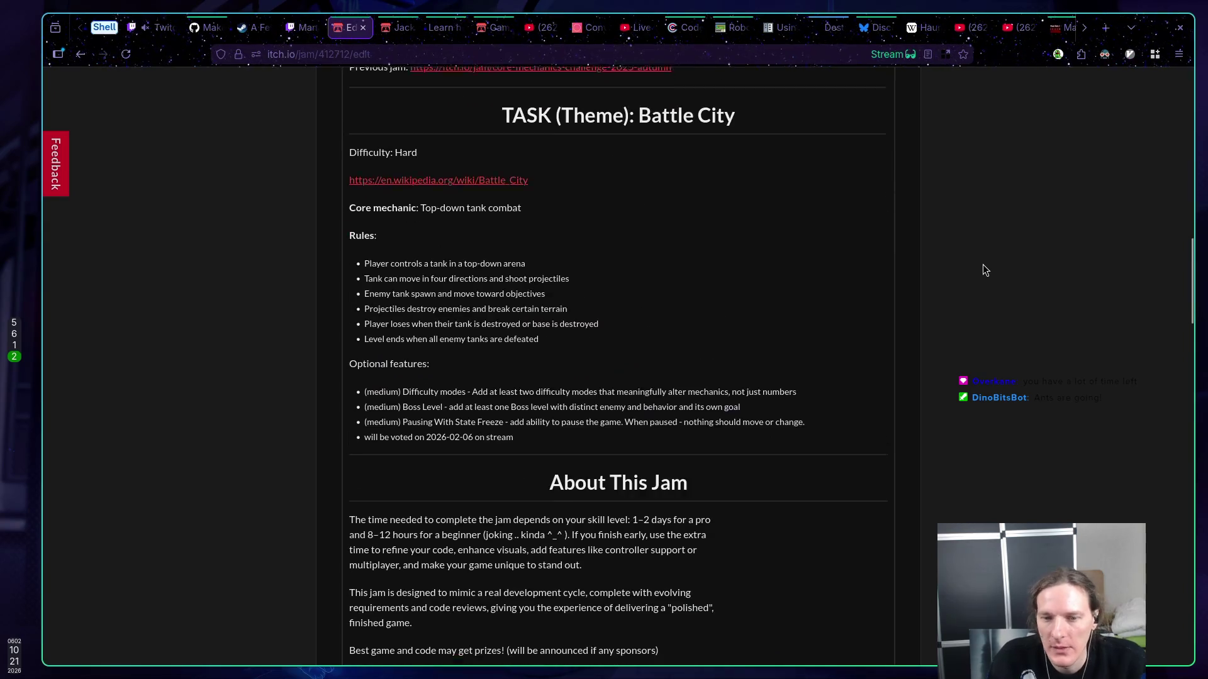
scroll(985, 270, "down", 2)
left_click_drag(515, 317, 363, 322)
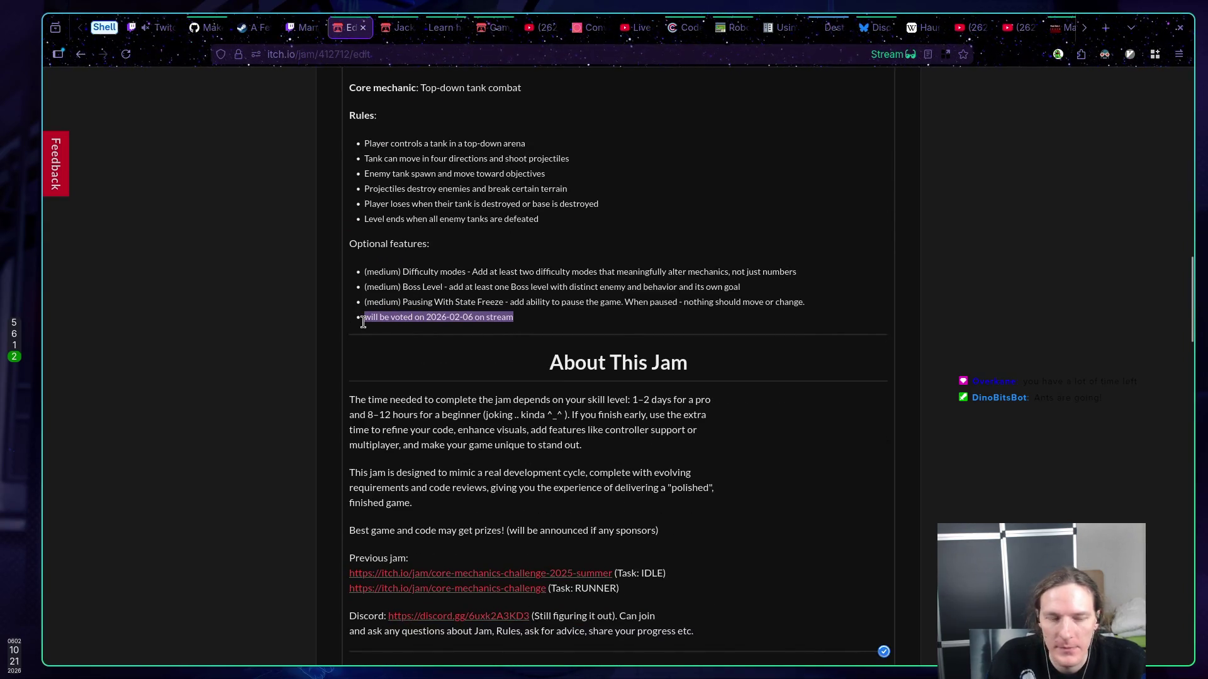
type("*")
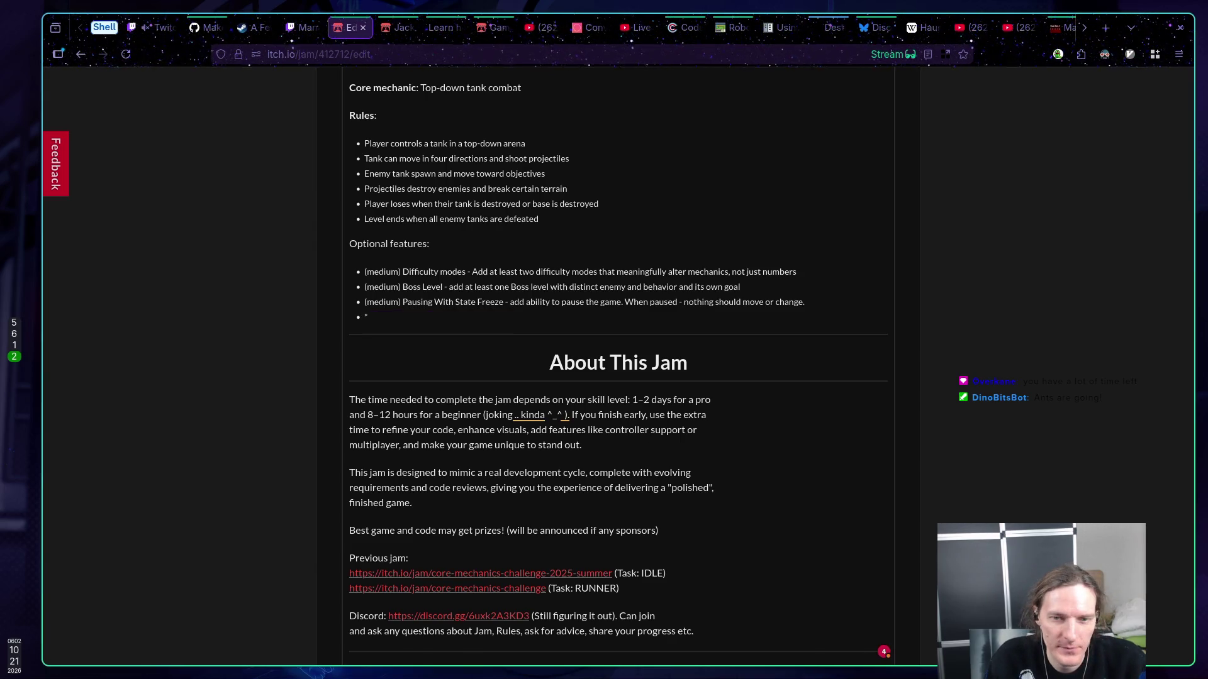
type("me")
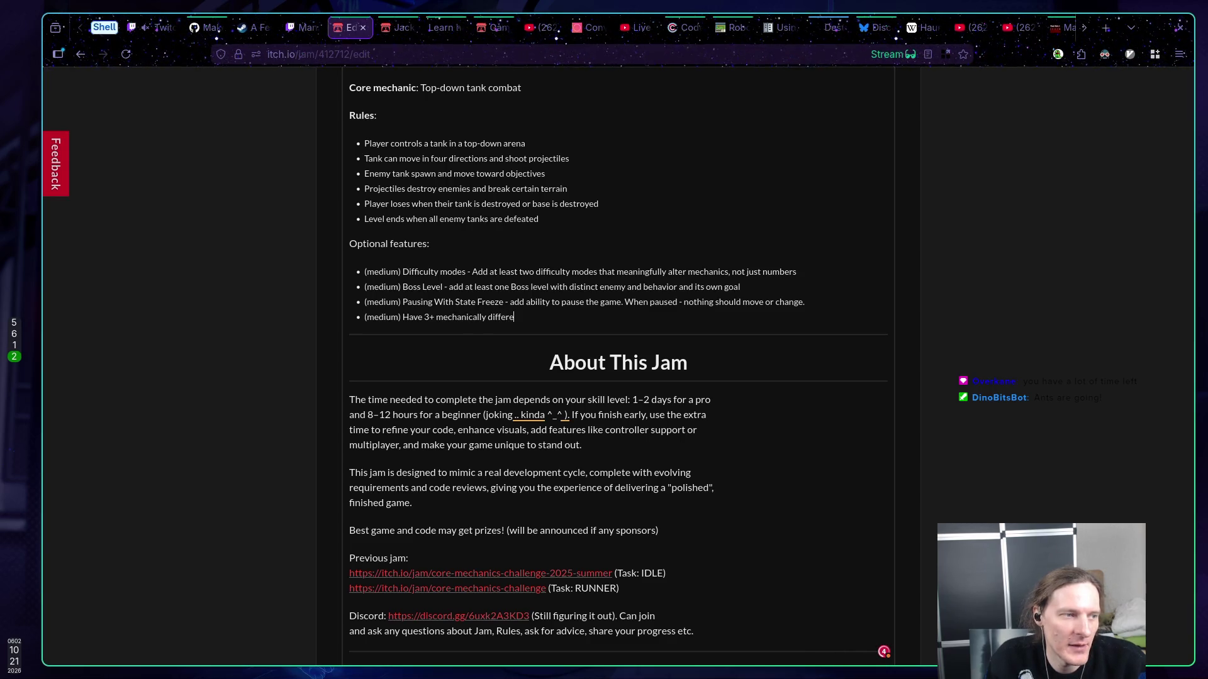
type("power ups")
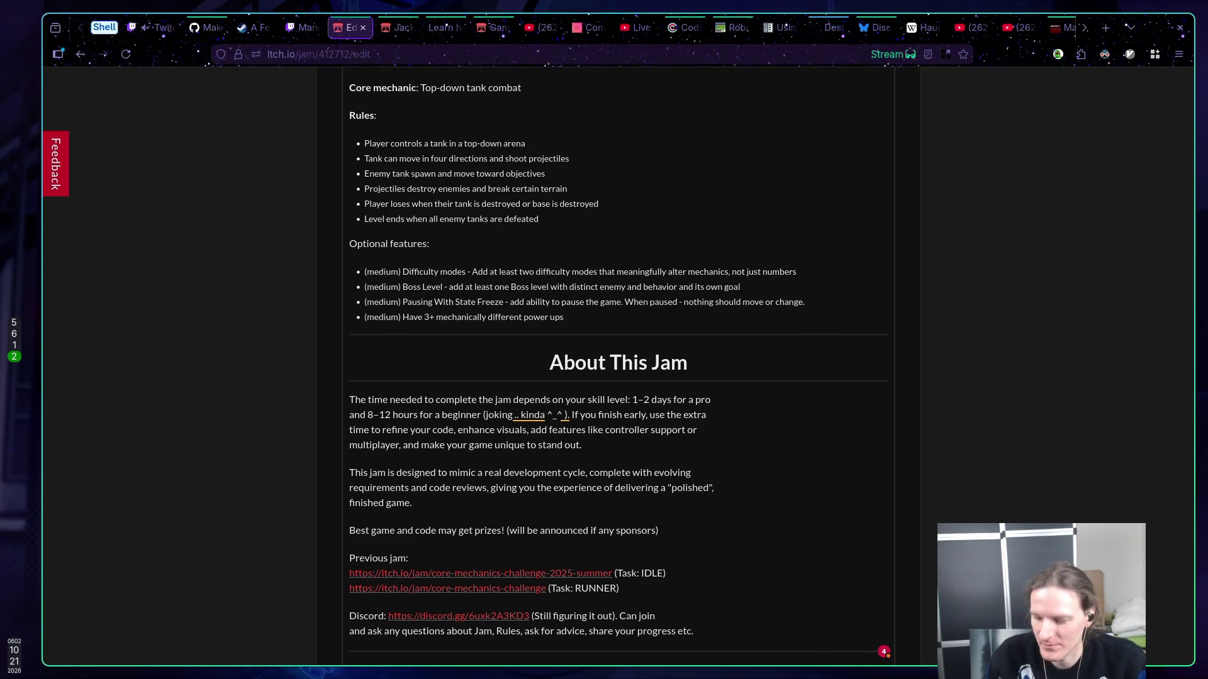
type("!")
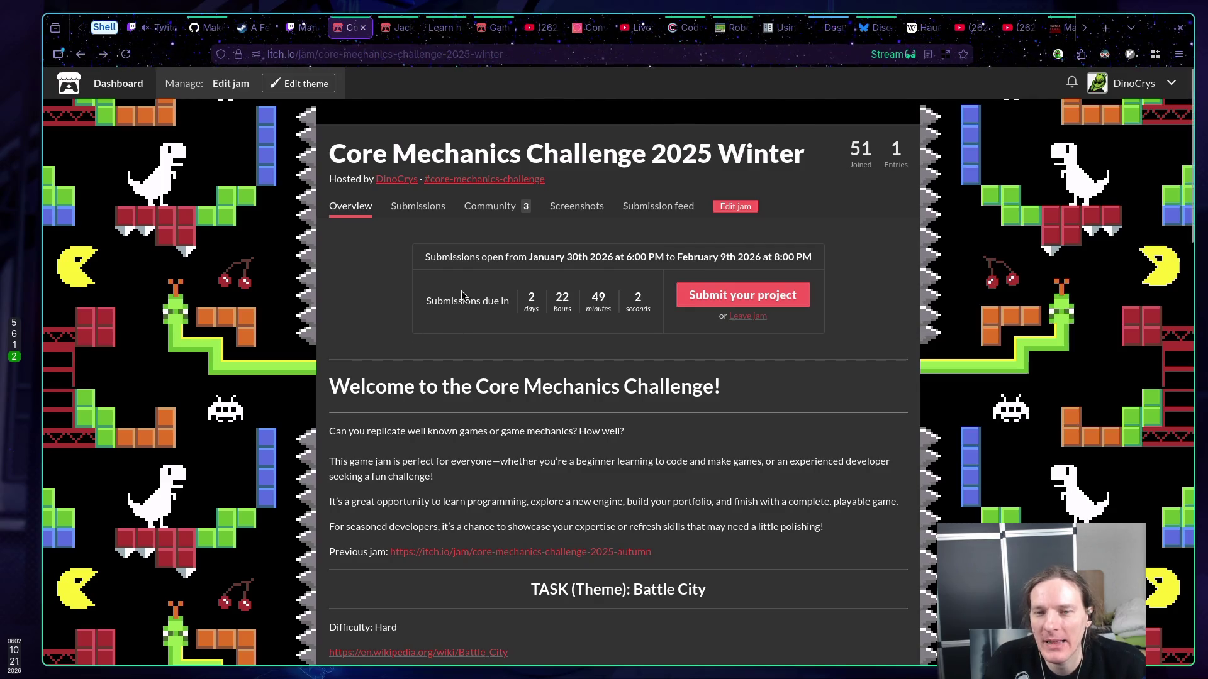
- Replace the voting-on-stream bullet with "(medium) Have 3+ mechanically different power ups!"
scroll(525, 289, "down", 4)
scroll(525, 284, "up", 5)
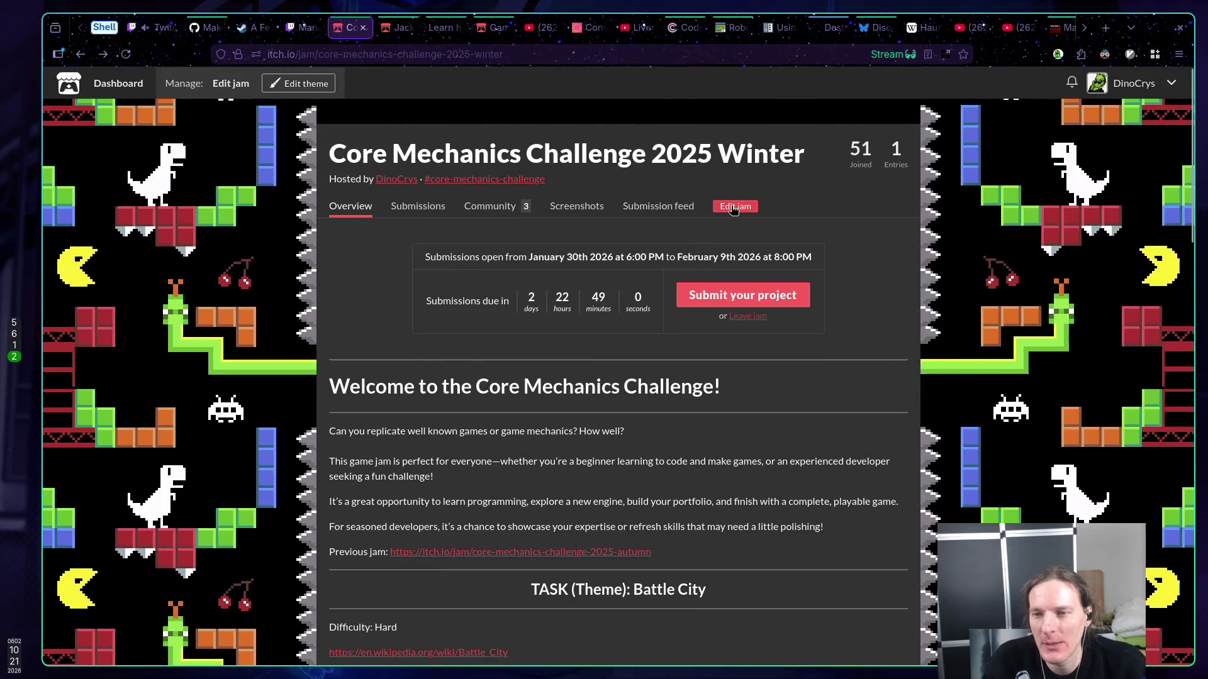
left_click(229, 84)
scroll(589, 264, "down", 20)
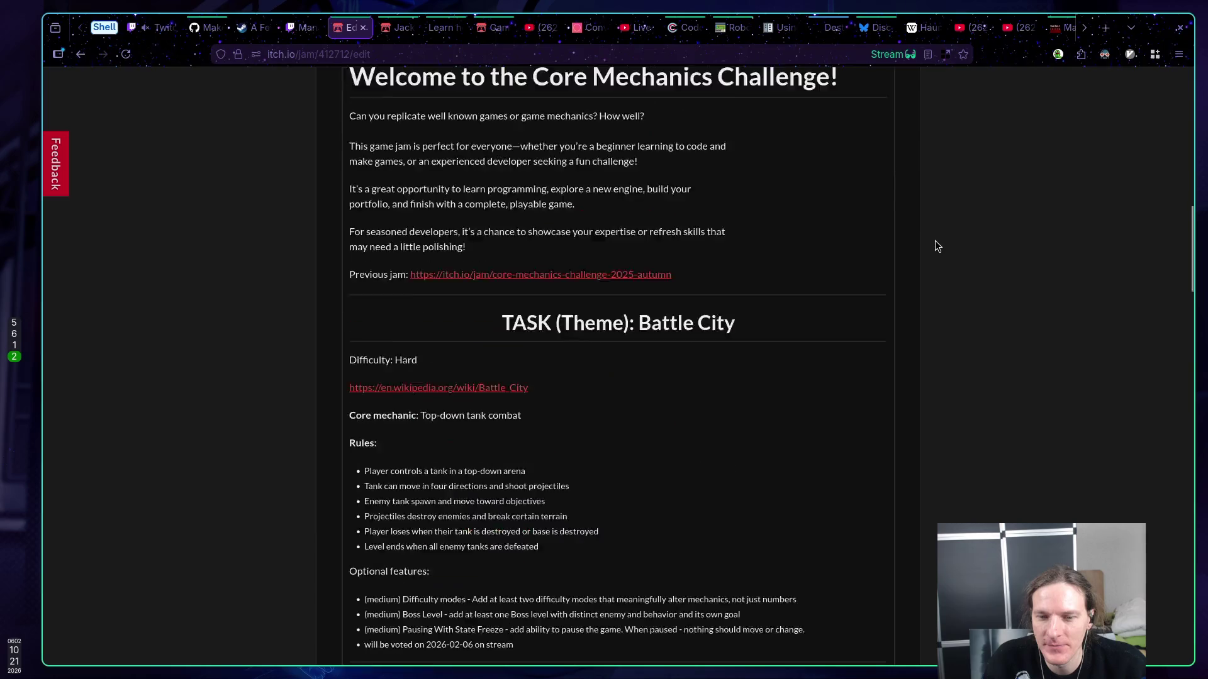
left_click_drag(524, 381, 362, 385)
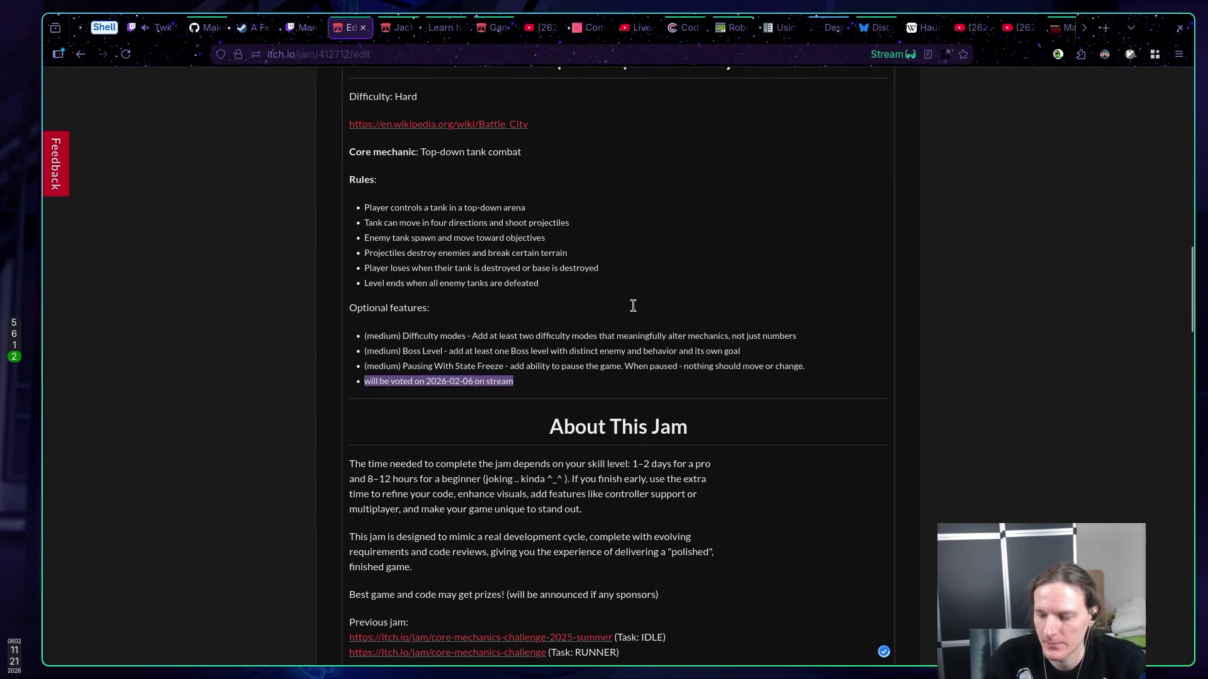
type("(me")
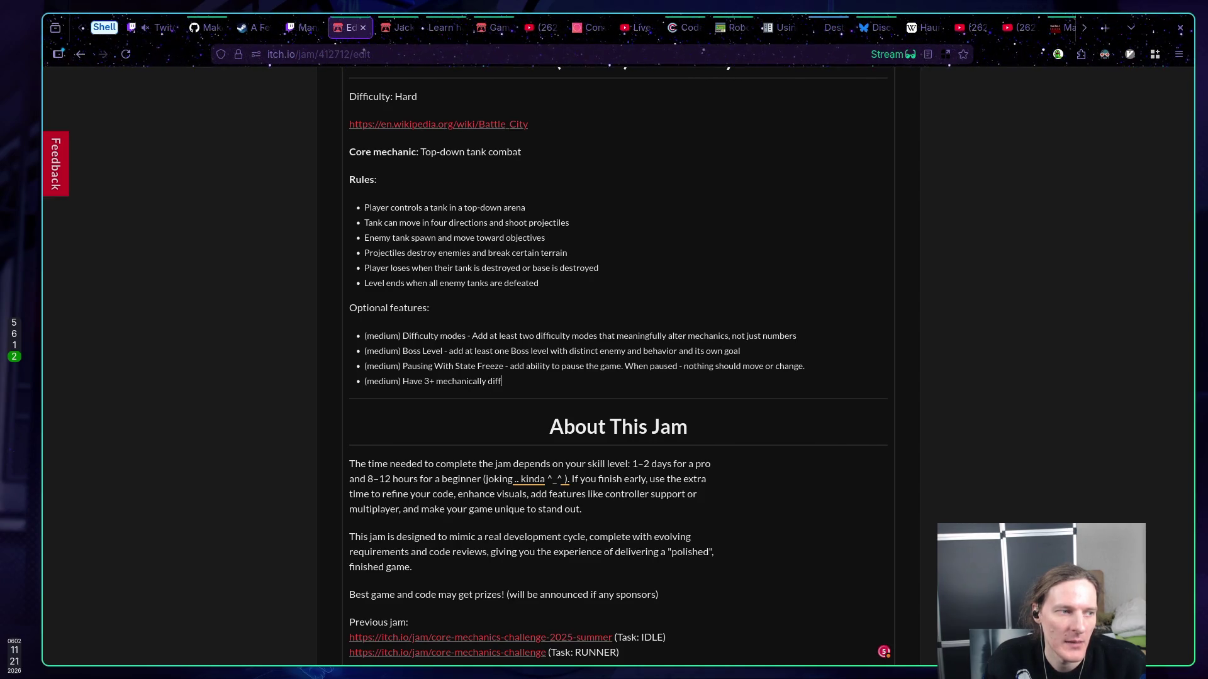
type("ower ups!")
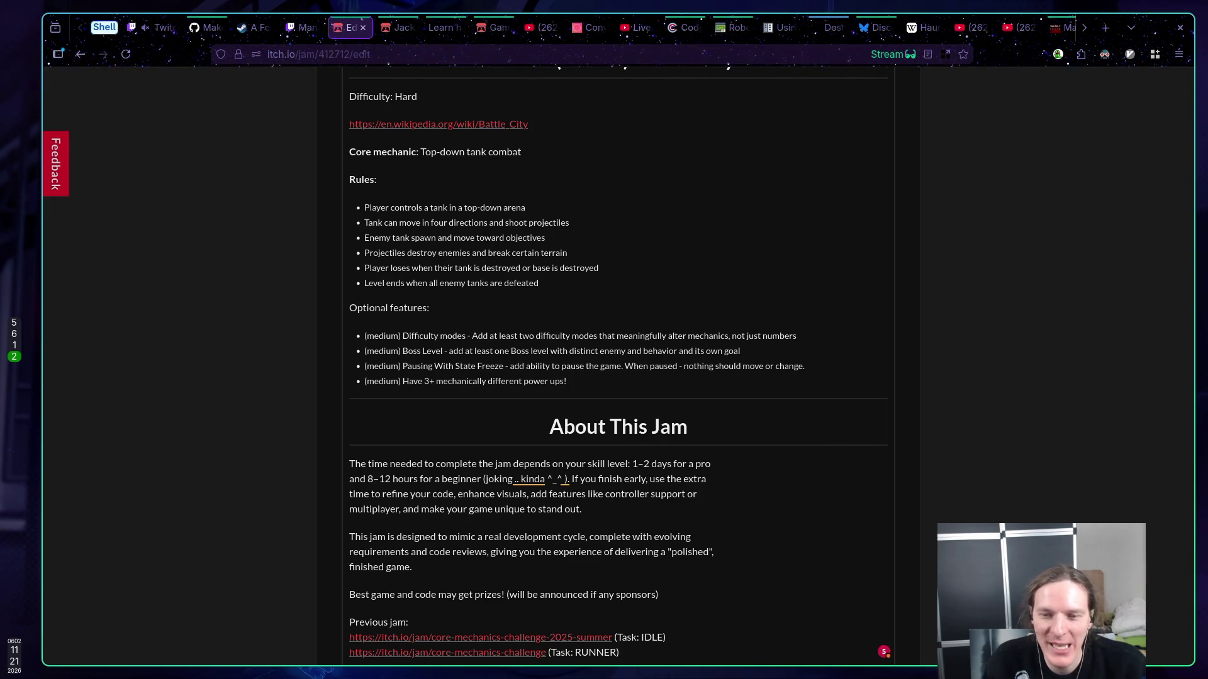
- Save the jam and review the updated features on its public jam page
scroll(730, 256, "up", 15)
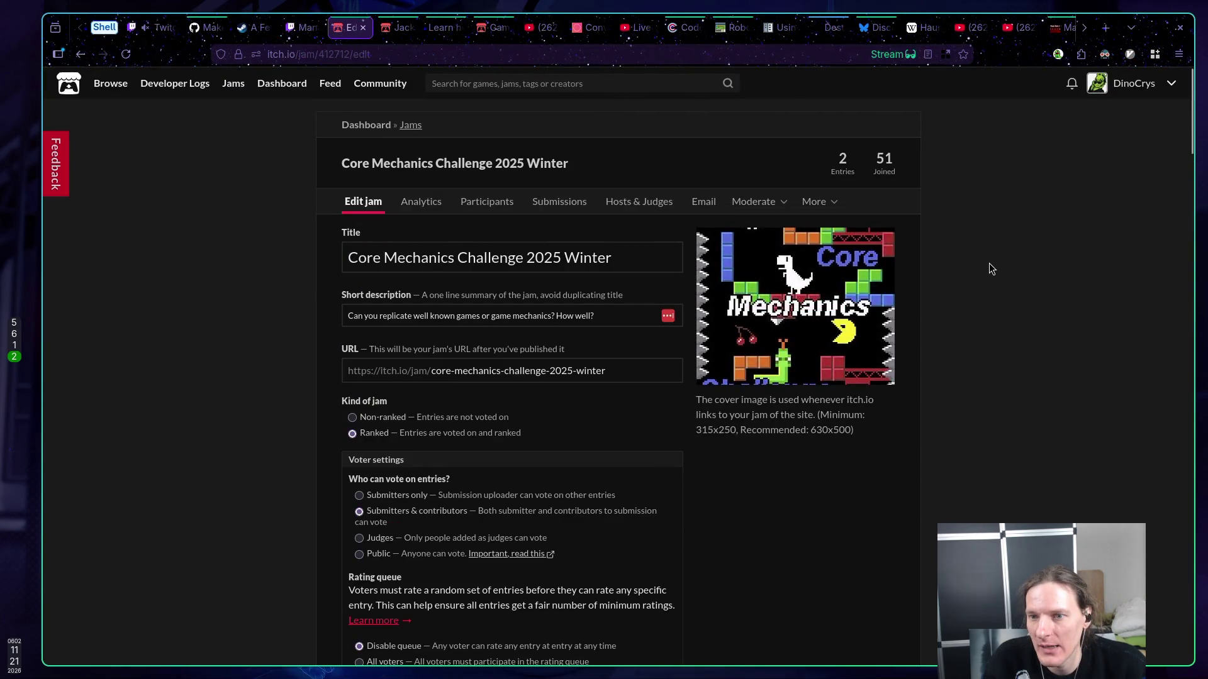
scroll(989, 263, "down", 20)
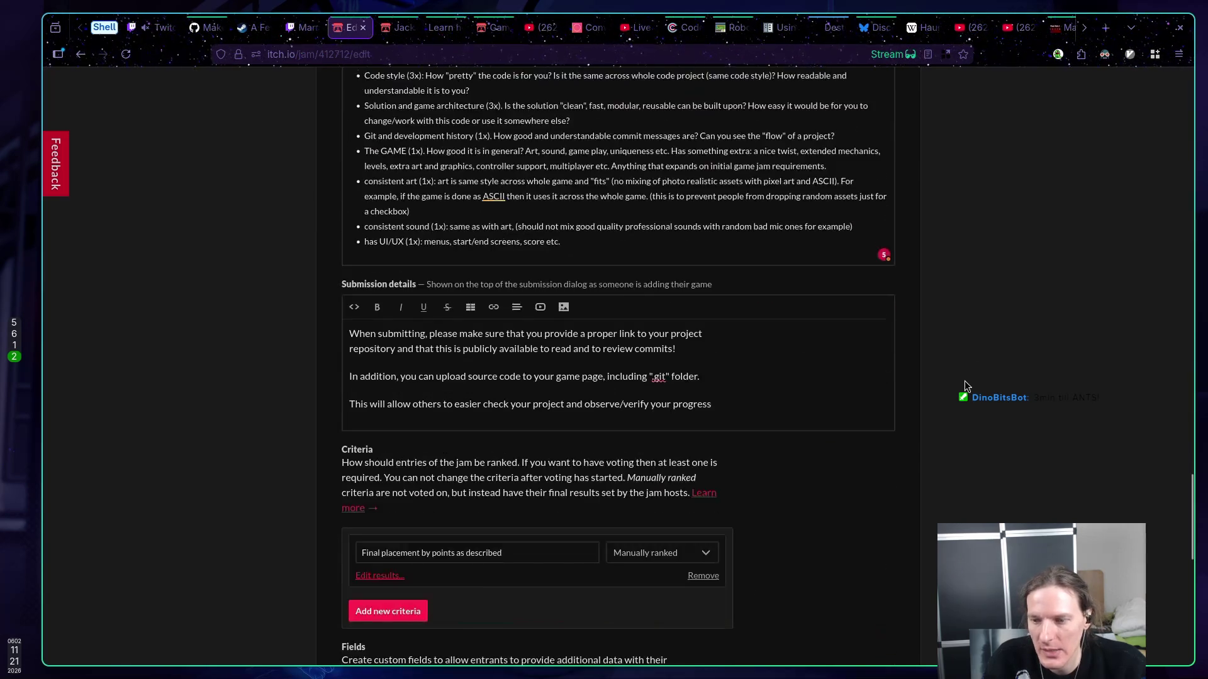
scroll(965, 378, "down", 8)
scroll(799, 349, "down", 3)
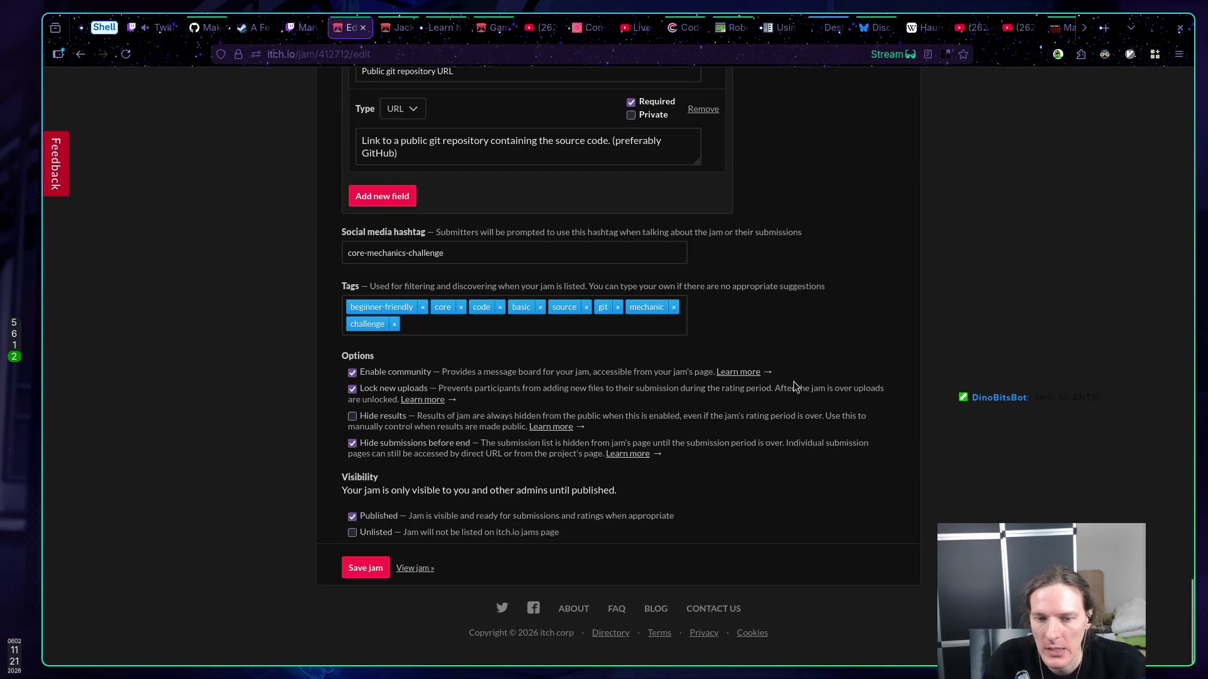
left_click(385, 569)
left_click(404, 569)
scroll(360, 424, "up", 4)
scroll(360, 426, "up", 4)
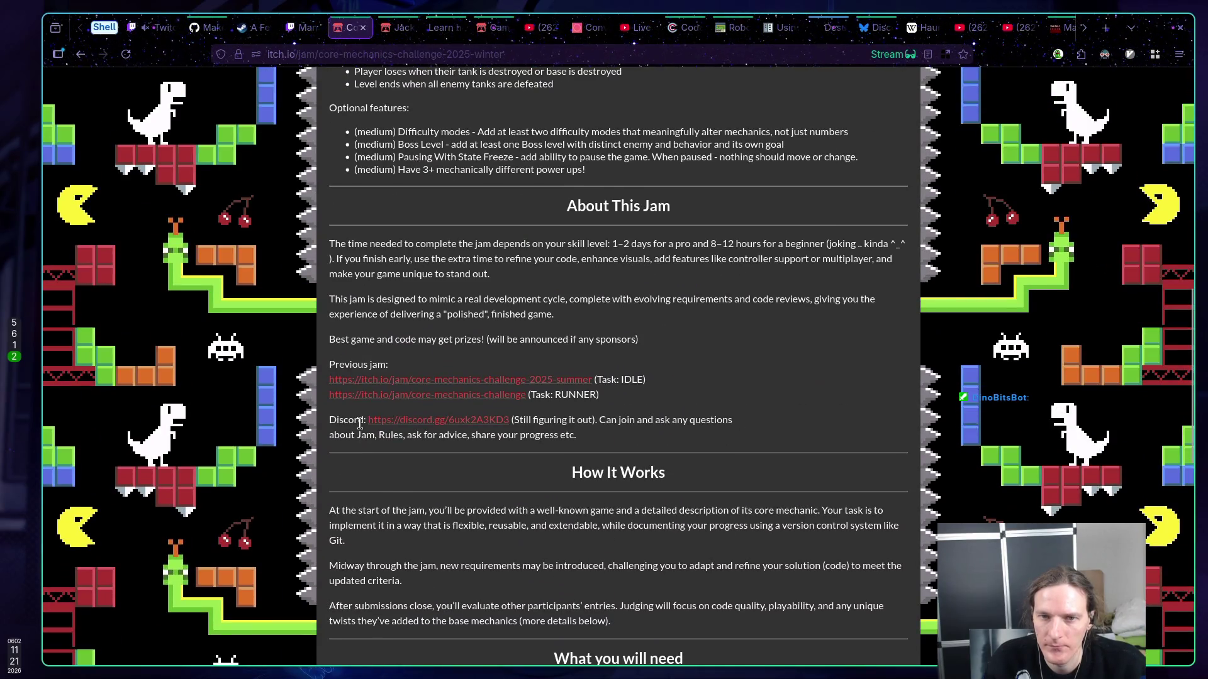
scroll(360, 424, "up", 5)
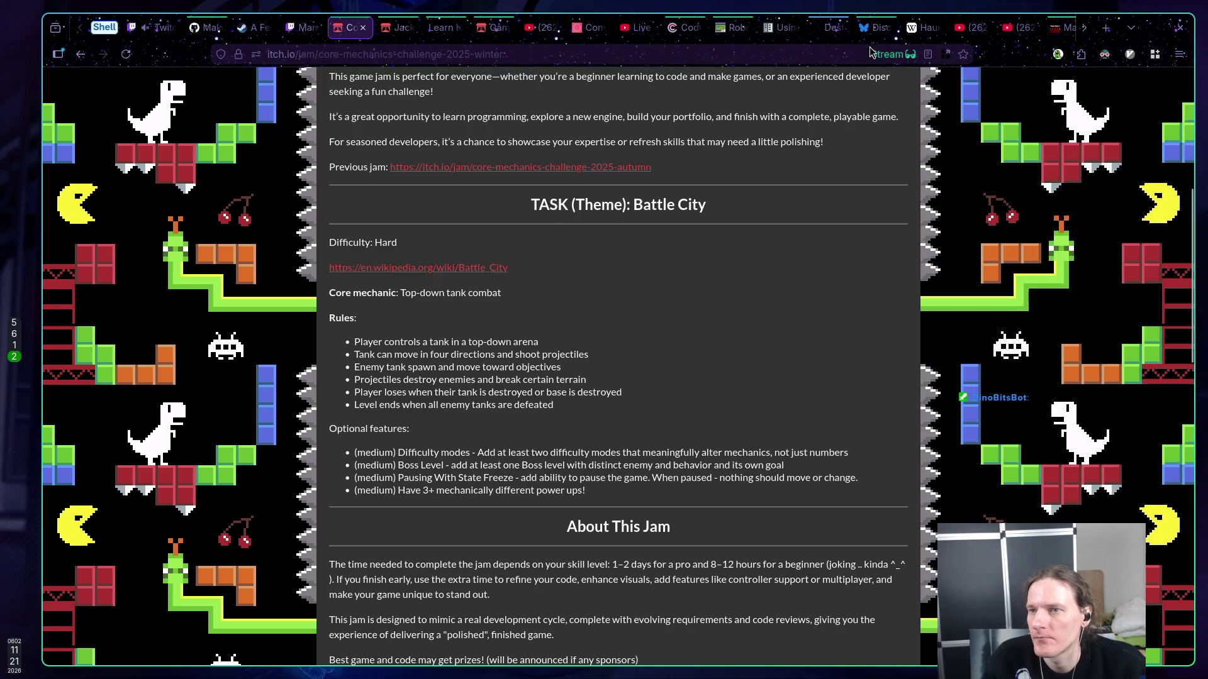
left_click(876, 27)
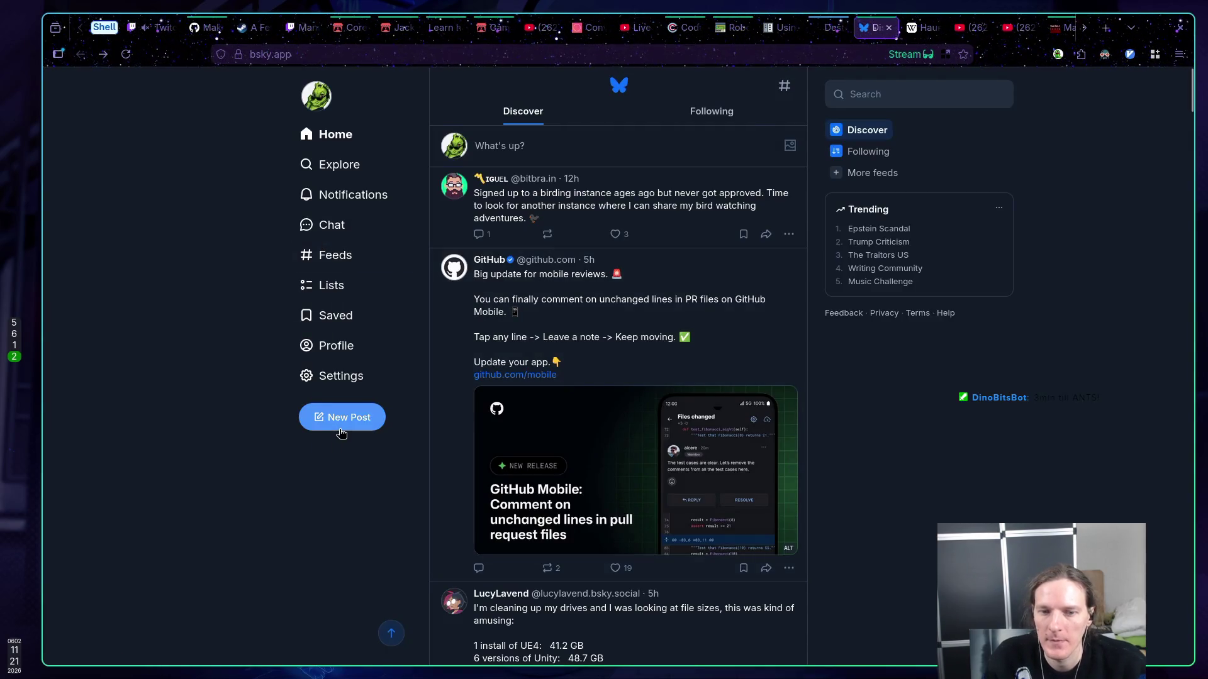
- Start a Bluesky post "And the last optional feature for" and paste the #core-mechanics-challenge hashtag from itch.io
left_click(341, 429)
type("And the last optional feature for")
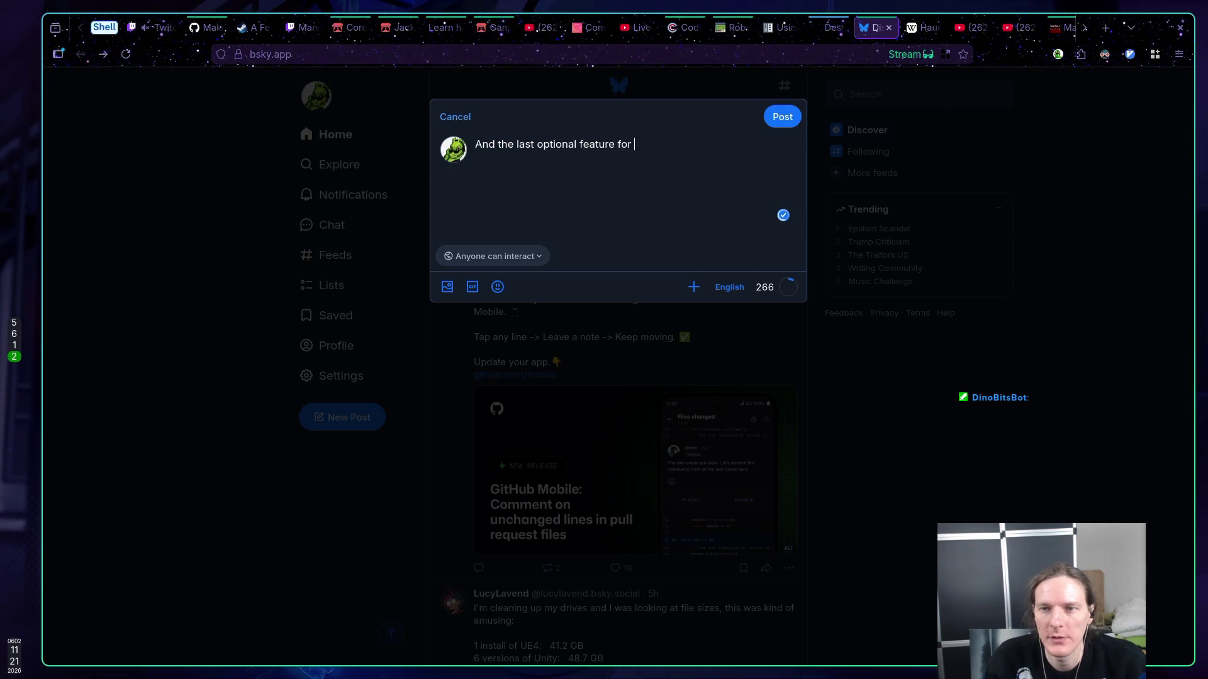
left_click(349, 27)
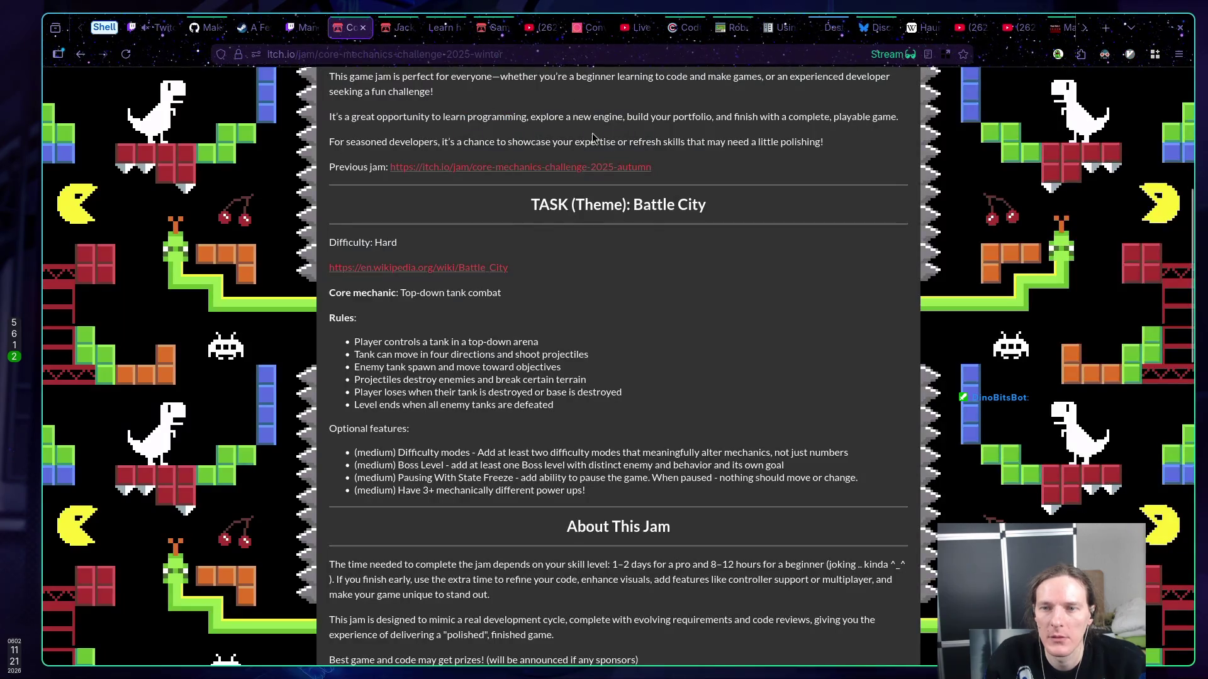
scroll(564, 183, "up", 5)
left_click_drag(564, 183, 422, 181)
key("ctrl+c")
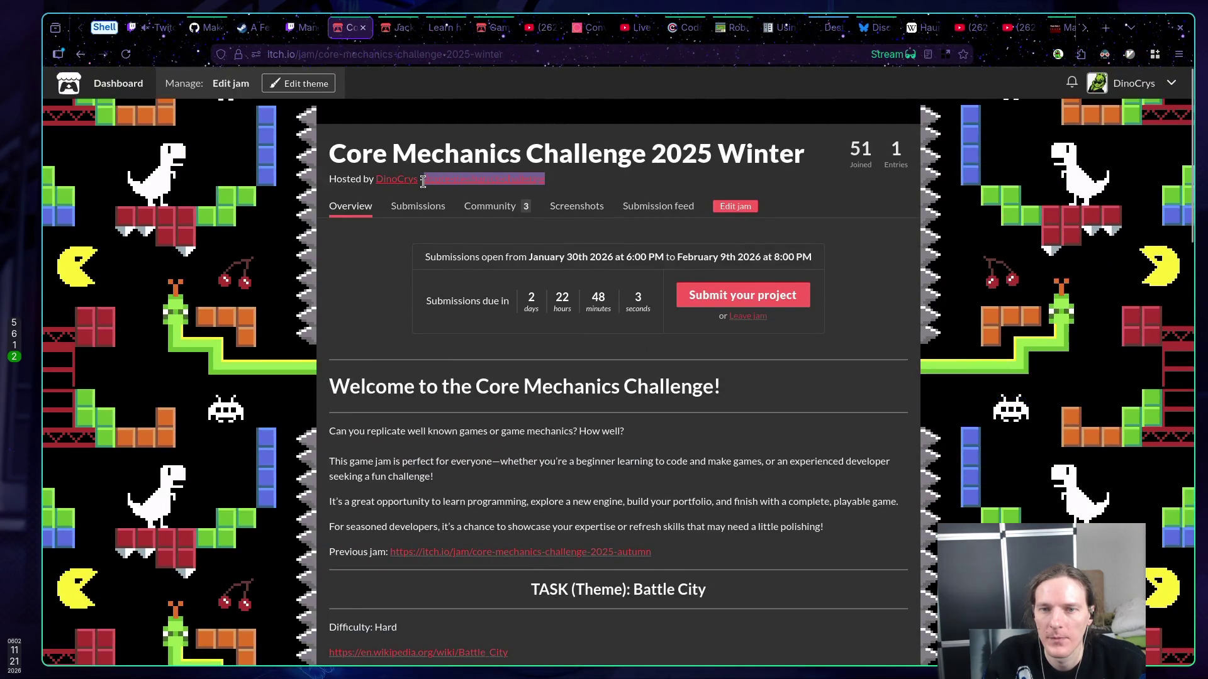
left_click(872, 28)
key("ctrl+v")
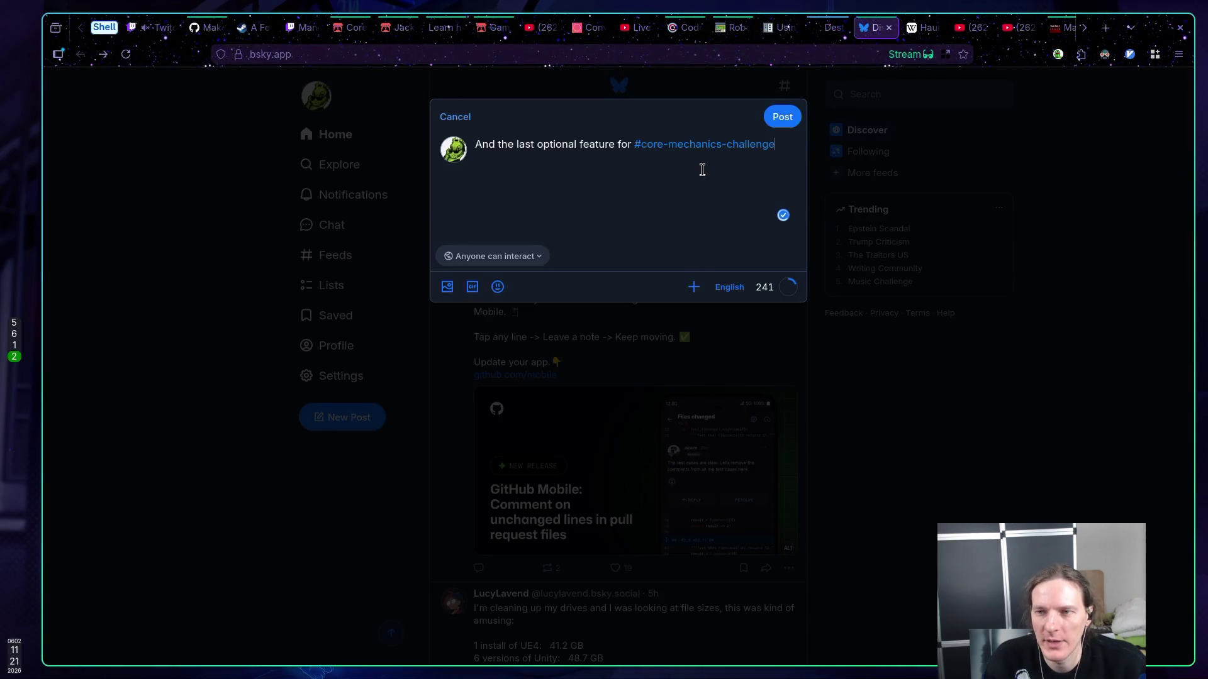
- Add "#gamejam is: (medium) Have 3+ mechanically different power ups", a git commit reminder and "Good luck!"
type("#gam")
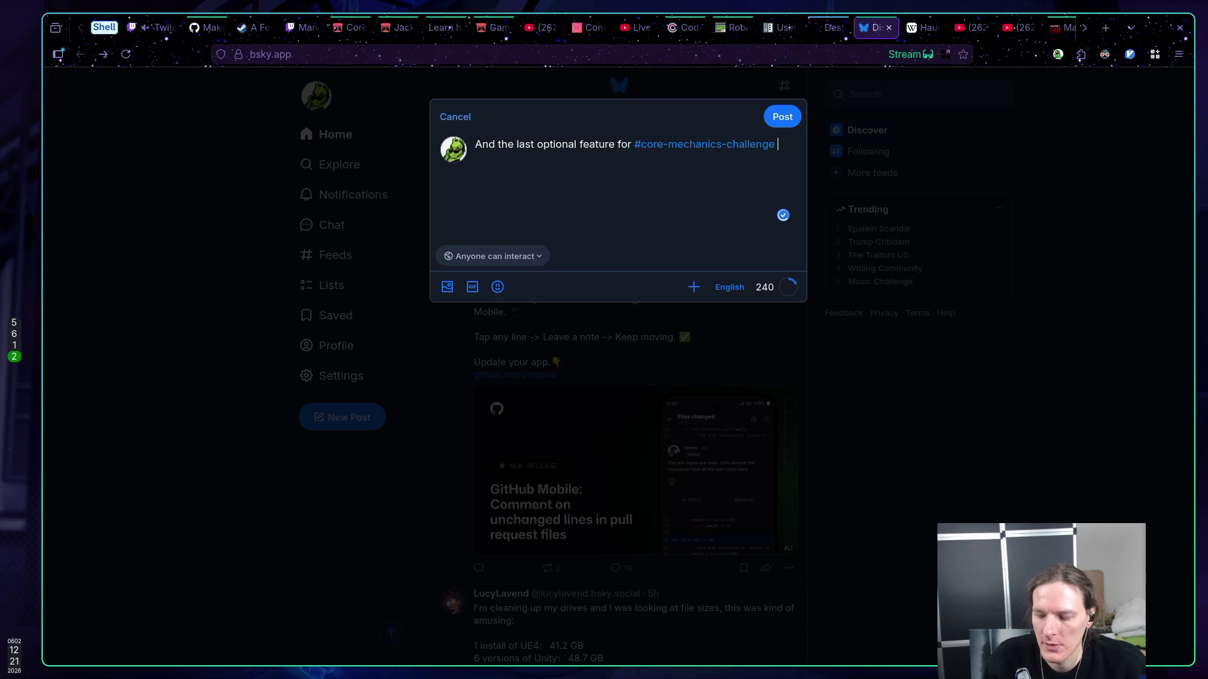
type("ejam")
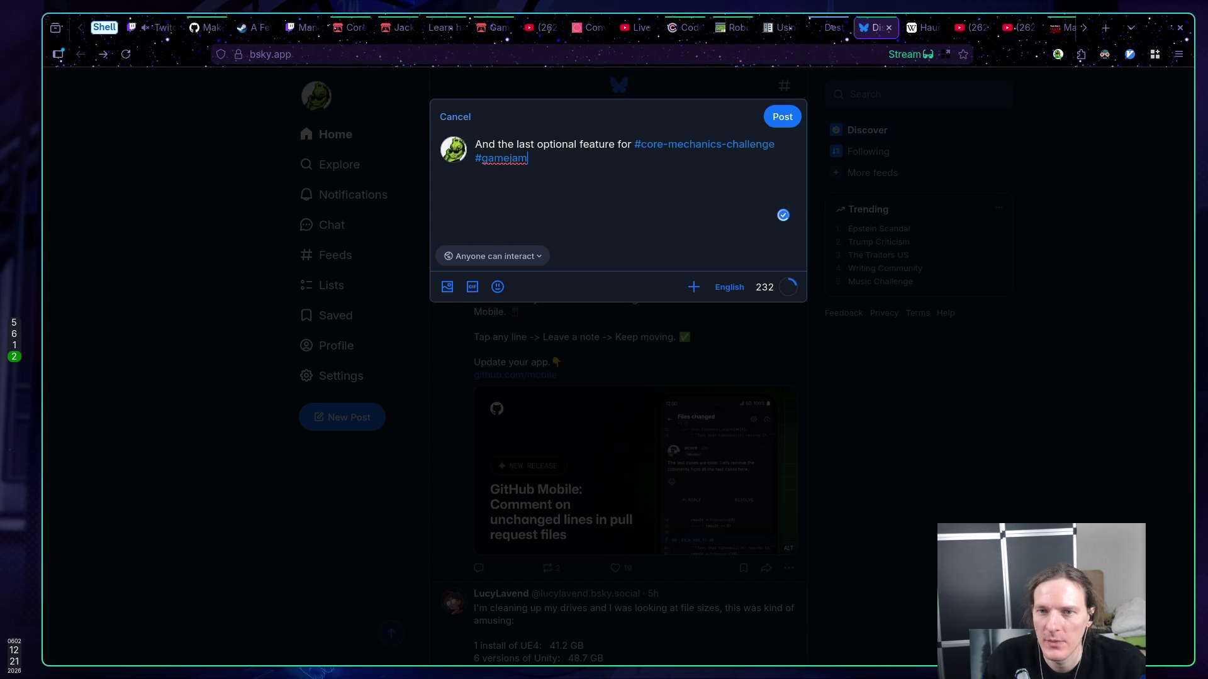
type(" is: ")
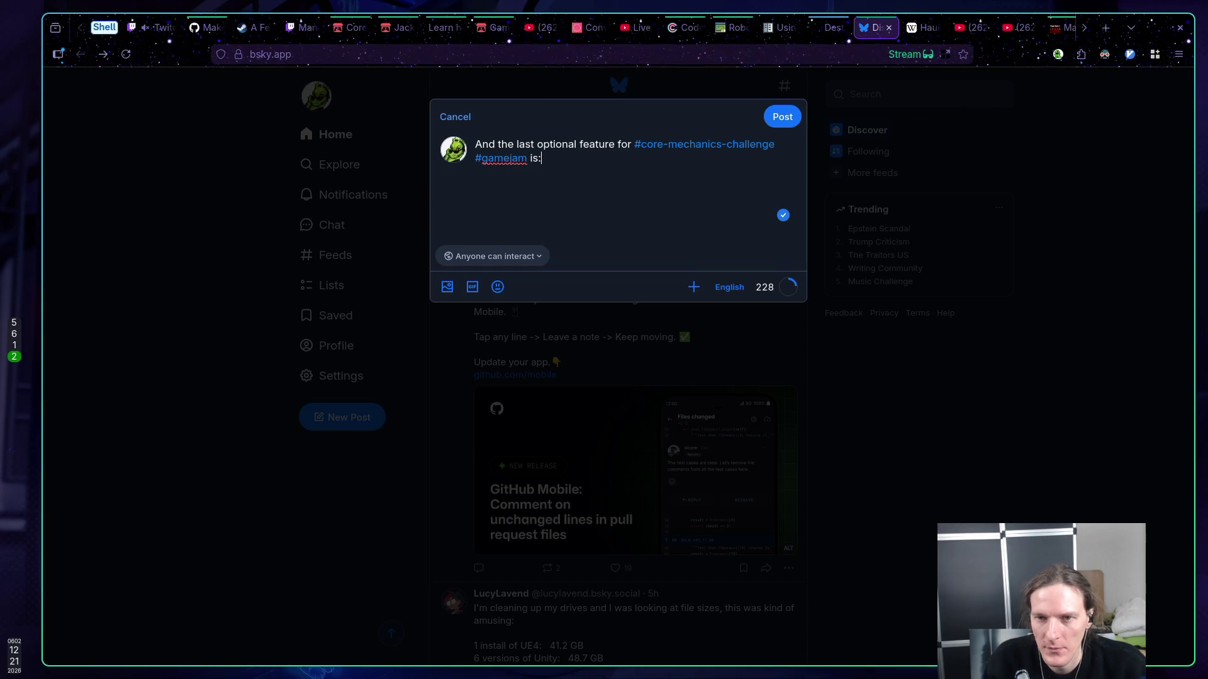
type("(med")
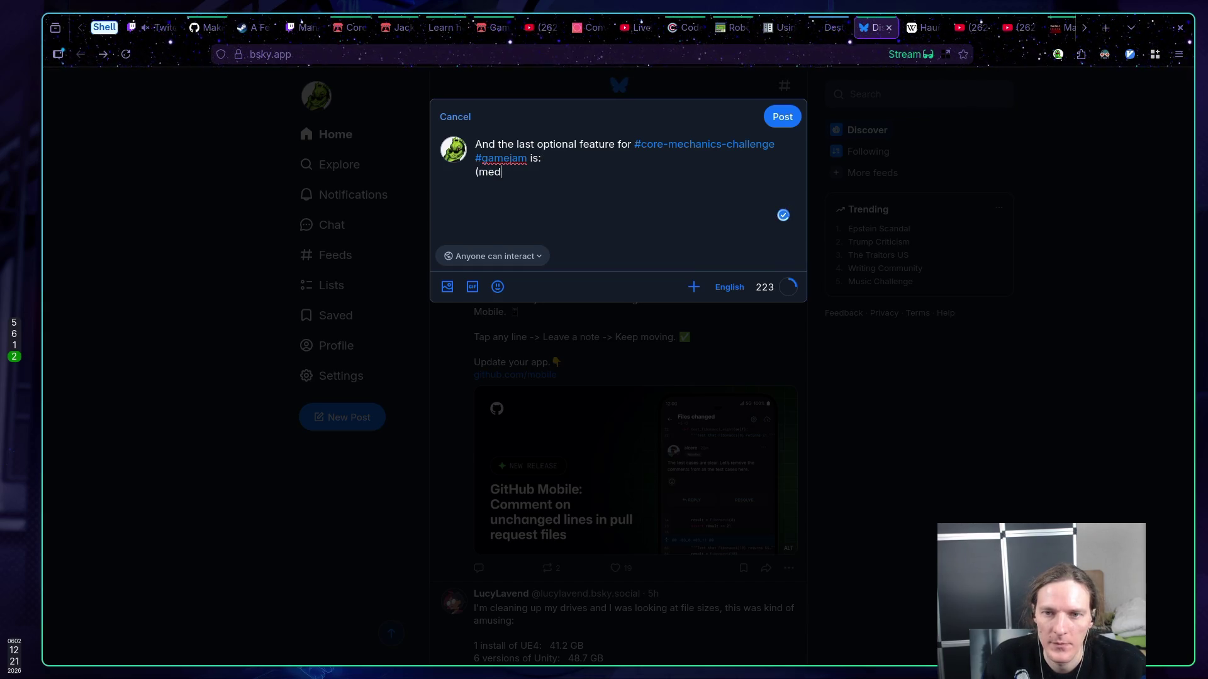
type("ium) ")
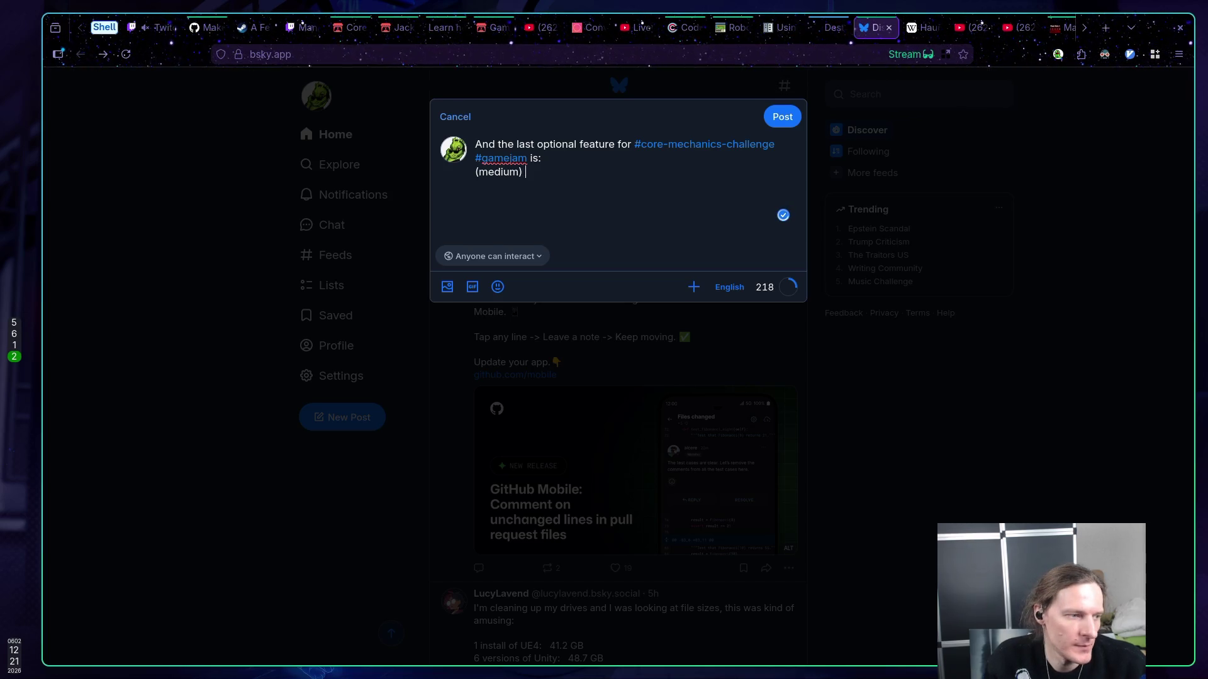
type("Have ")
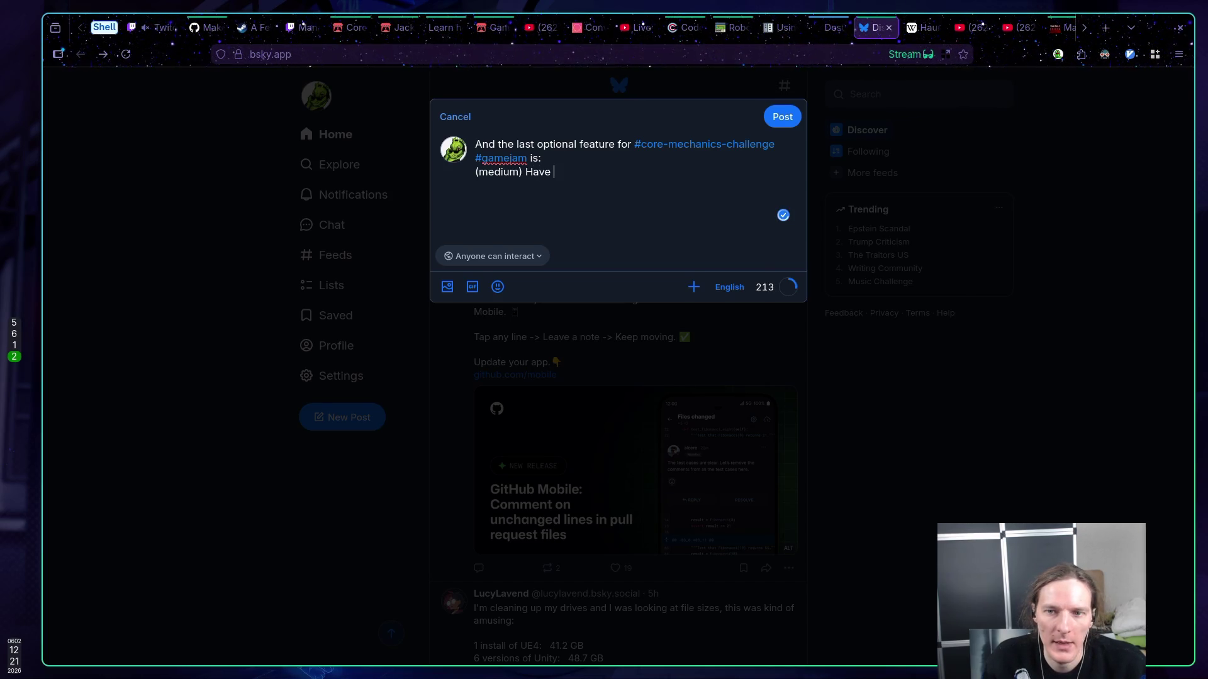
type("3+ mechanically different po")
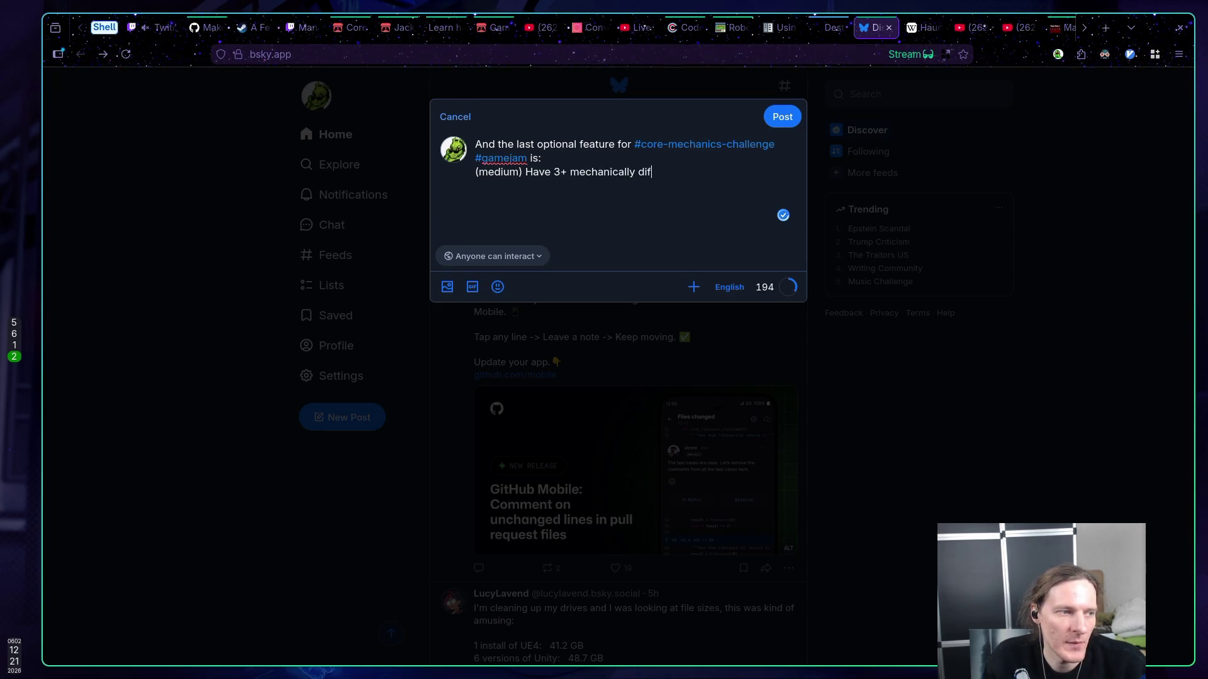
type("wer ups!")
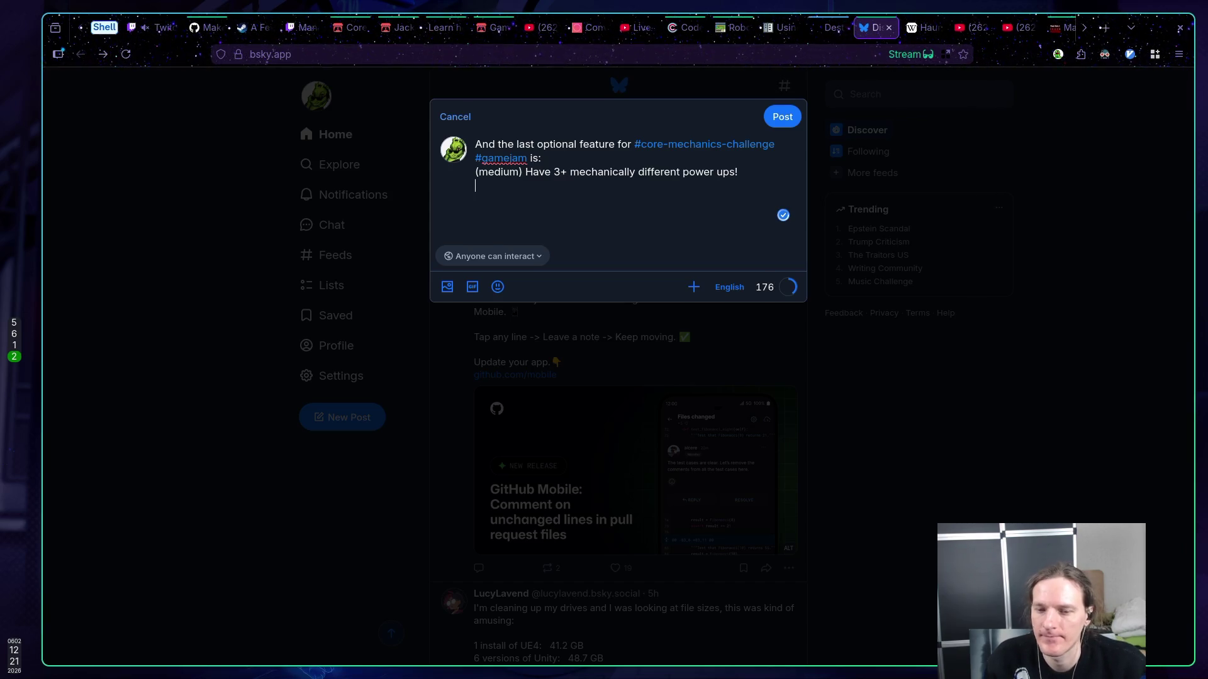
key("Return")
type("Don't forge")
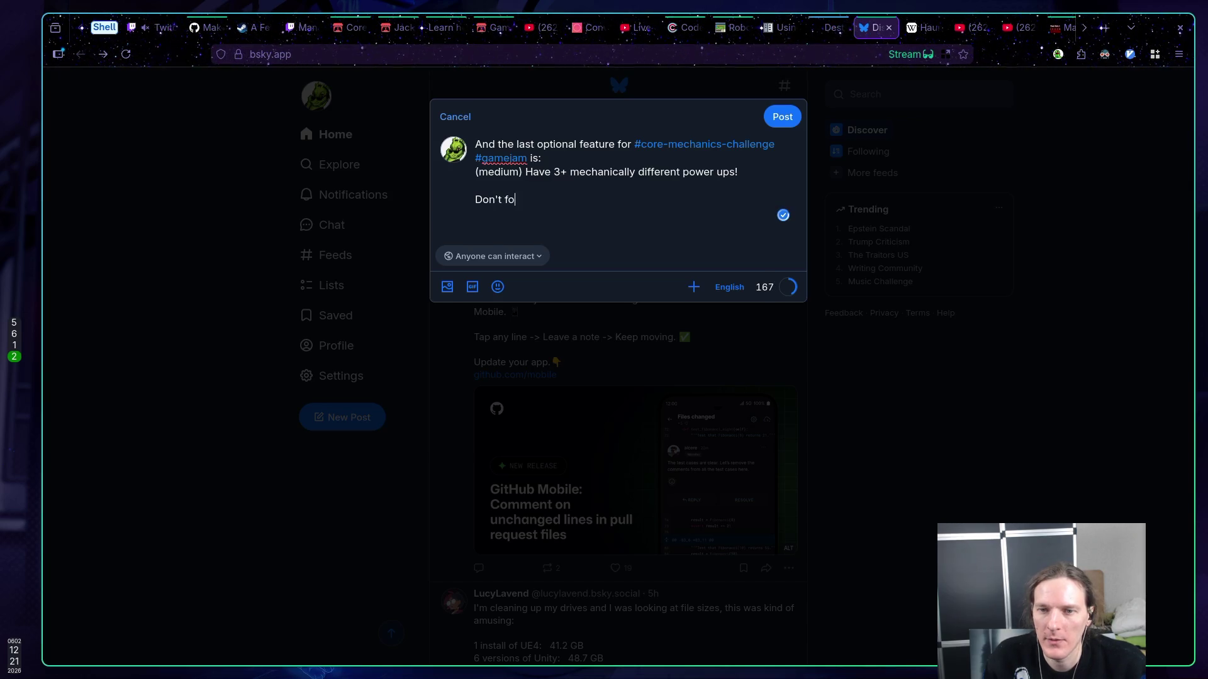
type("t to commi")
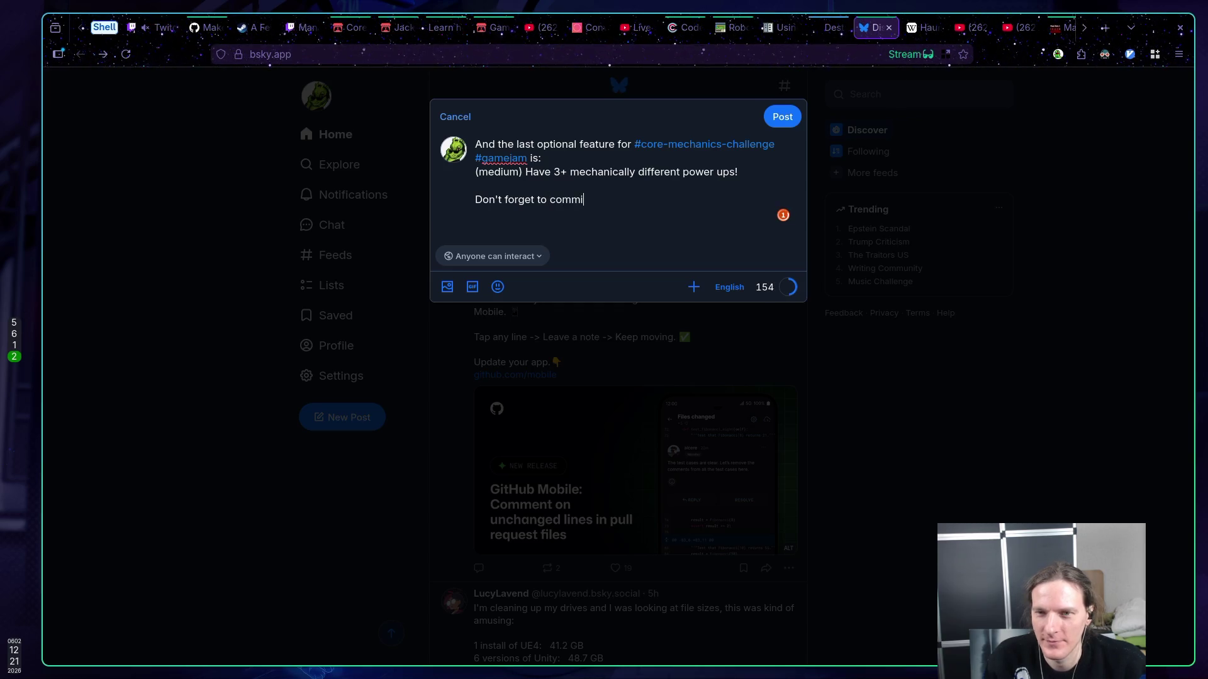
key("BackSpace")
type("i")
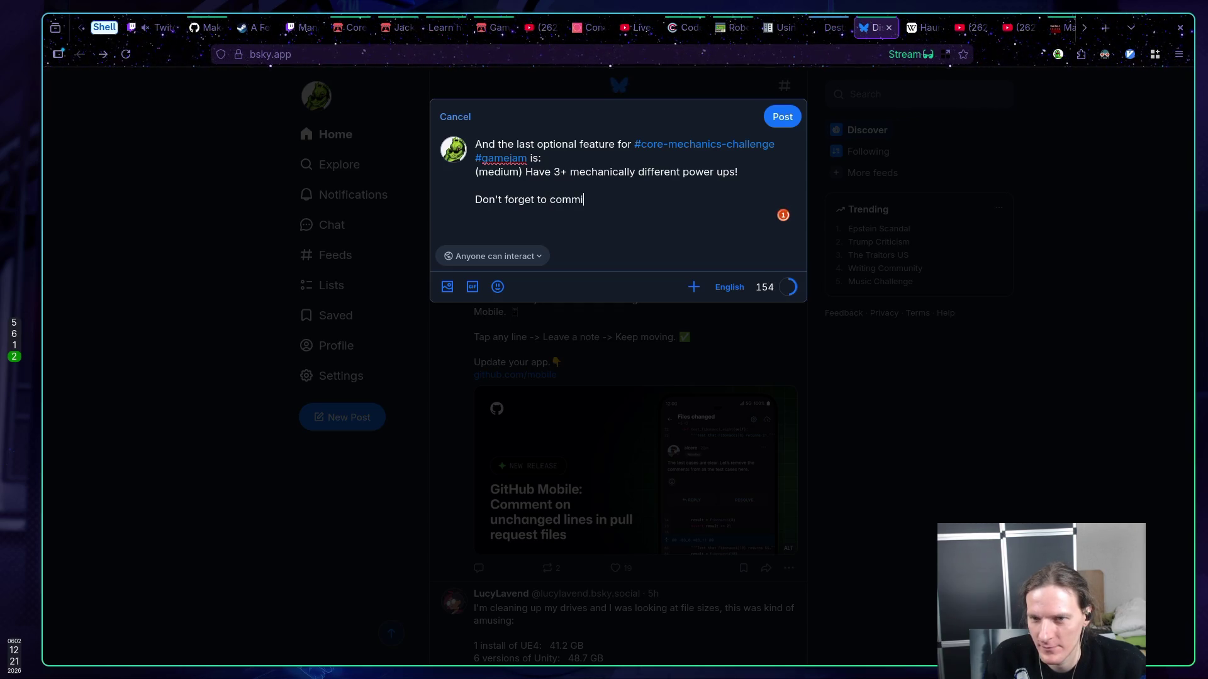
key("BackSpace")
key("BackSpace")
key("BackSpace")
key("BackSpace")
key("BackSpace")
type("g")
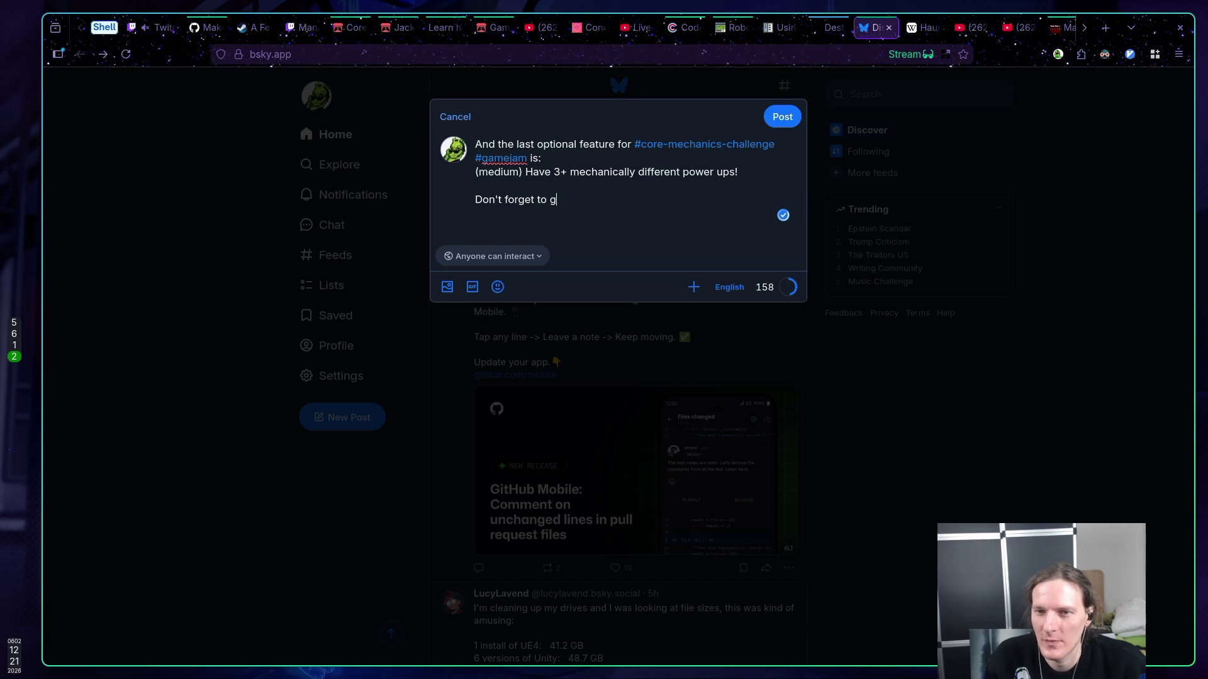
type("it commit")
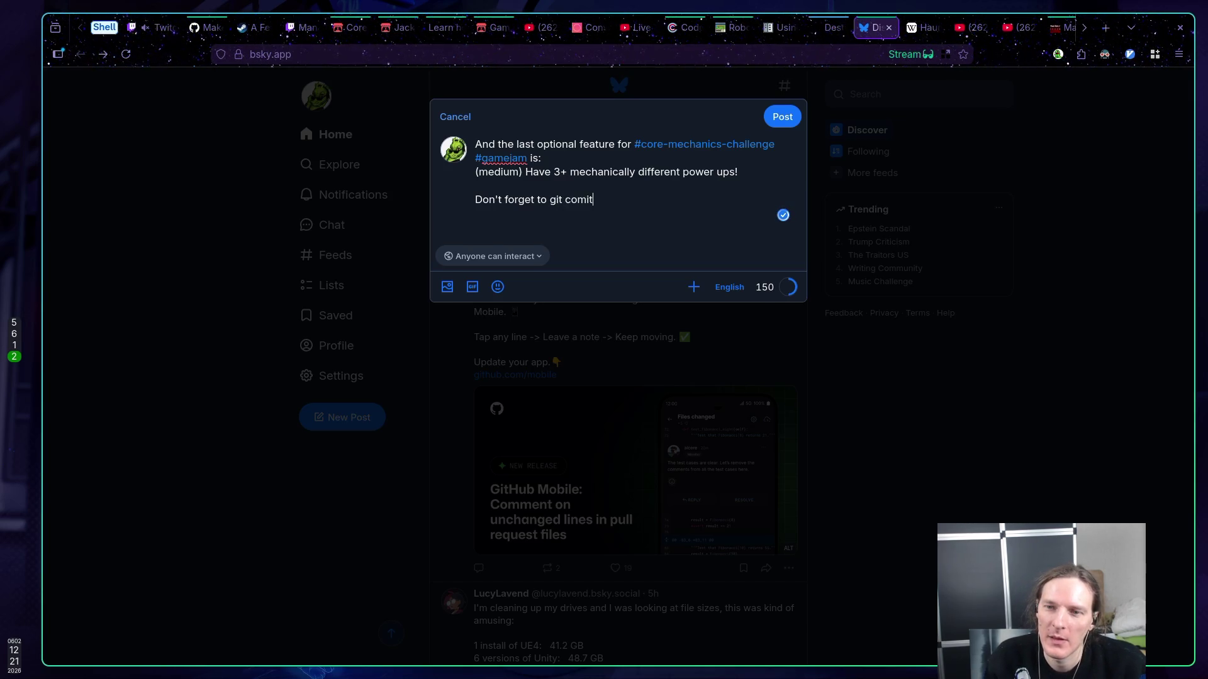
type(" :)")
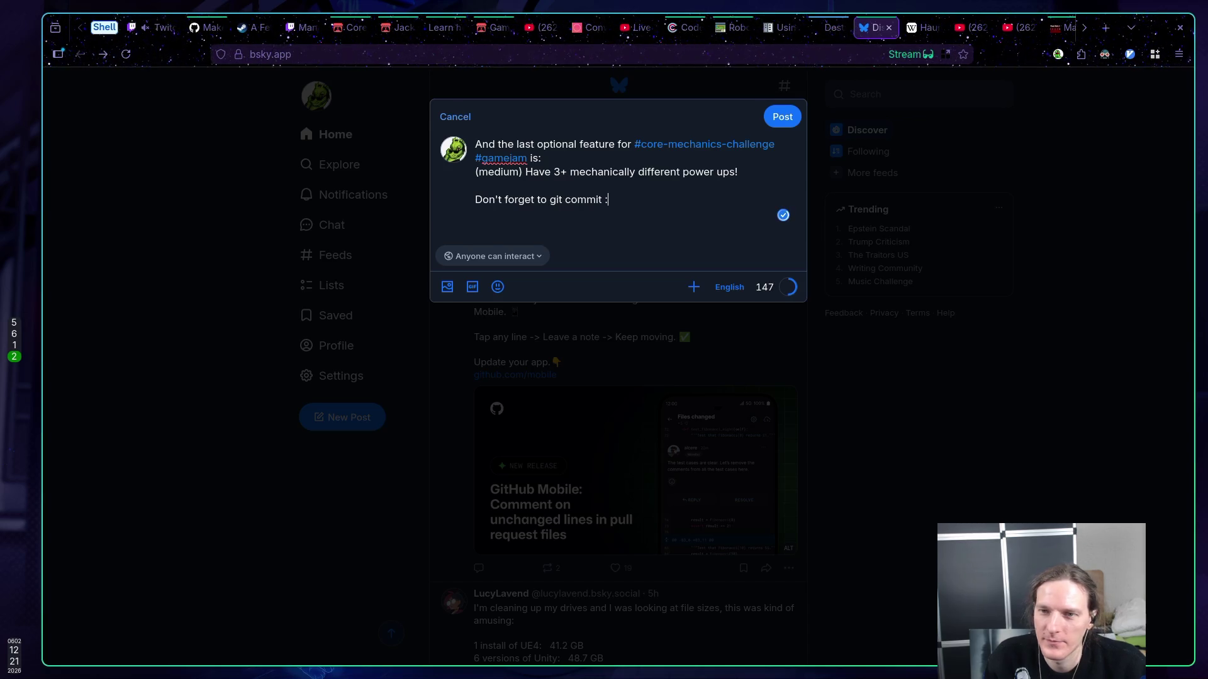
key("BackSpace")
key("BackSpace")
key("BackSpace")
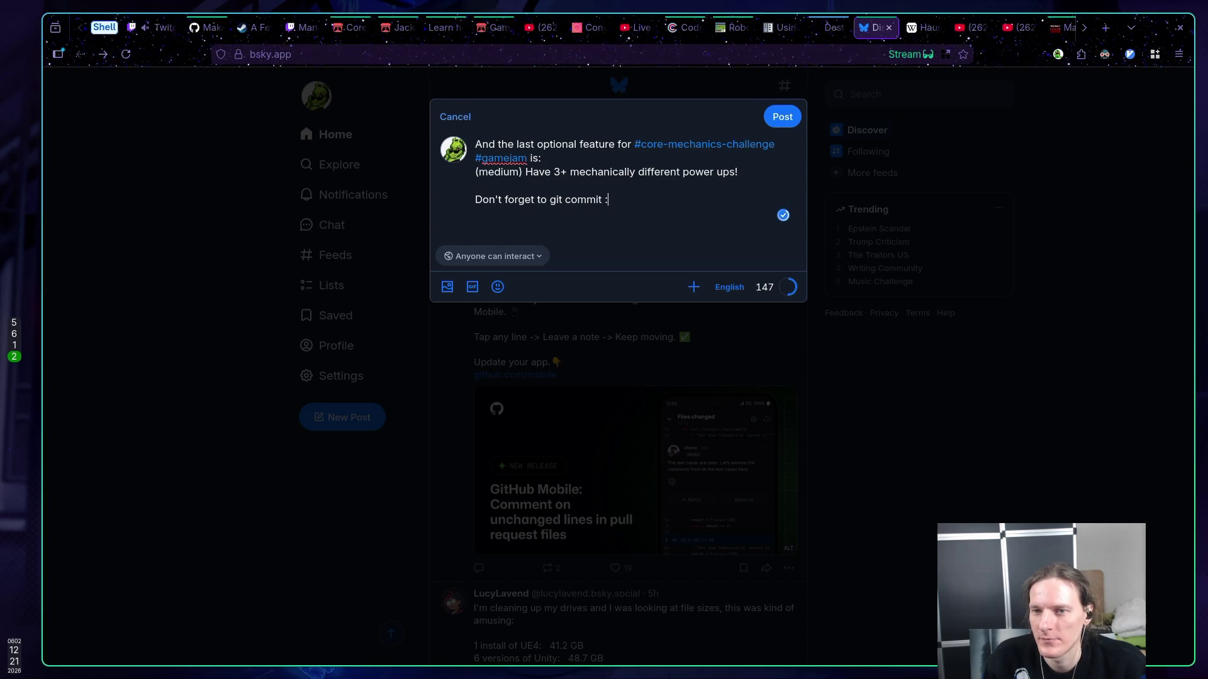
type("! Good luck")
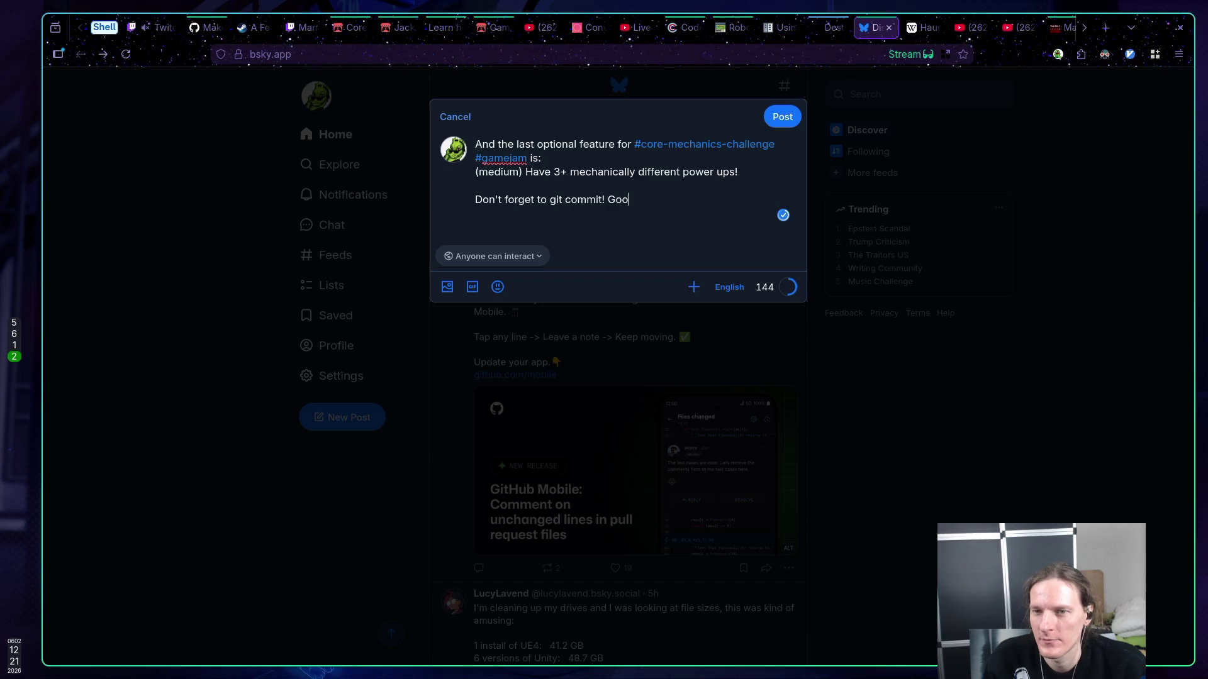
type("! ")
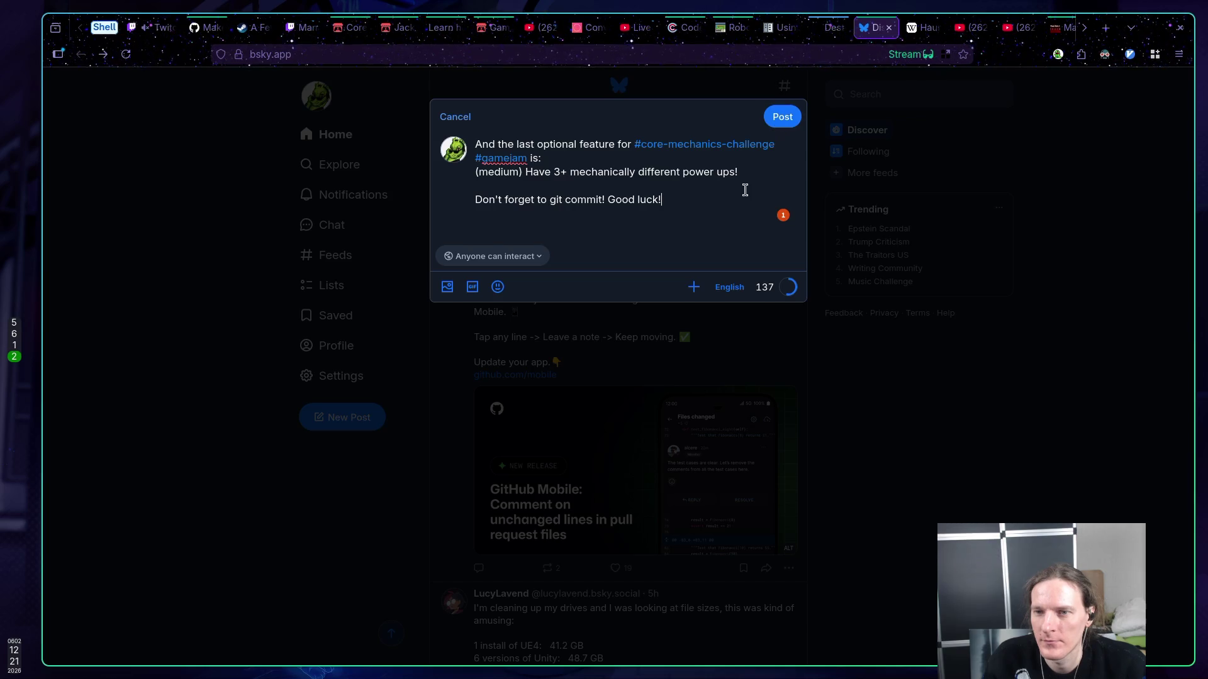
type("(")
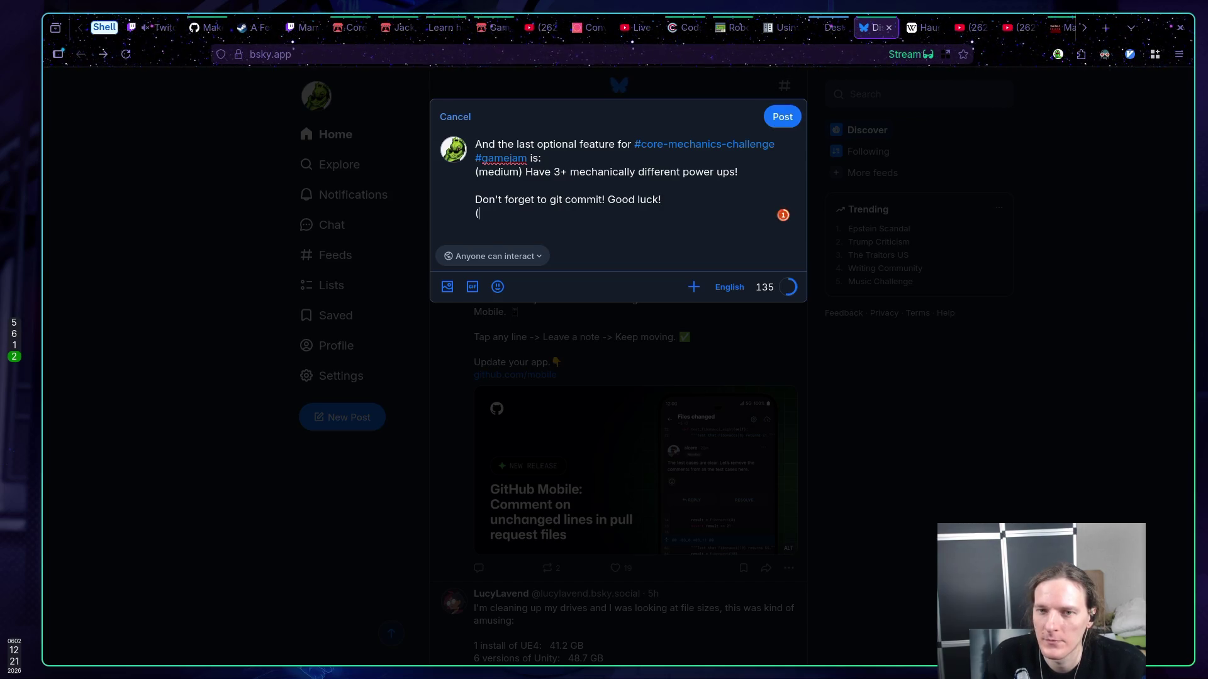
- Add the line "P.S. I have no power ups in my game yet :(", separated by blank lines
key("BackSpace")
type("P.S.")
key("BackSpace")
key("BackSpace")
key("BackSpace")
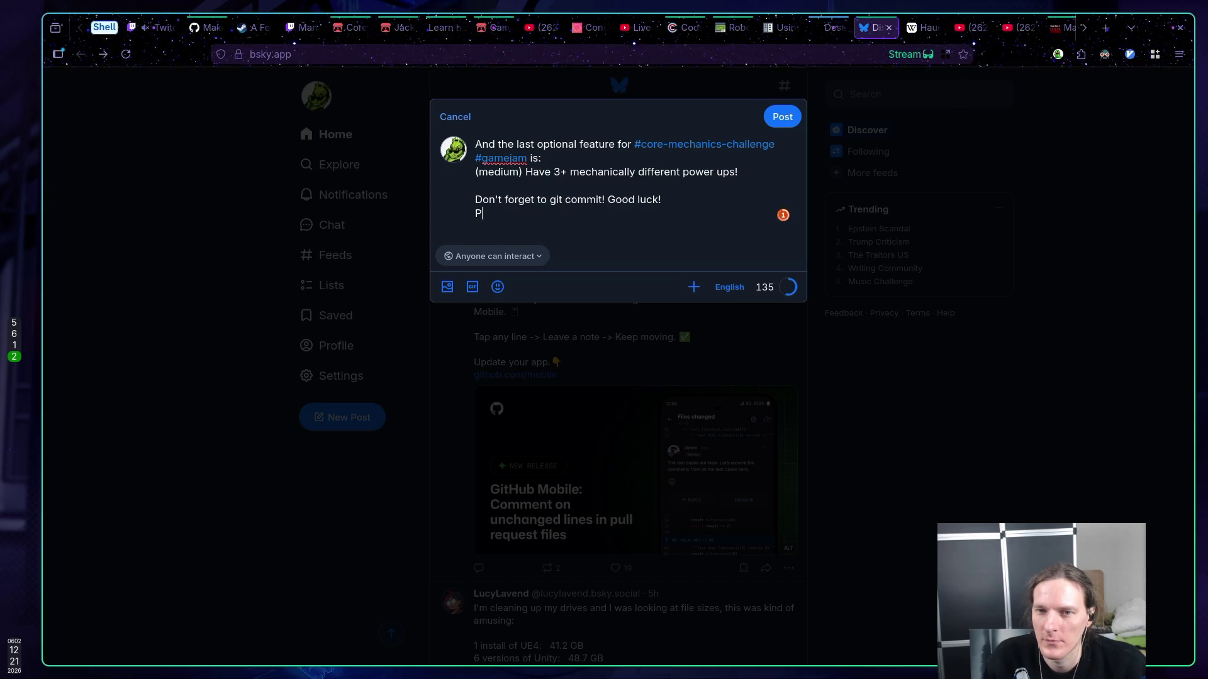
type("P.S.")
key("BackSpace")
key("BackSpace")
key("BackSpace")
type(".S")
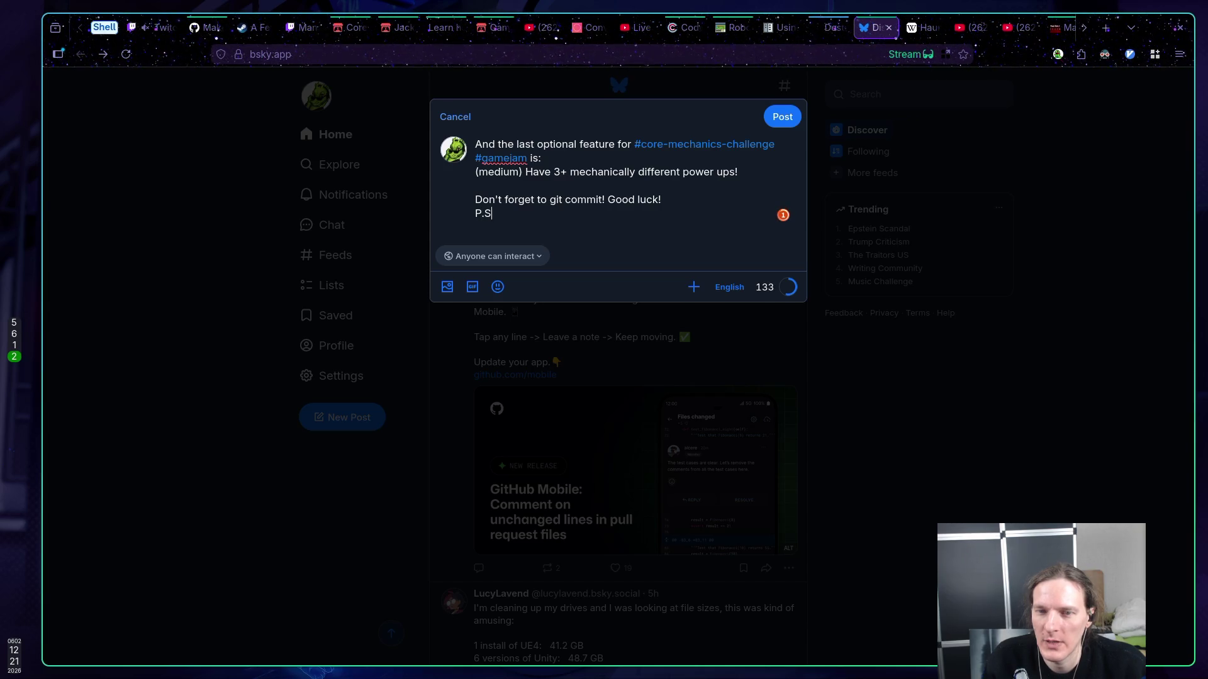
type(". I have ")
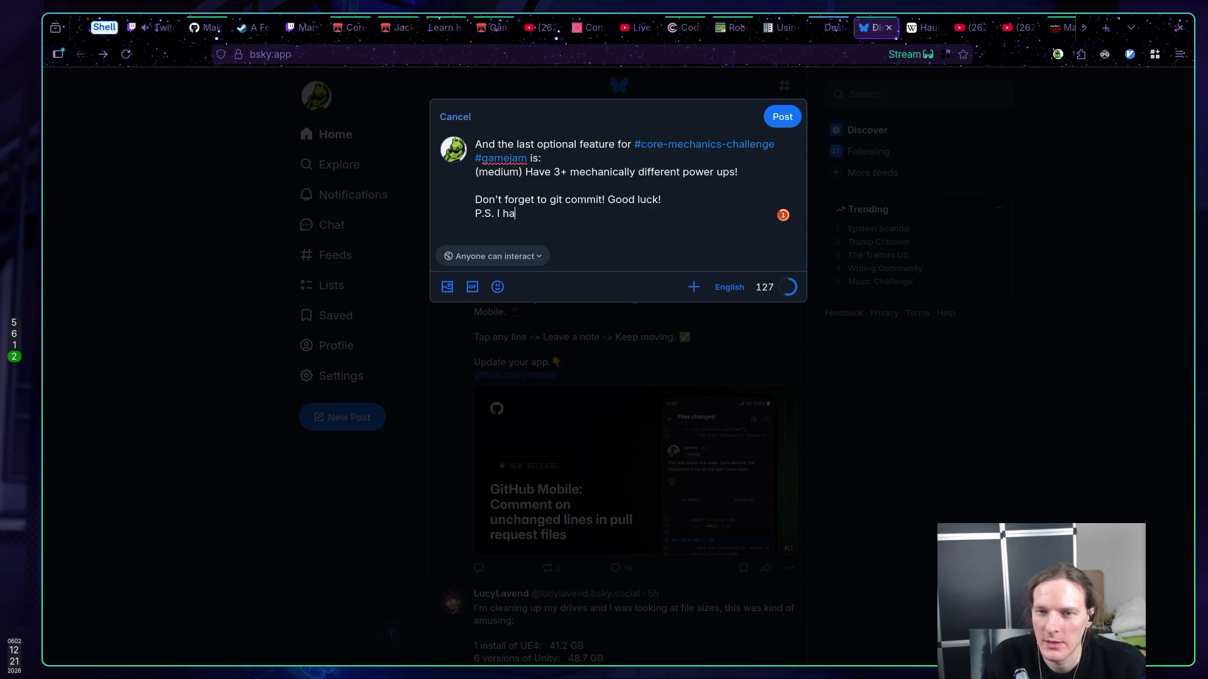
type("no power")
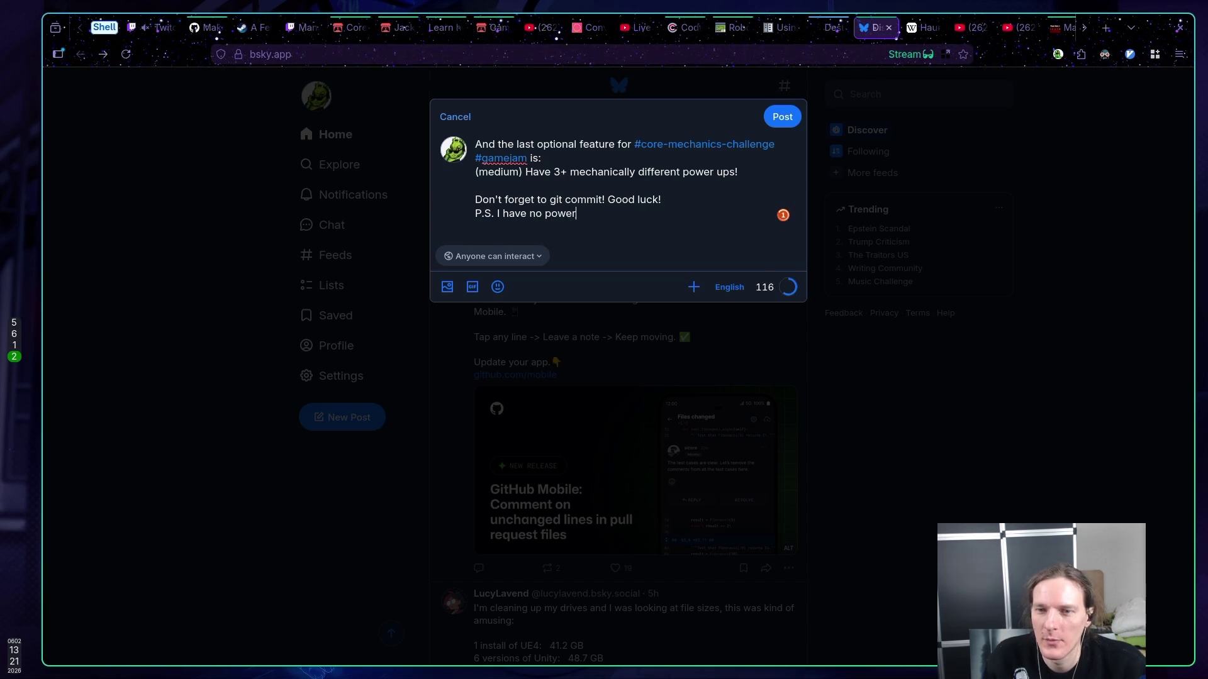
type(" ups")
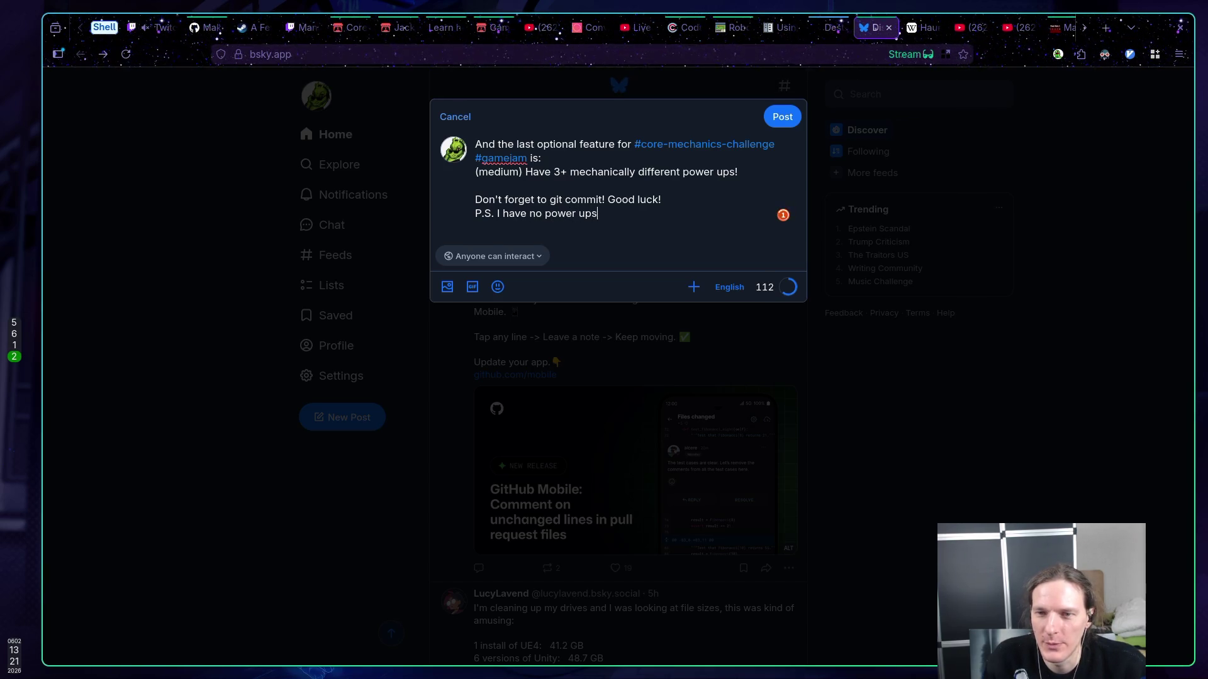
type(" in my game ")
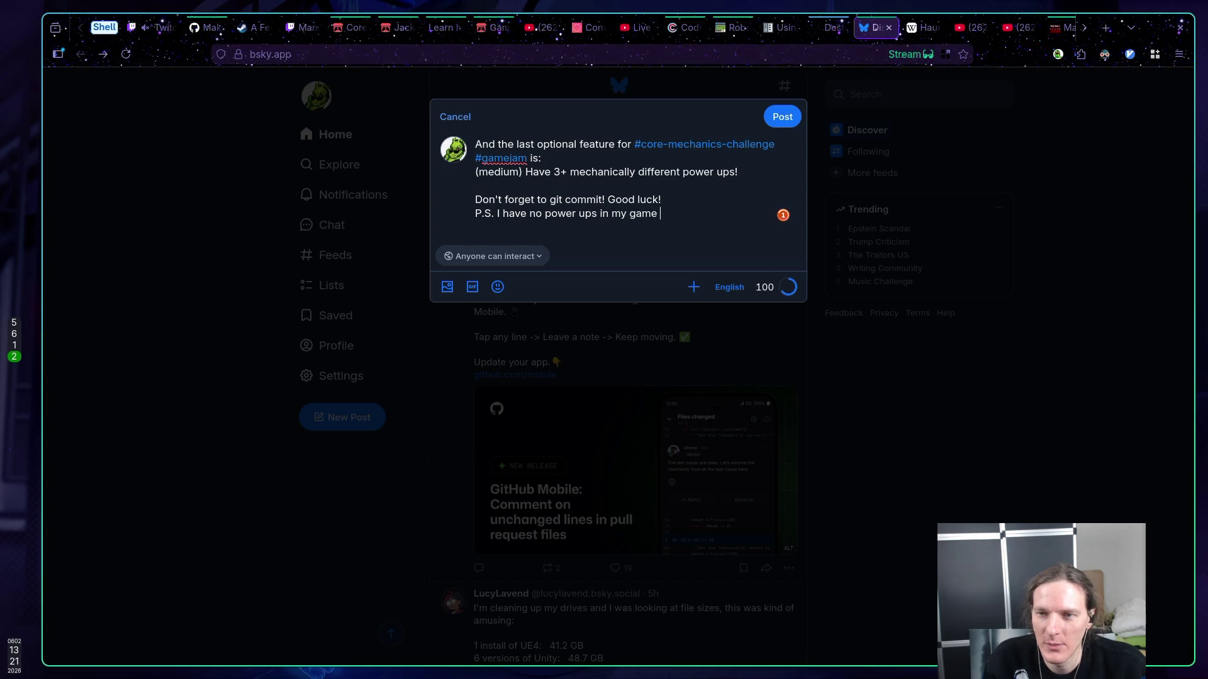
type("yet :(")
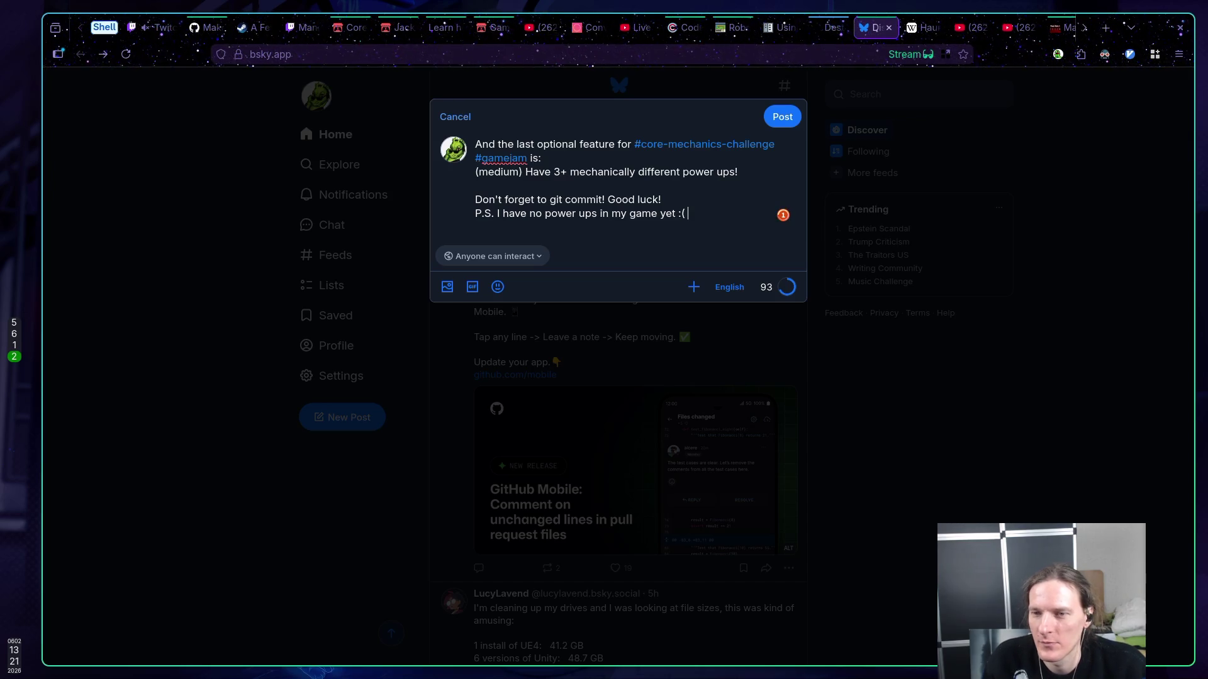
key("Up")
key("Return")
left_click(701, 228)
key("Return")
- Publish the Bluesky post, then close the gridmap tutorial video and YouTube search result tabs
left_click(780, 117)
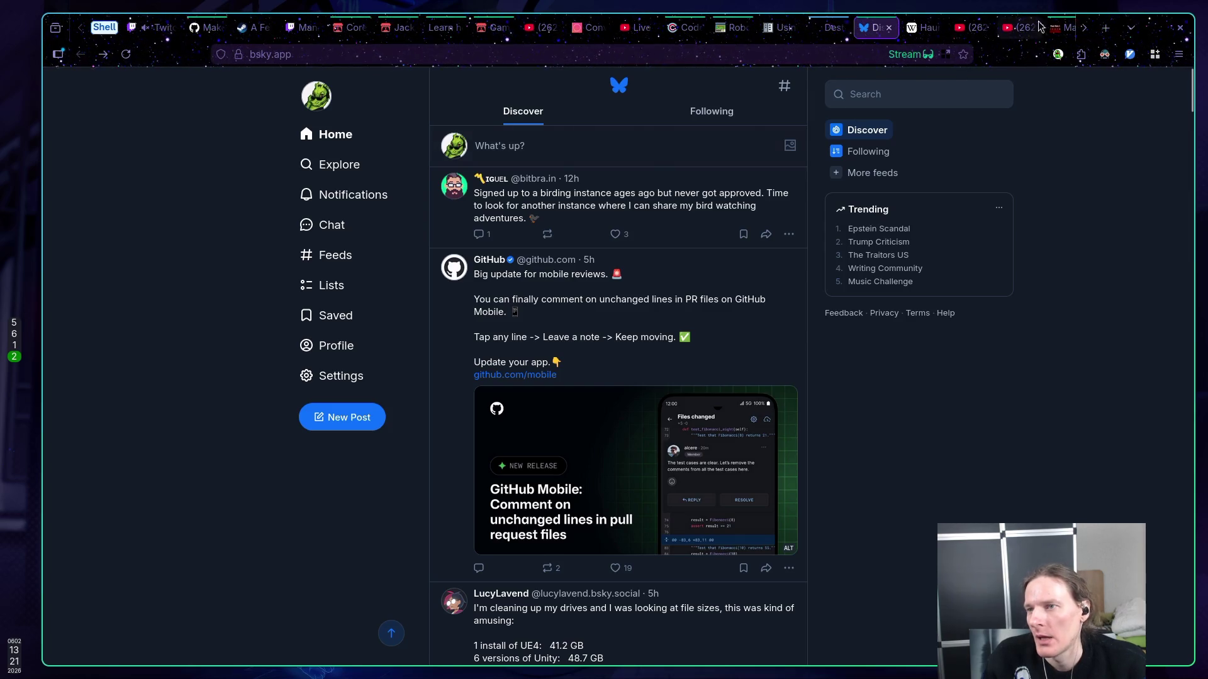
left_click(1070, 28)
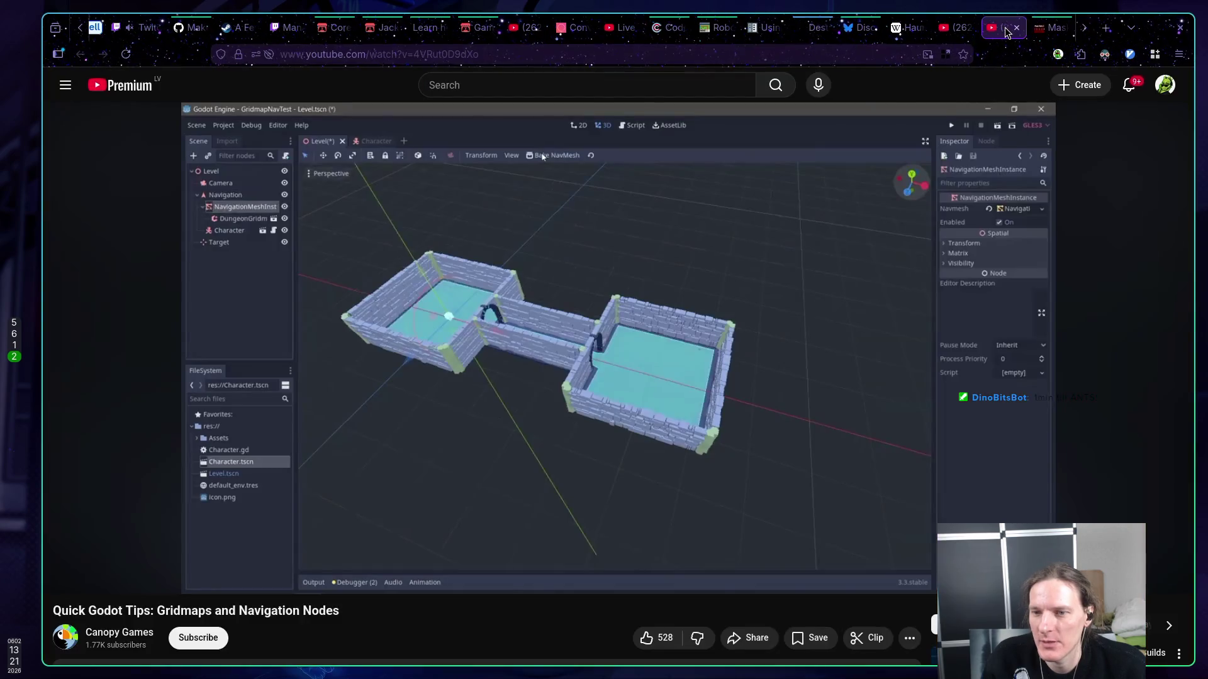
left_click(1004, 27)
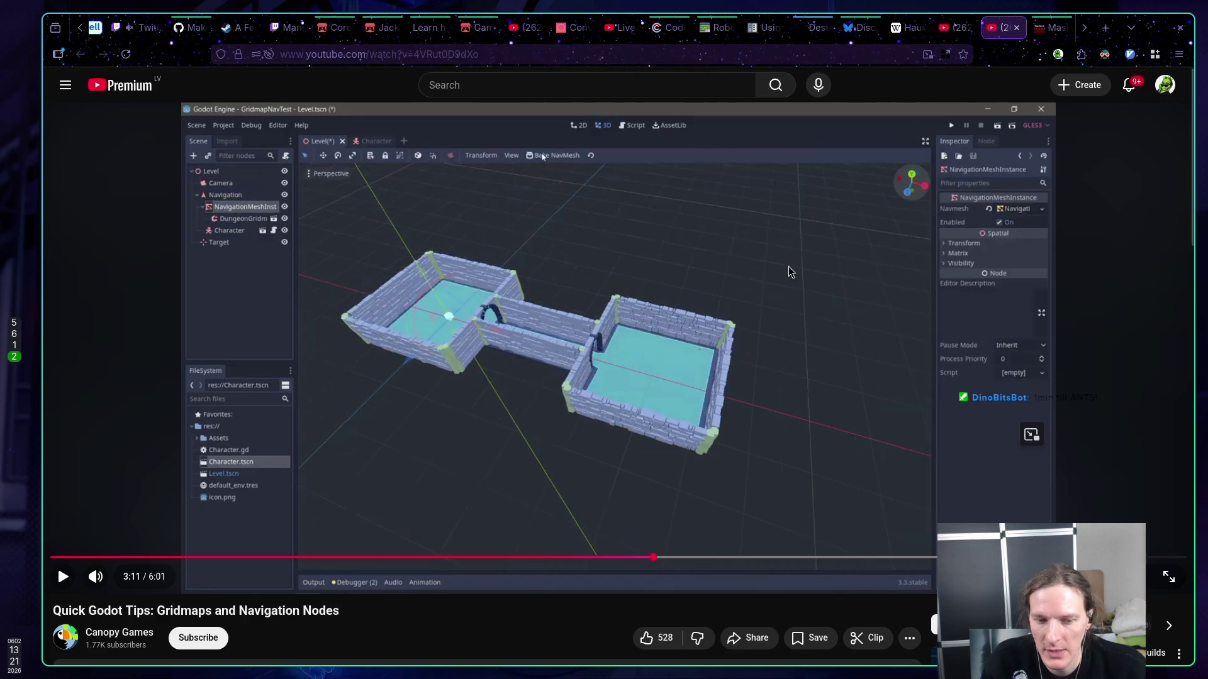
middle_click(993, 31)
left_click(958, 30)
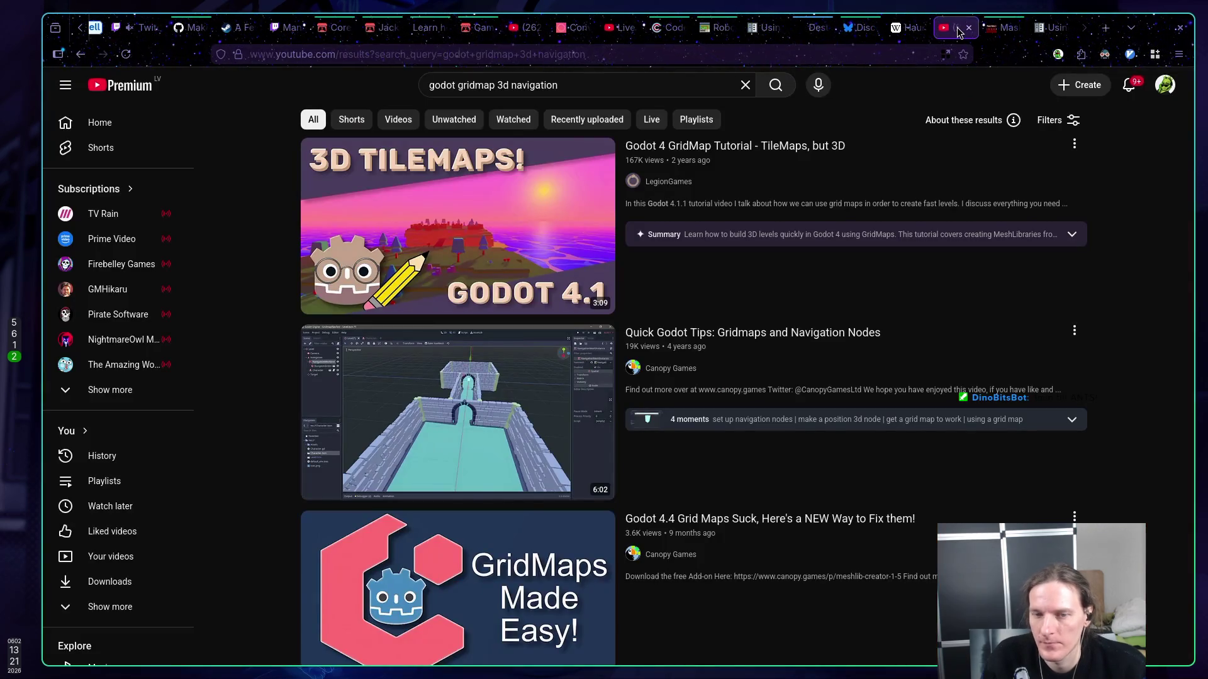
scroll(946, 97, "down", 5)
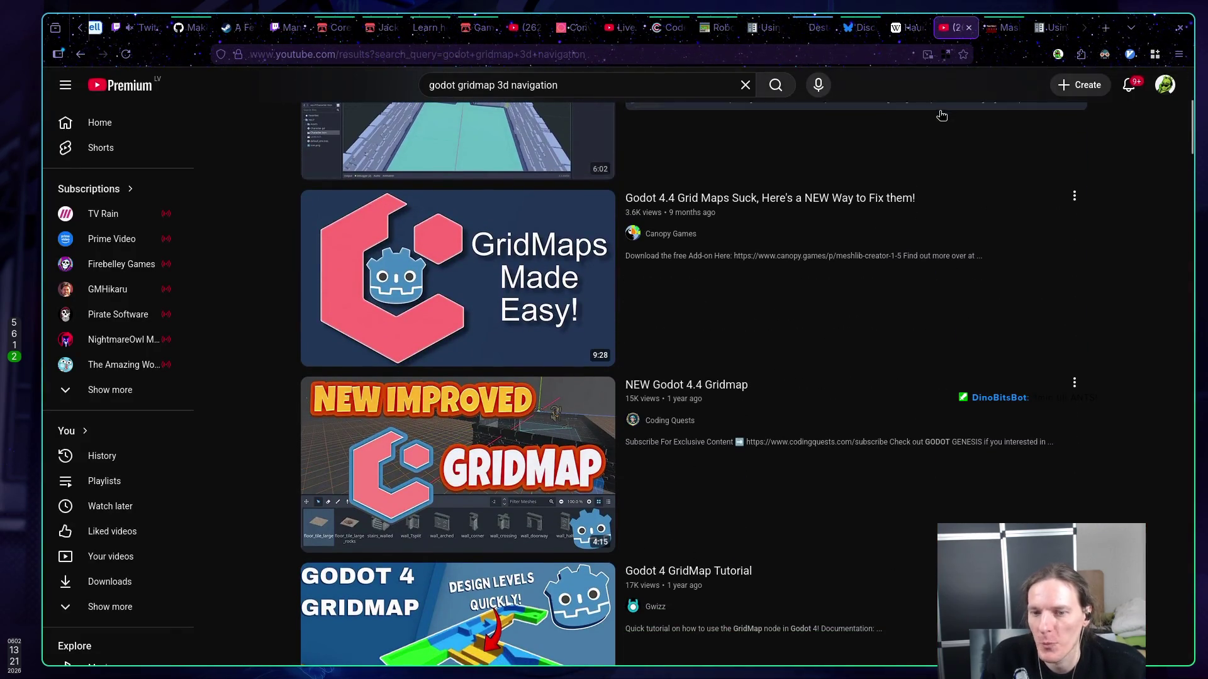
scroll(941, 113, "up", 5)
middle_click(954, 30)
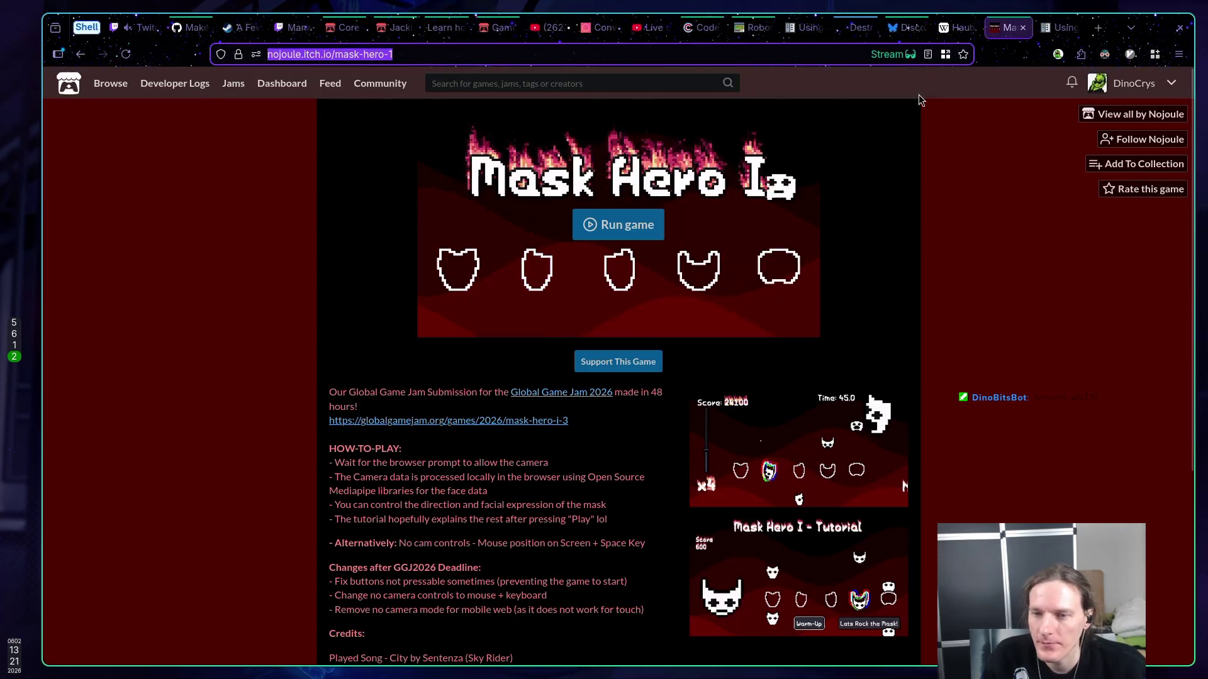
left_click(1059, 28)
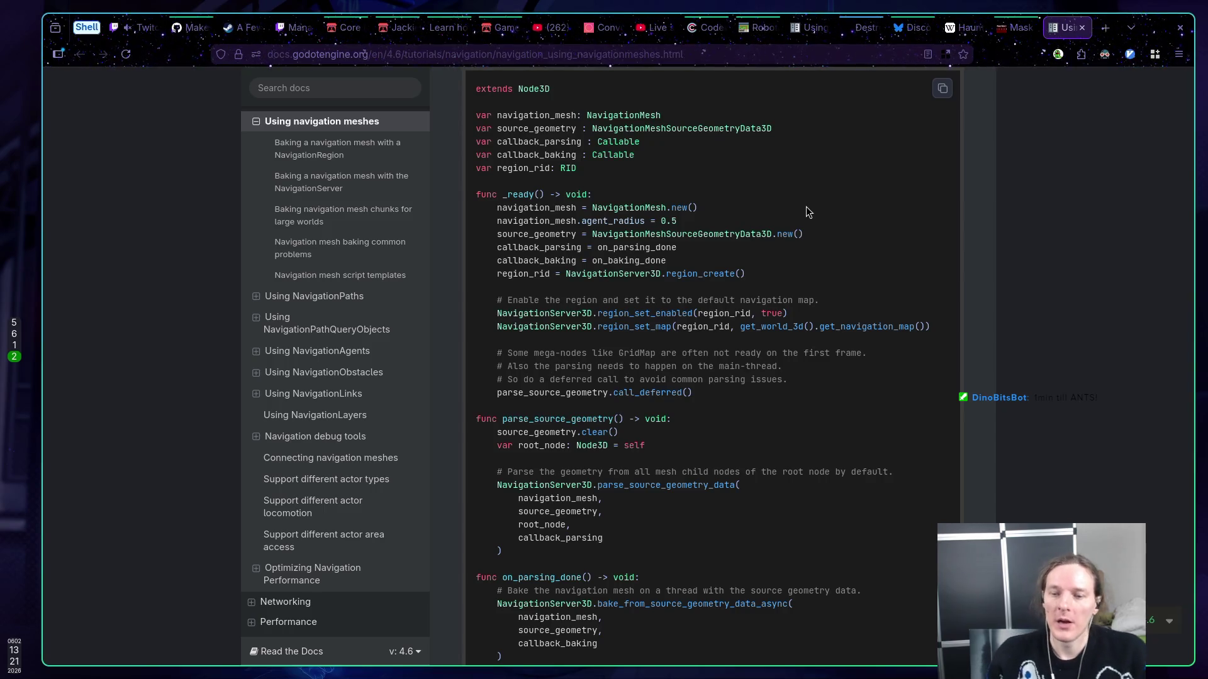
- Skim the Using navigation meshes page, then switch to the Using NavigationPaths docs page
scroll(806, 208, "down", 3)
scroll(806, 224, "up", 3)
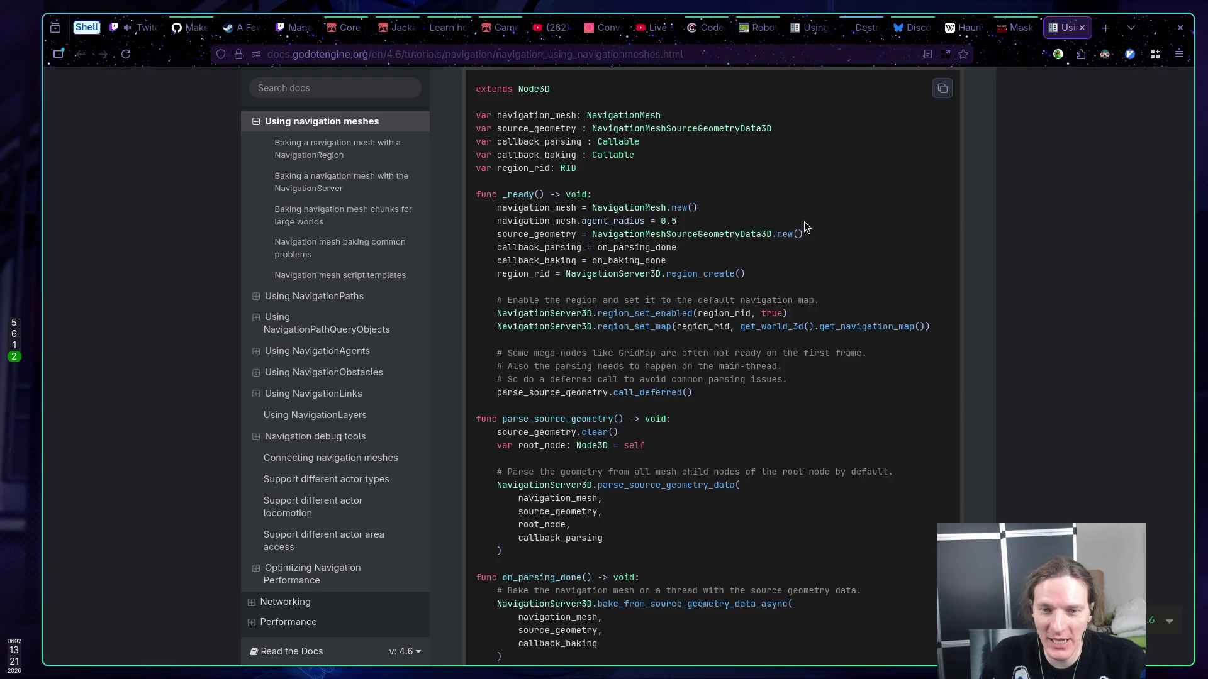
scroll(804, 224, "up", 15)
scroll(806, 225, "up", 20)
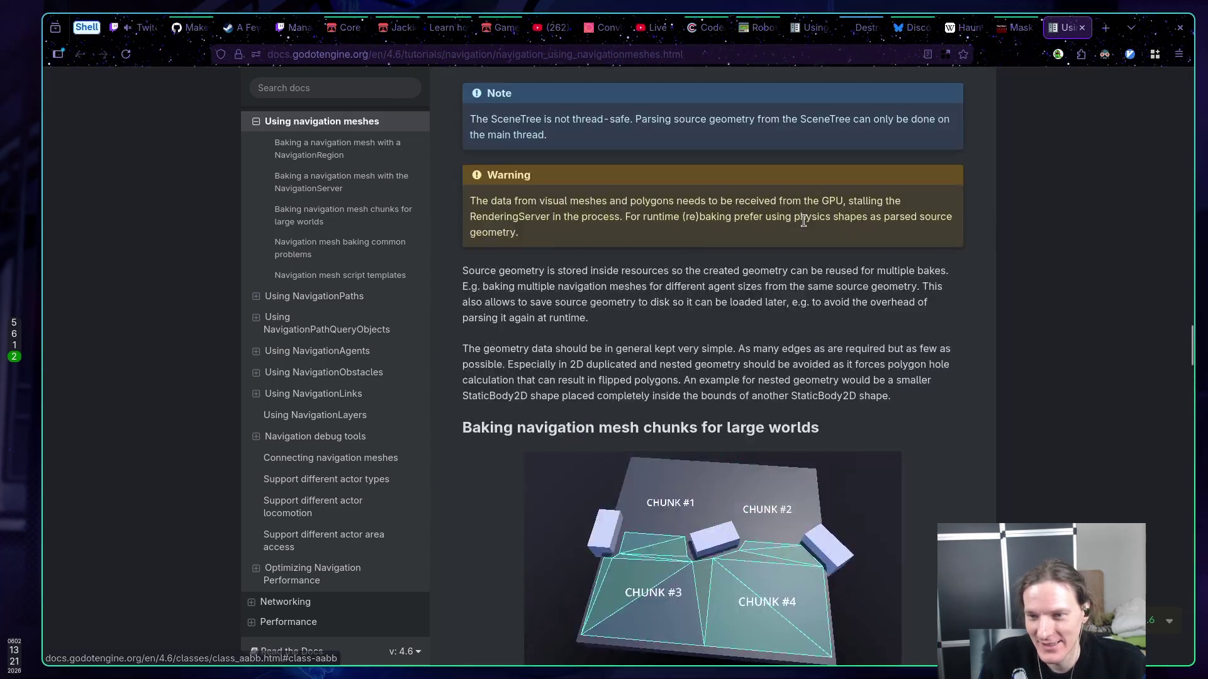
scroll(805, 223, "up", 15)
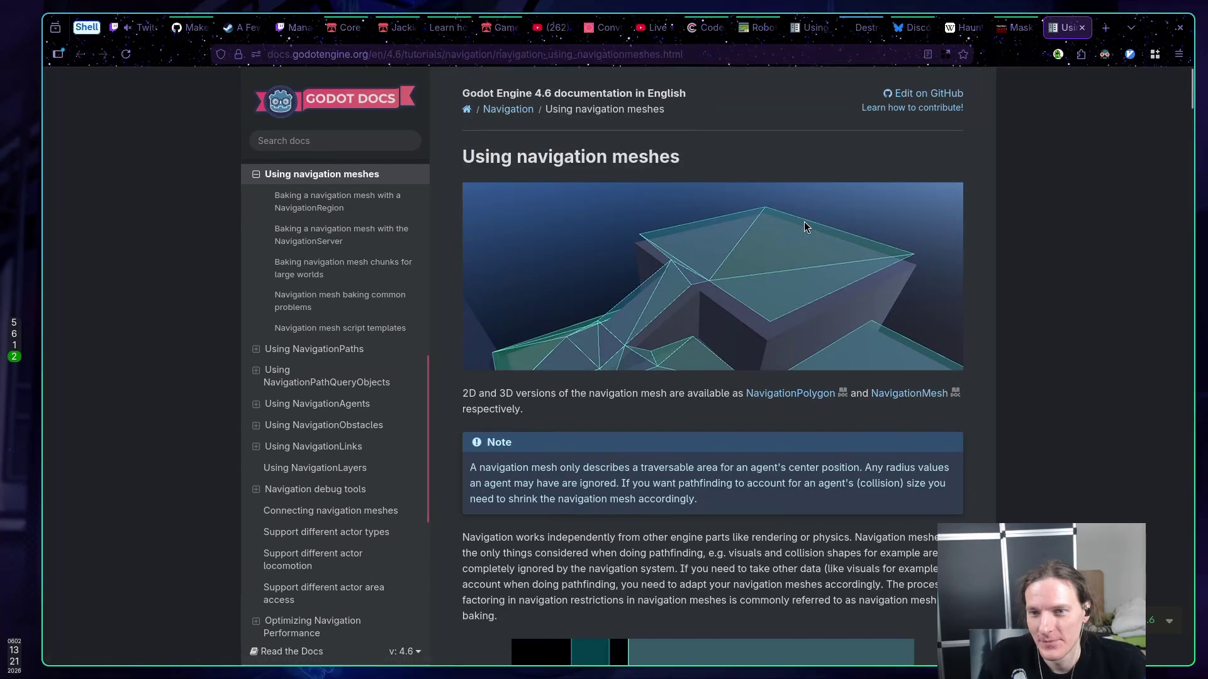
scroll(642, 183, "down", 5)
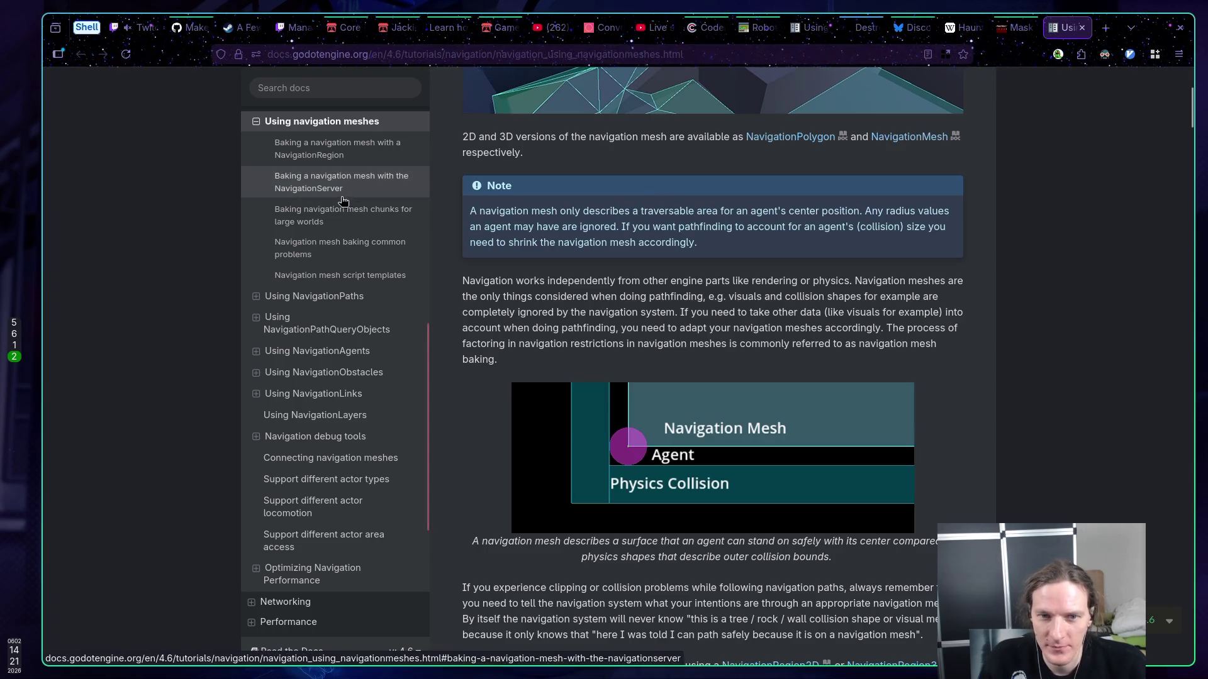
left_click(295, 300)
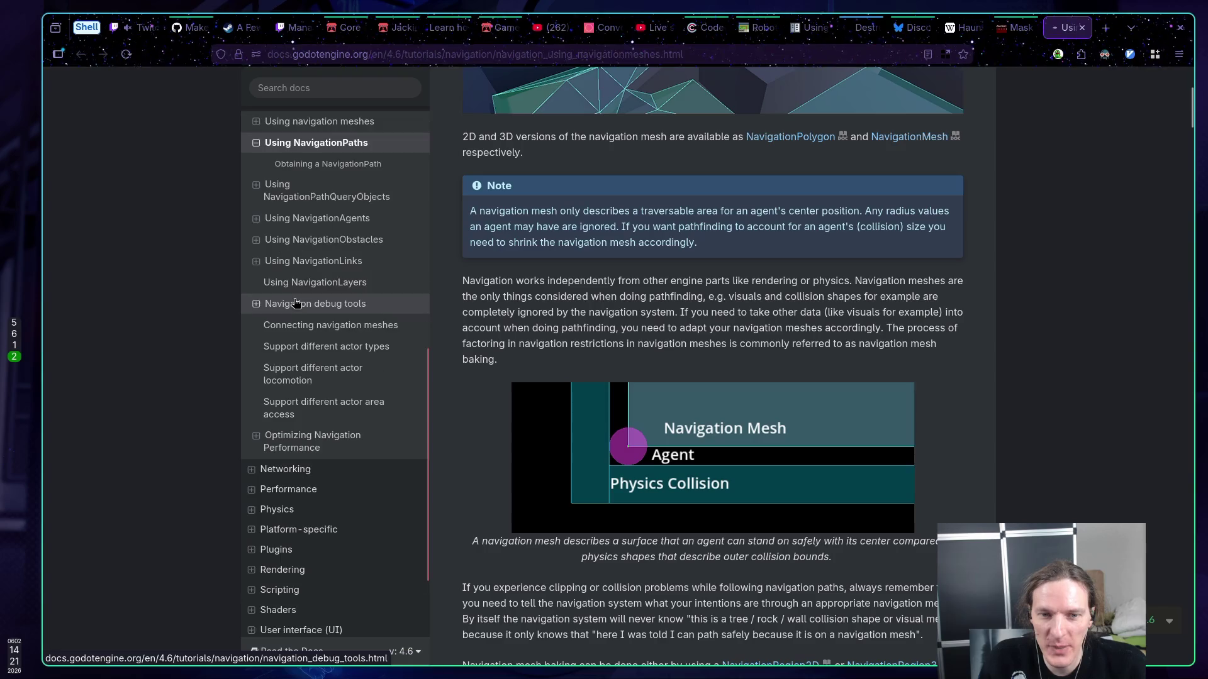
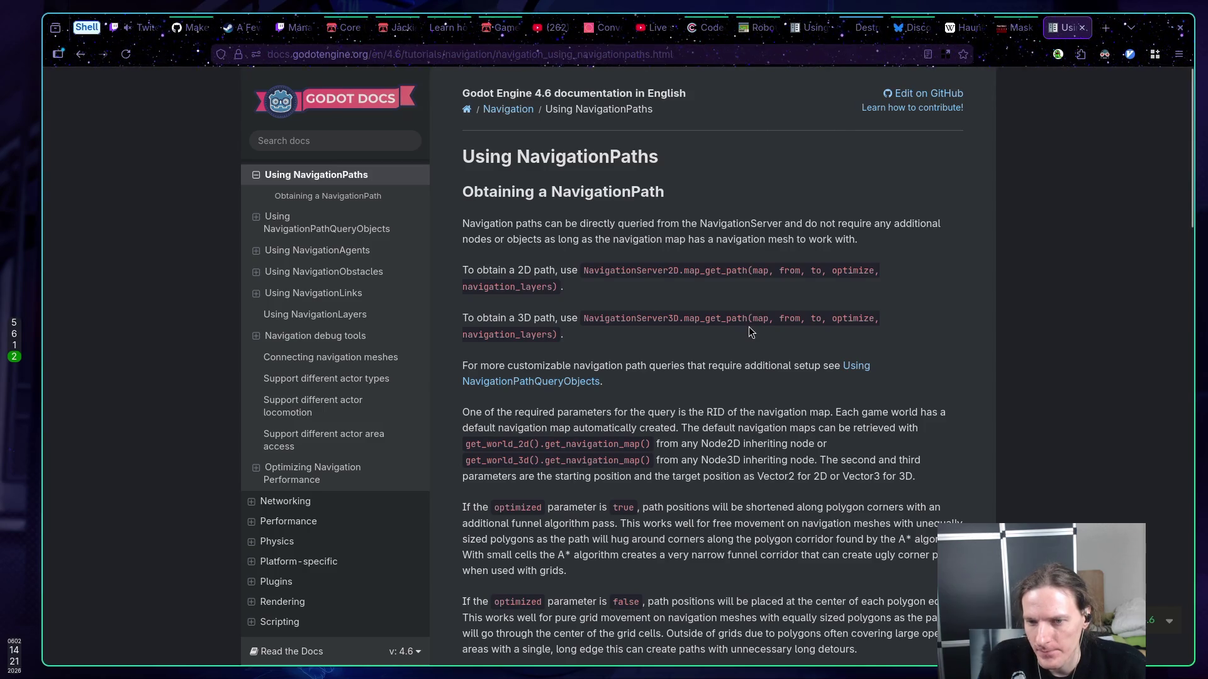
- Scroll the Using NavigationPaths docs to the 3D GDScript example, then return to Neovim
scroll(748, 327, "down", 2)
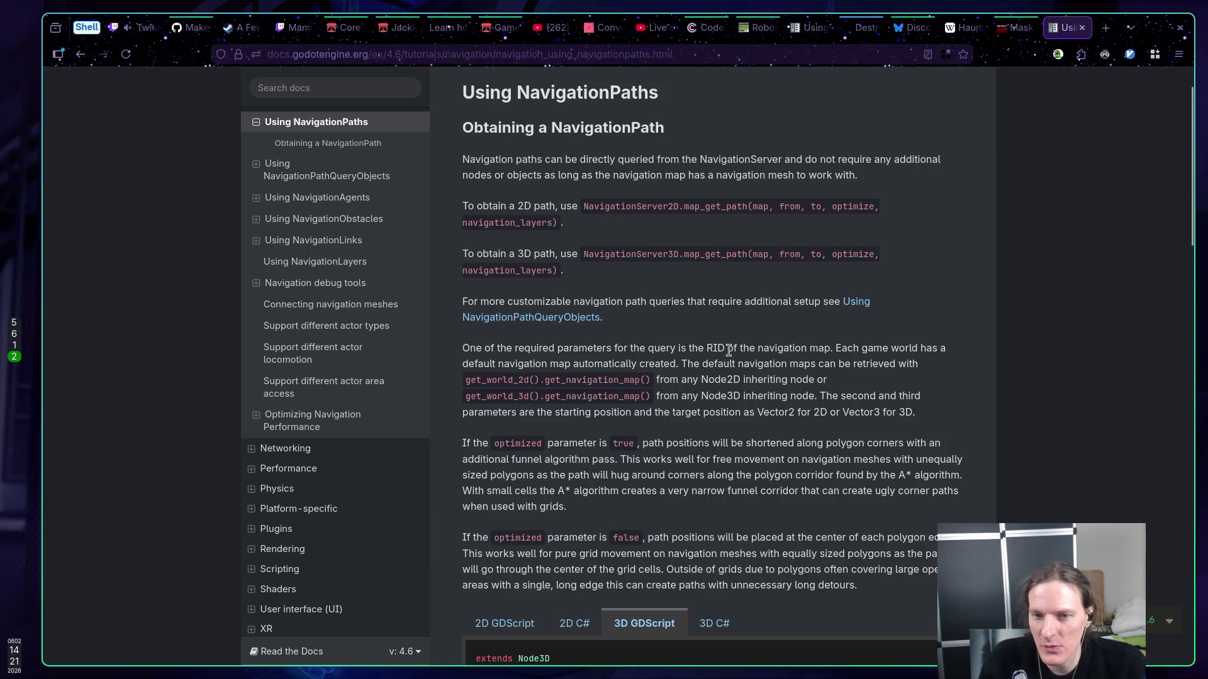
scroll(729, 349, "down", 4)
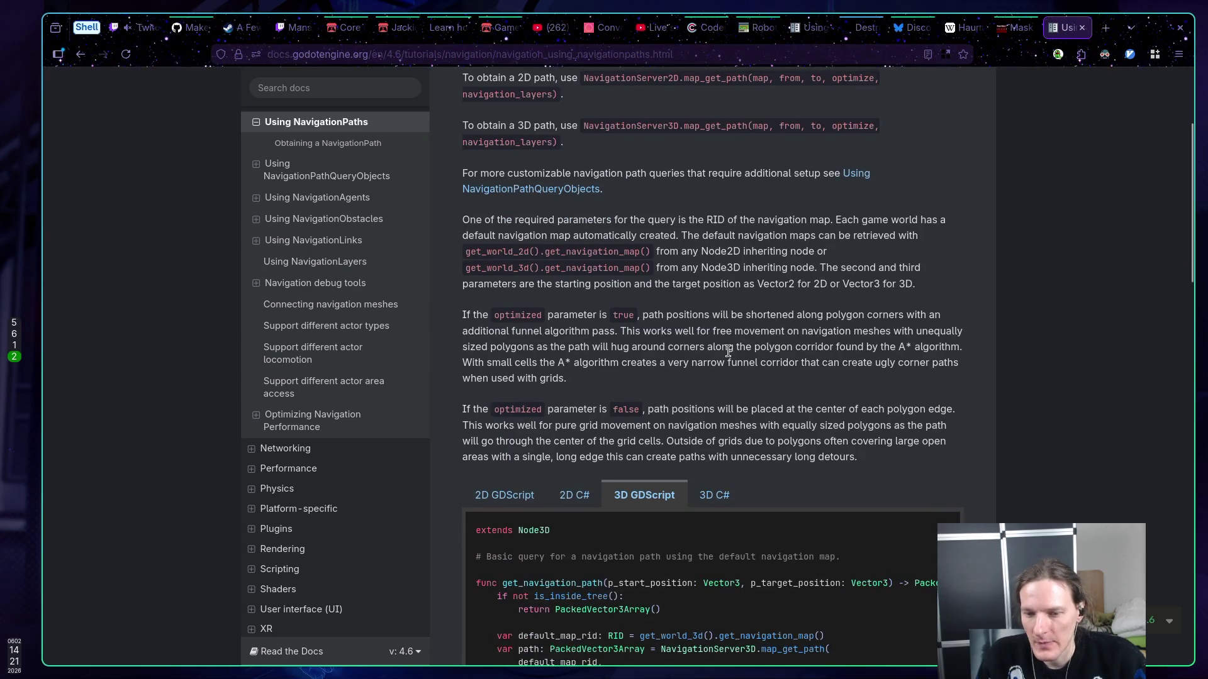
key("super+1")
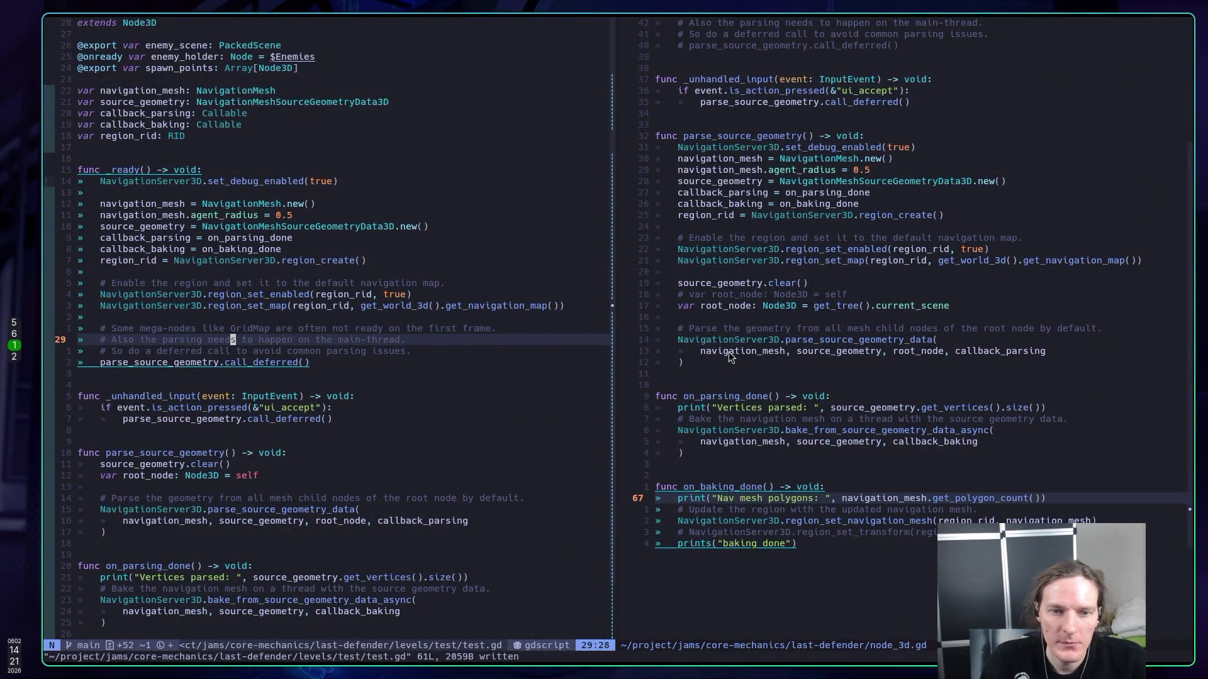
- In test.gd, open a fresh blank line just below the spawn_points export declaration
key("4")
key("k")
key("k")
key("k")
key("k")
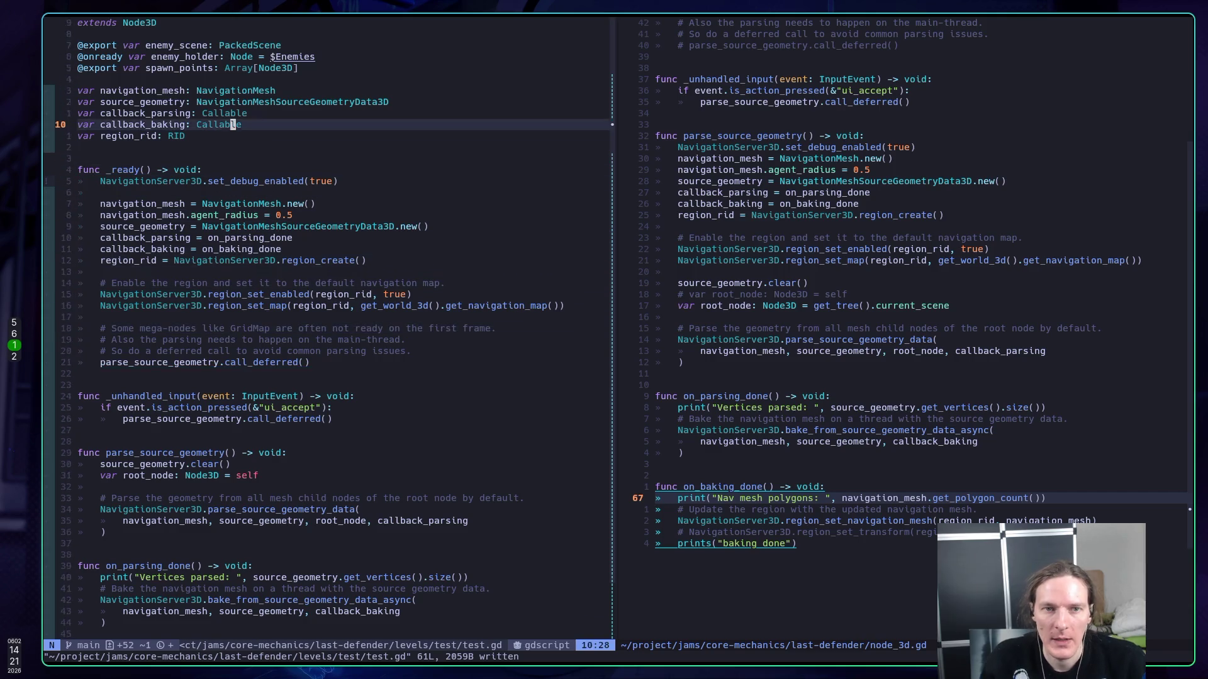
key("j")
key("j")
key("j")
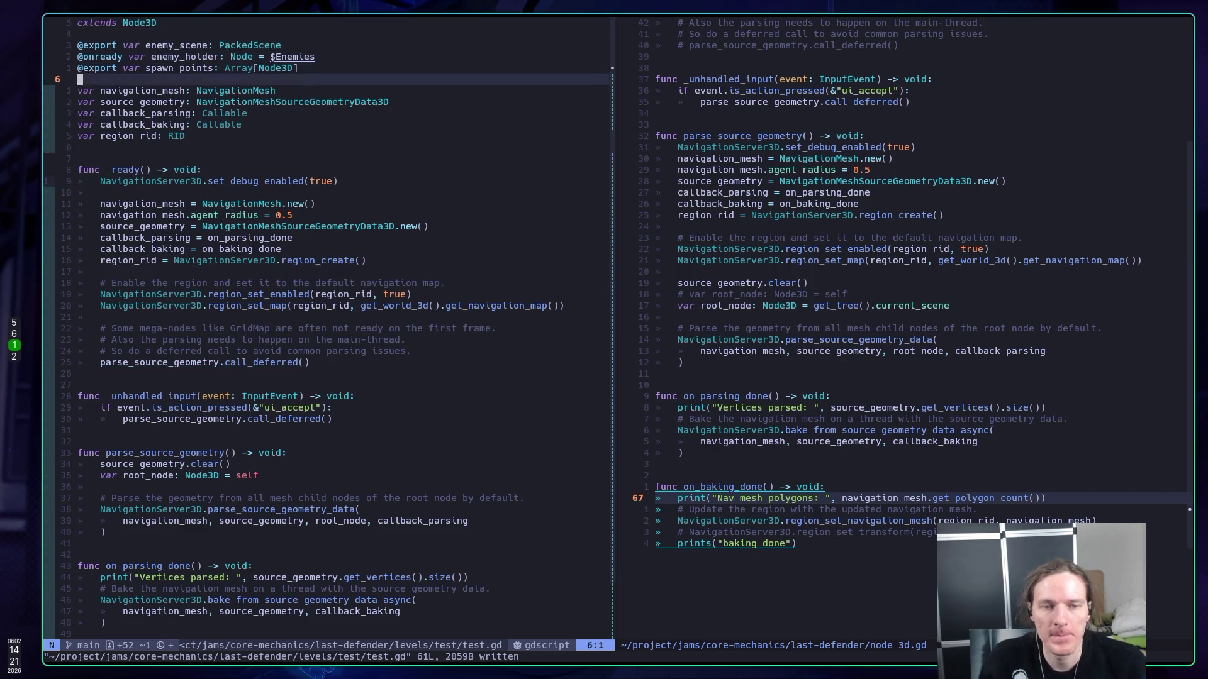
key("j")
key("j")
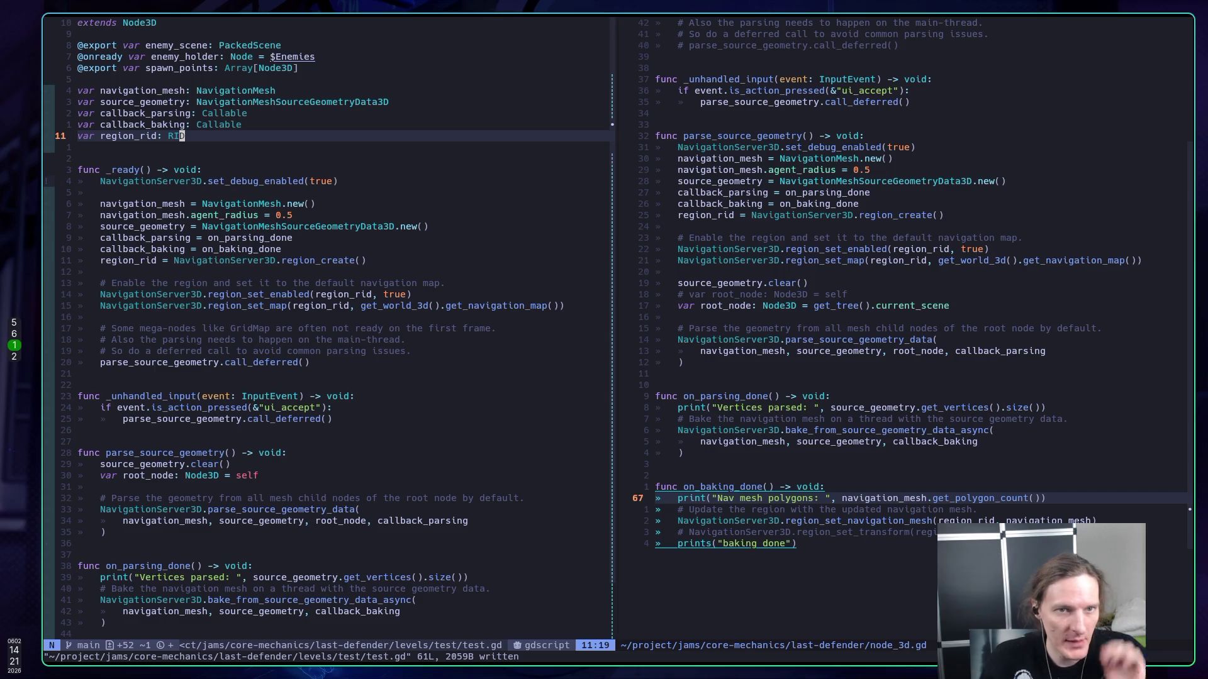
key("k")
key("k")
key("k")
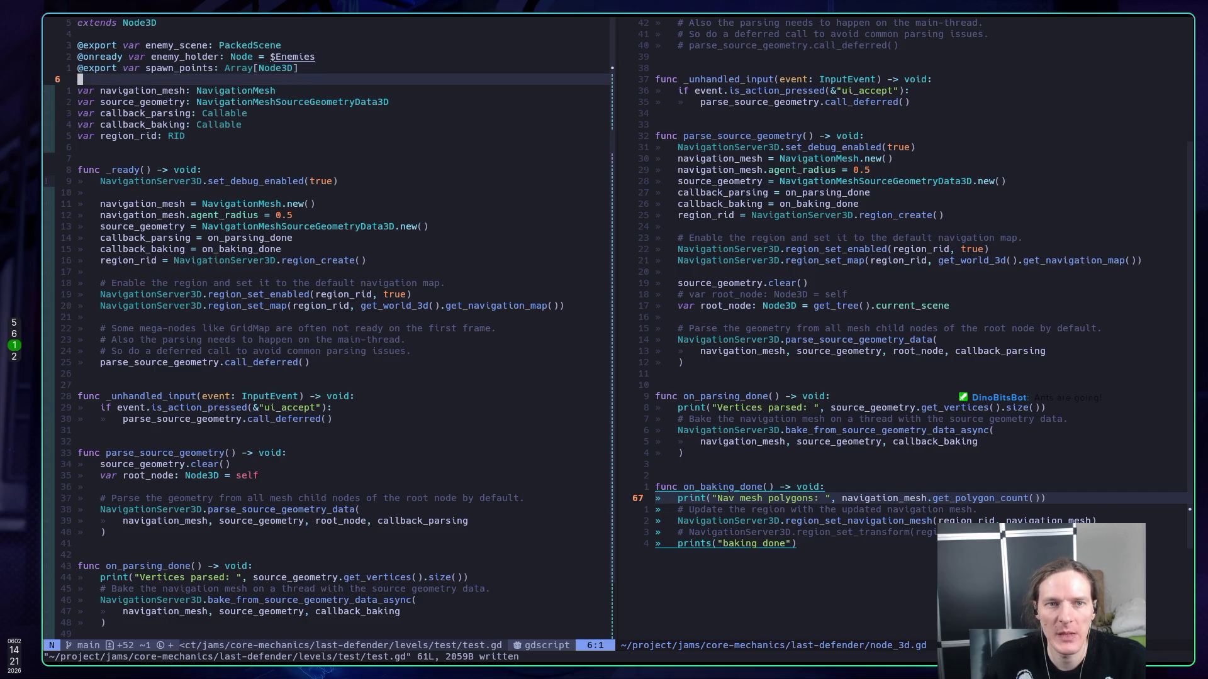
key("o")
key("Return")
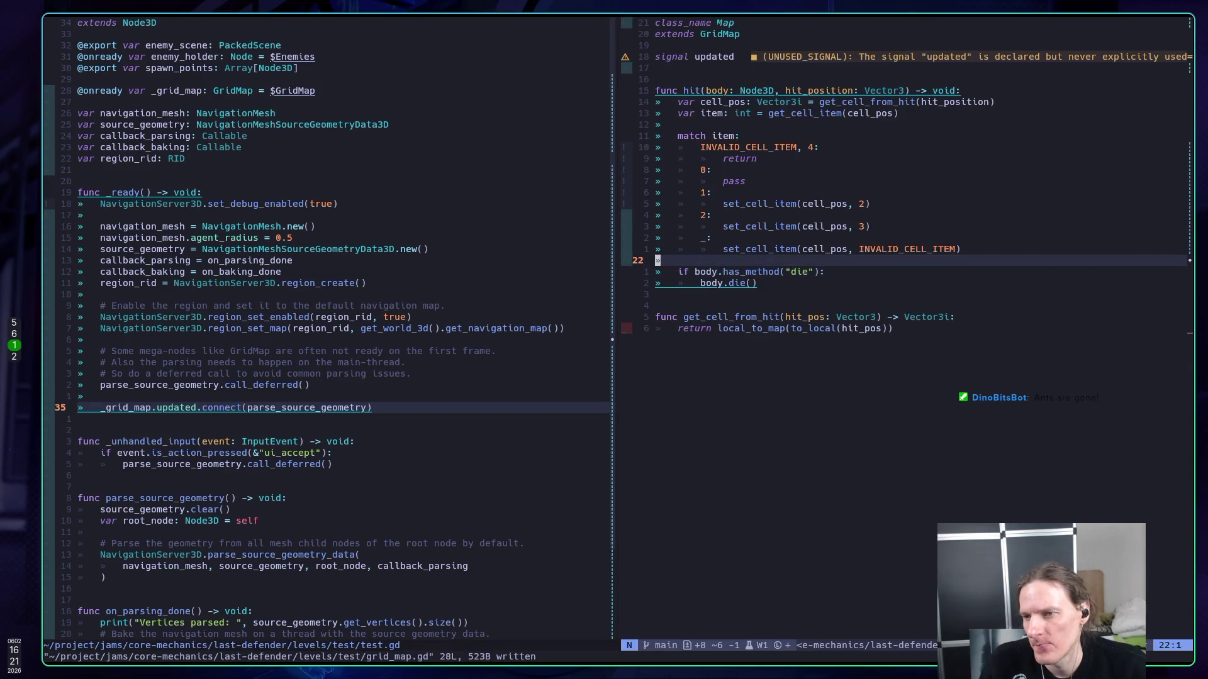
- Add an update.emit() call in grid_map.gd and save the file with :w
type("o")
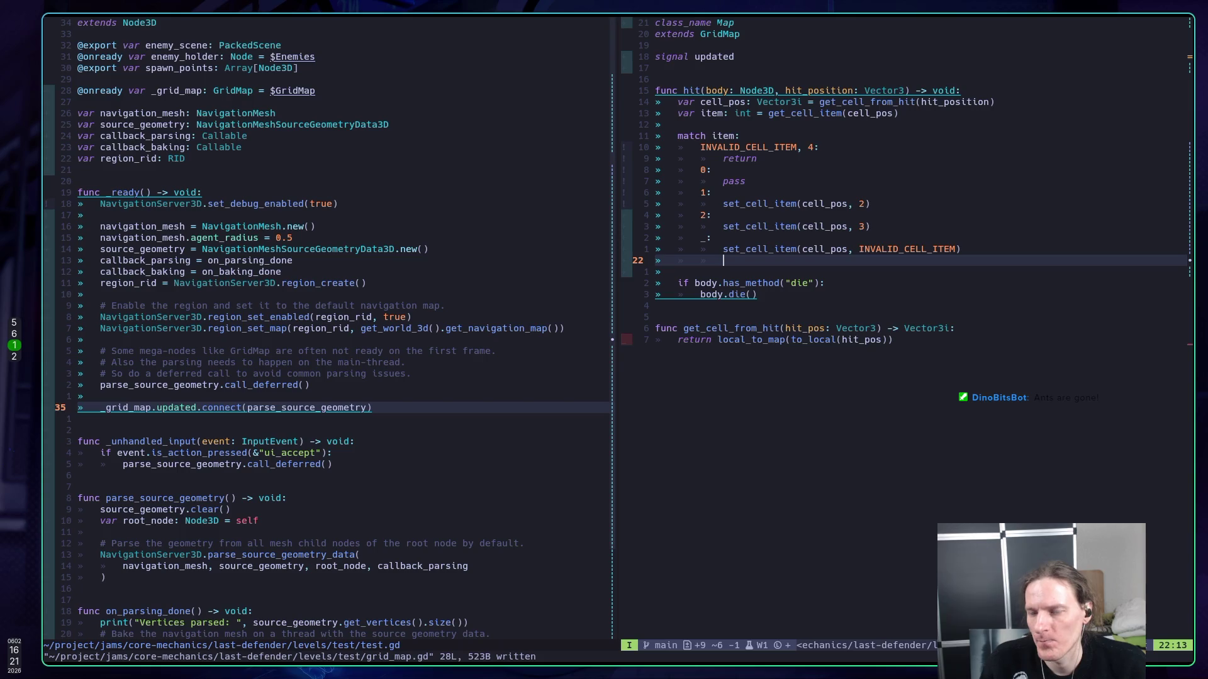
type("update")
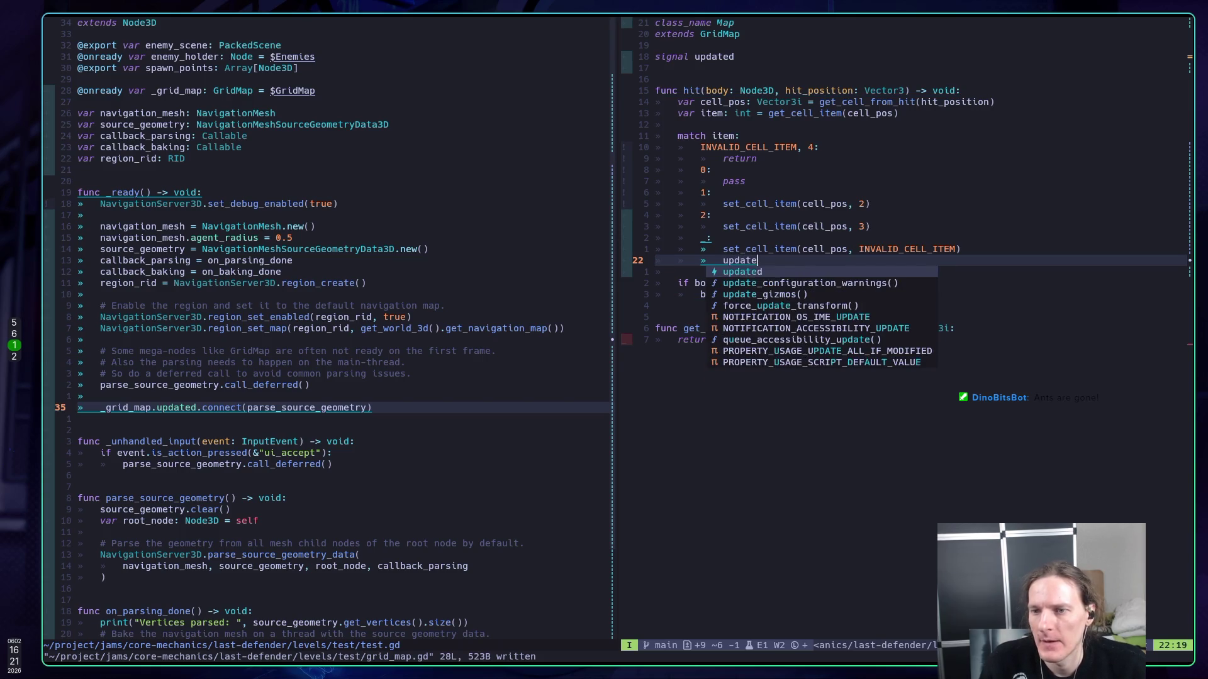
type(".emitr")
key("BackSpace")
type("(")
key("Escape")
type(":w")
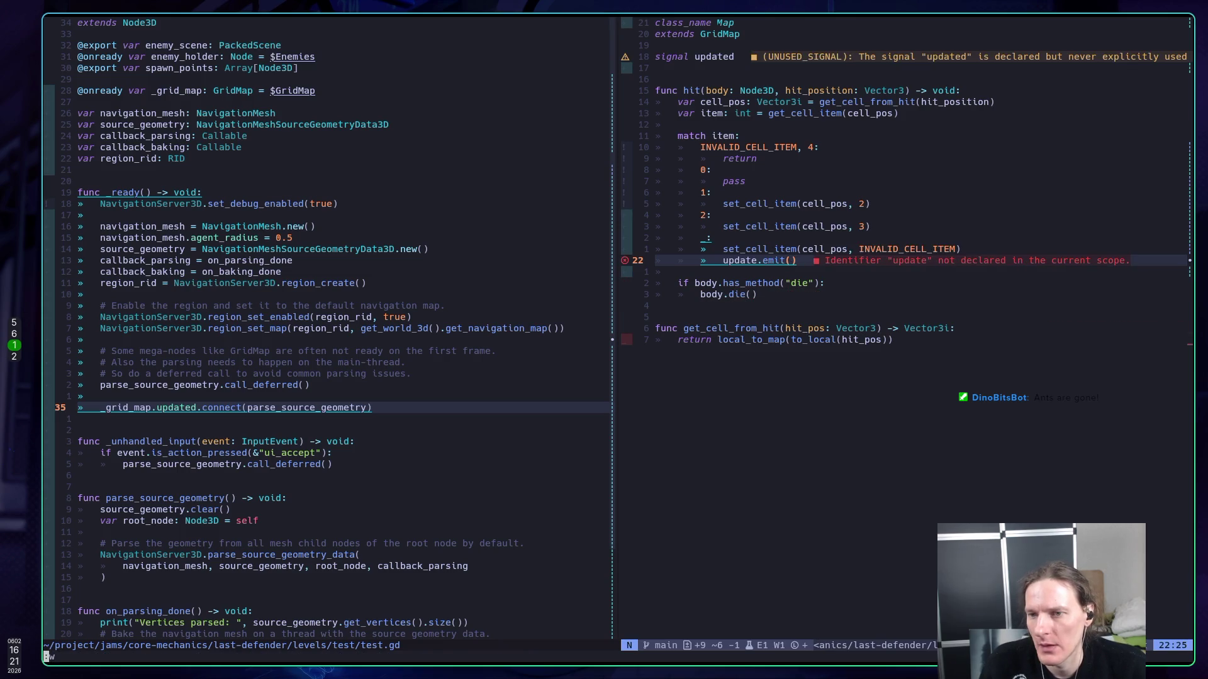
key("Return")
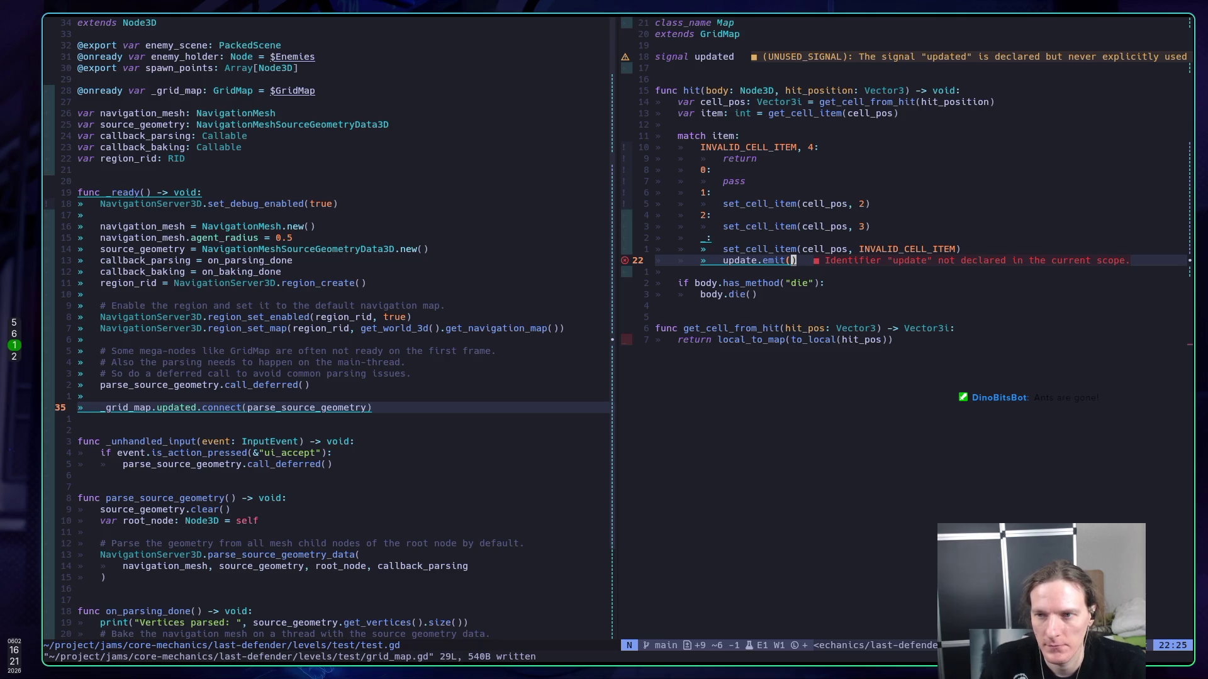
- Run the test scene in Godot with F5, stop it, and return to Neovim
key("alt+Tab")
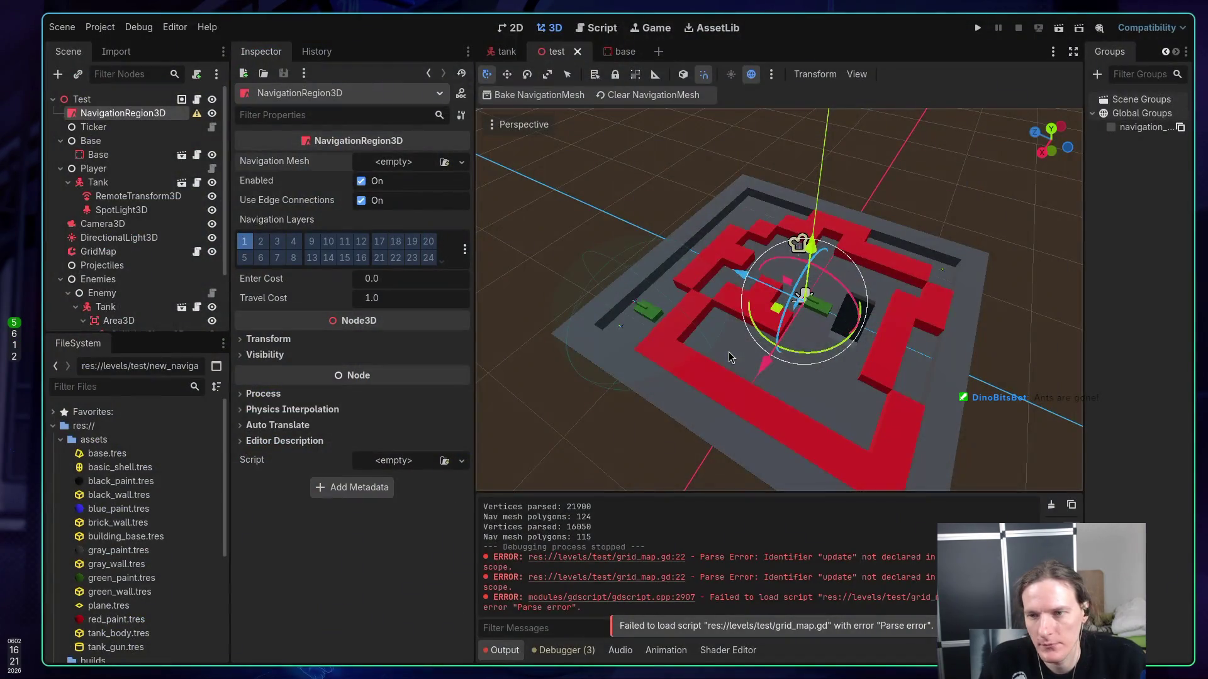
key("F5")
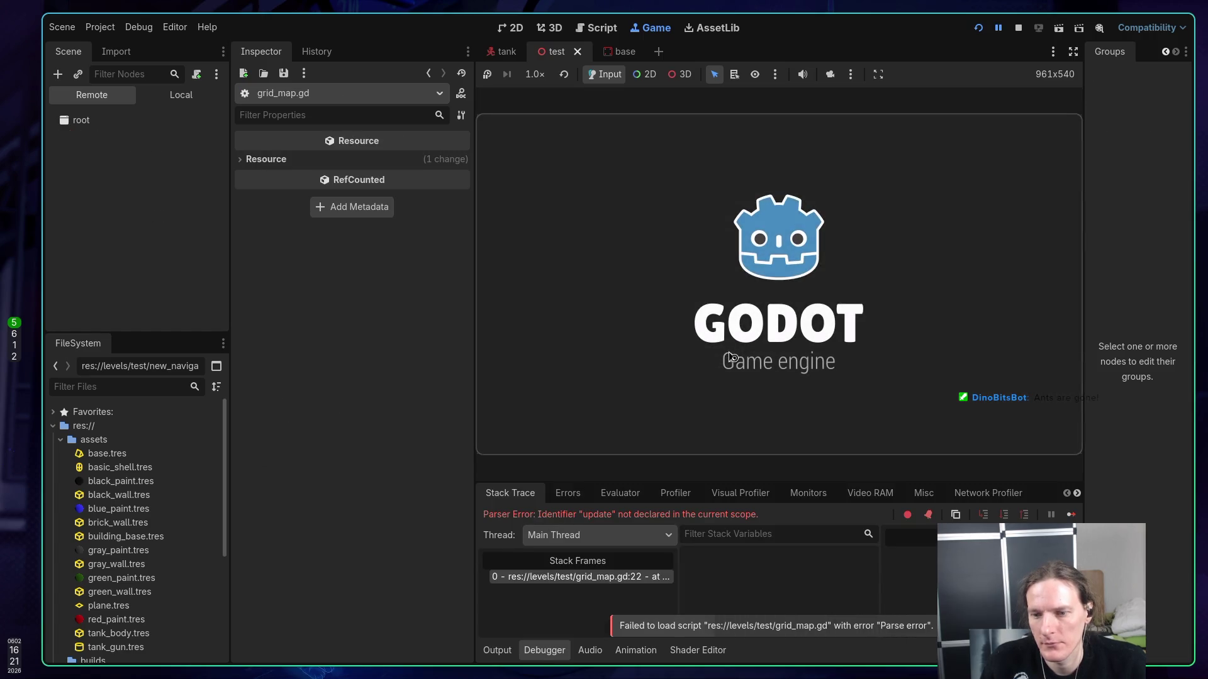
left_click(1019, 27)
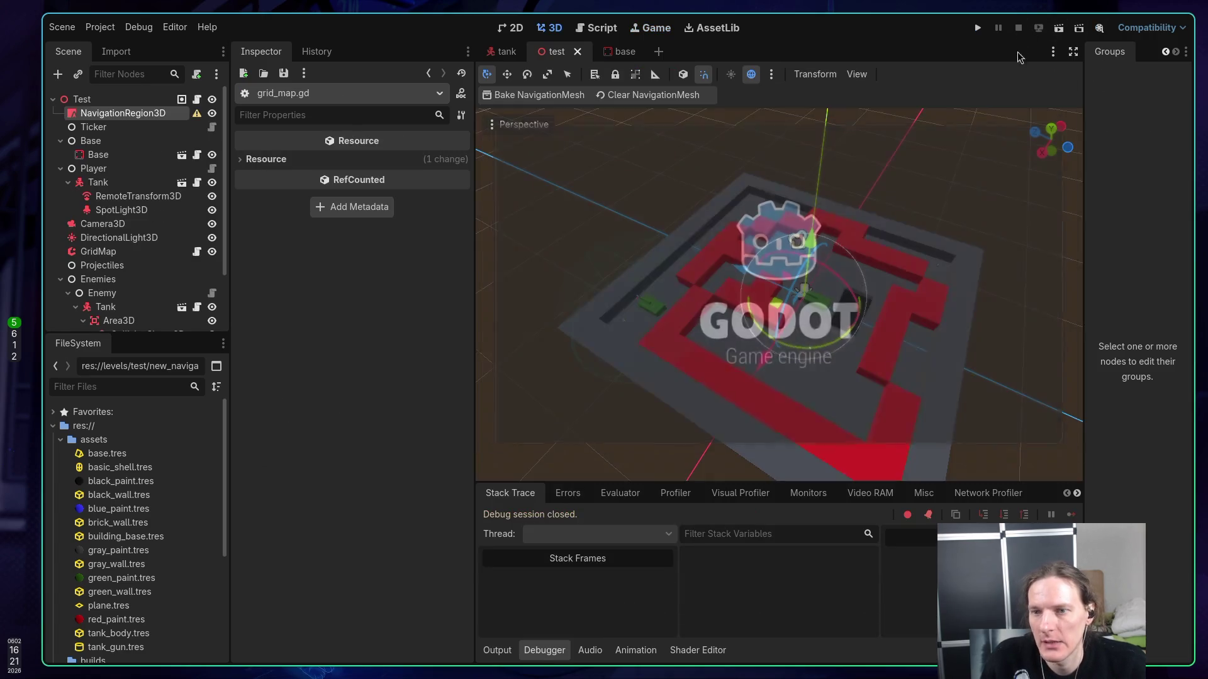
key("alt+Tab")
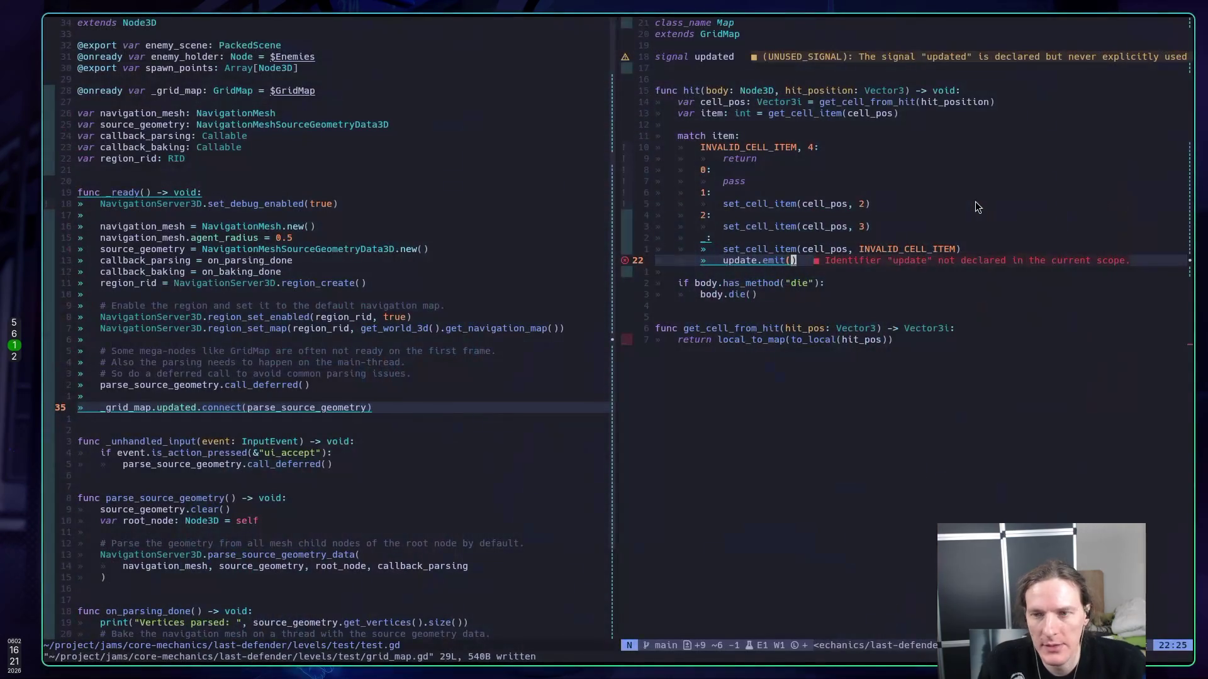
- Correct the signal call to updated.emit() in grid_map.gd, save, and rerun the scene in Godot
type(":w")
key("Return")
key("b")
type("hid")
key("Escape")
type(":w")
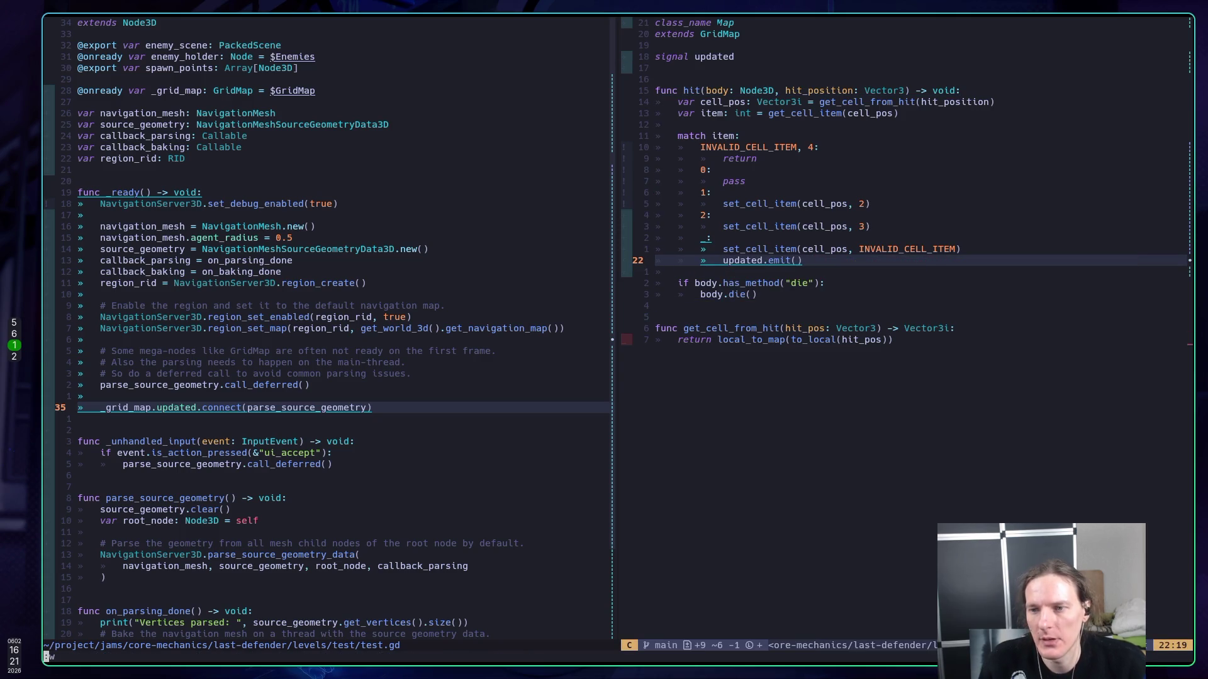
key("Return")
key("super+5")
key("F6")
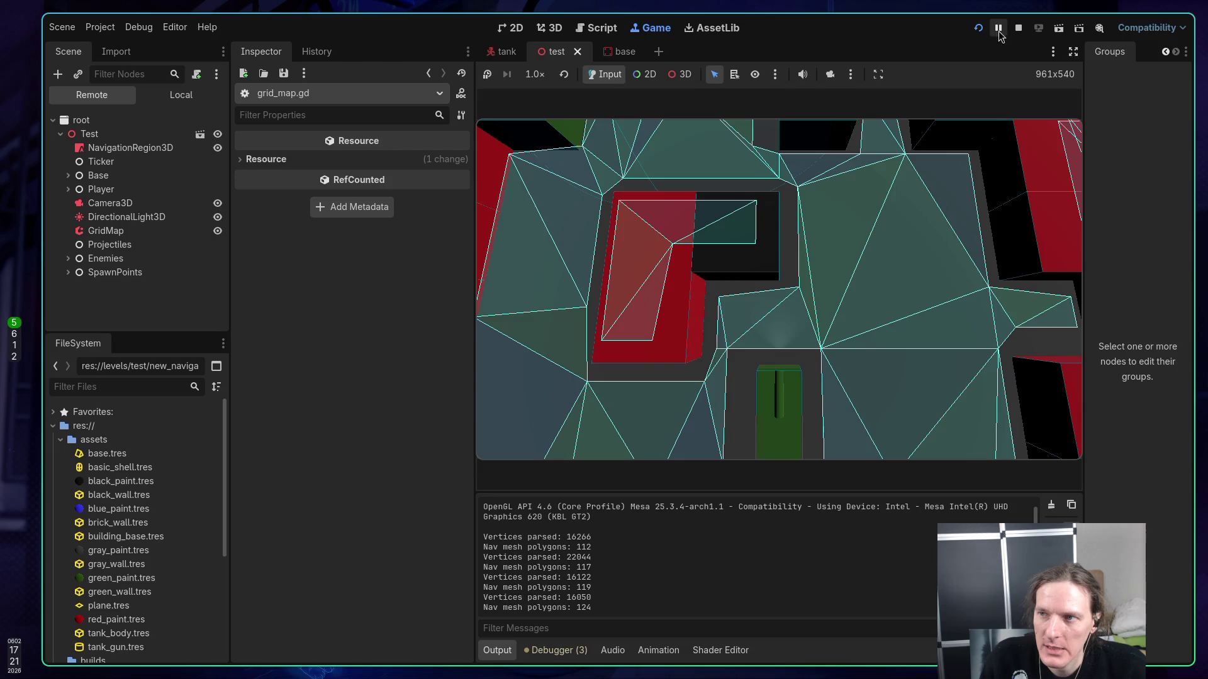
- Stop the running test scene after the navigation mesh rebakes and switch back to Neovim
left_click(1018, 28)
key("ctrl+s")
key("super+1")
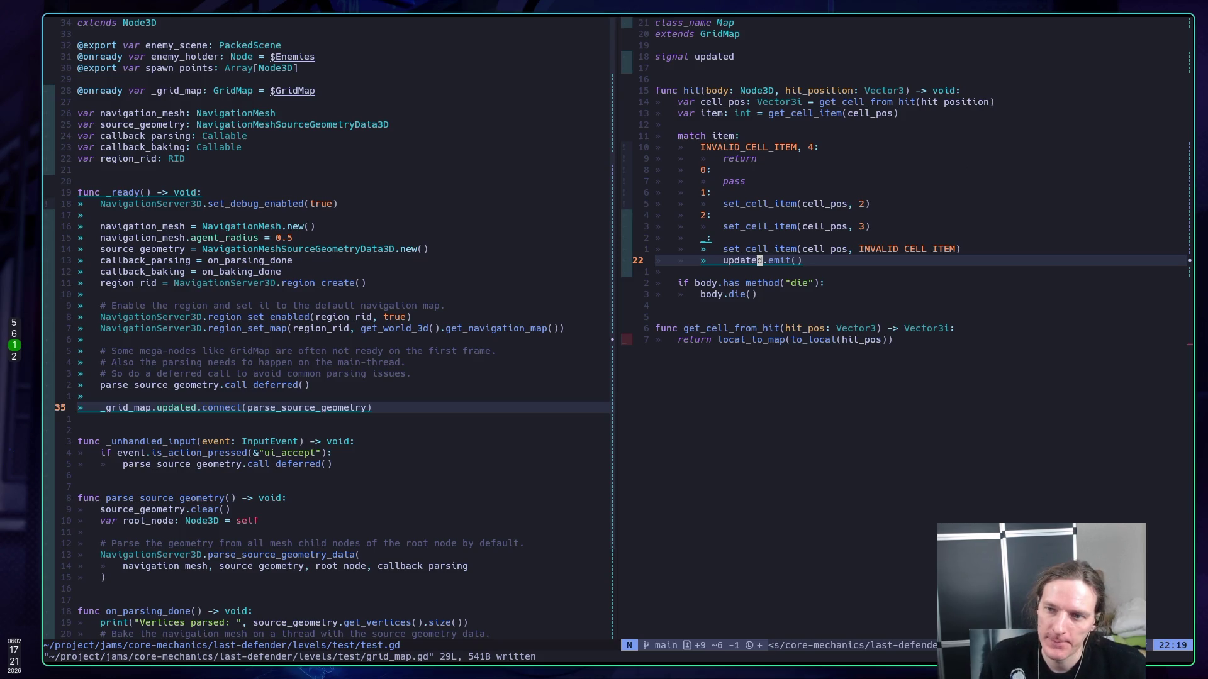
- Open the move_towards_player_base.gd buffer through the Telescope buffer finder
key("space")
type("fbene")
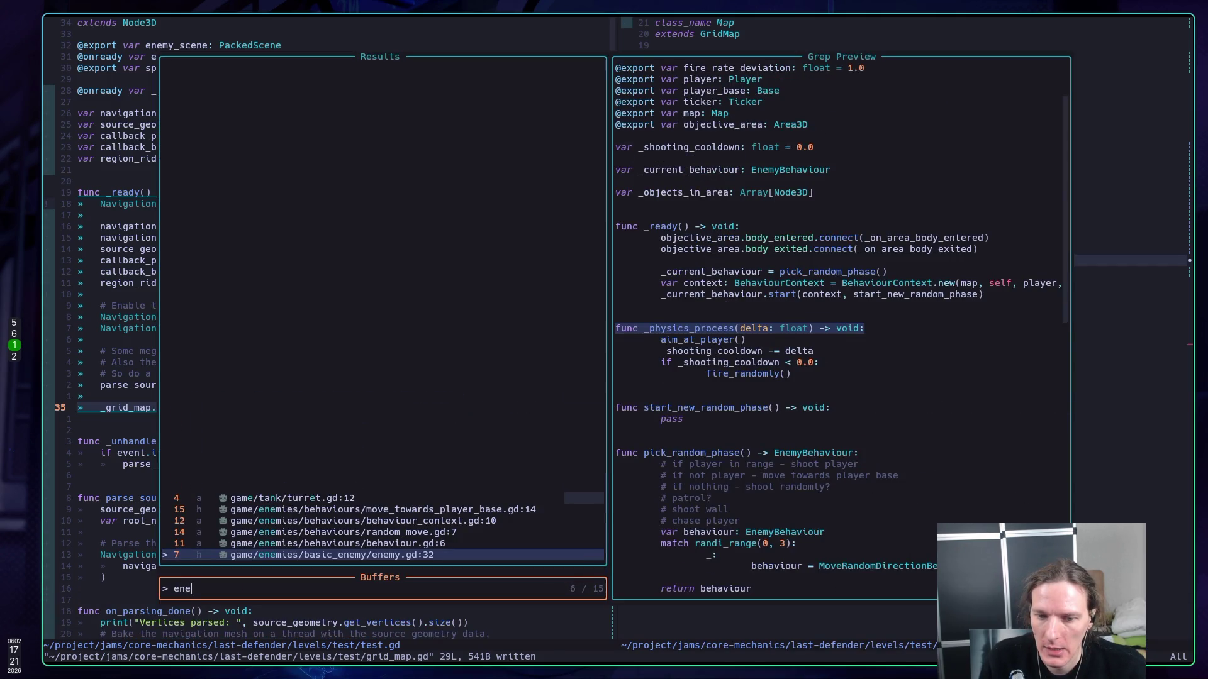
key("Up")
key("Up")
key("Up")
key("Return")
- Start a NavigationServer3D.map_get_path( call on a new line in start(), then view the docs
key("k")
key("k")
key("j")
key("j")
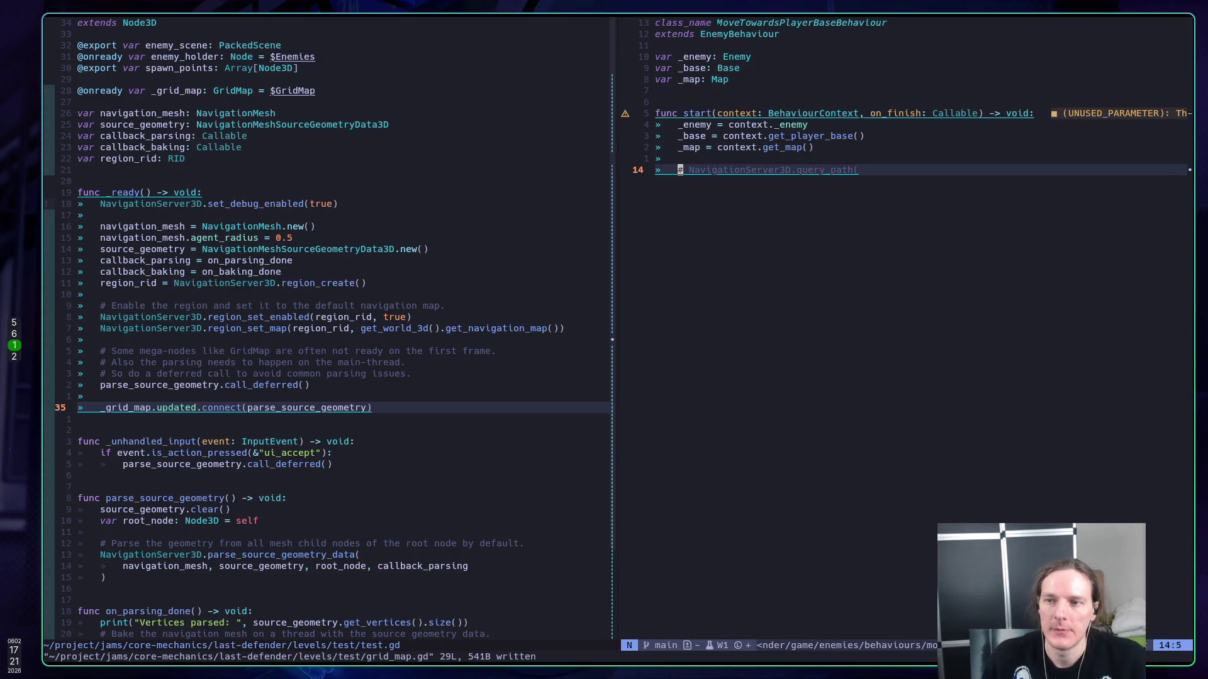
type("o")
type("Nav")
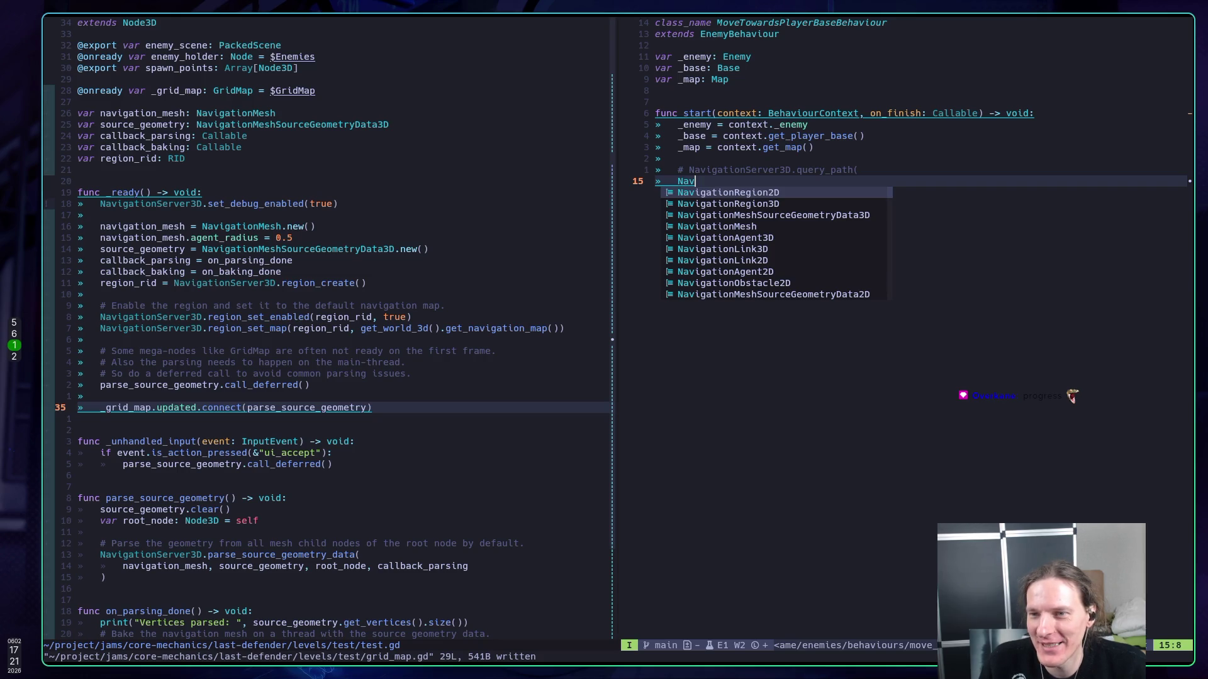
type("igationS")
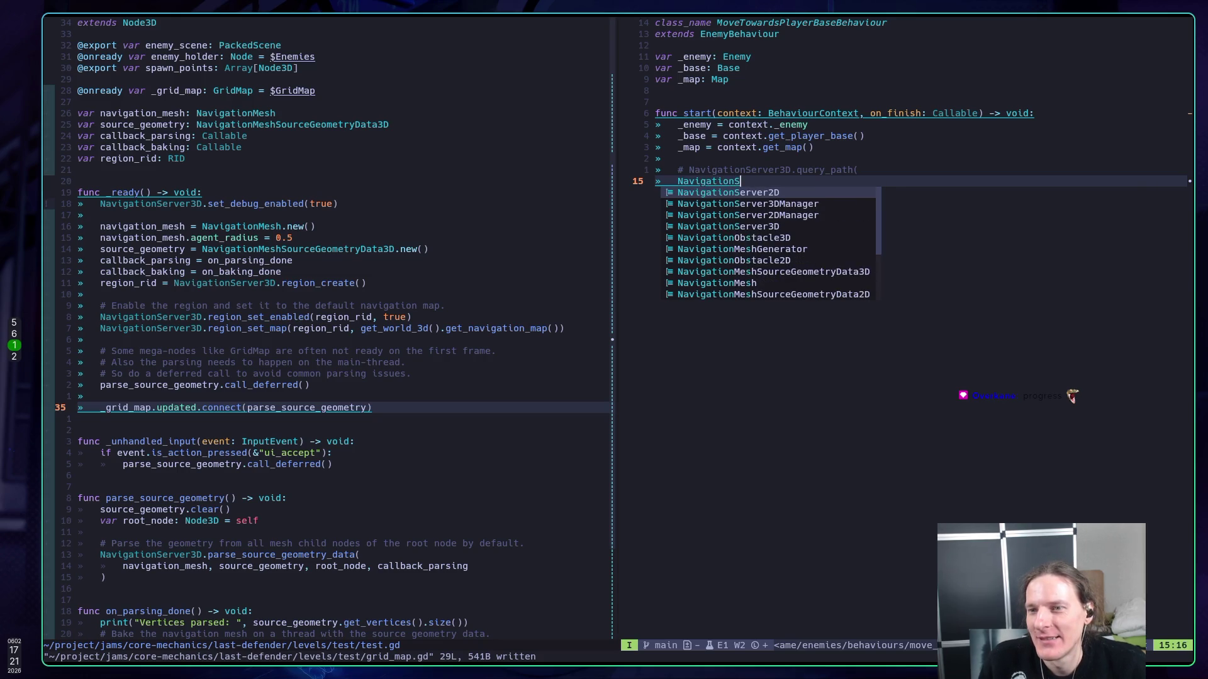
type("erver3D")
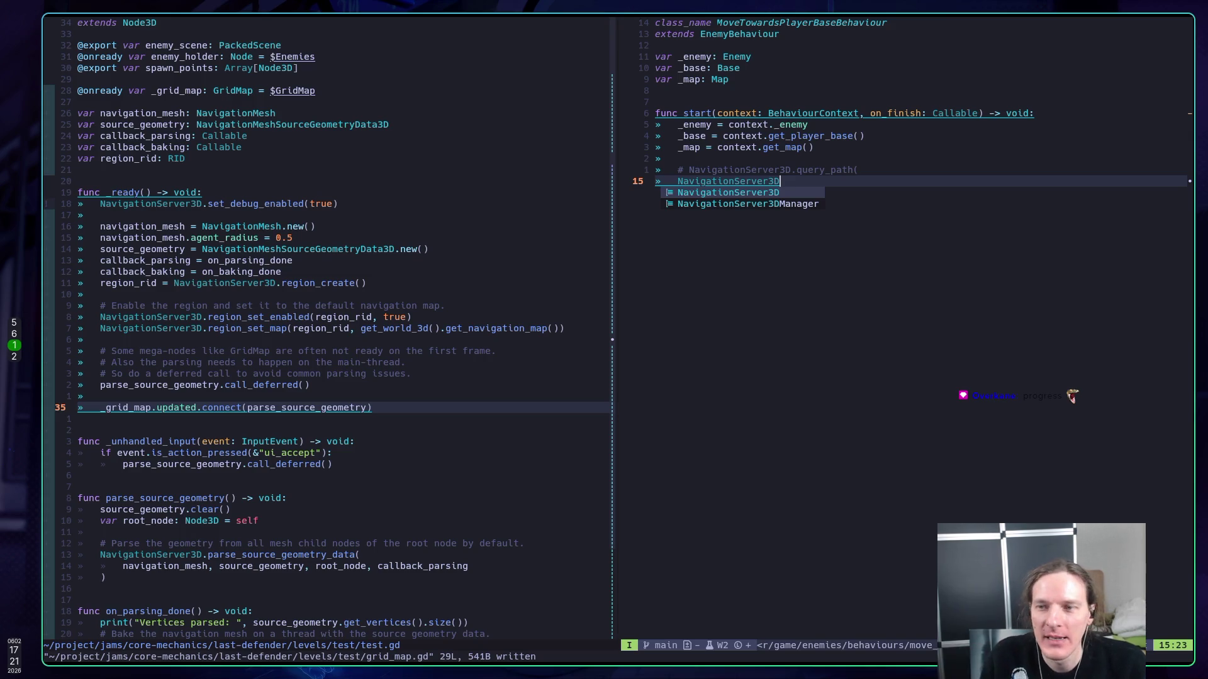
type(".")
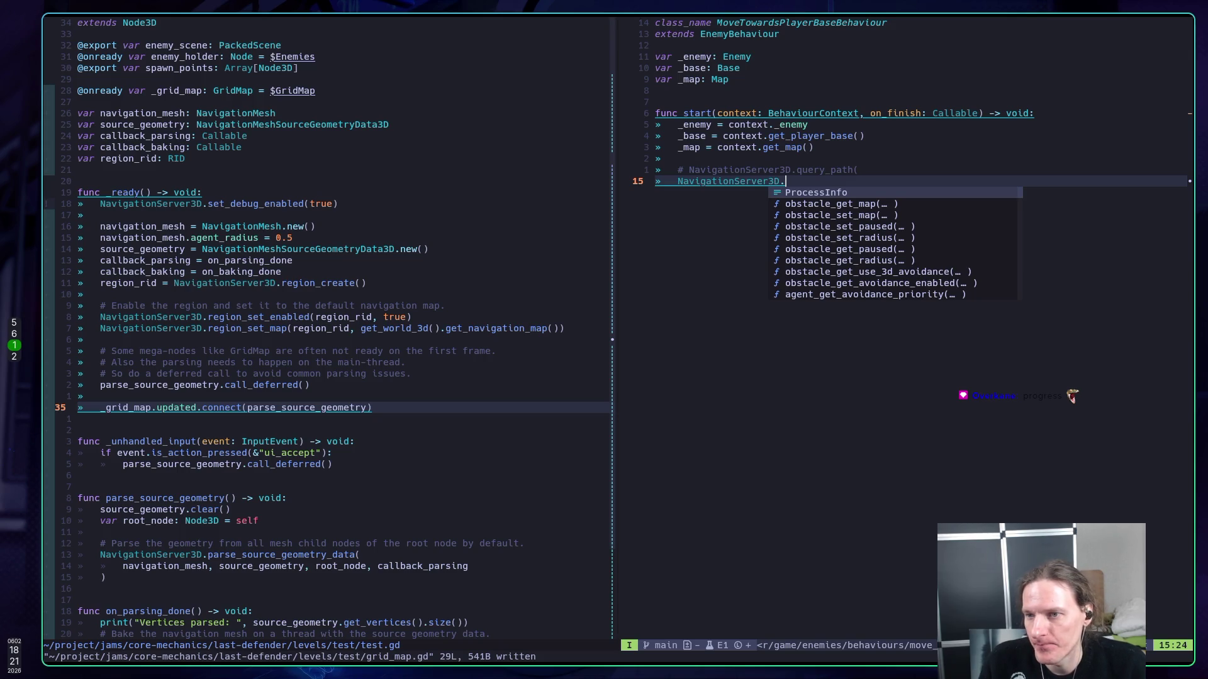
type("map_get_path(")
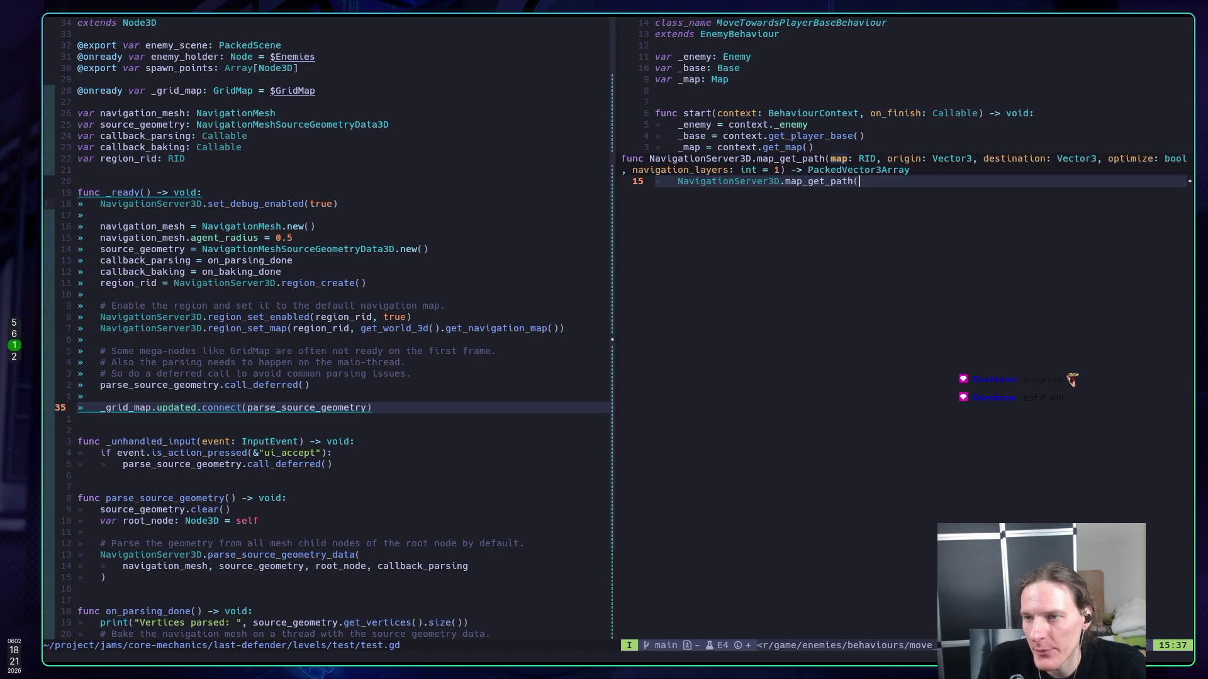
key("super+2")
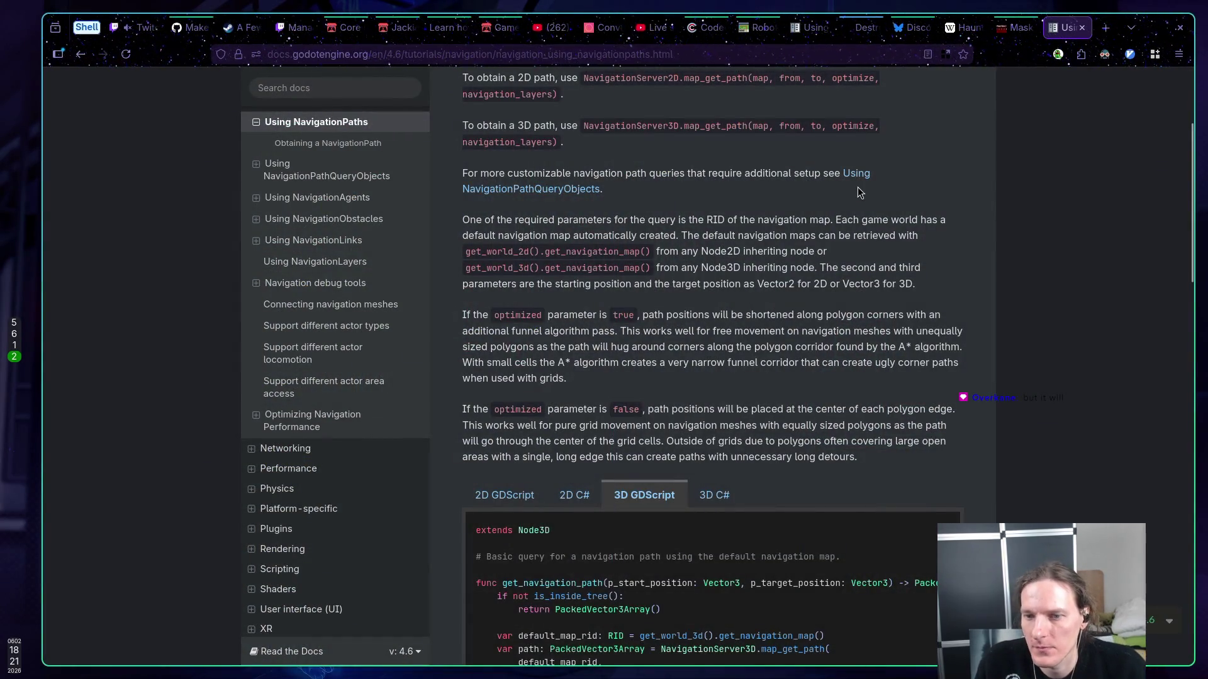
- Copy the 3D GDScript get_navigation_path example function from the docs and return to Neovim
scroll(832, 198, "down", 3)
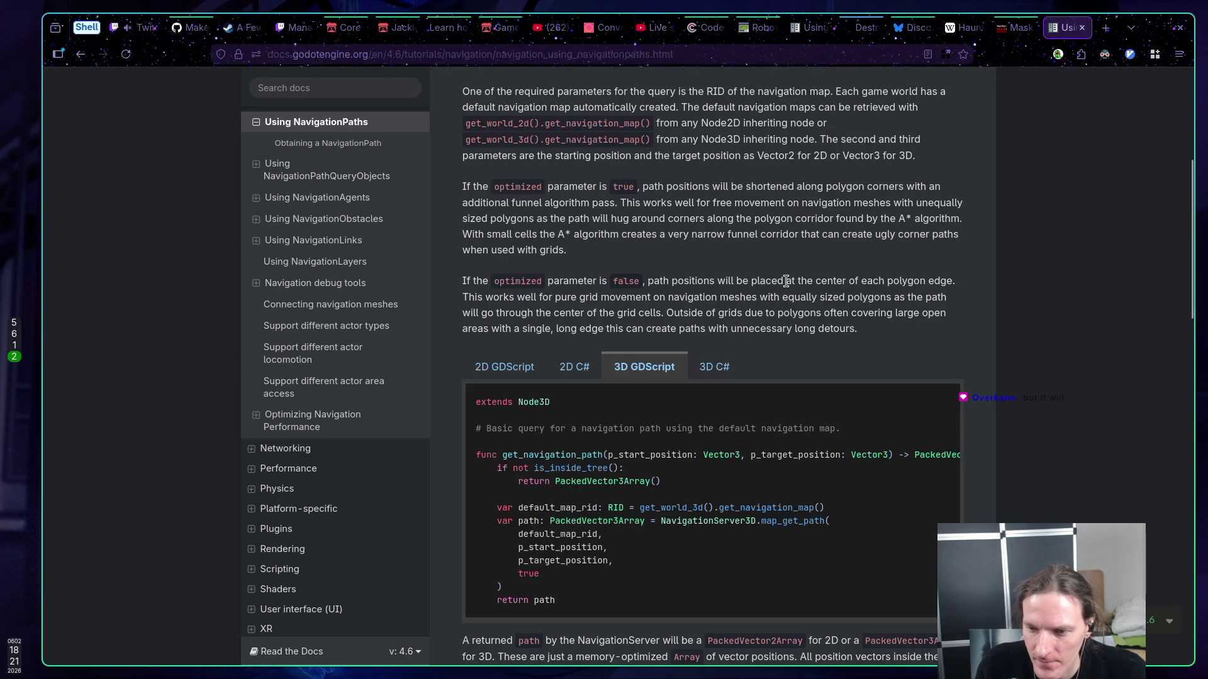
left_click_drag(563, 602, 468, 449)
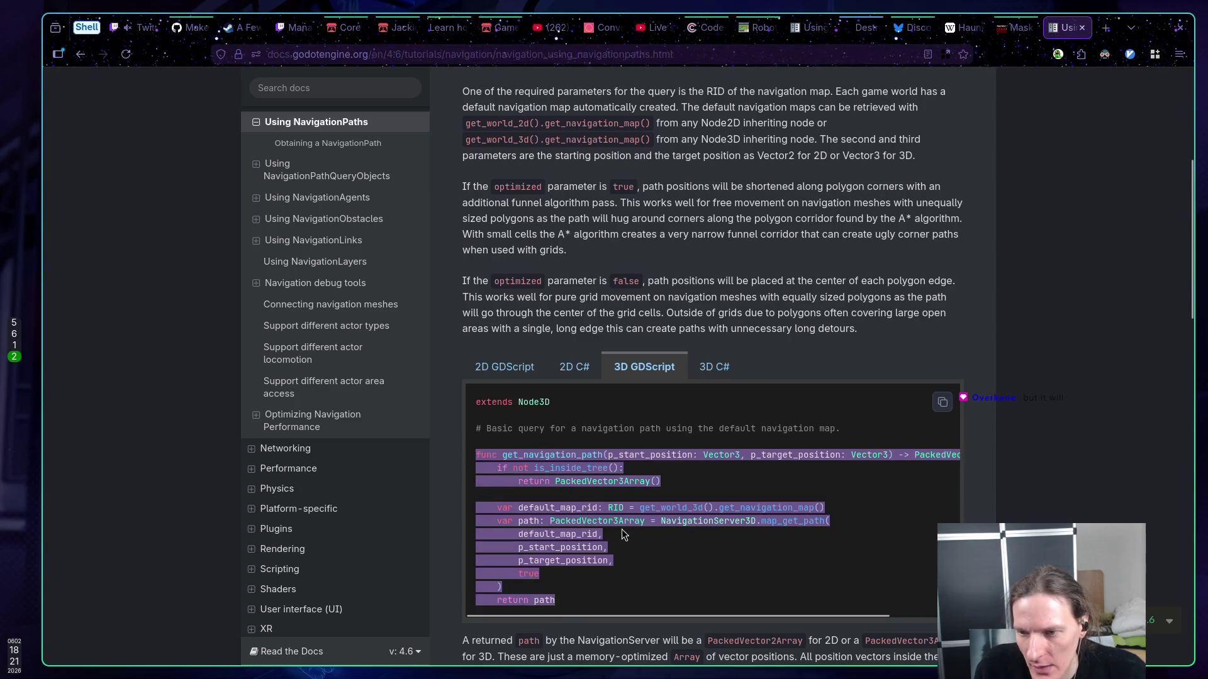
left_click(636, 546)
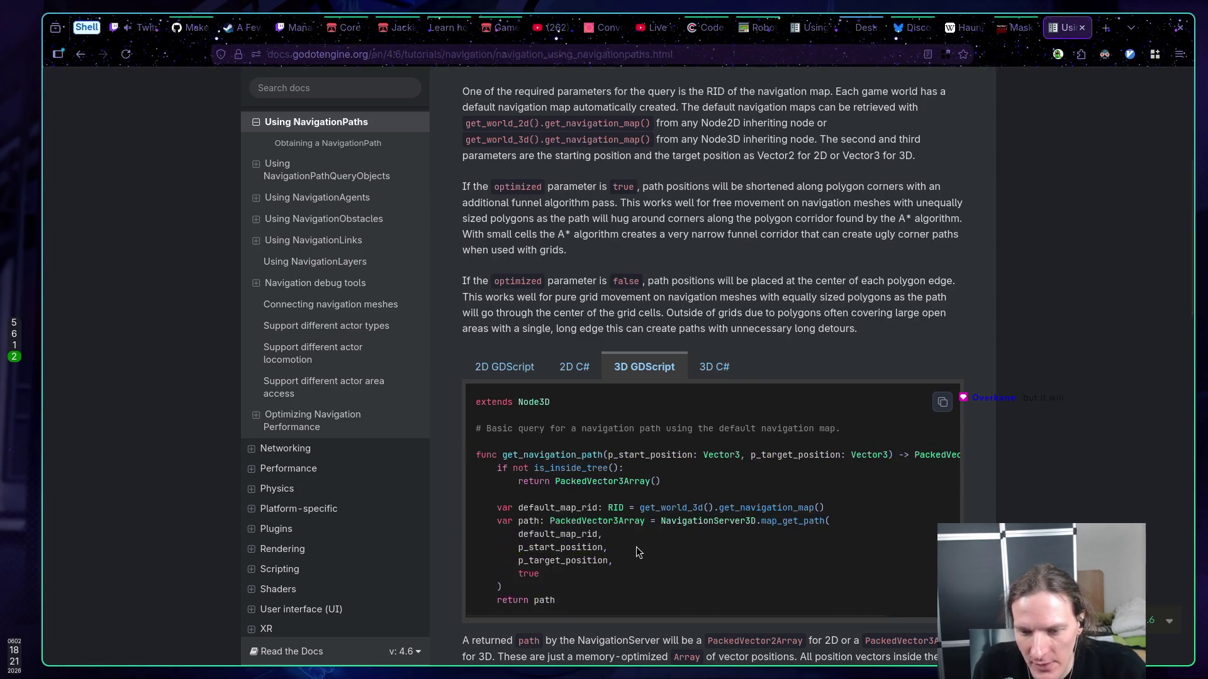
key("super+5")
key("super+1")
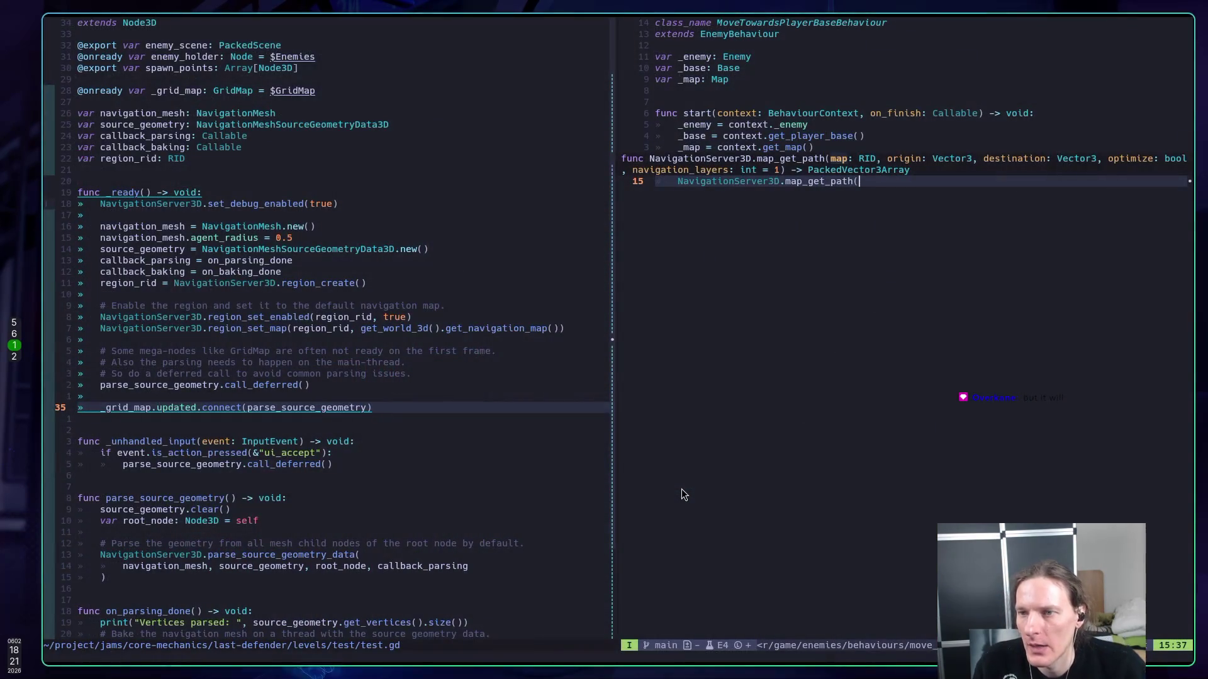
- Paste the get_navigation_path function below start() and delete the leftover comment and map_get_path lines
key("Return")
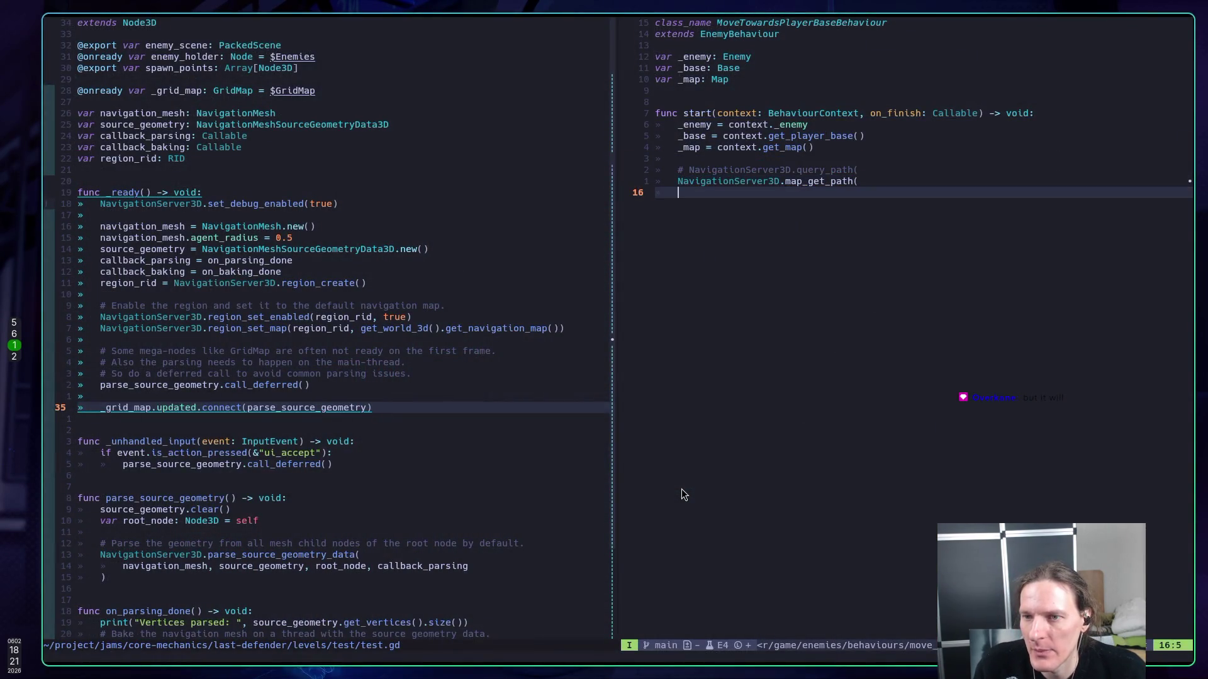
key("BackSpace")
key("BackSpace")
key("Return")
key("Return")
key("Return")
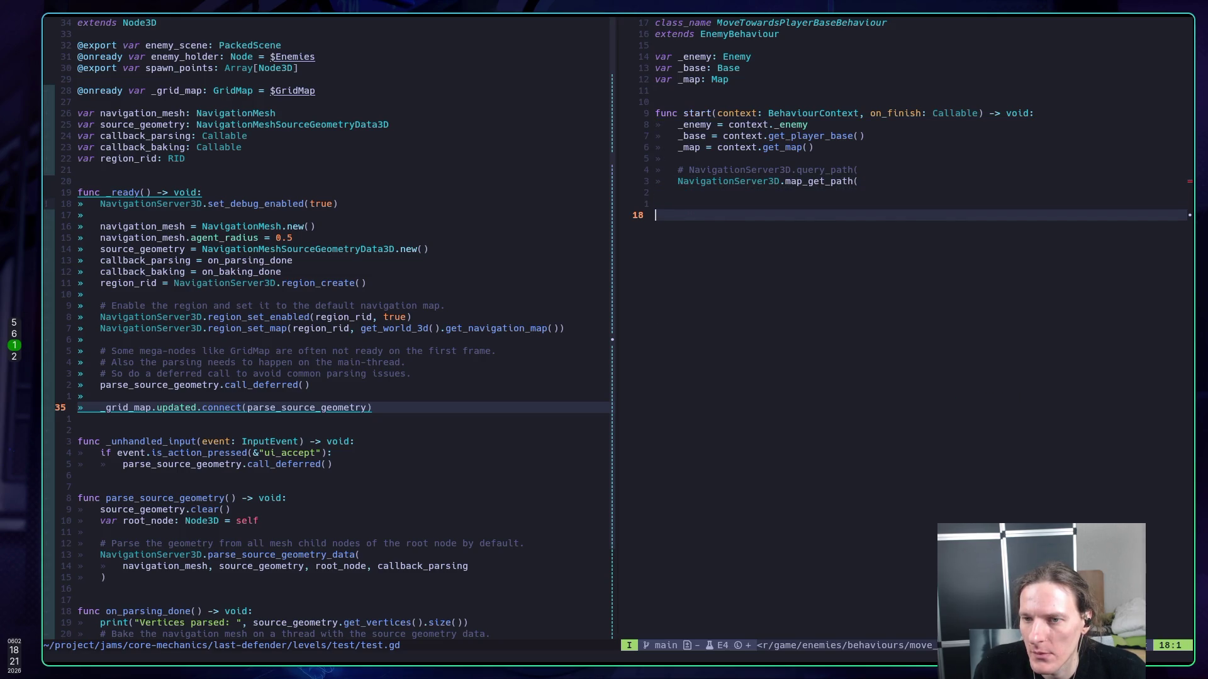
key("Escape")
key("p")
key("k")
key("k")
key("k")
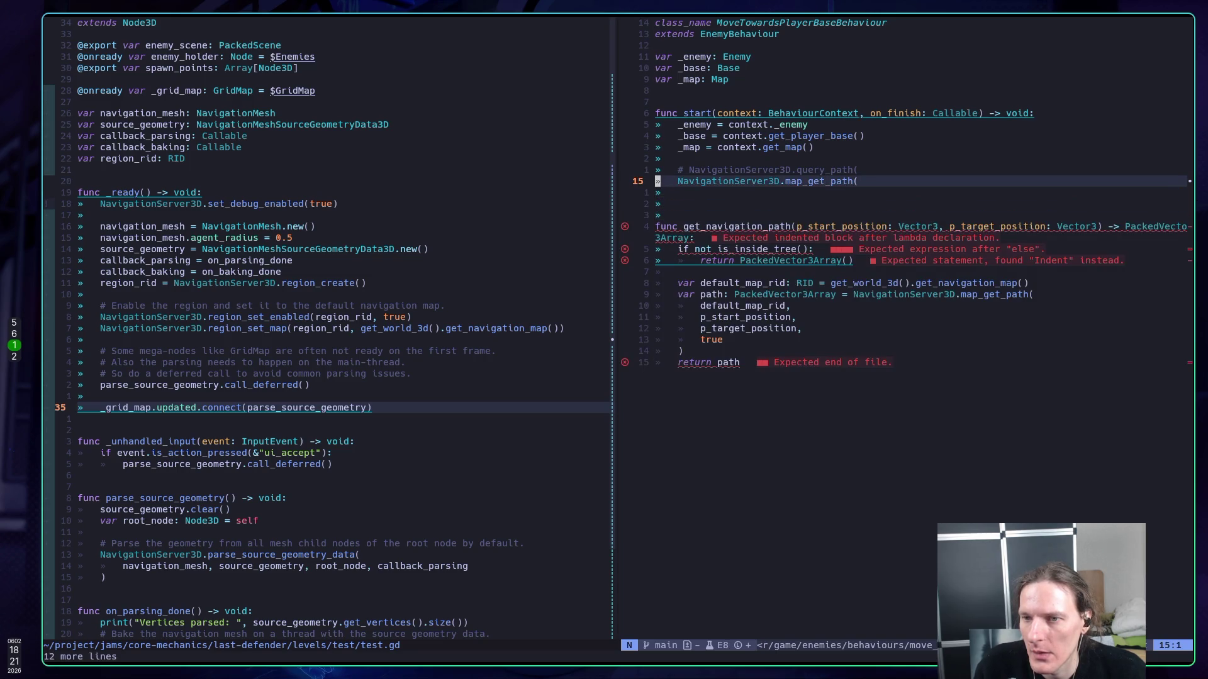
key("k")
key("d")
key("d")
key("d")
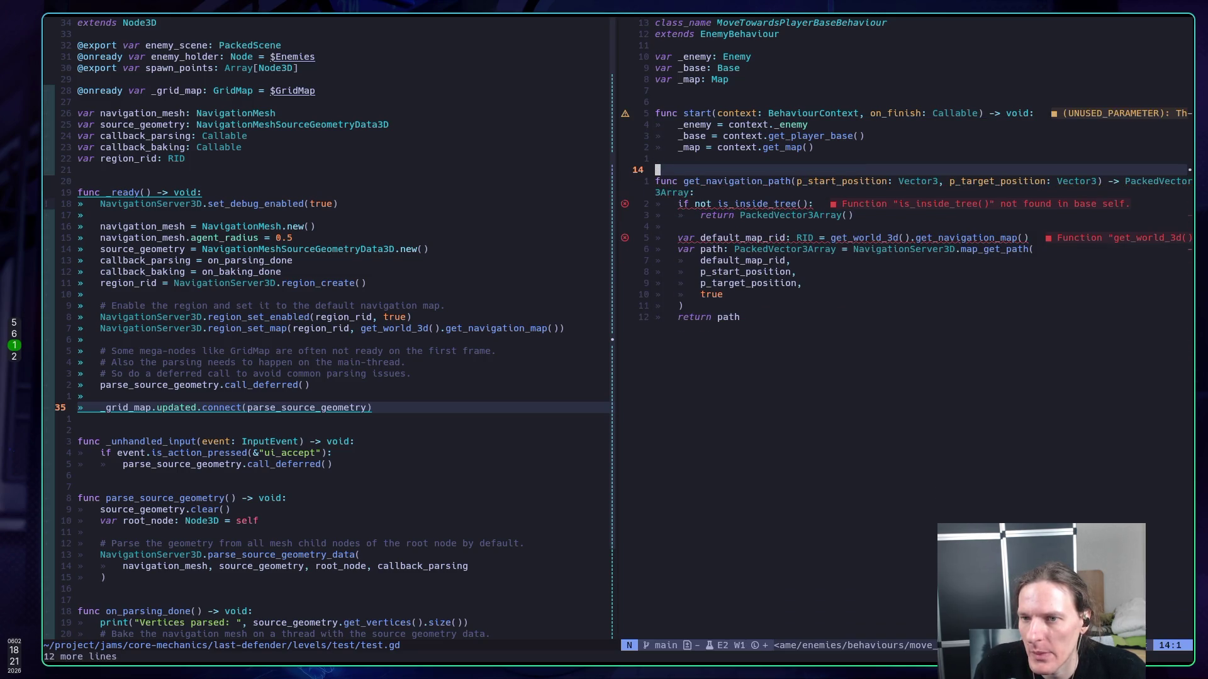
- In start(), call get_navigation_path(_enemy.global_position, _base.global_position)
type("kS")
type("get_")
key("Return")
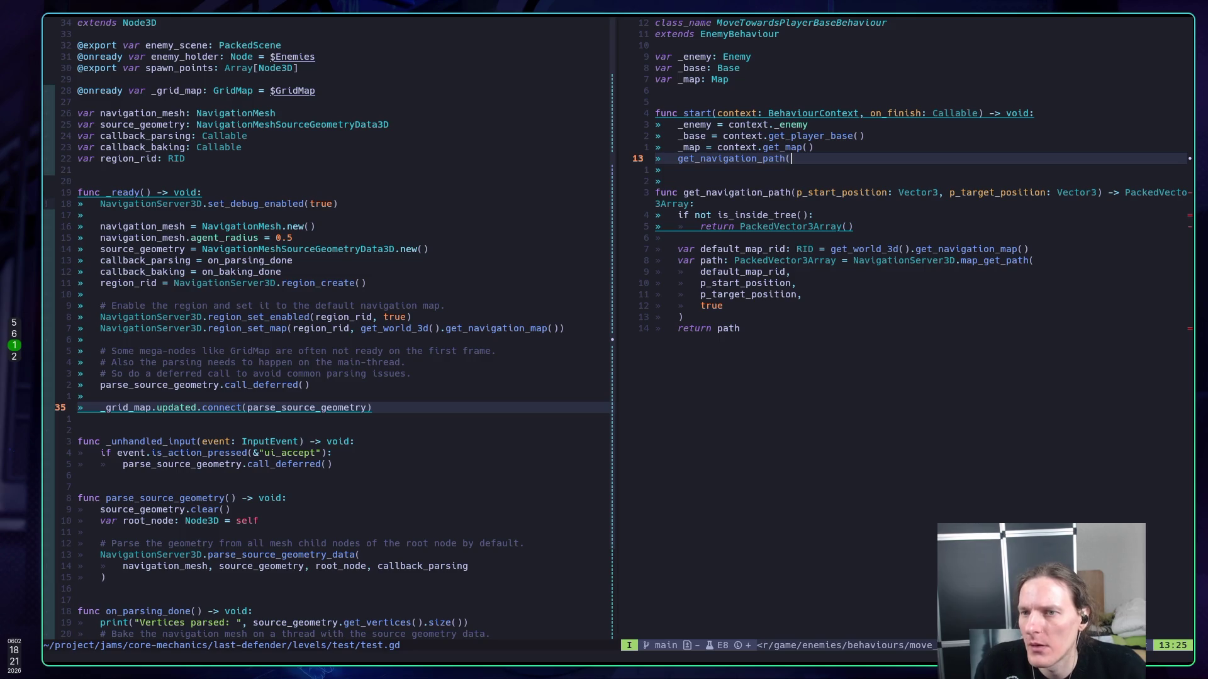
type("_enemy.pos")
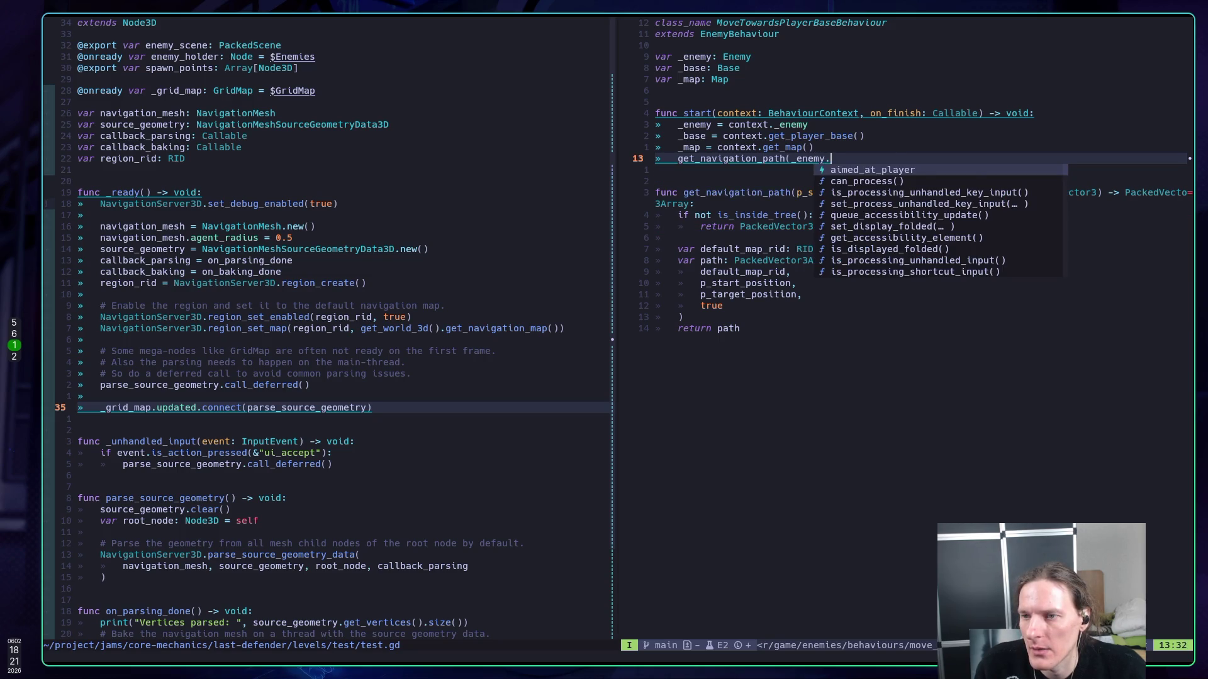
type("ition")
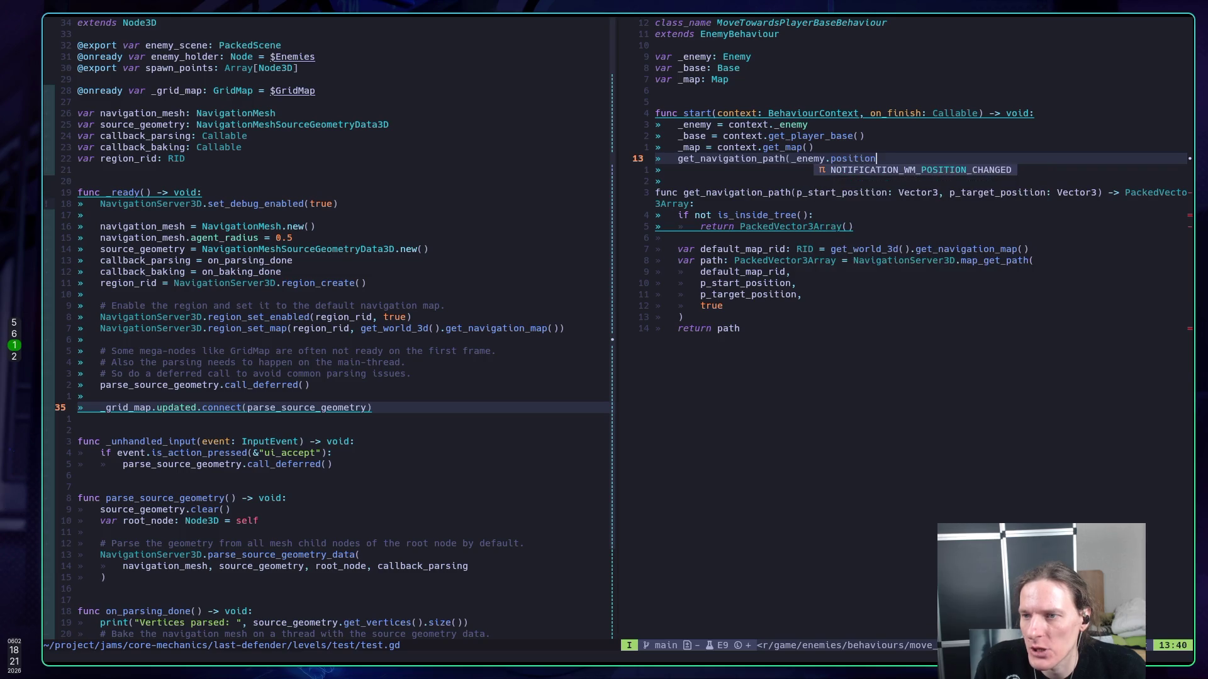
key("BackSpace")
key("BackSpace")
key("BackSpace")
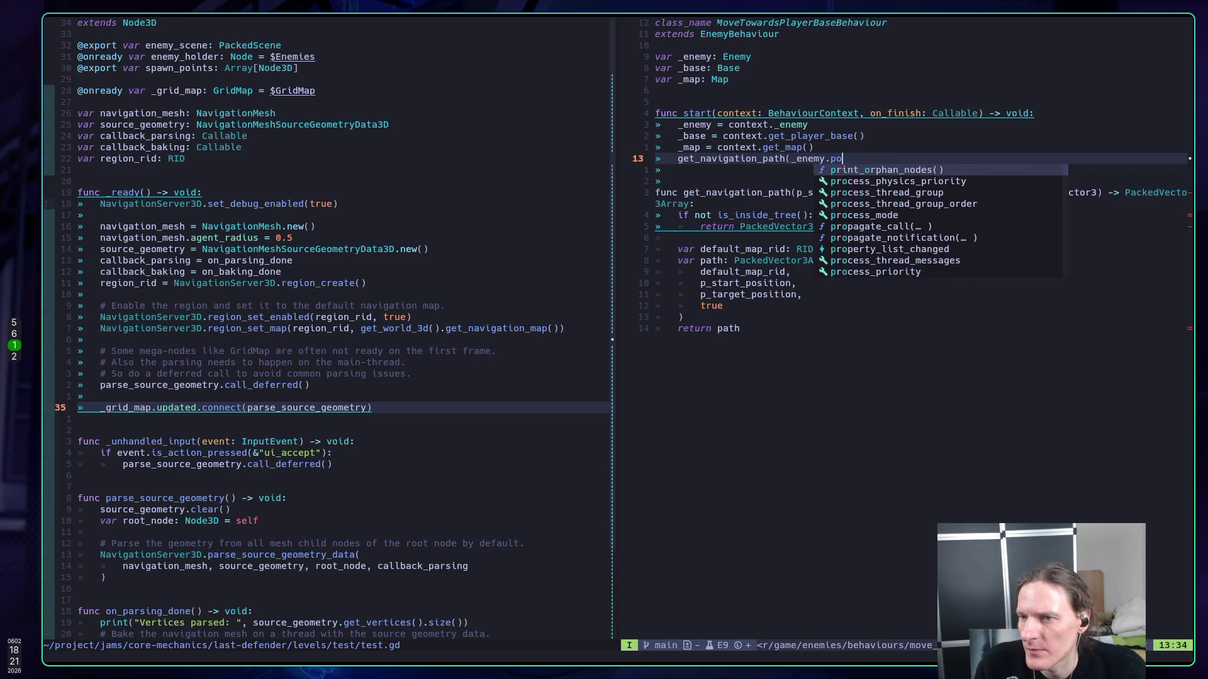
type("glo")
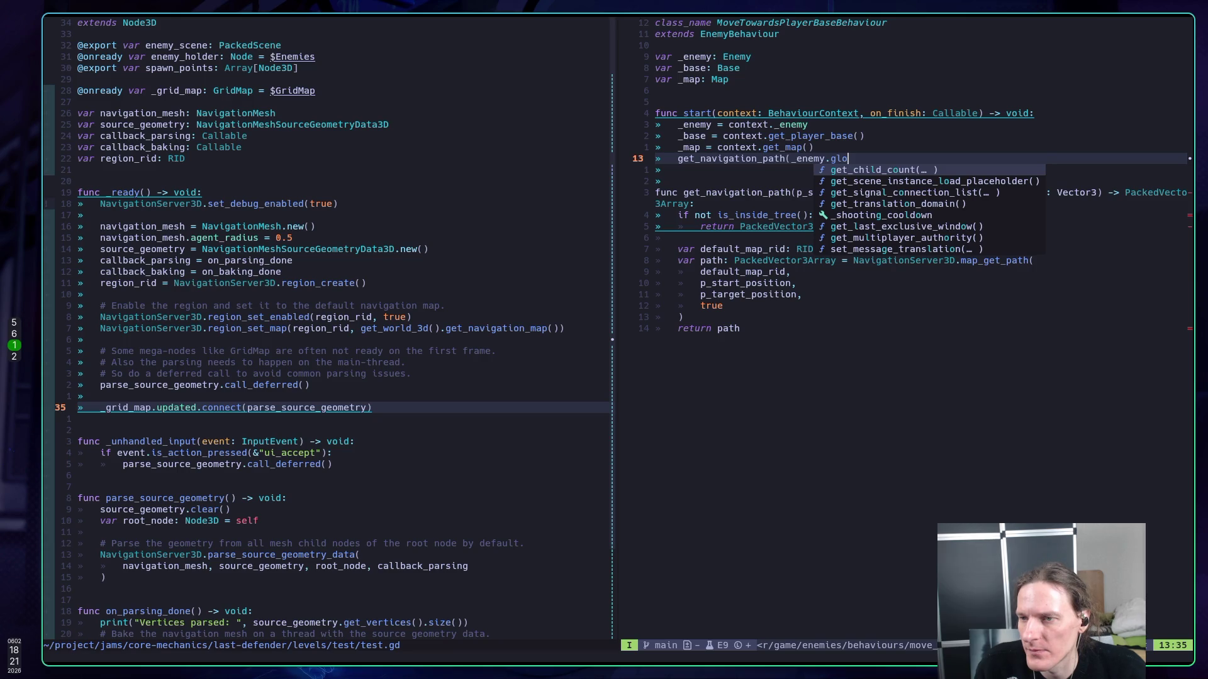
type("bal_position,")
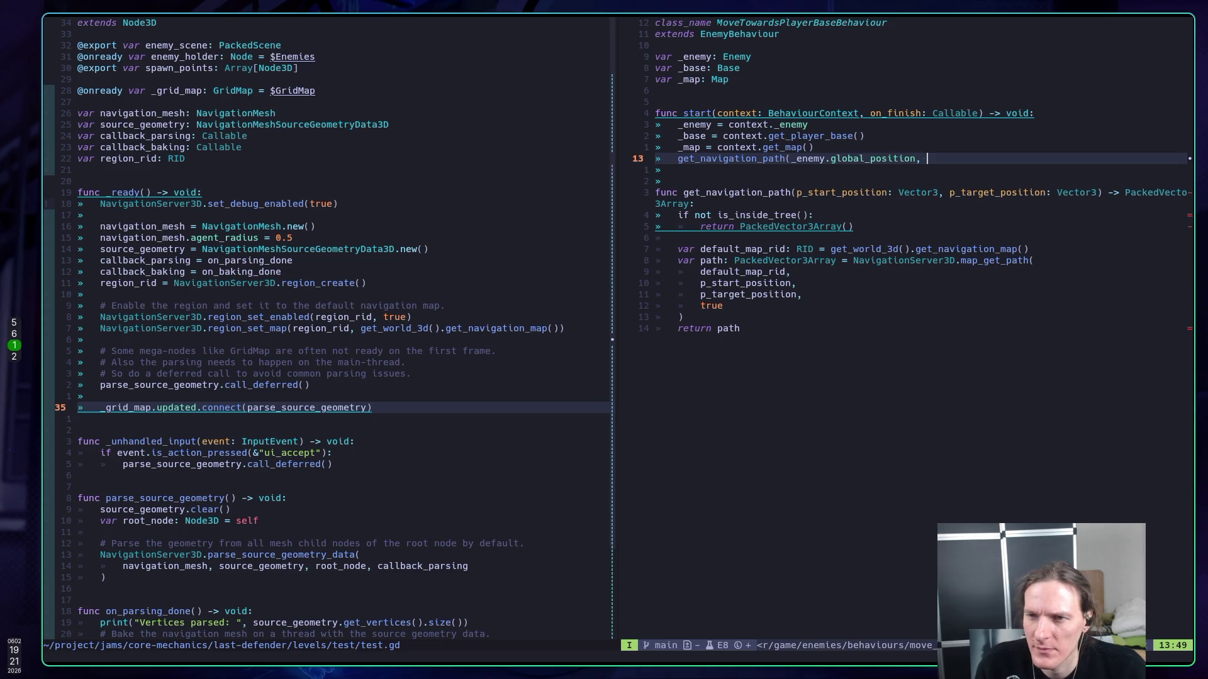
key("Up")
key("Return")
key("Down")
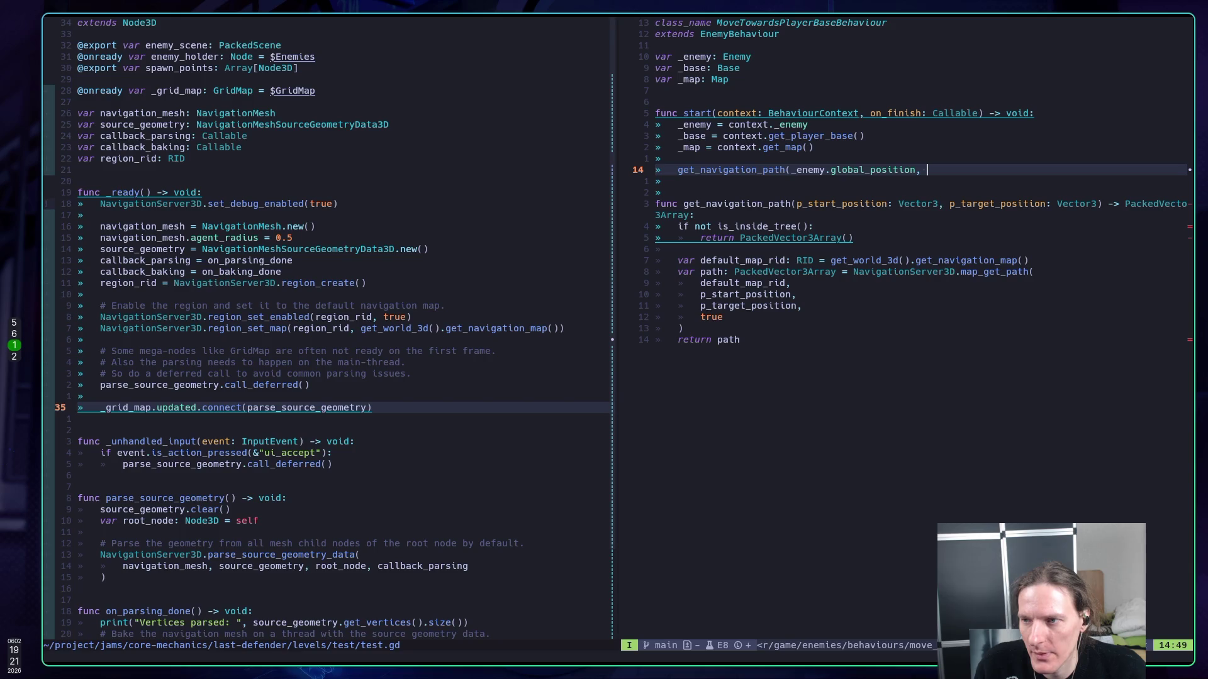
type("_base")
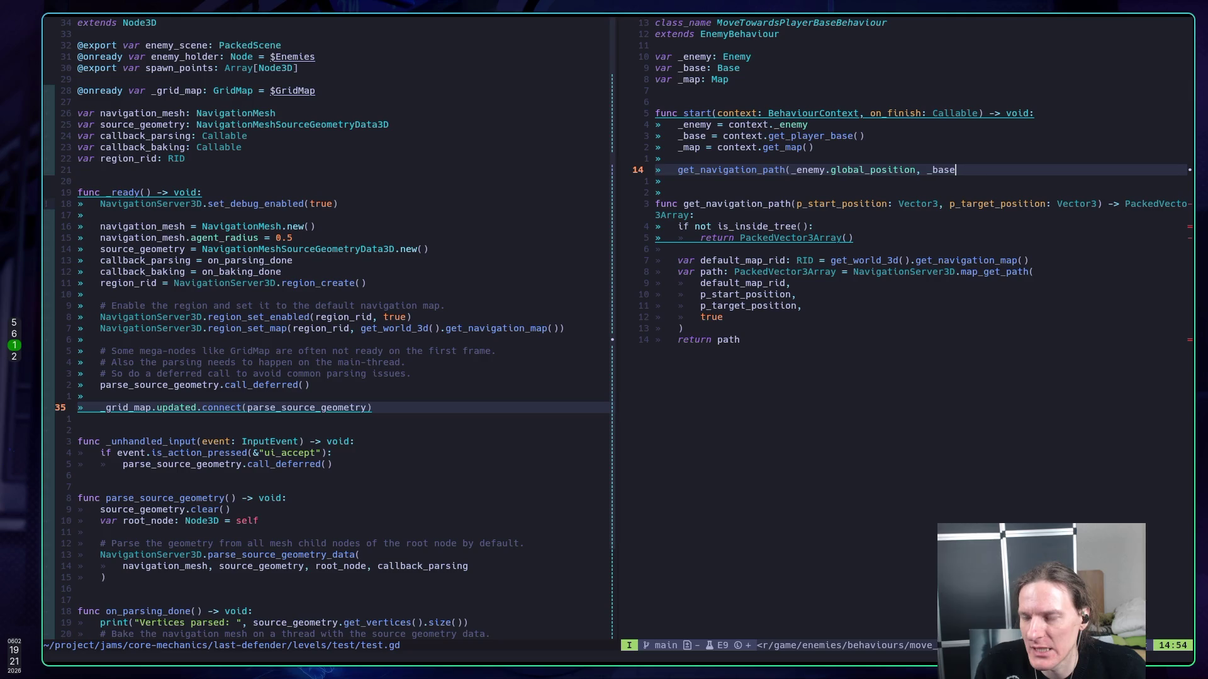
type(".glo")
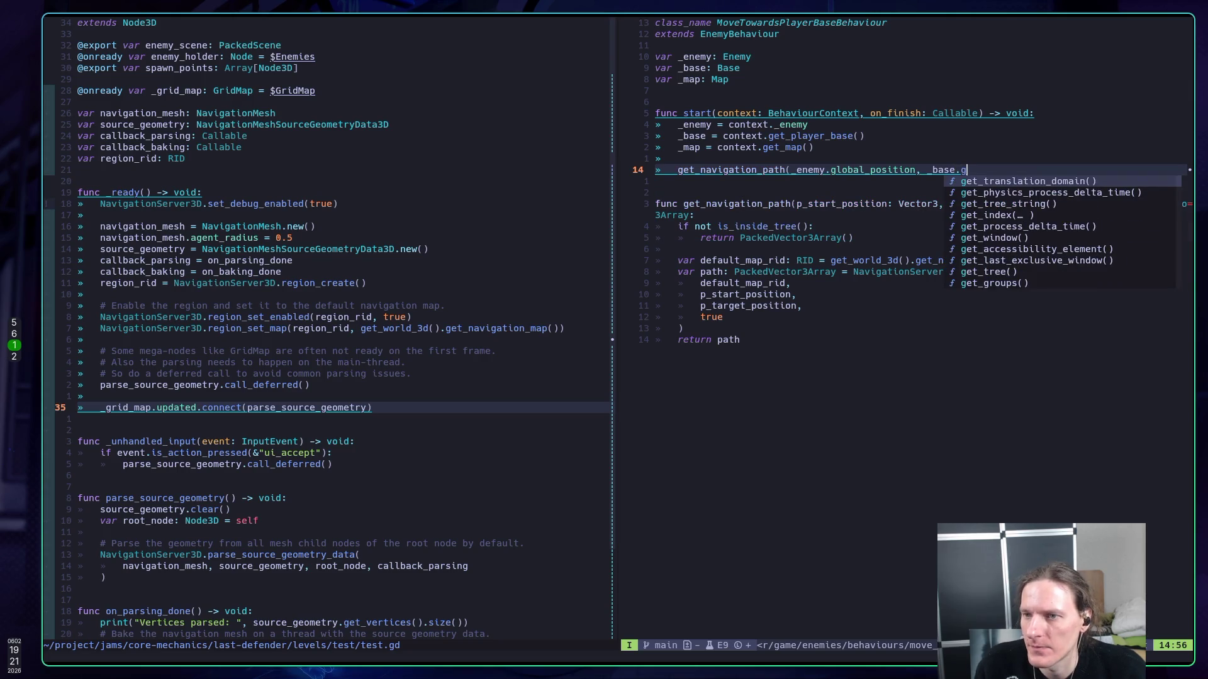
type("bal_po")
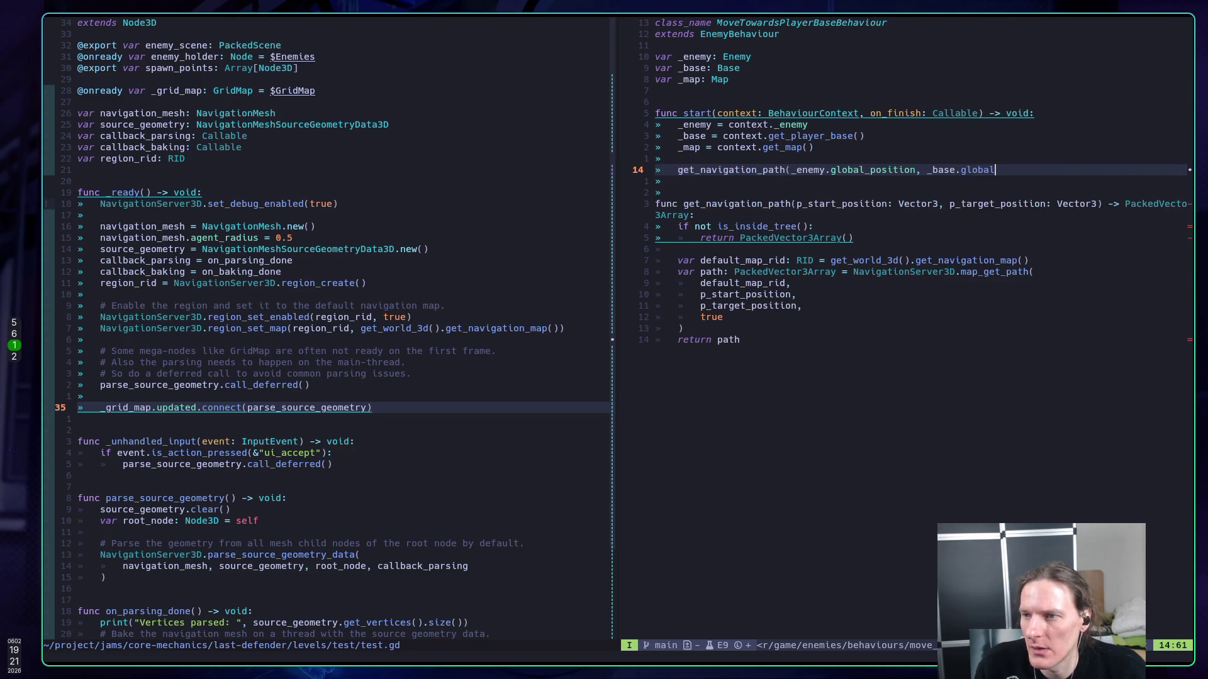
type("sition")
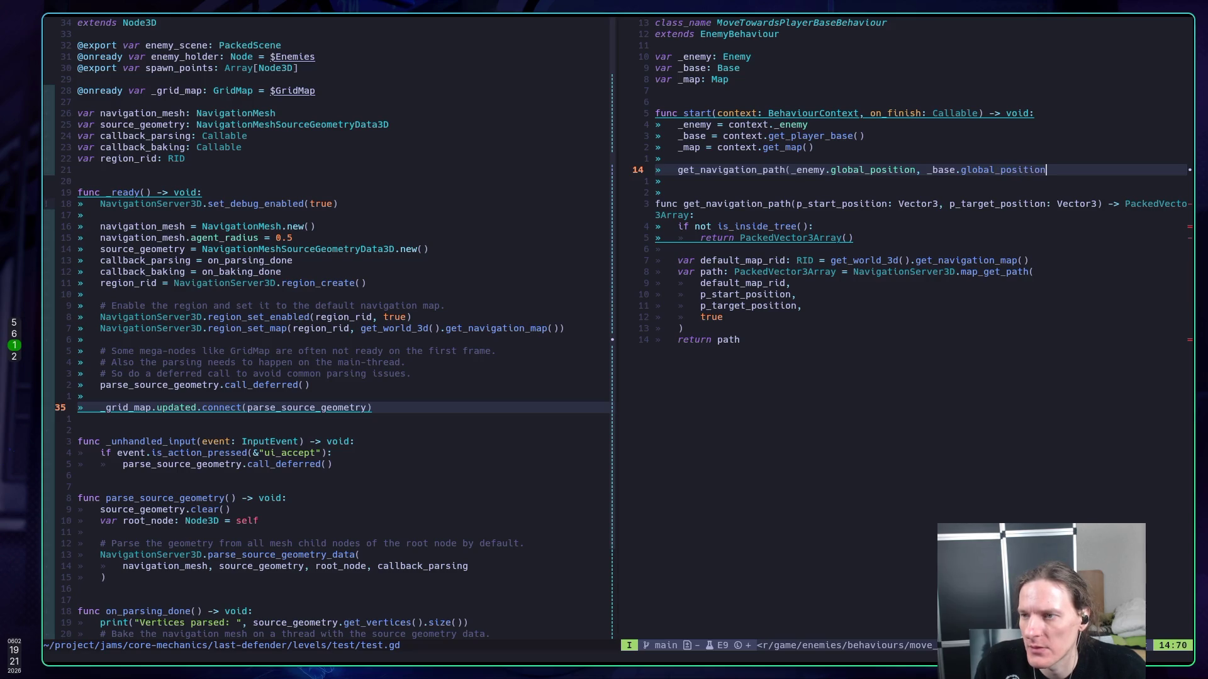
type(")")
key("Escape")
key("j")
key("j")
- Save and auto-format move_towards_player_base.gd
key("shift+g")
key("z")
key("t")
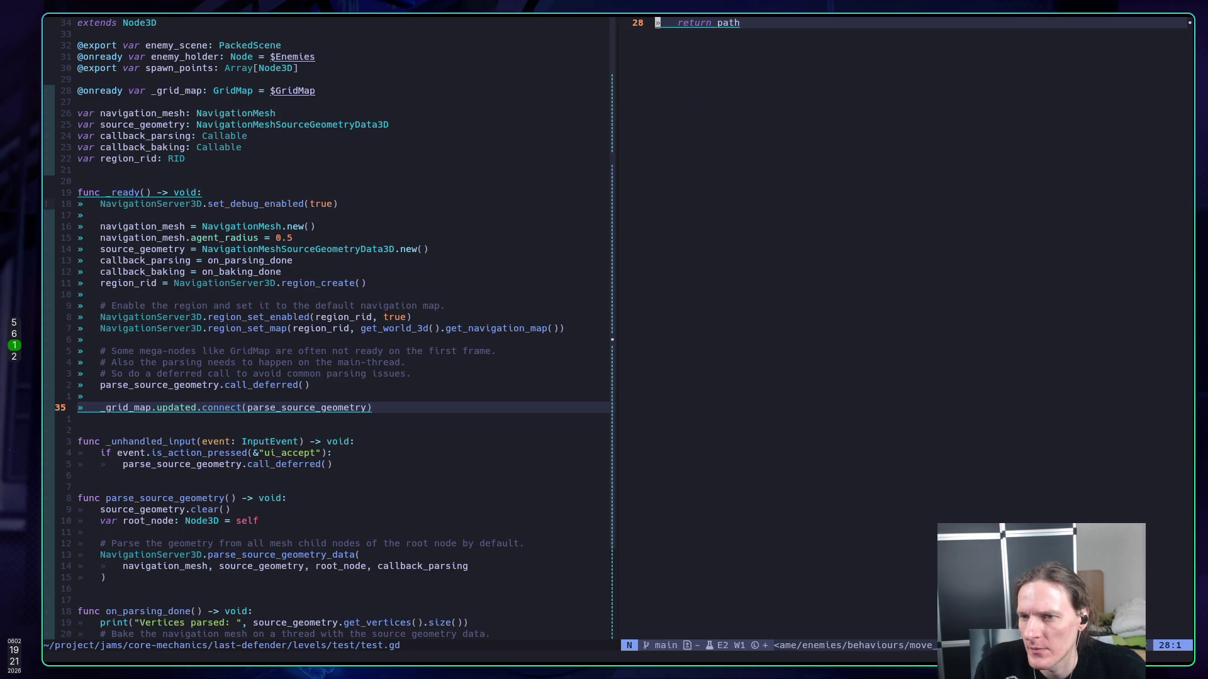
key("g")
key("g")
type("j:w")
key("Return")
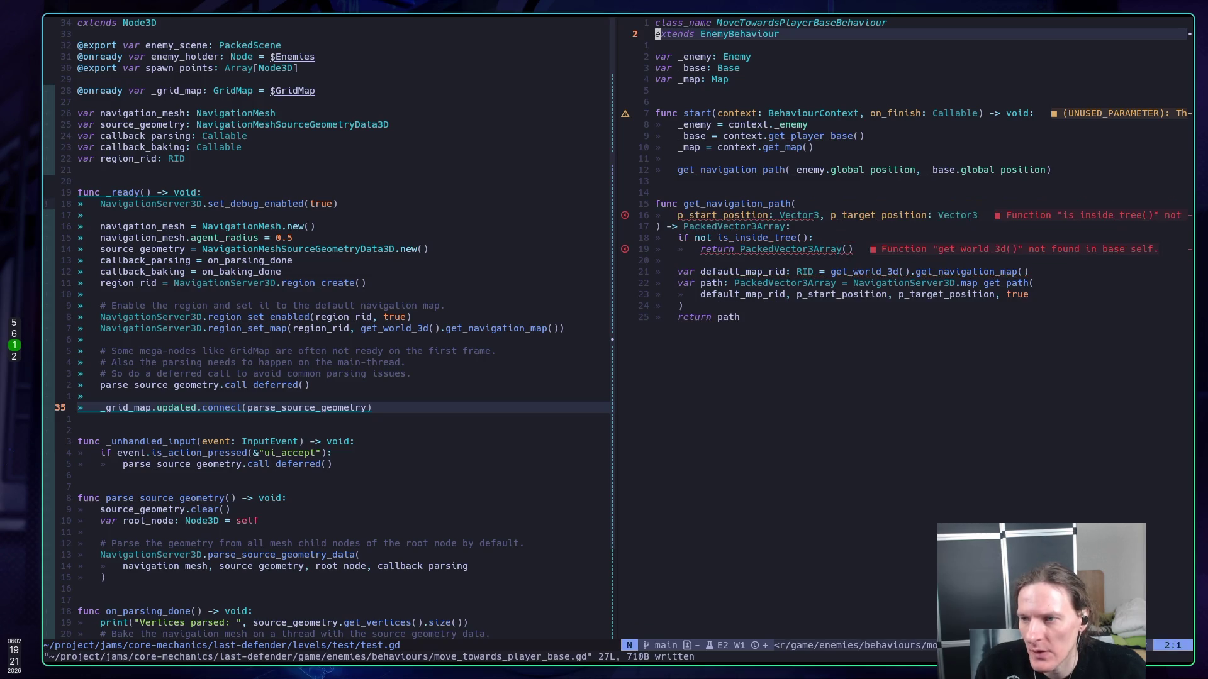
- Store the call in var result := ..., add prints(result) below it, and save
key("}")
key("}")
key("}")
key("j")
key("I")
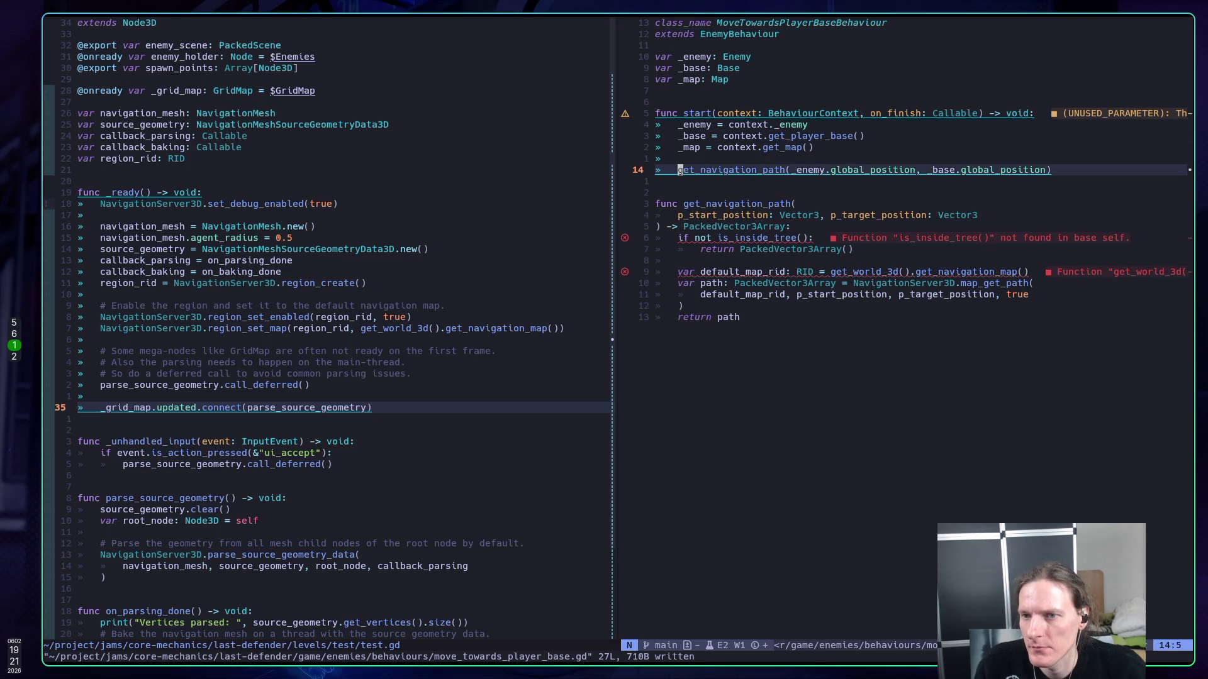
type("var resut")
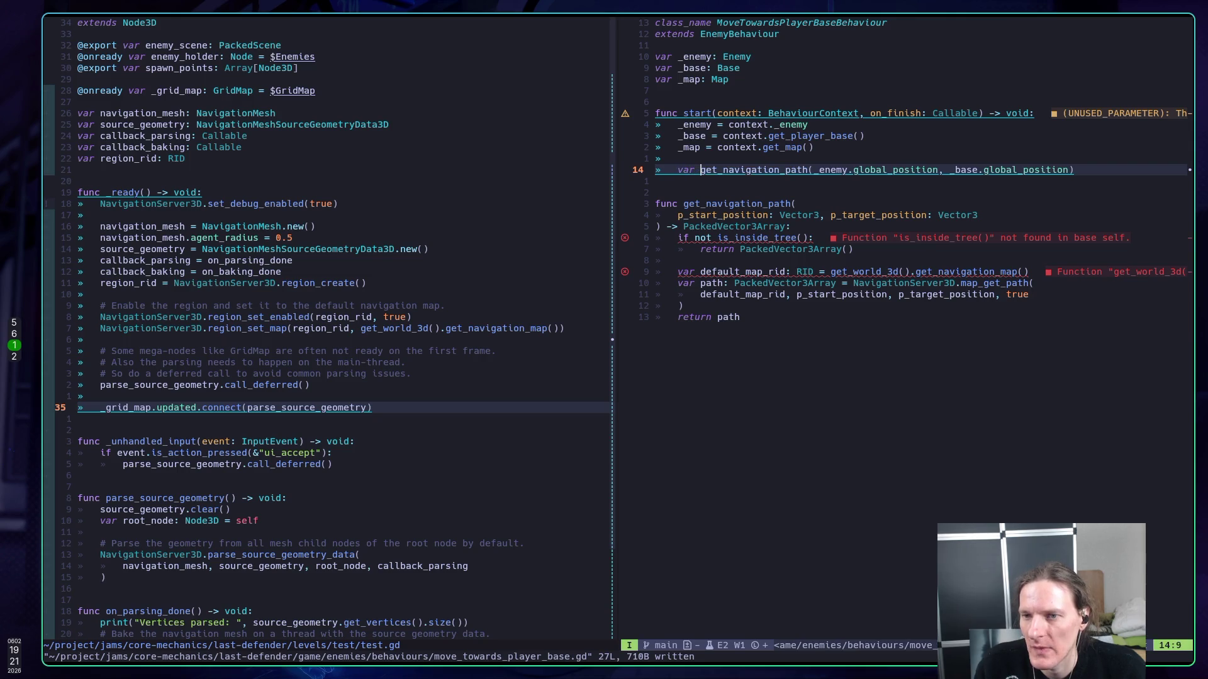
key("BackSpace")
type("lt ")
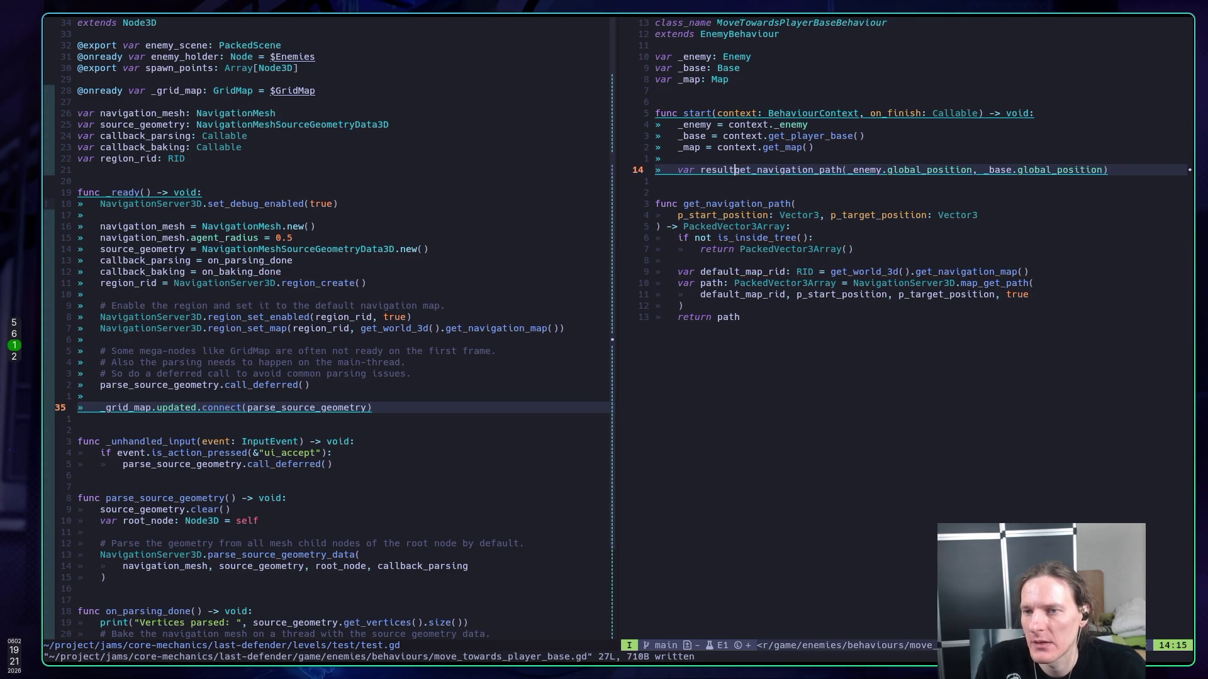
type(":=")
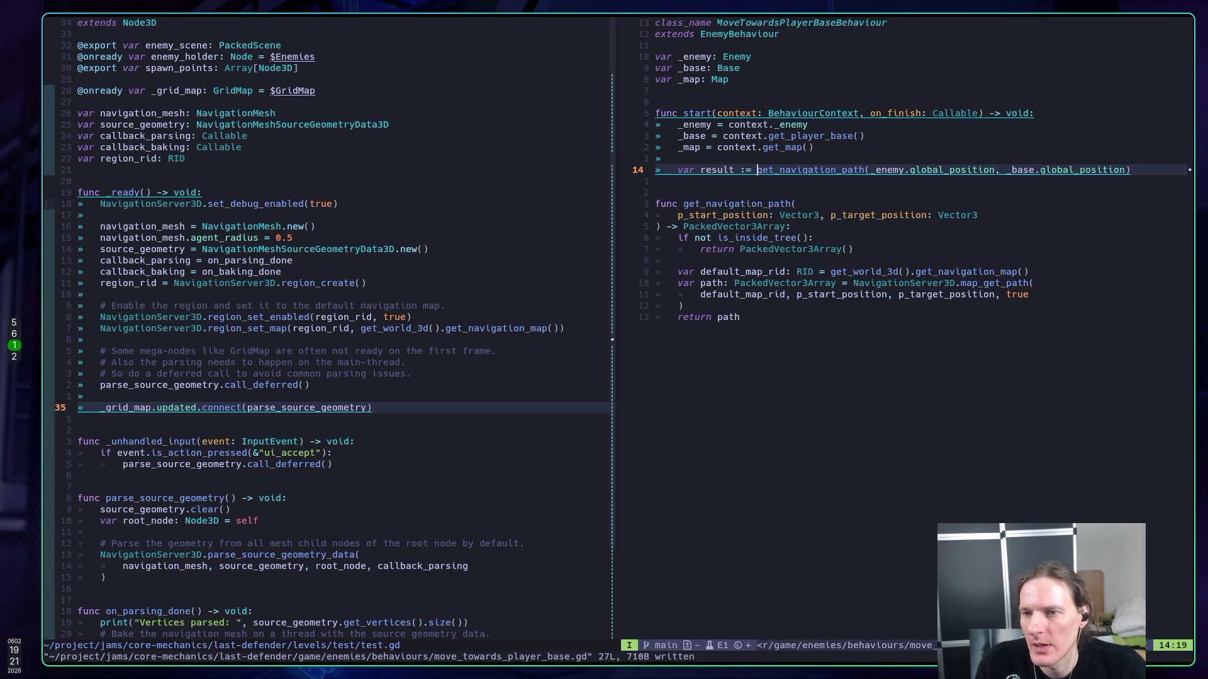
key("Escape")
type("oprints")
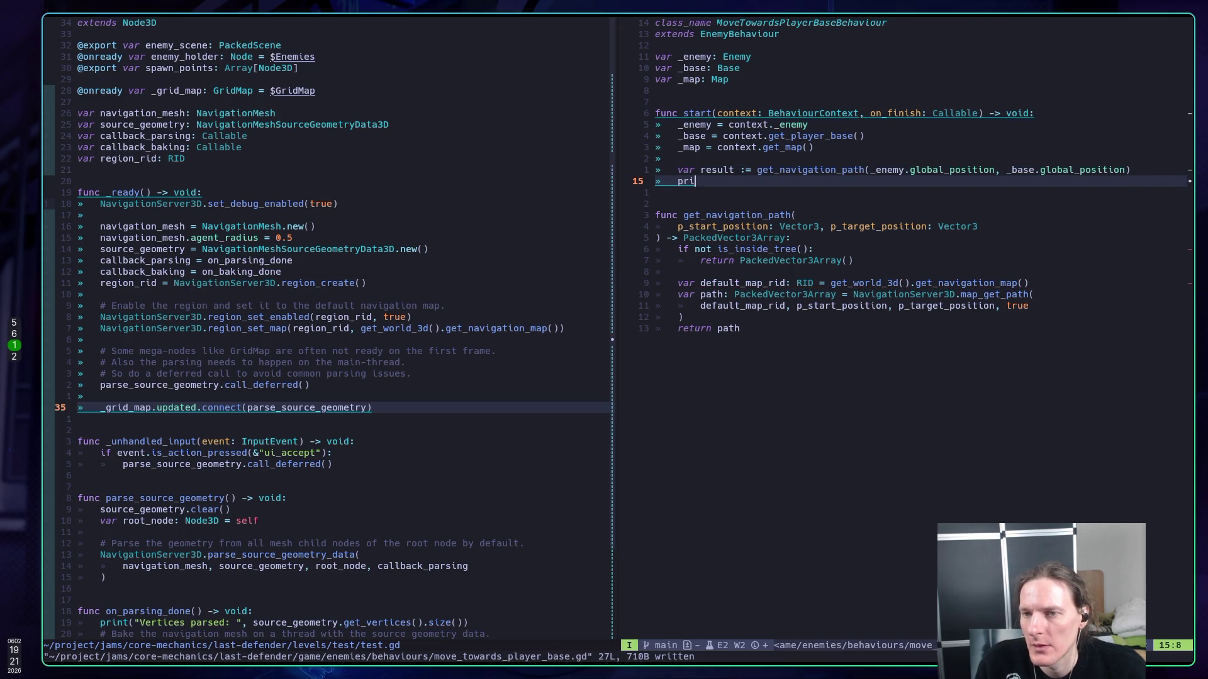
type("(result)")
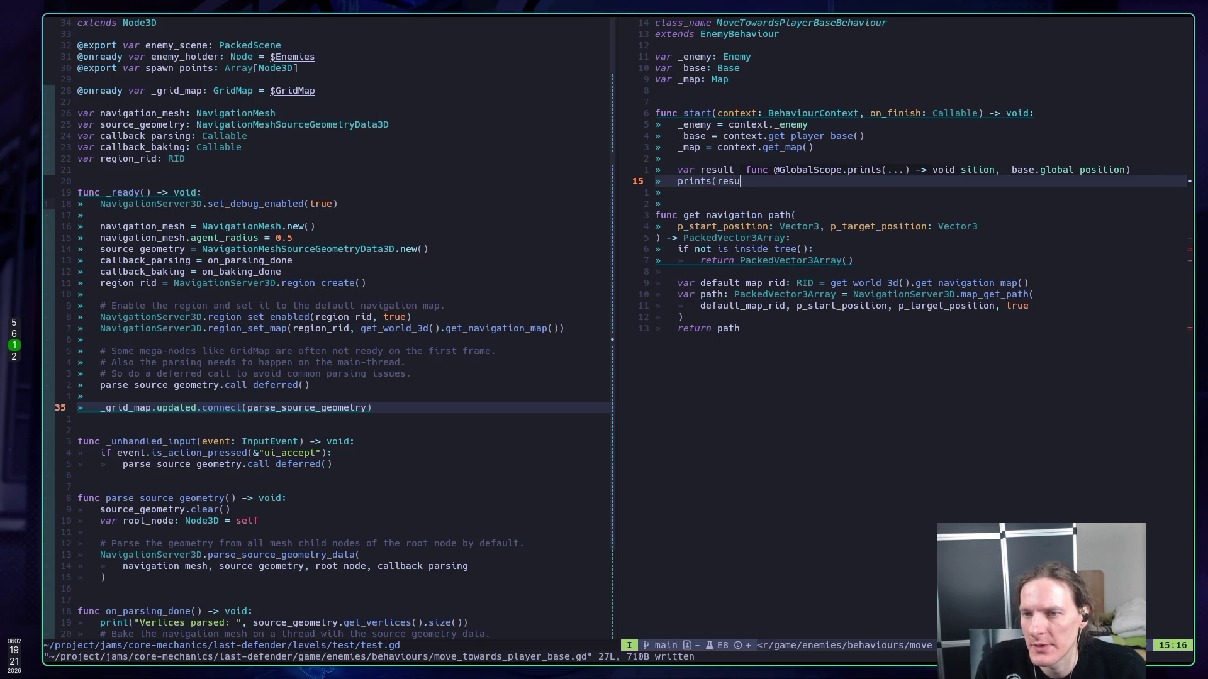
key("Escape")
type(":w")
key("Return")
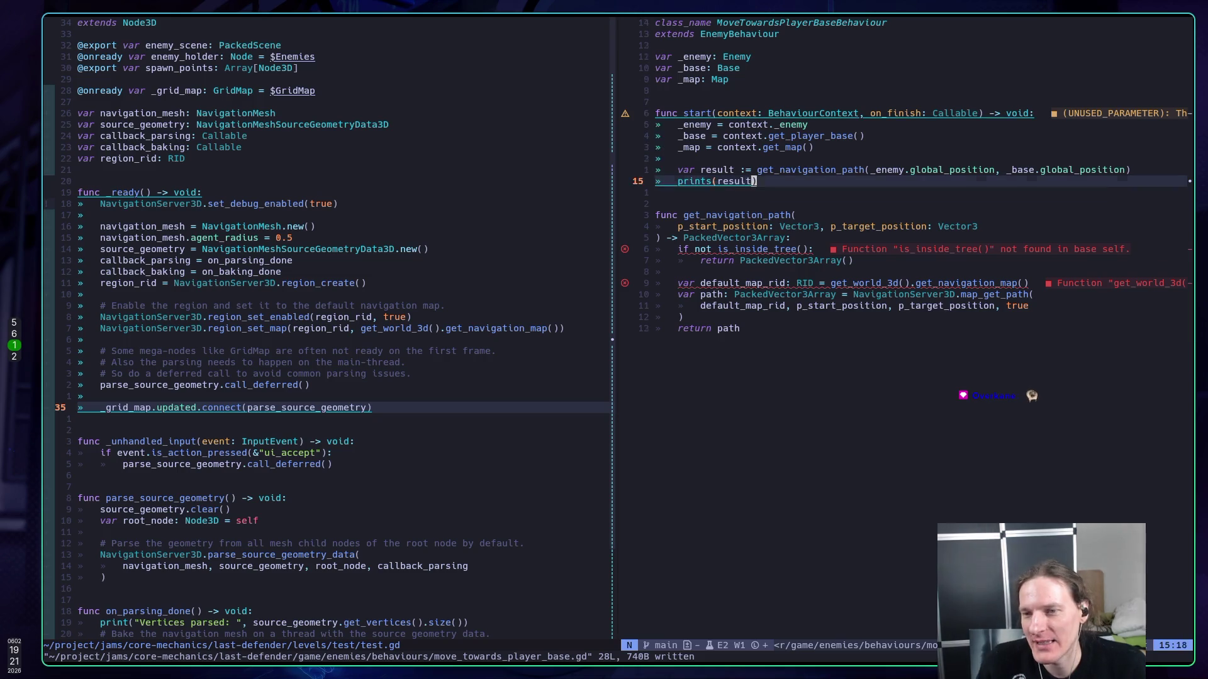
- Look up the documentation for is_inside_tree in get_navigation_path
key("j")
key("j")
key("j")
key("j")
key("j")
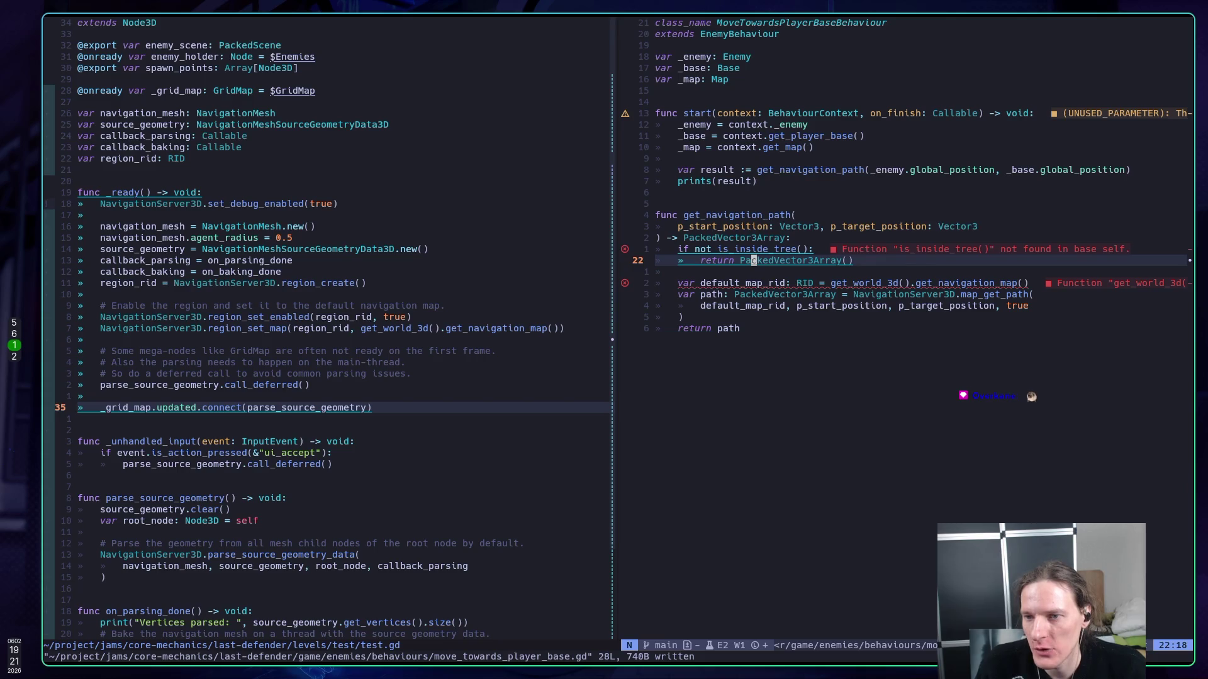
key("K")
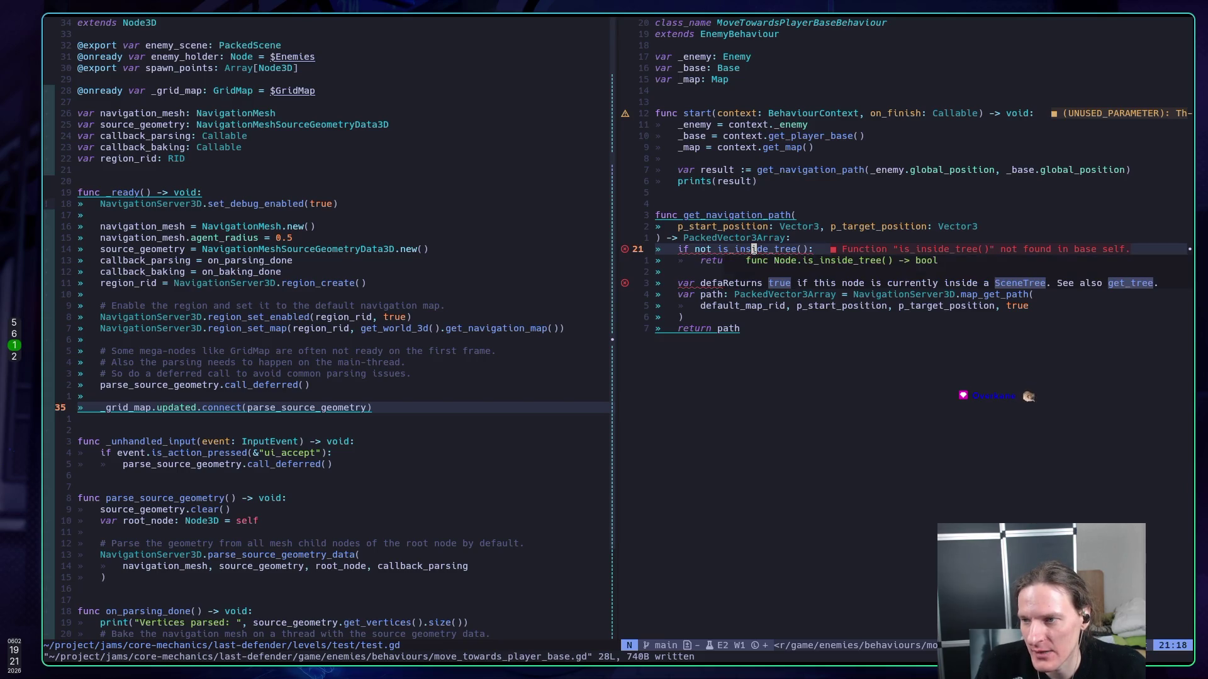
key("k")
key("j")
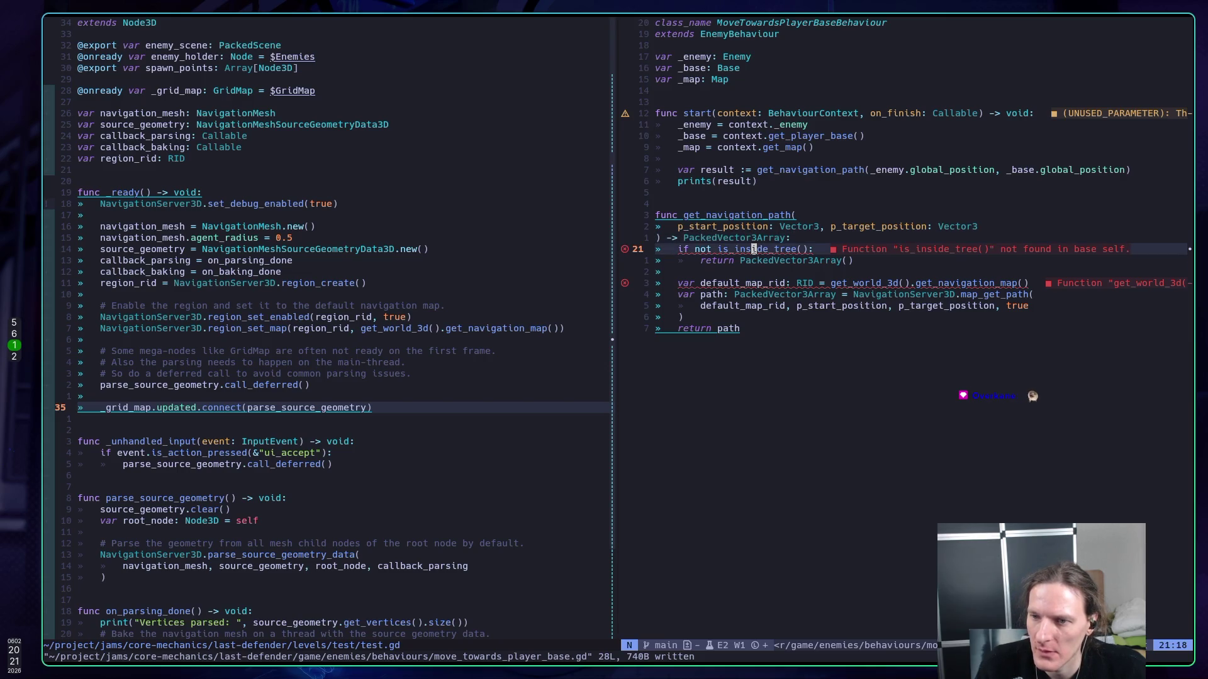
- Comment out the is_inside_tree guard line and its early return
key("shift+v")
key("j")
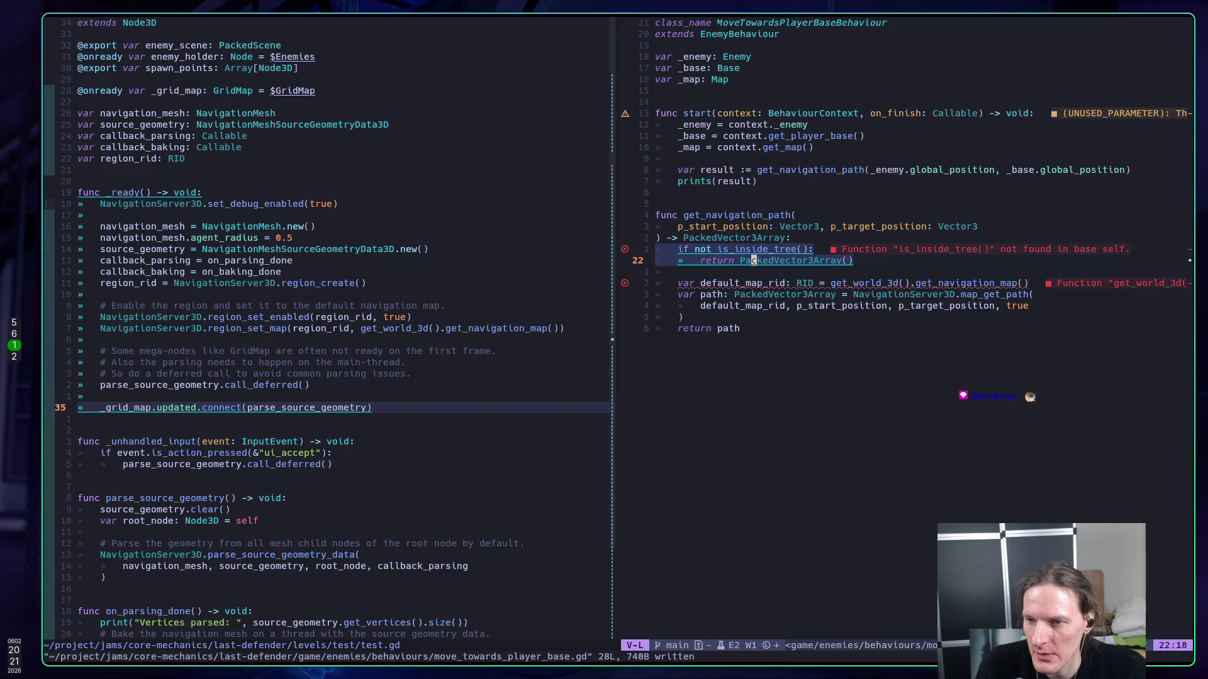
key("g")
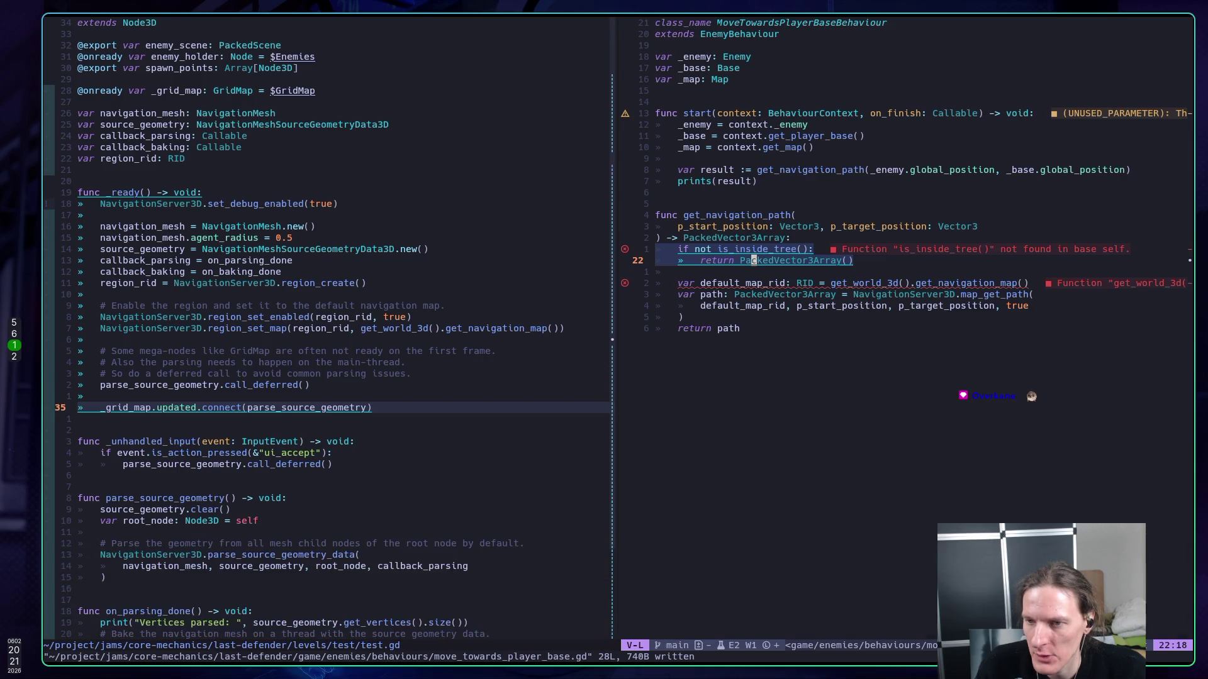
key("c")
key("j")
key("j")
key("j")
key("super+2")
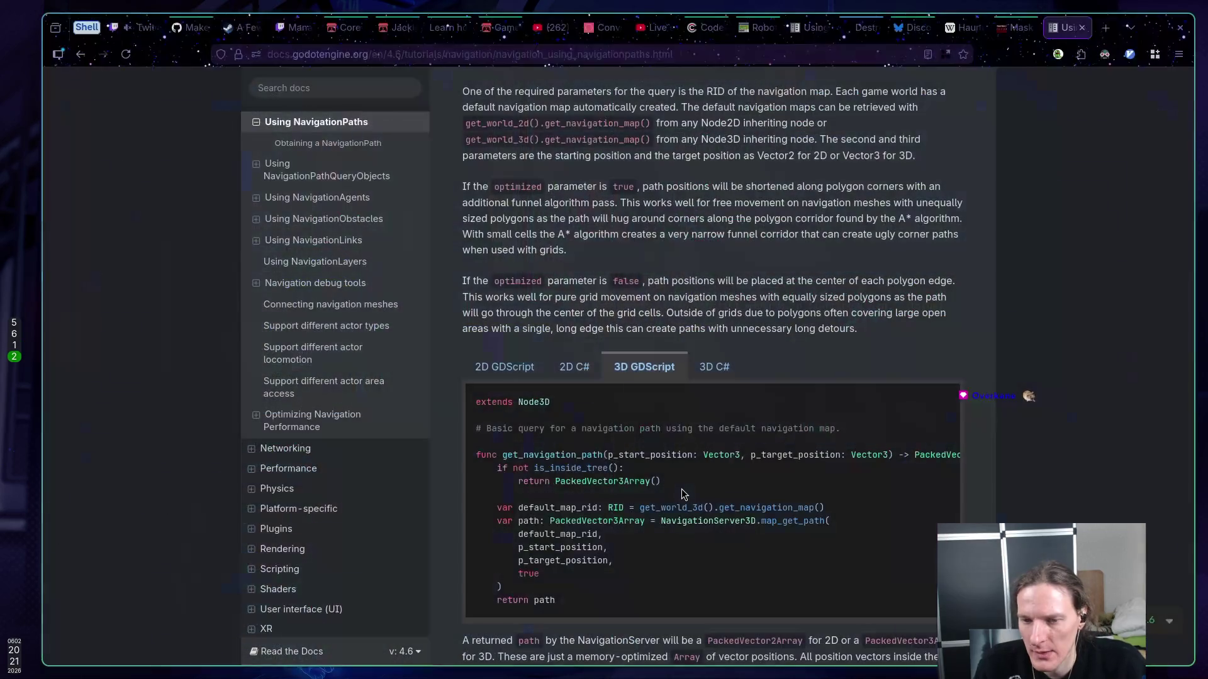
- Recheck the 3D GDScript get_navigation_path example in the docs, then go to the Godot editor
scroll(674, 491, "down", 2)
scroll(674, 490, "up", 6)
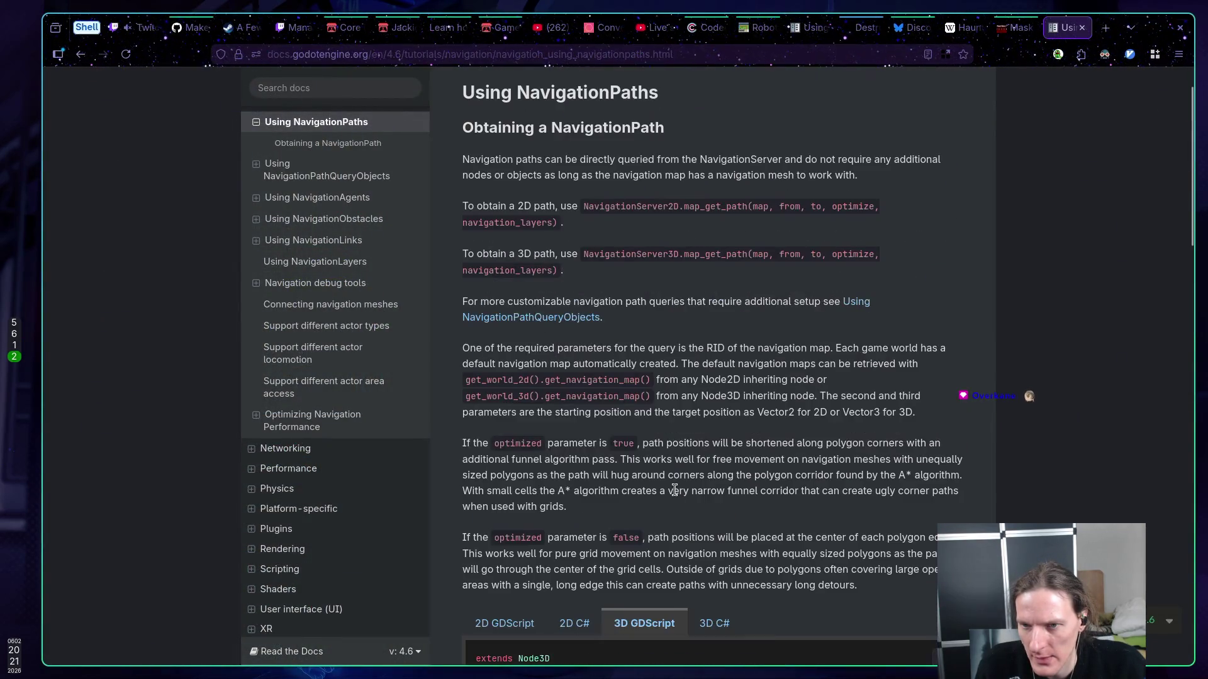
scroll(674, 491, "down", 7)
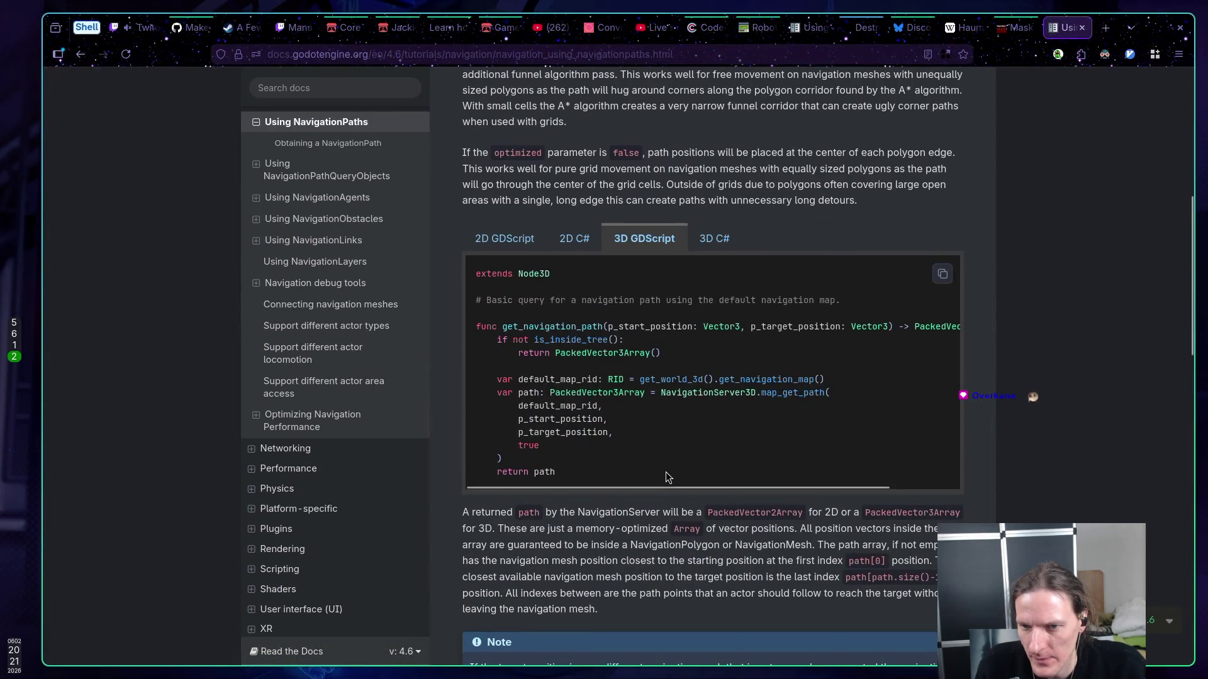
scroll(665, 471, "up", 2)
key("super+1")
key("super+2")
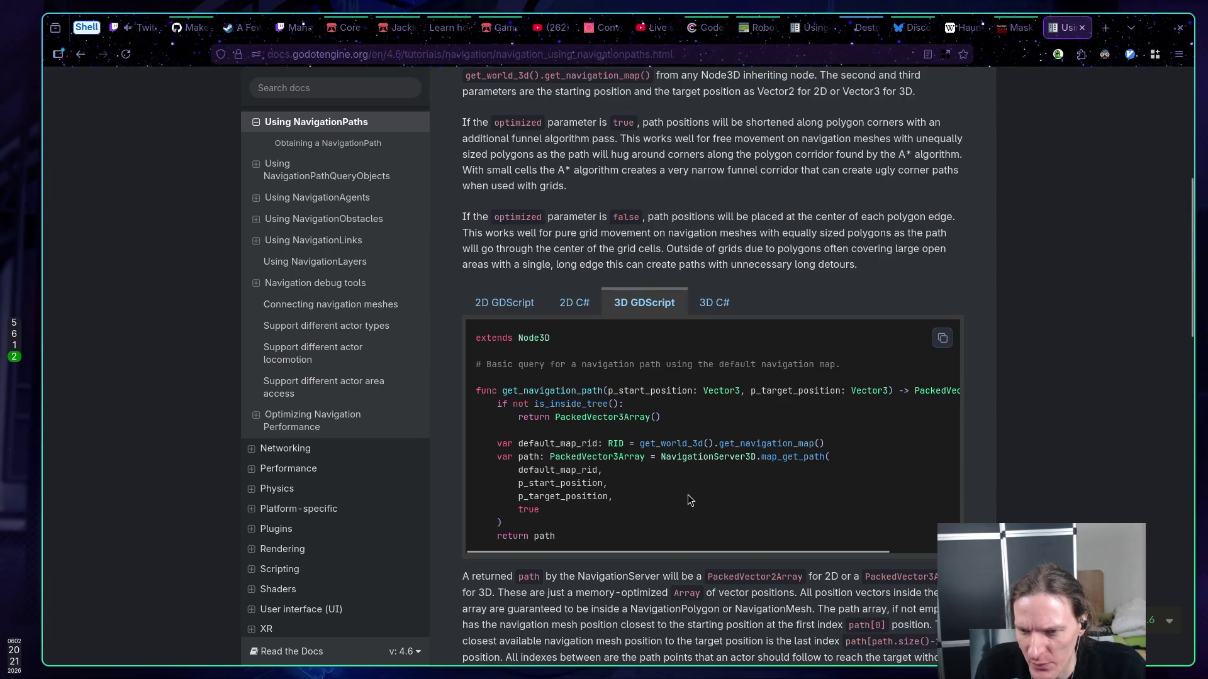
key("super+5")
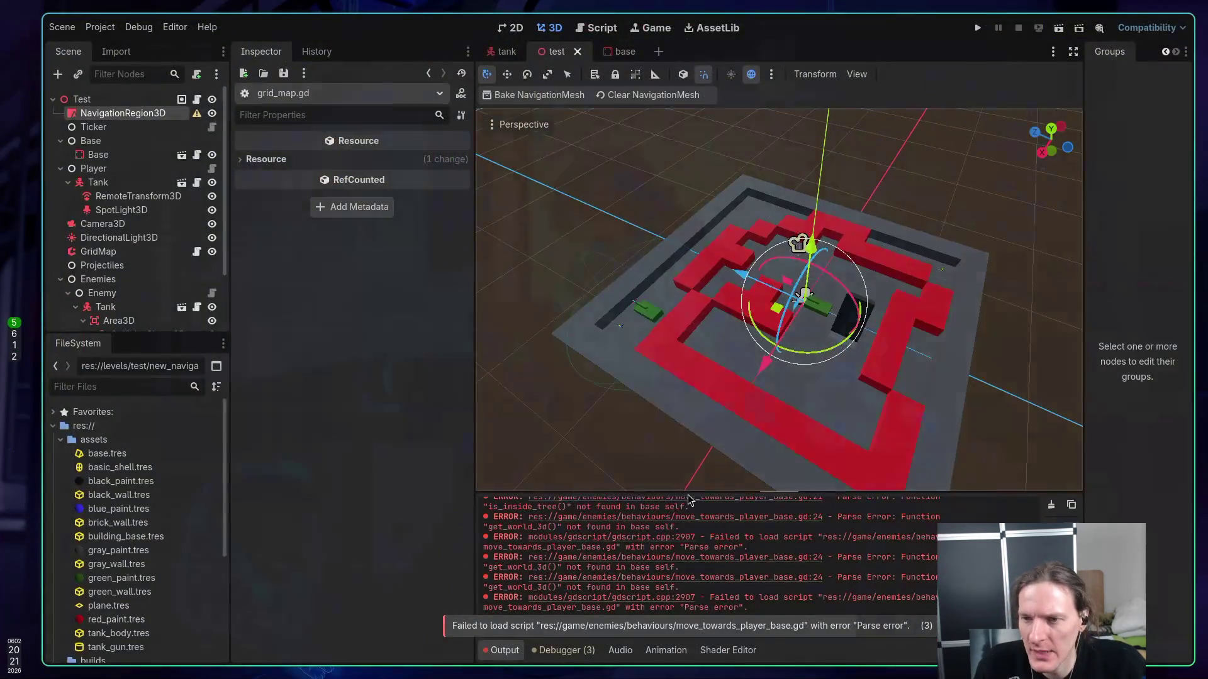
- Prefix the get_world_3d call with _enemy. and save the script
key("super+1")
type(":w")
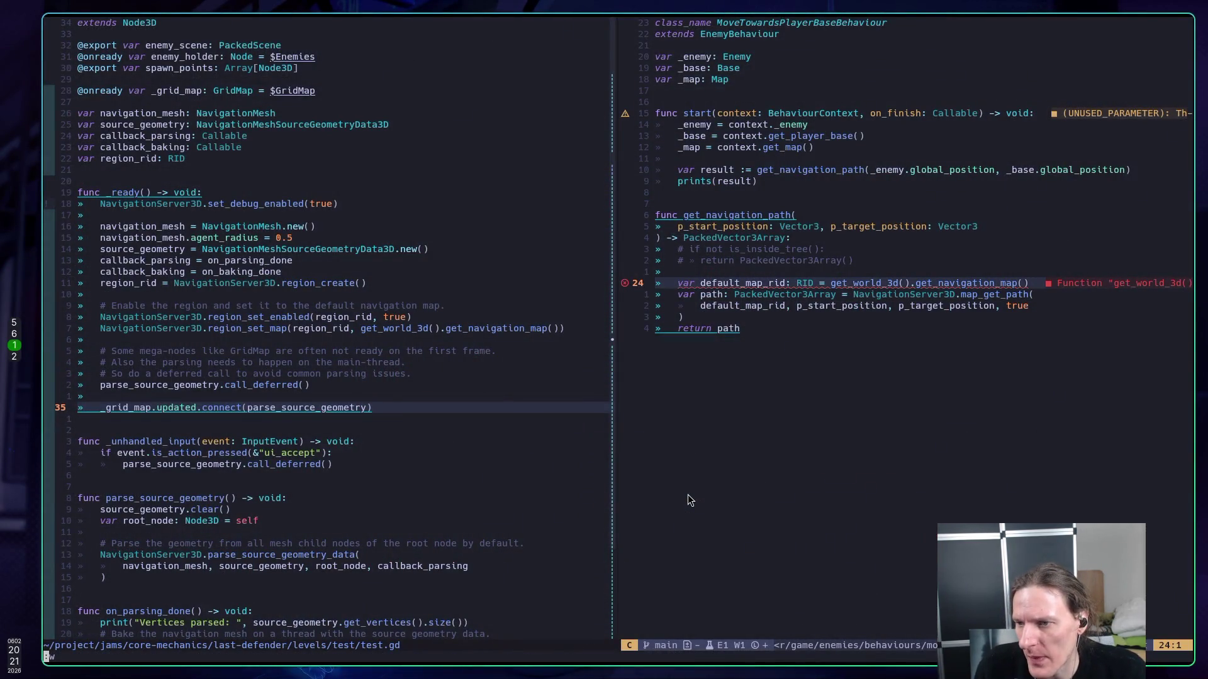
key("Return")
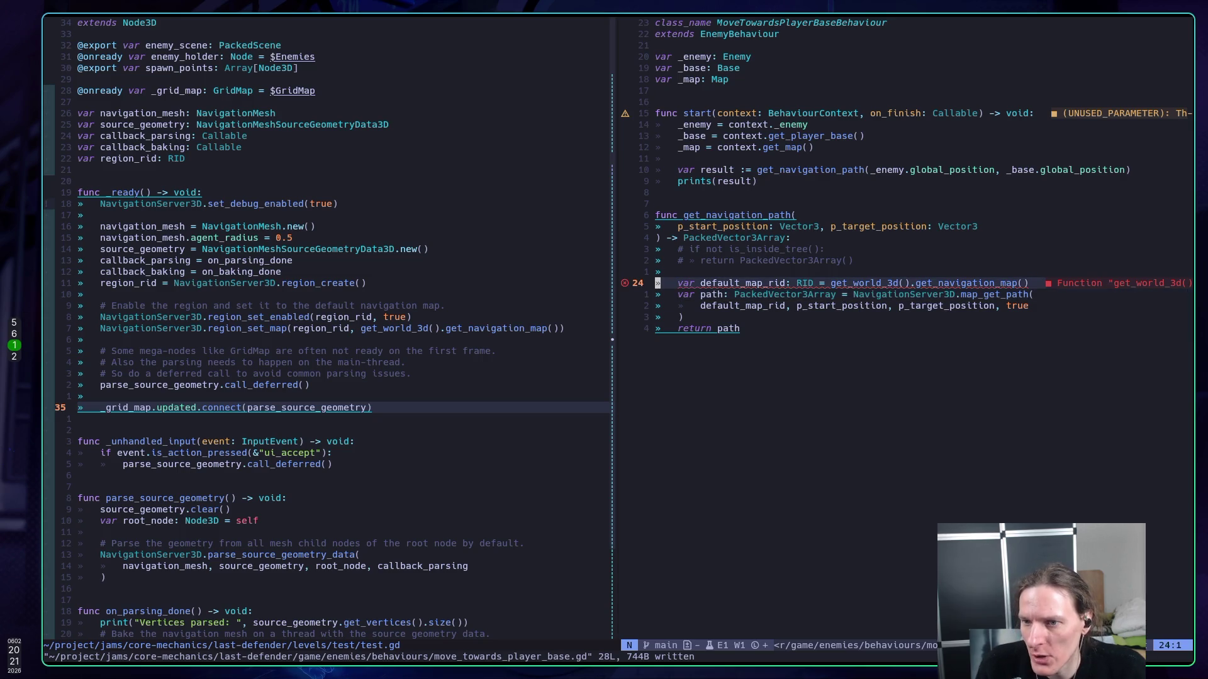
key("w")
key("w")
key("w")
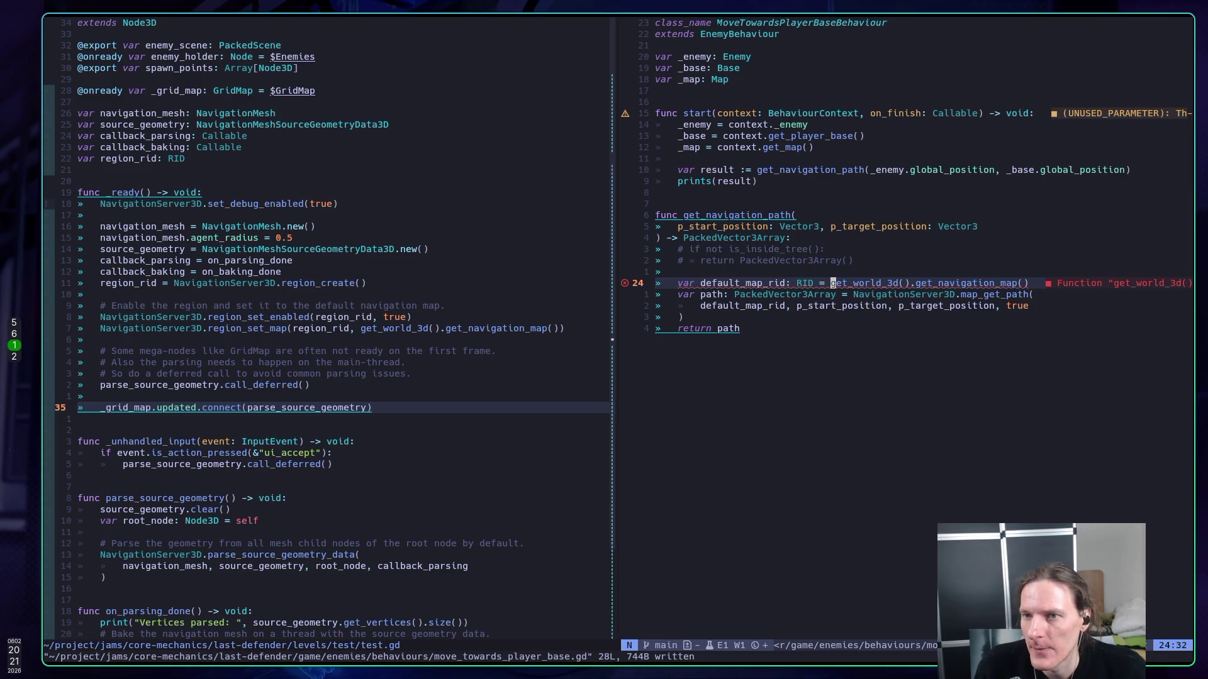
type("i")
type("_")
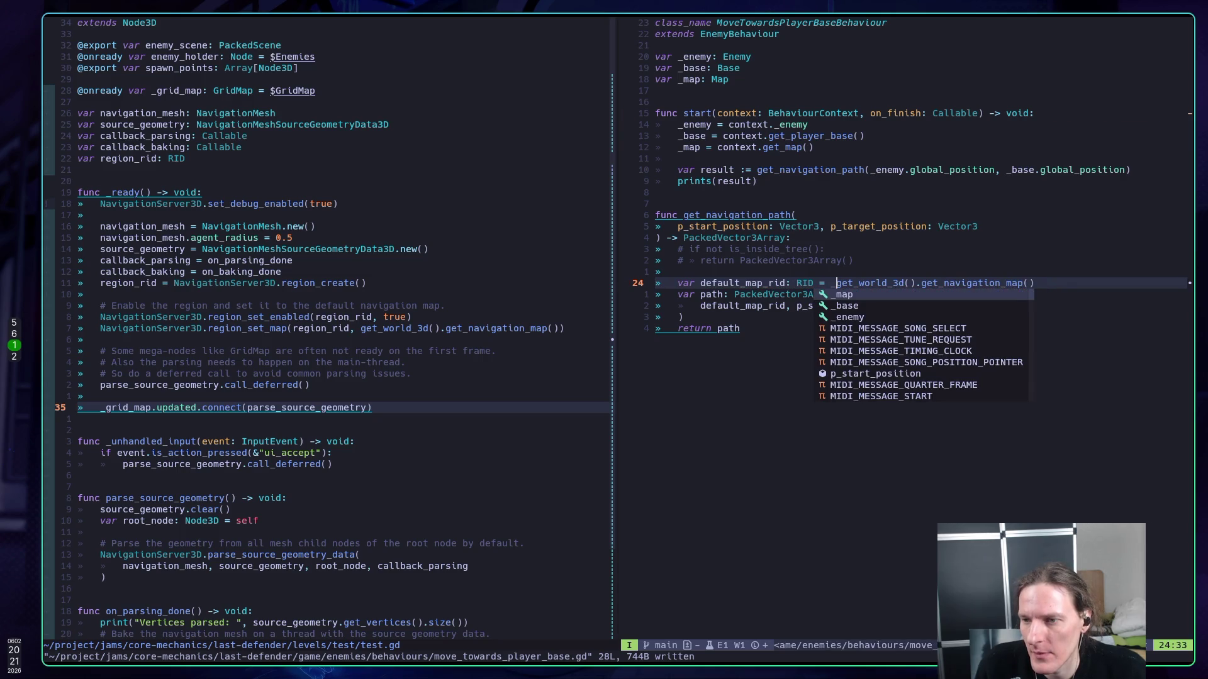
type("enemy.")
key("Escape")
key("Return")
type("k:w")
key("Return")
- Uncomment the is_inside_tree guard, make it 'if not _enemy.is_inside_tree()', and save
key("k")
key("k")
key("k")
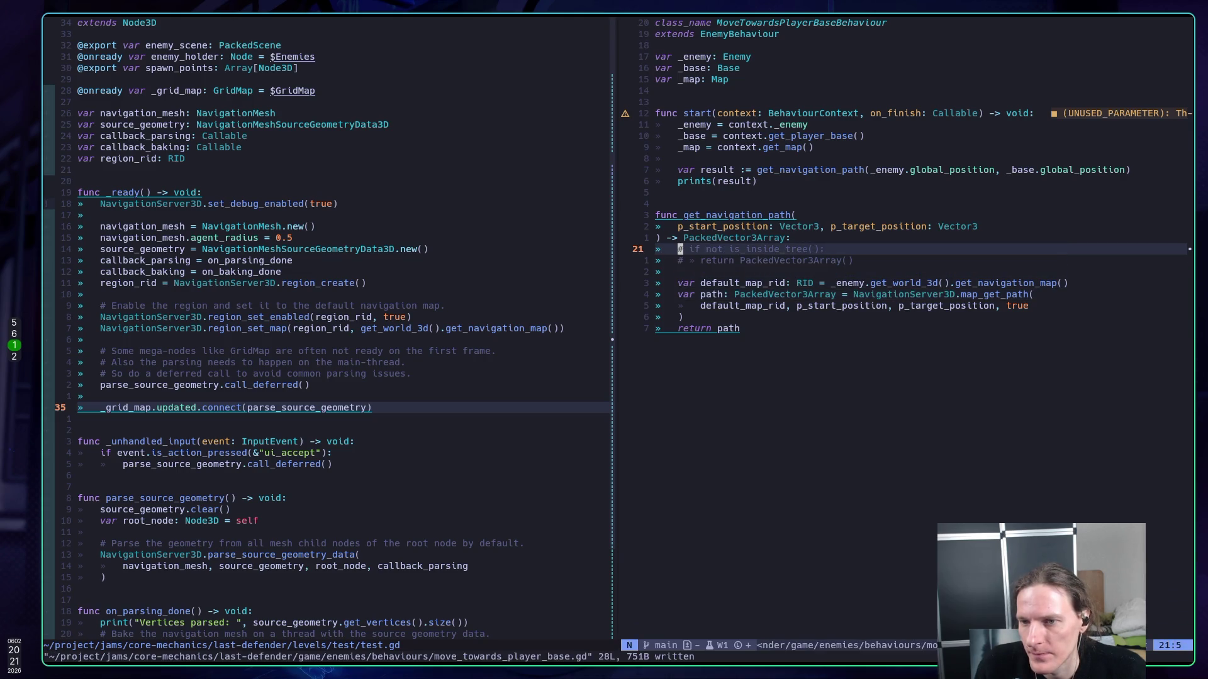
key("g")
key("c")
key("j")
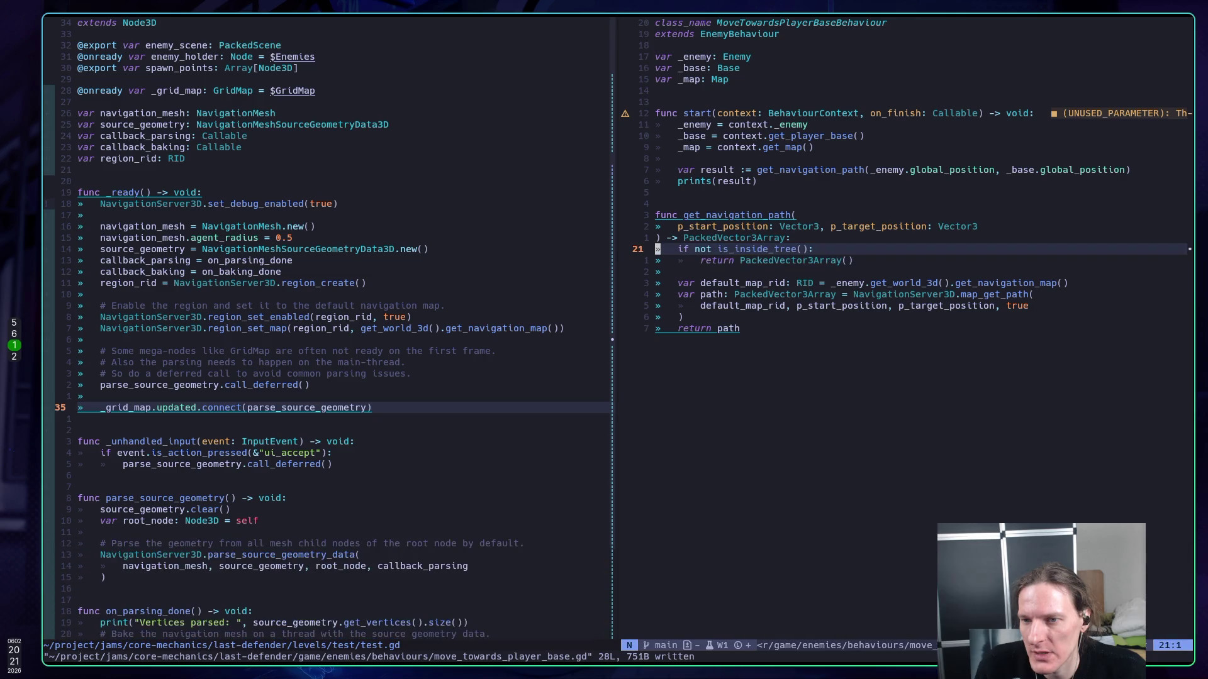
key("w")
key("w")
key("w")
type("if not ")
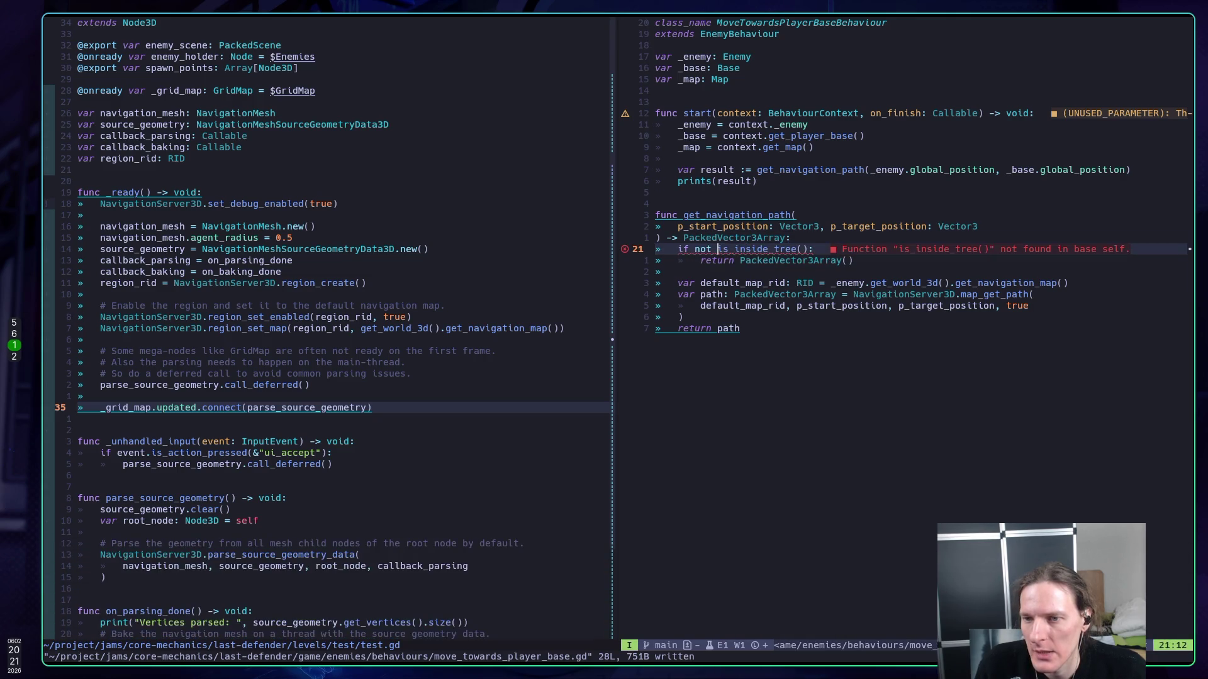
type("_enemy.")
key("Escape")
type(":w")
key("Return")
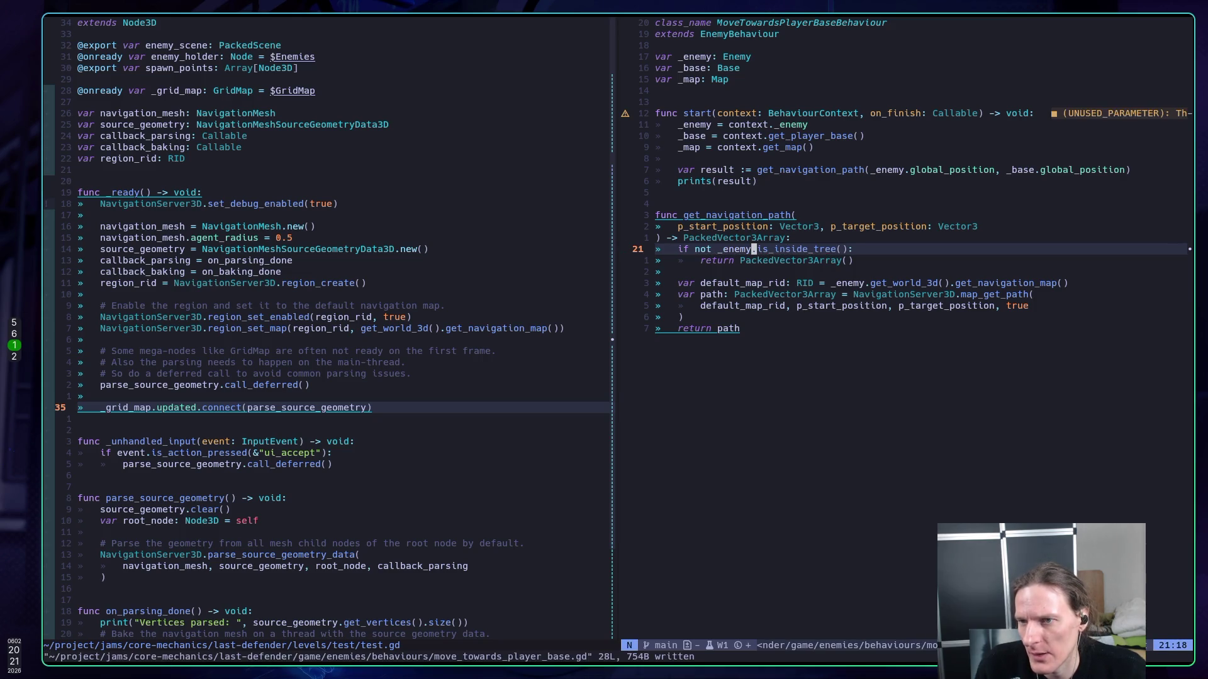
key("j")
key("j")
key("j")
type(":w")
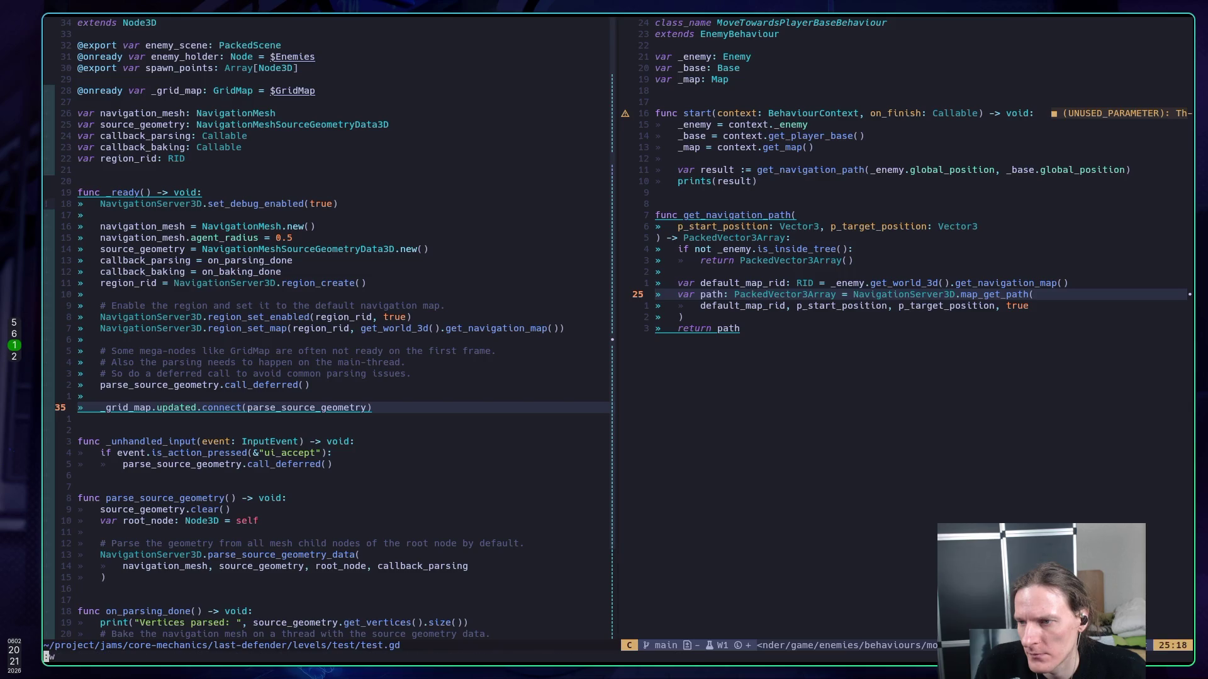
key("Return")
key("j")
key("j")
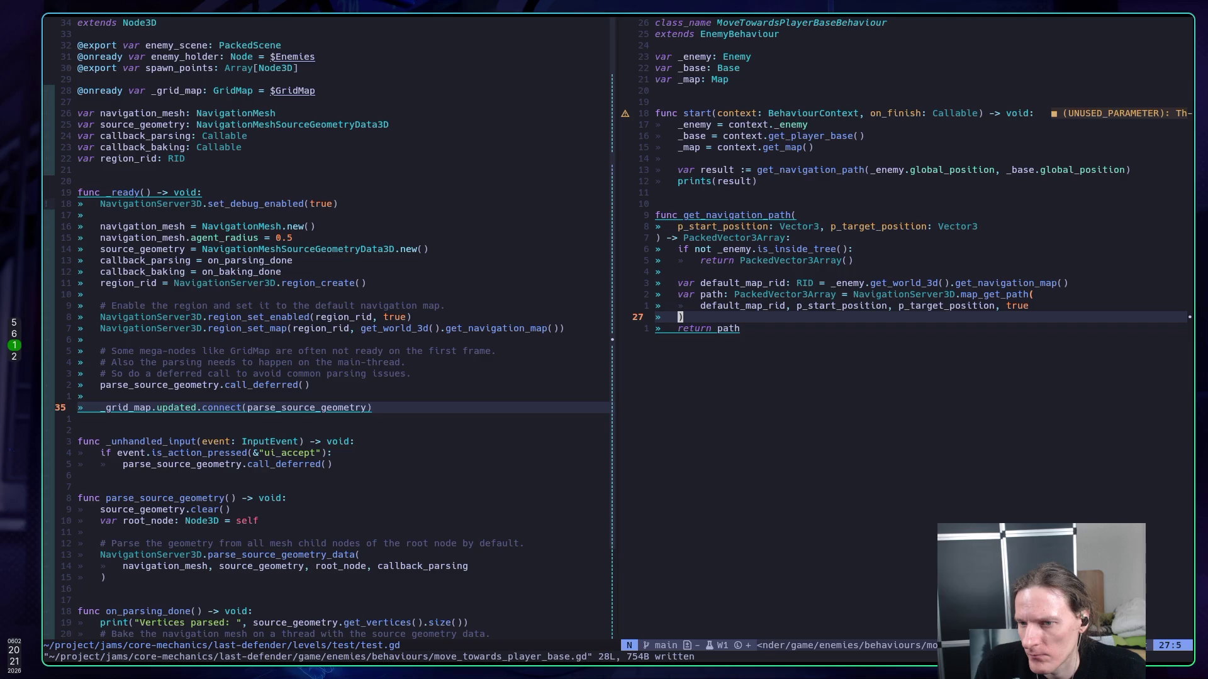
- Check the Godot editor for errors, then review the leader shortcuts from test.gd
key("super+5")
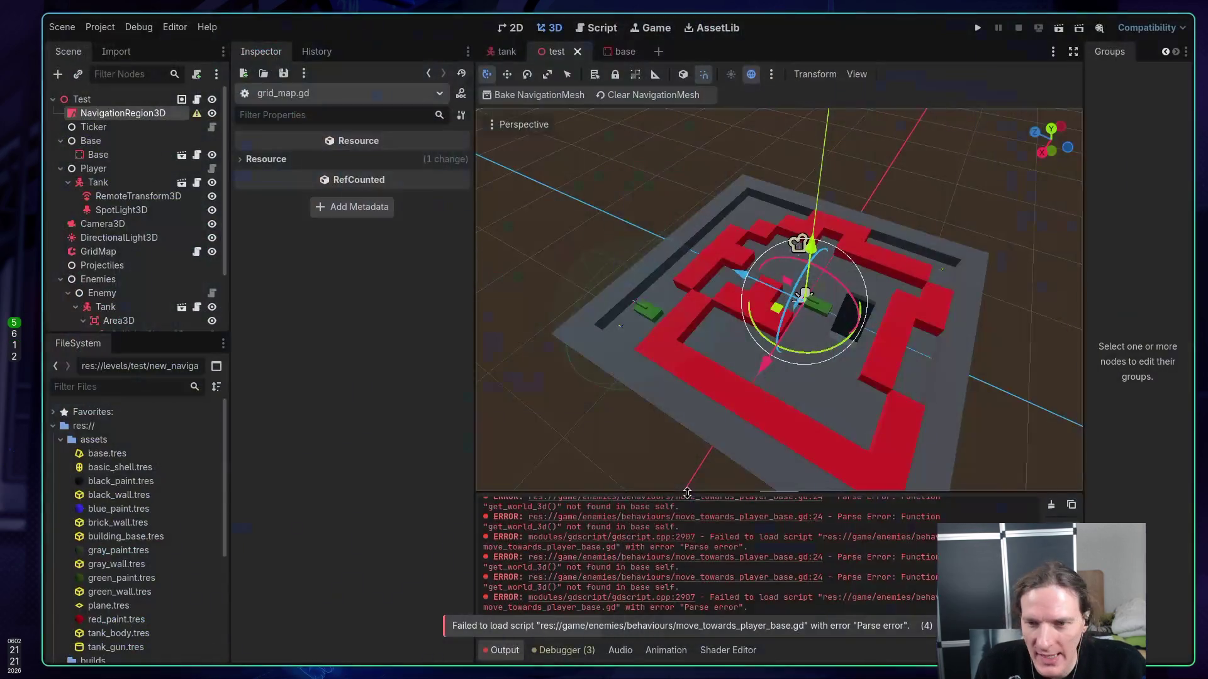
key("super+1")
key("k")
key("j")
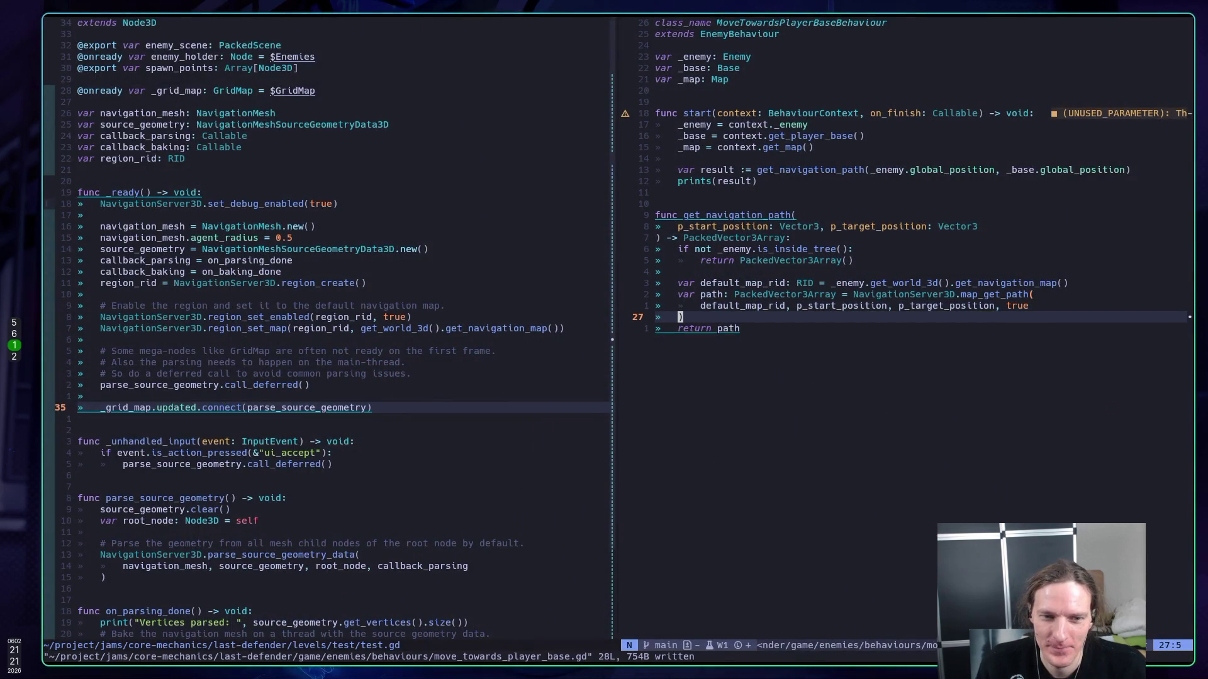
key("ctrl+h")
key("space")
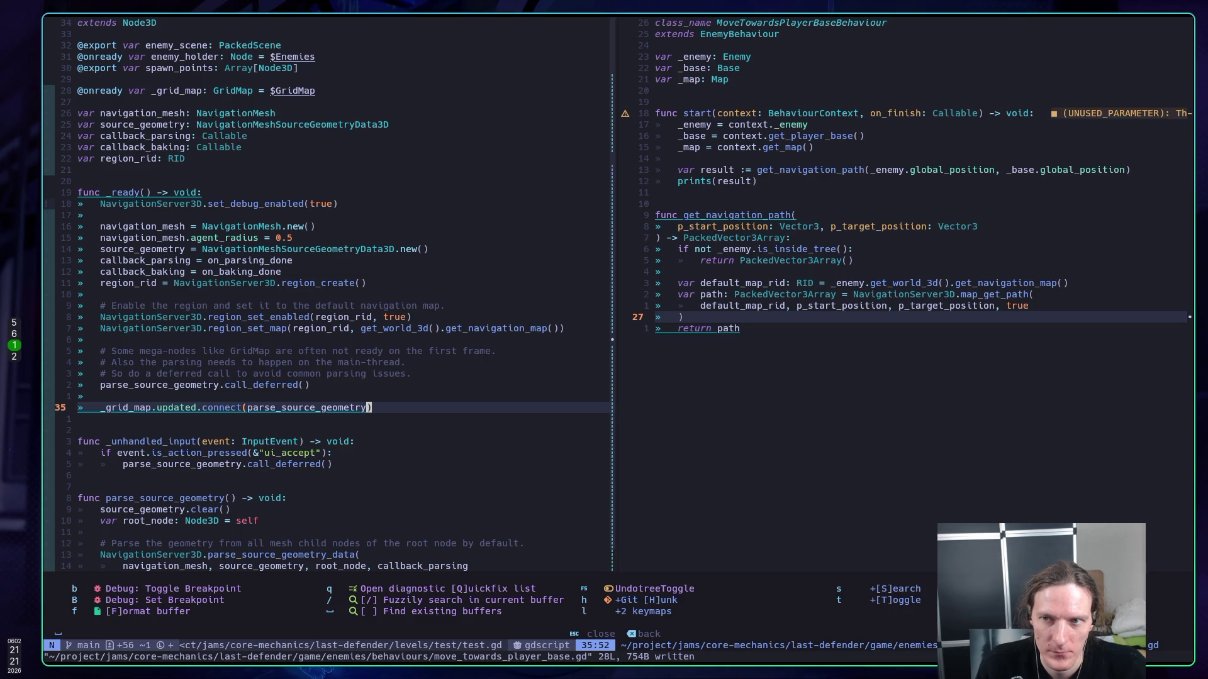
key("Escape")
- Peek at the Map GridMap script's updated.emit code and return to move_towards_player_base.gd
key("ctrl+l")
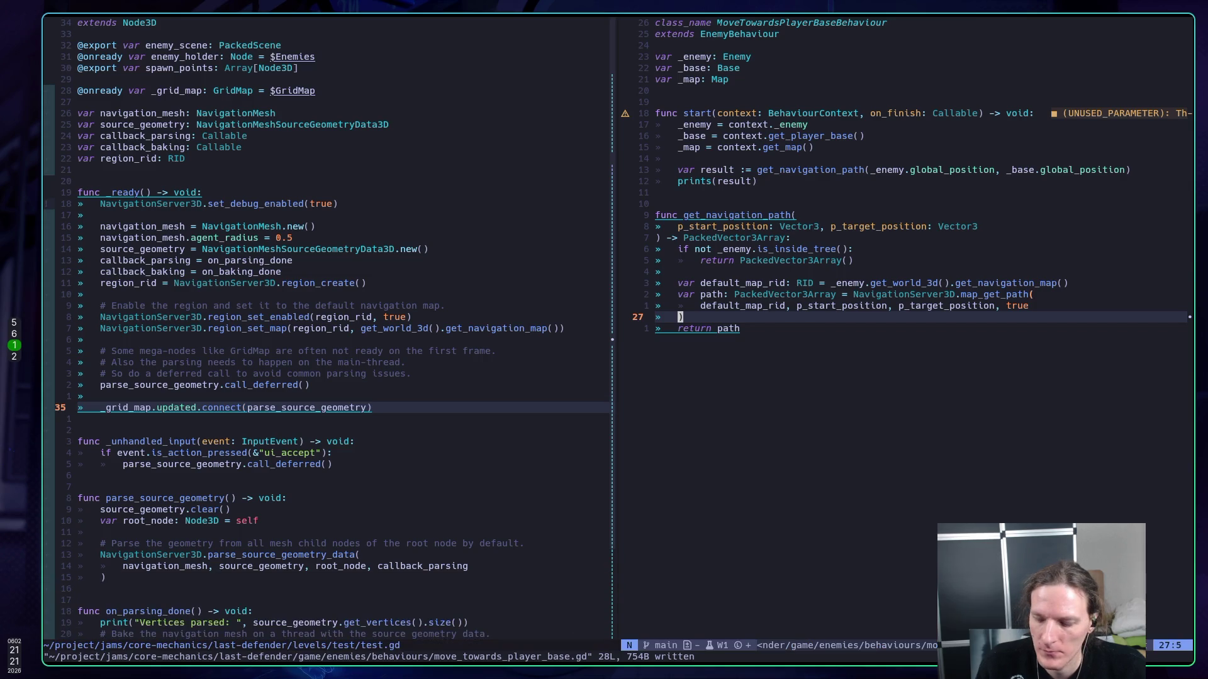
key("ctrl+o")
key("k")
key("k")
key("j")
key("j")
key("ctrl+i")
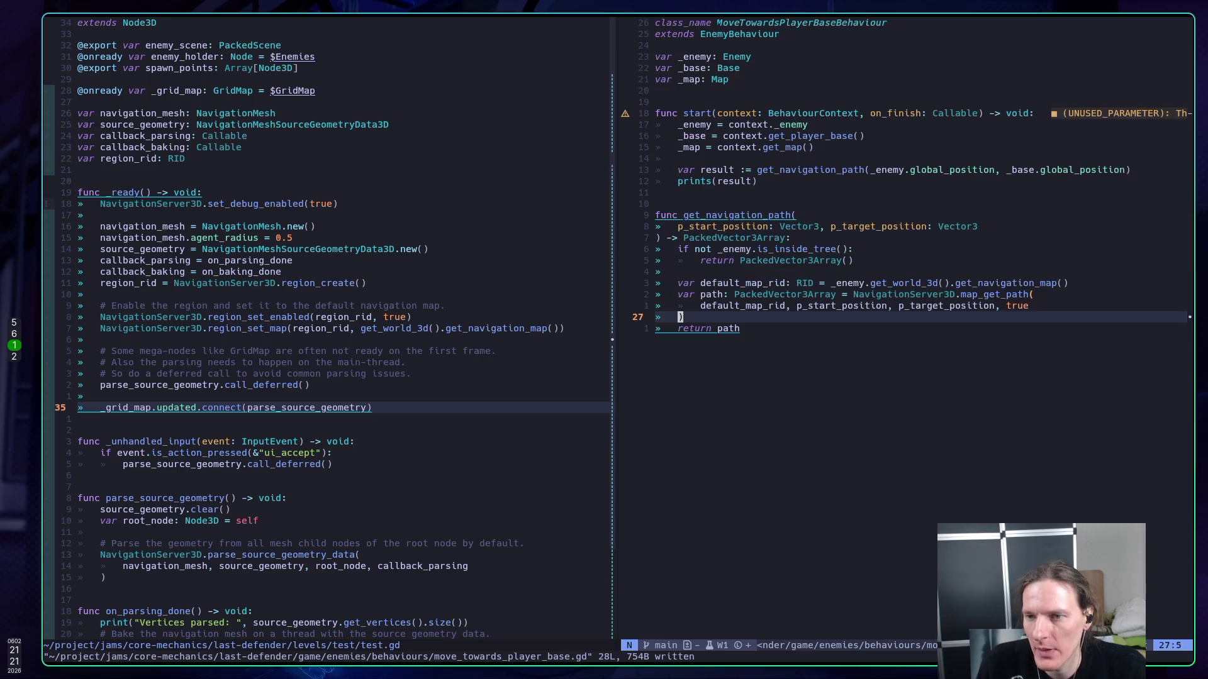
- Open enemy.gd from the buffer list in the left split
key("ctrl+h")
key("space")
key("comma")
type("ene")
key("Return")
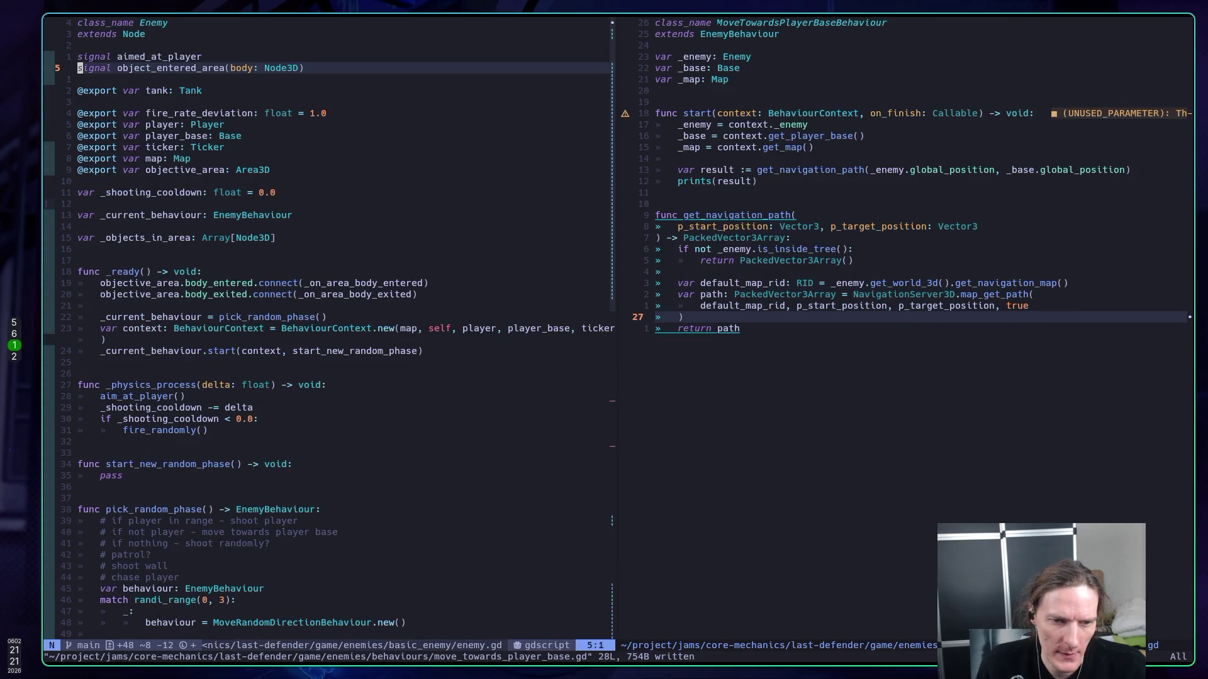
- Go to the match randi_range(0, 3) block in enemy.gd and start a new case line
key("1")
key("5")
key("j")
key("j")
key("j")
key("j")
key("k")
key("k")
key("k")
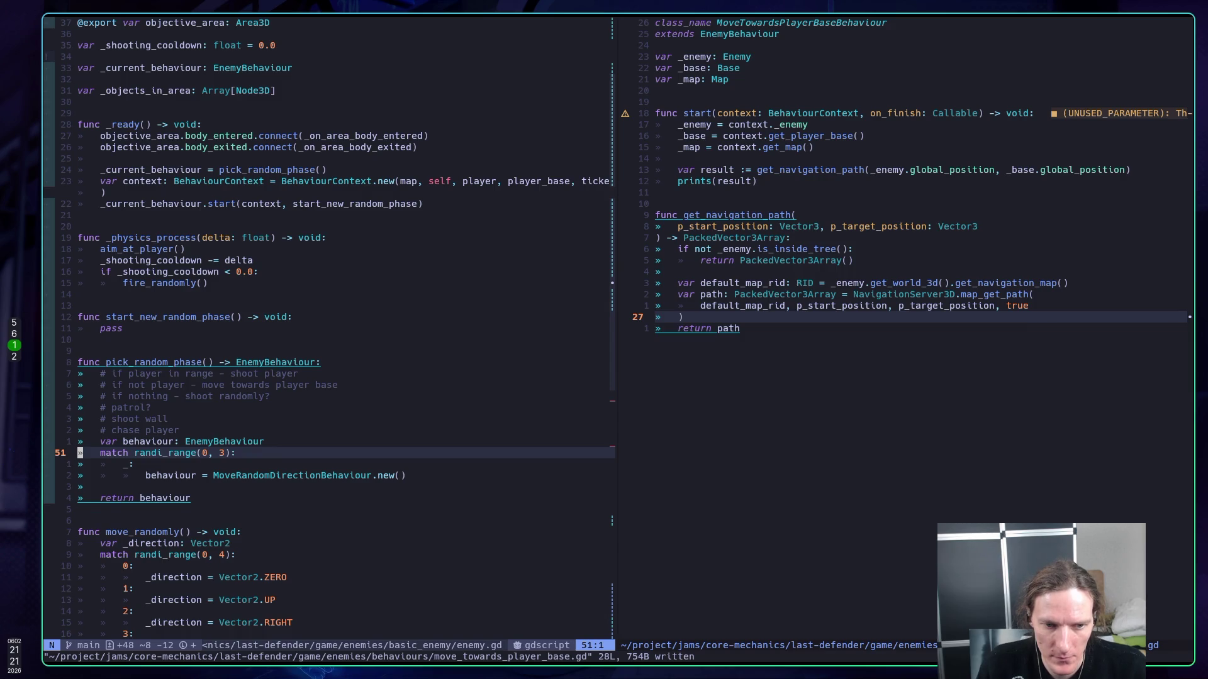
key("shift+o")
key("Escape")
key("d")
key("d")
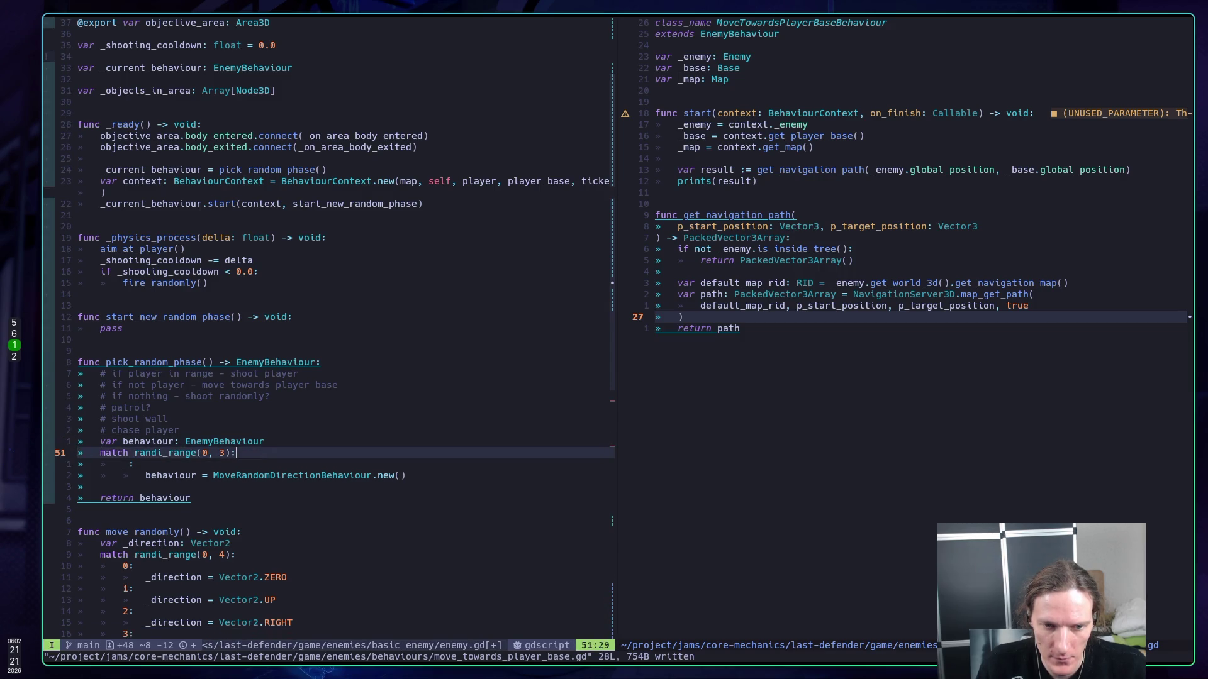
key("o")
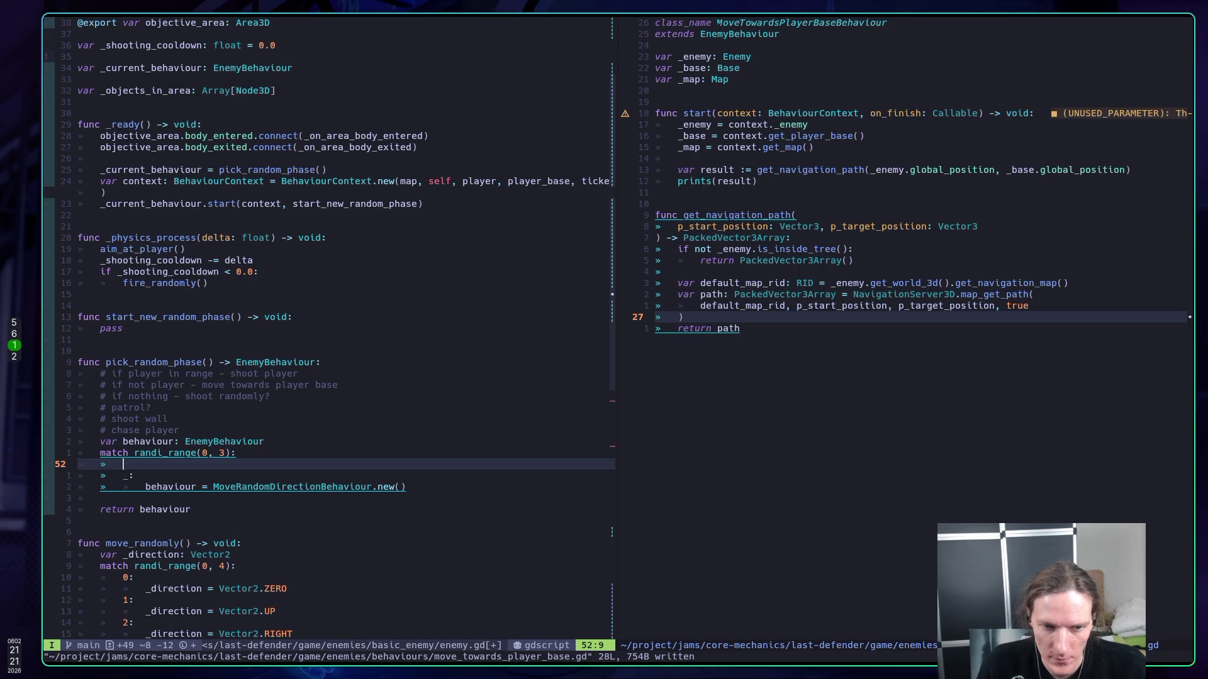
- Add a 0: case setting behaviour = MoveTowardsPlayerBaseBehaviour.new() and save enemy.gd
type("0:")
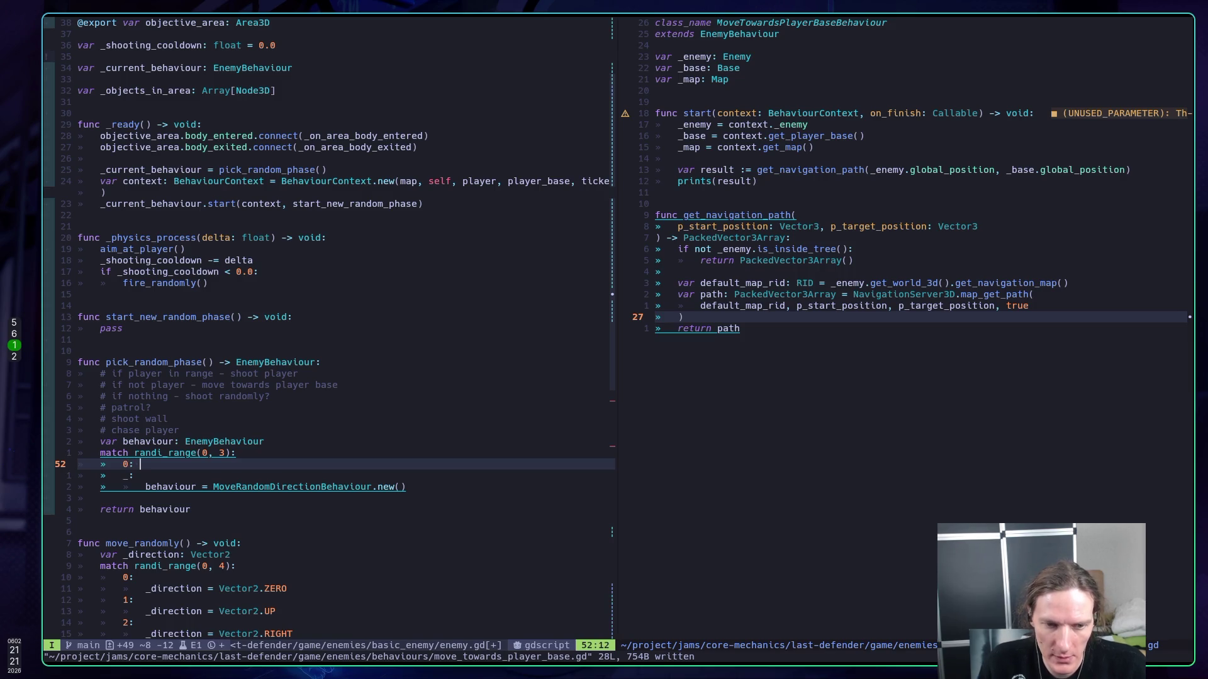
key("BackSpace")
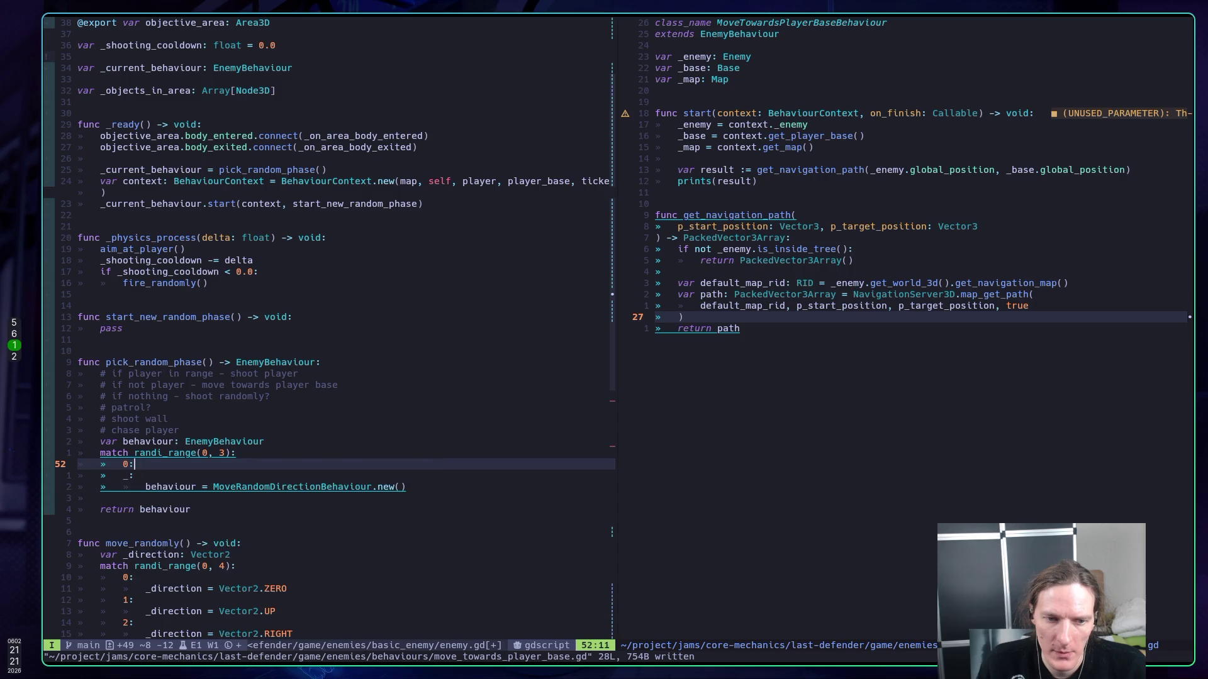
key("Return")
type("behaviour = ")
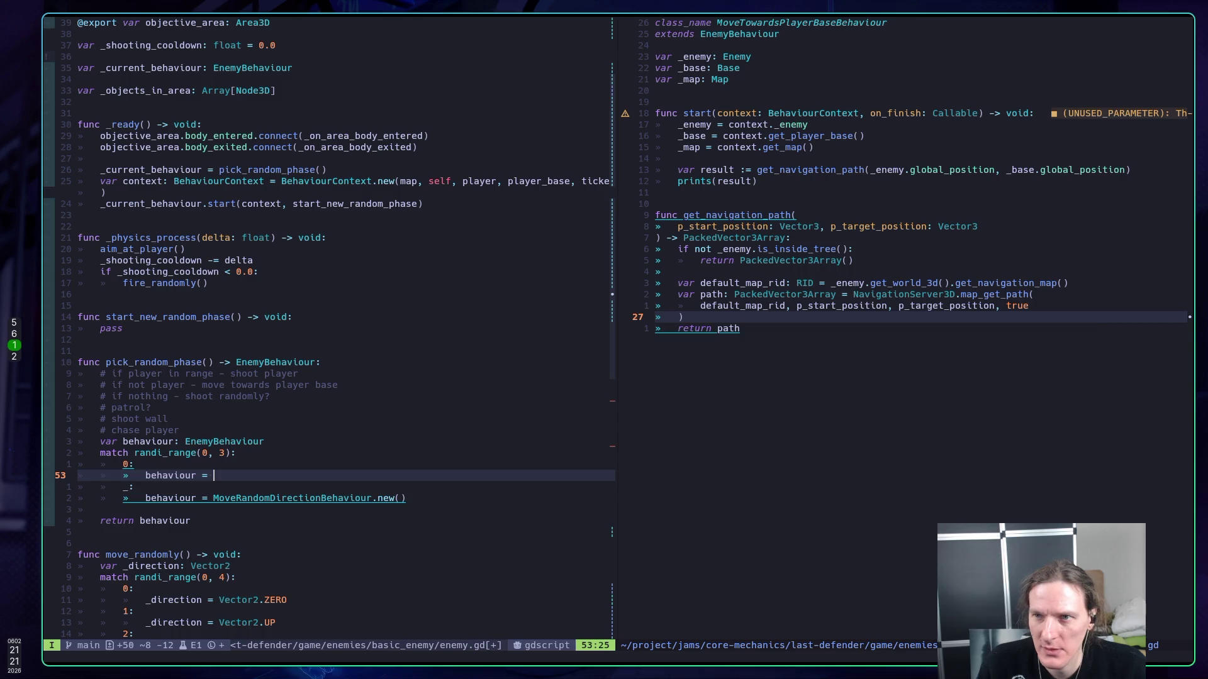
type("MoveT")
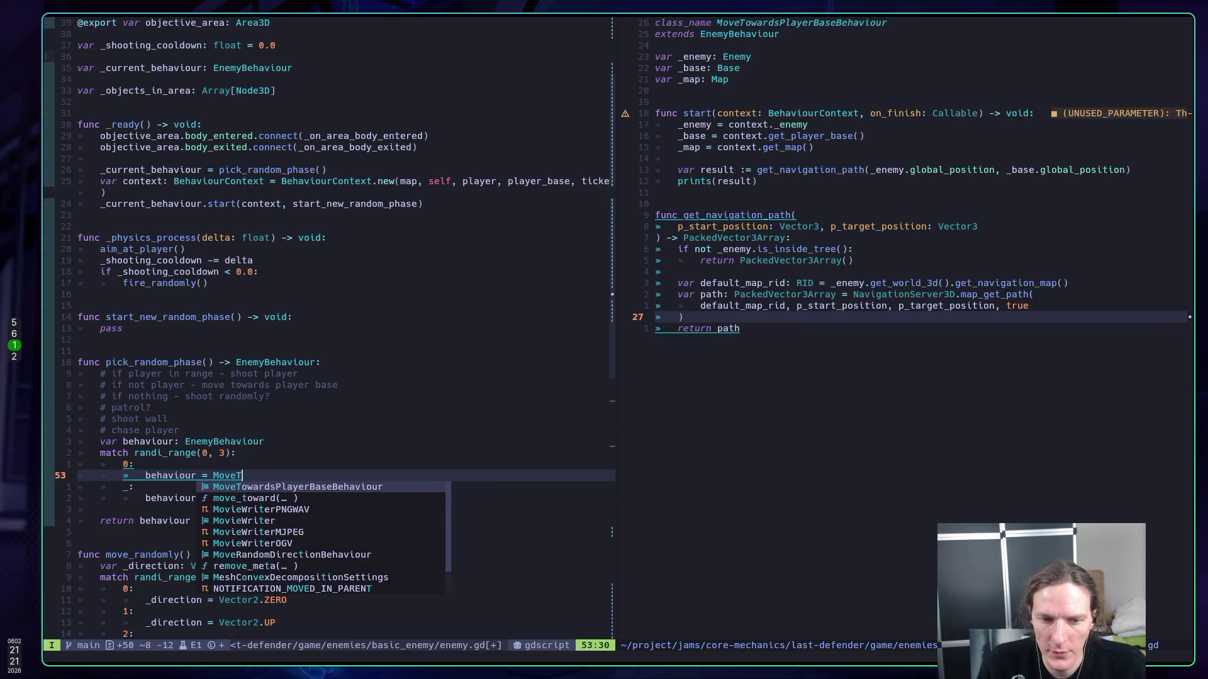
key("Return")
type(".new")
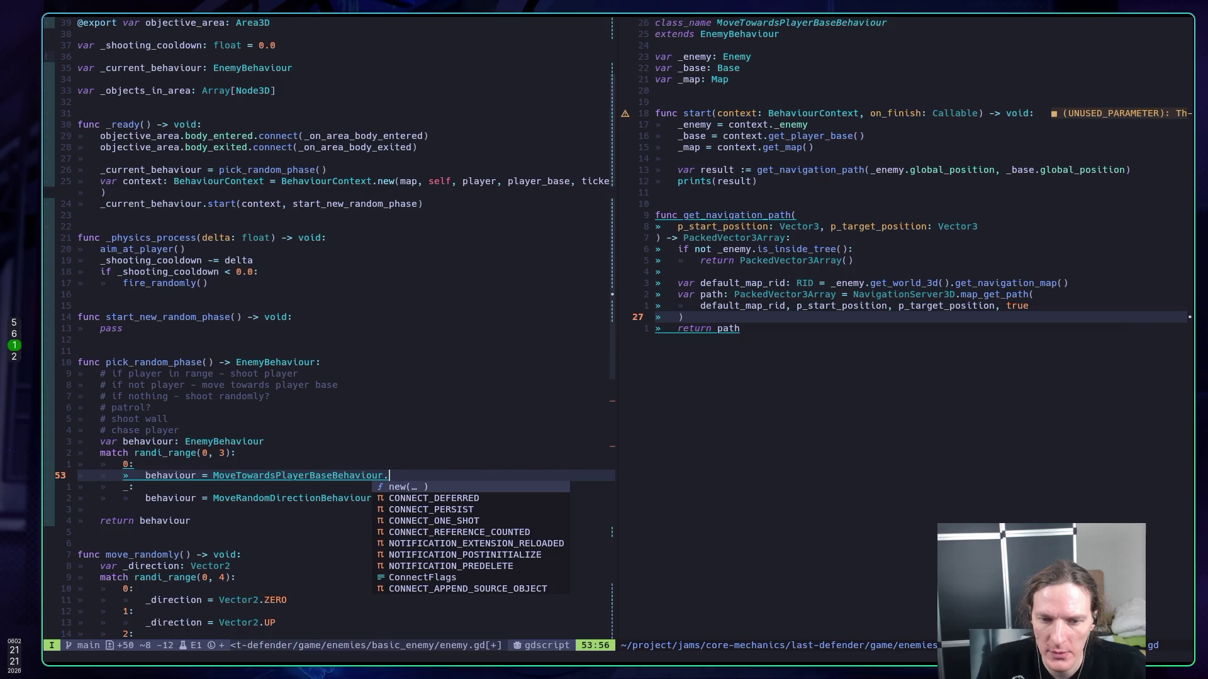
key("Return")
key("Escape")
type(":w")
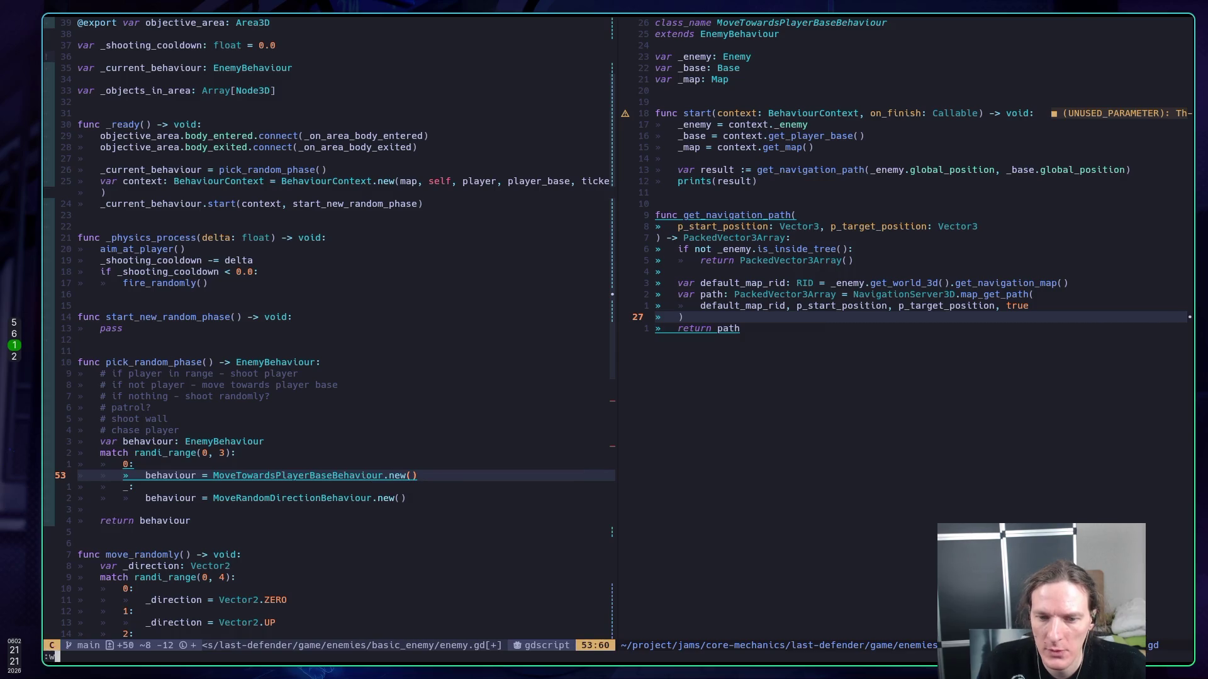
key("Return")
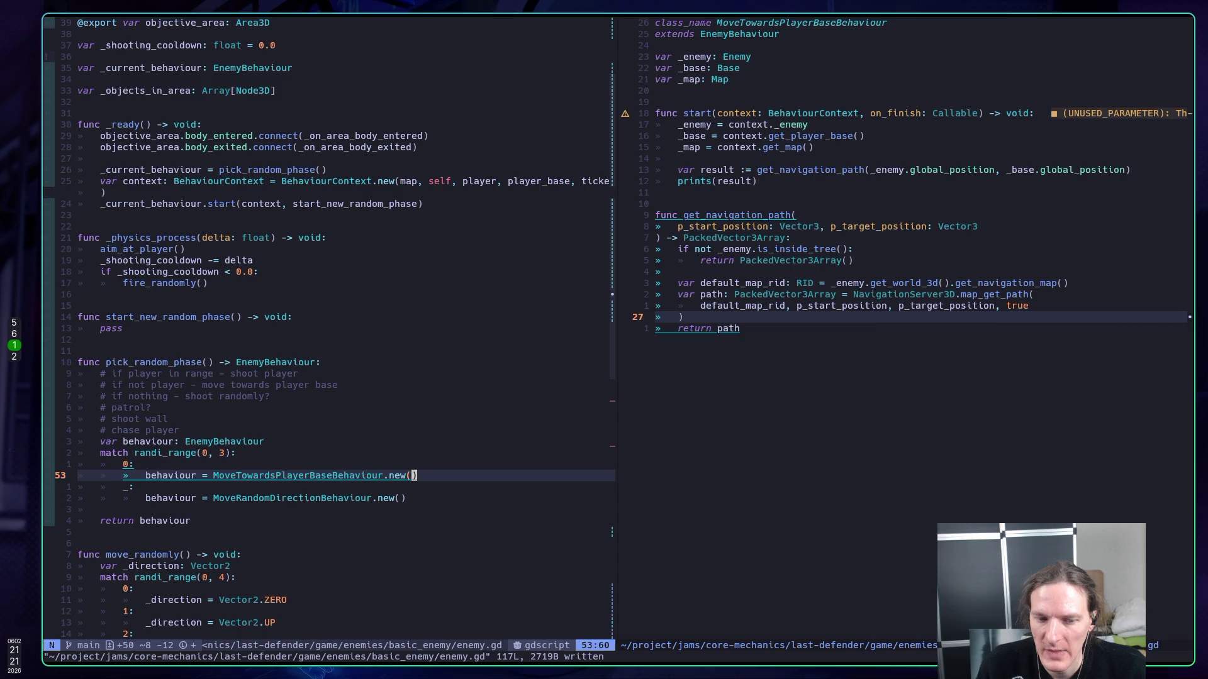
- Test-run the scene in Godot with F5, stop it, and return to the behaviour script in Neovim
key("super+5")
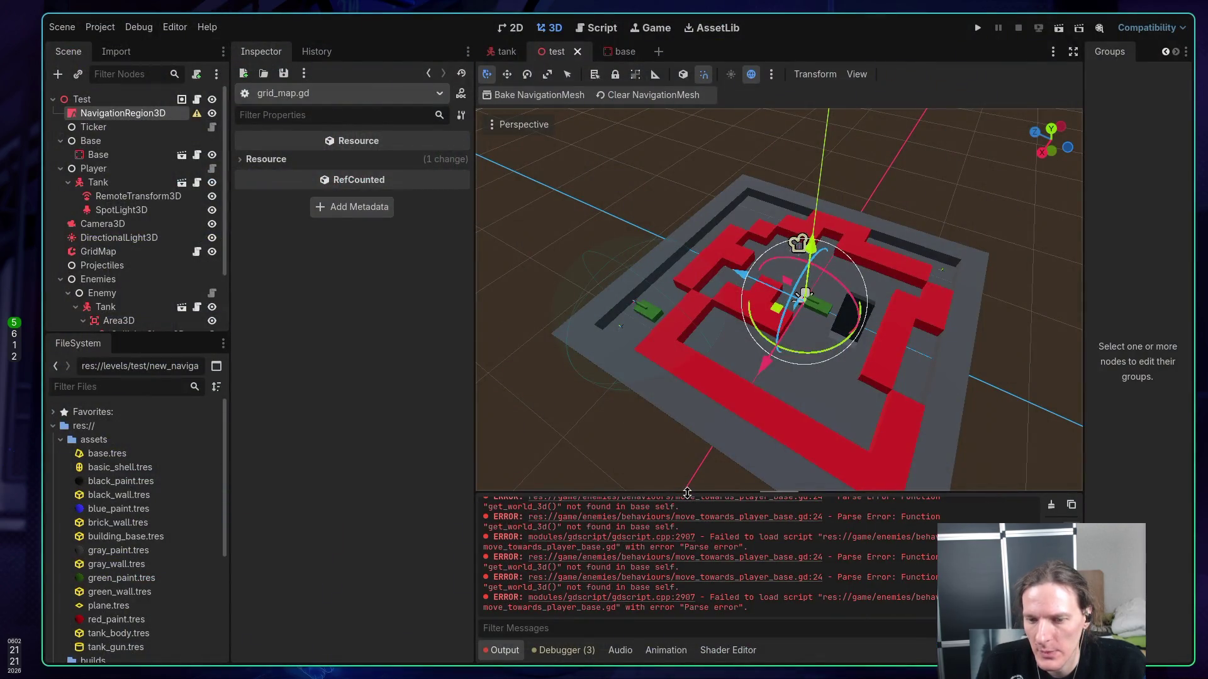
key("F5")
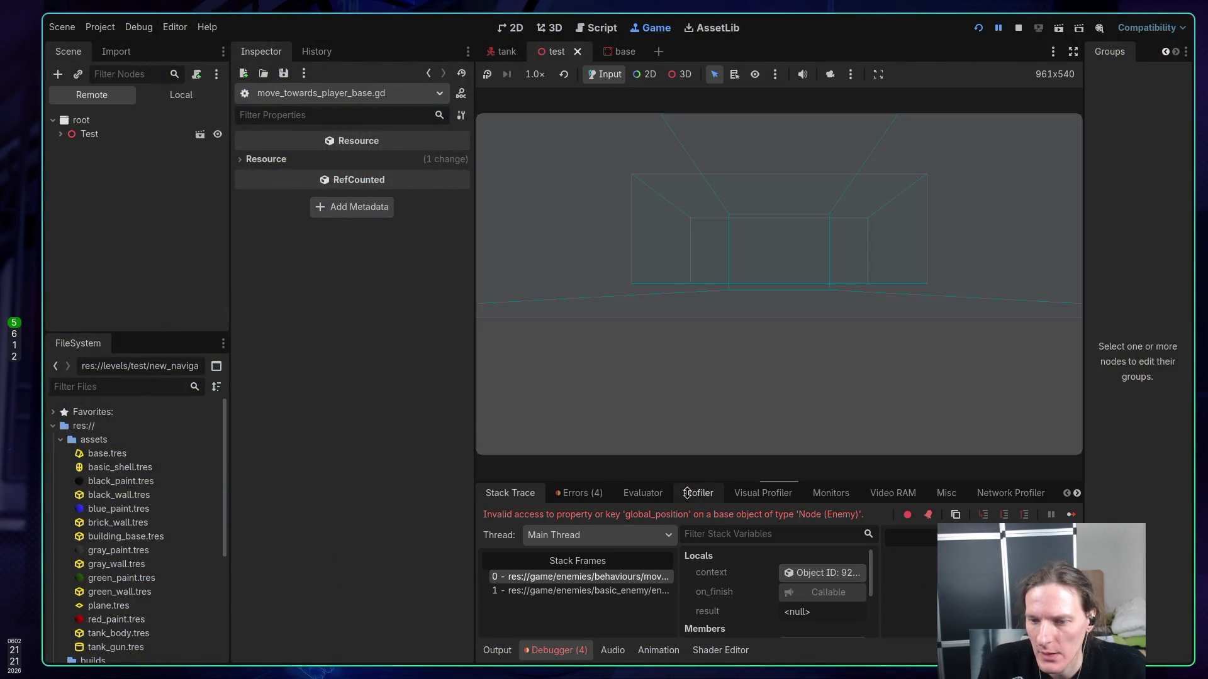
left_click(1017, 28)
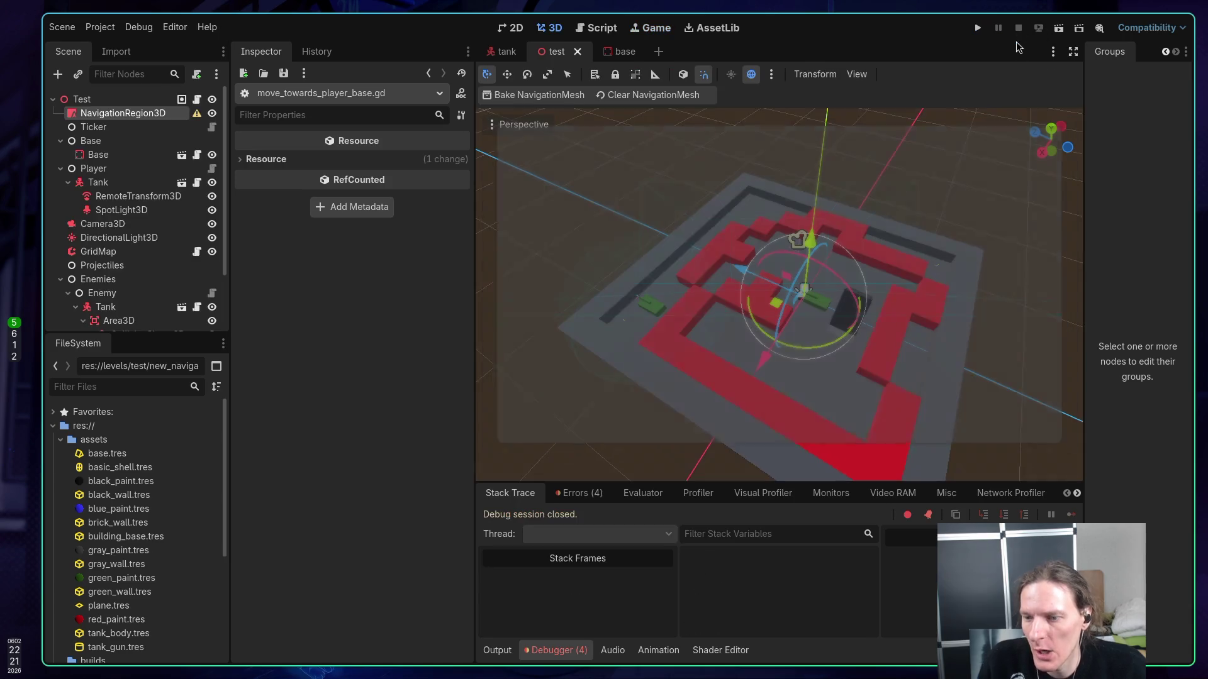
key("super+1")
key("ctrl+w")
- Inspect the Enemy class definition to see what it extends, then jump back
key("l")
key("k")
key("k")
key("k")
key("k")
key("k")
key("k")
key("j")
key("j")
key("j")
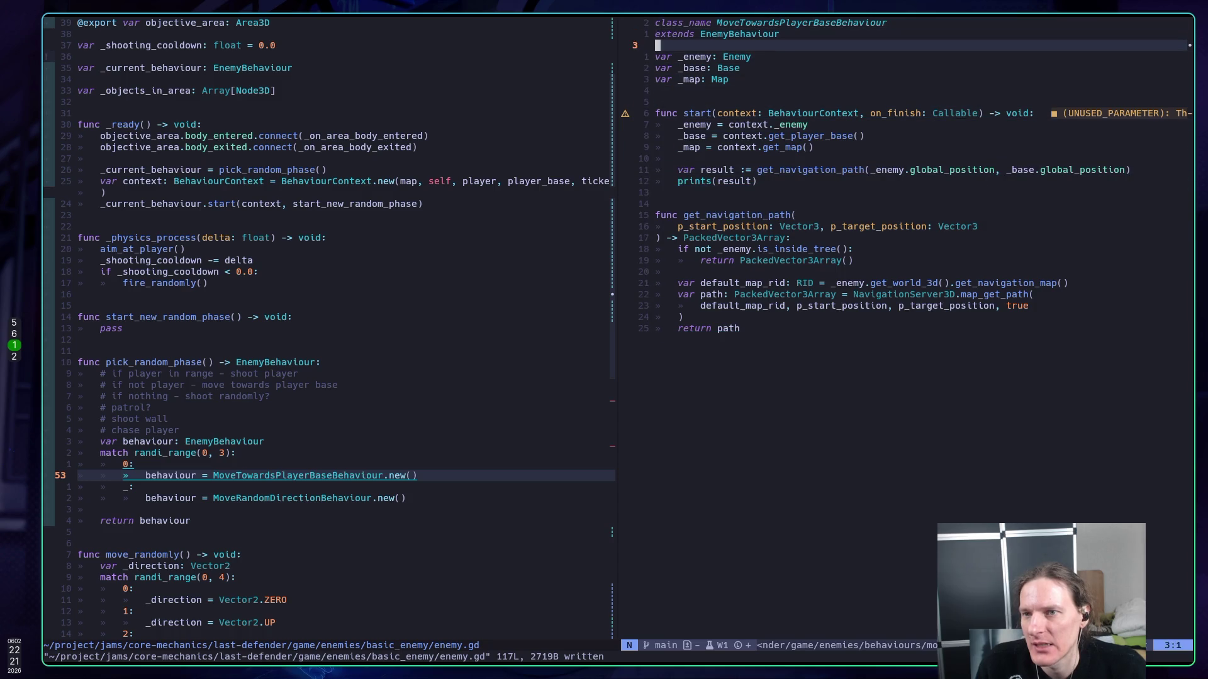
key("w")
key("w")
key("g")
key("d")
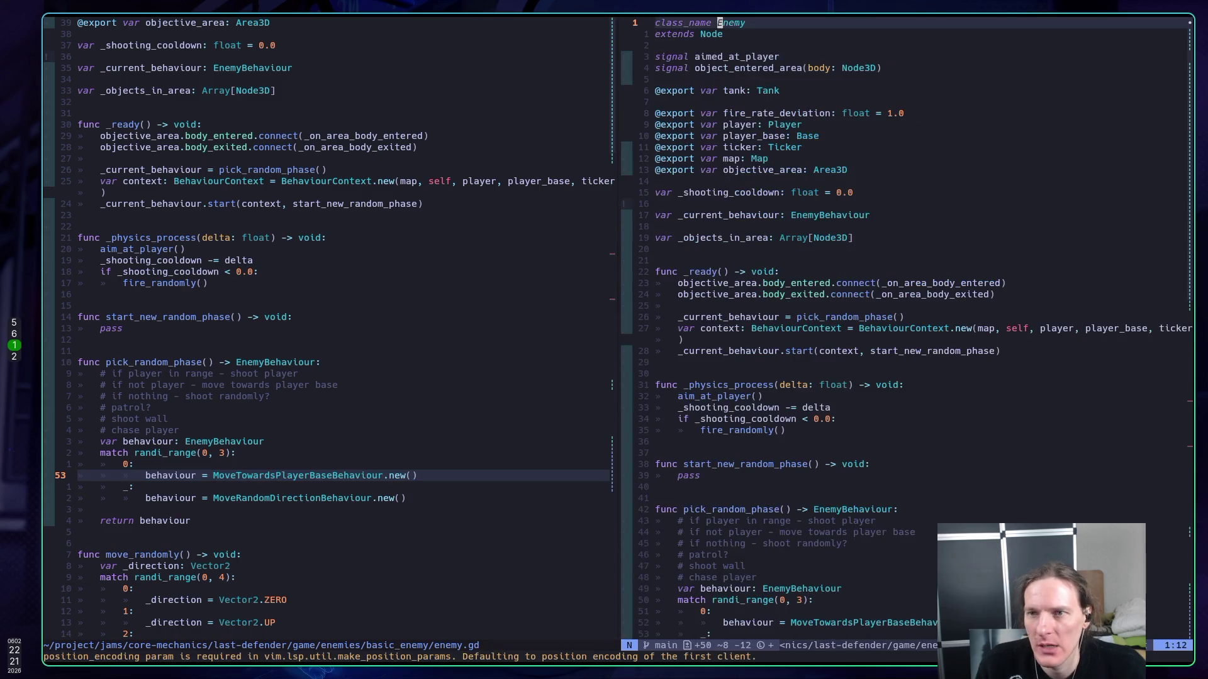
key("j")
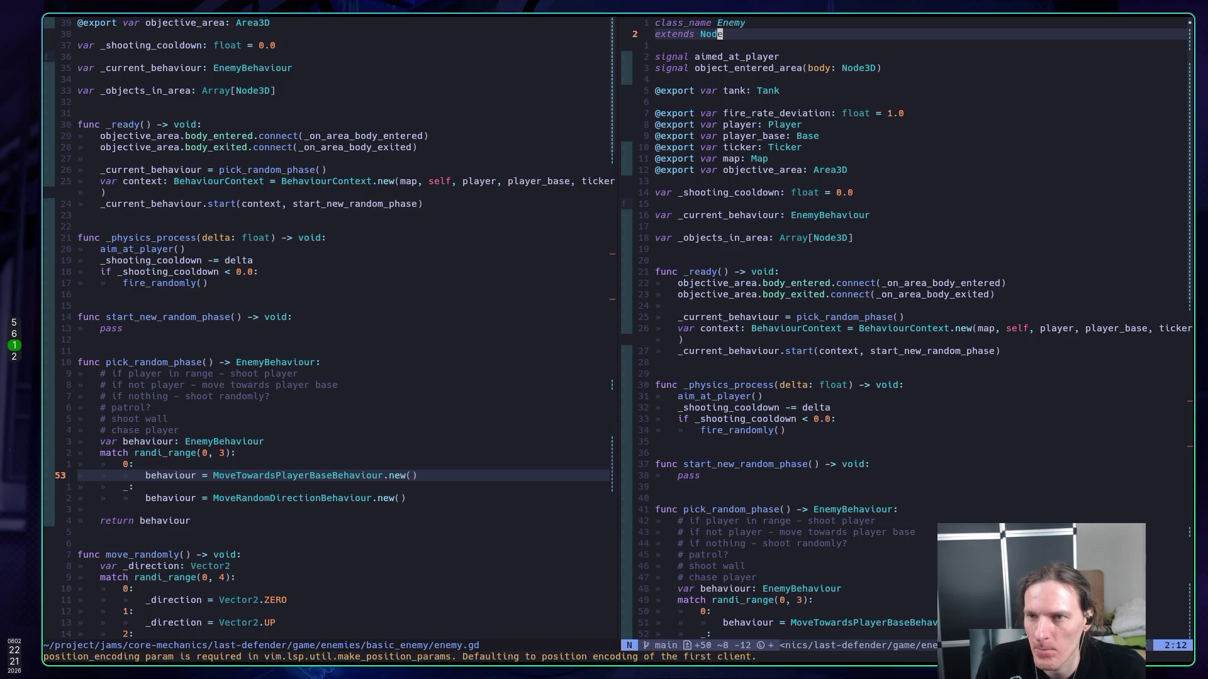
key("ctrl+o")
- Change line 14's path start to _enemy.tank.global_position
key("j")
key("j")
key("j")
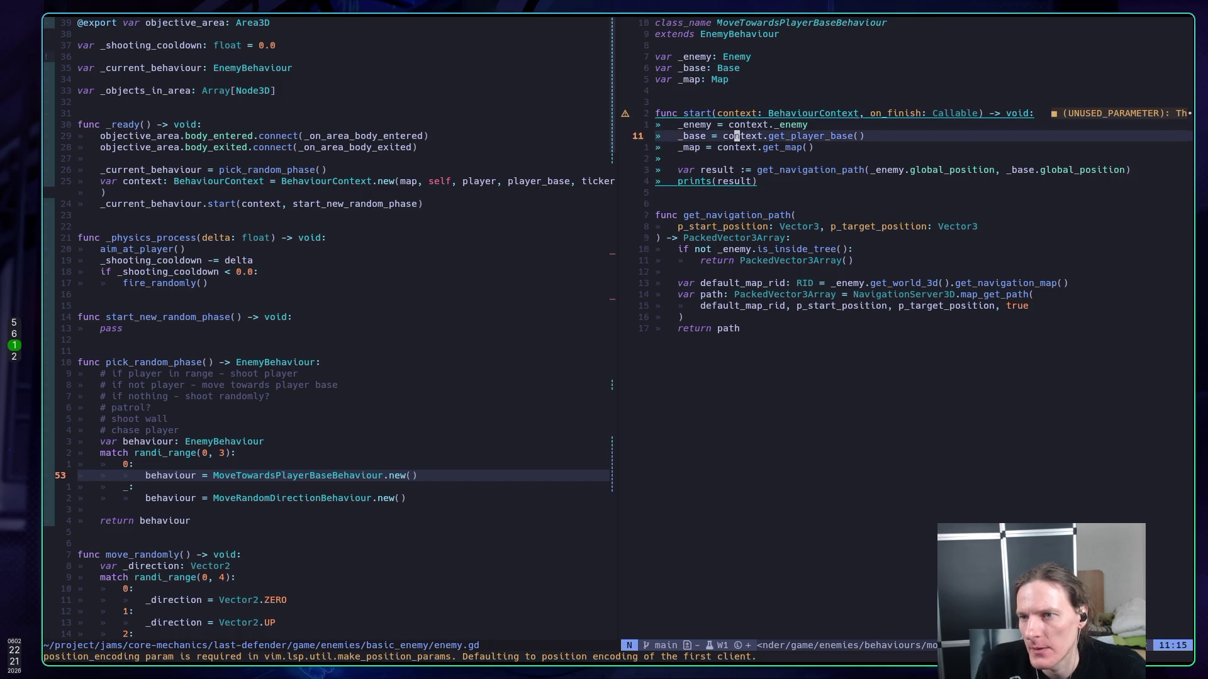
key("k")
key("j")
key("j")
key("j")
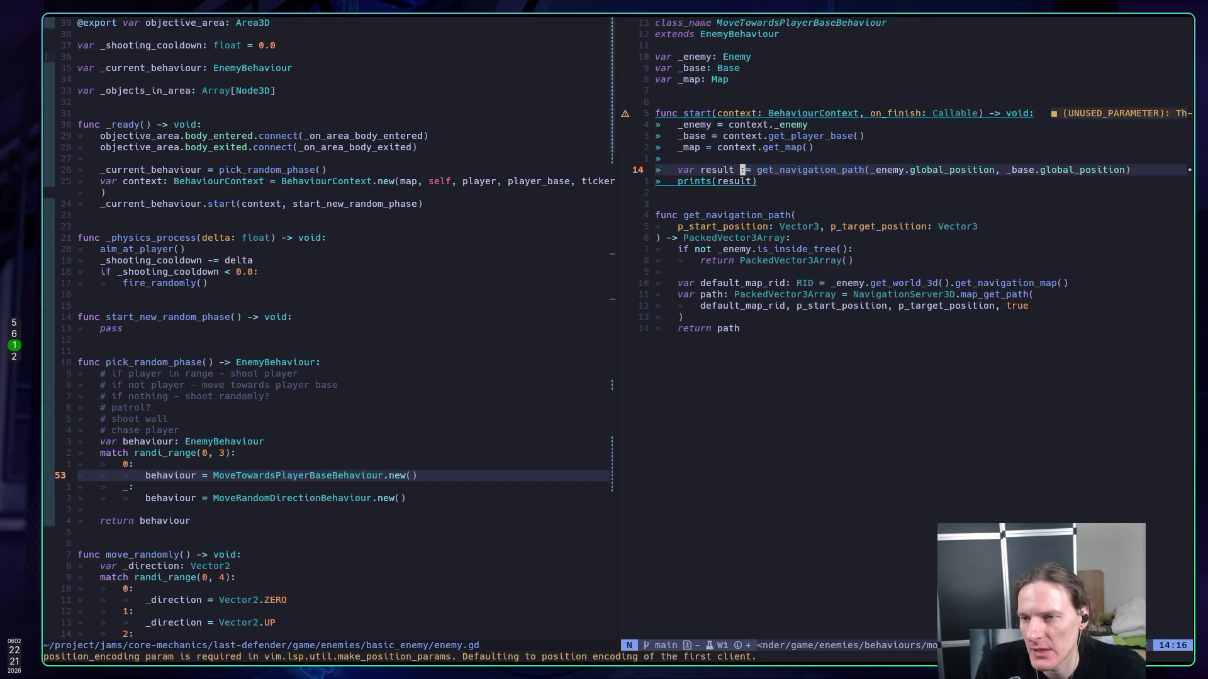
key("w")
key("w")
key("w")
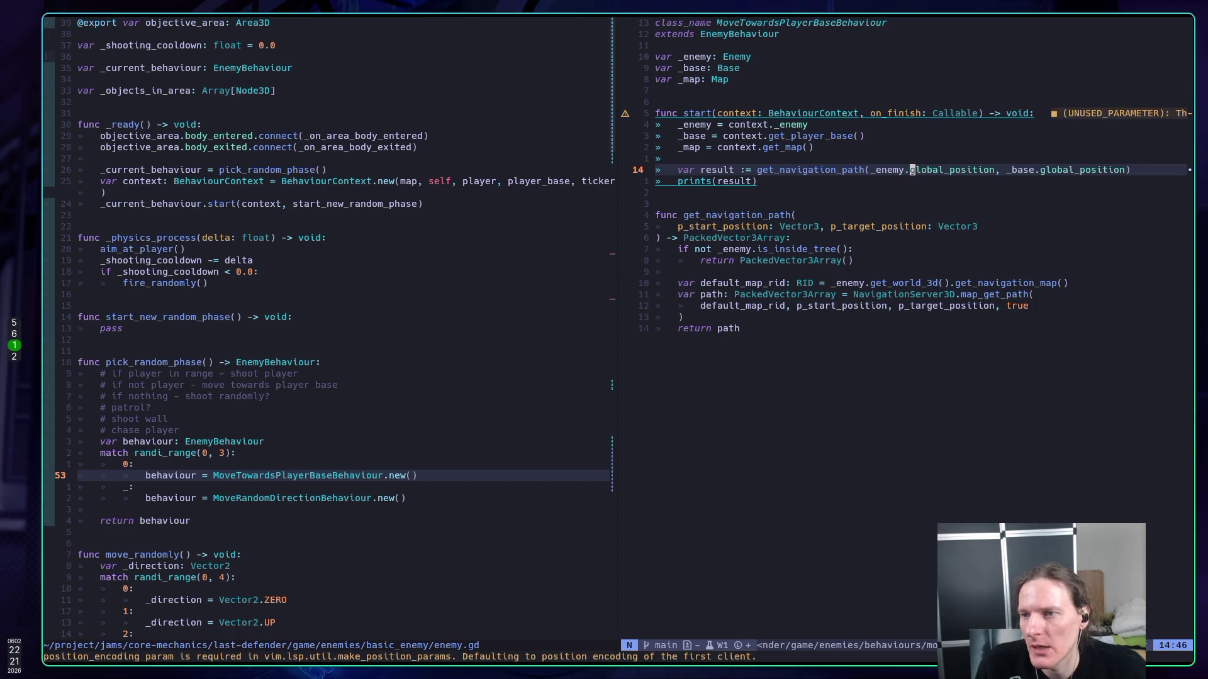
type("i.tank")
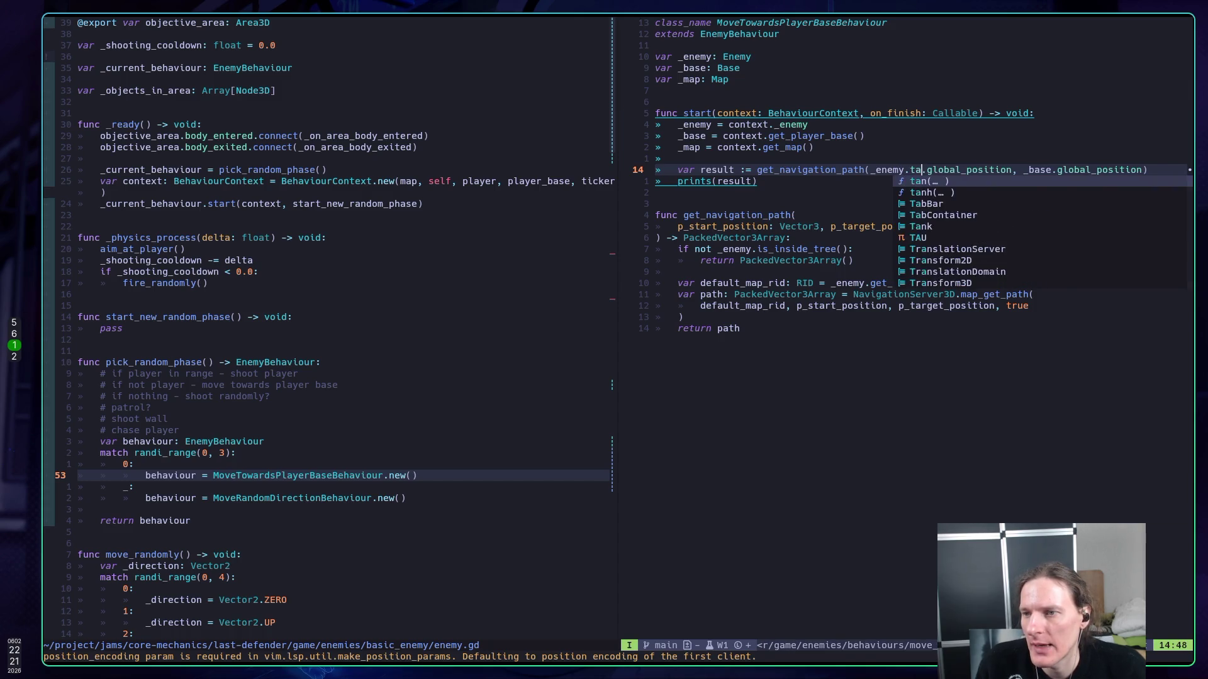
key("BackSpace")
key("BackSpace")
key("BackSpace")
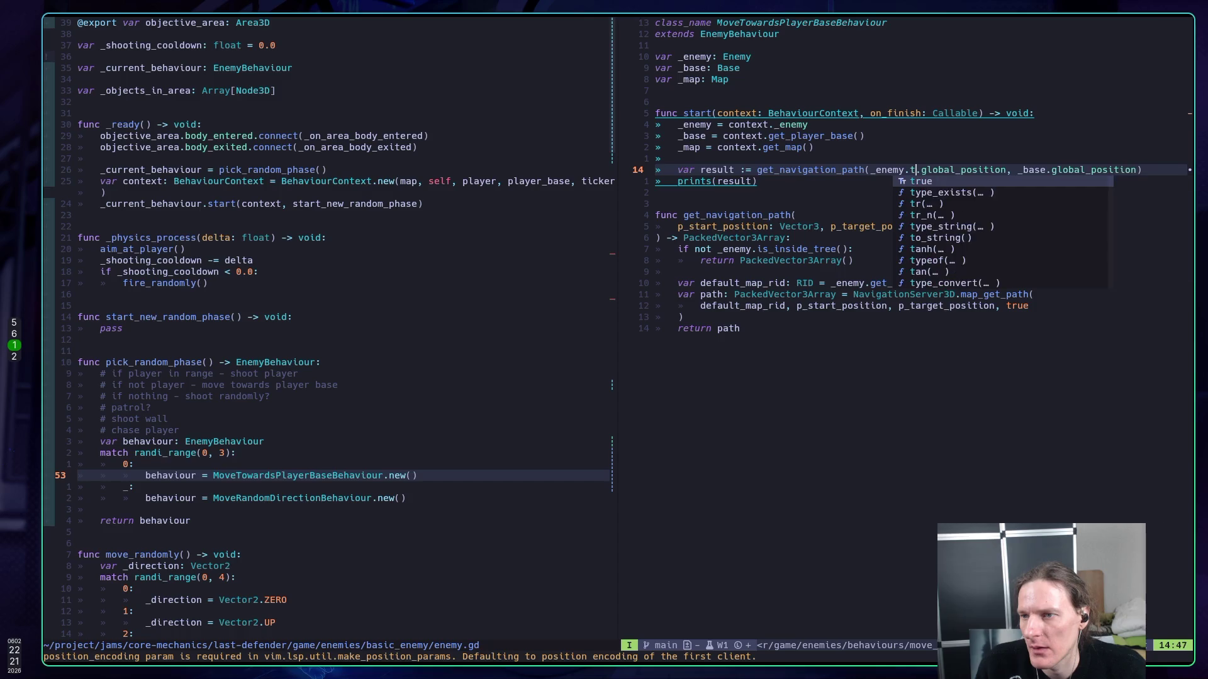
key("BackSpace")
type("get")
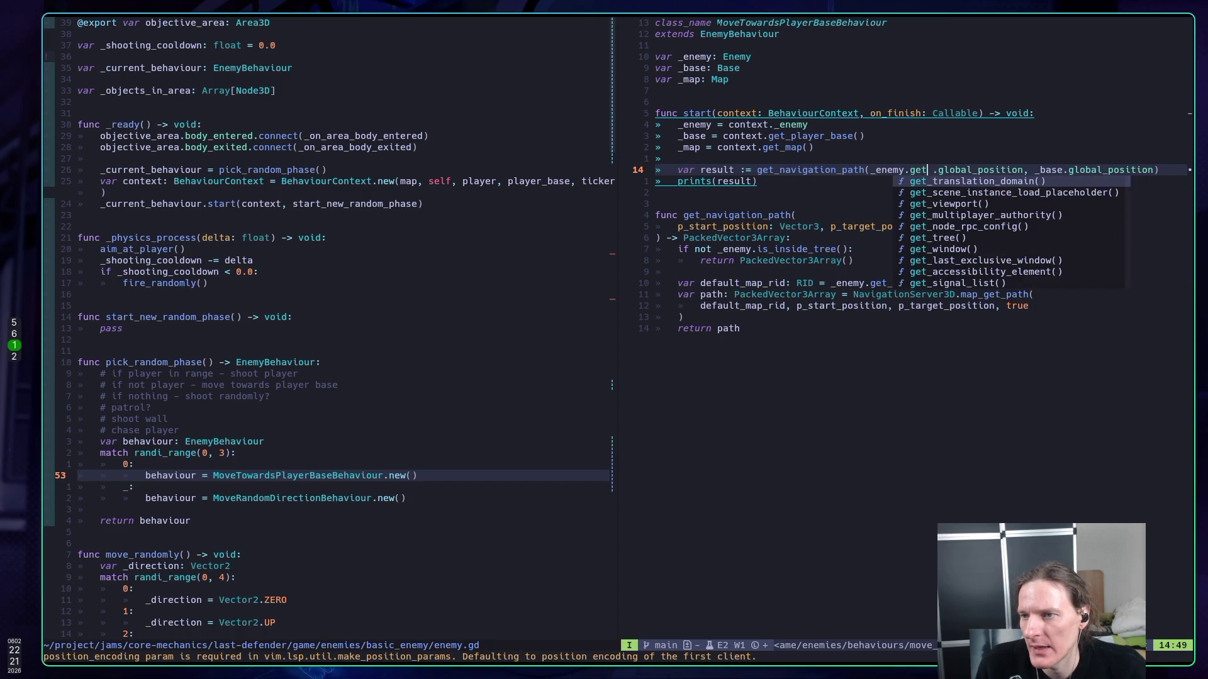
key("BackSpace")
key("BackSpace")
key("BackSpace")
type("tank")
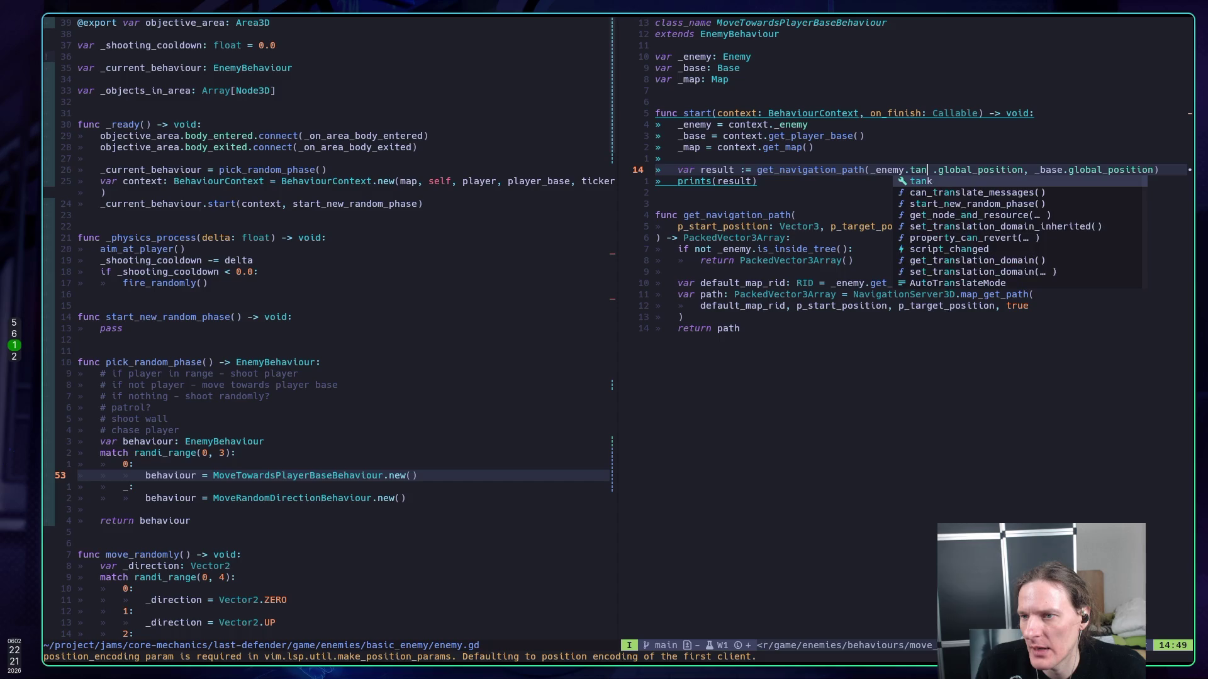
type(".")
key("Return")
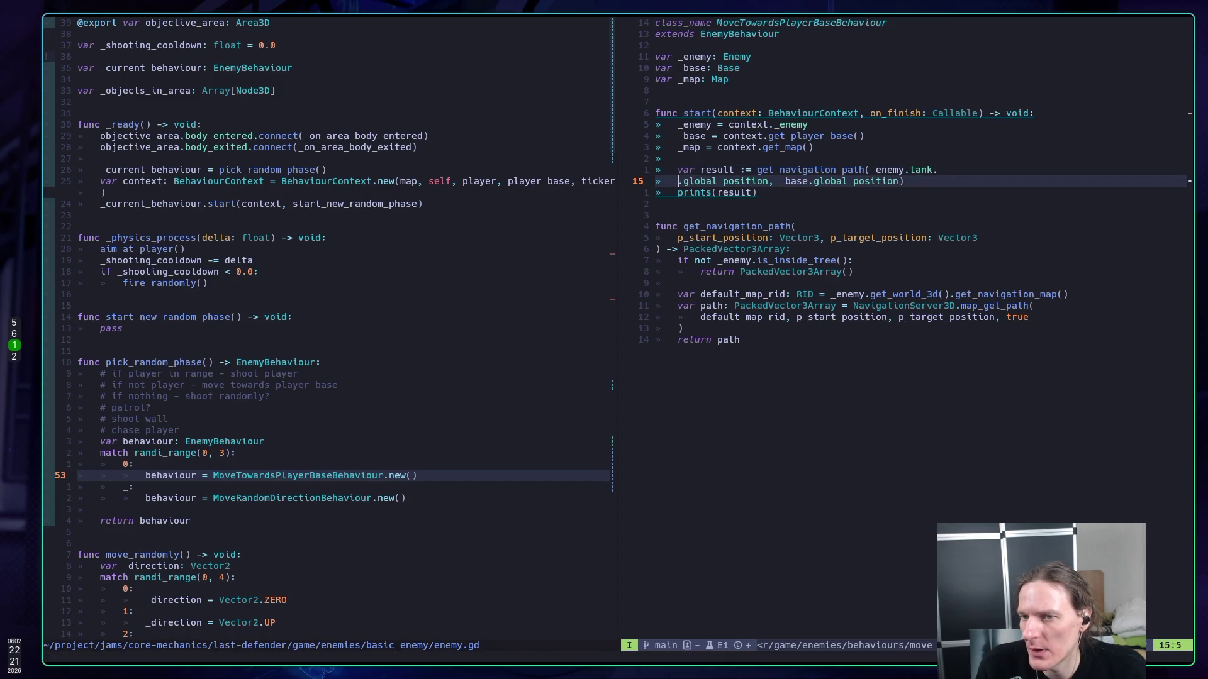
key("BackSpace")
key("BackSpace")
key("BackSpace")
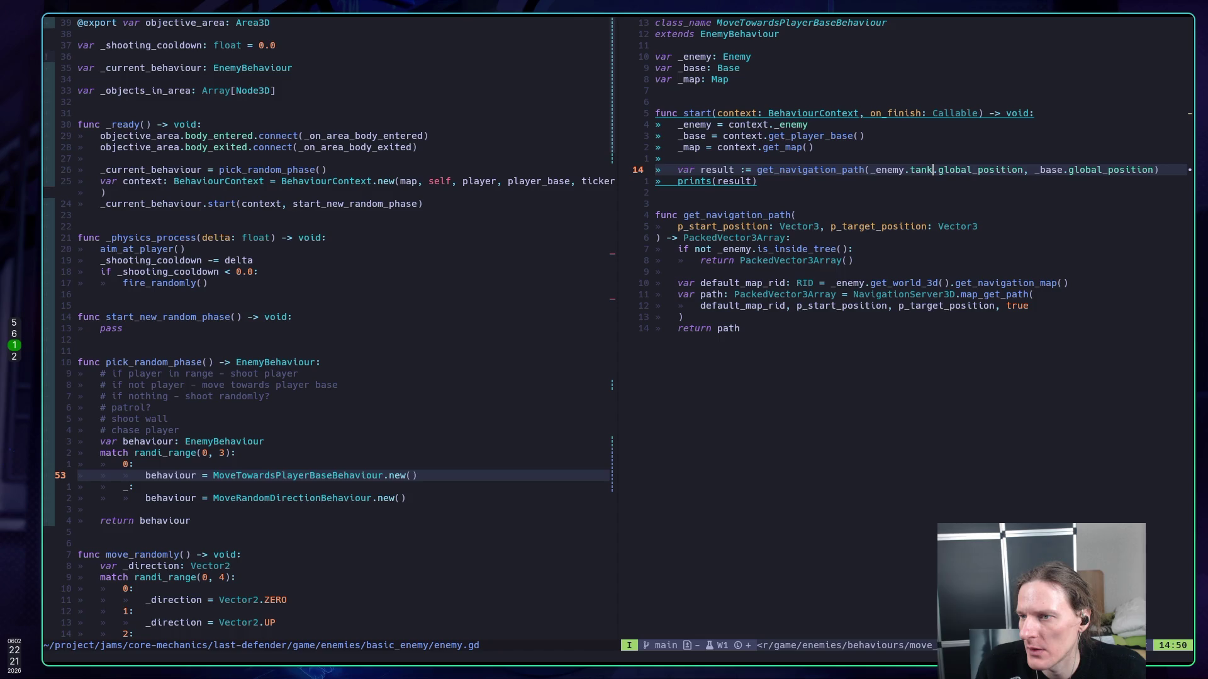
key("Escape")
- Save move_towards_player_base.gd and rerun the test scene in Godot with F6
type(":w")
key("Return")
key("l")
key("l")
key("l")
key("w")
key("w")
key("w")
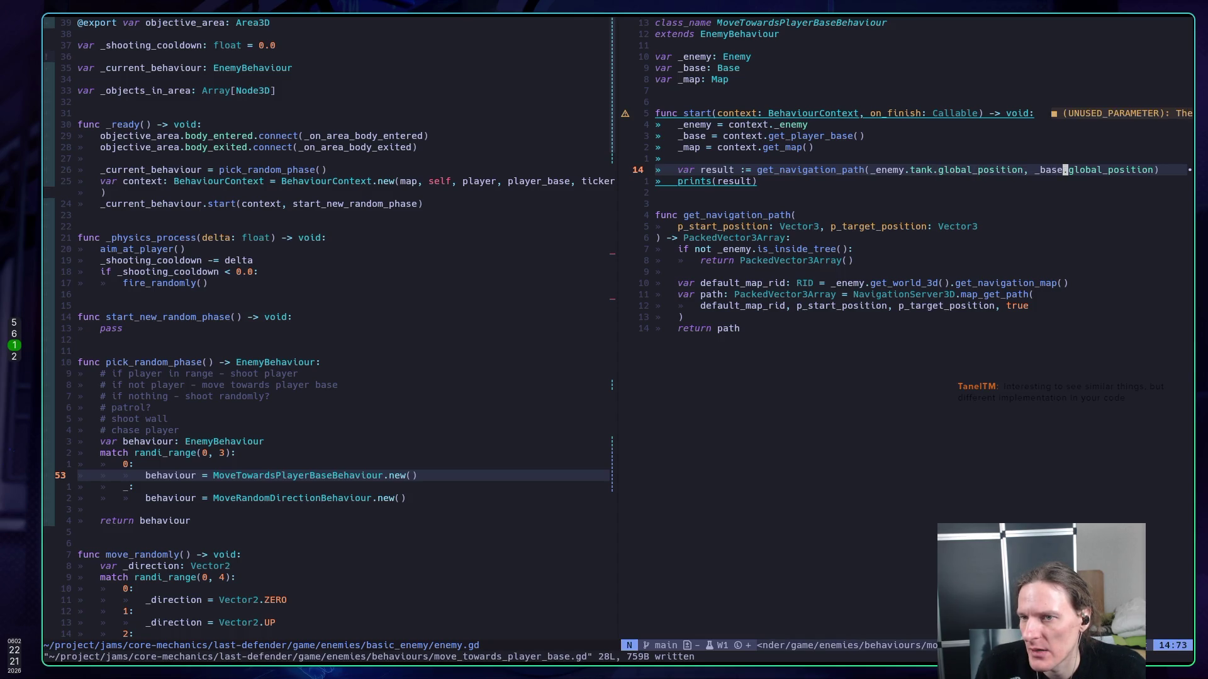
key("l")
key("l")
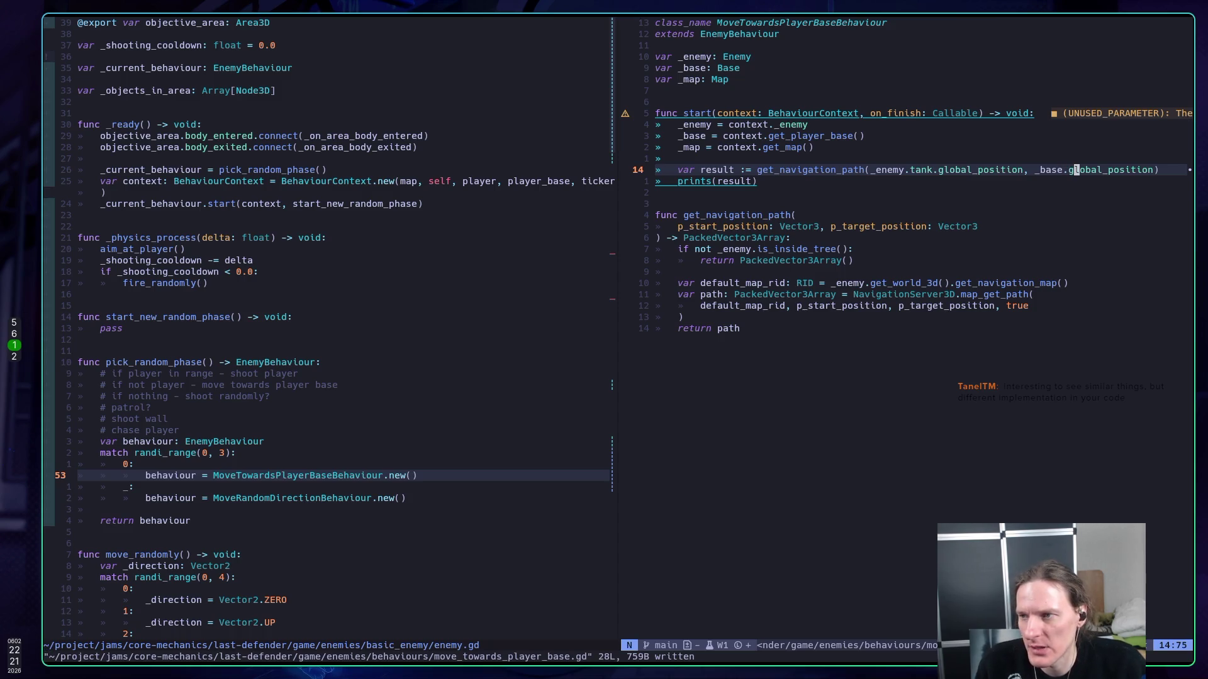
key("super+5")
key("F6")
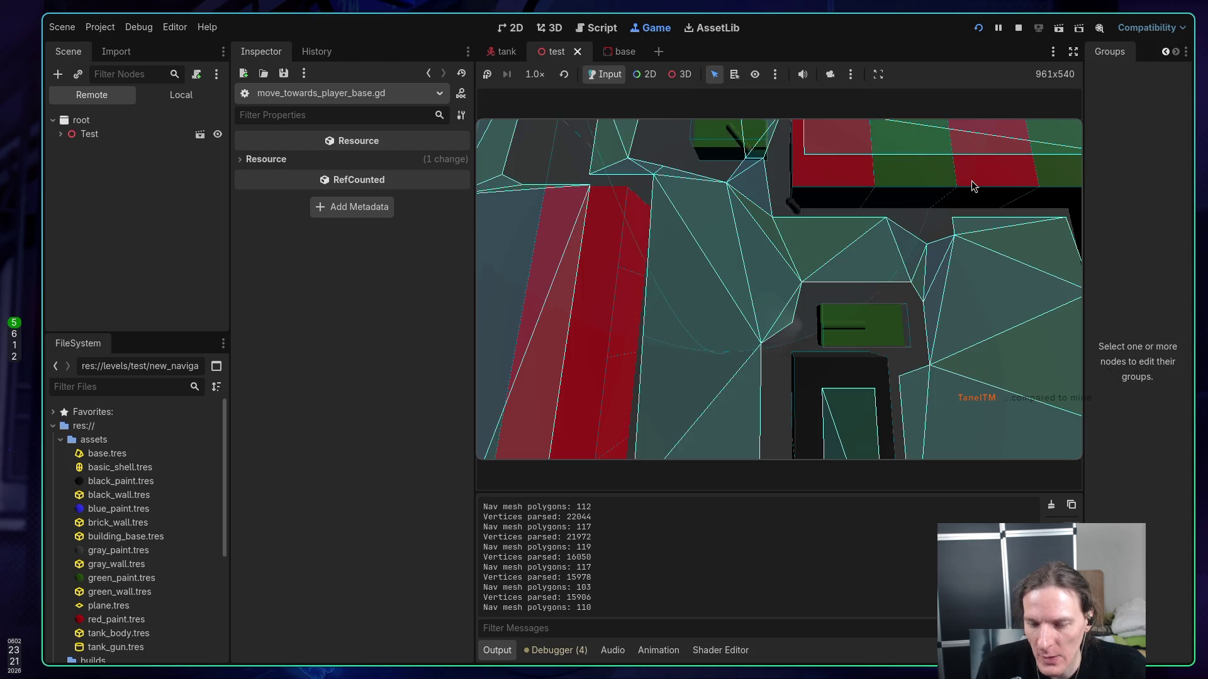
- Stop the test run after its navigation mesh stats print, and return to Neovim
left_click(1018, 28)
key("super+1")
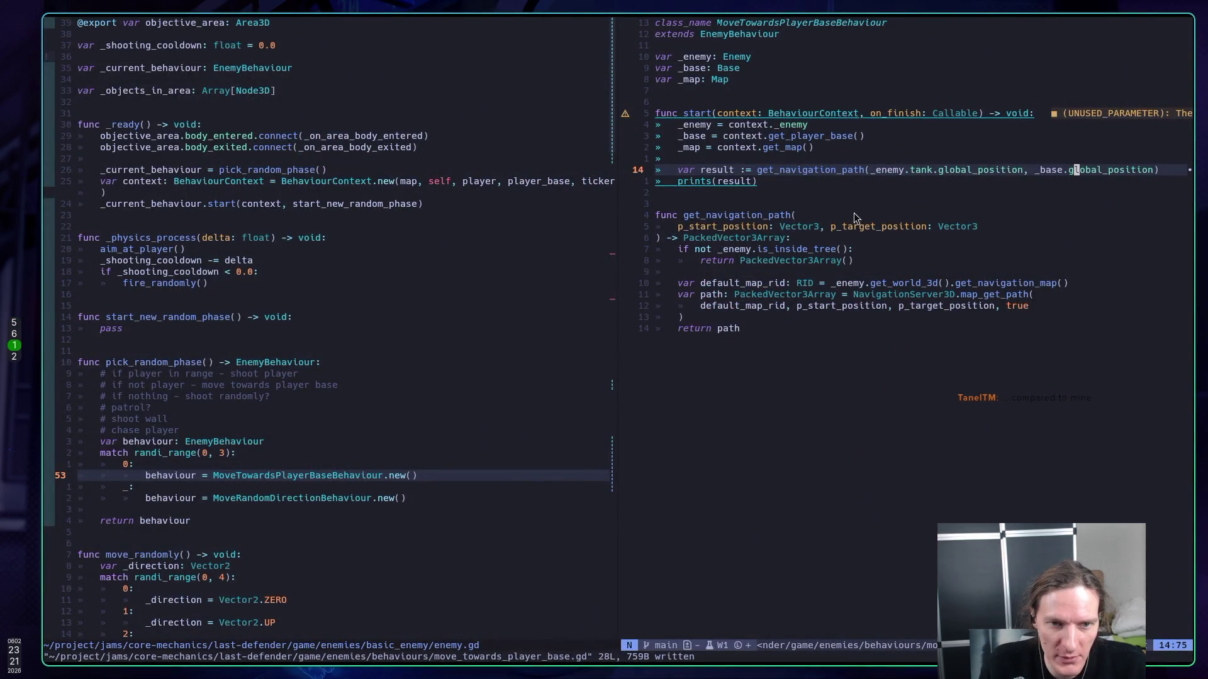
- Dismiss the buffer list and show test.gd in the left split
left_click(556, 206)
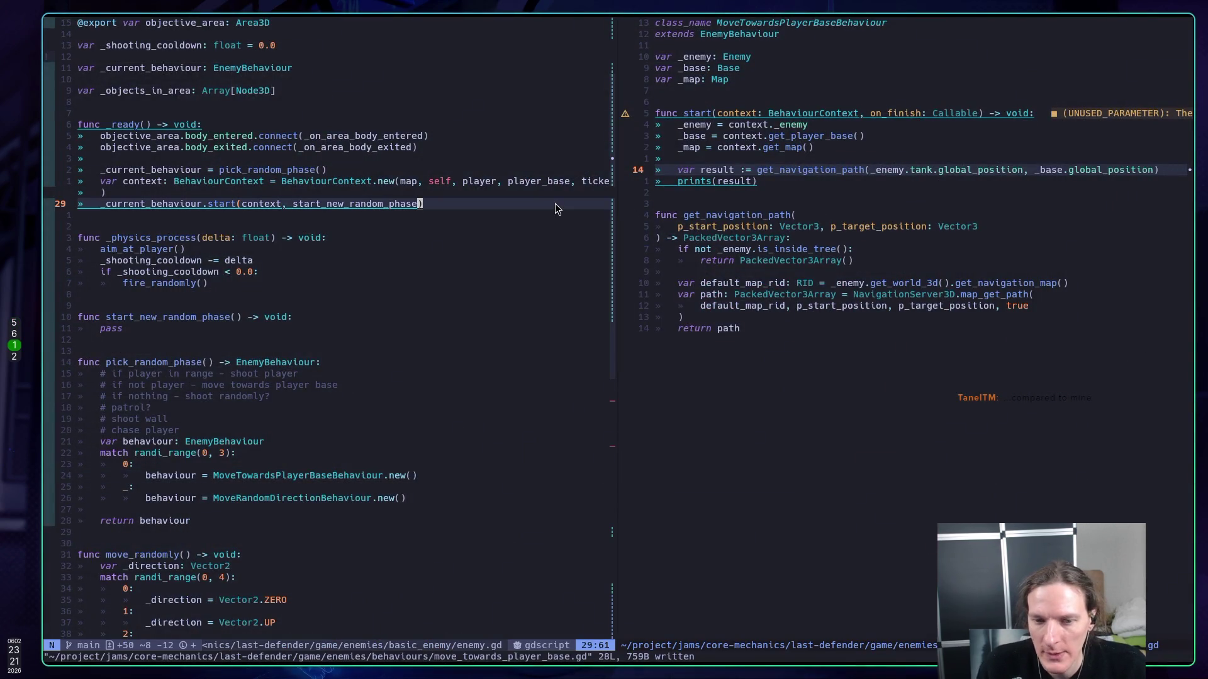
key("space")
key("space")
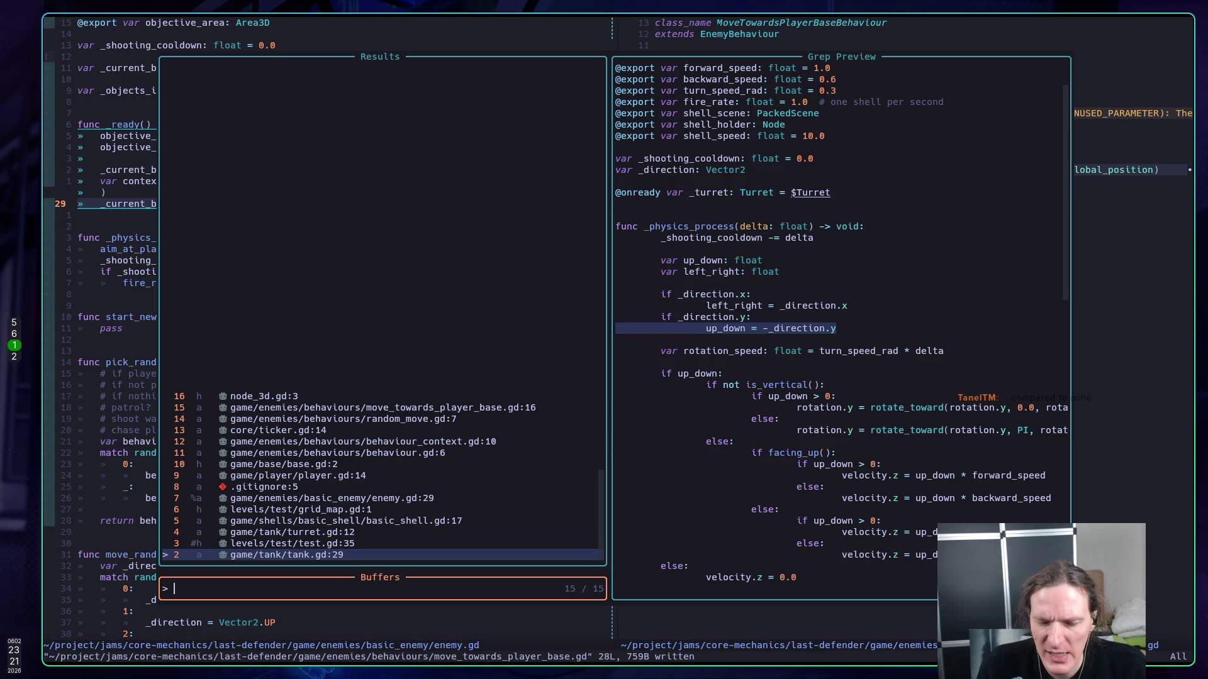
key("Escape")
key("ctrl+6")
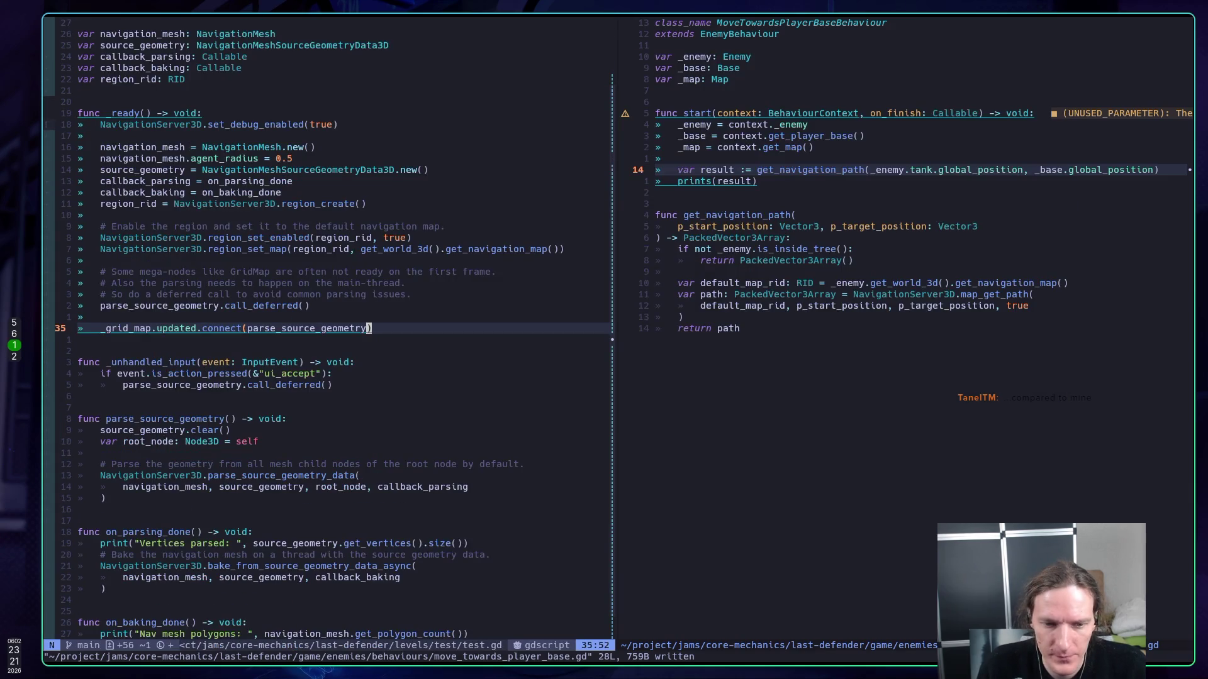
- Comment out the Vertices parsed and Nav mesh polygons prints, save test.gd, and run with F5
key("k")
key("k")
key("k")
key("g")
key("c")
key("c")
key("k")
key("k")
key("k")
key("k")
key("k")
key("g")
key("c")
key("c")
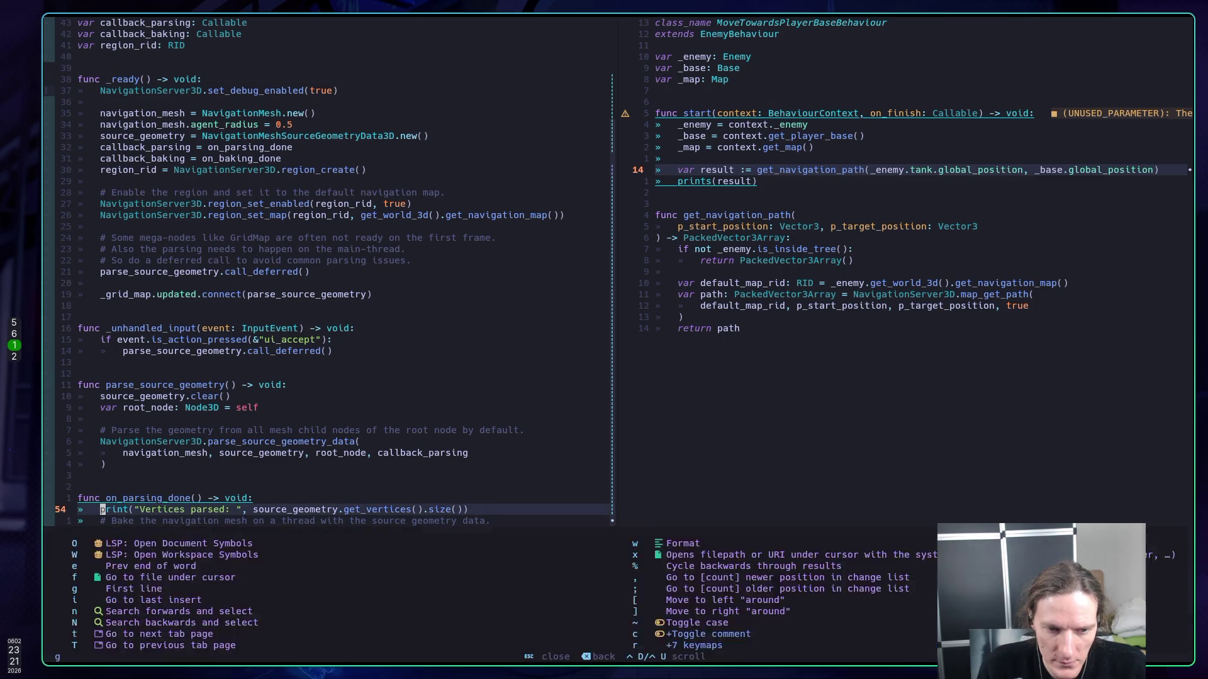
type(":w")
key("Return")
key("super+5")
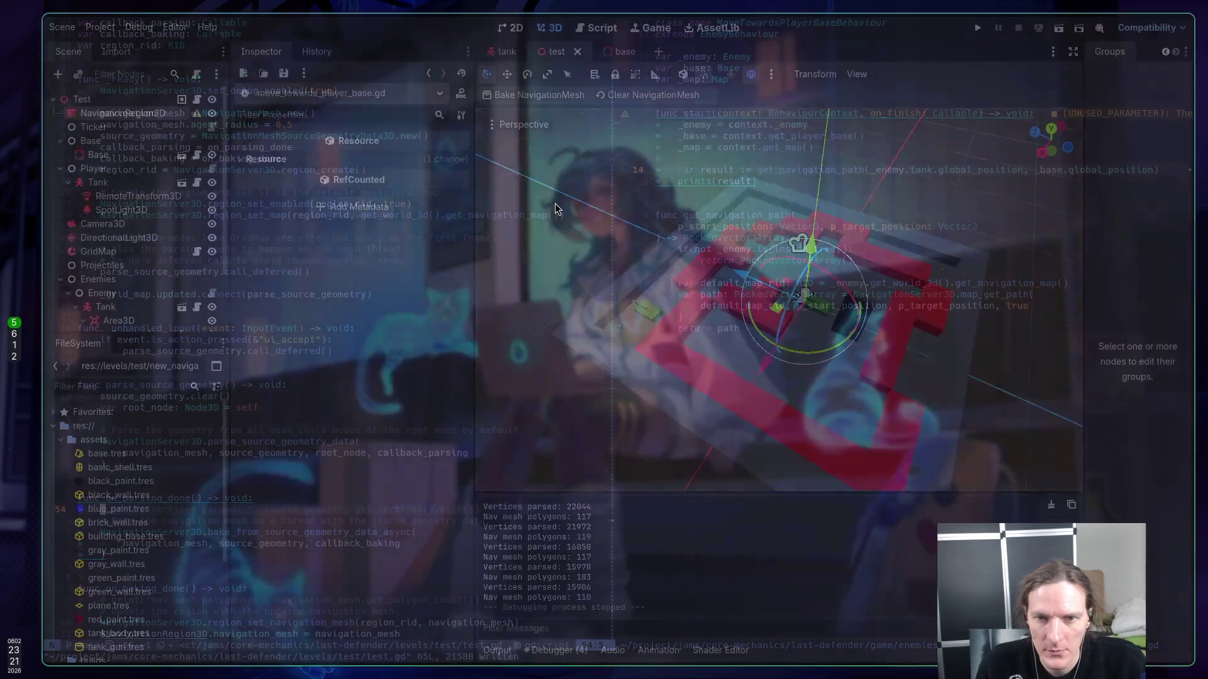
key("F5")
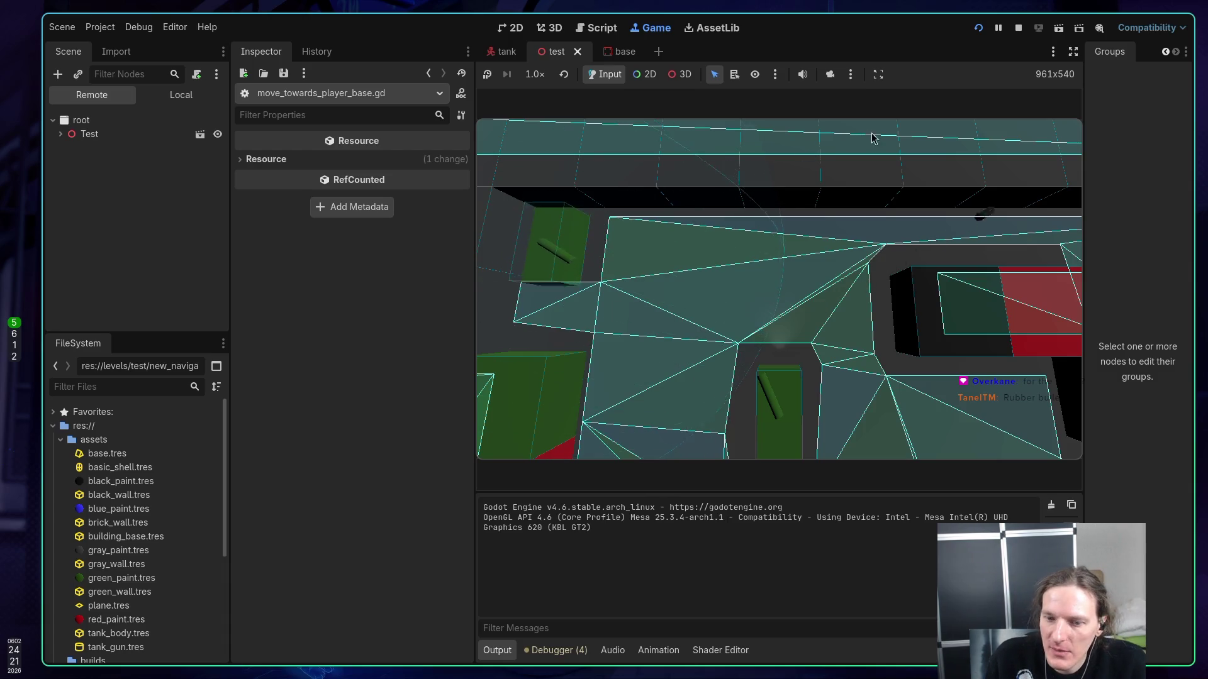
- Stop the game after watching the navigation mesh overlay in the test level
left_click(1018, 28)
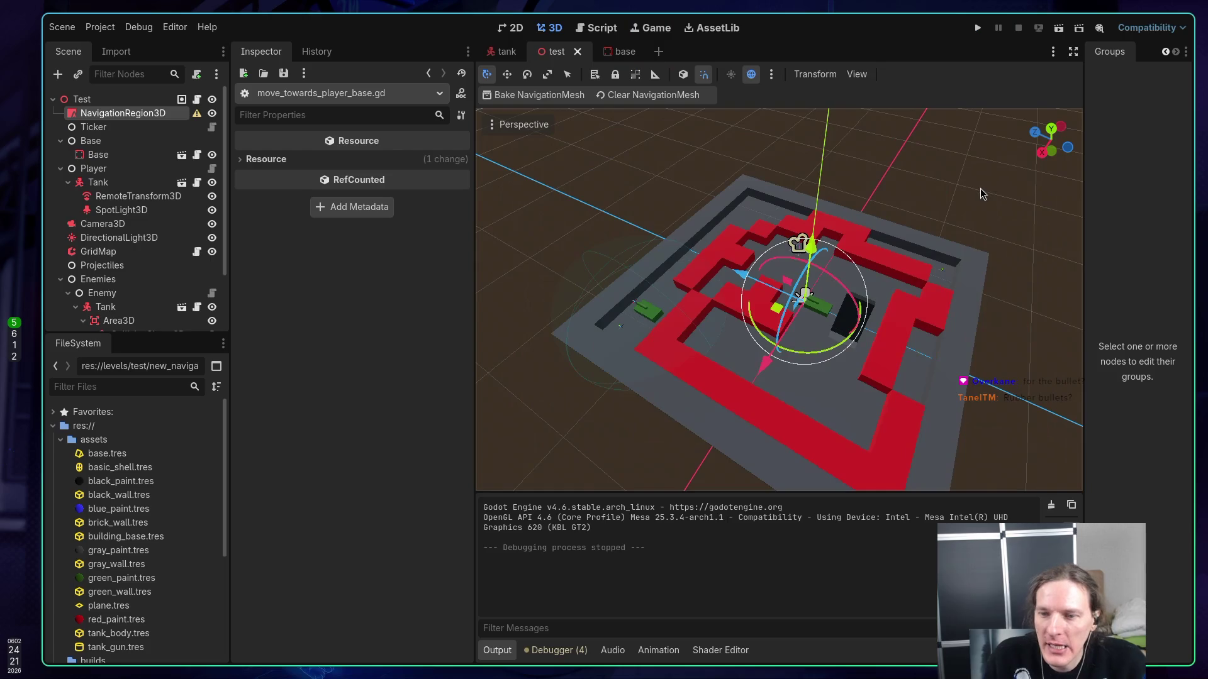
- Back in Neovim, bring enemy.gd's pick_random_phase behaviour selection into view in the left split
key("super+1")
key("k")
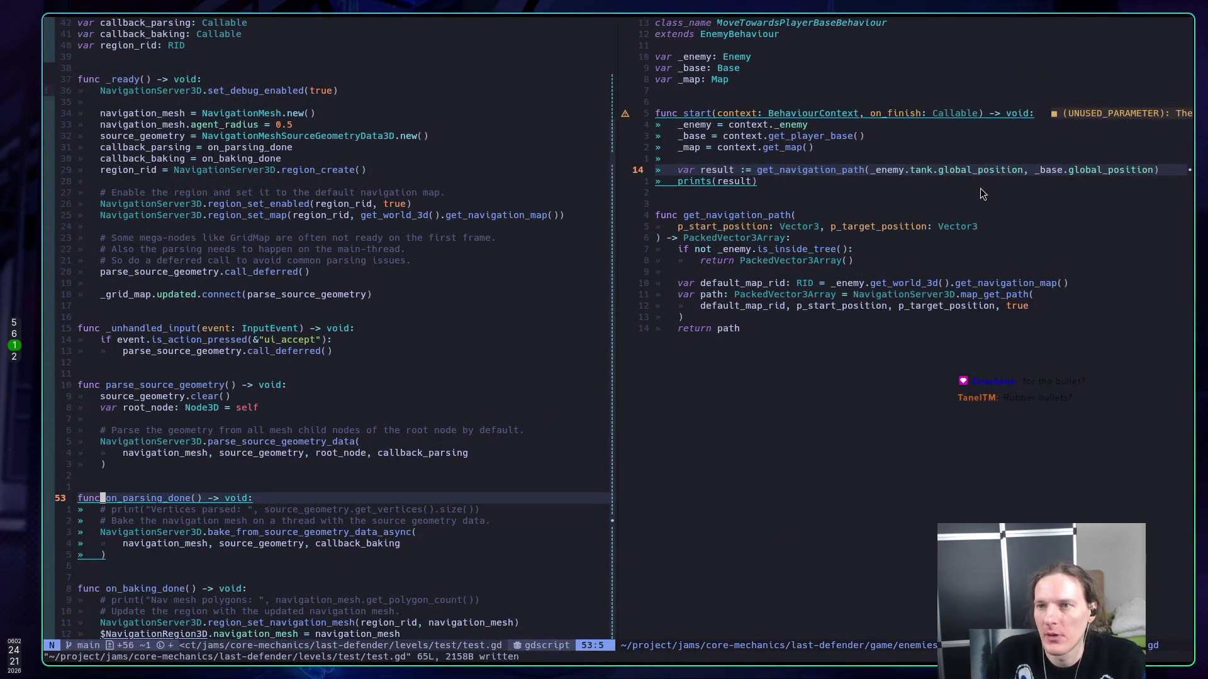
key("j")
key("j")
key("j")
key("k")
key("k")
key("k")
key("ctrl+o")
key("k")
key("j")
key("j")
key("j")
key("j")
key("j")
key("j")
key("j")
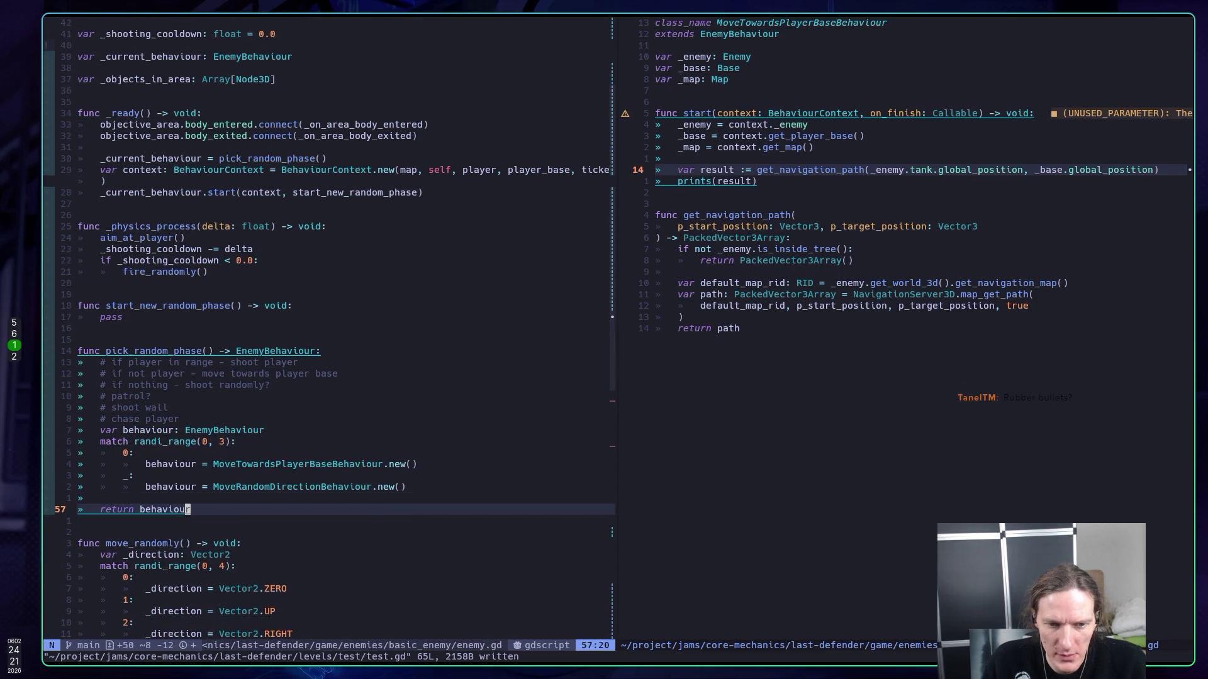
key("j")
key("j")
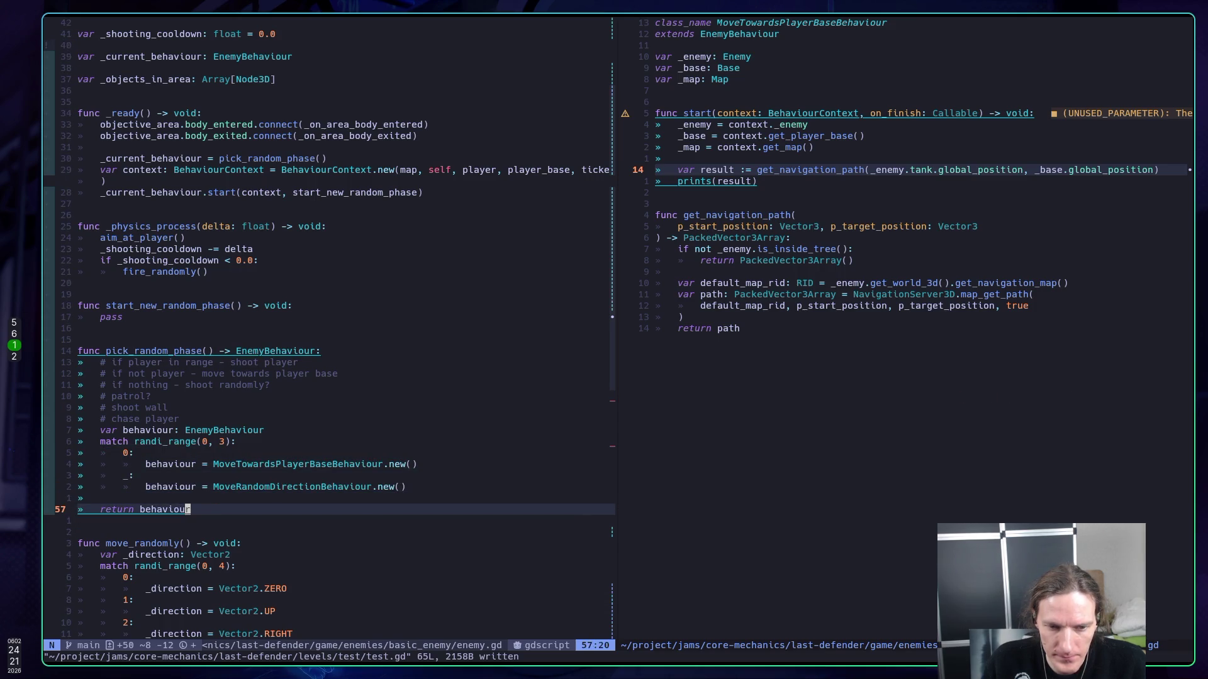
key("k")
key("k")
key("k")
key("j")
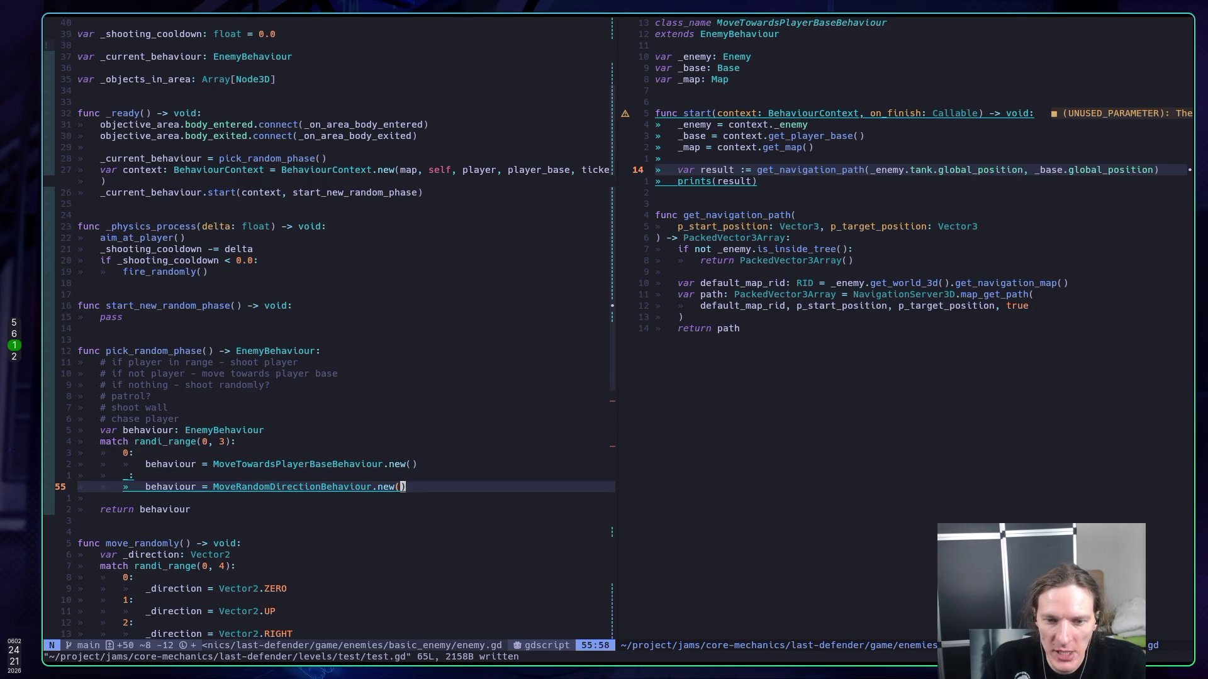
- Check MoveRandomDirectionBehaviour's definition and return to enemy.gd
key("ctrl+w")
key("l")
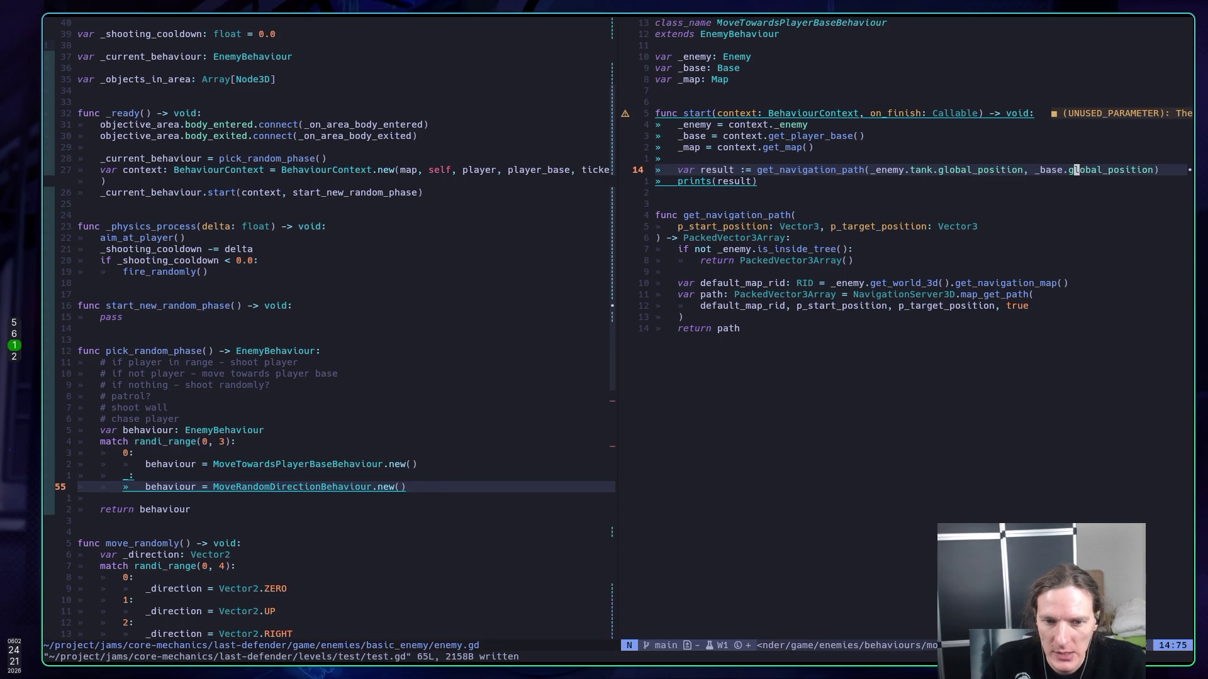
key("ctrl+w")
key("h")
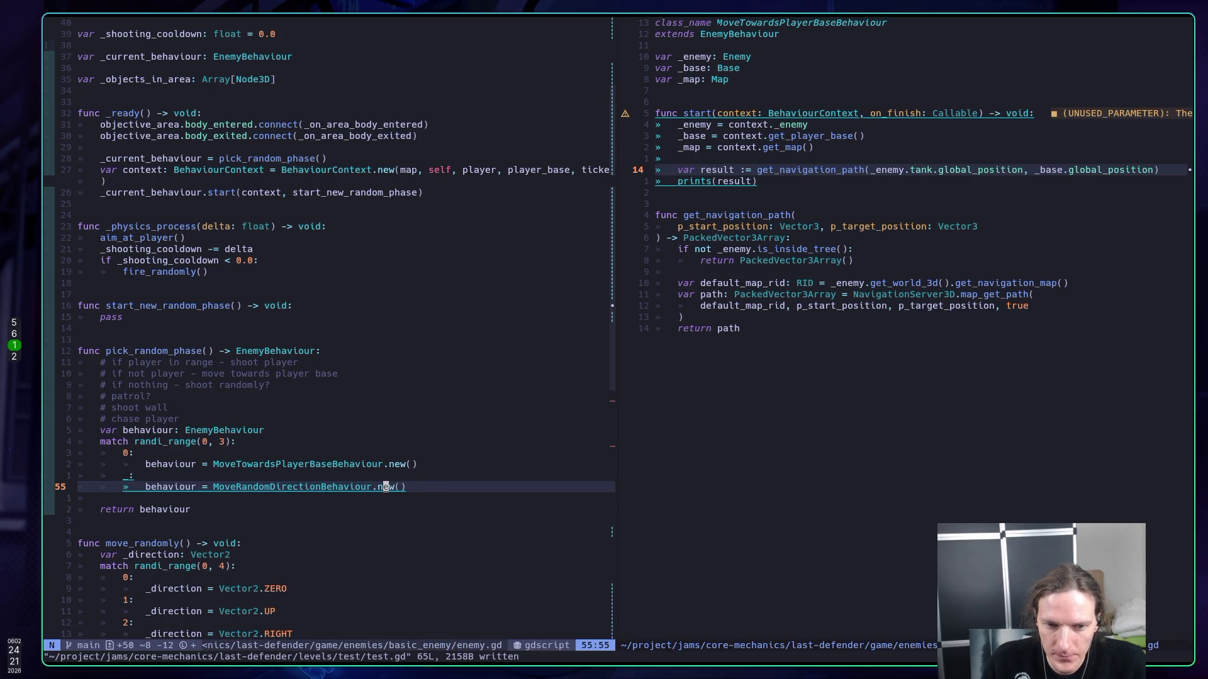
key("g")
key("d")
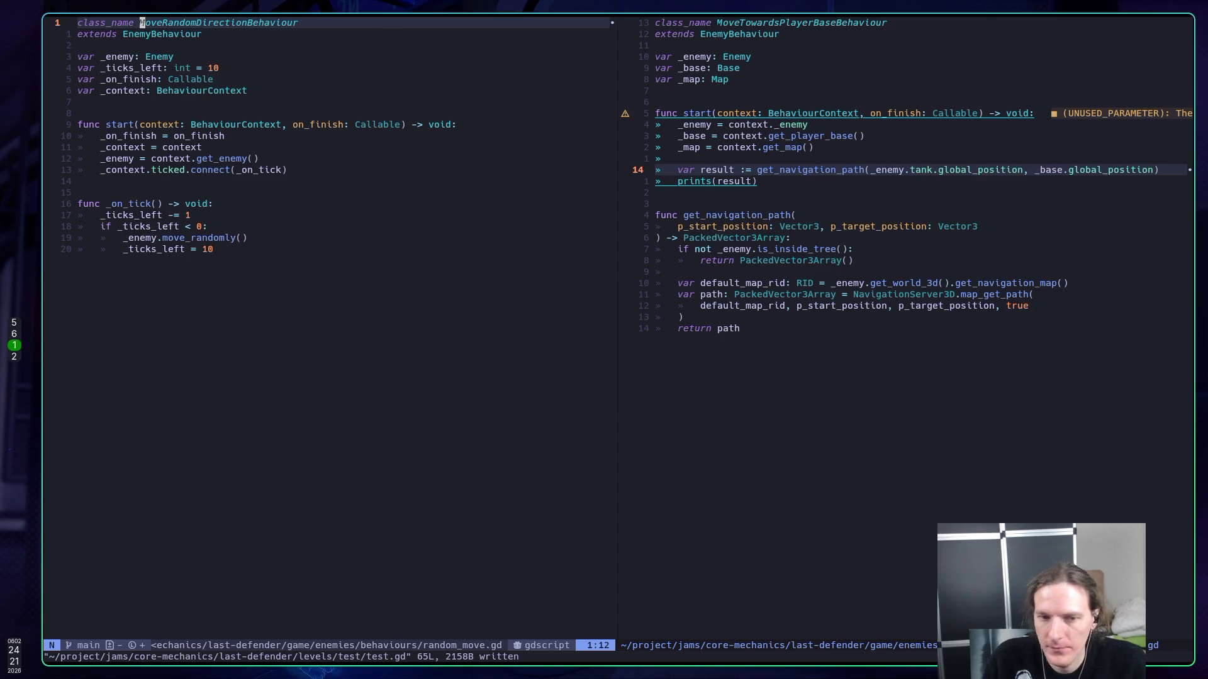
key("ctrl+o")
key("k")
key("k")
key("k")
key("k")
key("j")
key("j")
key("j")
key("j")
key("k")
key("k")
key("k")
- Above the '_:' default case, begin typing prints("Behaviour: MoveTowardsPlayerBase
key("o")
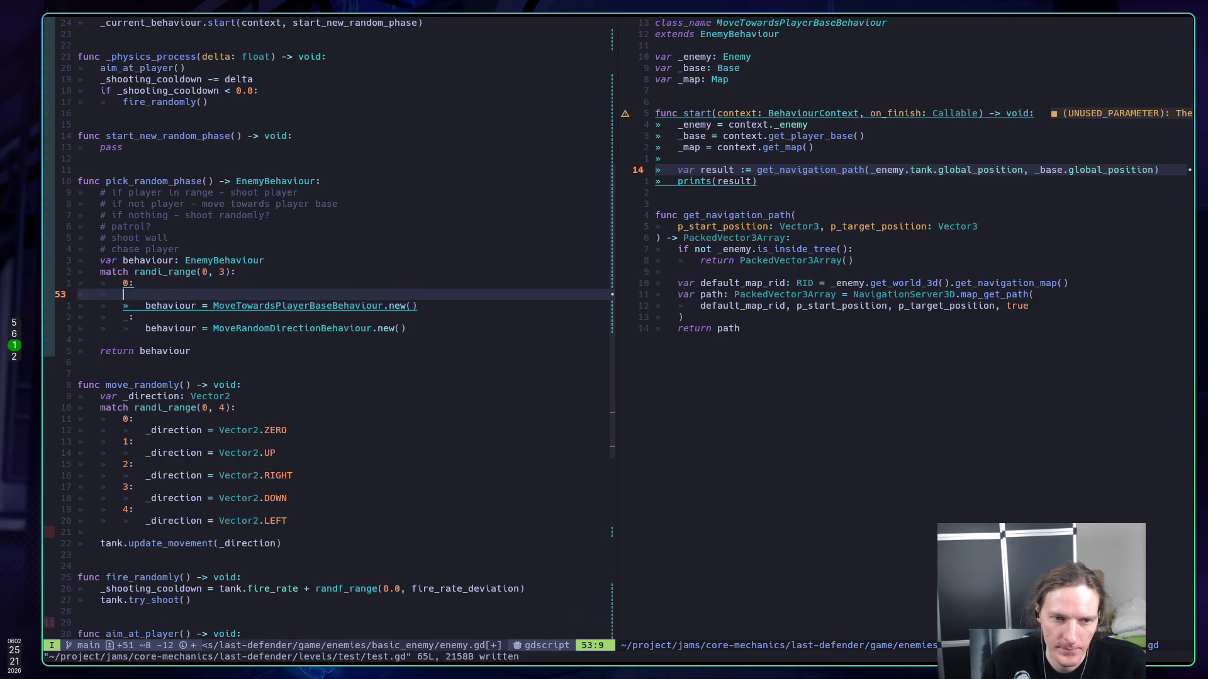
key("BackSpace")
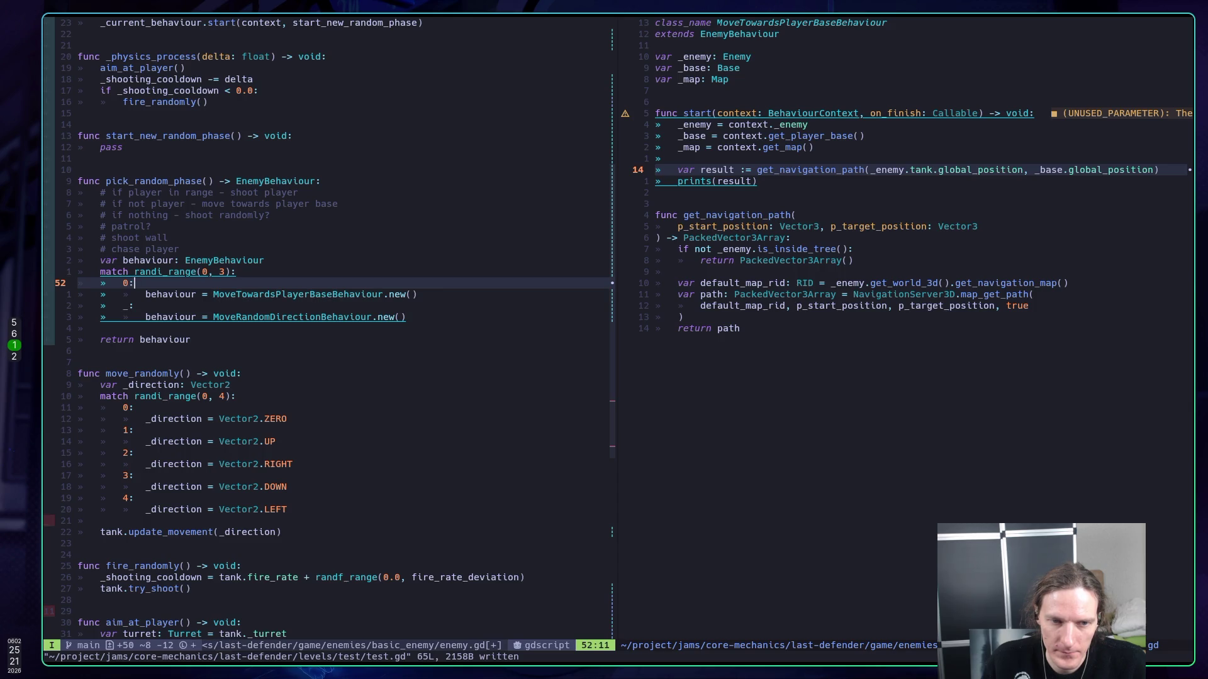
key("Escape")
key("j")
key("j")
key("k")
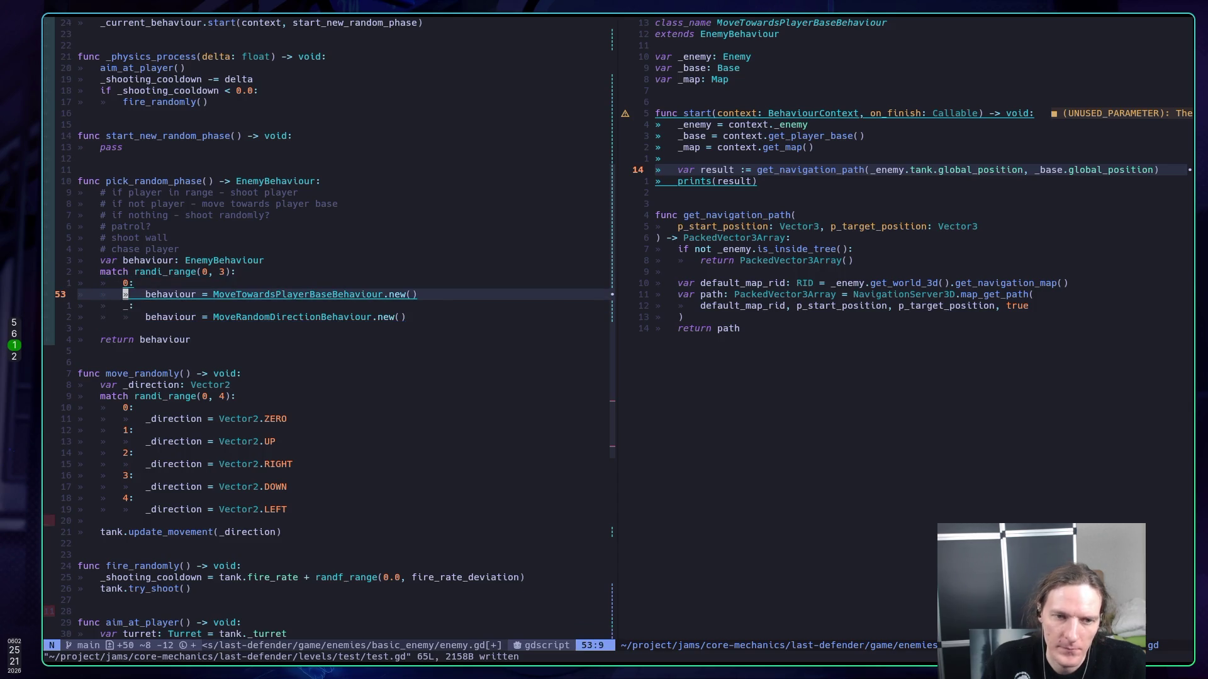
key("j")
key("j")
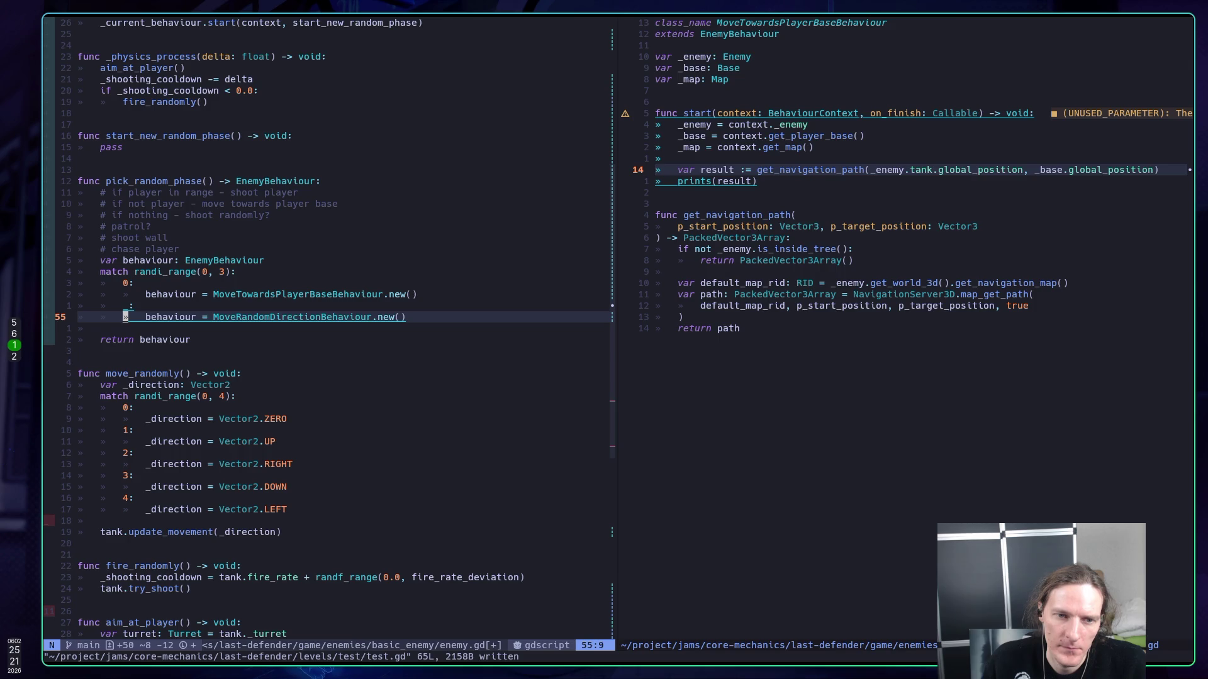
key("k")
type("O")
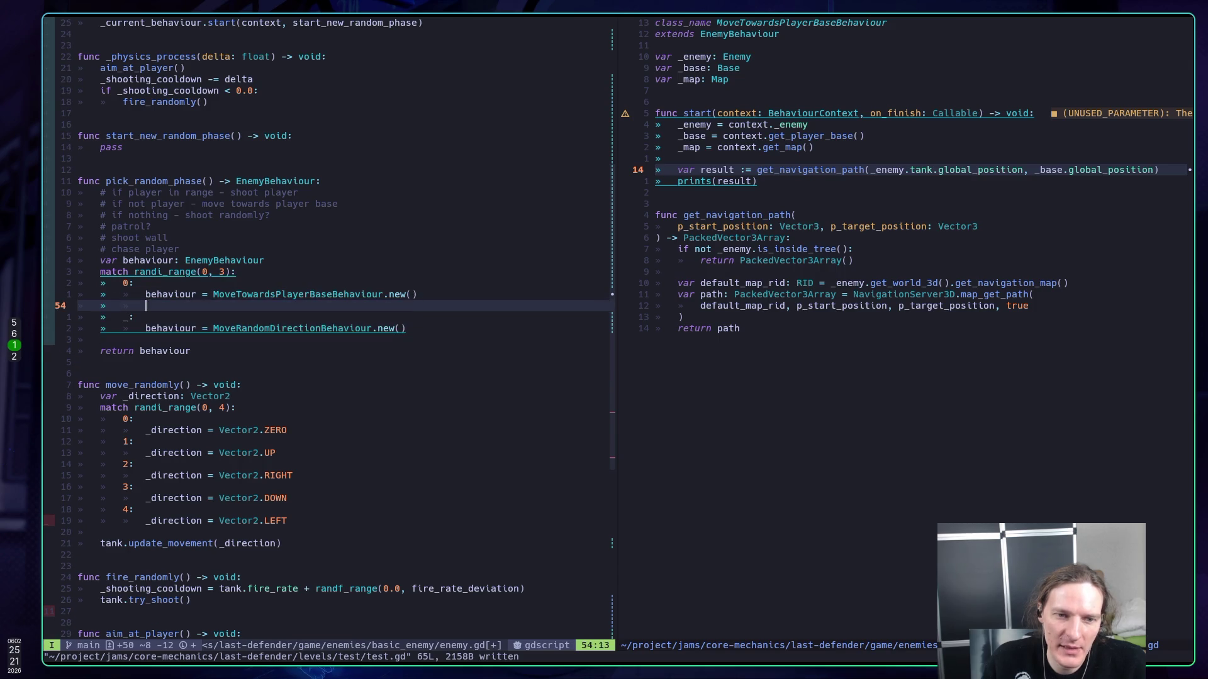
type("prints")
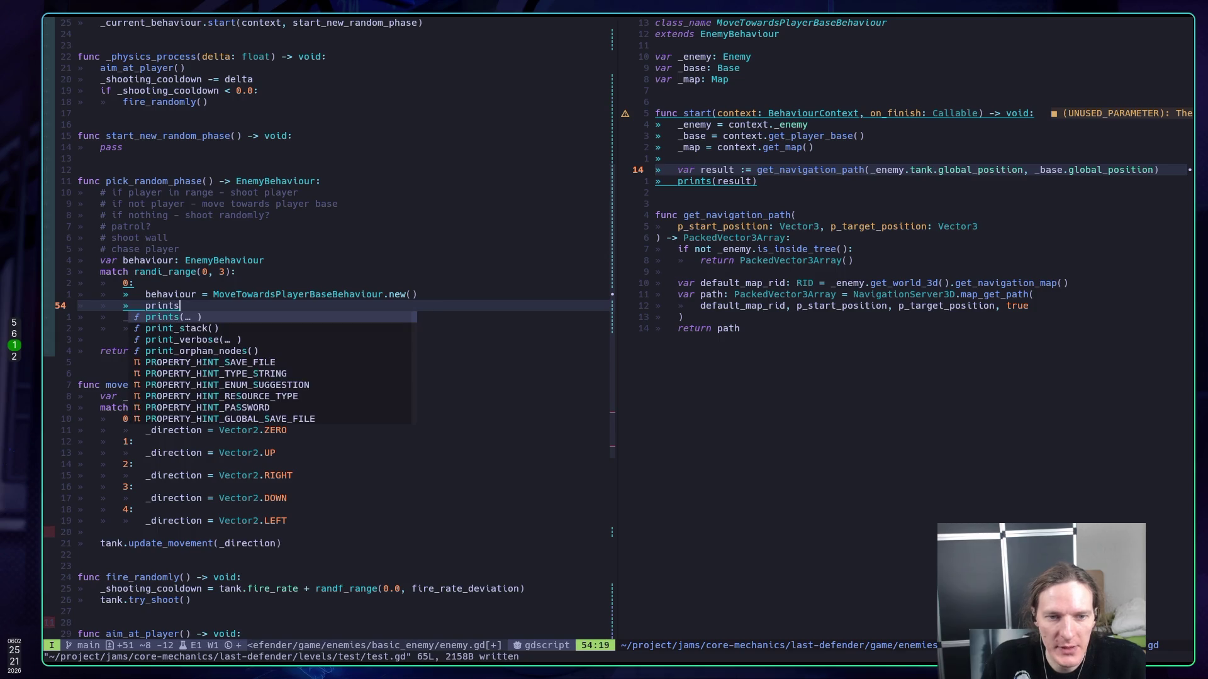
type("(\"Beh")
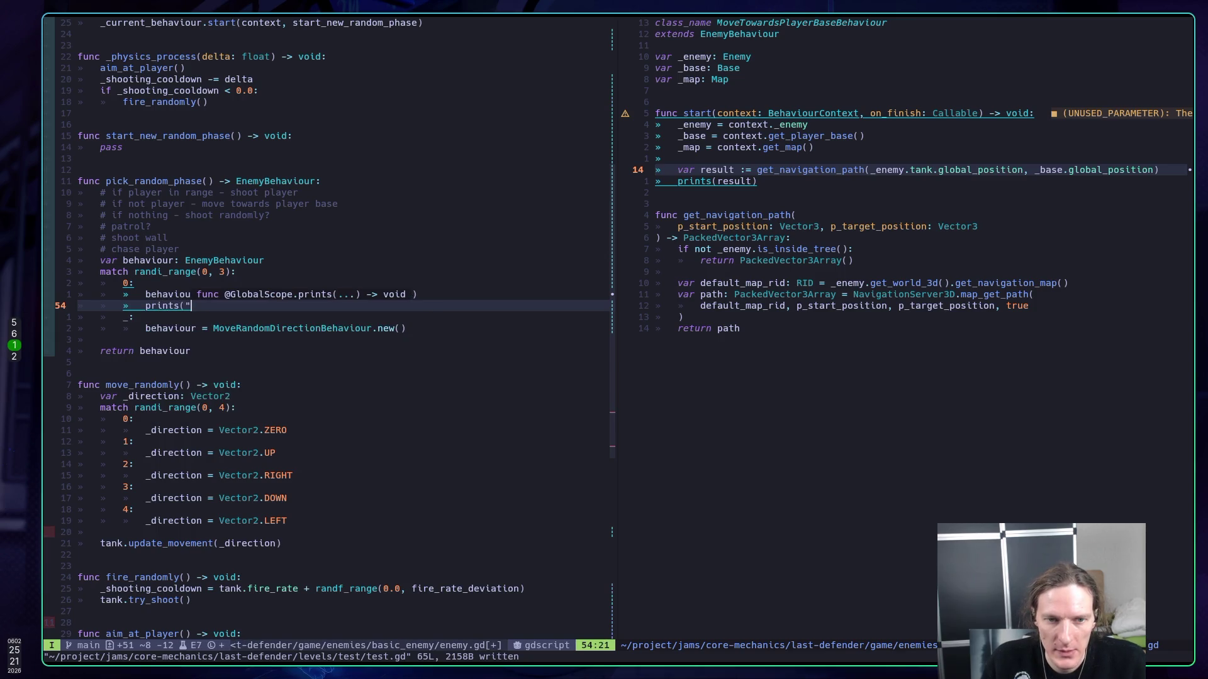
type("avio")
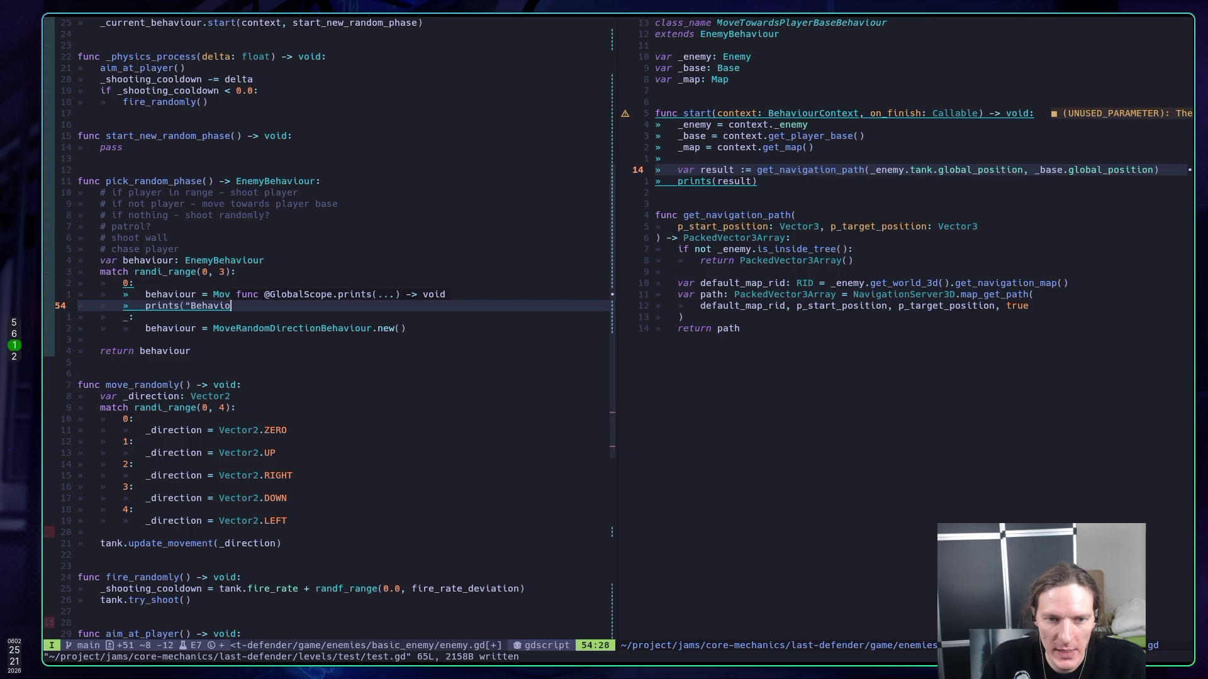
type("ur: ")
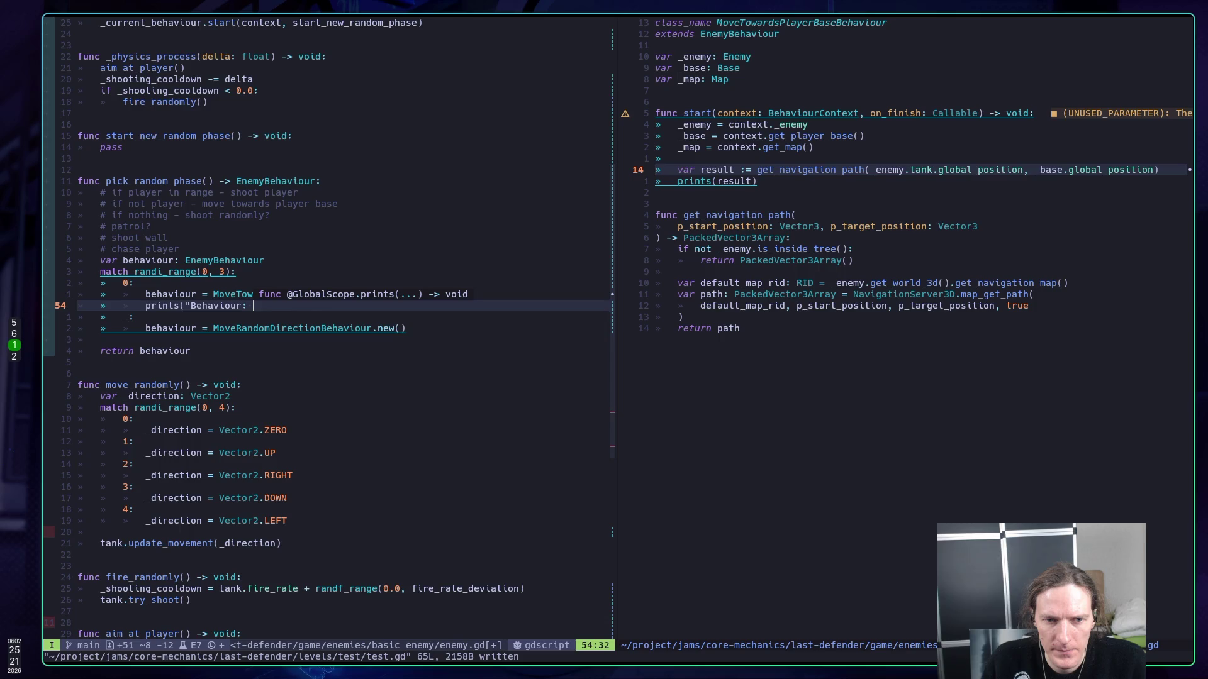
type("MoveT")
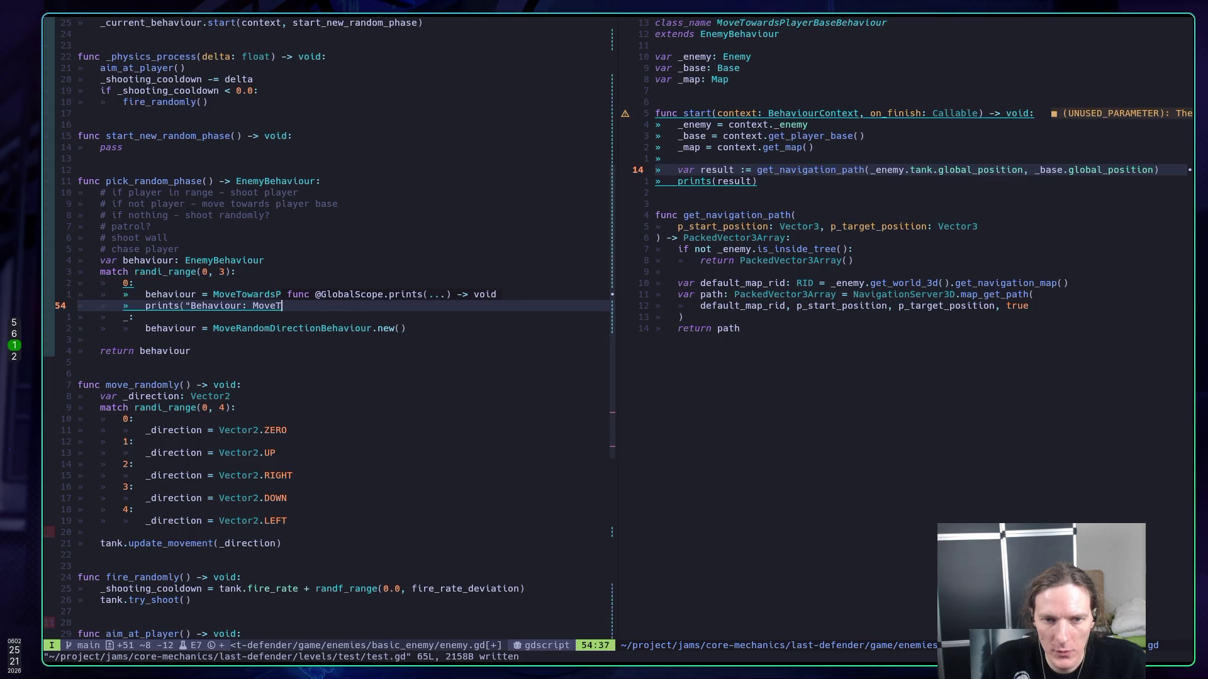
type("owerd")
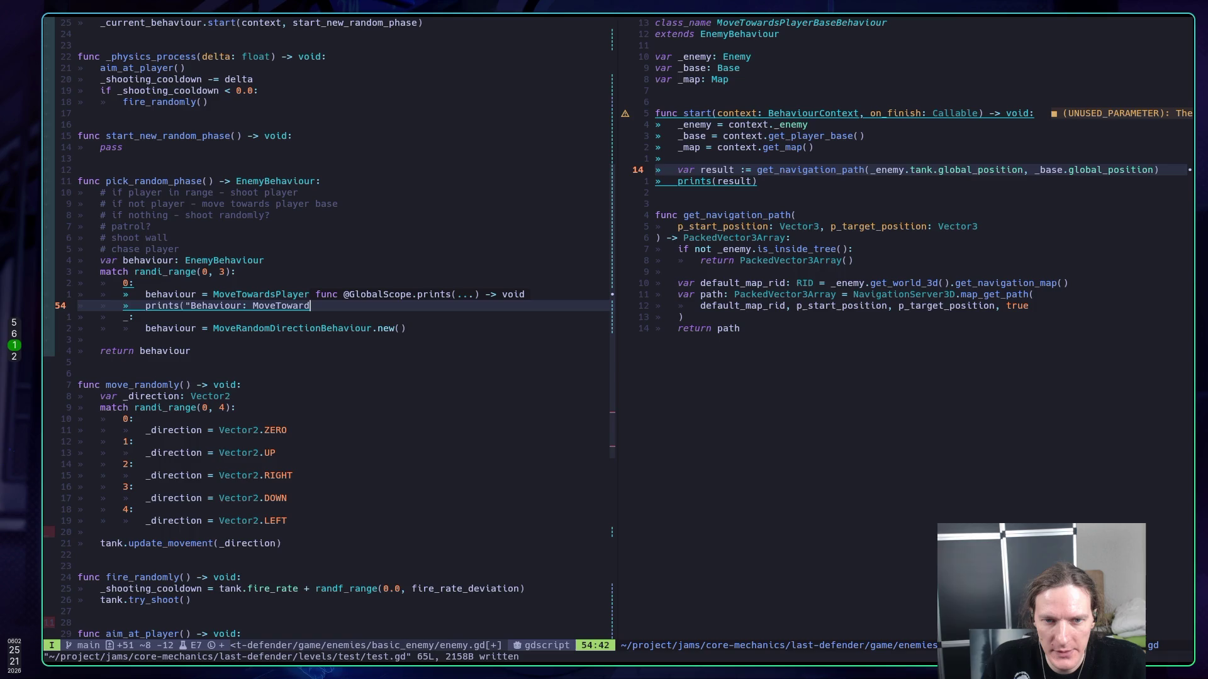
type("sPllayerb")
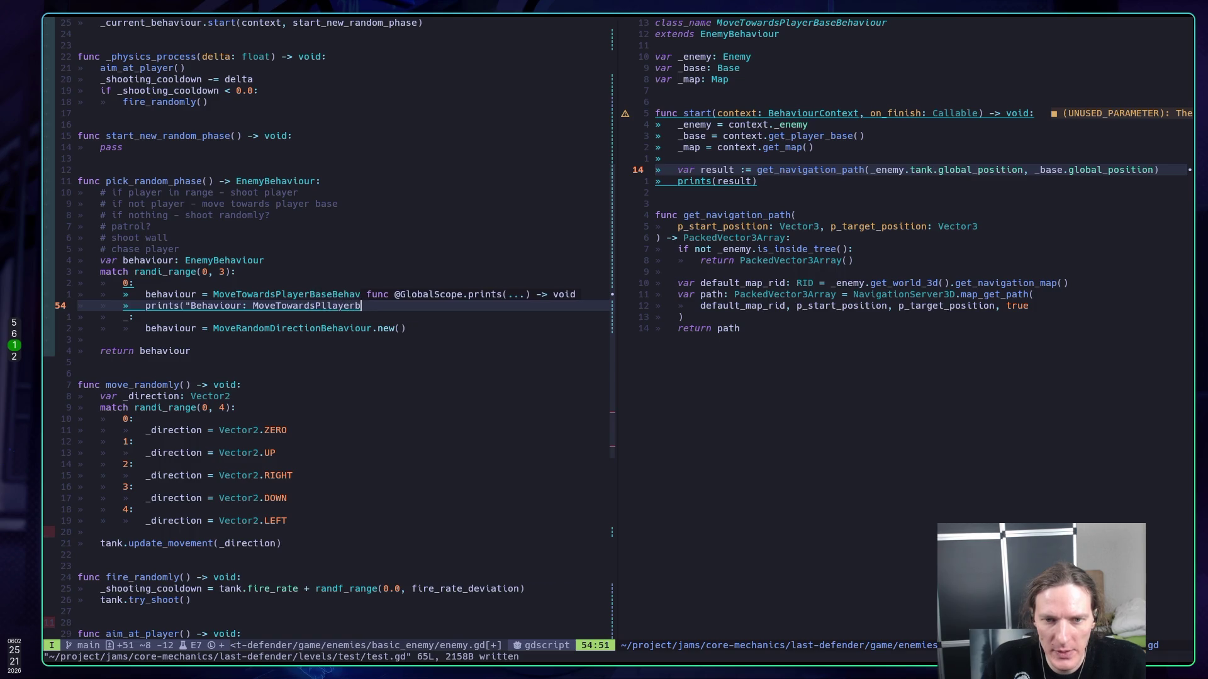
key("BackSpace")
key("BackSpace")
key("BackSpace")
key("BackSpace")
key("BackSpace")
key("BackSpace")
type("ayerBas")
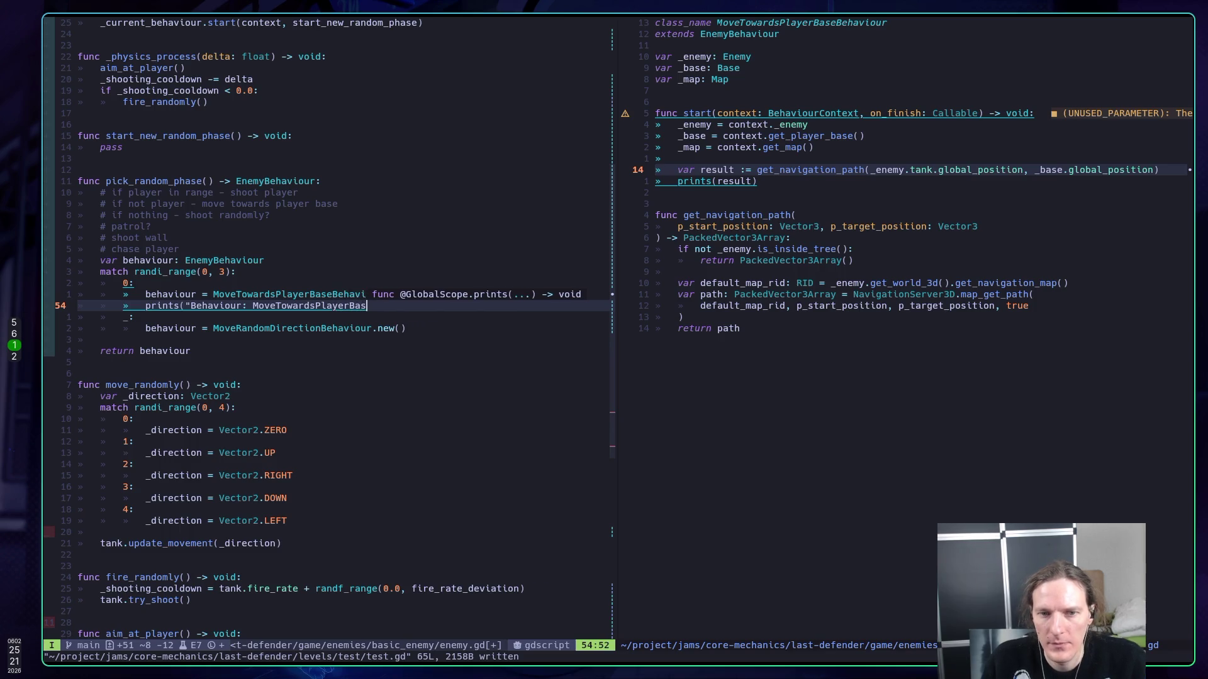